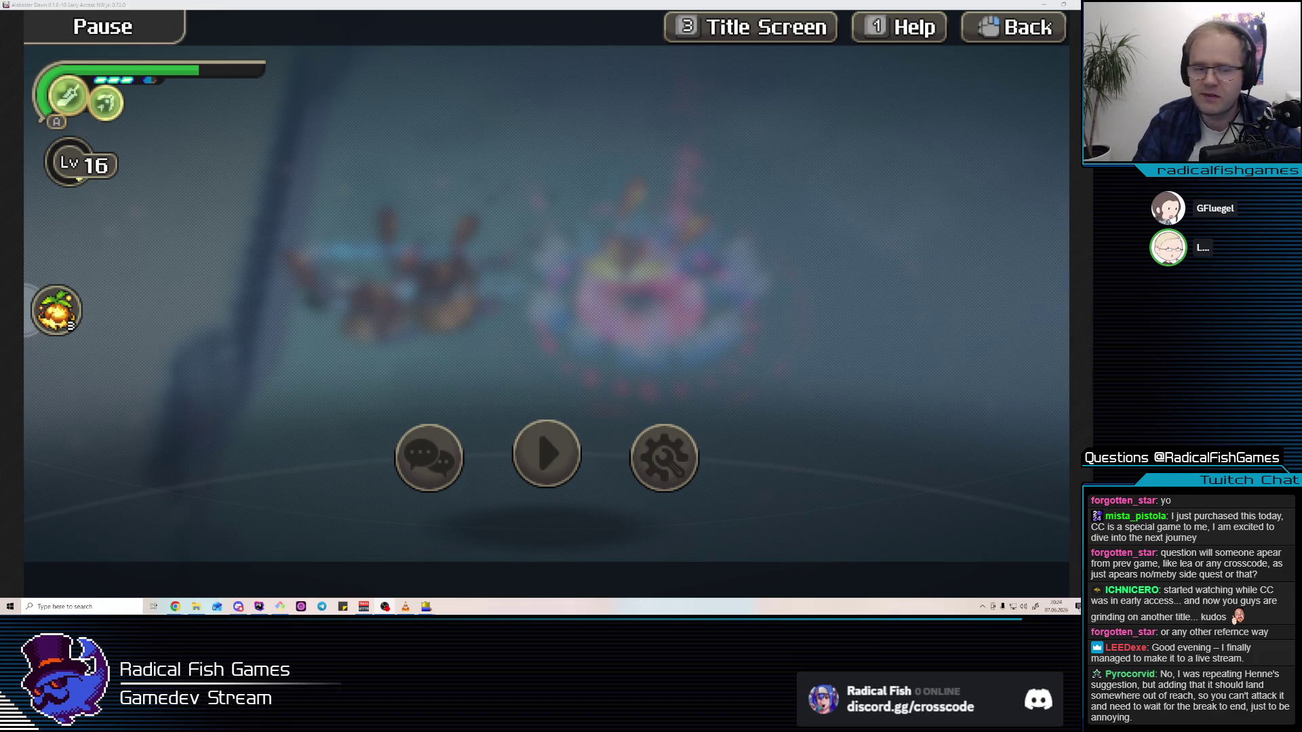
# Resume the game and switch to the editor's swamp balloon enemy configuration
pyautogui.press('Escape')
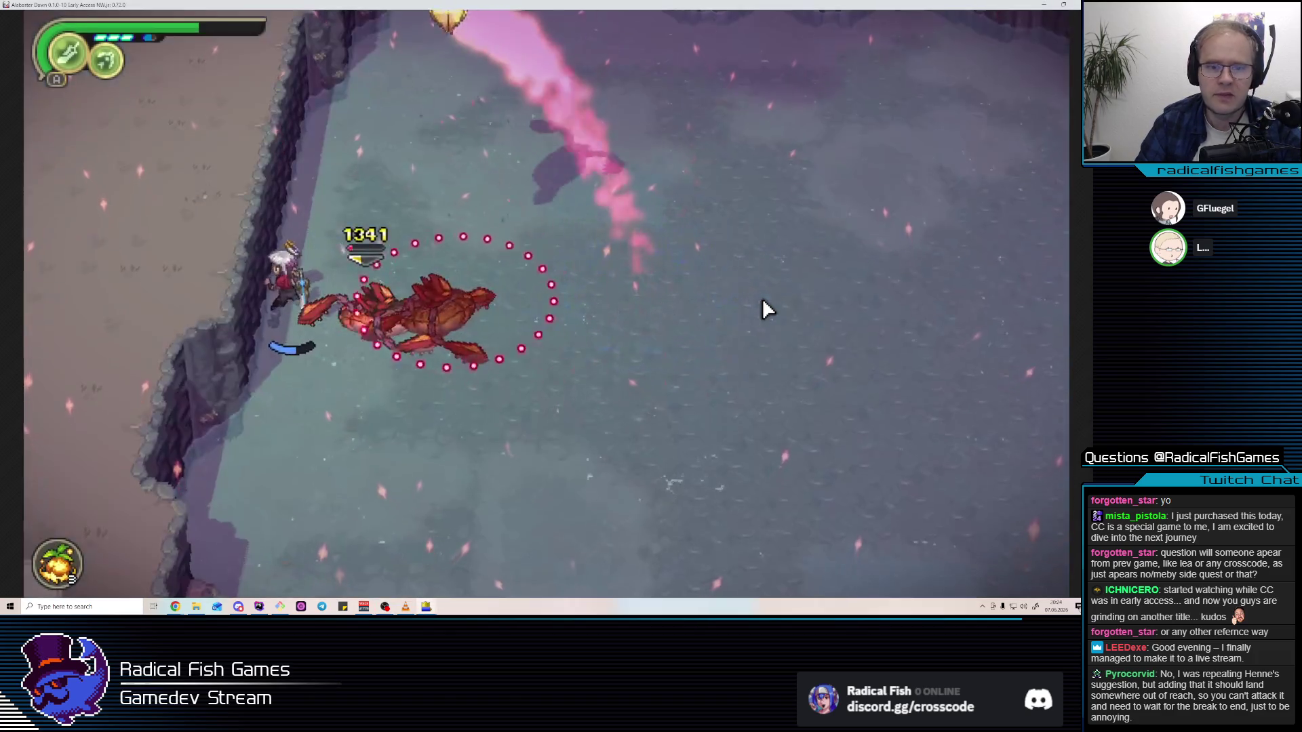
pyautogui.hotkey('alt', 'Tab')
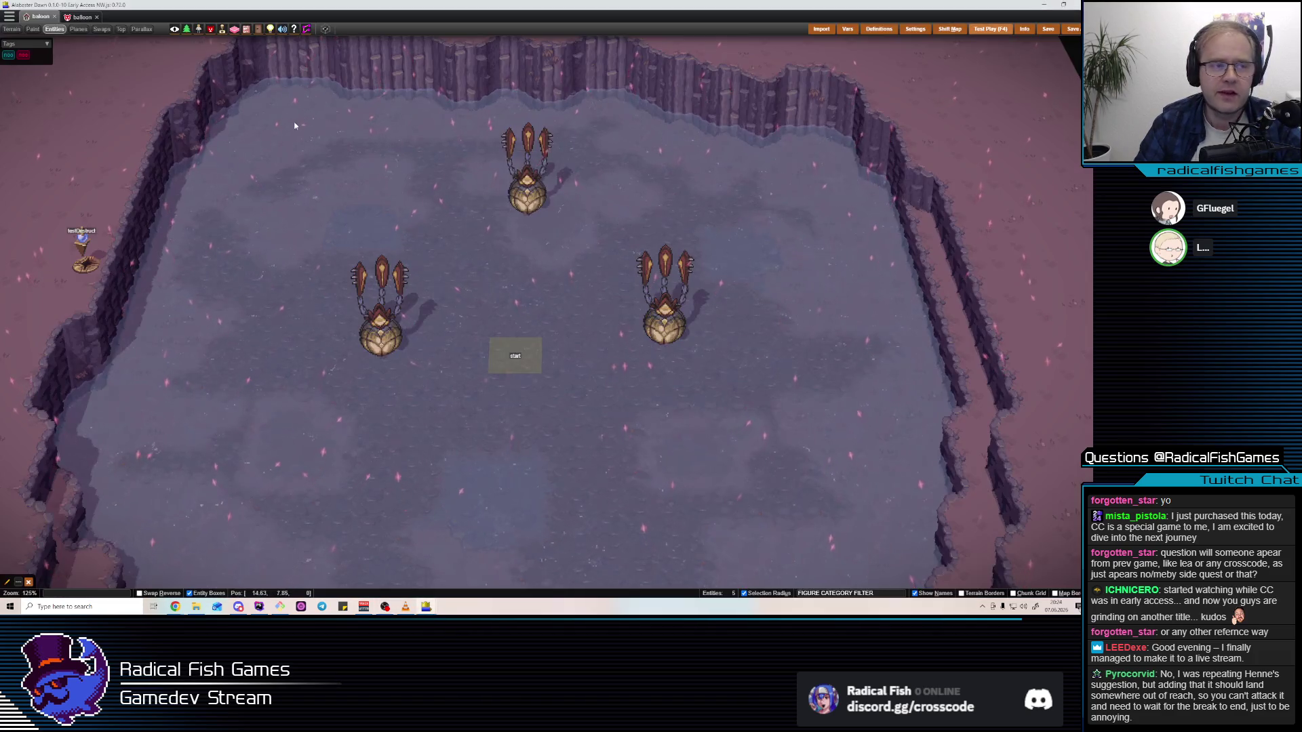
pyautogui.click(82, 16)
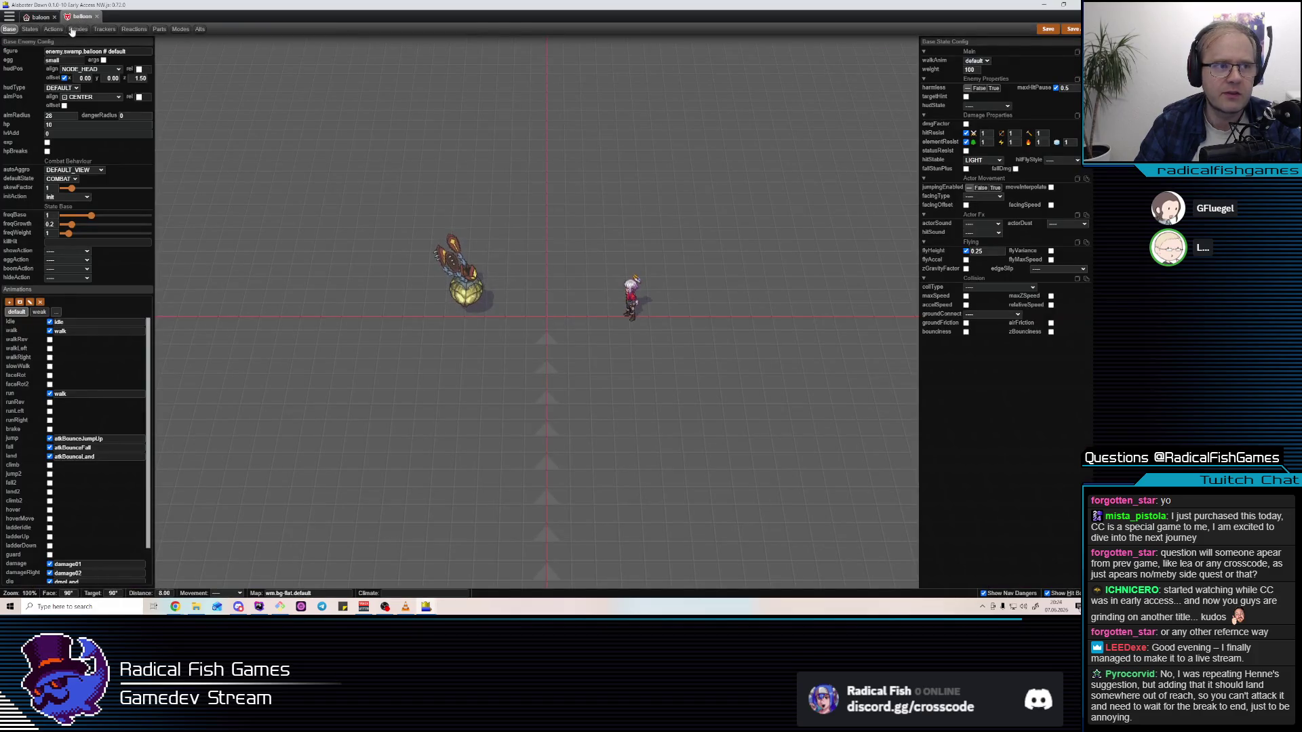
# Lower the balloon's hit tracker requirement from 20 to 2 hits
pyautogui.click(54, 29)
pyautogui.click(19, 55)
pyautogui.click(105, 29)
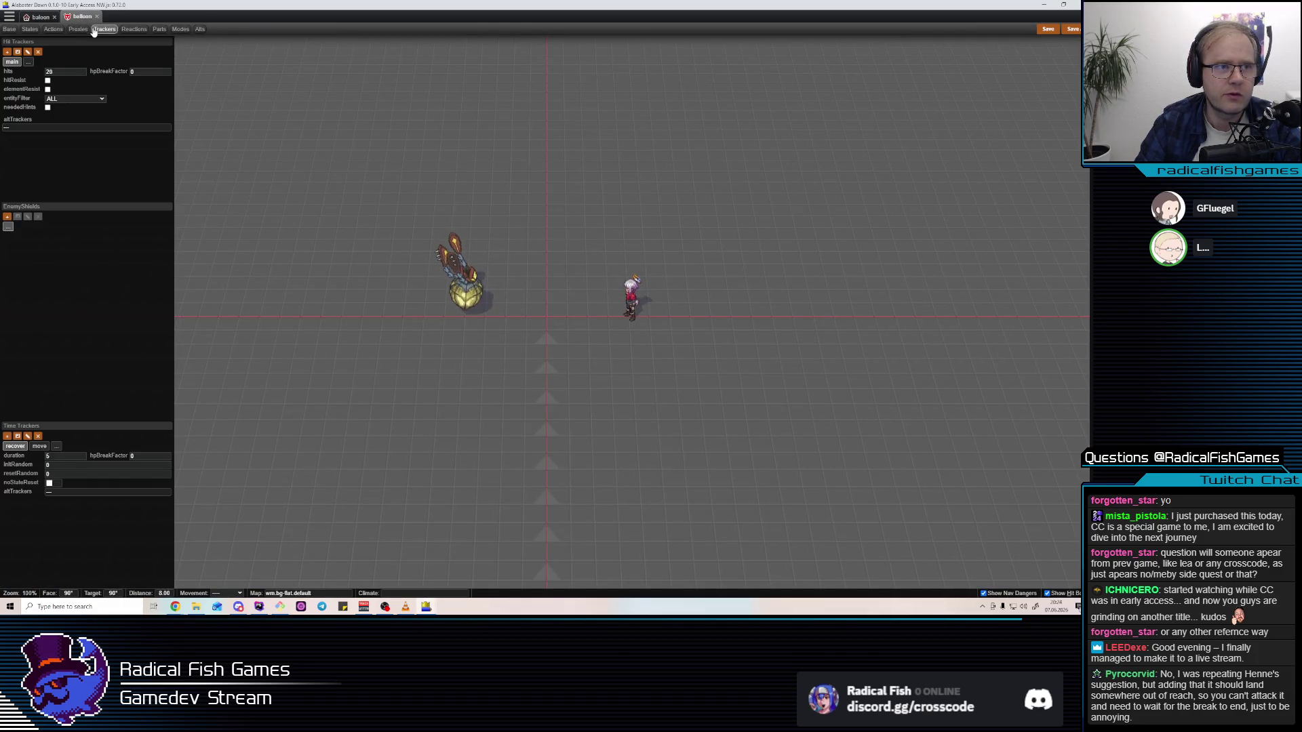
pyautogui.click(68, 71)
pyautogui.press('BackSpace')
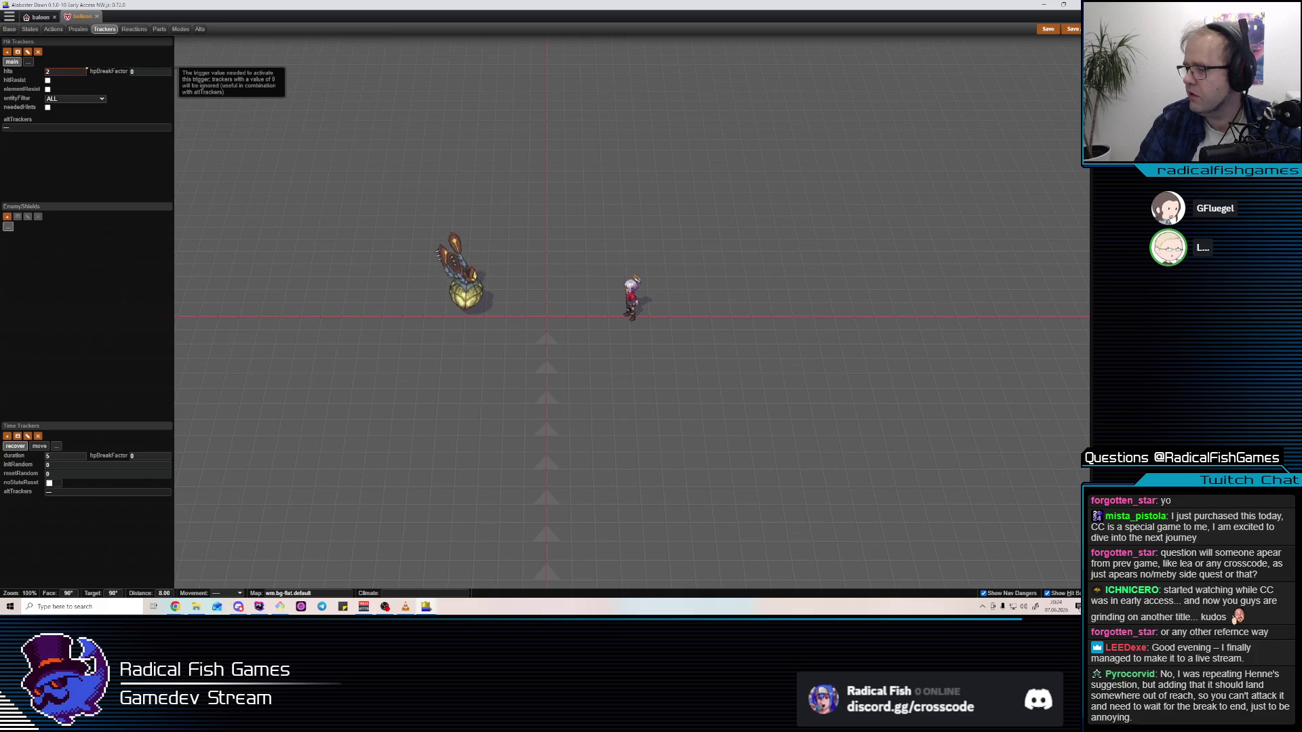
# Check the browser, then bring up the balloon's Break reaction settings
pyautogui.hotkey('alt', 'Tab')
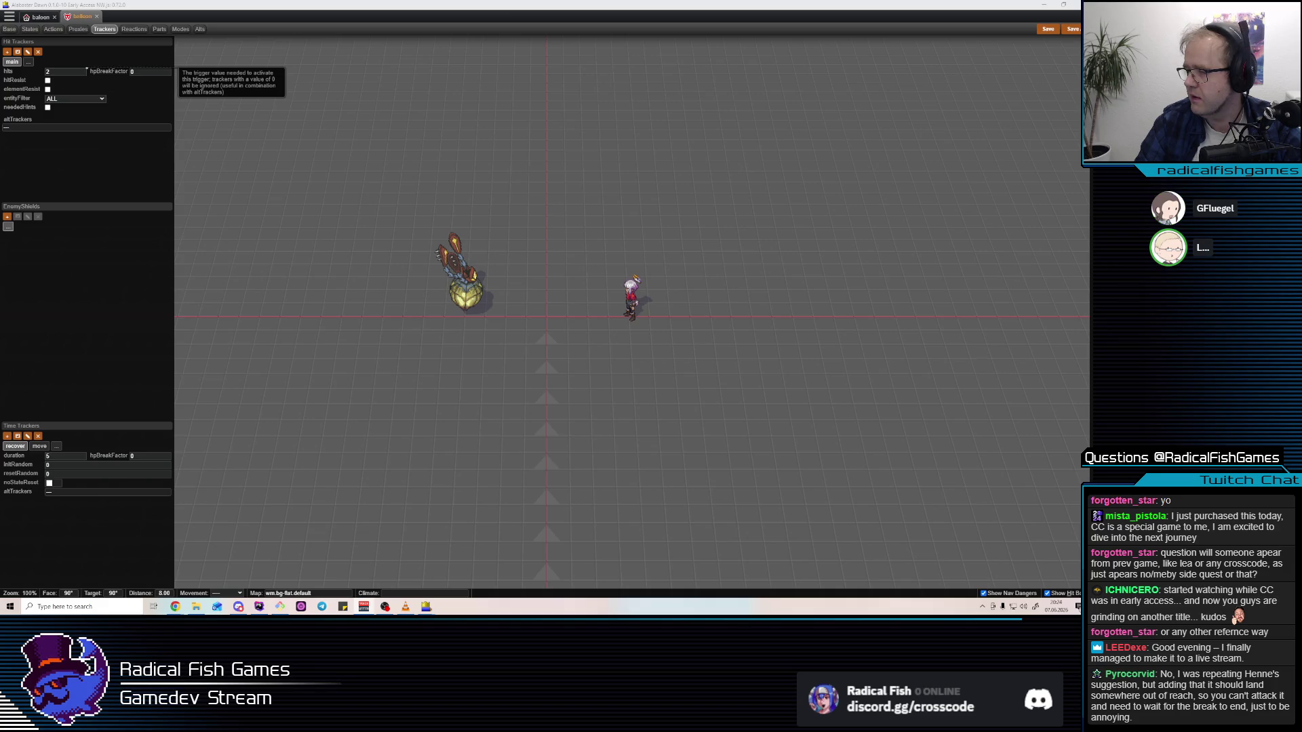
pyautogui.hotkey('alt', 'Tab')
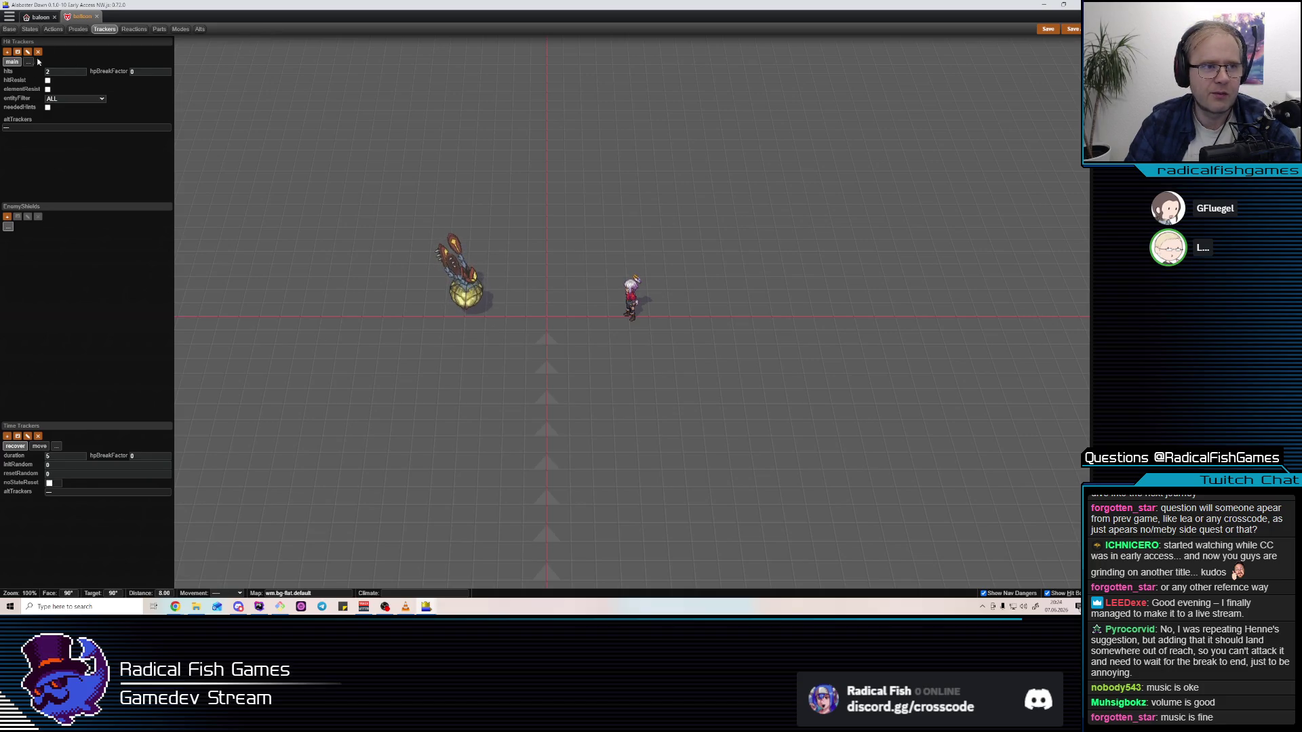
pyautogui.click(130, 32)
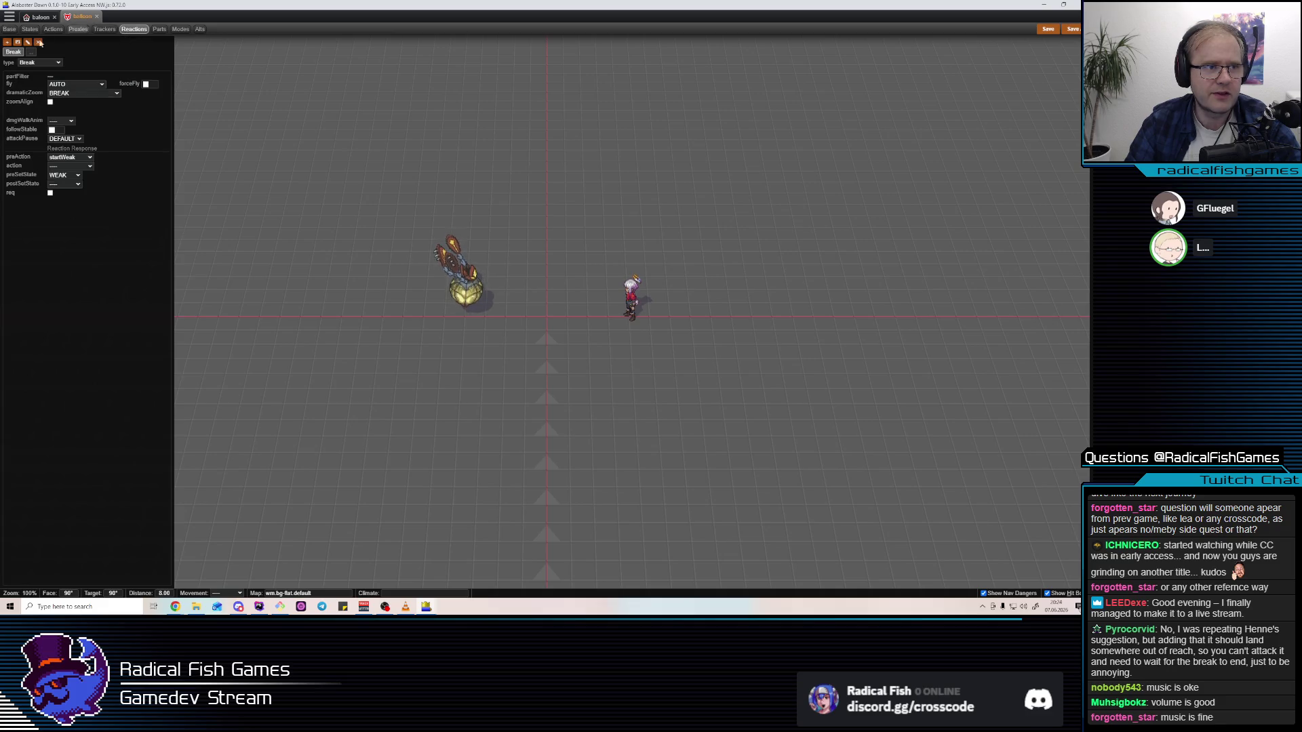
# Create a new action named breakFlyAround in the balloon's Actions list
pyautogui.click(53, 29)
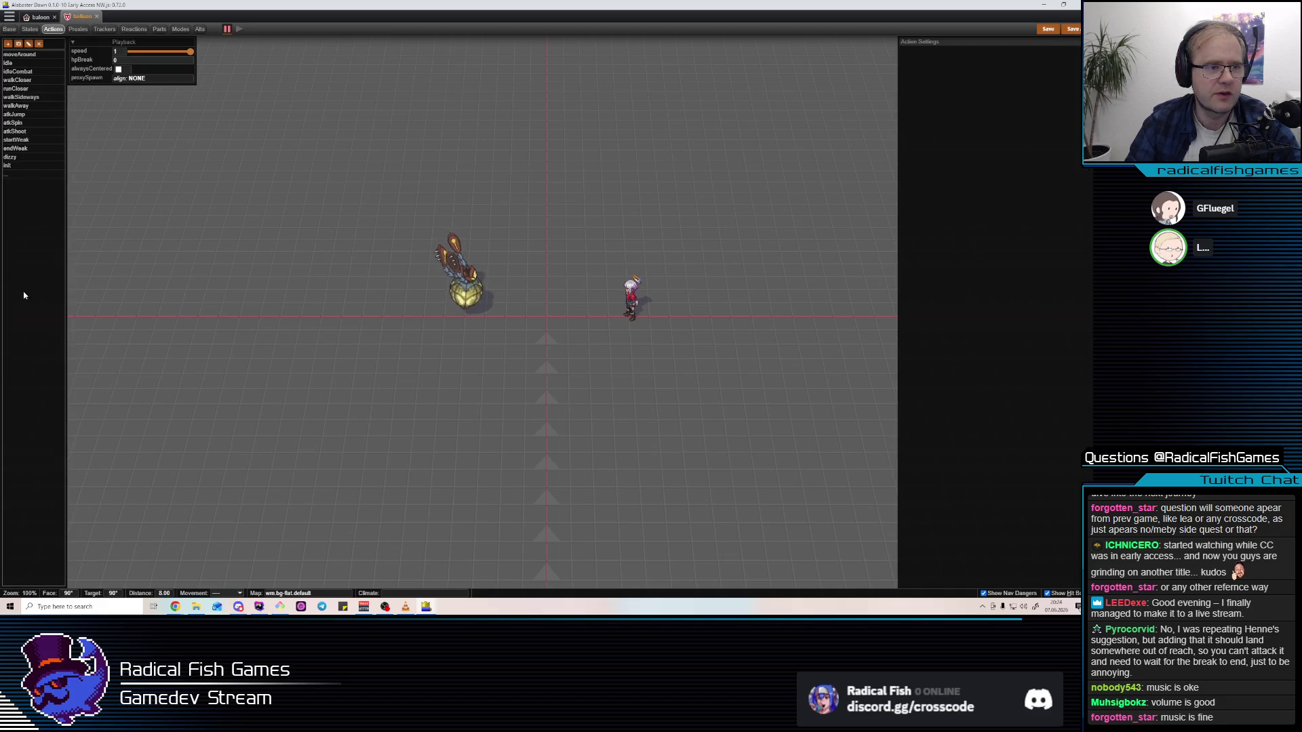
pyautogui.click(19, 178)
pyautogui.write('breakf')
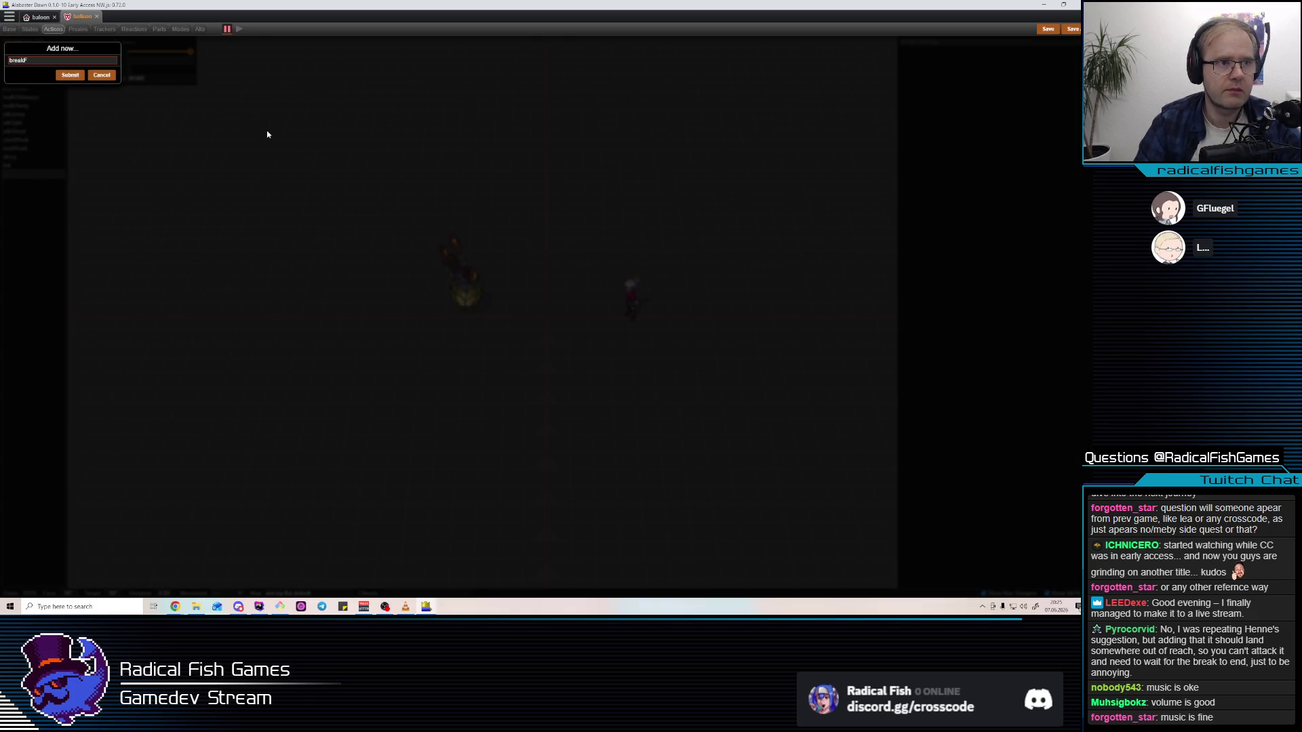
pyautogui.write('L')
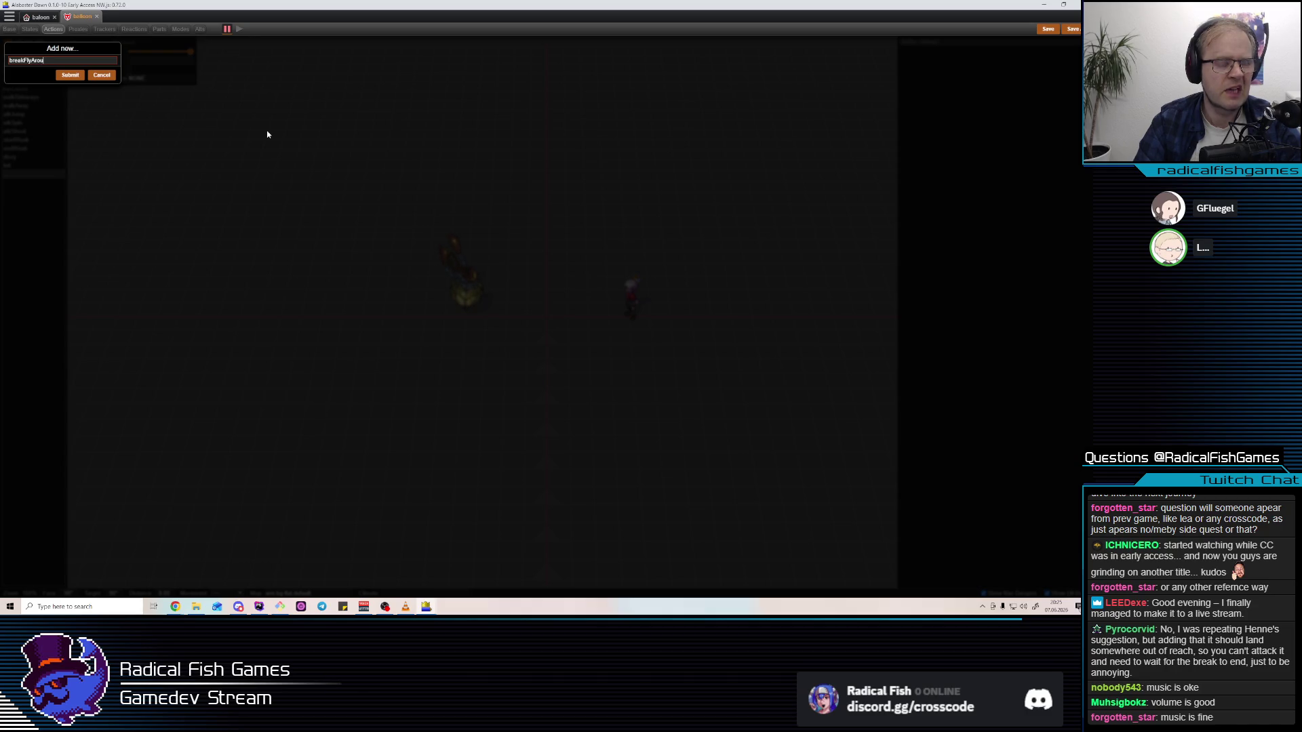
pyautogui.write('nd')
pyautogui.press('Return')
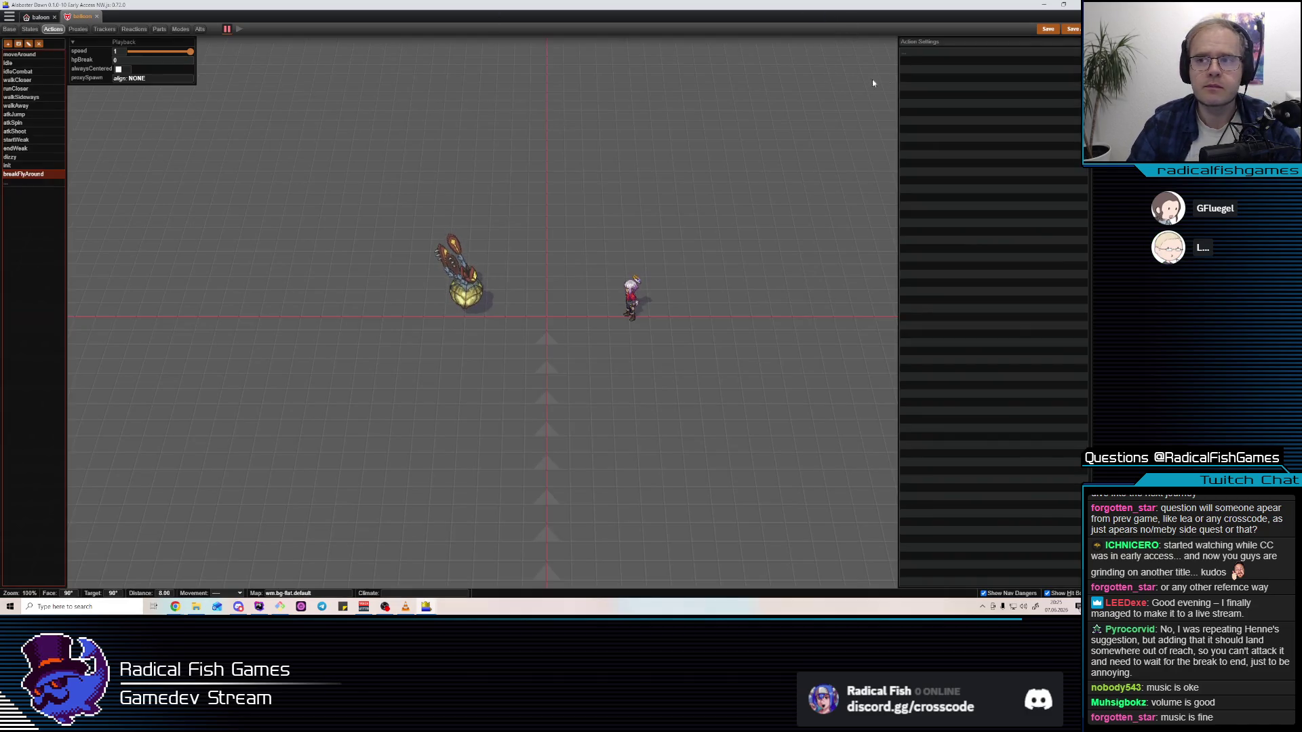
# Insert a MOVE_FORWARD step with time 0.2 as breakFlyAround's first step
pyautogui.click(916, 52)
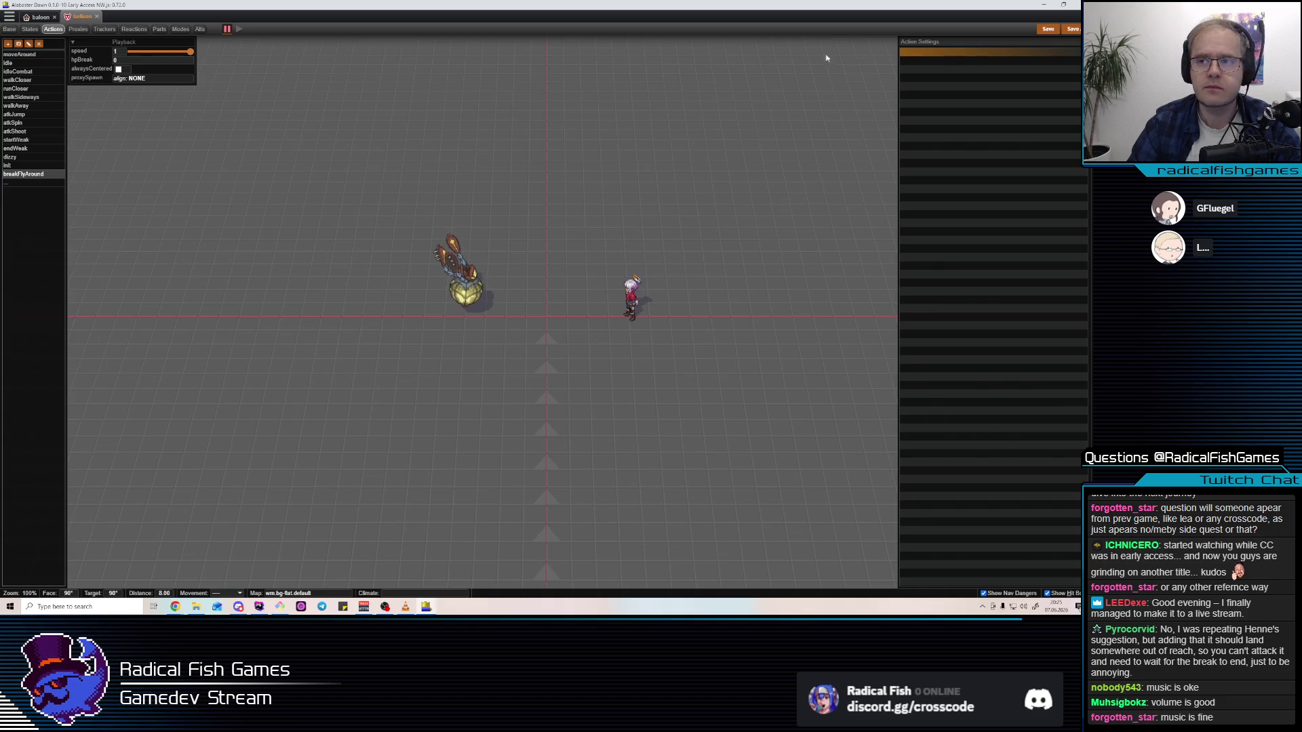
pyautogui.click(923, 55)
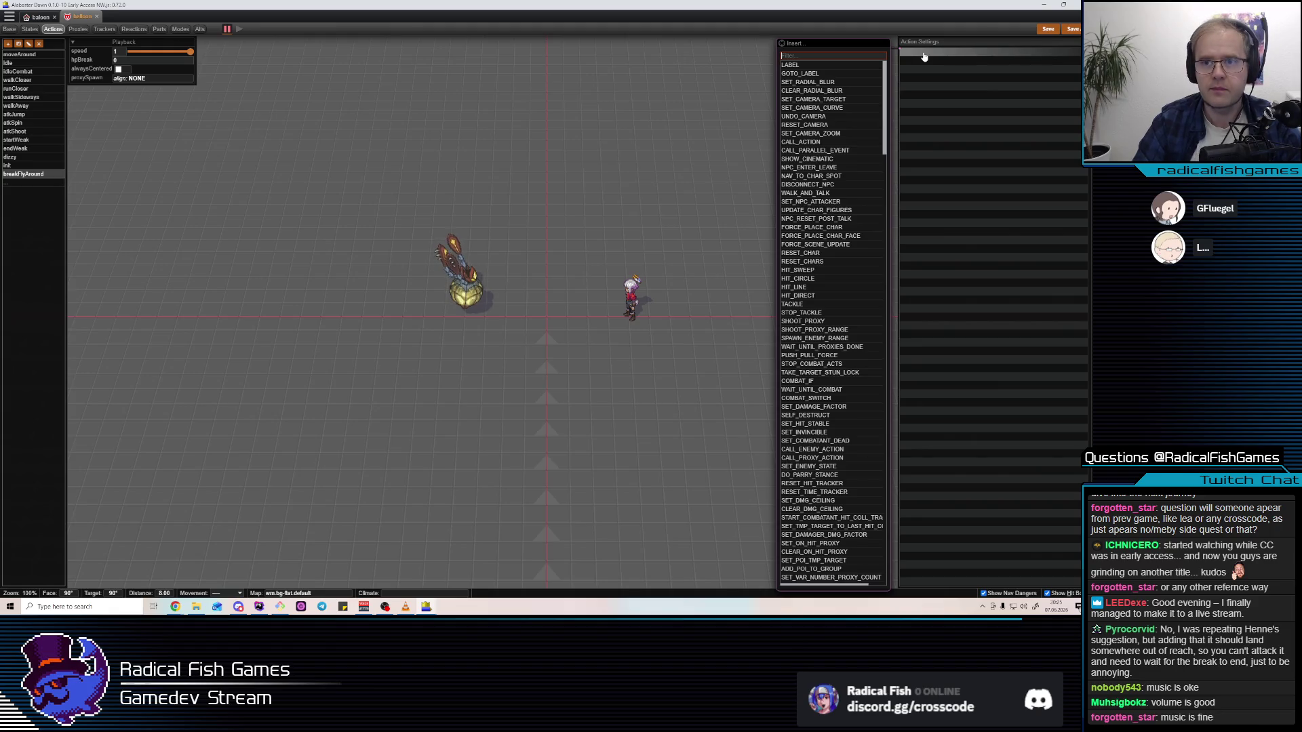
pyautogui.write('MOV')
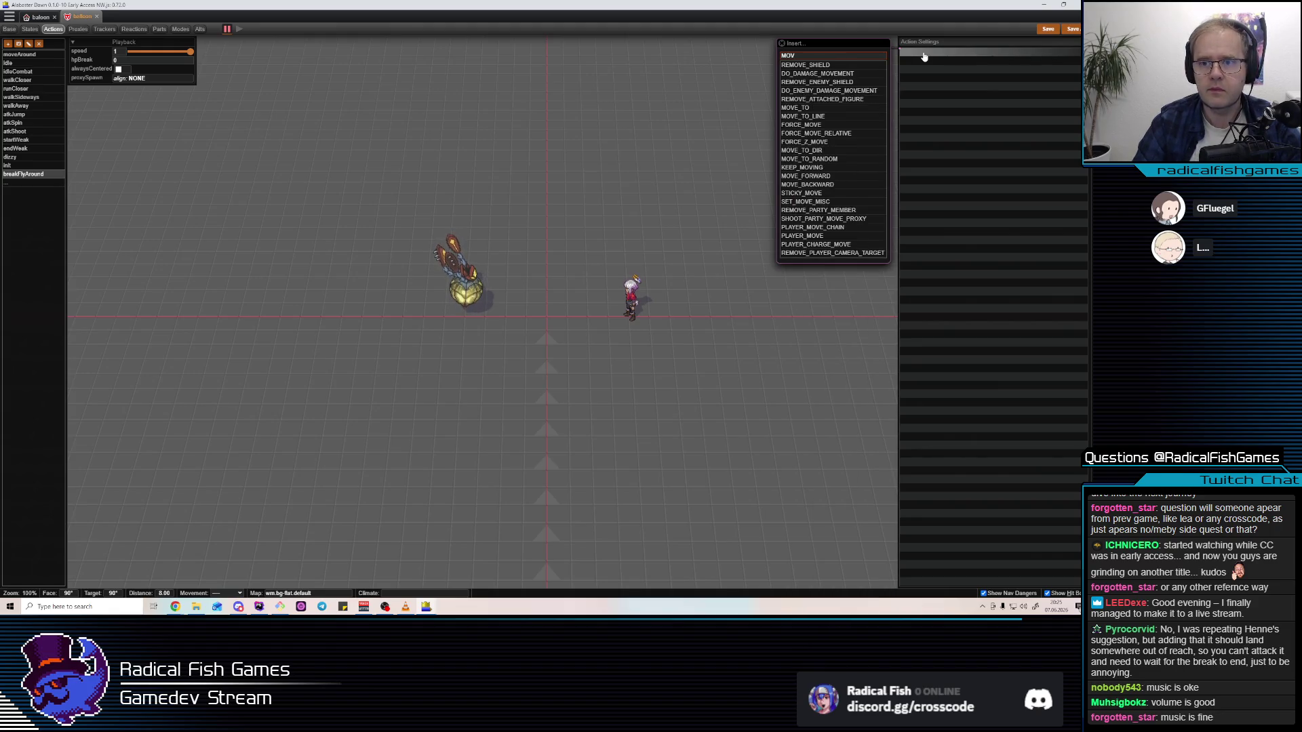
pyautogui.write('E_FO')
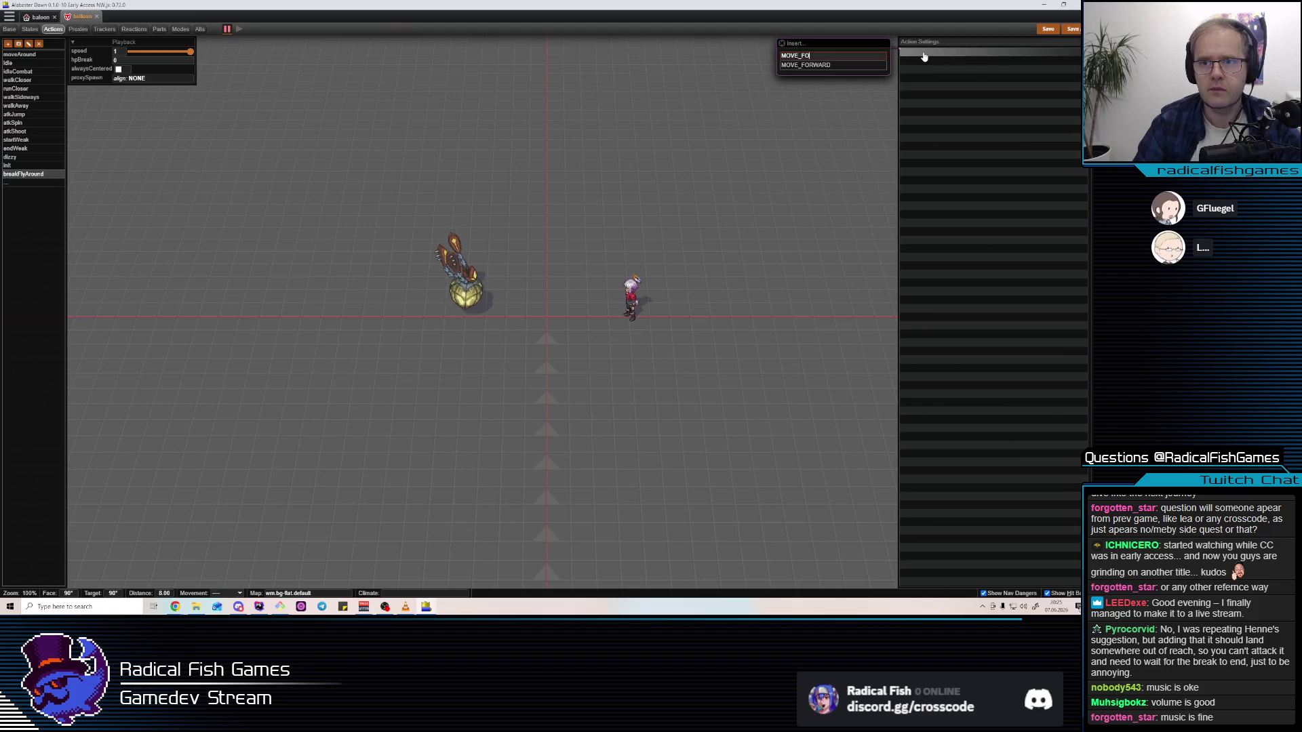
pyautogui.press('Return')
pyautogui.click(938, 53)
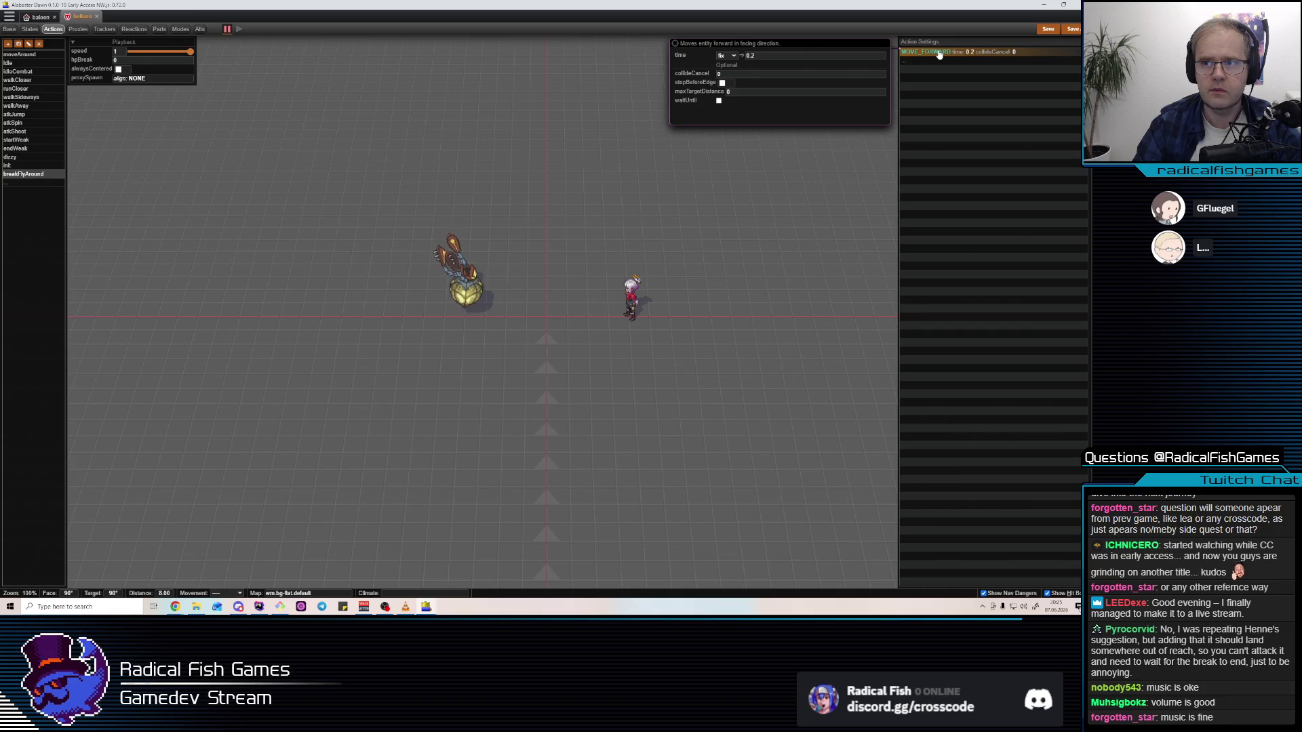
# Search the step types for loop and facing steps without inserting any
pyautogui.press('Insert')
pyautogui.write('LOO')
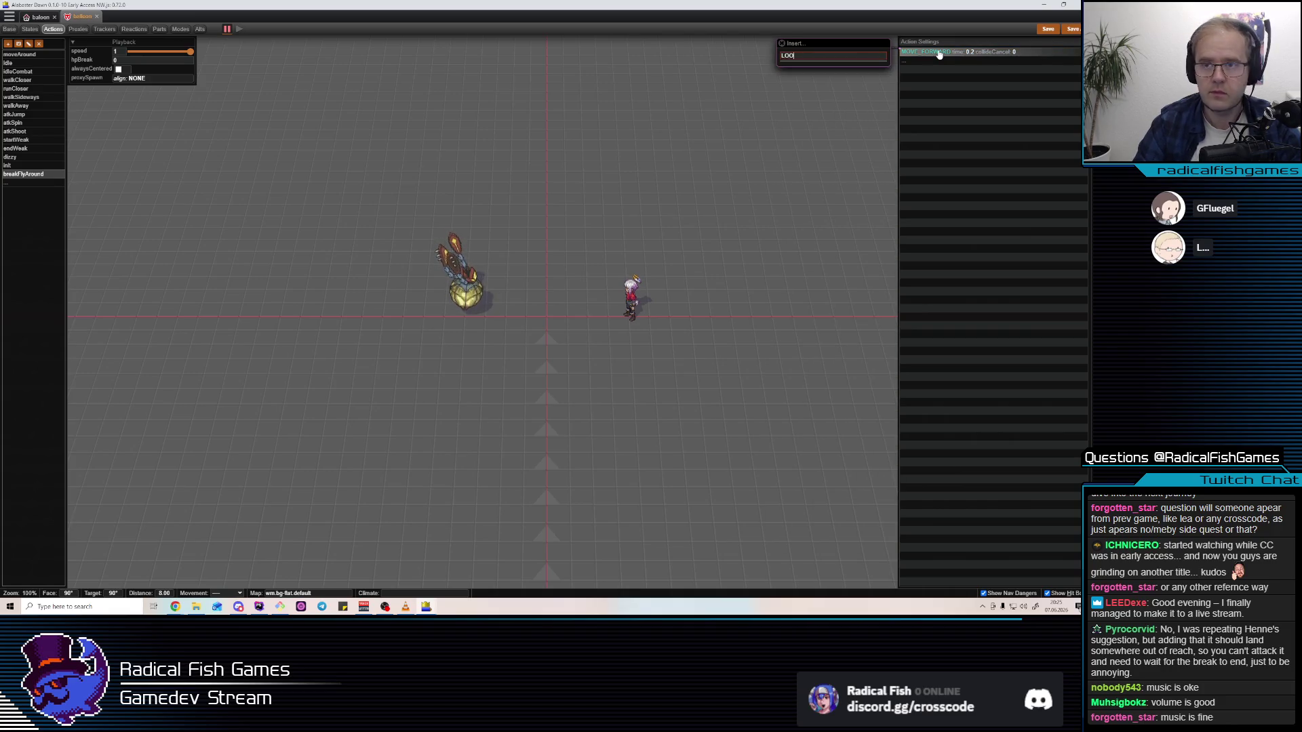
pyautogui.press('BackSpace')
pyautogui.press('BackSpace')
pyautogui.press('BackSpace')
pyautogui.write('LOO')
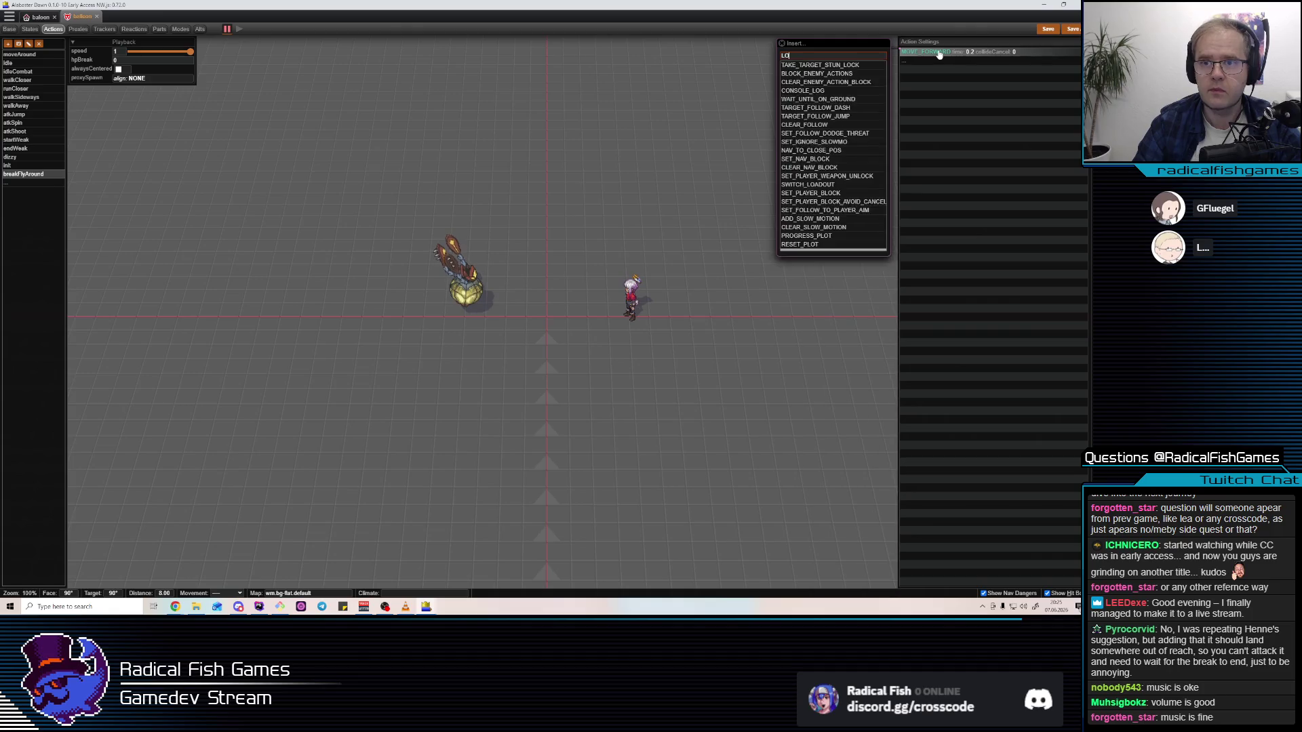
pyautogui.press('Escape')
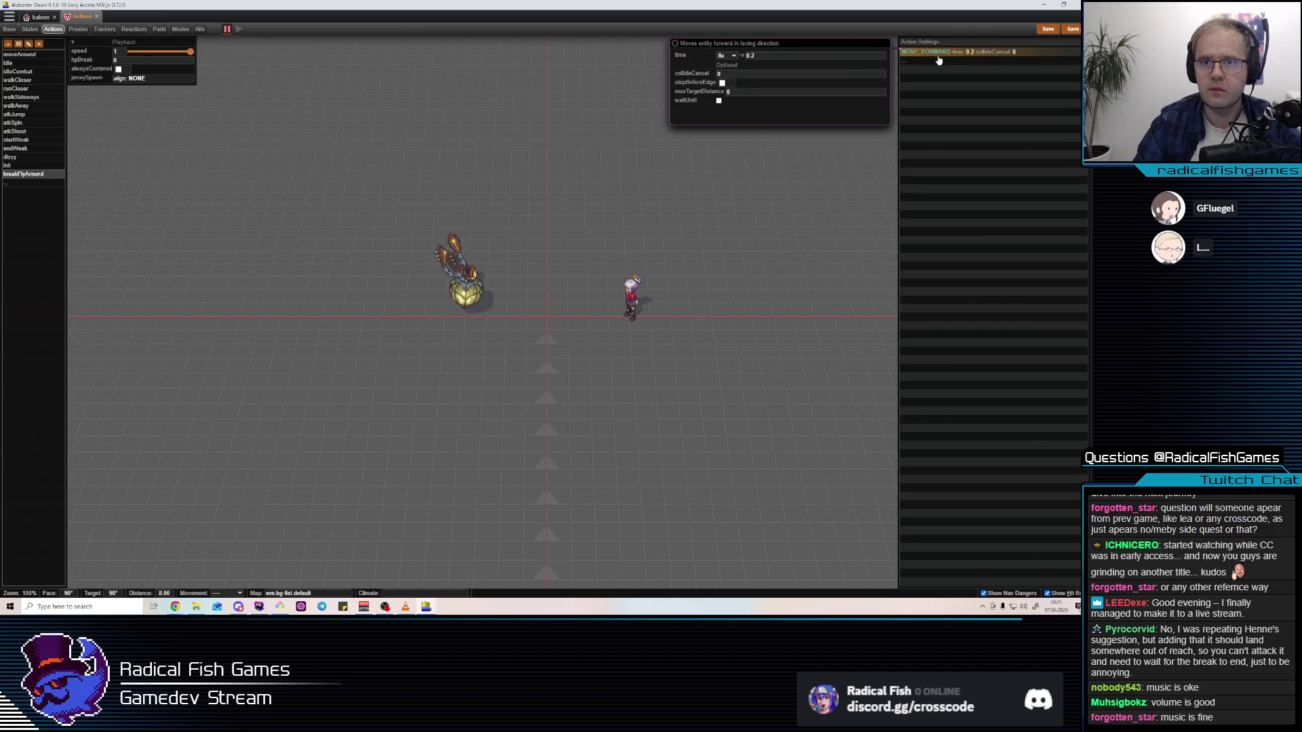
pyautogui.click(944, 55)
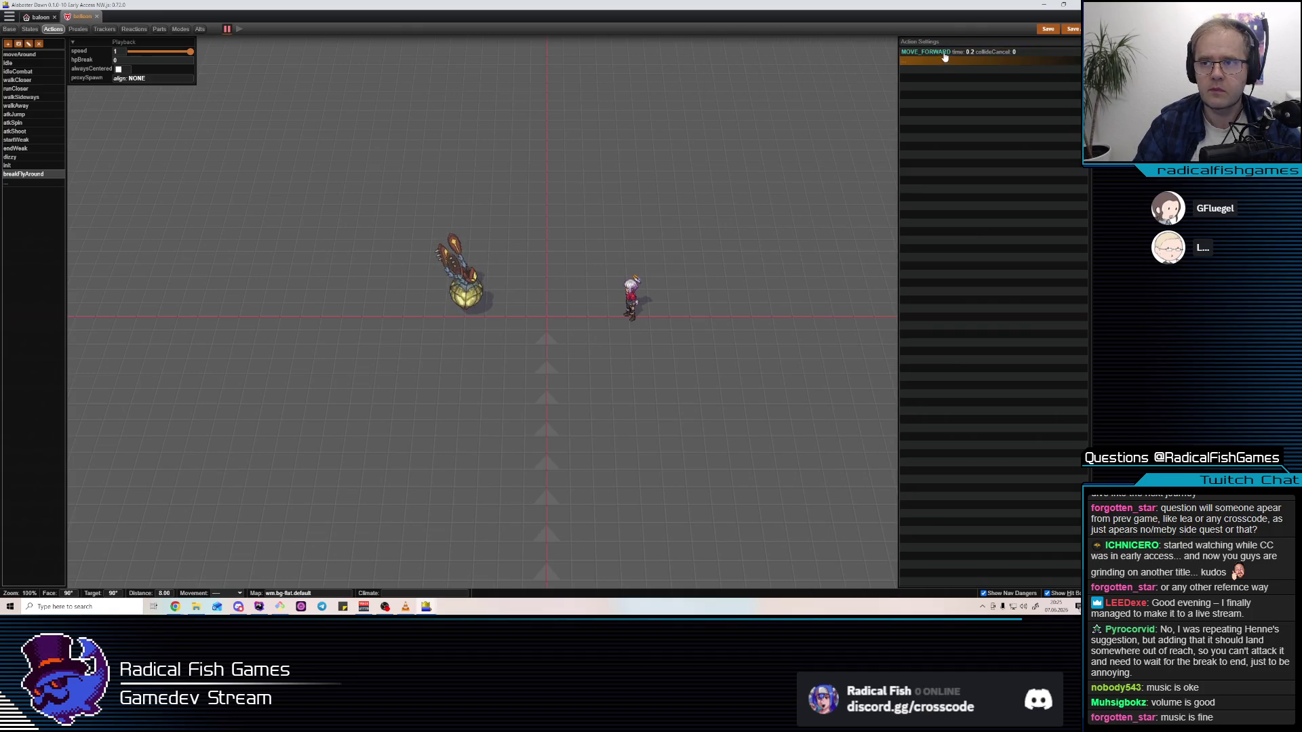
pyautogui.click(946, 54)
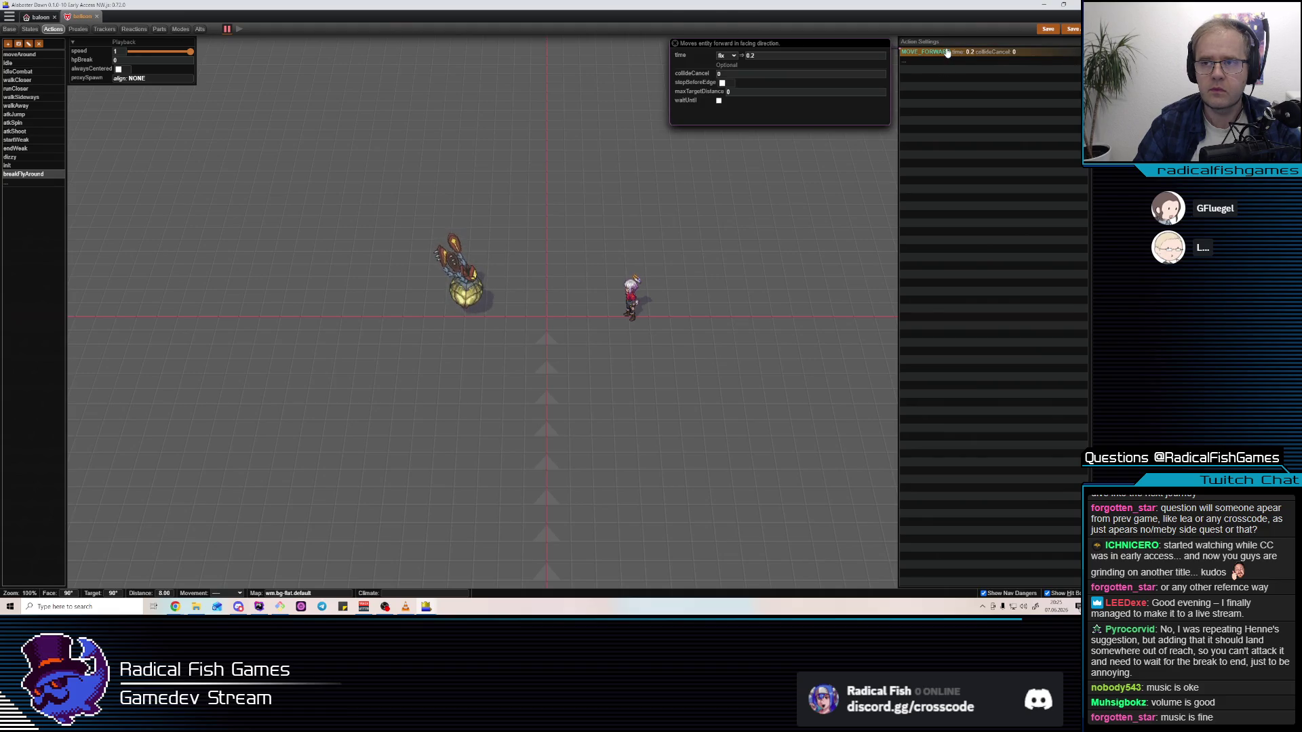
pyautogui.press('Insert')
pyautogui.write('FAC')
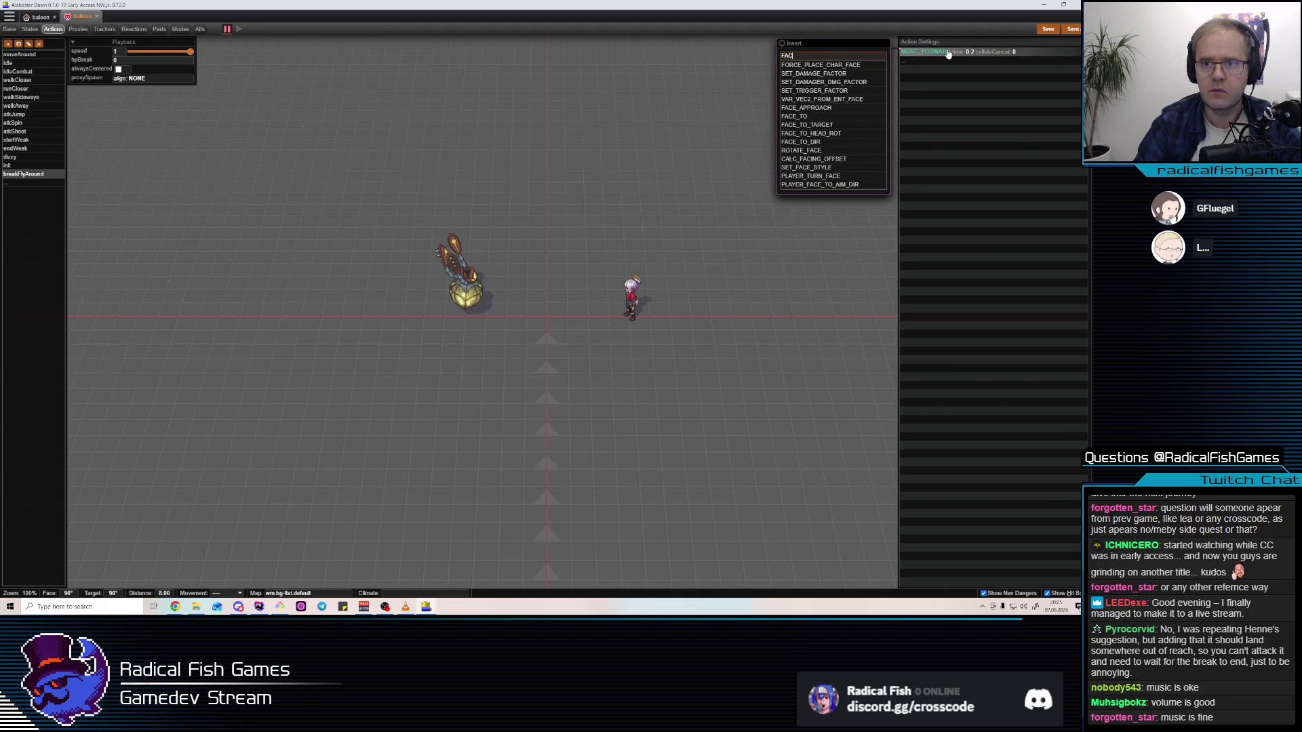
pyautogui.click(965, 55)
pyautogui.click(966, 59)
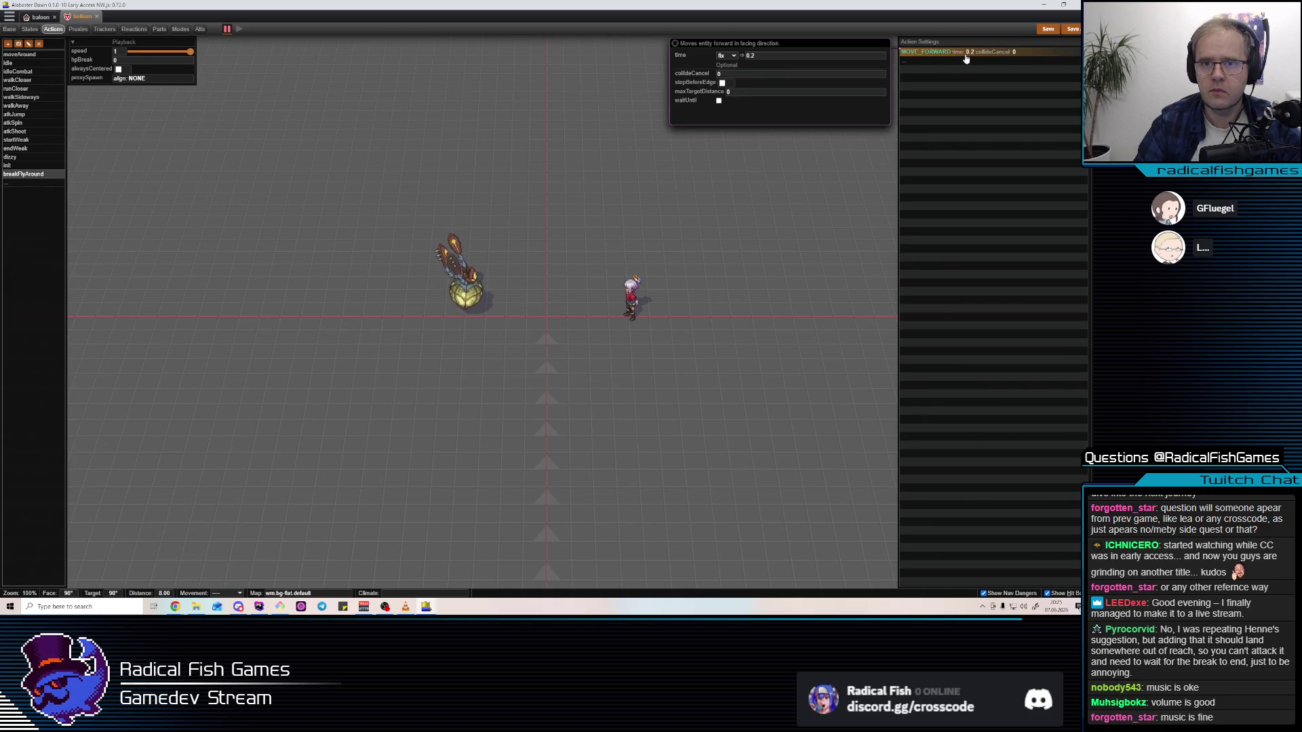
# Insert a LABEL step named 'move' before MOVE_FORWARD
pyautogui.press('Insert')
pyautogui.write('LOO')
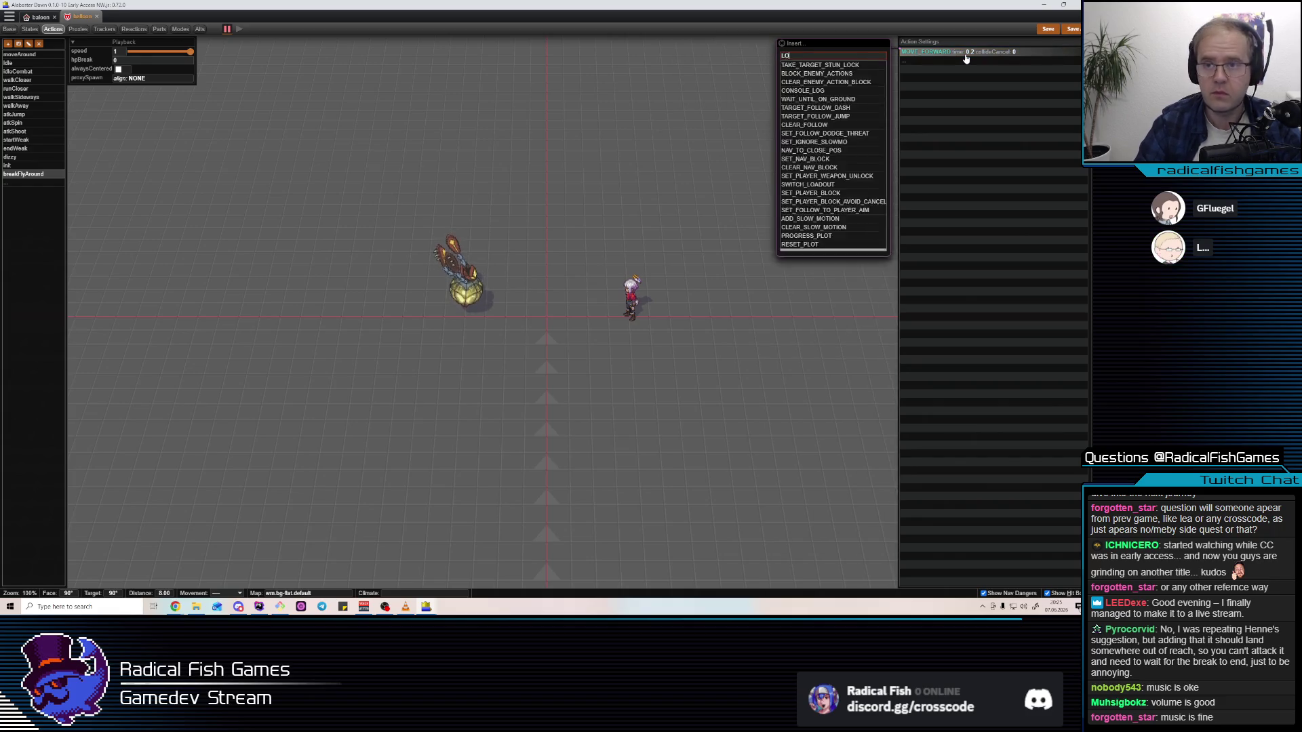
pyautogui.press('Escape')
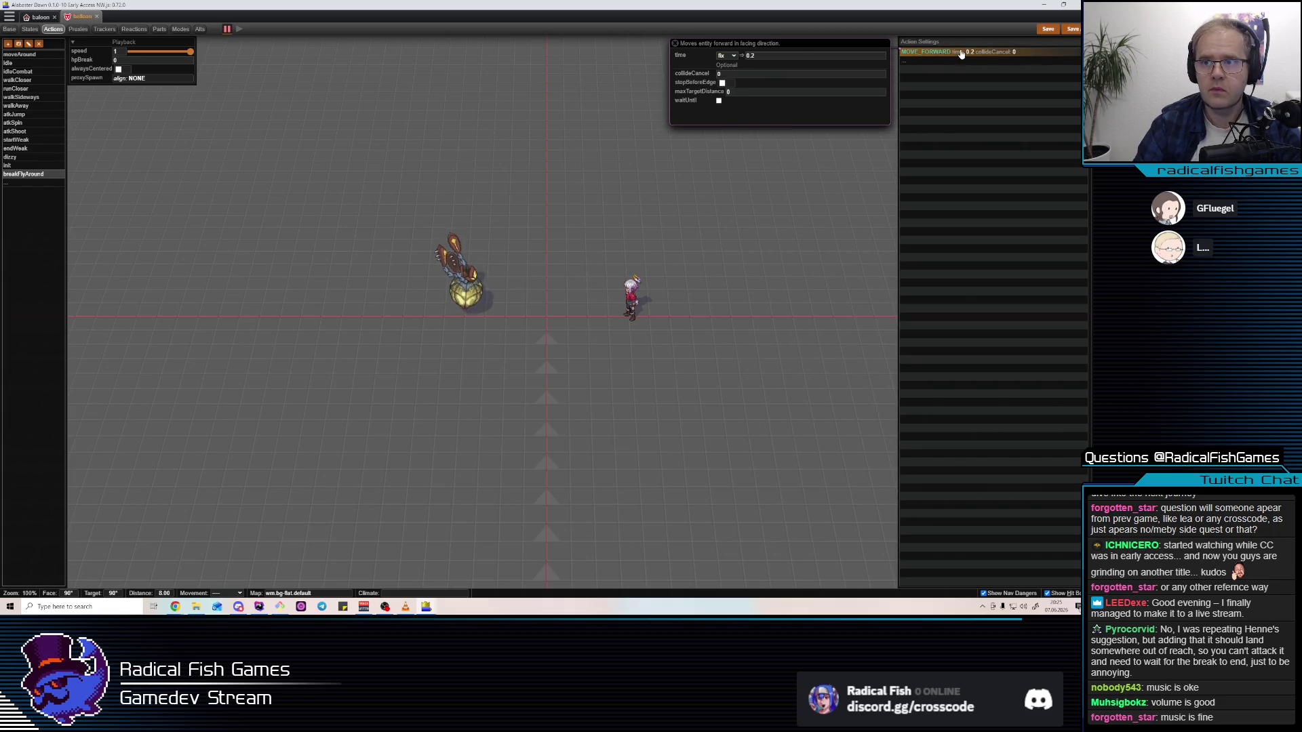
pyautogui.press('Insert')
pyautogui.write('LOO')
pyautogui.press('BackSpace')
pyautogui.press('BackSpace')
pyautogui.press('BackSpace')
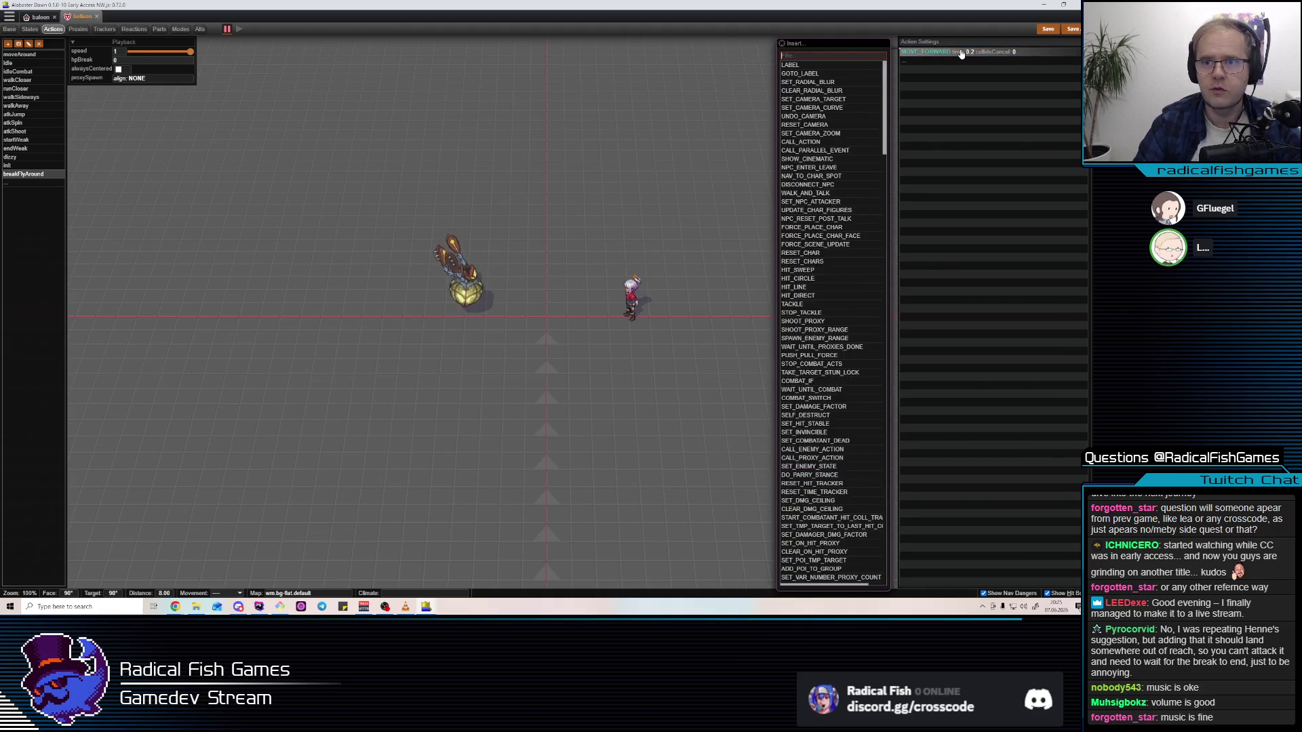
pyautogui.write('AB')
pyautogui.press('Return')
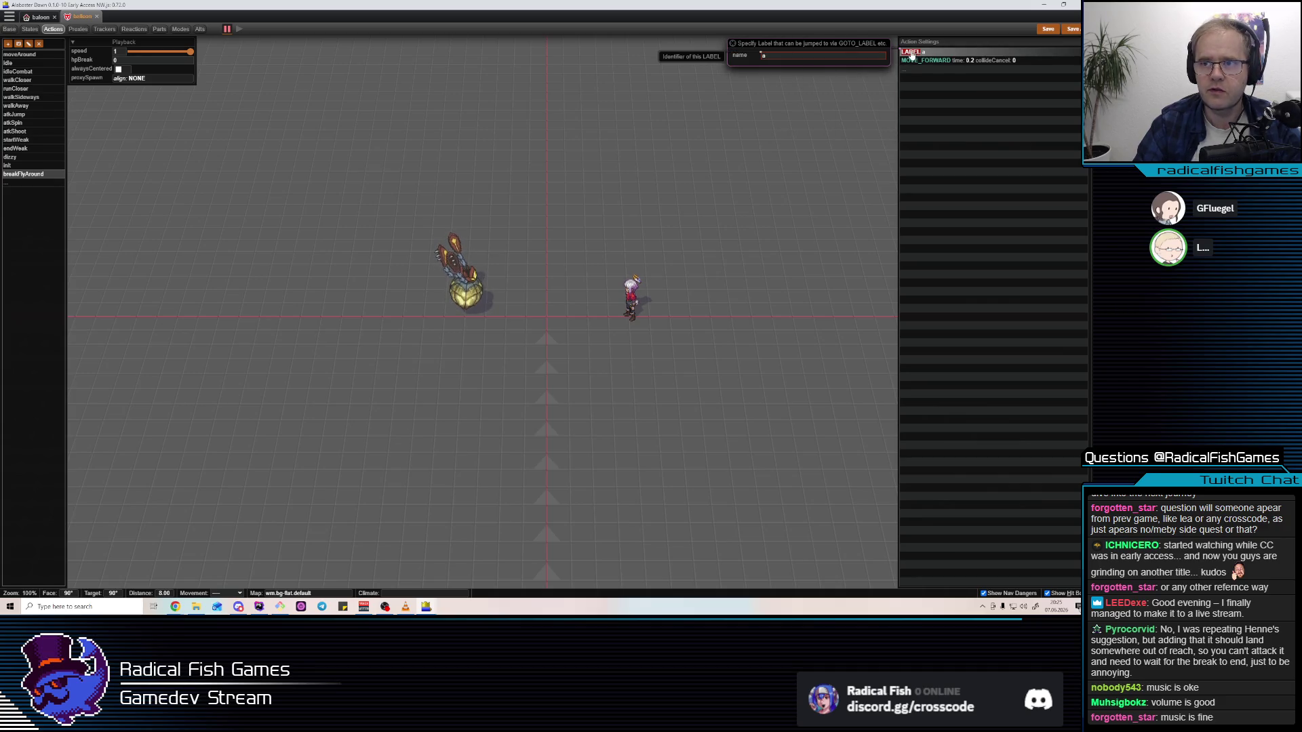
pyautogui.write('iov')
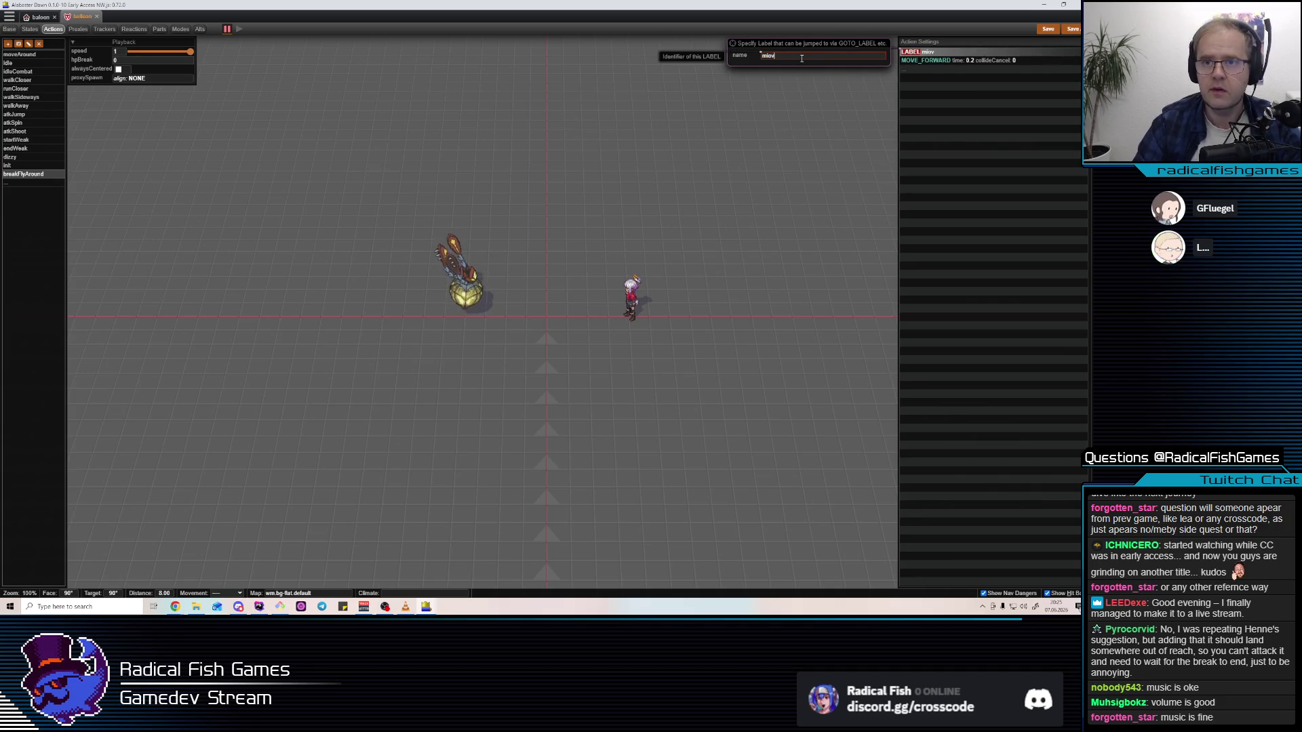
# Add a GOTO_LABEL step at the end of breakFlyAround
pyautogui.press('Return')
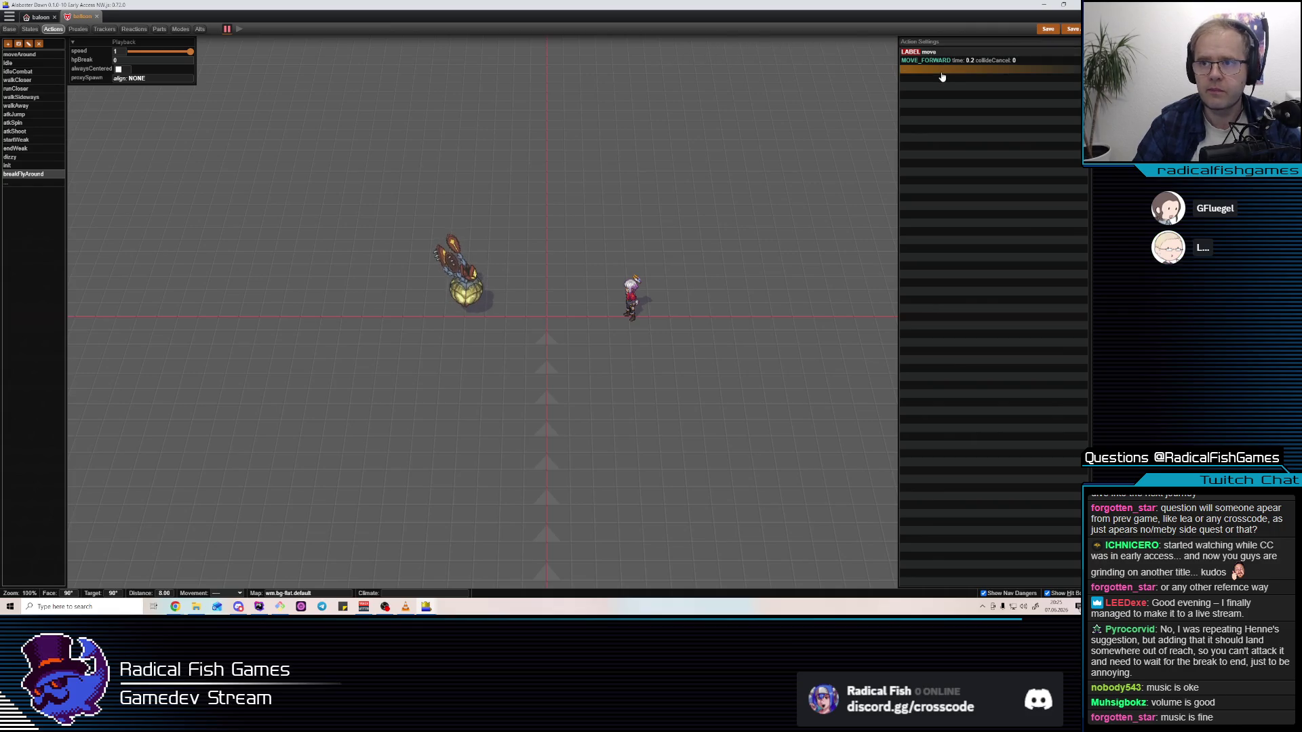
pyautogui.write('GOT')
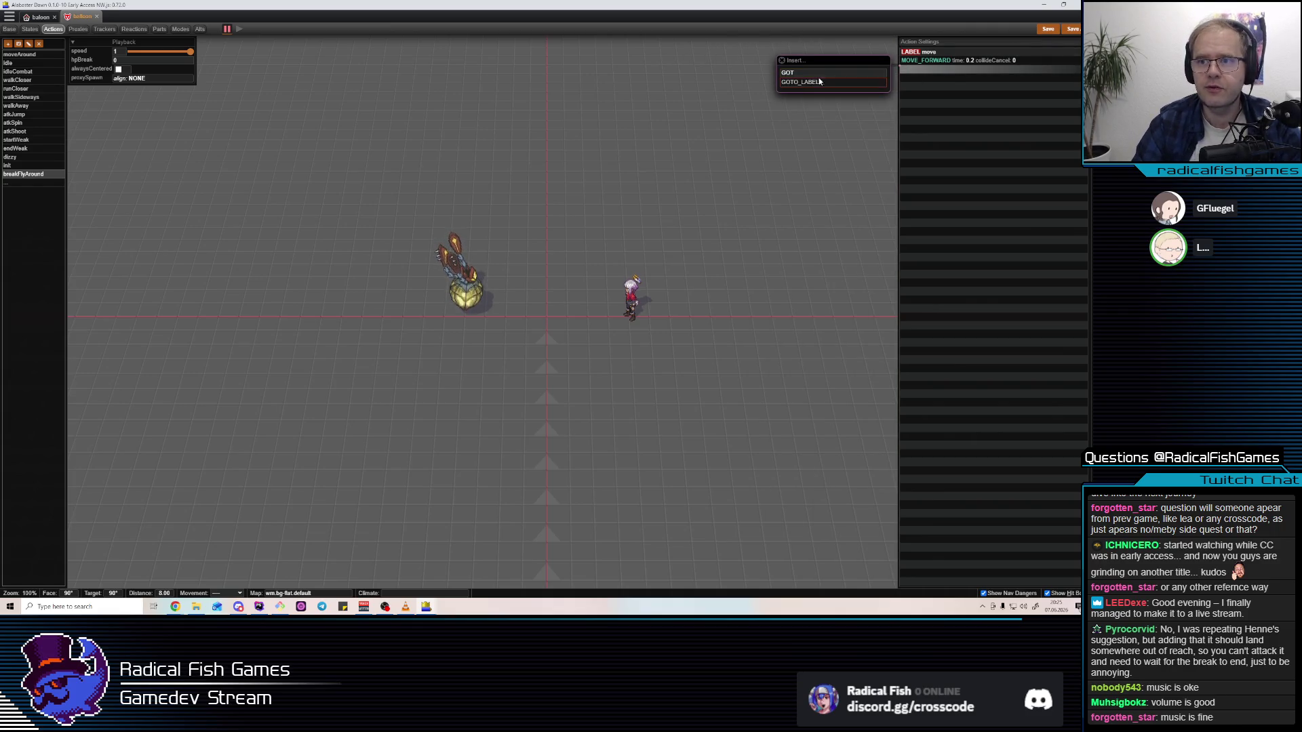
pyautogui.click(819, 81)
pyautogui.press('Return')
# Insert a SET_PHASE step at the top with phase ATTACK and time 2
pyautogui.press('Insert')
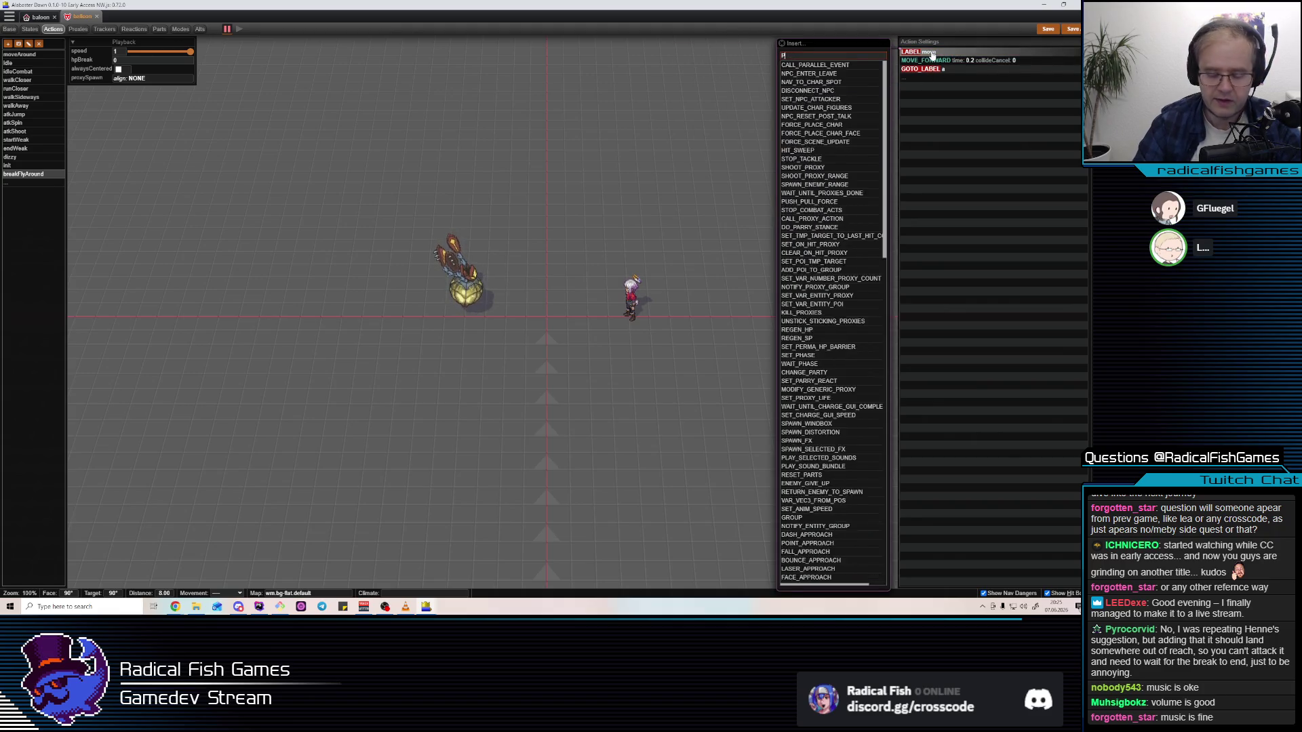
pyautogui.write('hase')
pyautogui.press('Return')
pyautogui.click(732, 58)
pyautogui.press('Down')
pyautogui.press('Return')
pyautogui.press('Tab')
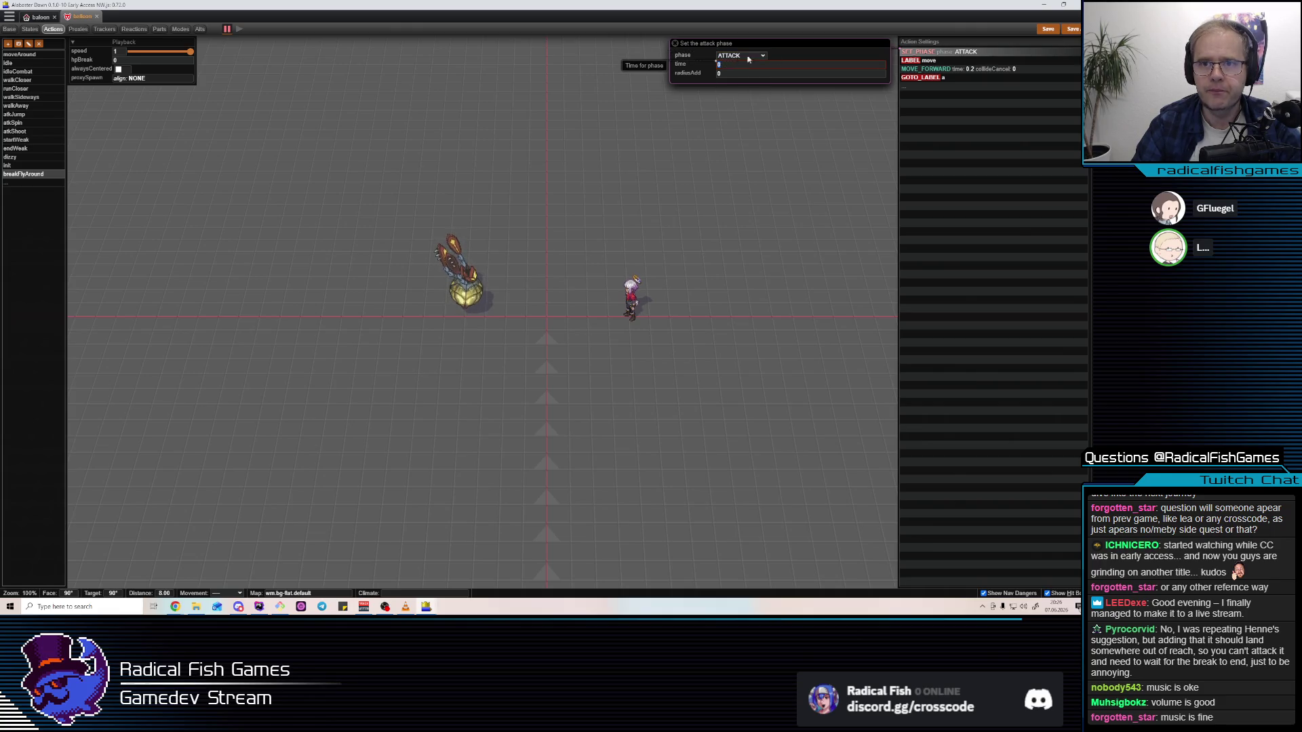
pyautogui.write('2')
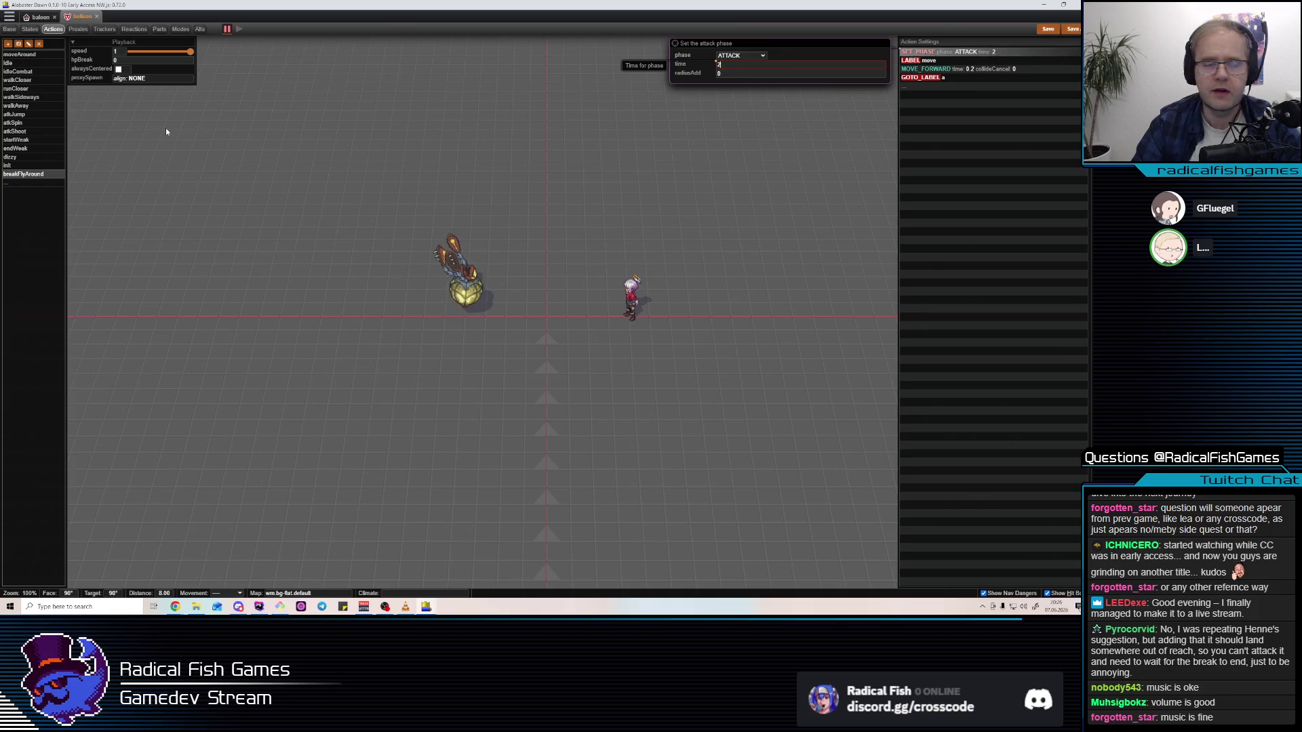
pyautogui.click(16, 89)
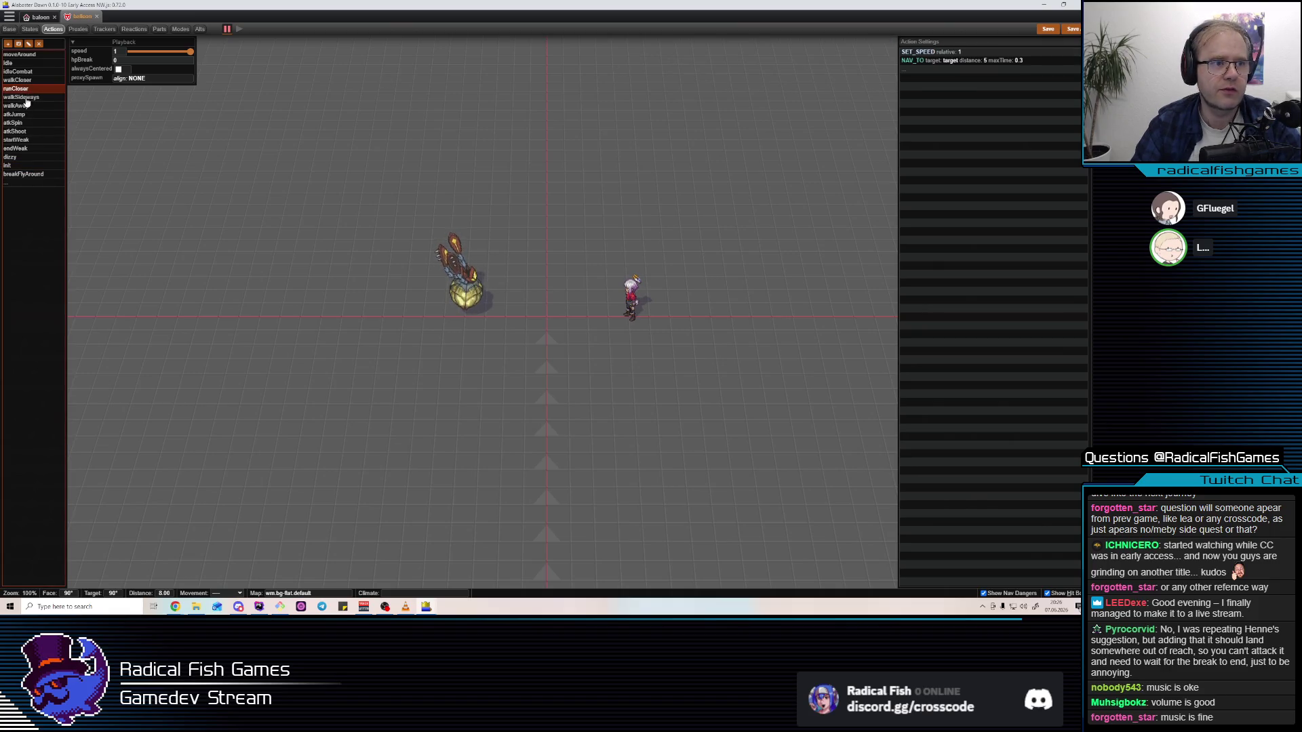
pyautogui.click(26, 123)
pyautogui.click(26, 131)
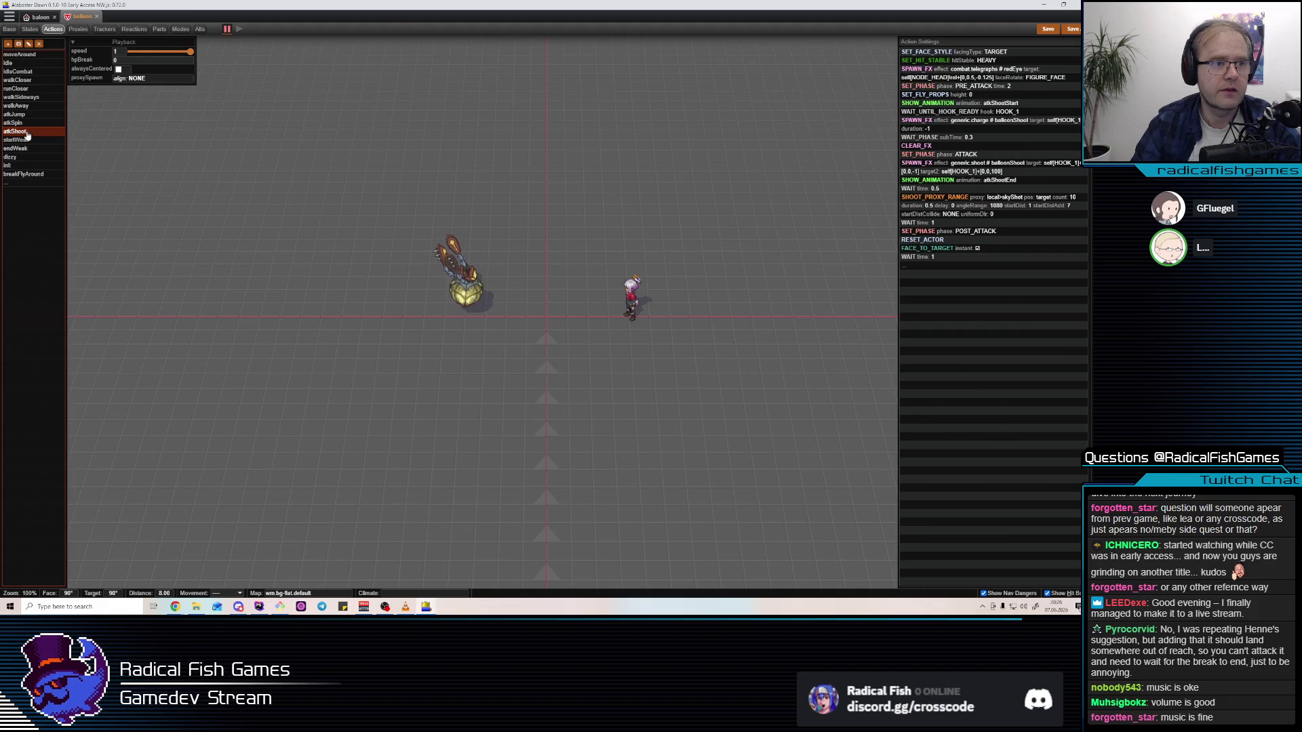
pyautogui.click(20, 123)
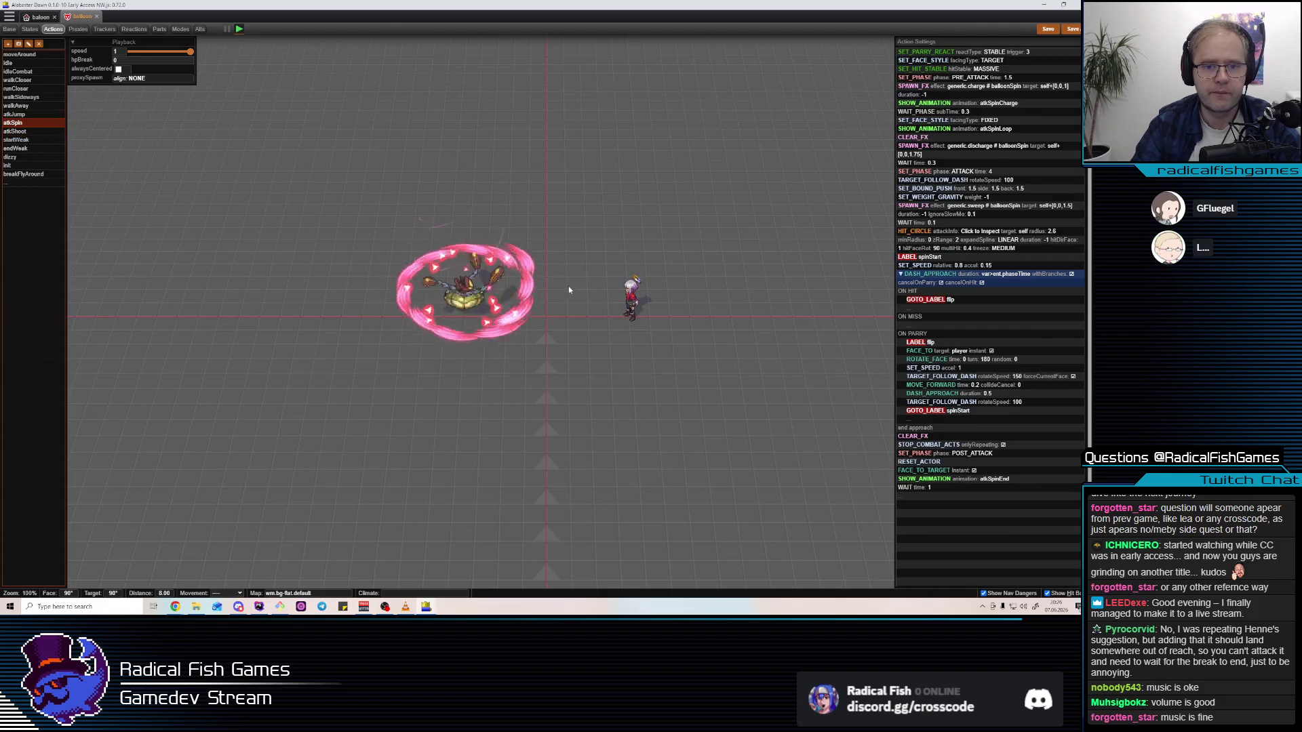
pyautogui.moveTo(941, 265)
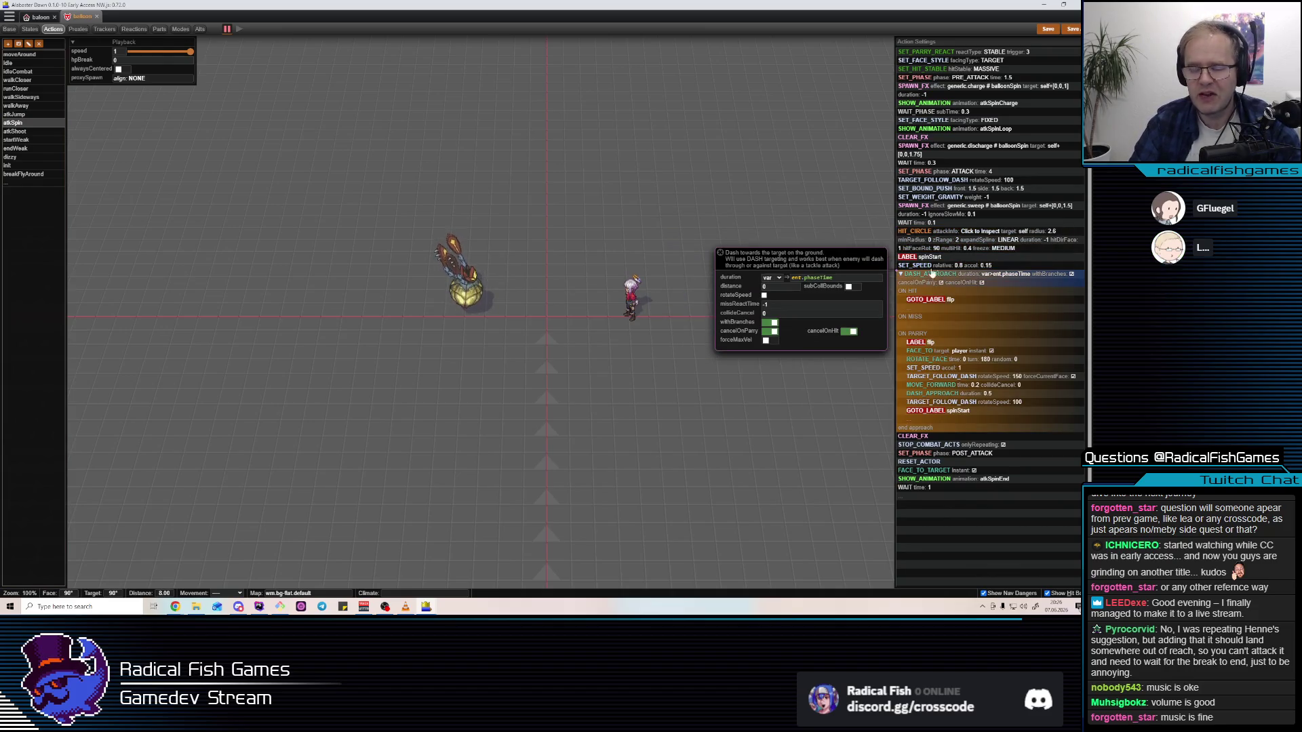
pyautogui.click(824, 278)
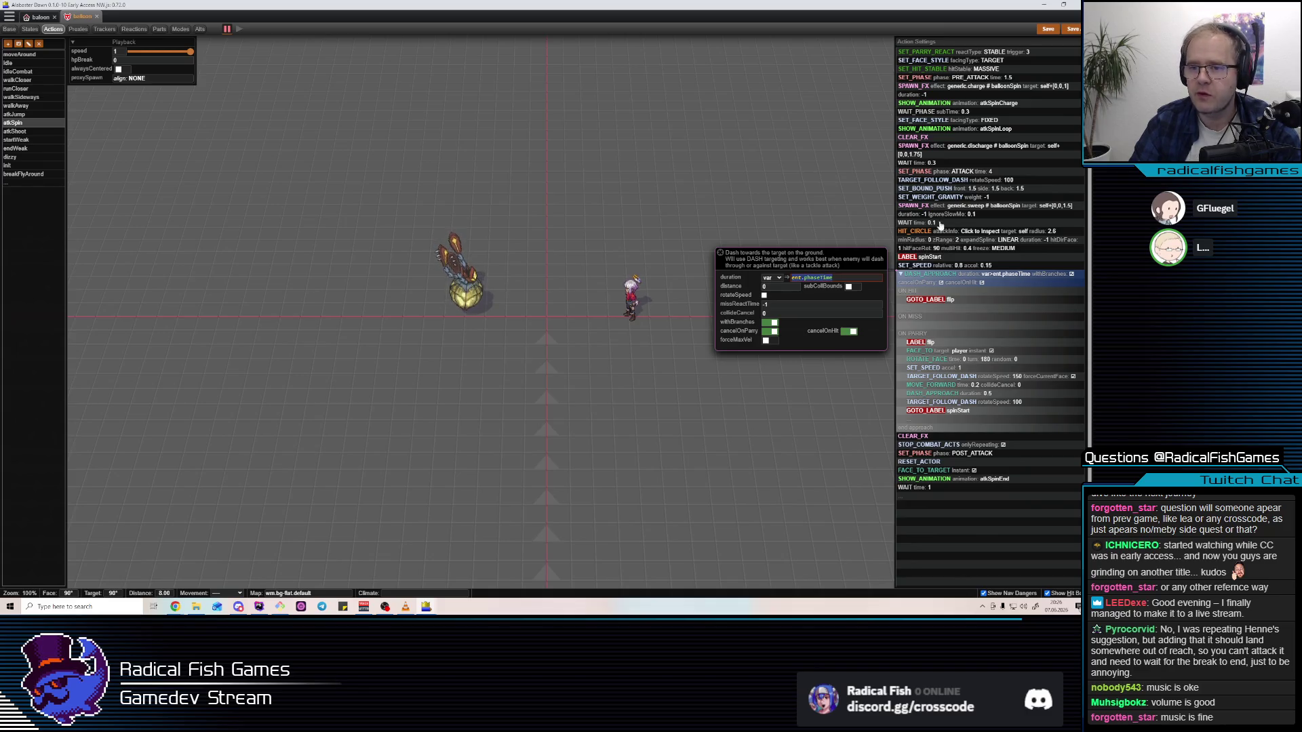
pyautogui.moveTo(940, 178)
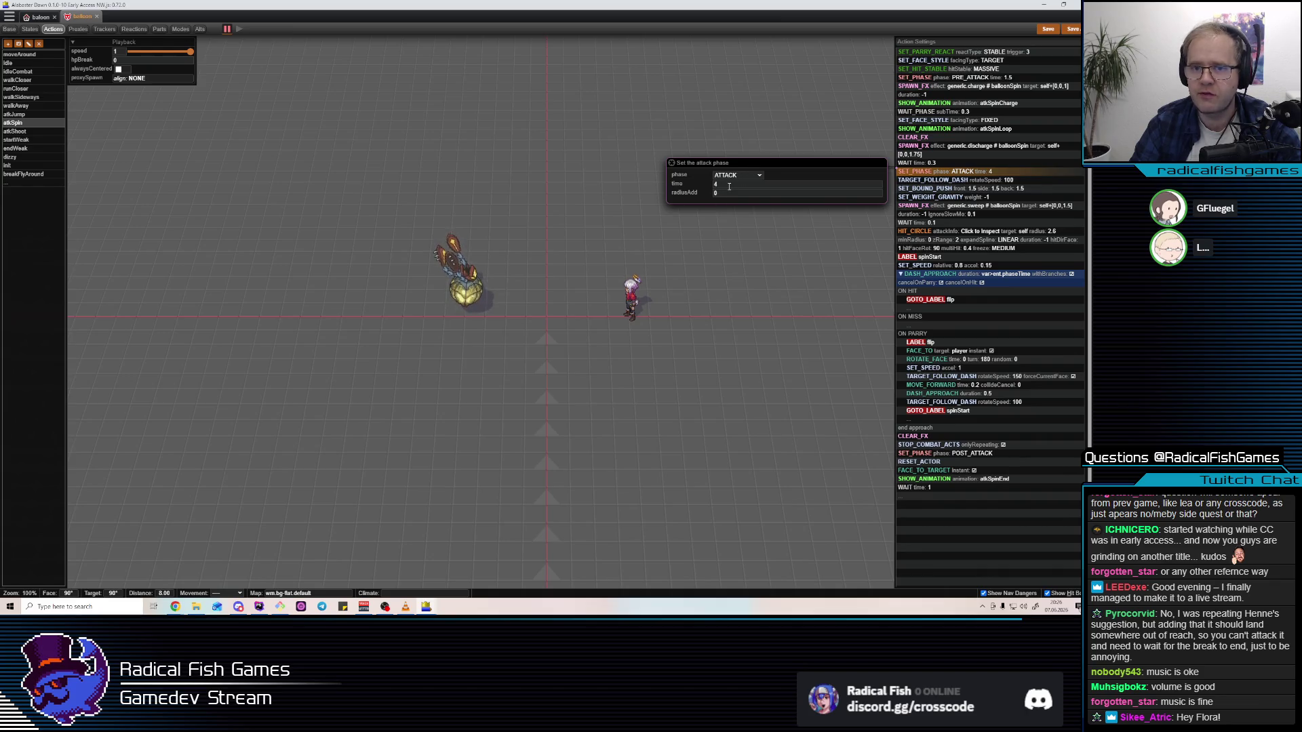
pyautogui.moveTo(948, 281)
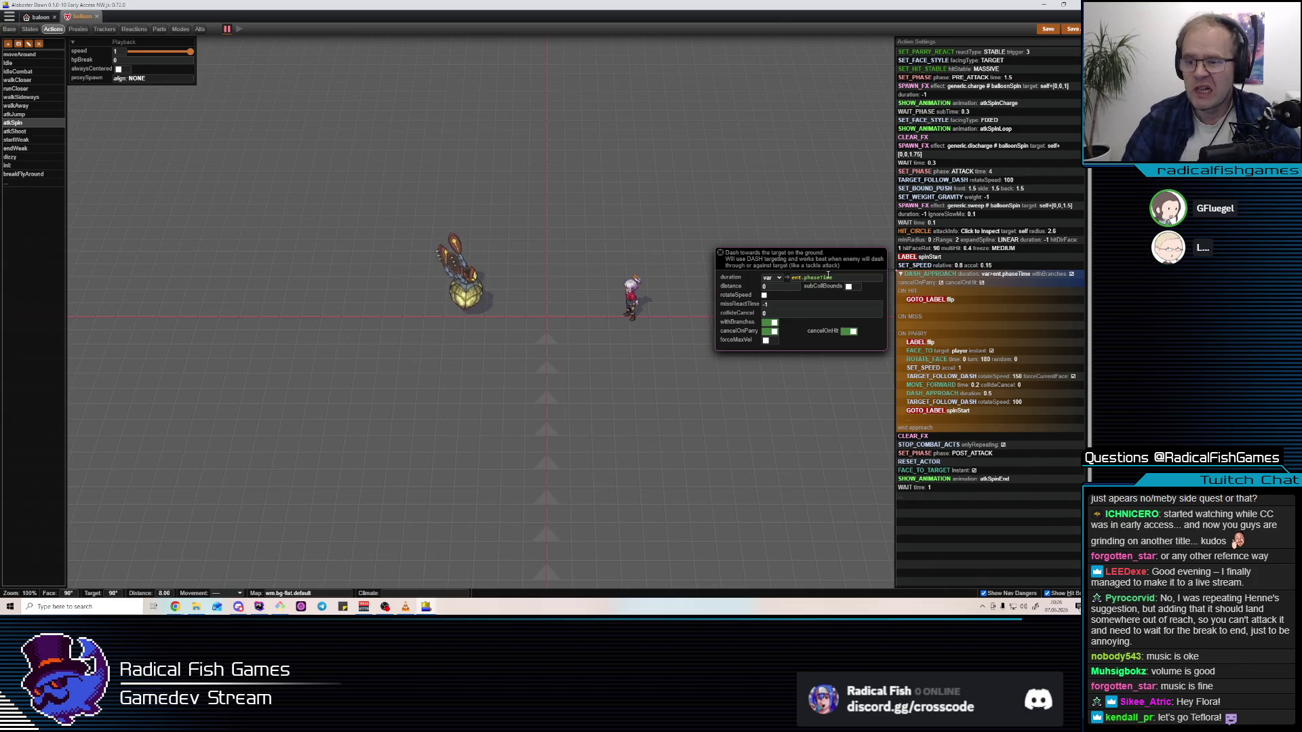
pyautogui.click(27, 174)
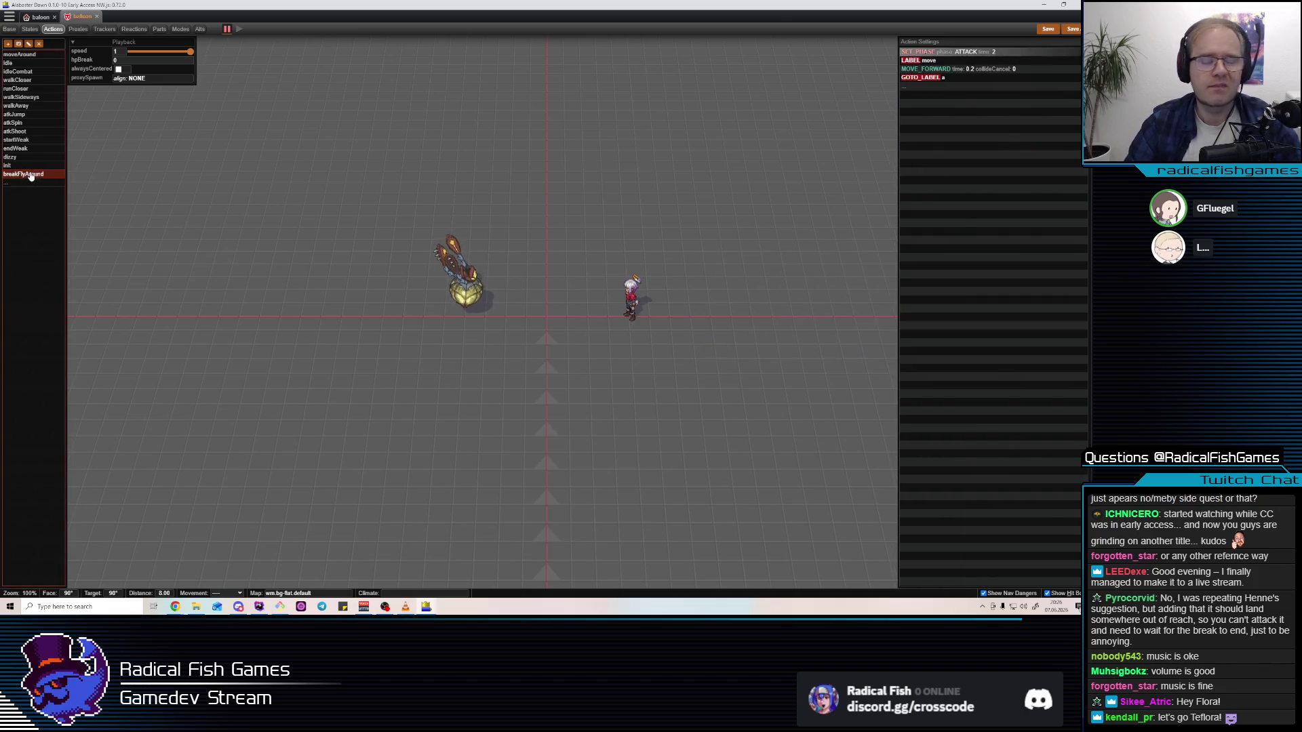
pyautogui.moveTo(956, 84)
pyautogui.moveTo(954, 55)
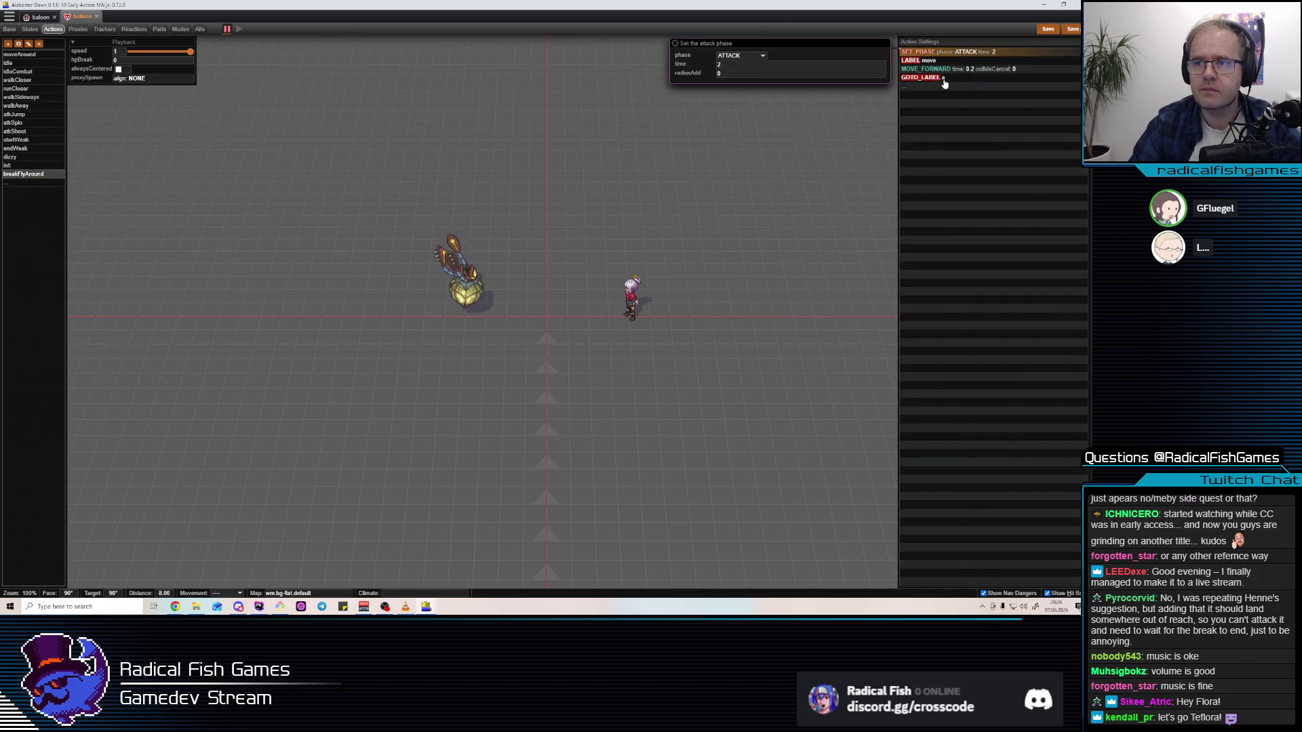
pyautogui.click(1016, 87)
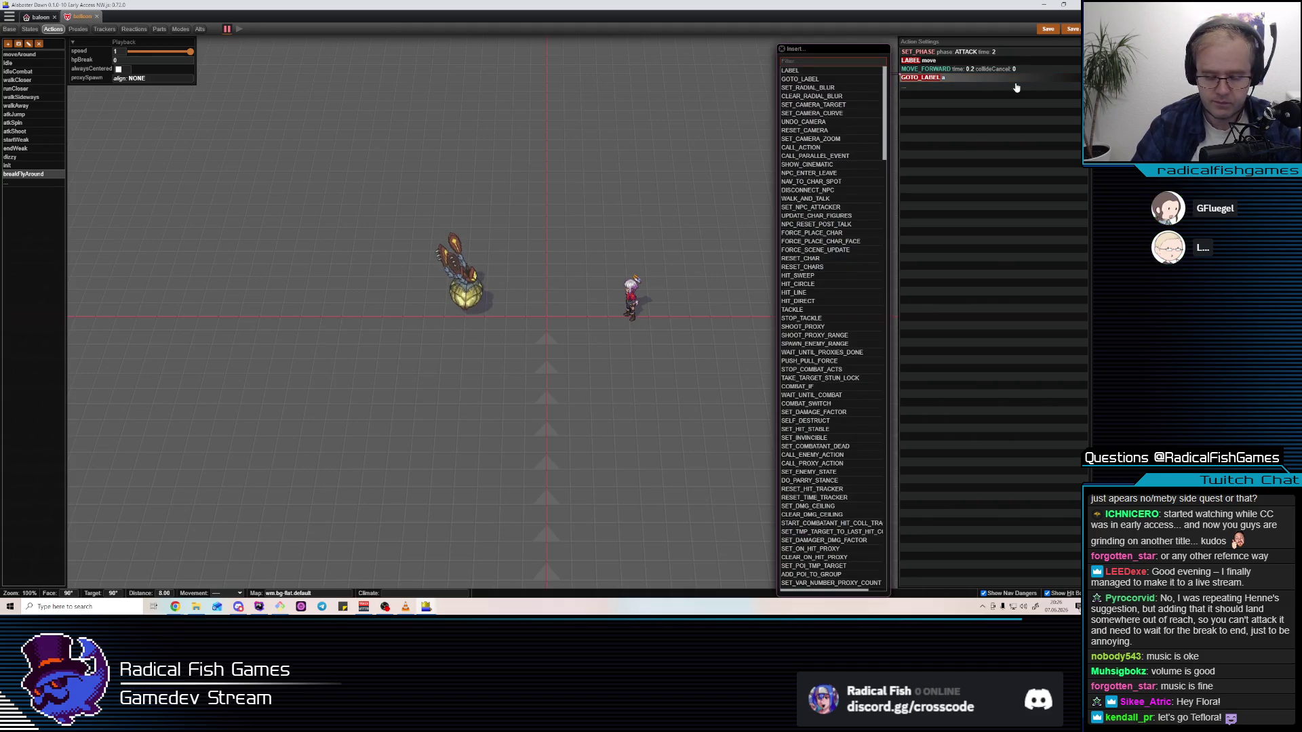
pyautogui.write('IF')
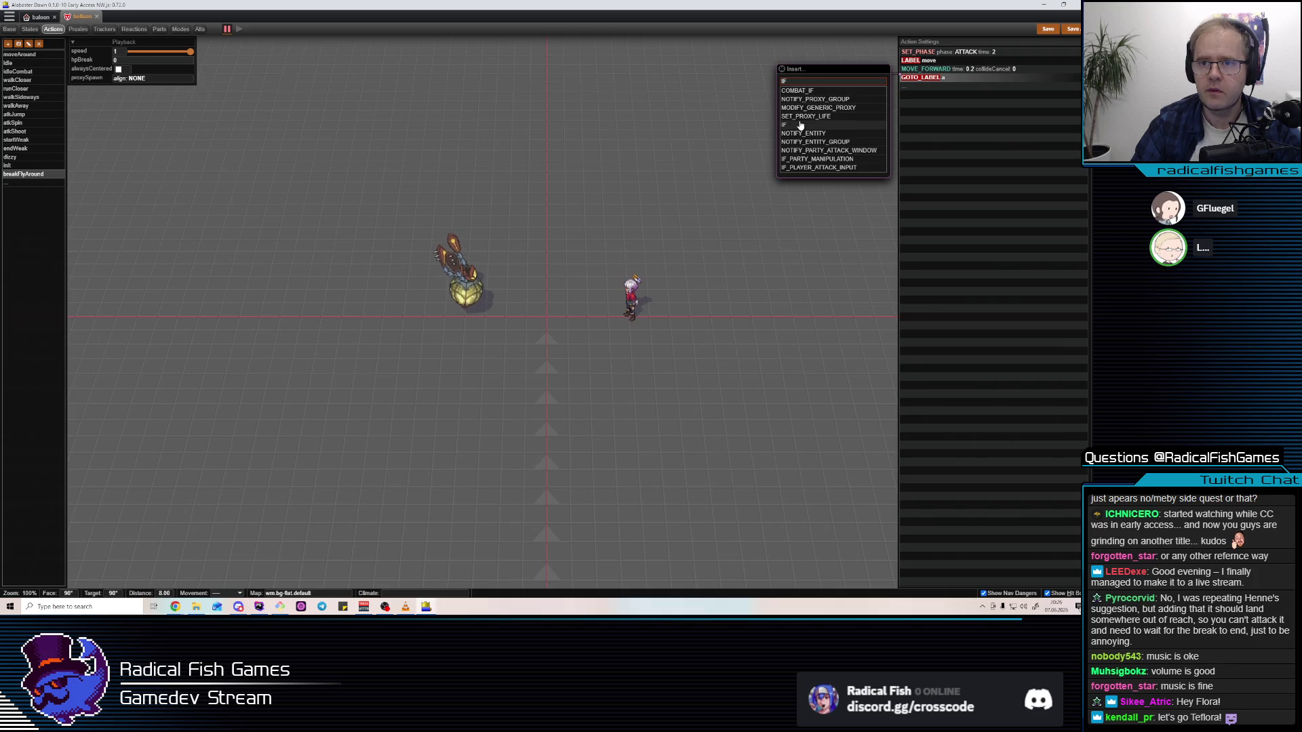
pyautogui.click(800, 125)
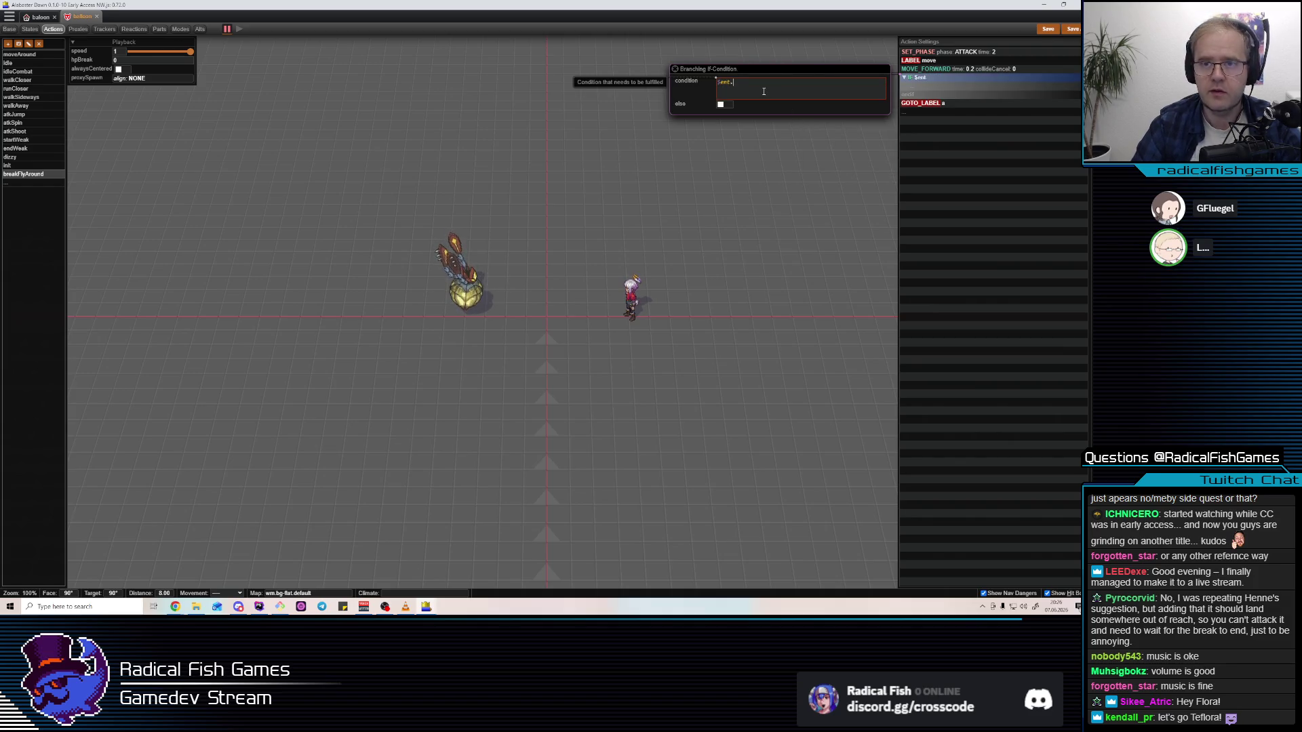
pyautogui.write('phaseTime > 0')
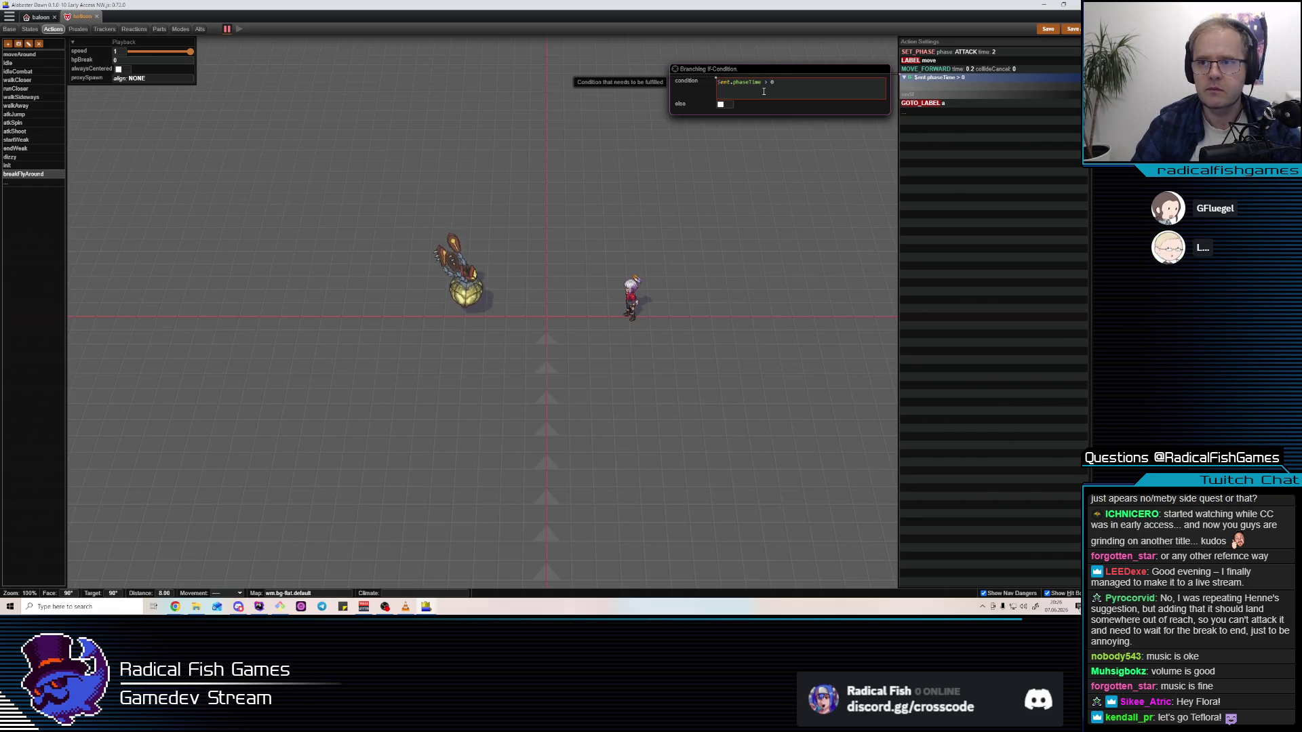
# Move the GOTO_LABEL move step inside the IF block
pyautogui.click(980, 105)
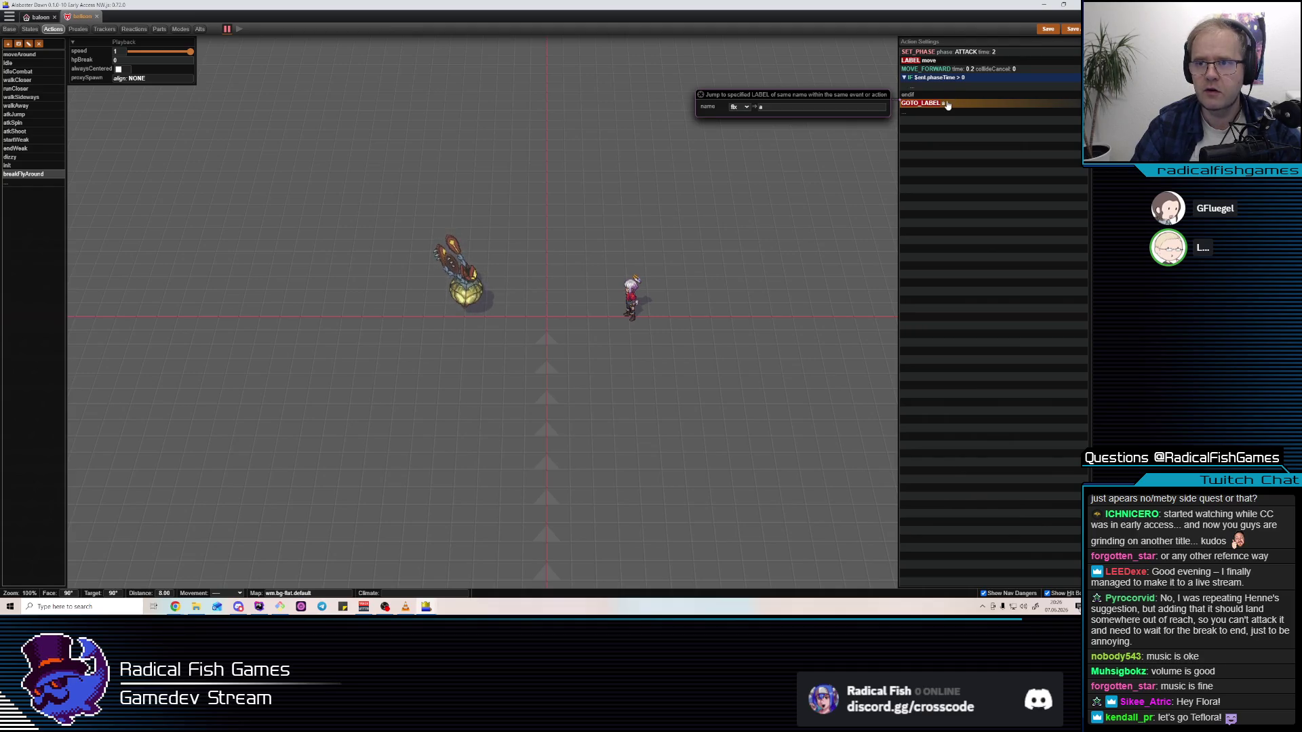
pyautogui.moveTo(948, 105); pyautogui.dragTo(946, 84)
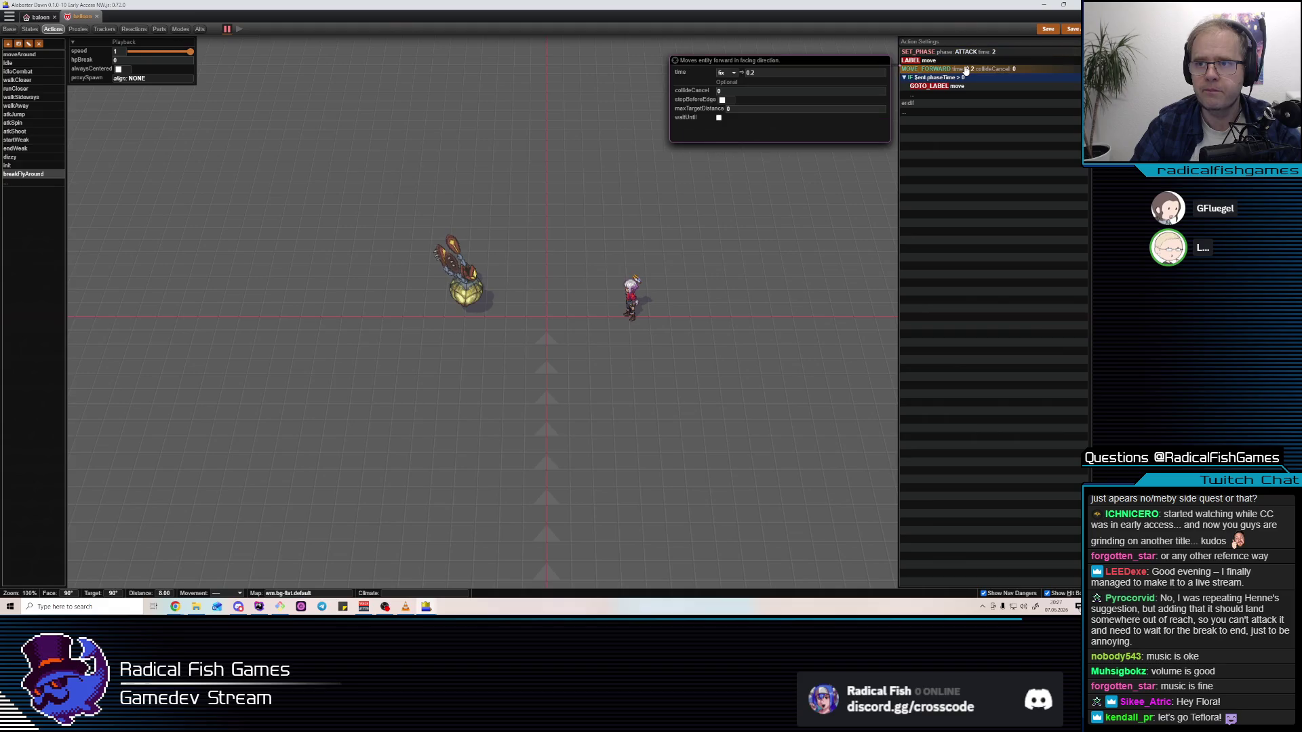
pyautogui.press('Insert')
# Add a ROTATE_FACE step and set its turn to 45 and random to 1
pyautogui.write('ROT')
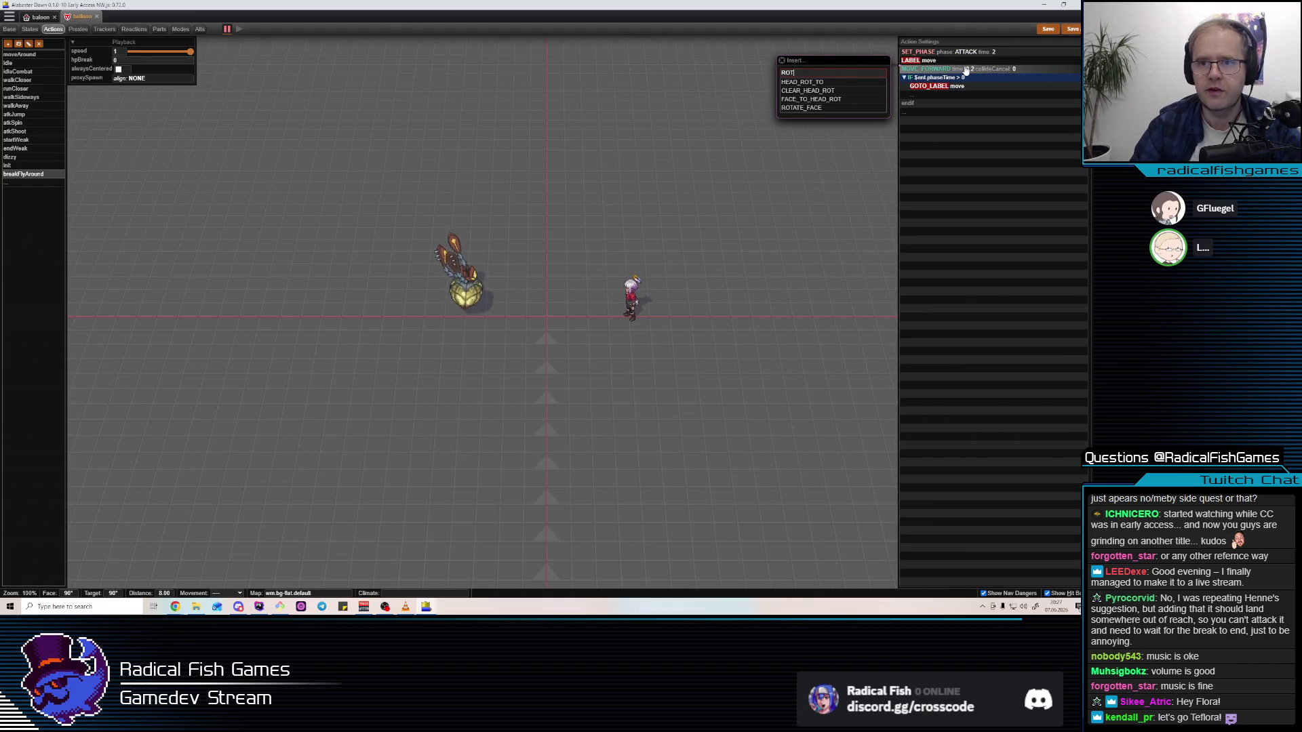
pyautogui.click(810, 108)
pyautogui.click(734, 81)
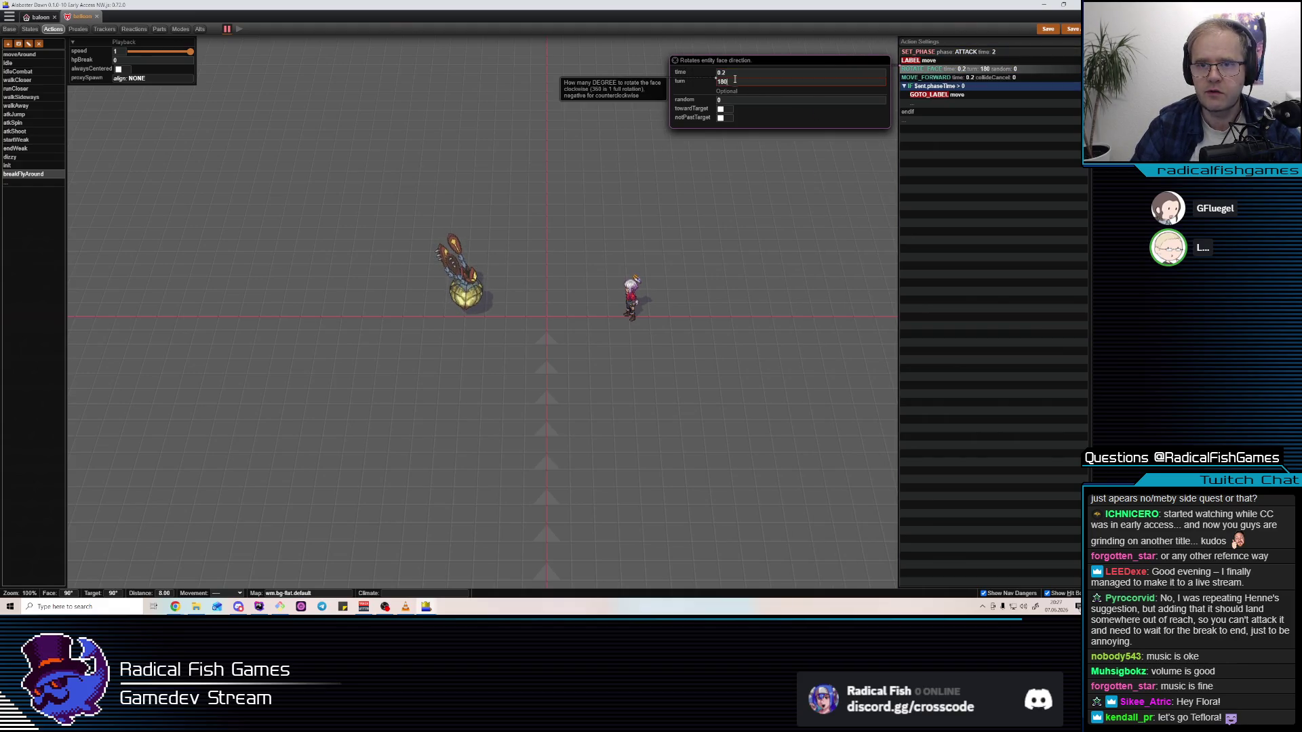
pyautogui.click(744, 98)
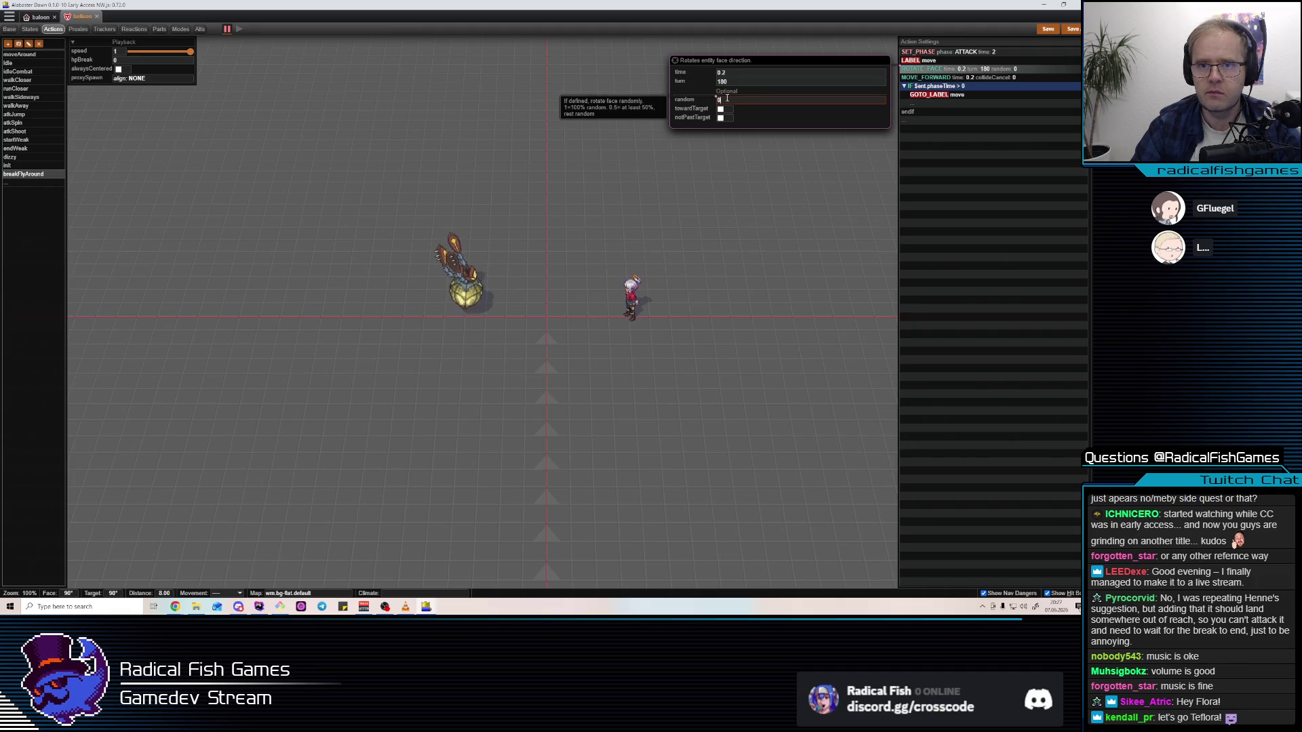
pyautogui.click(960, 74)
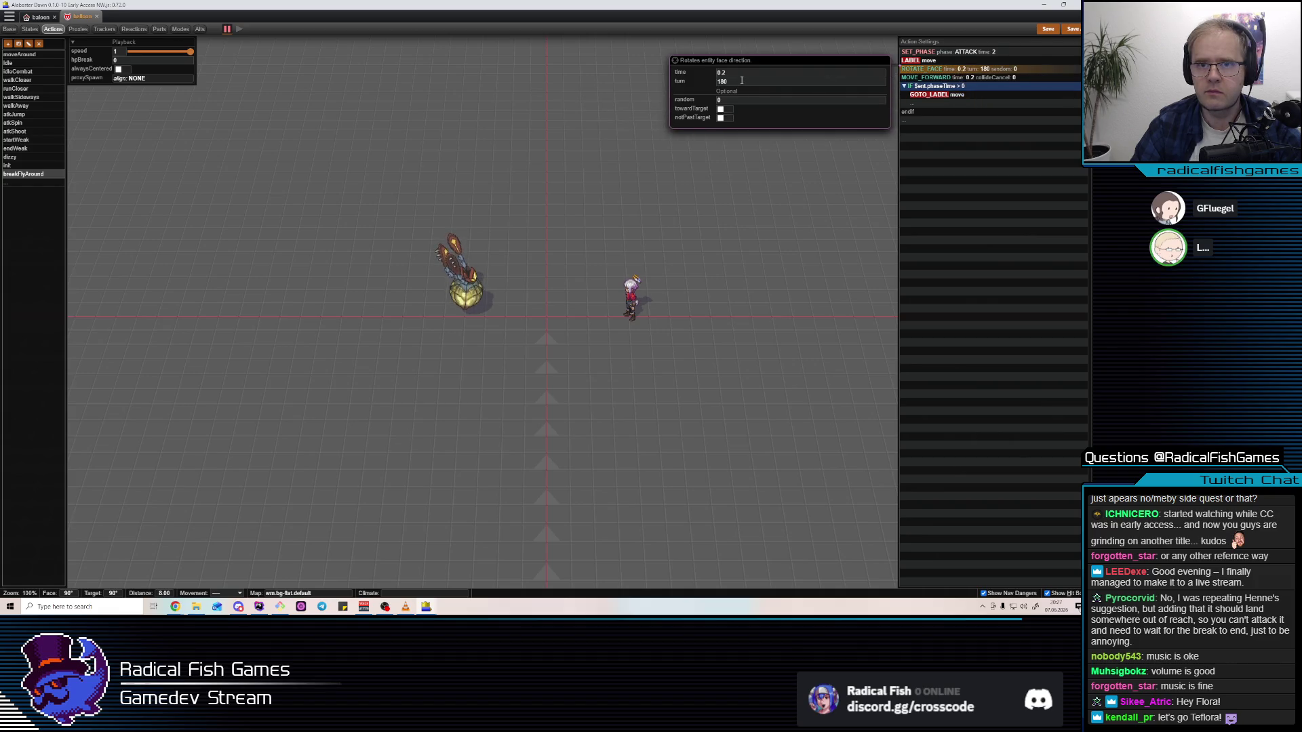
pyautogui.click(742, 80)
pyautogui.click(968, 73)
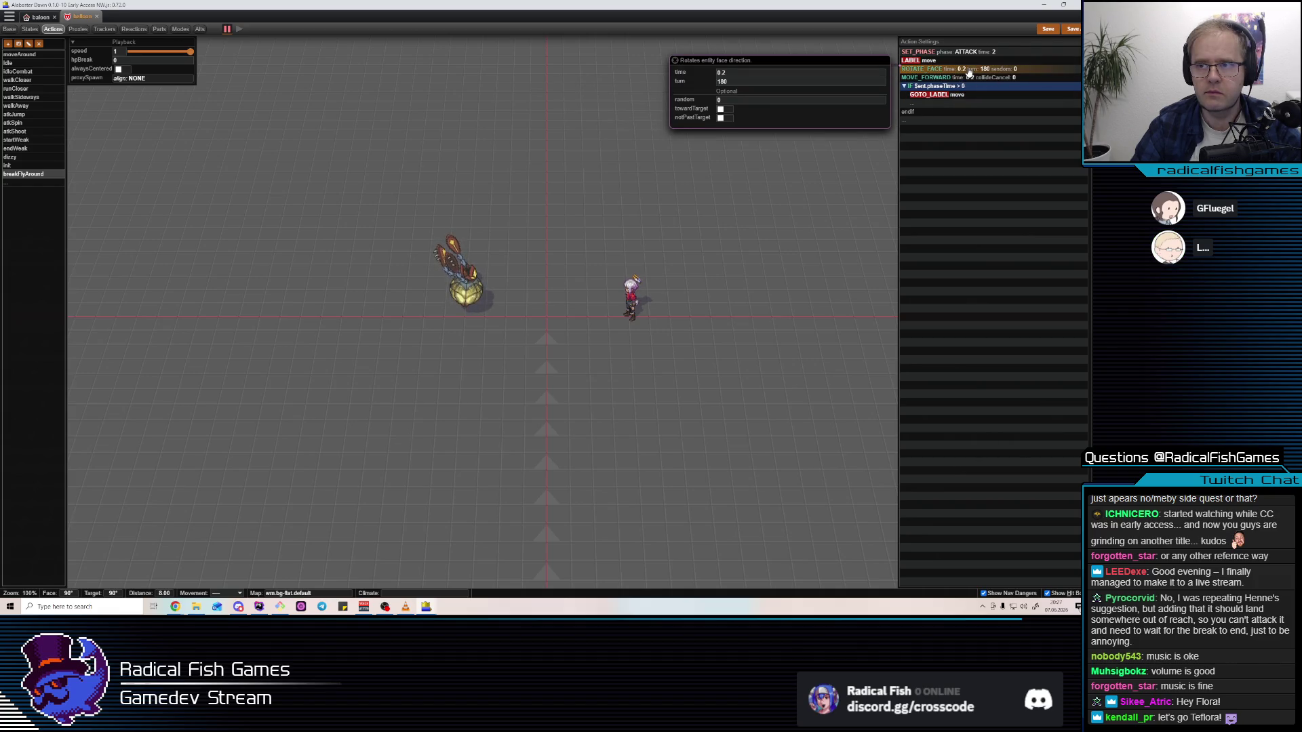
pyautogui.click(756, 98)
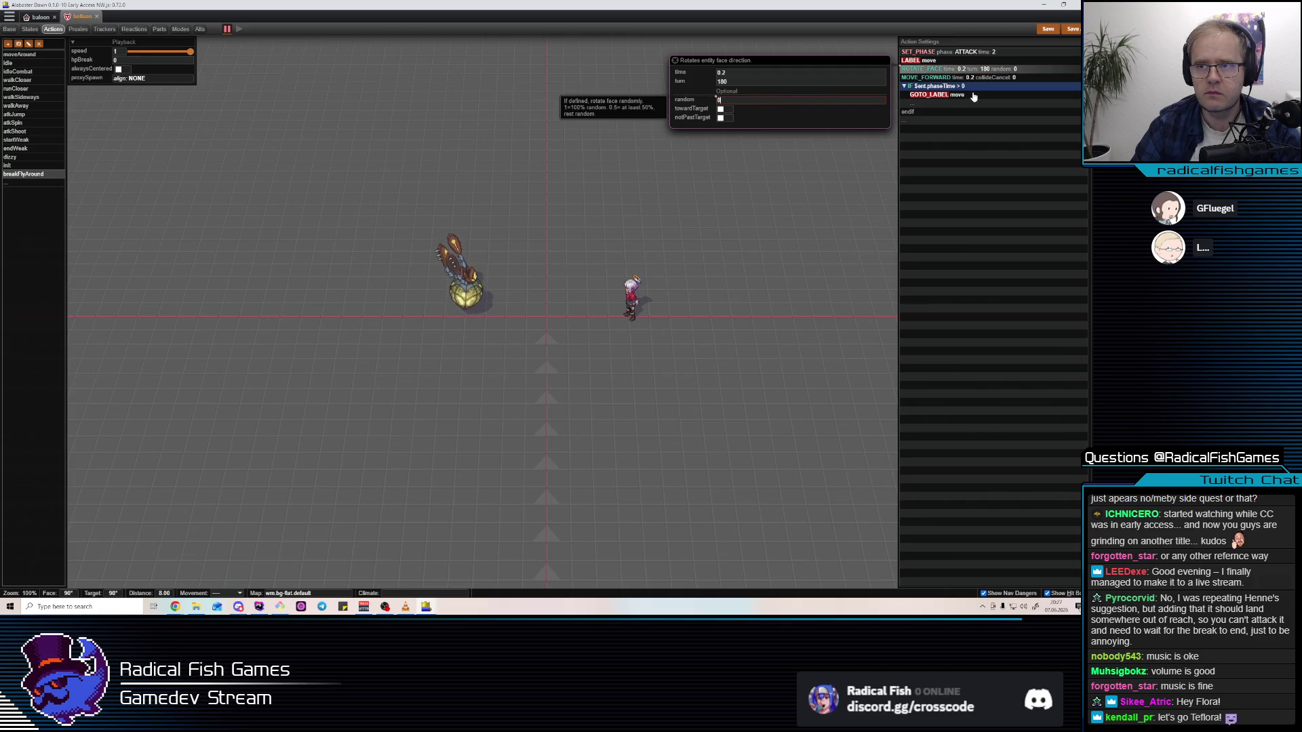
pyautogui.click(969, 71)
# Drop a second FACE insert and recheck ROTATE_FACE's random and turn values
pyautogui.press('Insert')
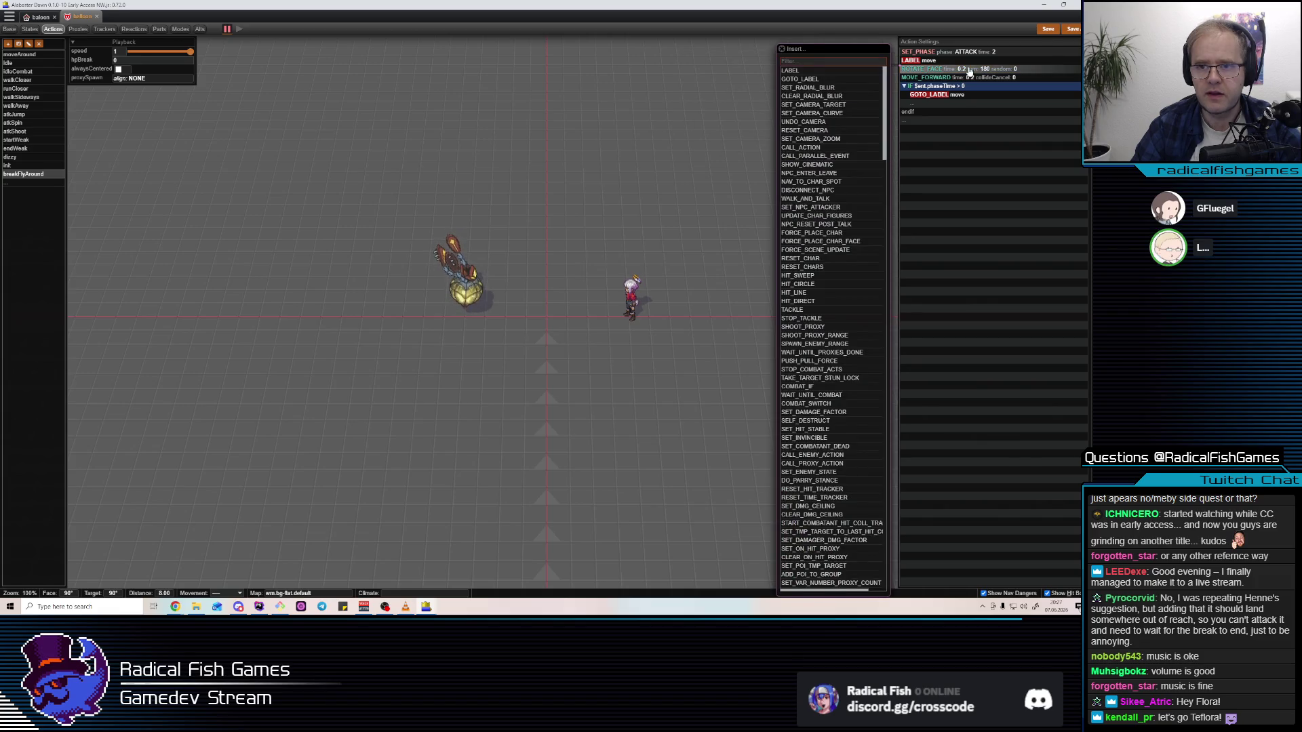
pyautogui.write('FACE')
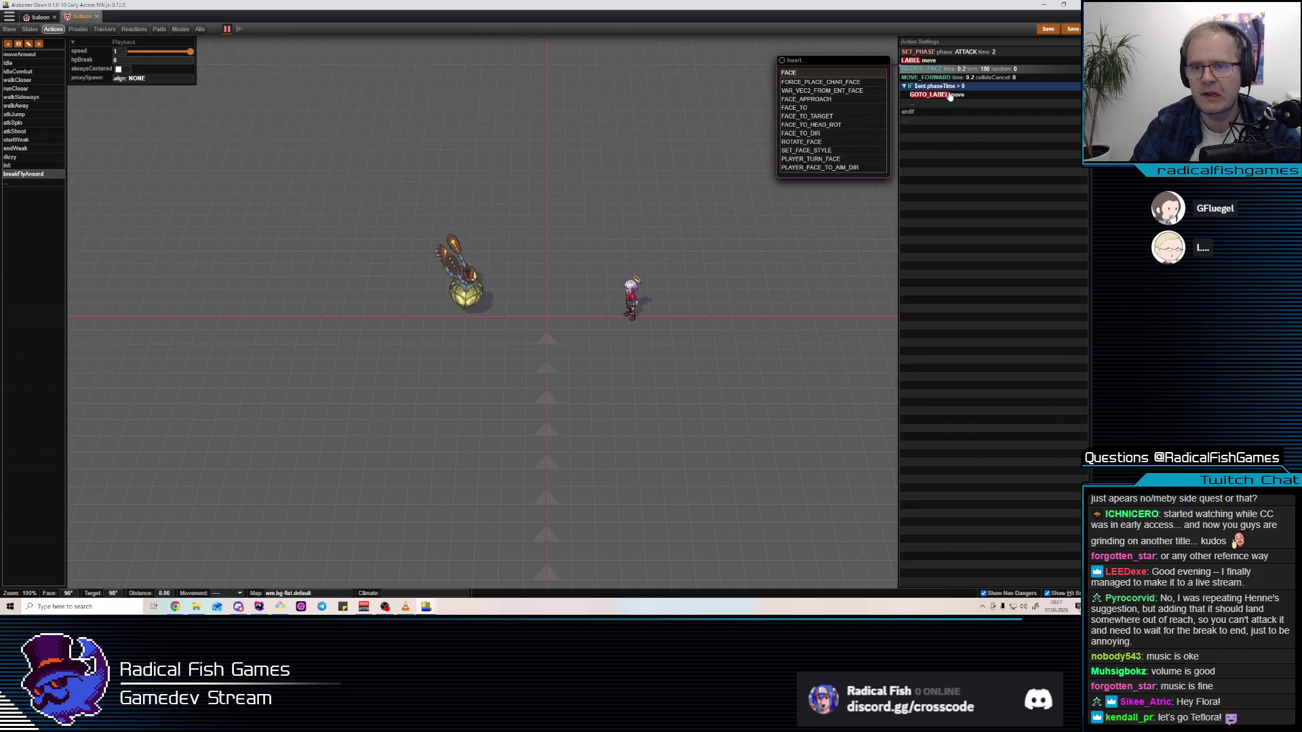
pyautogui.press('Escape')
pyautogui.click(971, 71)
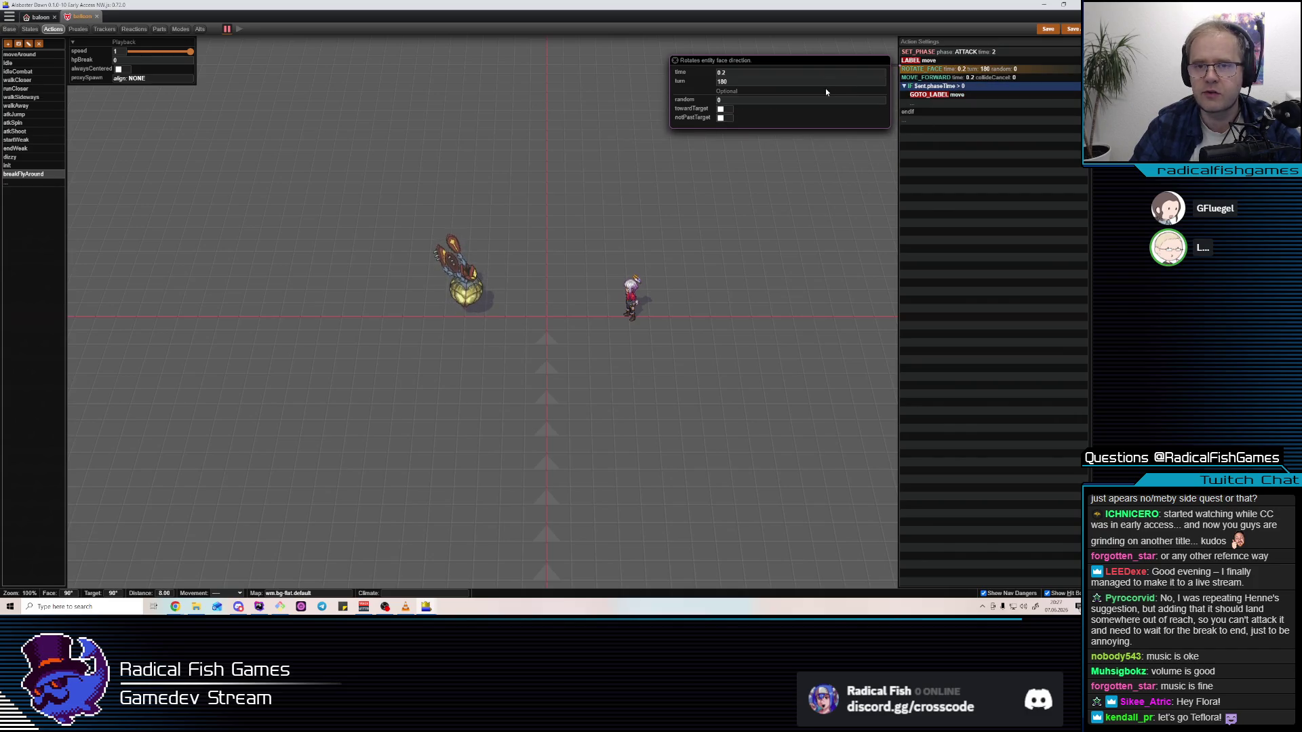
pyautogui.click(733, 98)
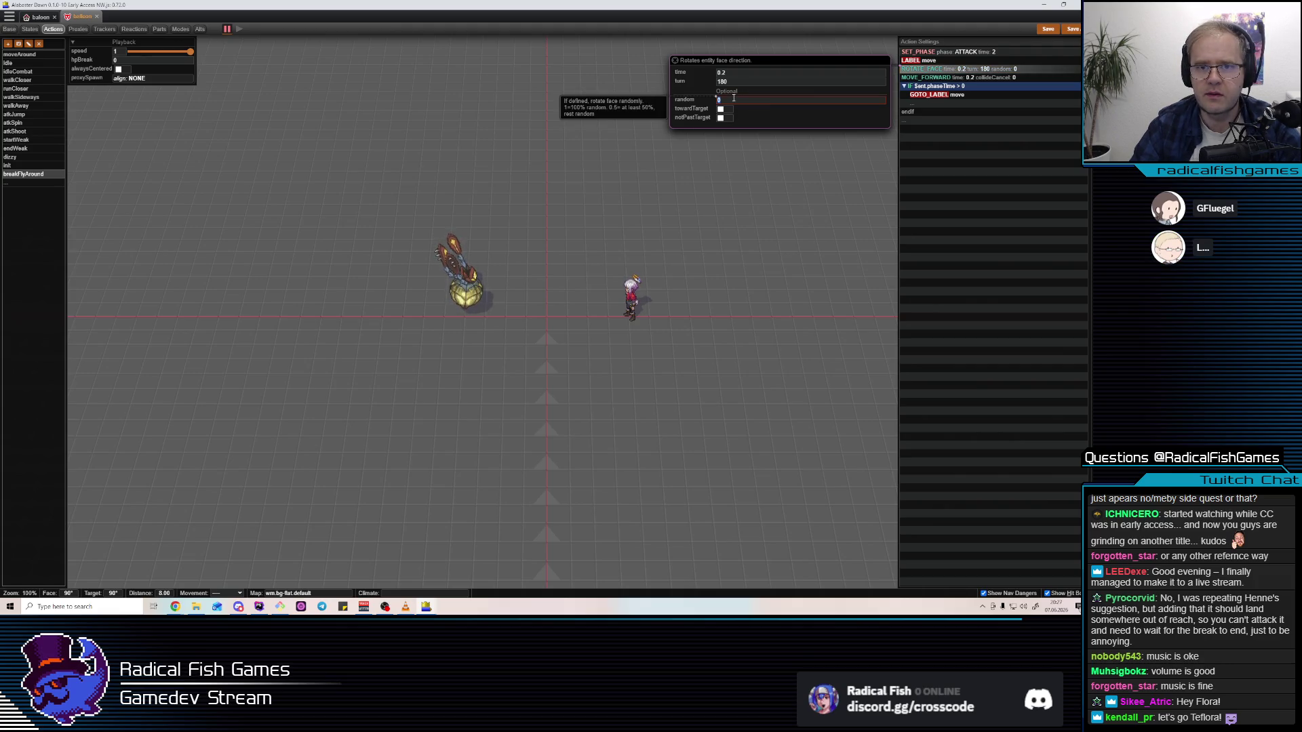
pyautogui.click(967, 69)
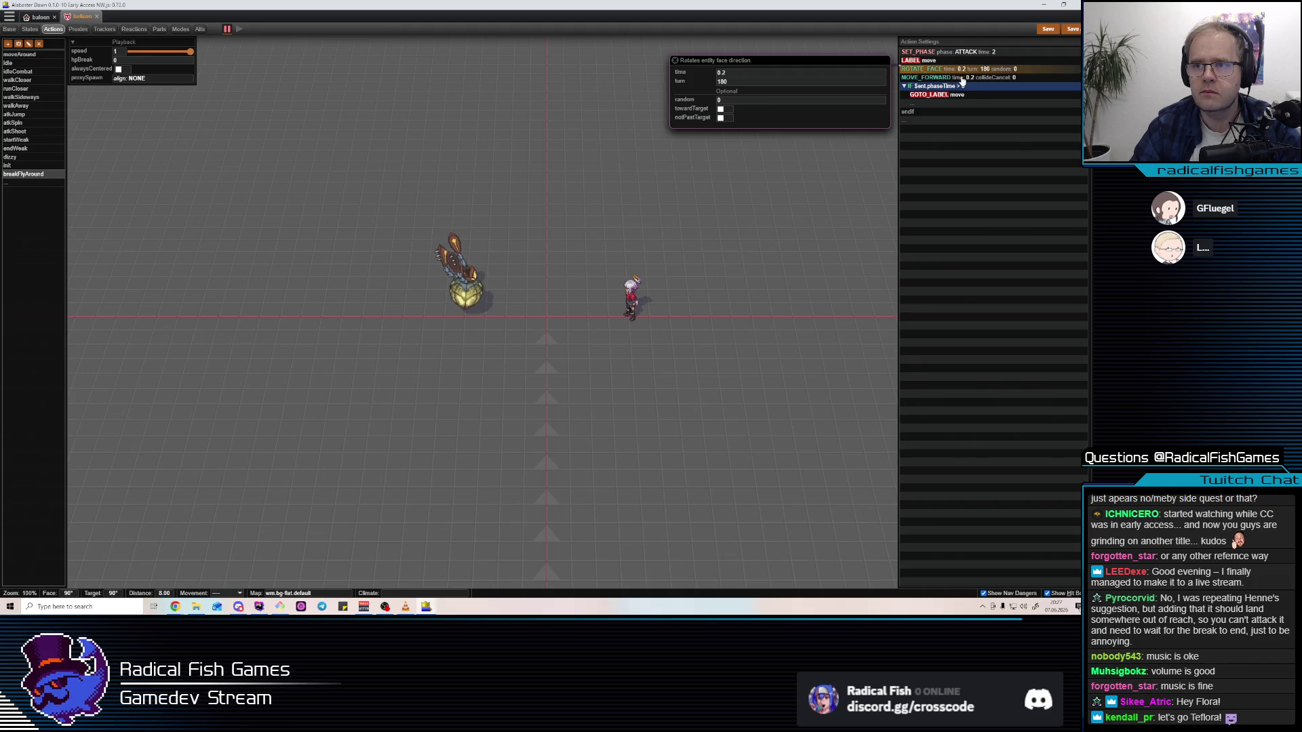
pyautogui.click(773, 82)
pyautogui.write('45')
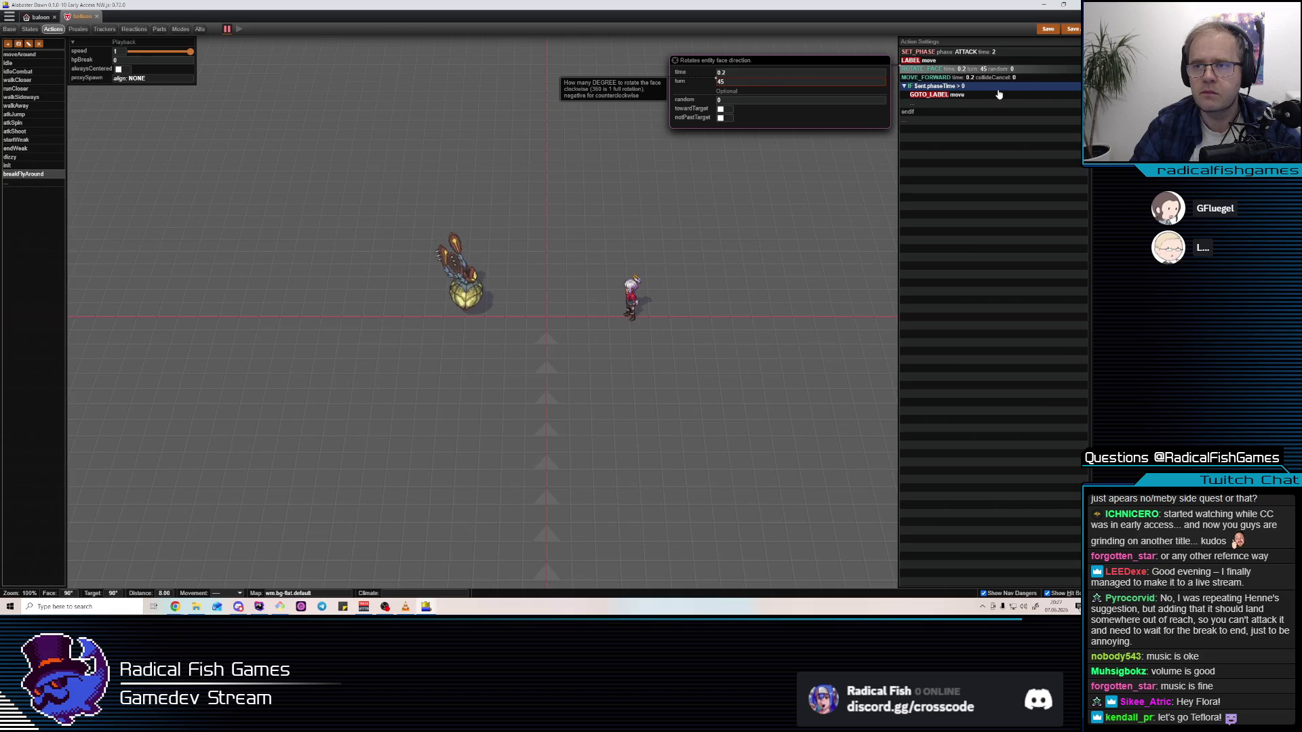
pyautogui.click(756, 100)
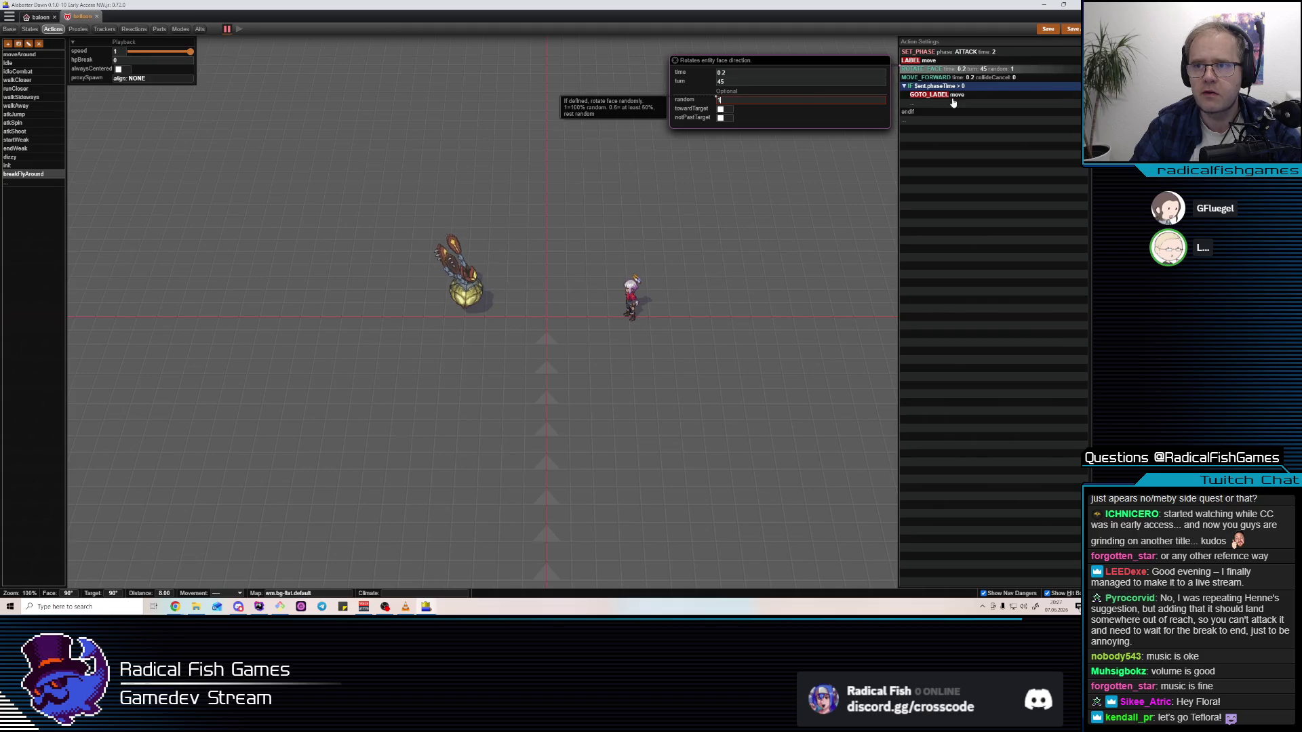
pyautogui.click(980, 78)
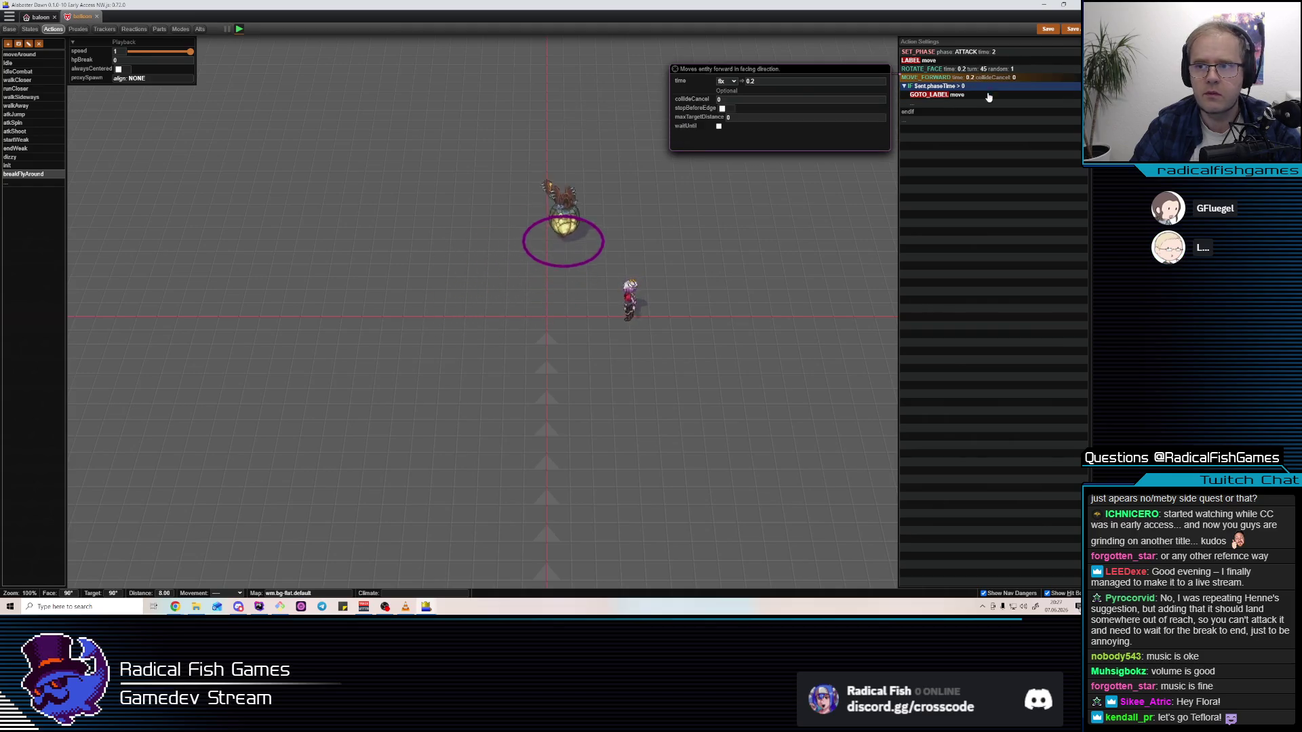
# Give ROTATE_FACE time 0 and turn 270, then select the move LABEL row
pyautogui.click(964, 69)
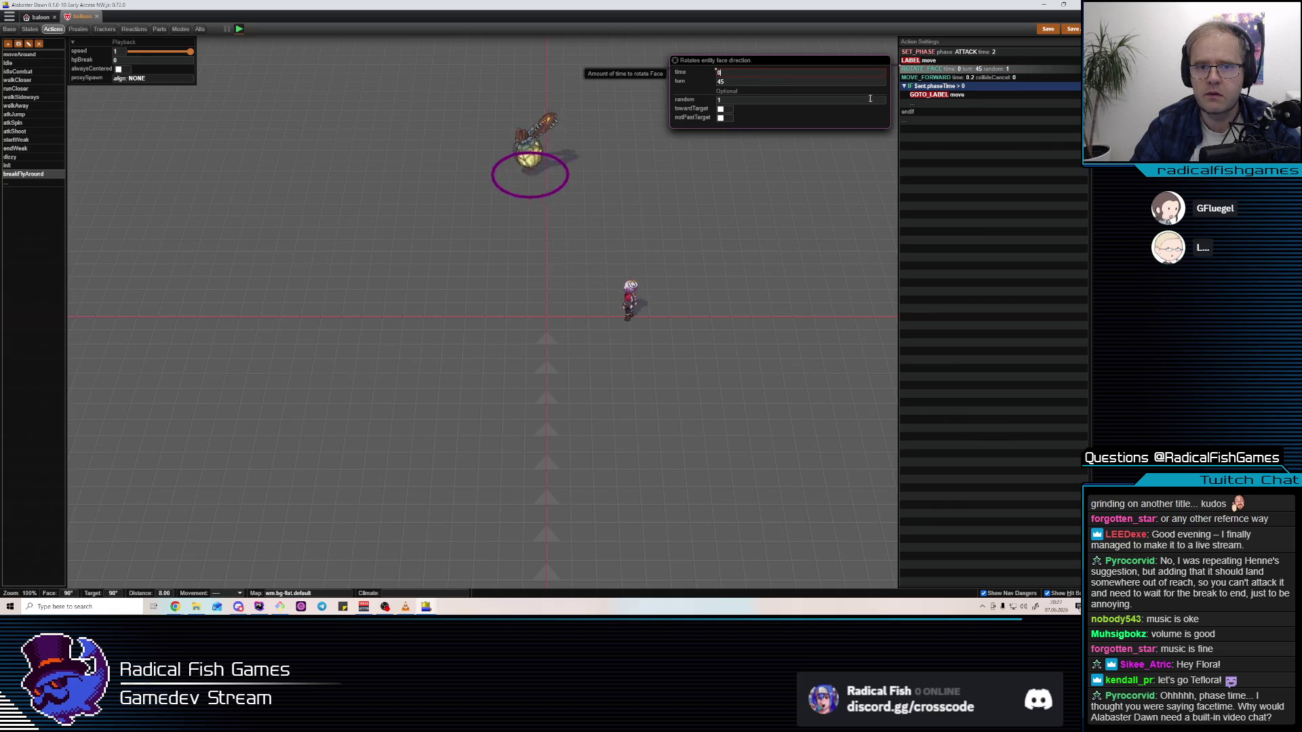
pyautogui.doubleClick(740, 82)
pyautogui.write('180')
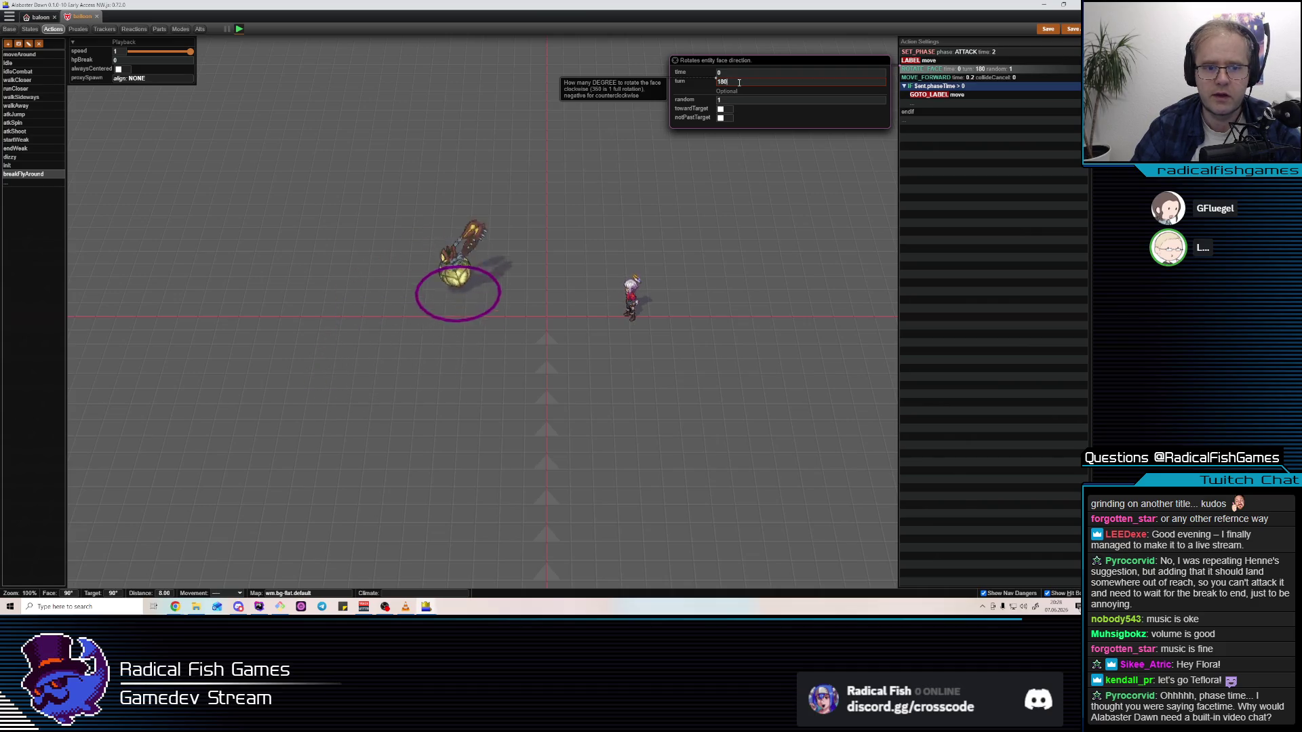
pyautogui.click(969, 61)
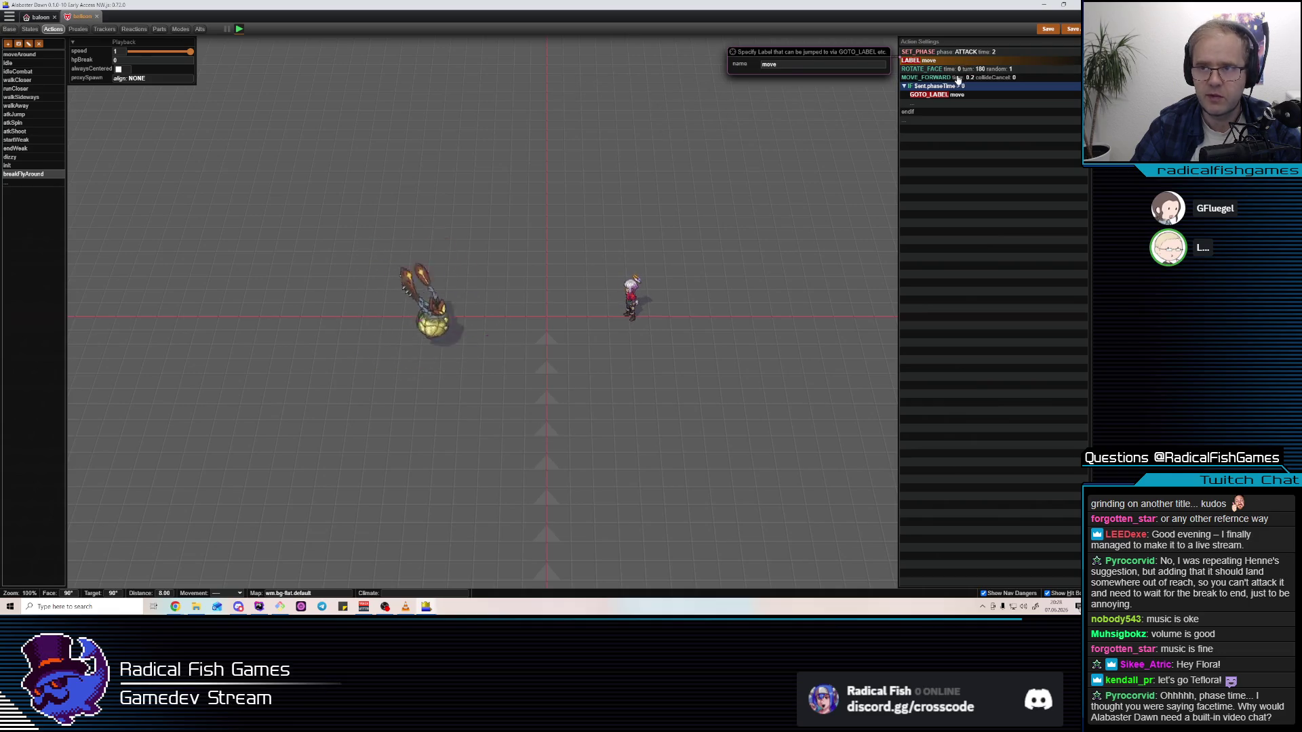
pyautogui.write('FAST')
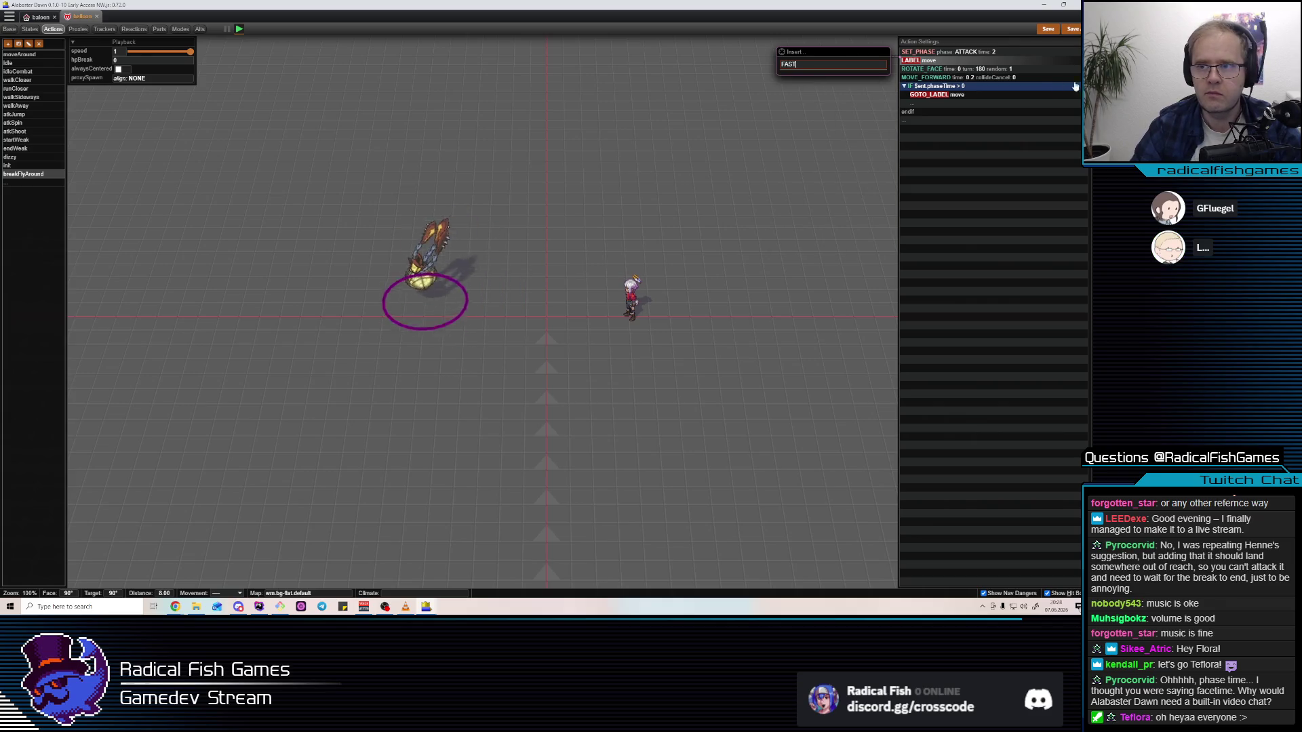
pyautogui.click(1015, 77)
pyautogui.click(1013, 69)
pyautogui.click(738, 82)
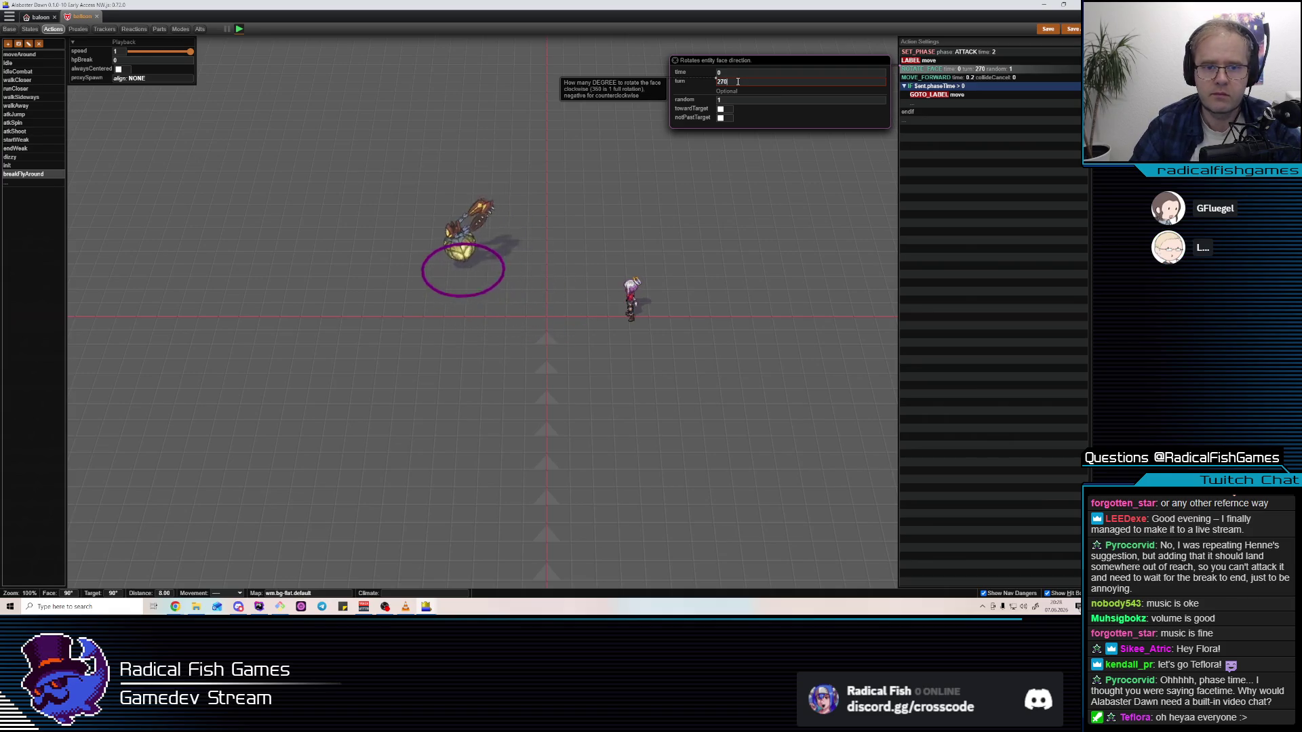
pyautogui.click(970, 61)
pyautogui.press('Insert')
# Add a SET_SPEED step with relative speed 2 to the sequence
pyautogui.write('SPEE')
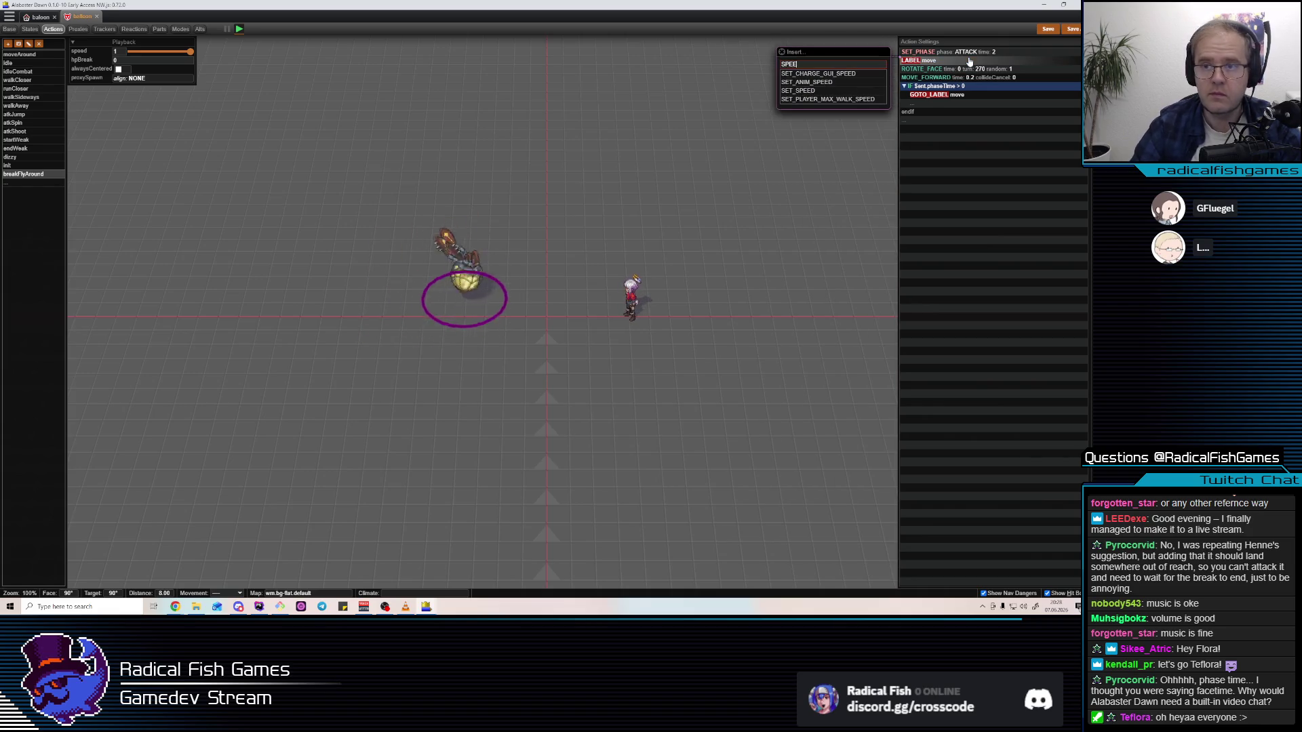
pyautogui.click(800, 93)
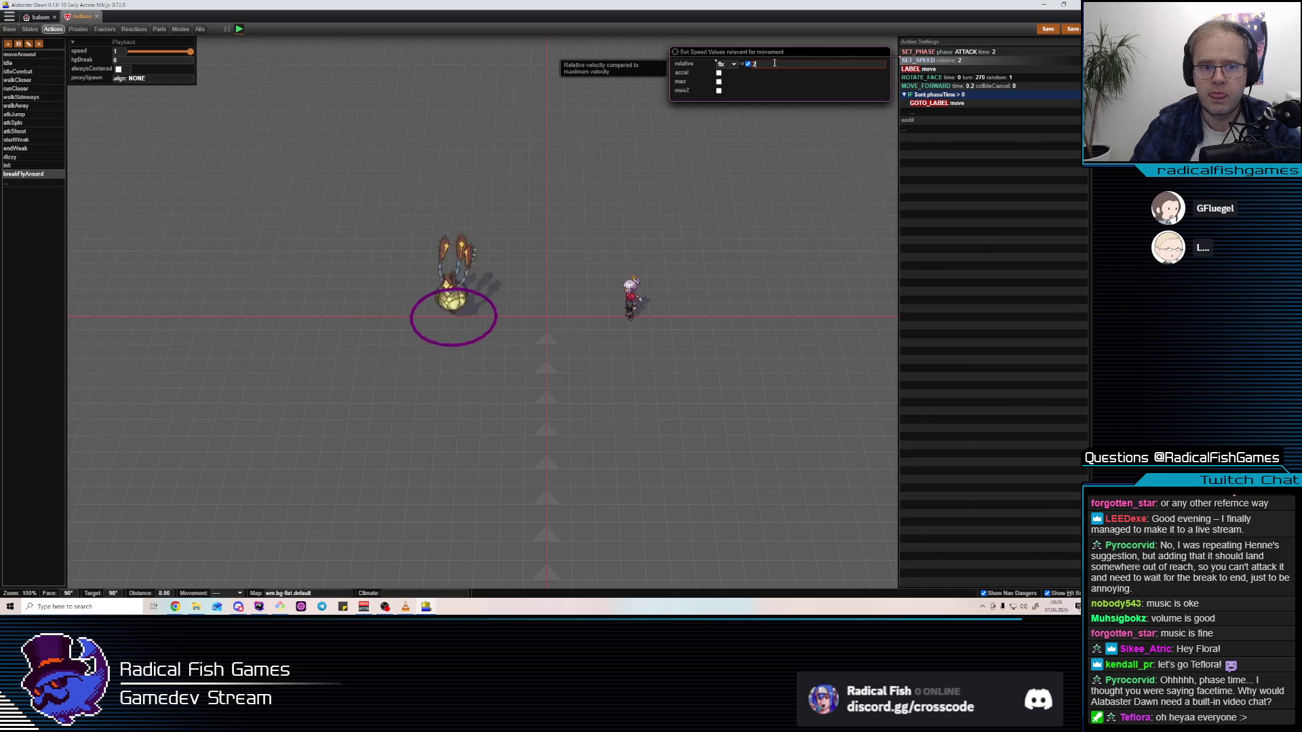
pyautogui.click(985, 87)
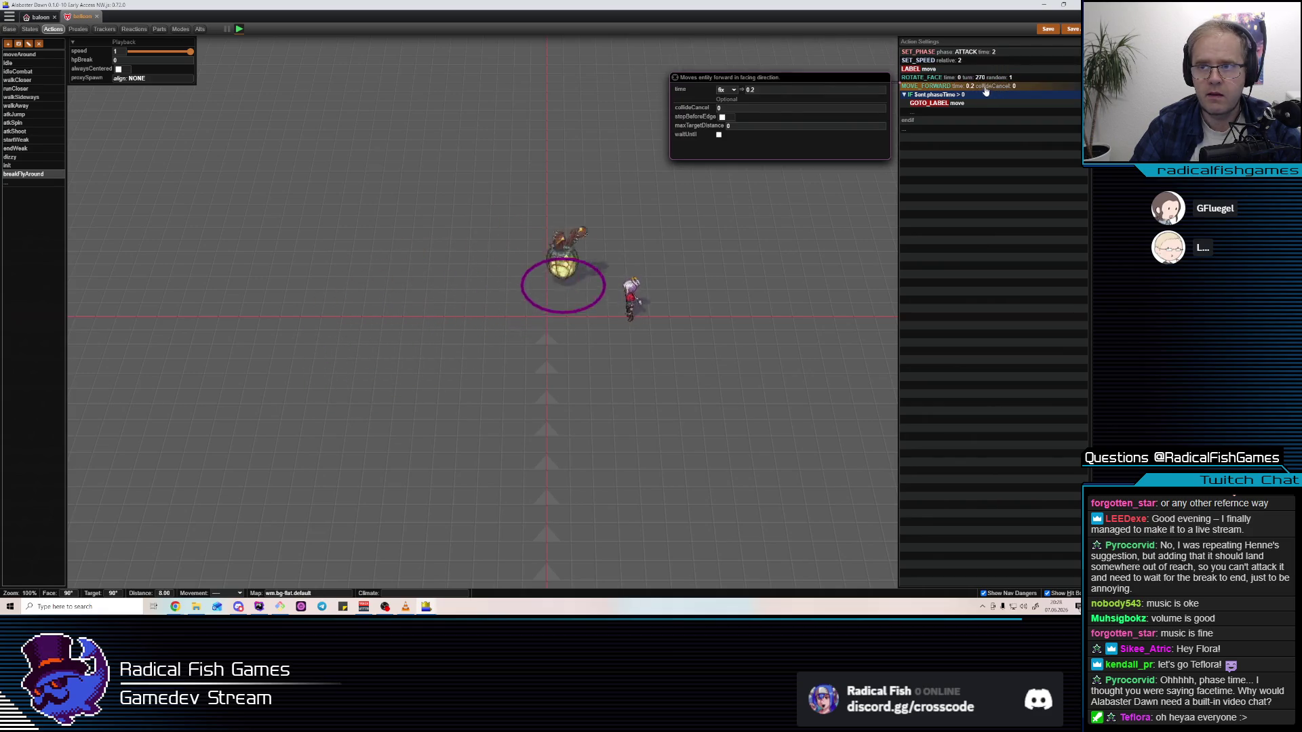
# Retype the MOVE_FORWARD time, then pull up the SET_PHASE phase choices
pyautogui.click(721, 98)
pyautogui.click(775, 91)
pyautogui.press('BackSpace')
pyautogui.write('3')
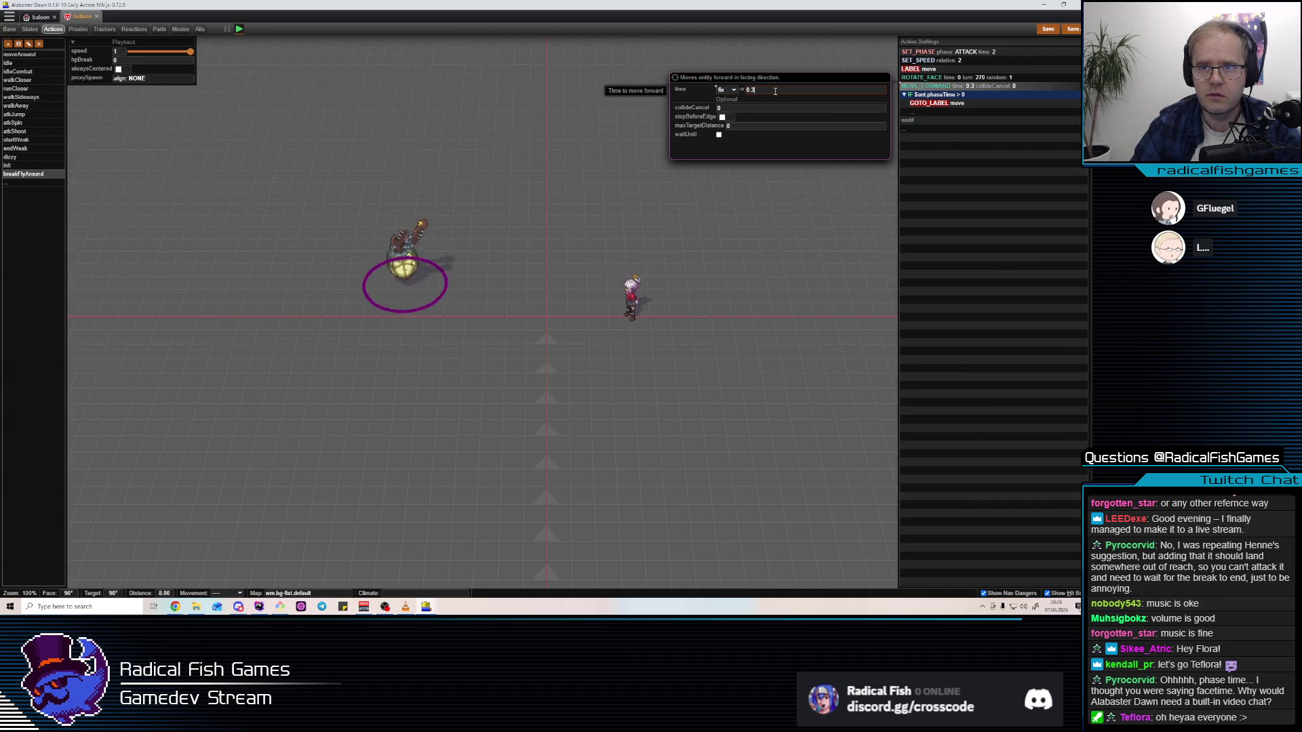
pyautogui.press('BackSpace')
pyautogui.write('3')
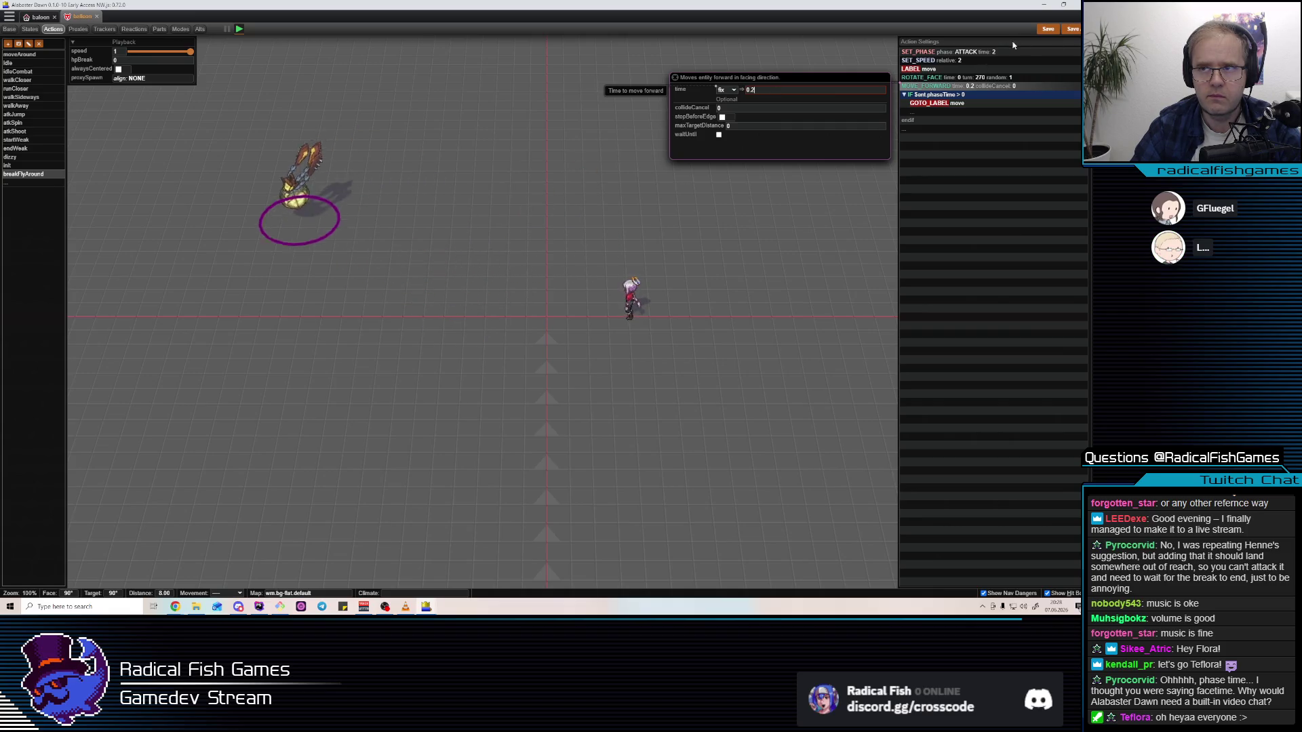
pyautogui.click(949, 51)
pyautogui.click(739, 56)
# Choose PRE_ATTACK as the opening phase
pyautogui.click(739, 72)
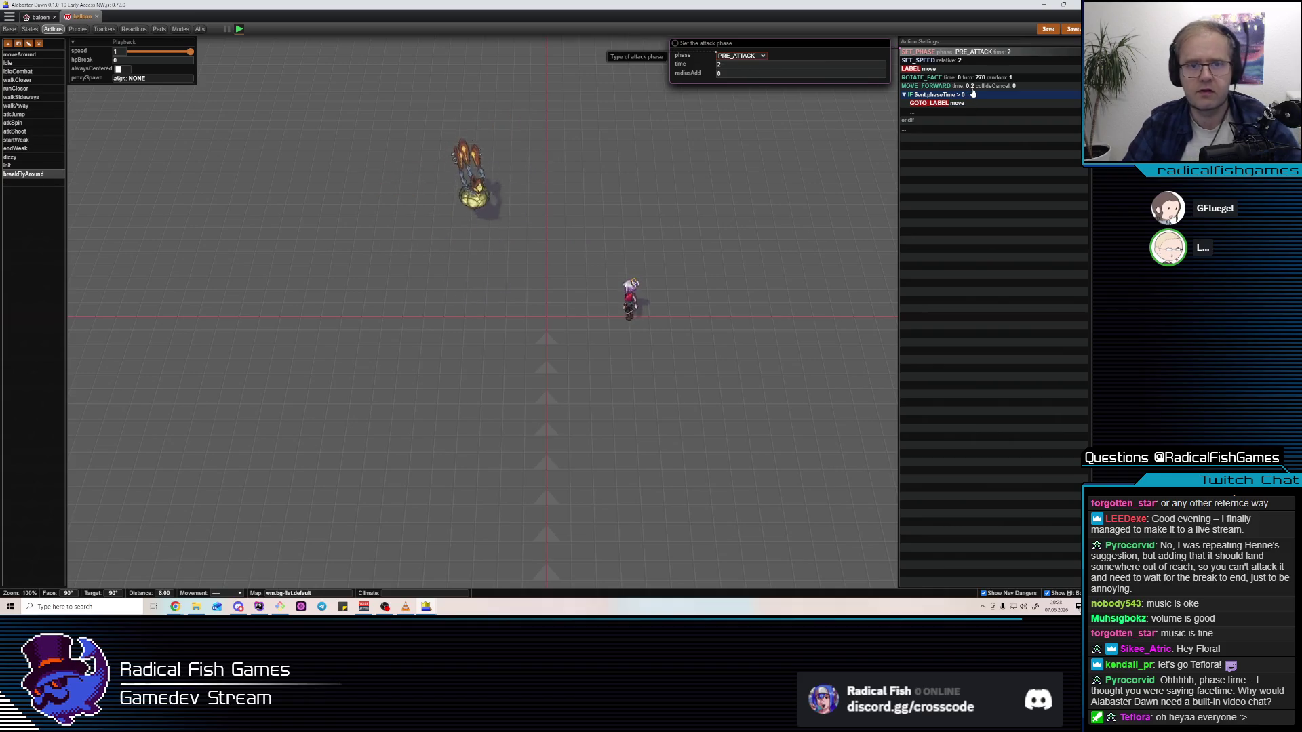
pyautogui.click(957, 77)
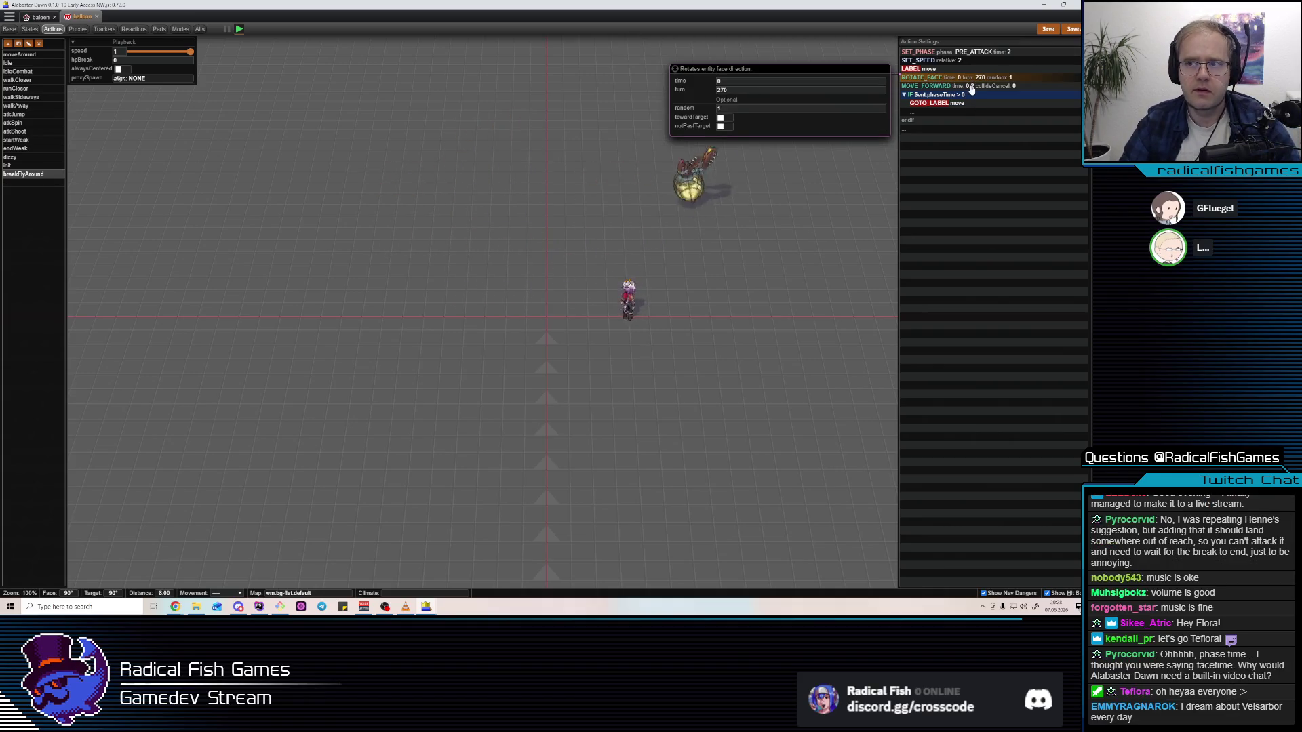
pyautogui.click(977, 87)
pyautogui.click(977, 77)
# Try ROTATE_FACE turn values of 45 and then 180
pyautogui.click(744, 92)
pyautogui.write('45')
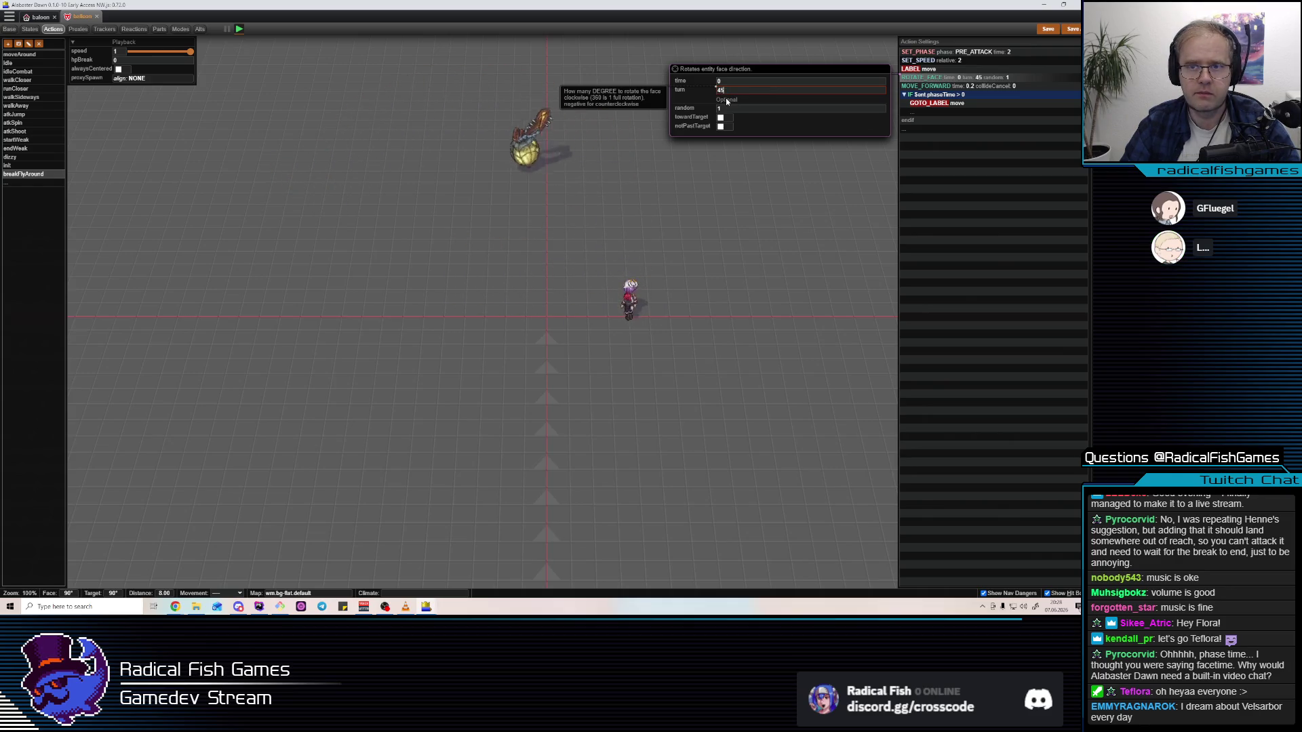
pyautogui.click(731, 107)
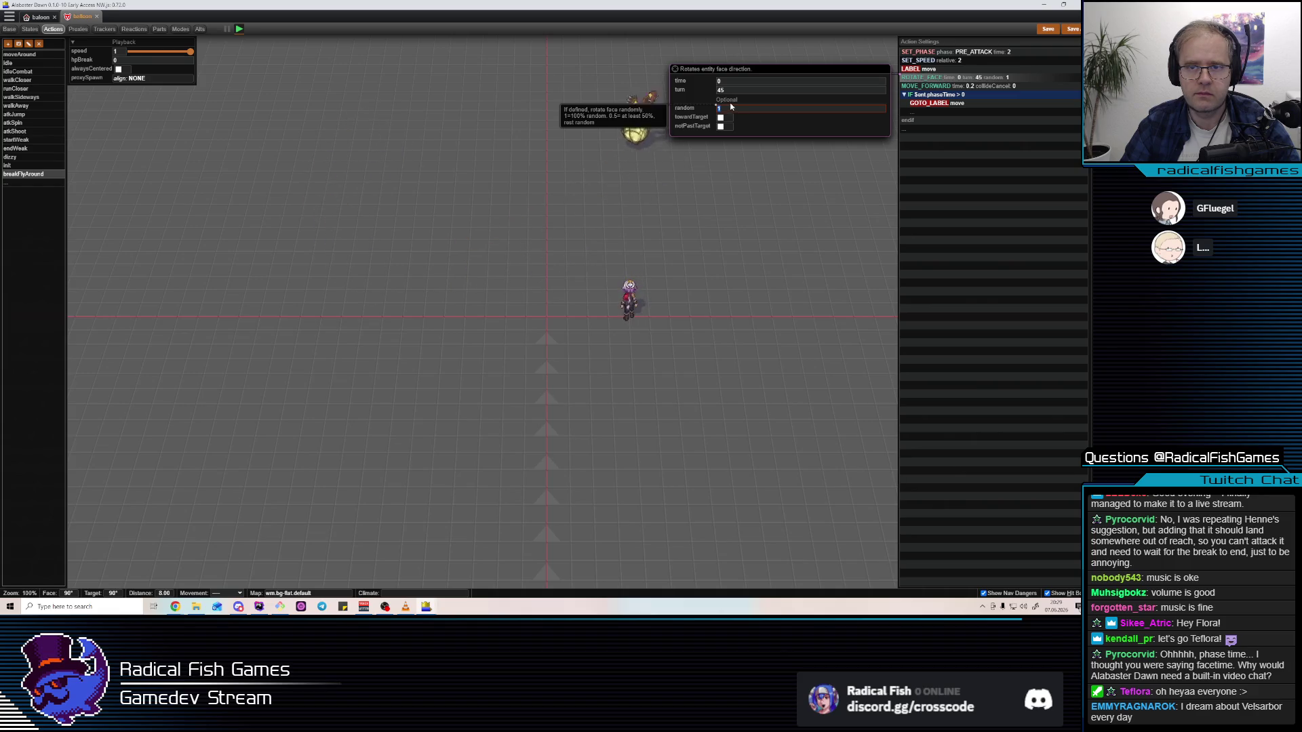
pyautogui.click(730, 93)
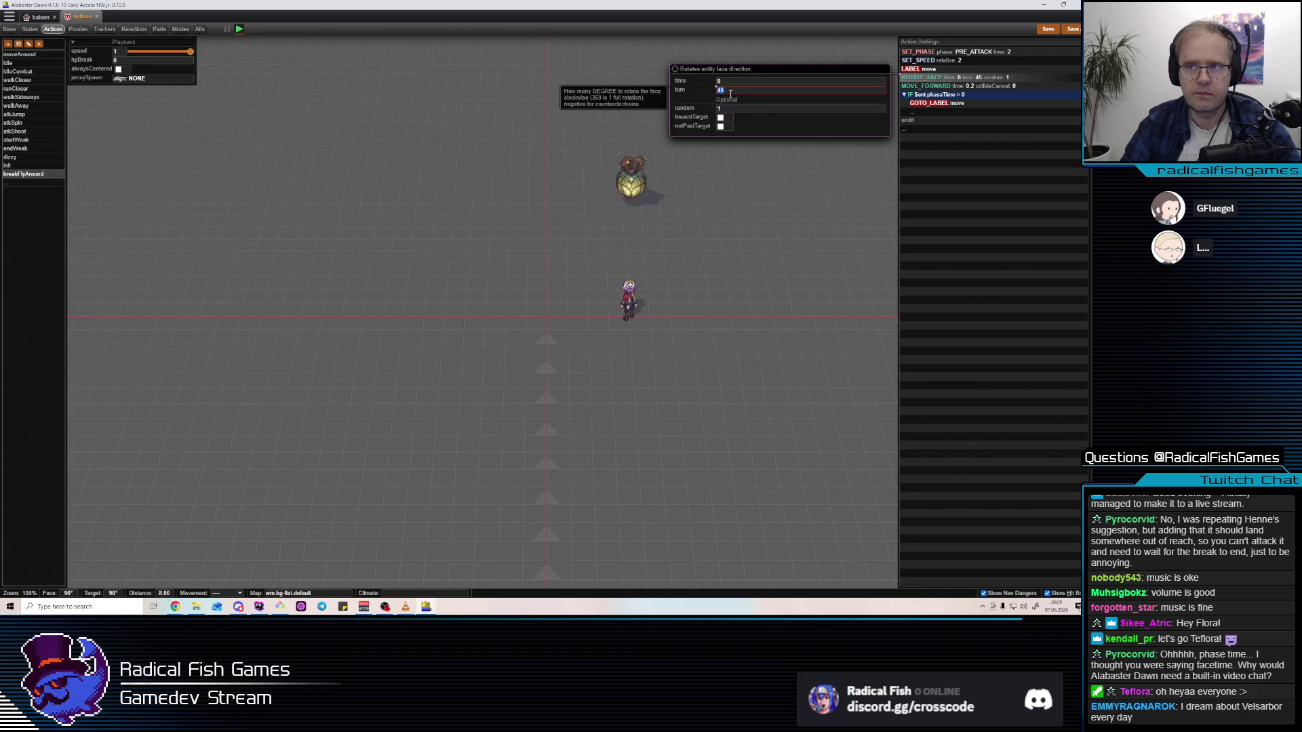
pyautogui.click(777, 99)
pyautogui.click(759, 91)
pyautogui.write('180')
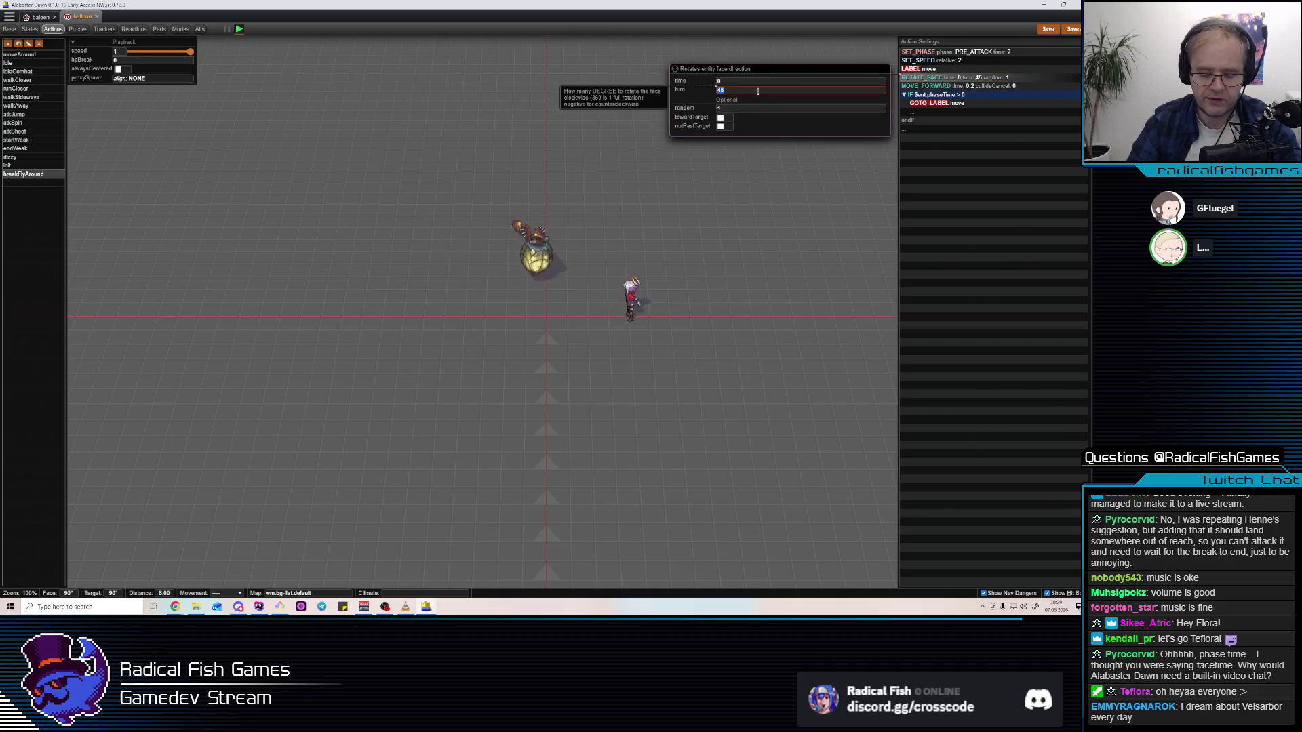
# Set MOVE_FORWARD time to 0.1 and ROTATE_FACE turn to 90
pyautogui.click(987, 87)
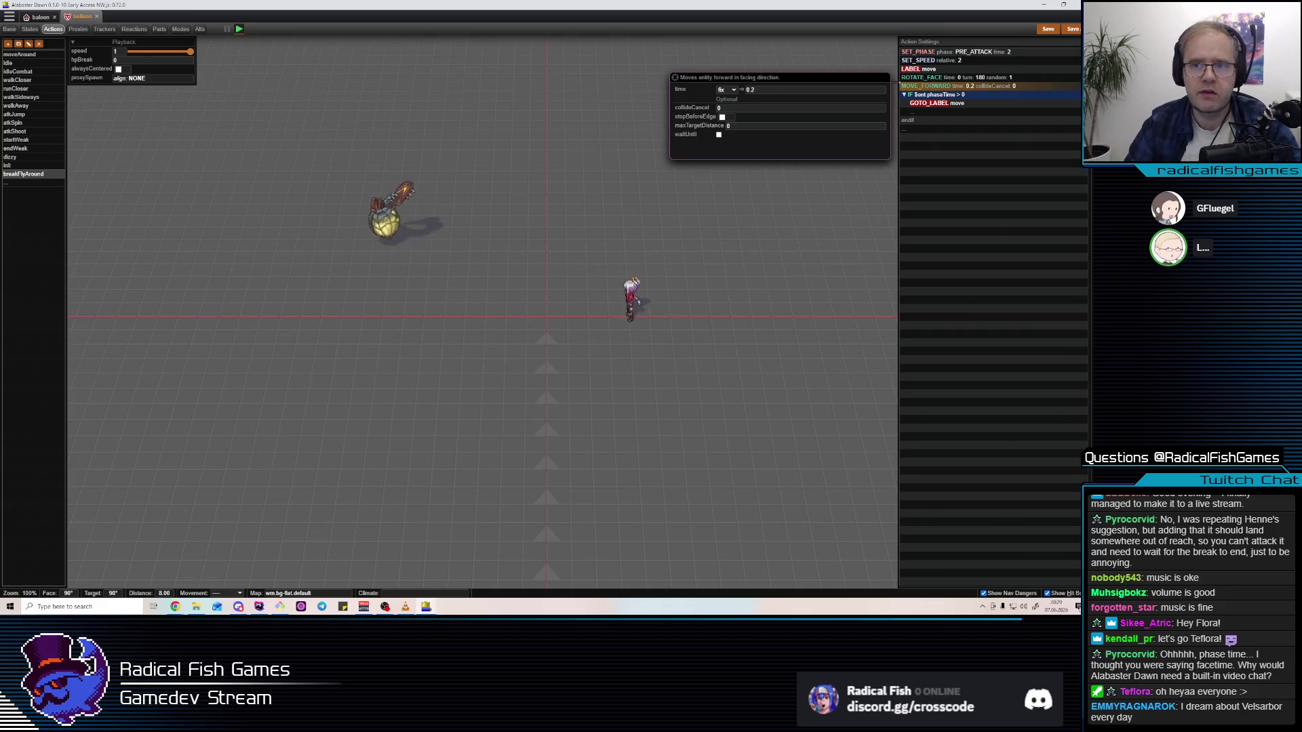
pyautogui.press('BackSpace')
pyautogui.write('1')
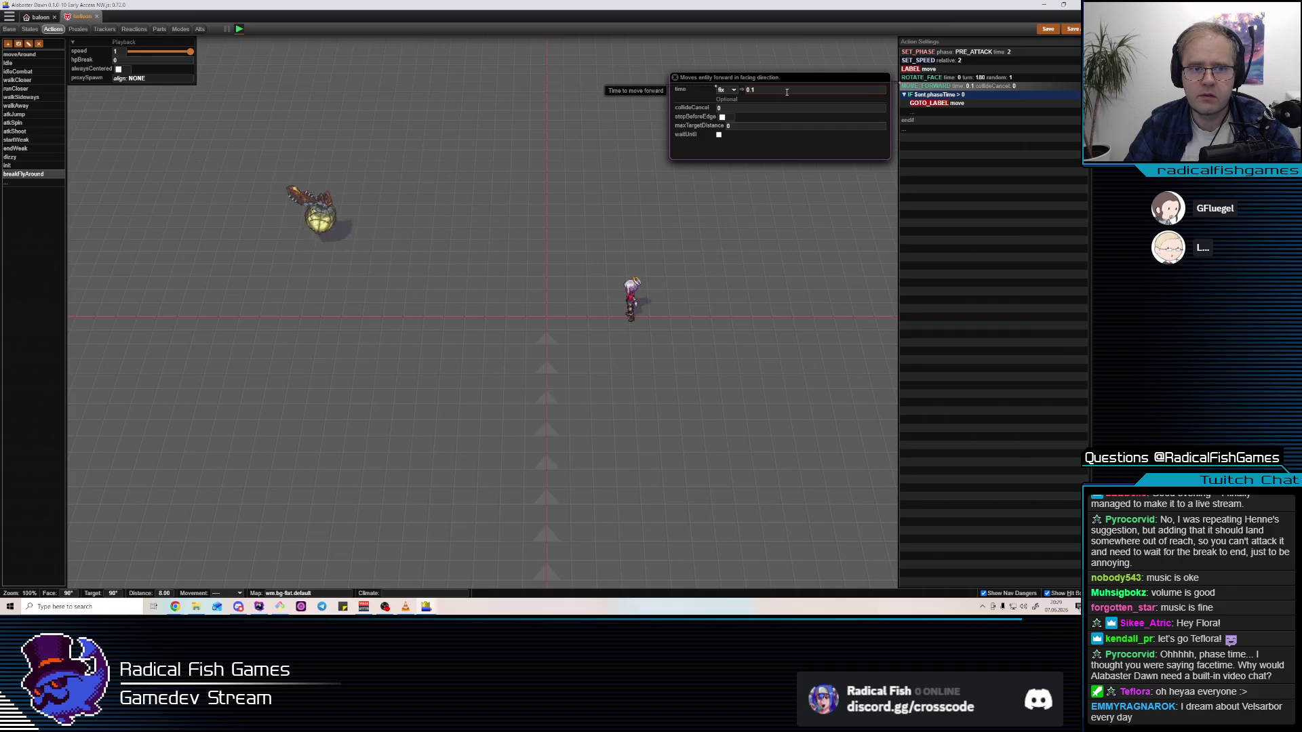
pyautogui.press('Up')
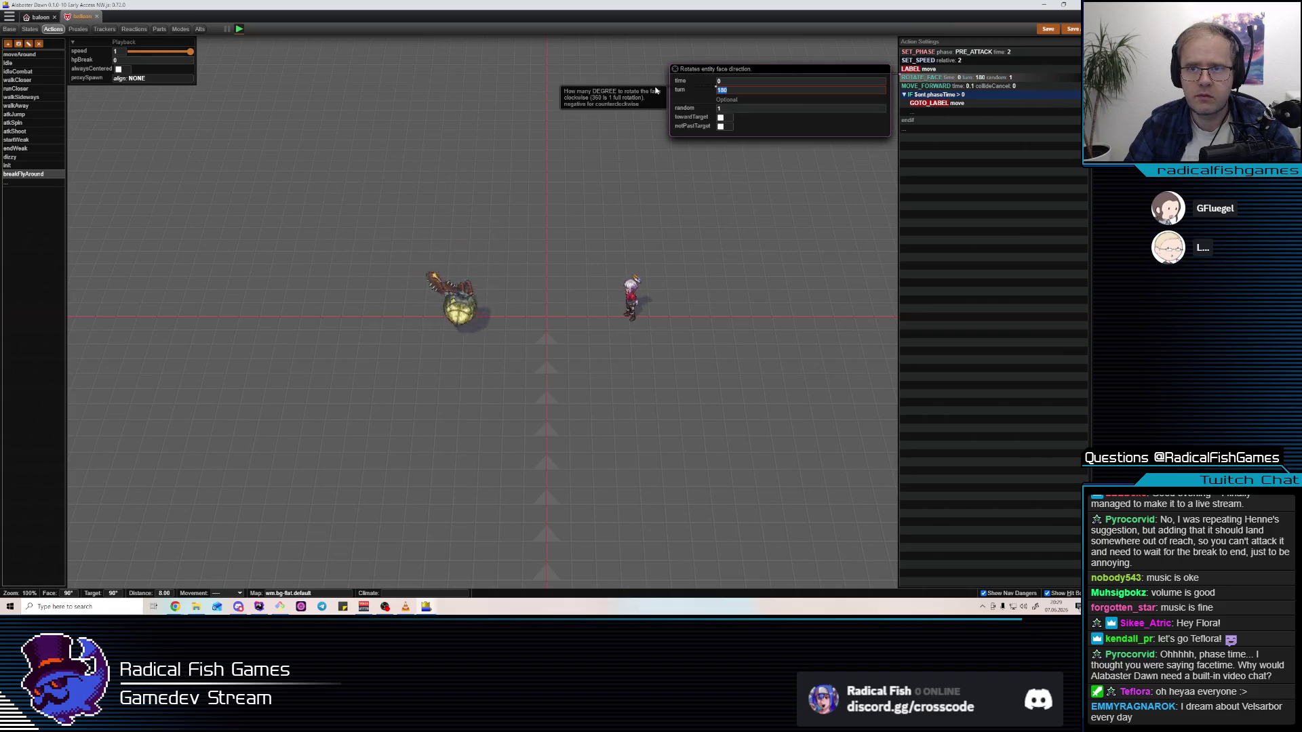
pyautogui.write('90')
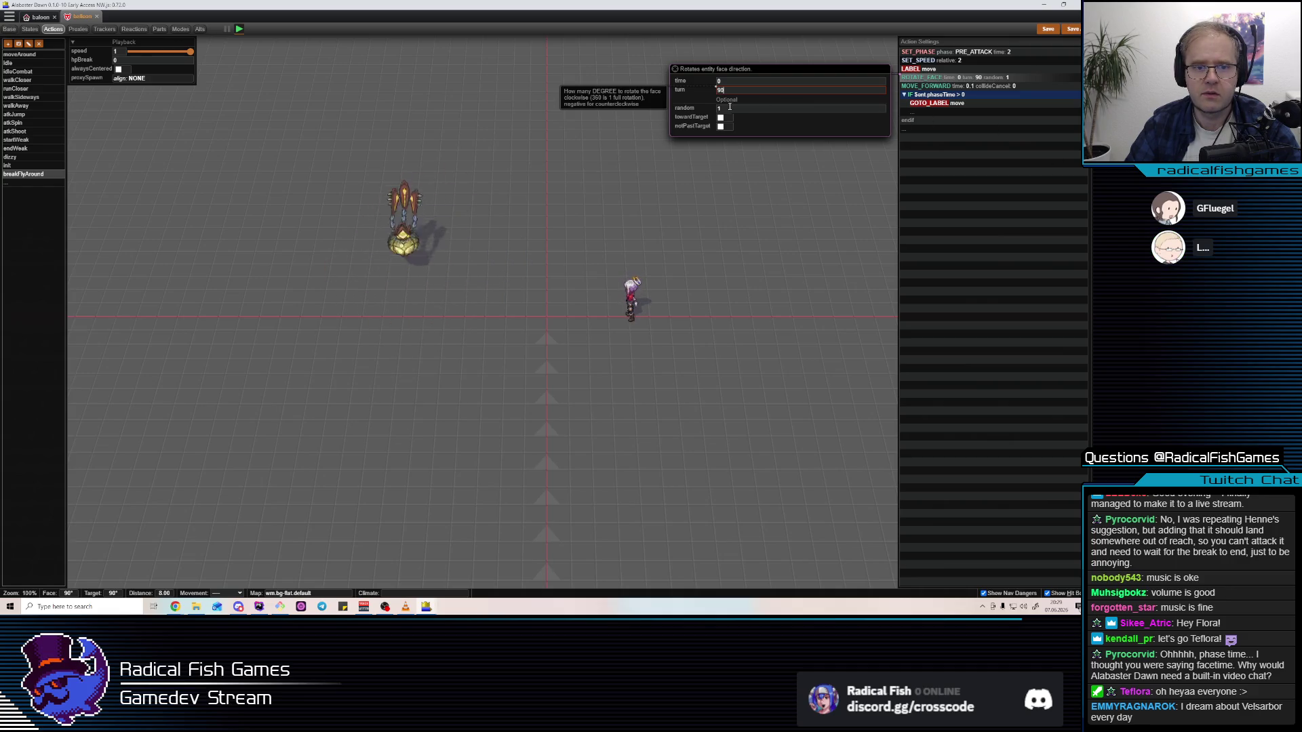
# Change the MOVE_FORWARD time to 0.2
pyautogui.click(959, 88)
pyautogui.click(794, 90)
pyautogui.press('BackSpace')
pyautogui.write('2')
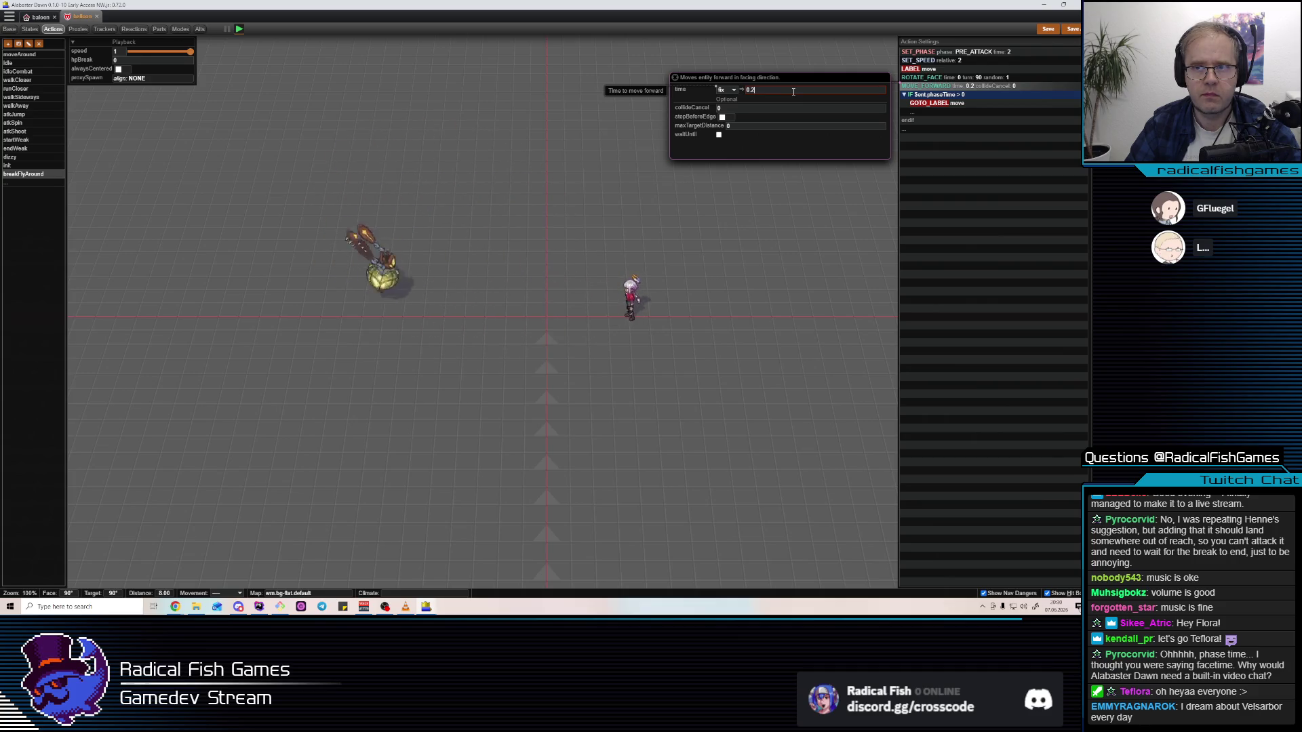
pyautogui.click(918, 60)
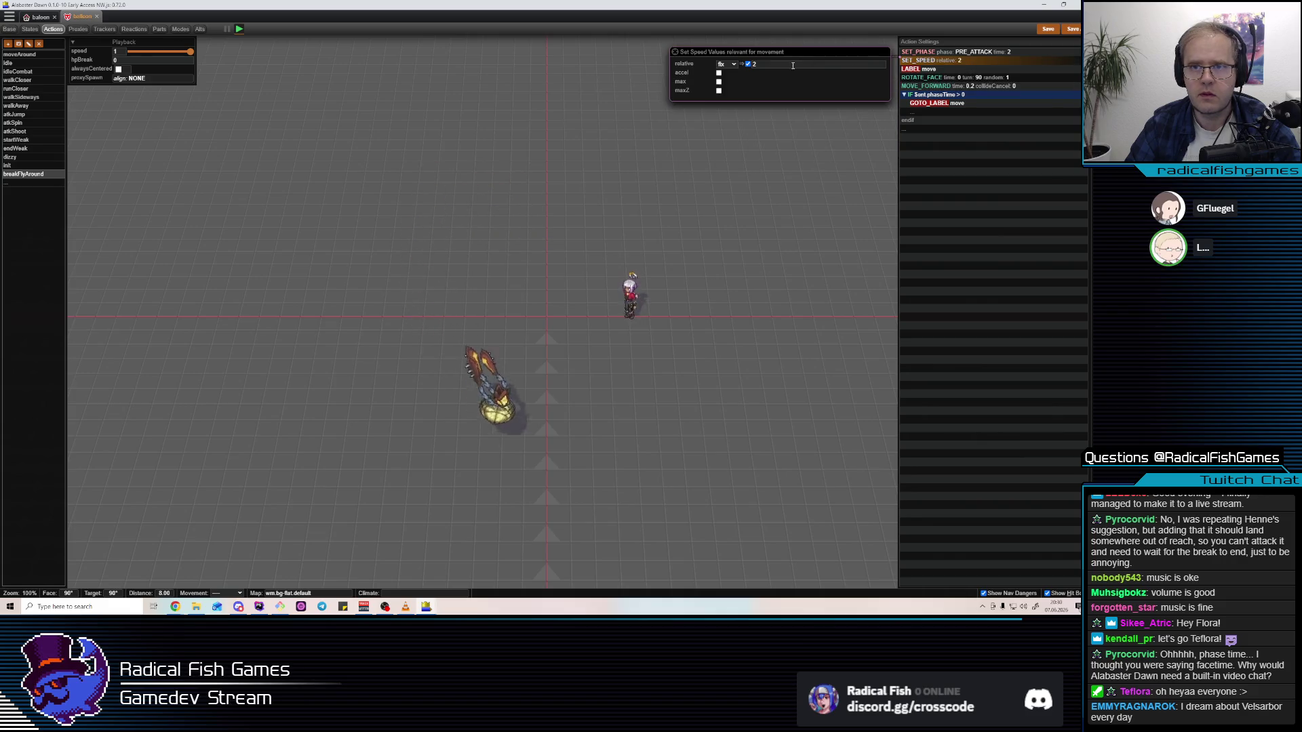
# Set SET_SPEED relative to 3 and MOVE_FORWARD time to 0.1, then watch the balloon circle
pyautogui.write('3')
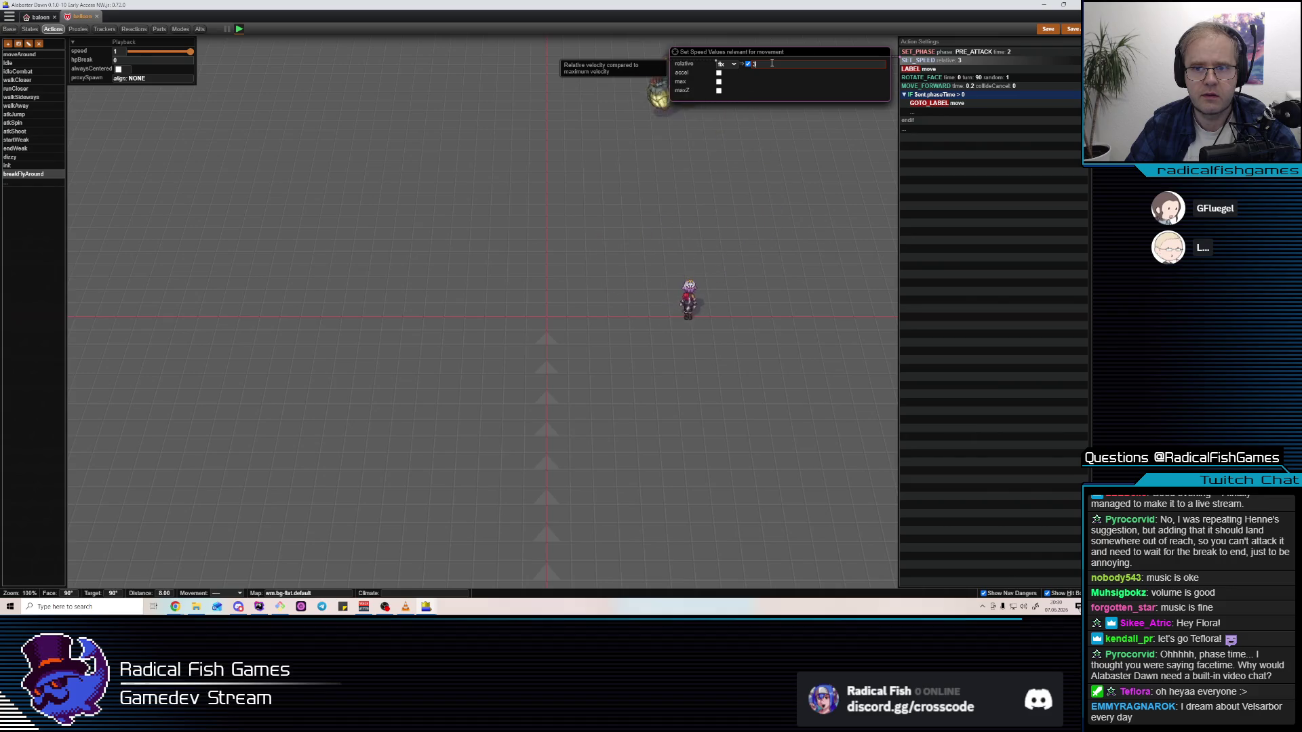
pyautogui.click(926, 86)
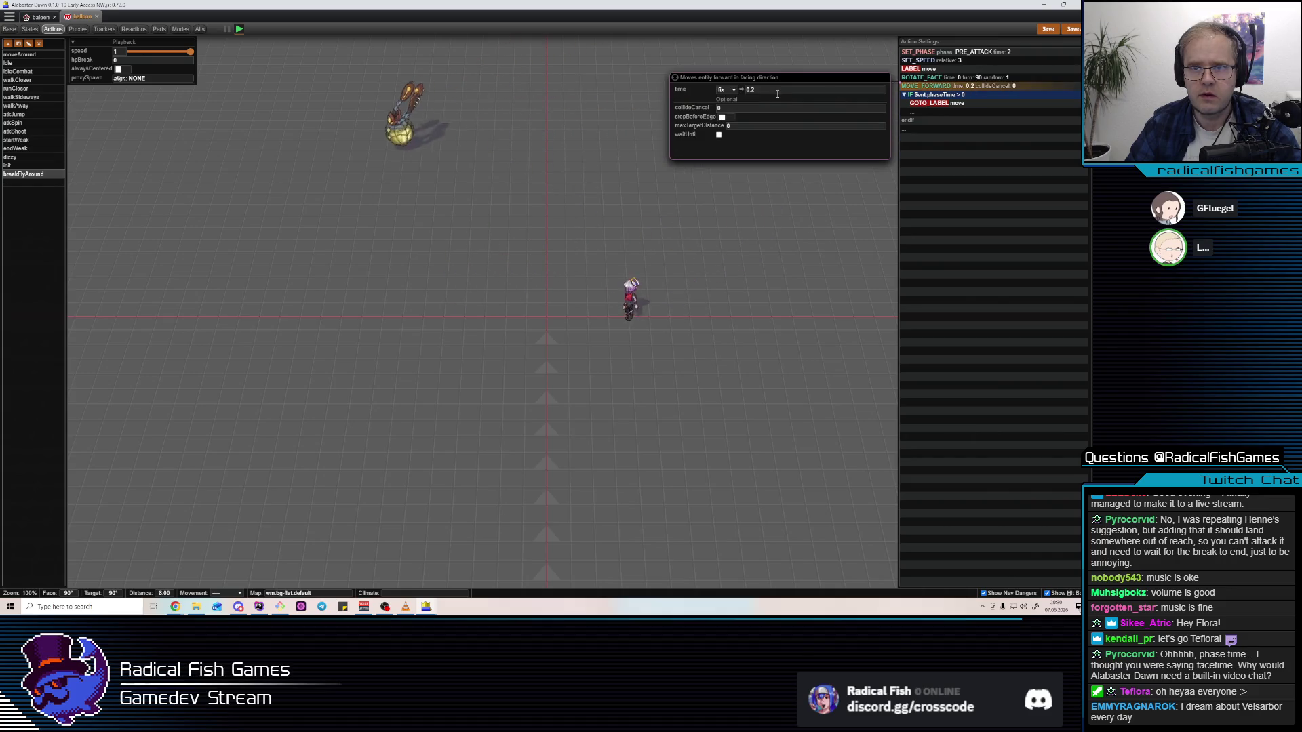
pyautogui.press('BackSpace')
pyautogui.write('1')
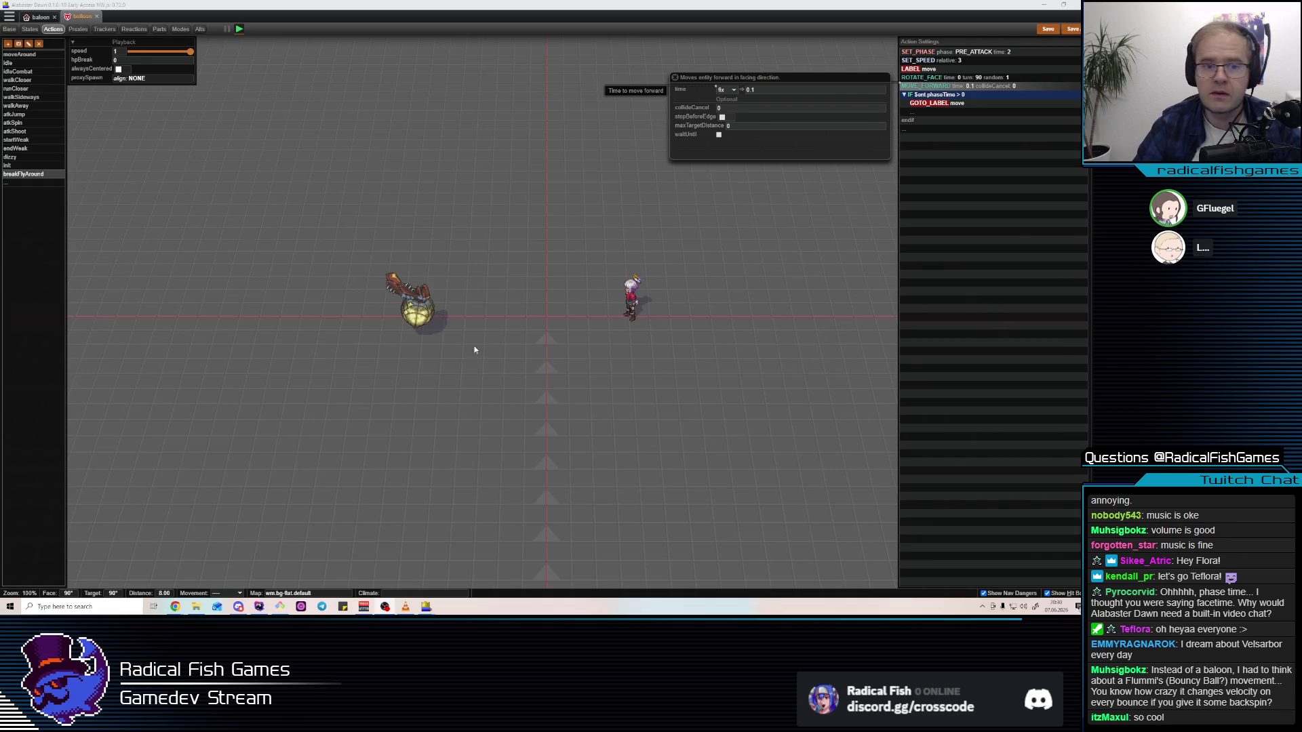
pyautogui.click(500, 366)
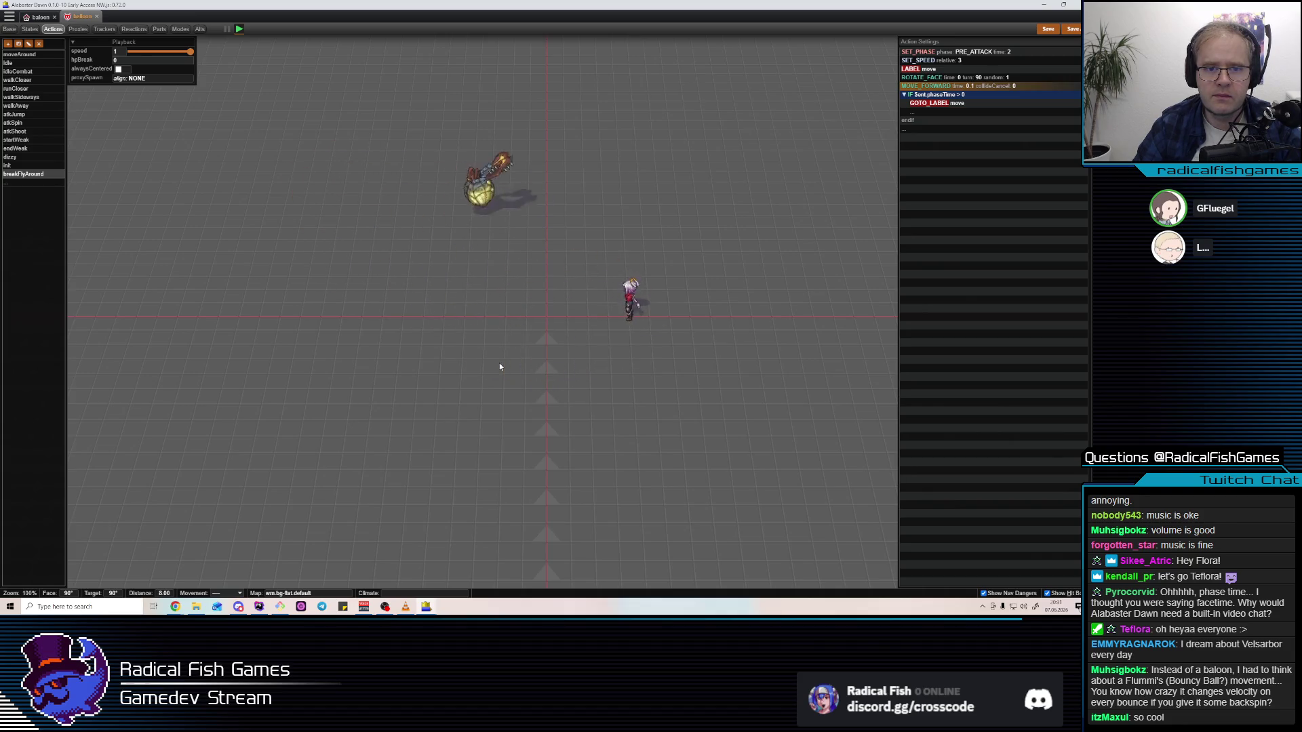
pyautogui.click(953, 87)
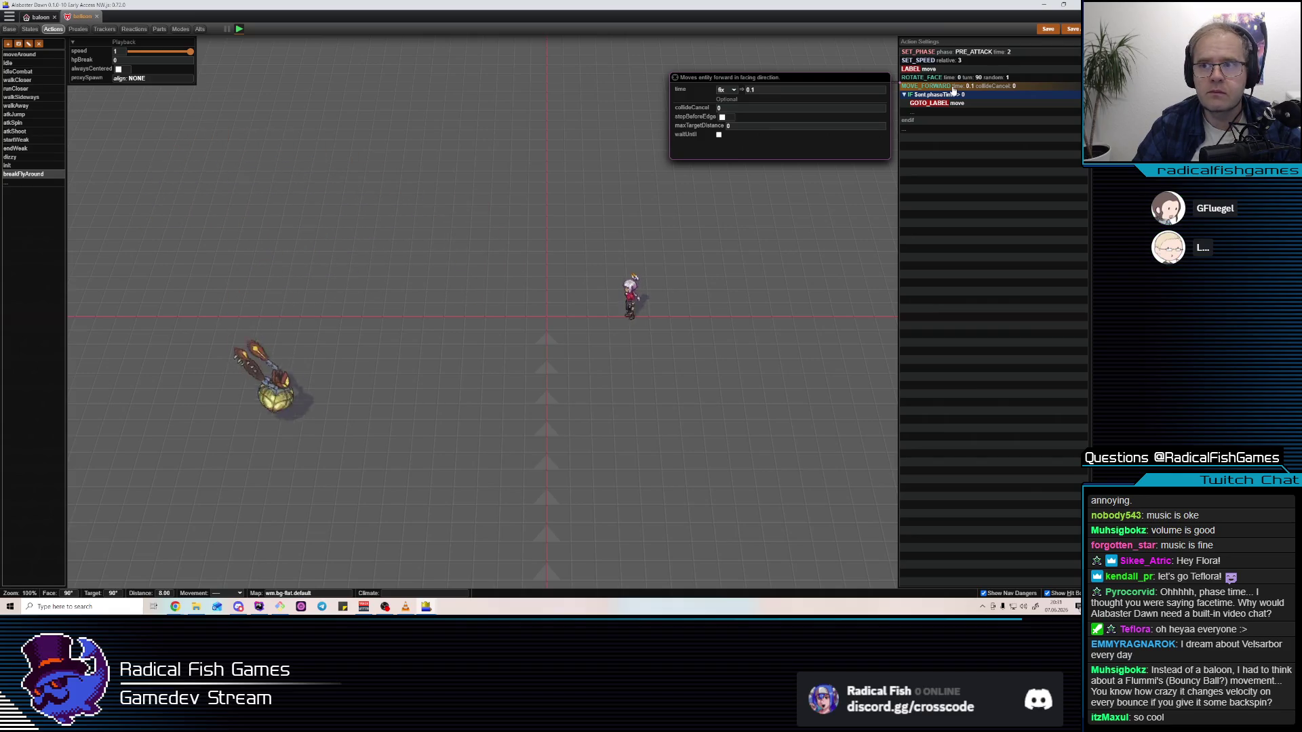
# Set the SET_PHASE action's attack phase to NONE, after briefly trying POST_ATTACK
pyautogui.click(958, 57)
pyautogui.click(740, 55)
pyautogui.click(732, 87)
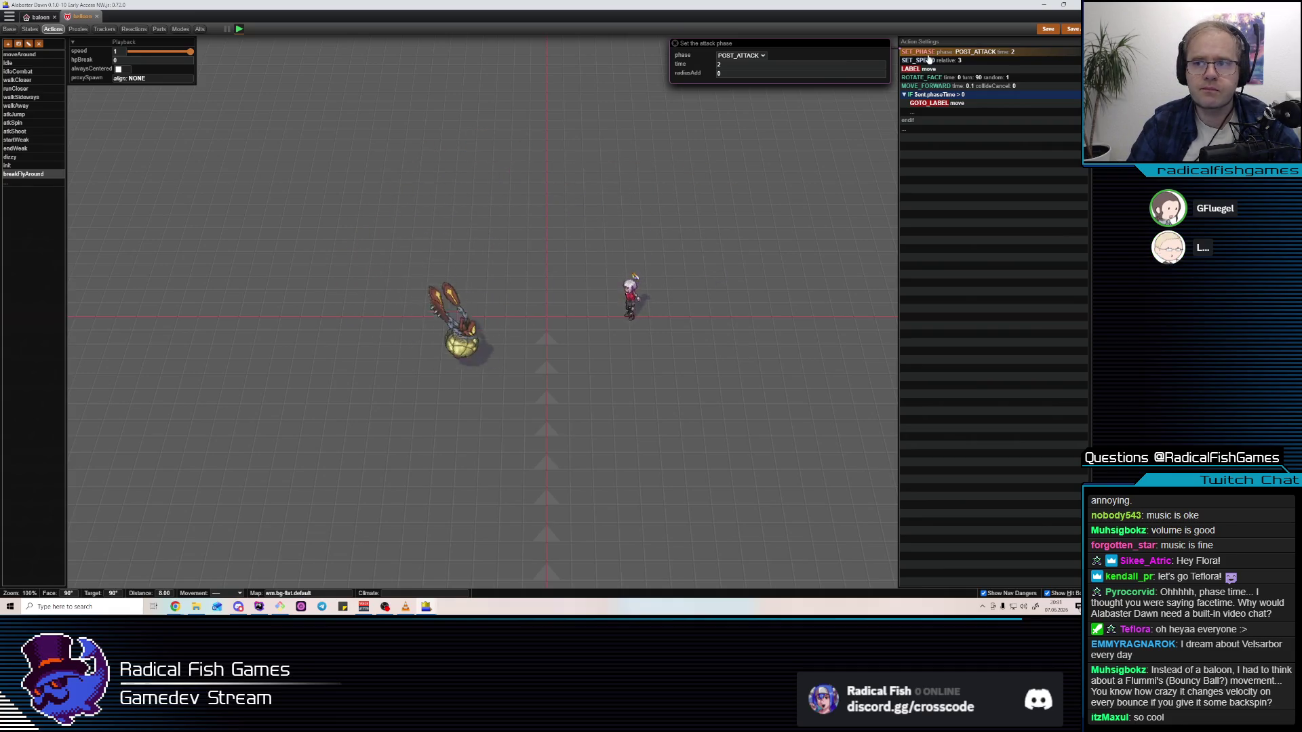
pyautogui.click(742, 56)
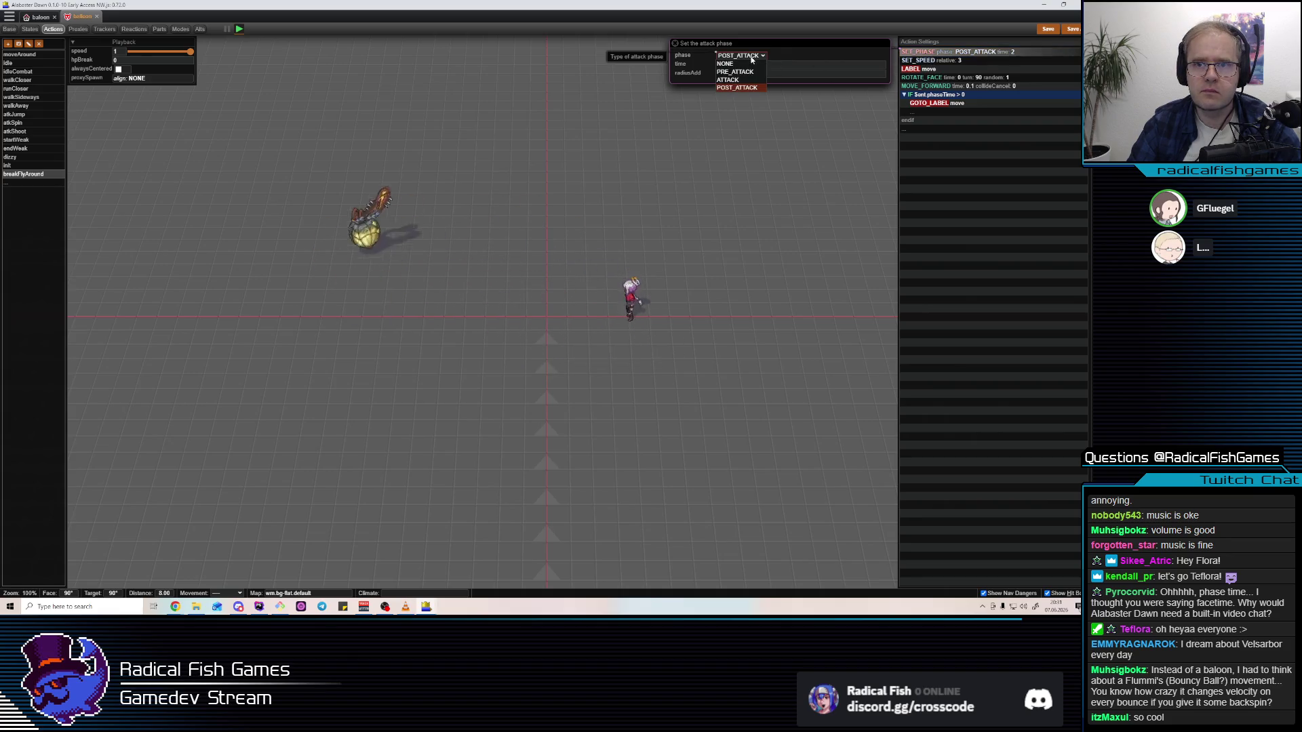
pyautogui.click(749, 63)
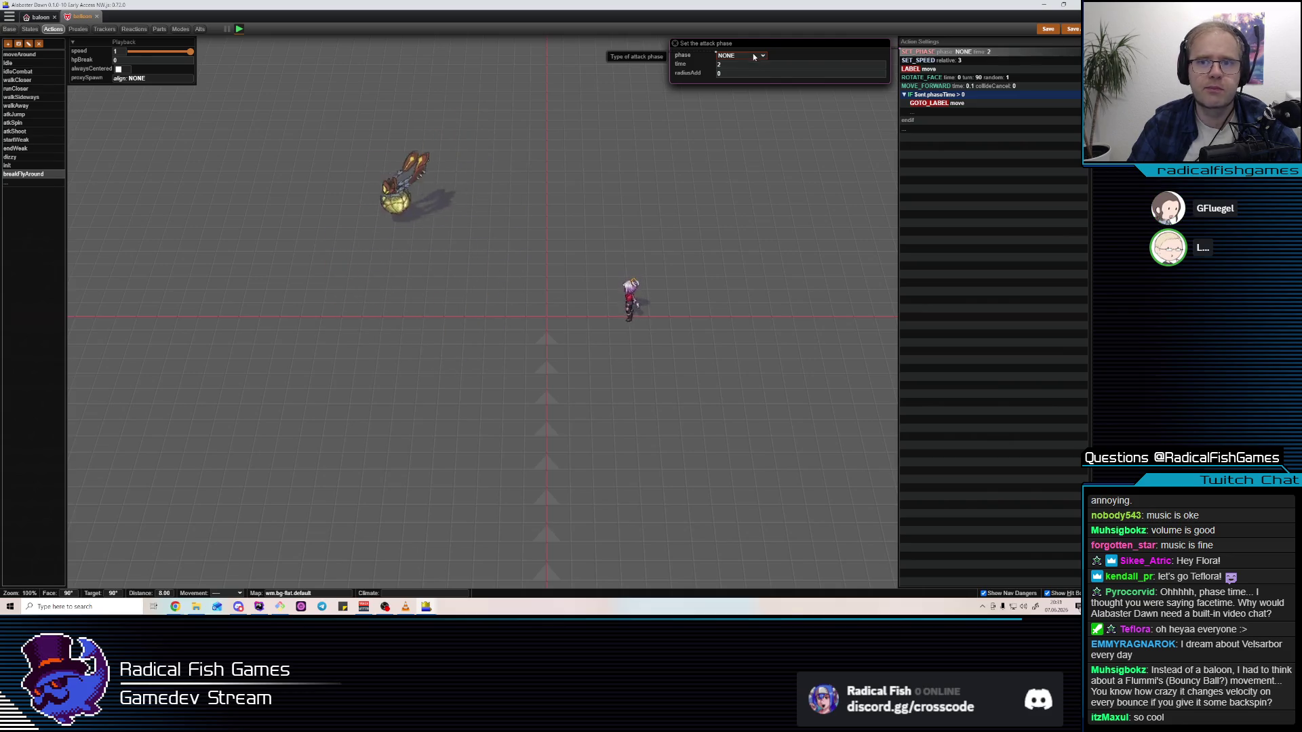
# Inspect the SET_SPEED action's settings, then search the project for the balloon files
pyautogui.click(974, 54)
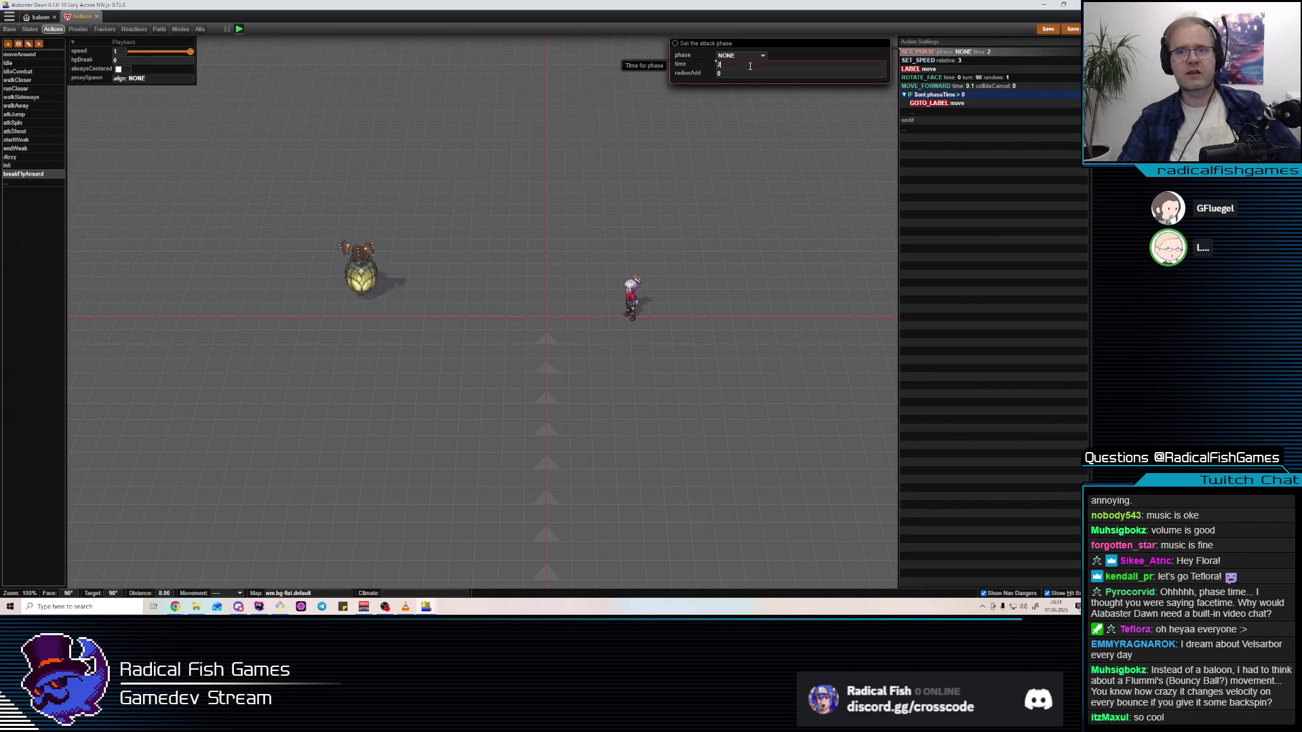
pyautogui.click(916, 61)
pyautogui.click(941, 52)
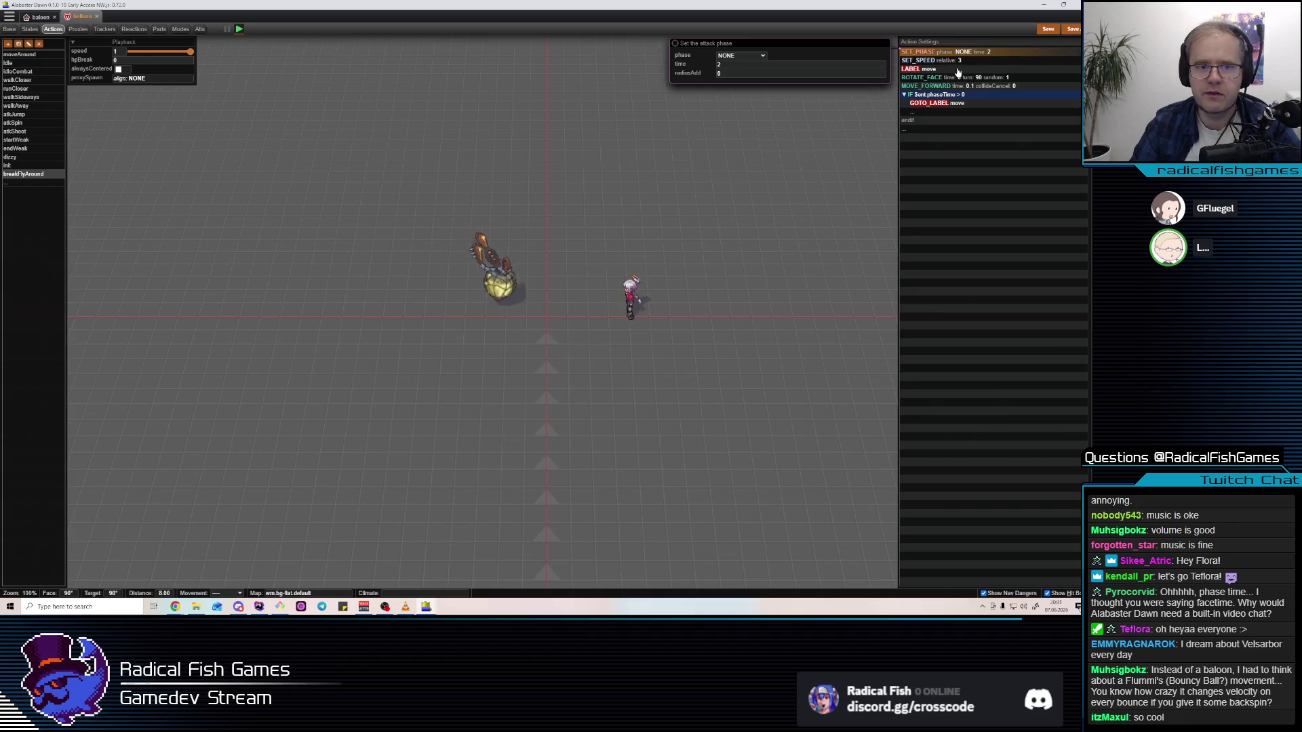
pyautogui.click(957, 60)
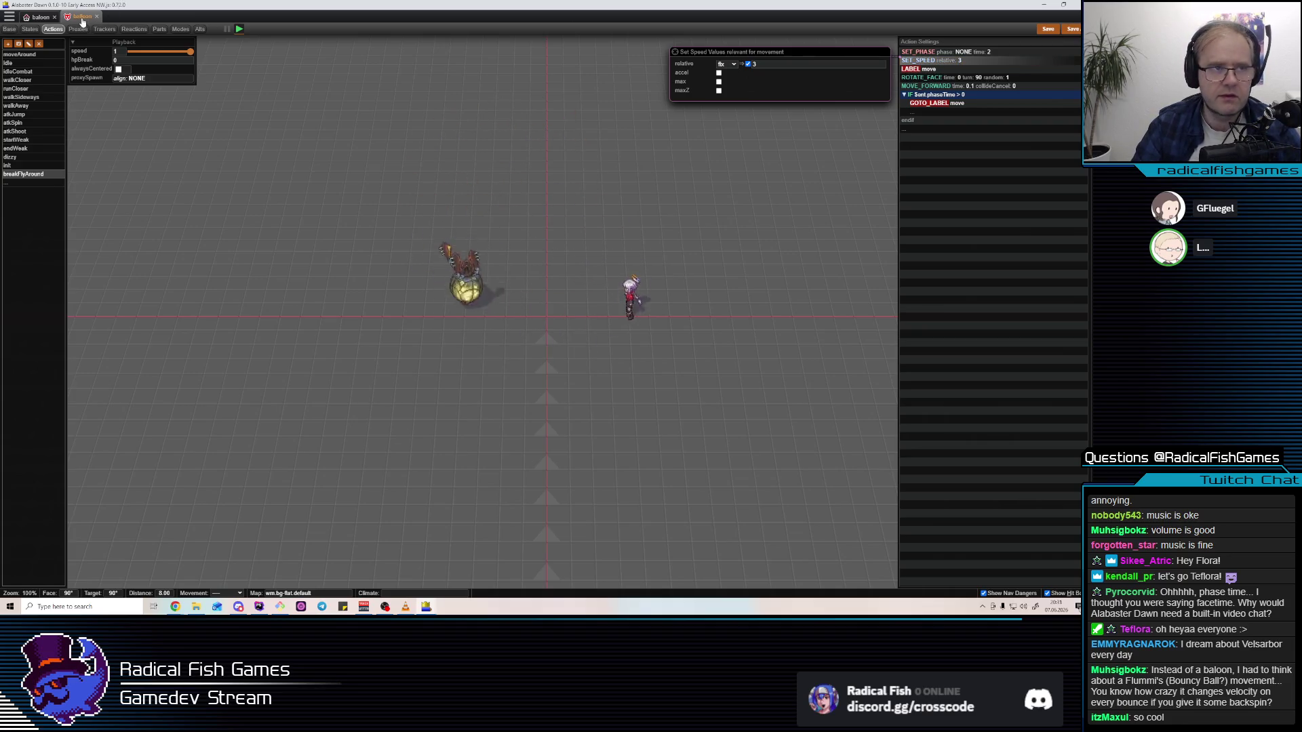
pyautogui.hotkey('ctrl', 'p')
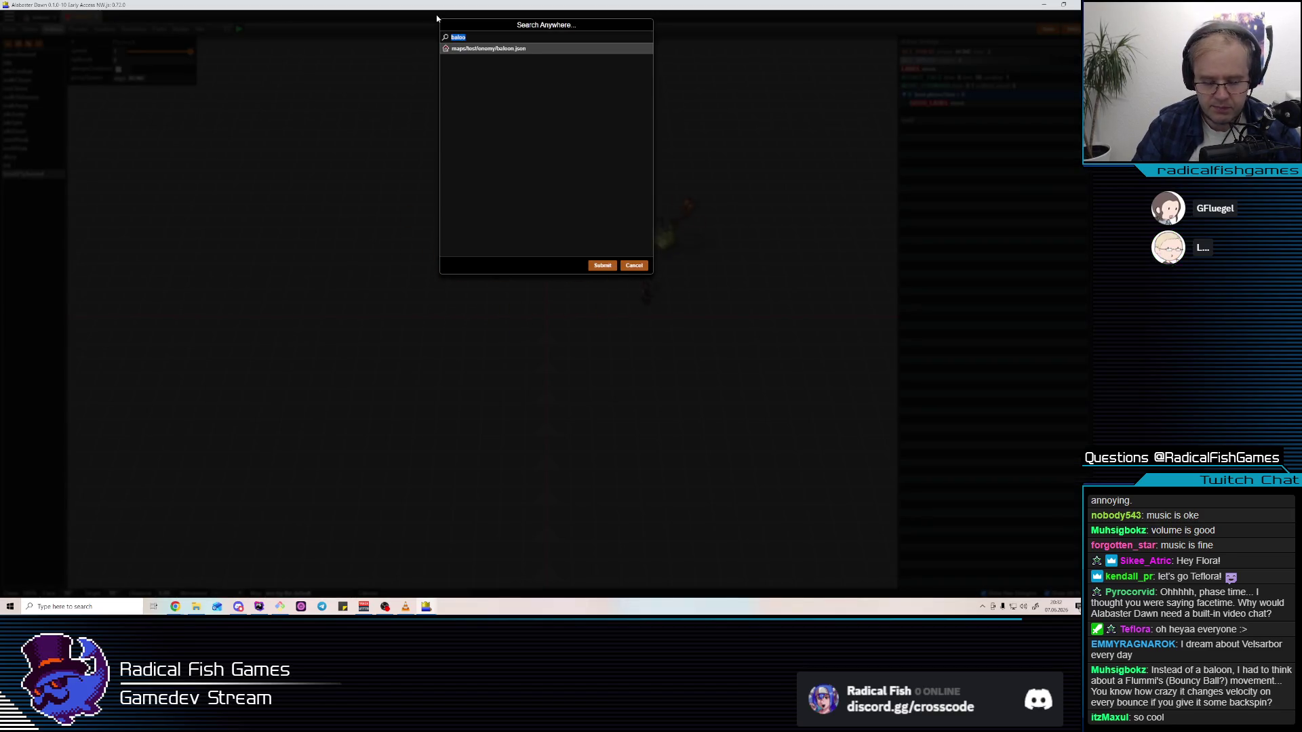
# Open the balloon's figure file and preview the atkShootStart and weak animations
pyautogui.press('Return')
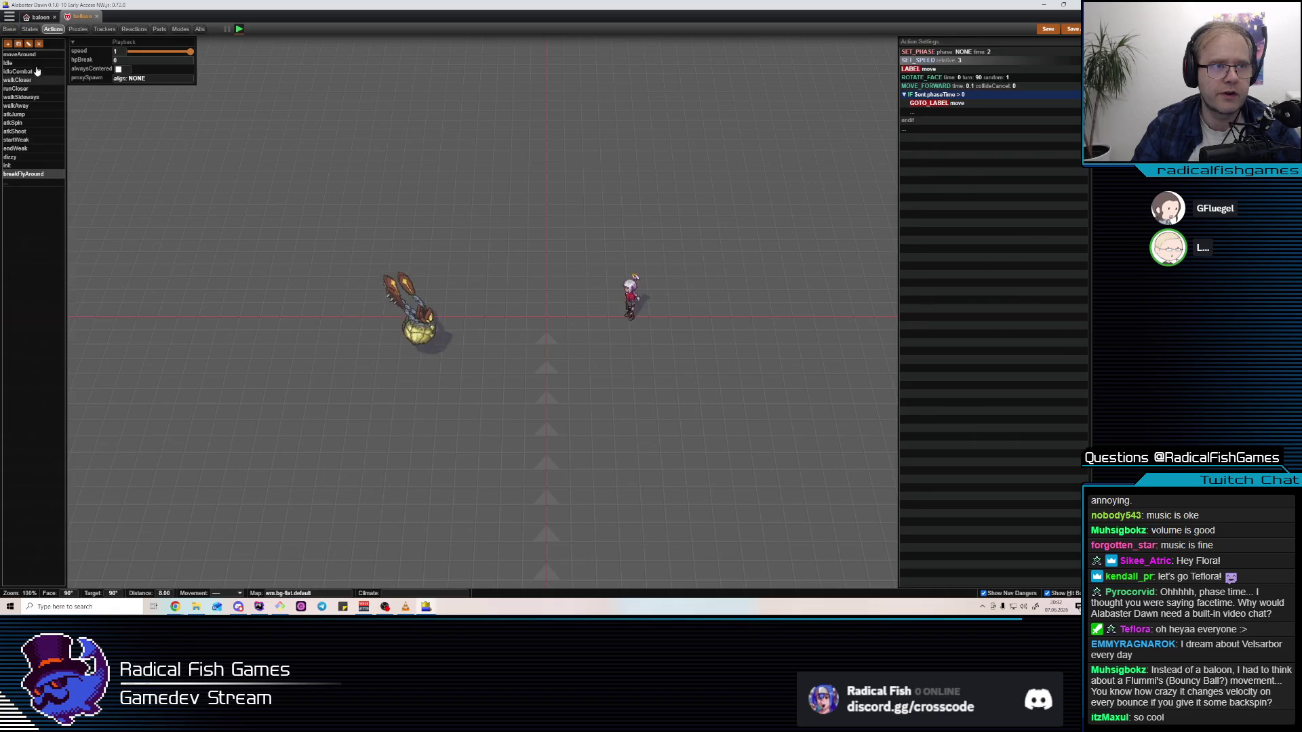
pyautogui.click(113, 53)
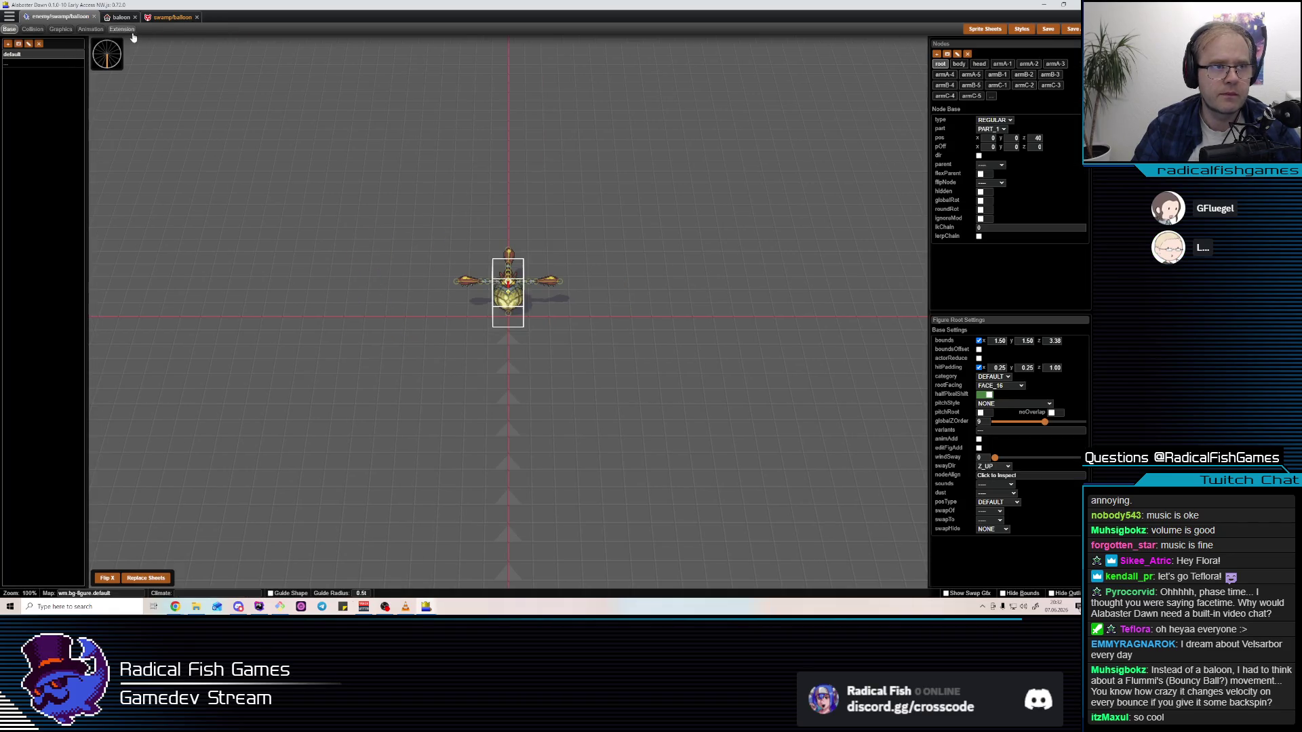
pyautogui.click(40, 204)
pyautogui.click(39, 169)
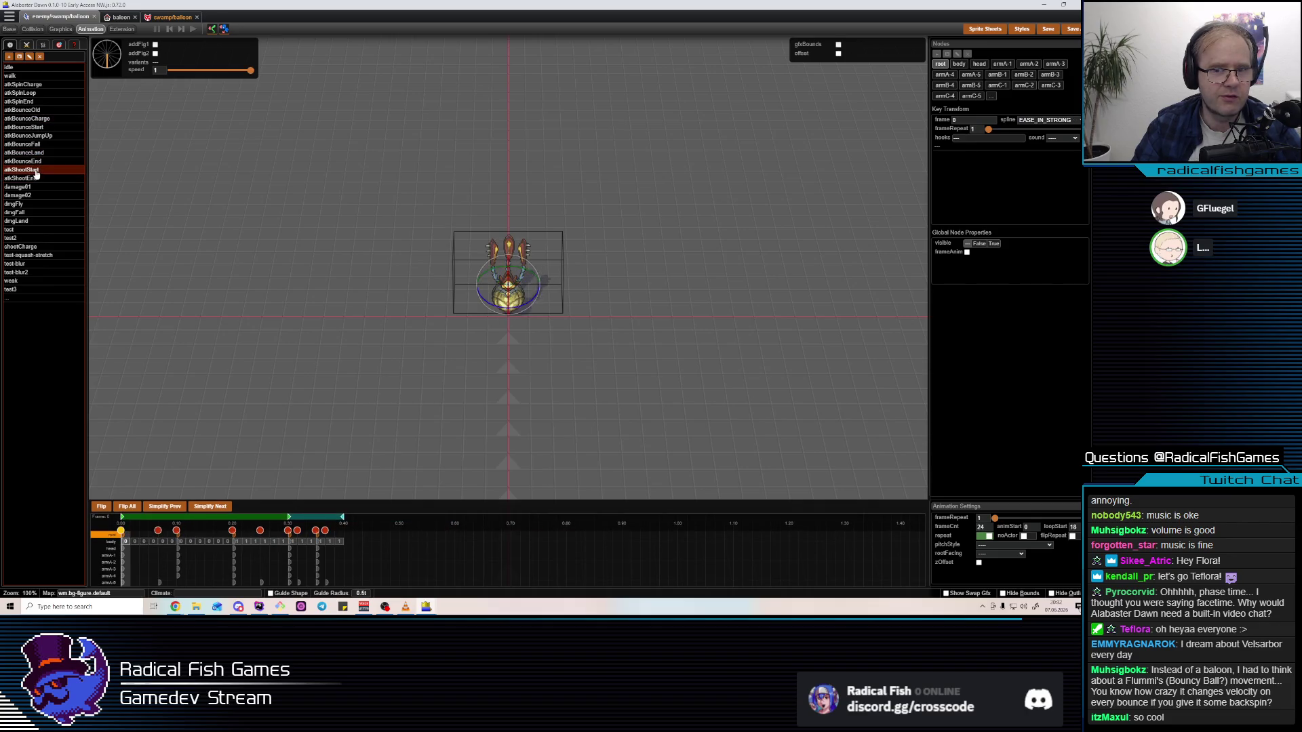
pyautogui.click(30, 282)
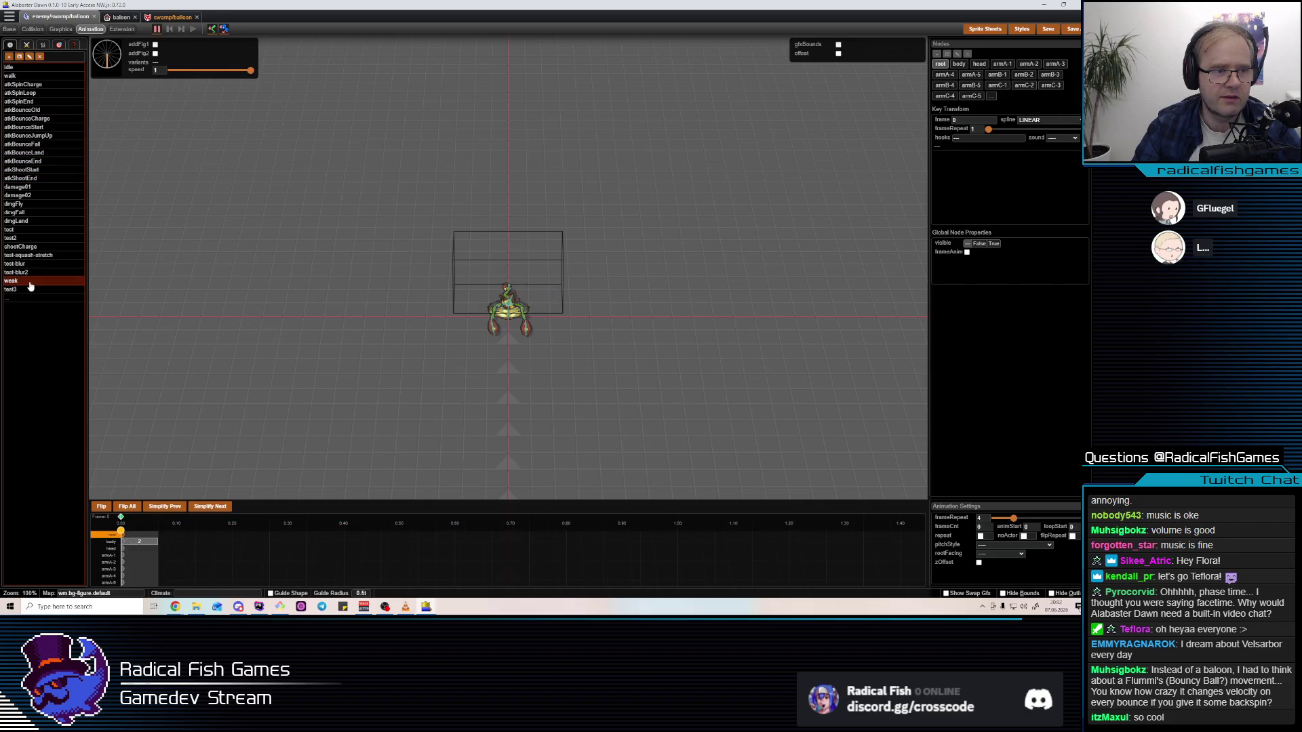
# Preview shootCharge and atkSpinCharge, then add a new animation named 'empty'
pyautogui.click(30, 247)
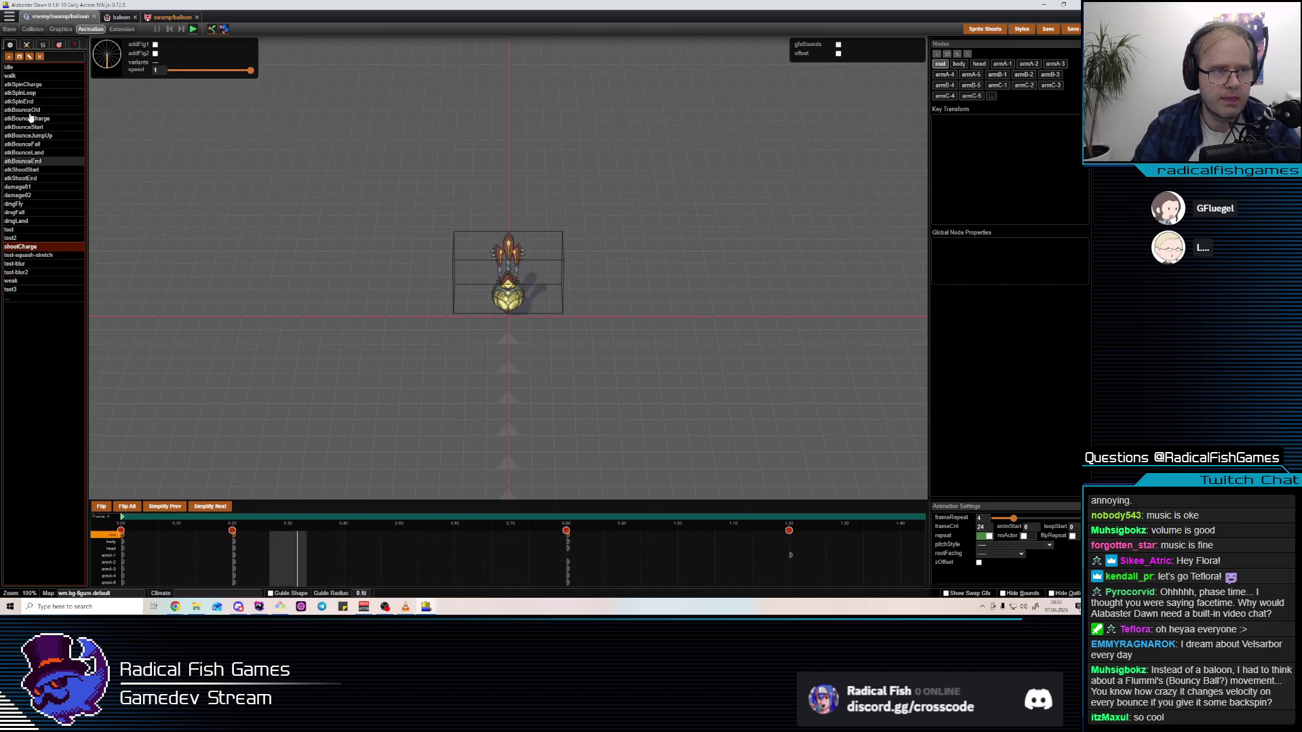
pyautogui.click(32, 85)
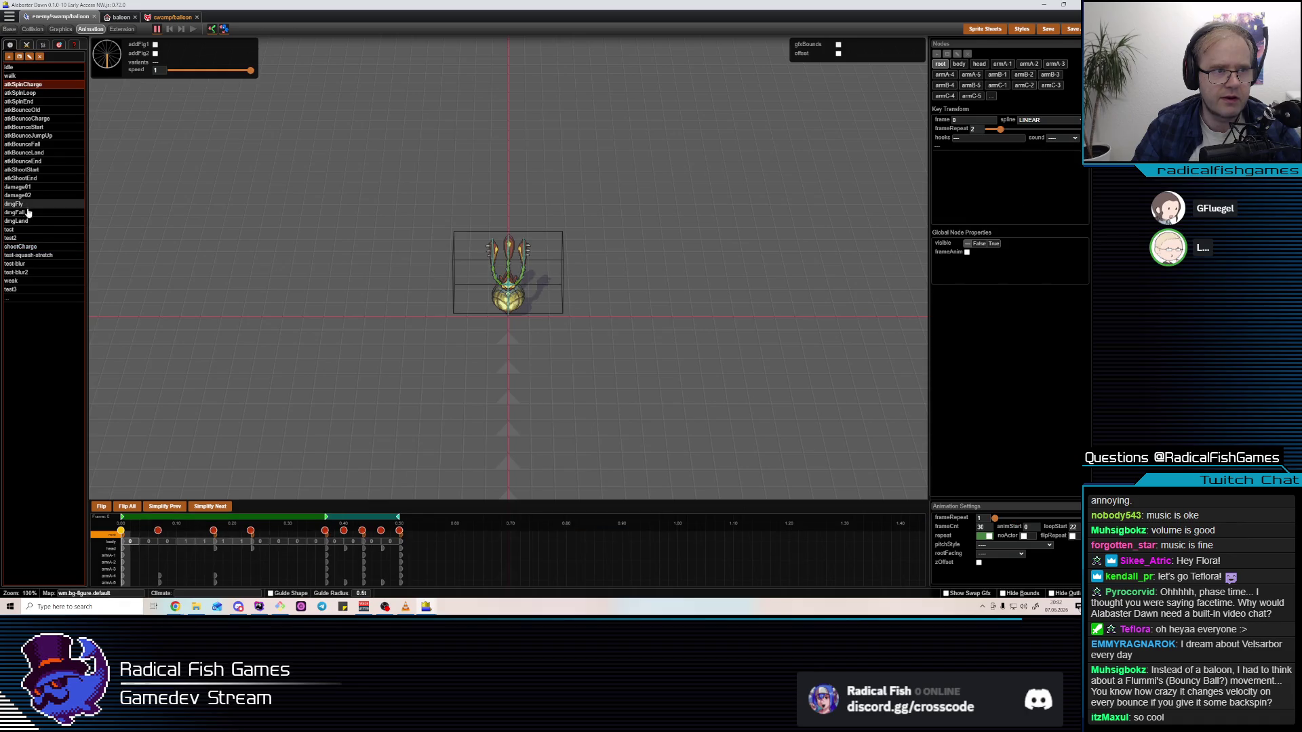
pyautogui.click(29, 299)
pyautogui.write('empty')
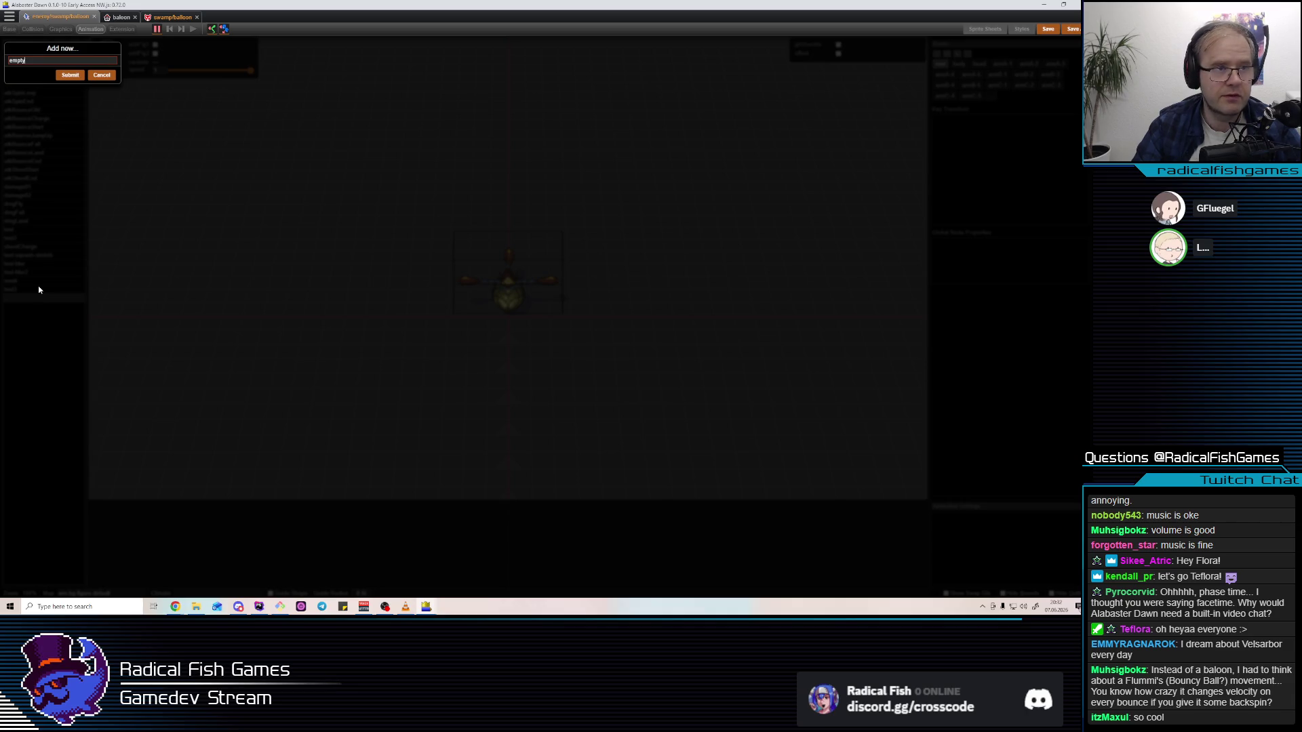
pyautogui.press('Return')
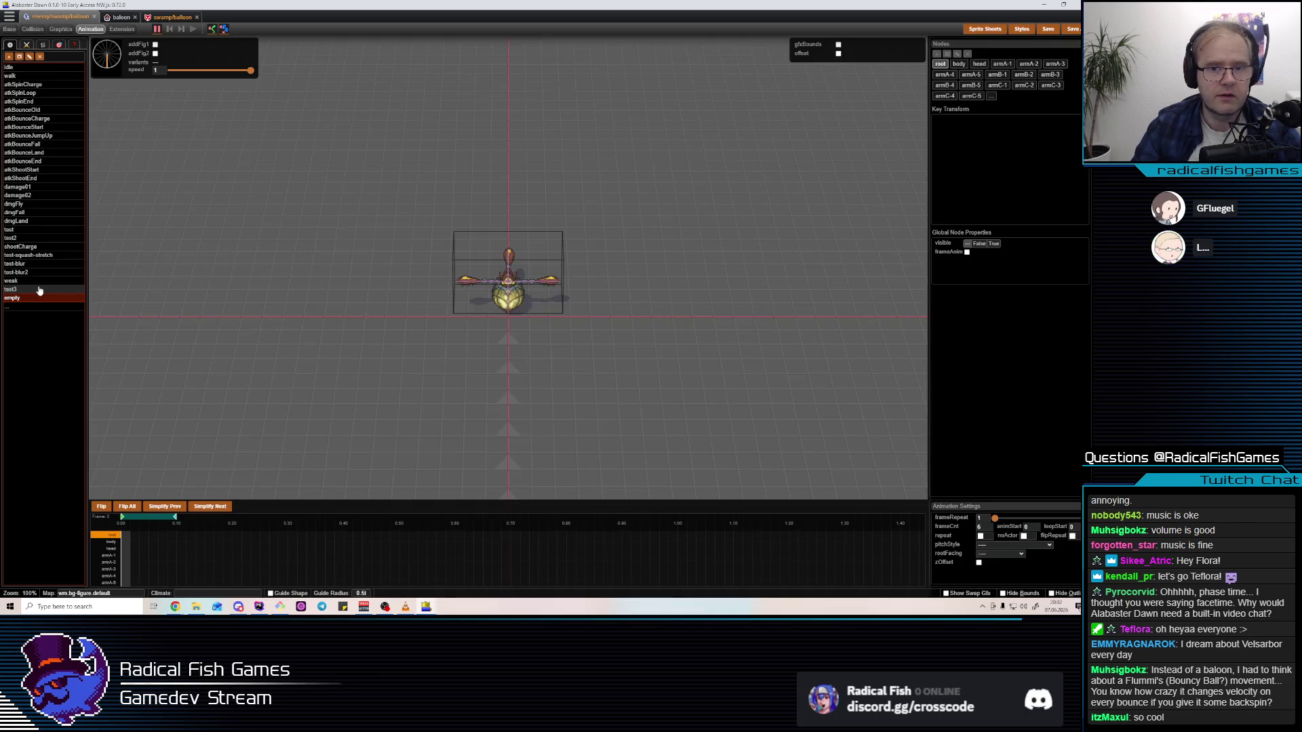
# Turn the figure sideways and tilt the body node to about 58 degrees pitch
pyautogui.click(833, 388)
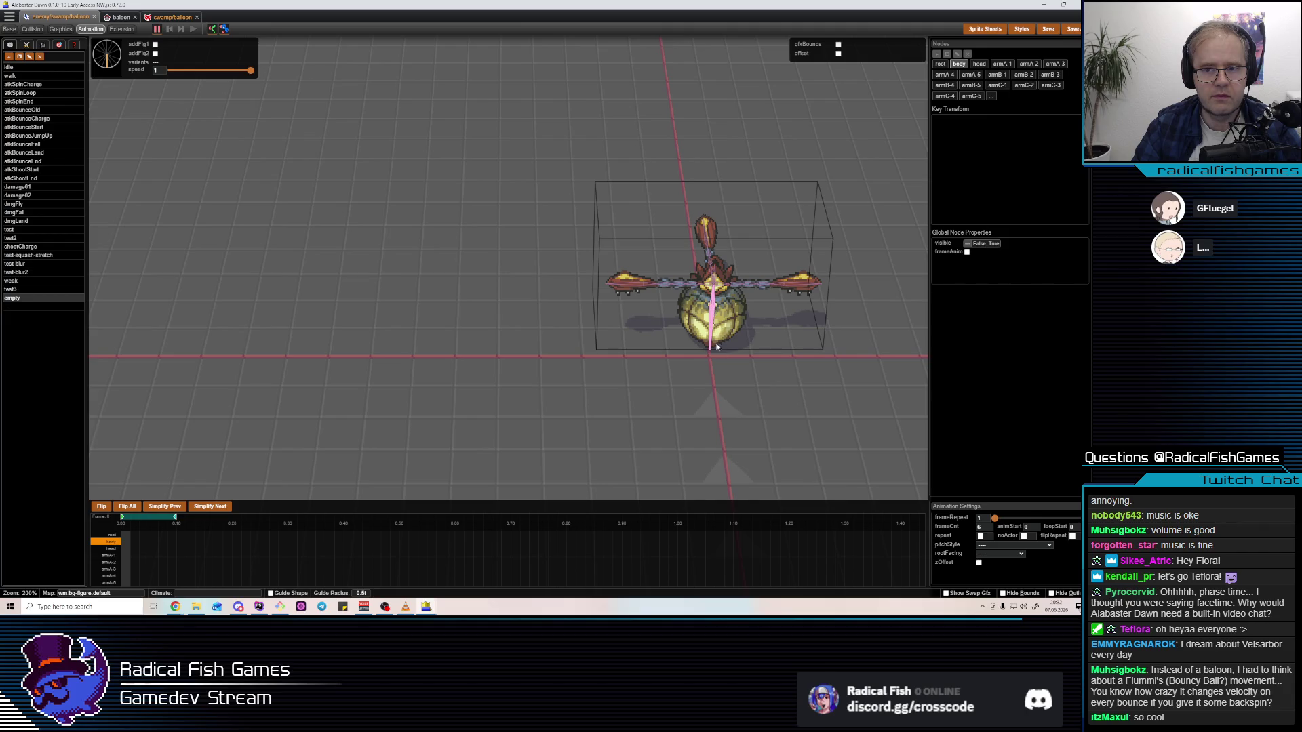
pyautogui.click(101, 63)
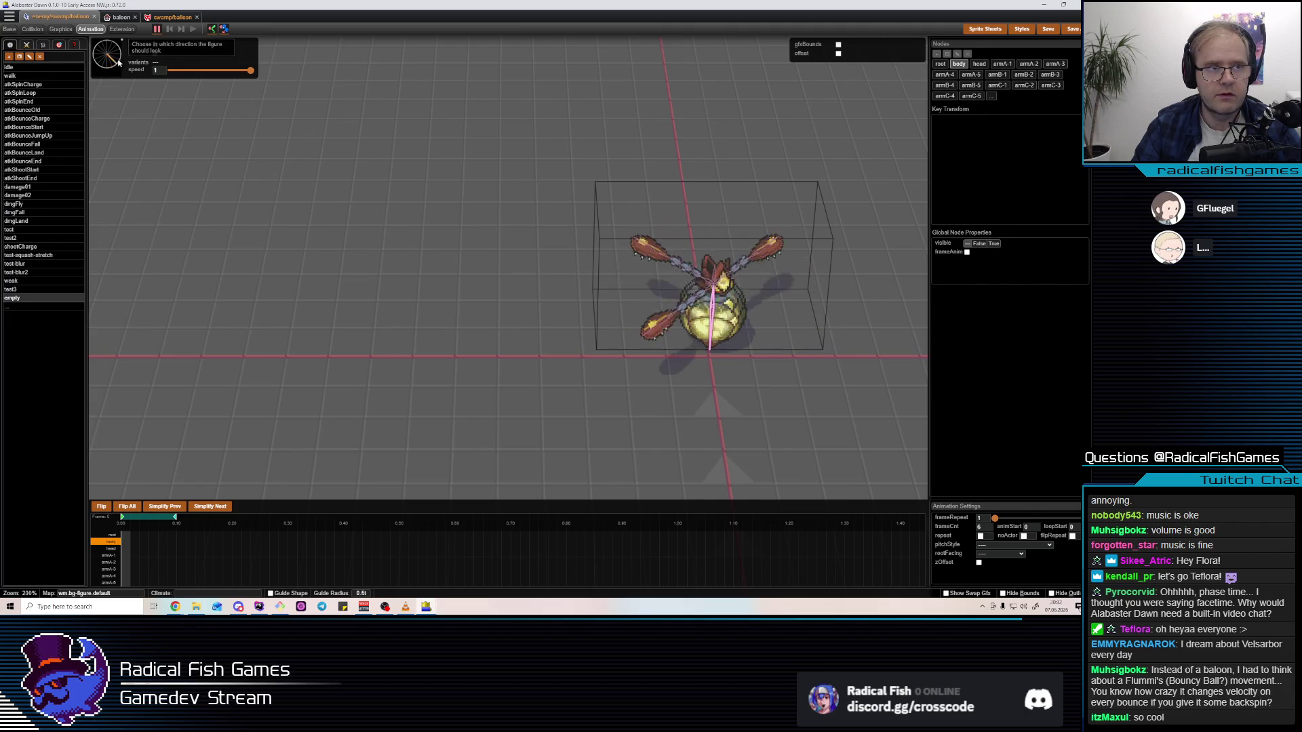
pyautogui.click(829, 379)
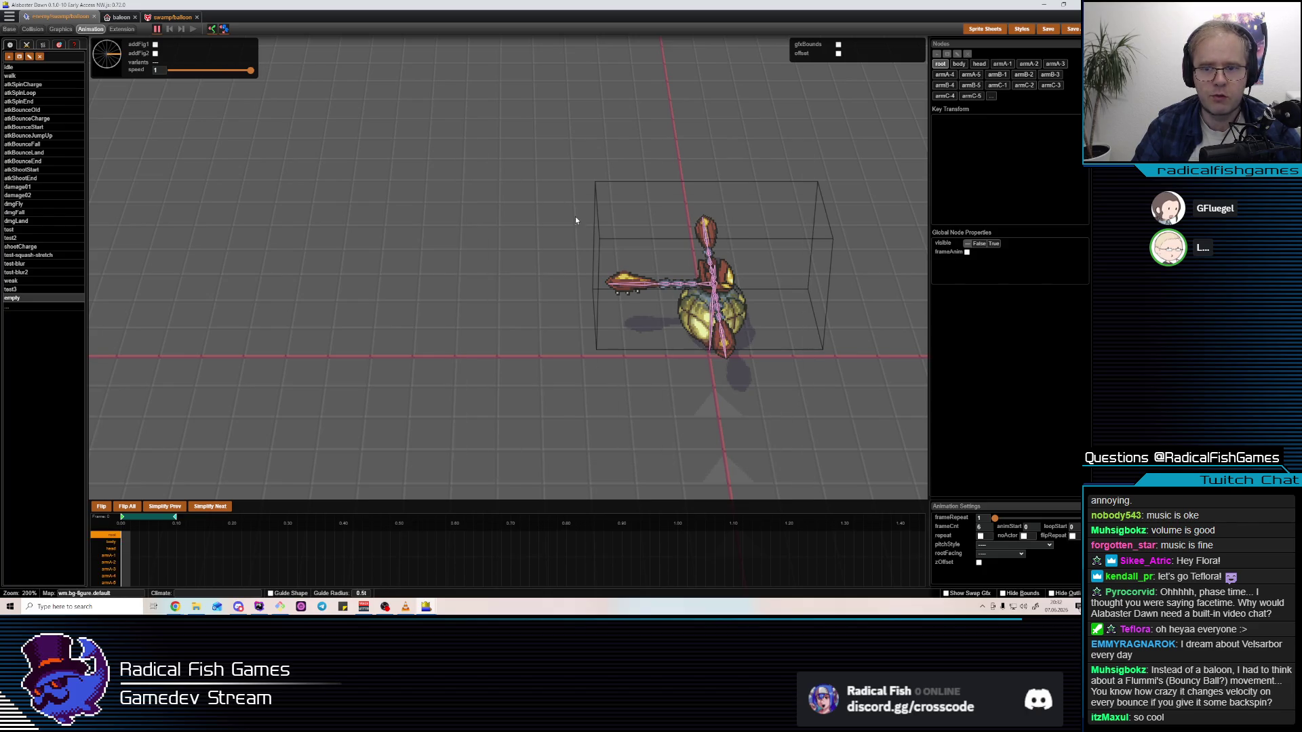
pyautogui.click(723, 348)
pyautogui.click(714, 307)
pyautogui.moveTo(737, 246); pyautogui.dragTo(710, 237)
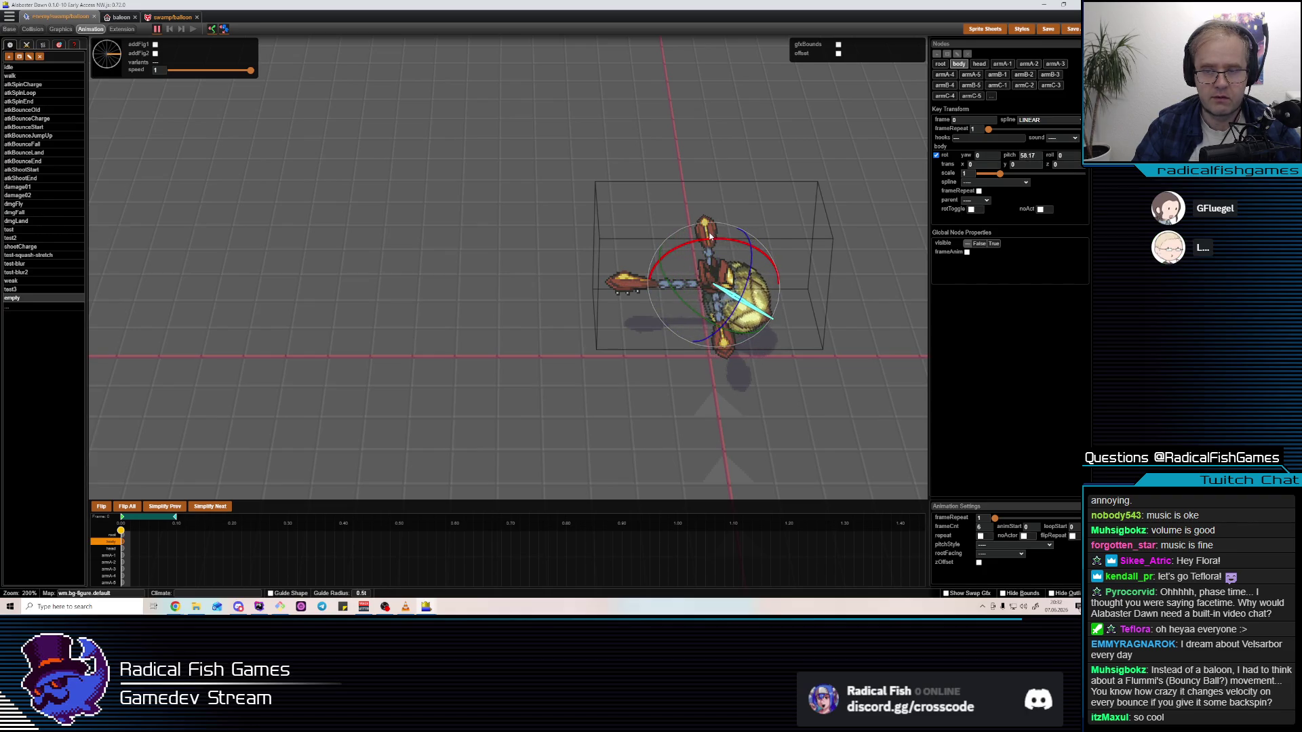
# Enlarge the balloon's body to 1.35 scale
pyautogui.click(689, 289)
pyautogui.click(689, 285)
pyautogui.click(719, 298)
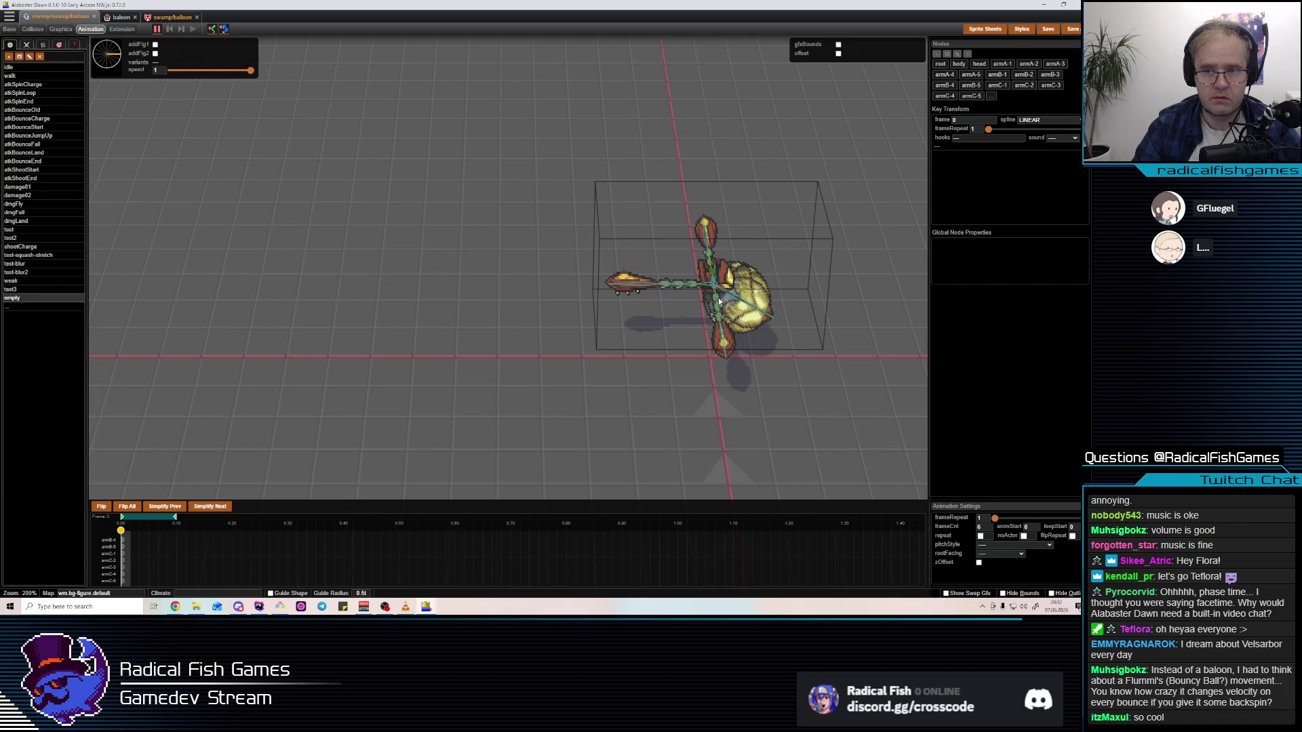
pyautogui.click(717, 299)
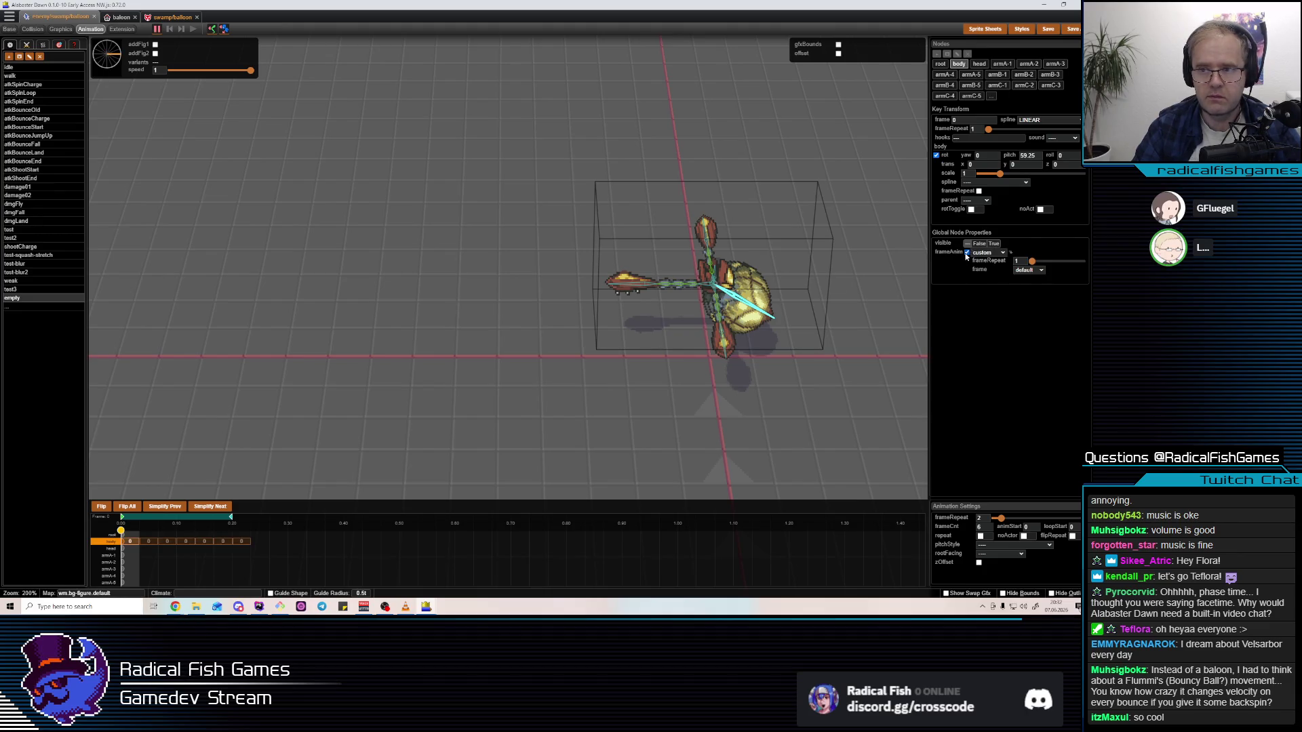
pyautogui.scroll(-2, 736, 315)
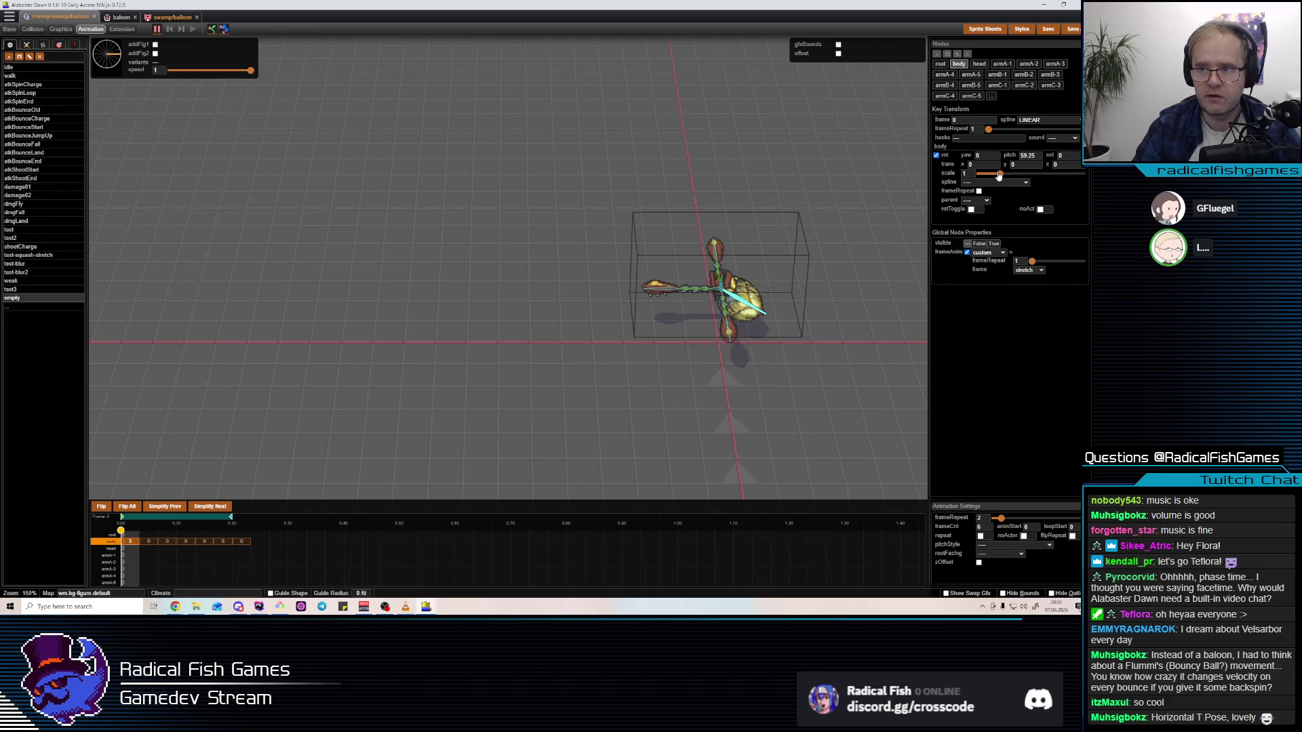
pyautogui.moveTo(999, 175); pyautogui.dragTo(1008, 177)
# Rotate the armC-2 arm to about 108 degrees pitch
pyautogui.click(726, 313)
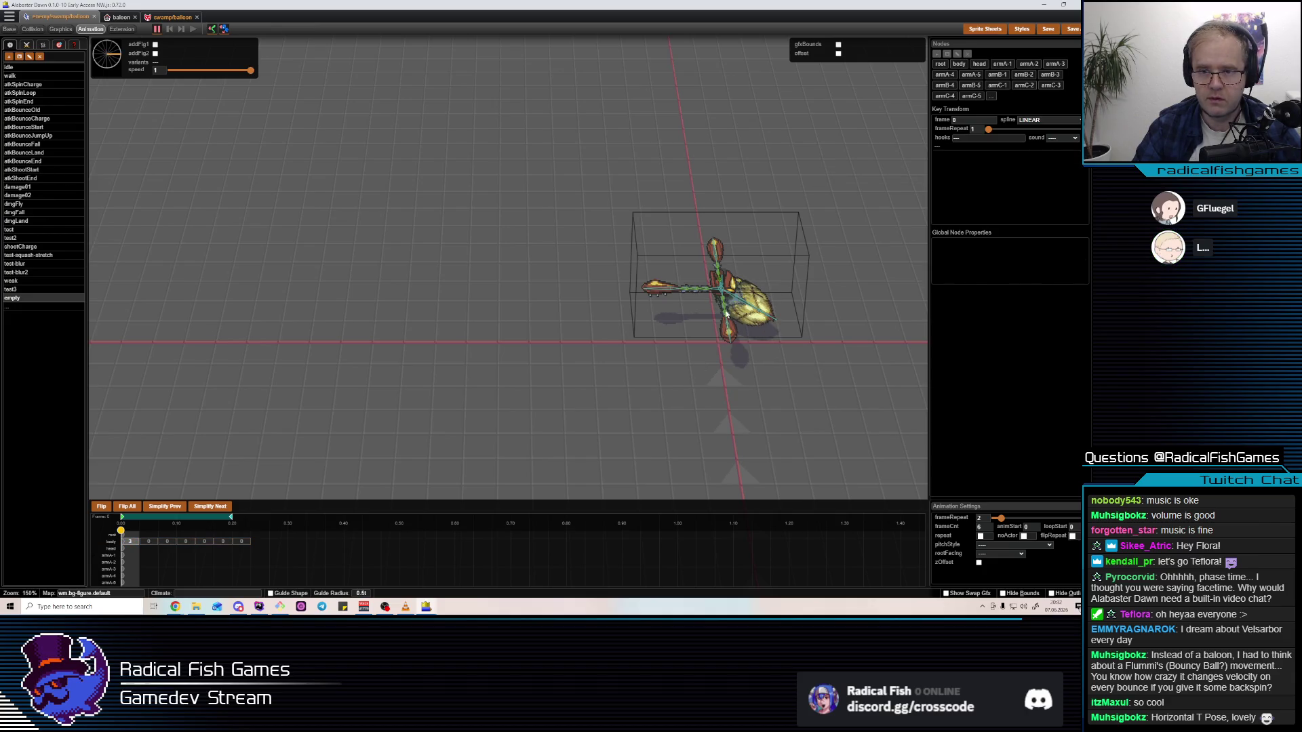
pyautogui.click(708, 290)
pyautogui.moveTo(727, 261); pyautogui.dragTo(677, 249)
pyautogui.click(716, 300)
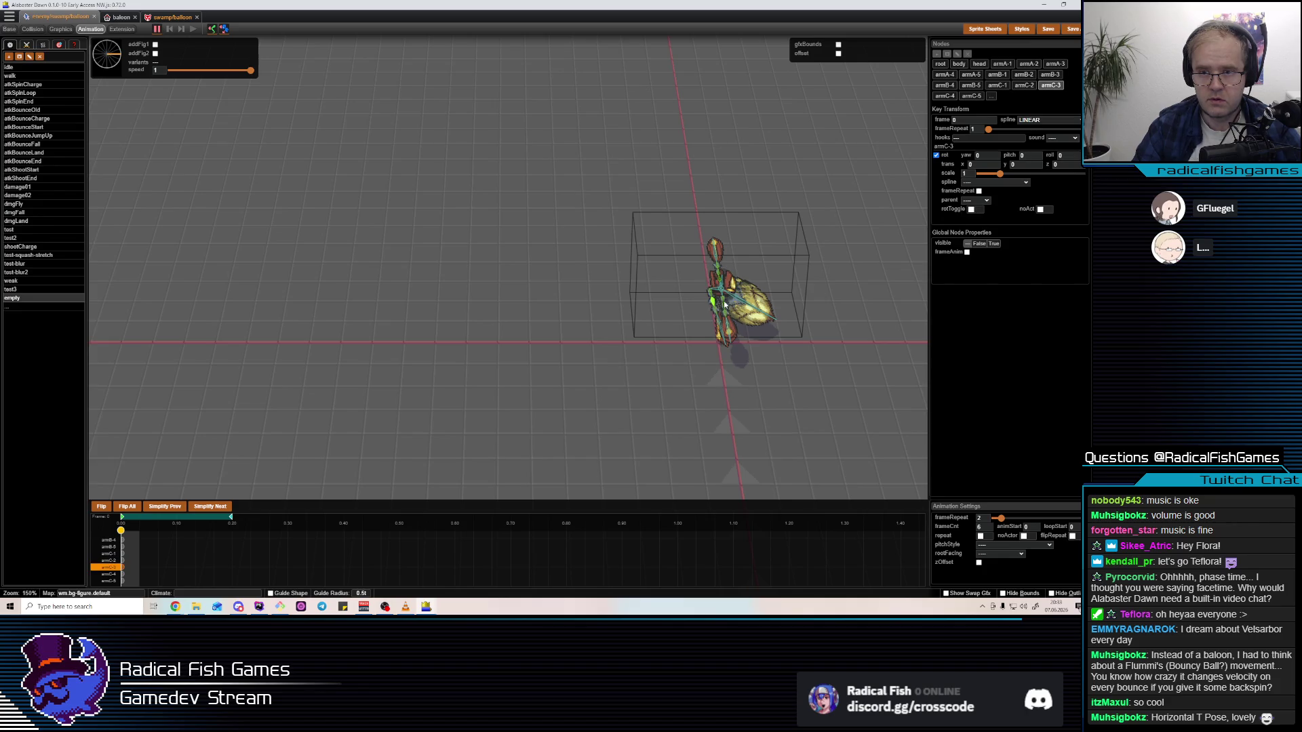
pyautogui.click(724, 304)
# Turn the figure to face front and tilt the body back to nearly upright
pyautogui.moveTo(765, 336)
pyautogui.mouseDown()
pyautogui.moveTo(776, 346)
pyautogui.moveTo(706, 352)
pyautogui.mouseUp()
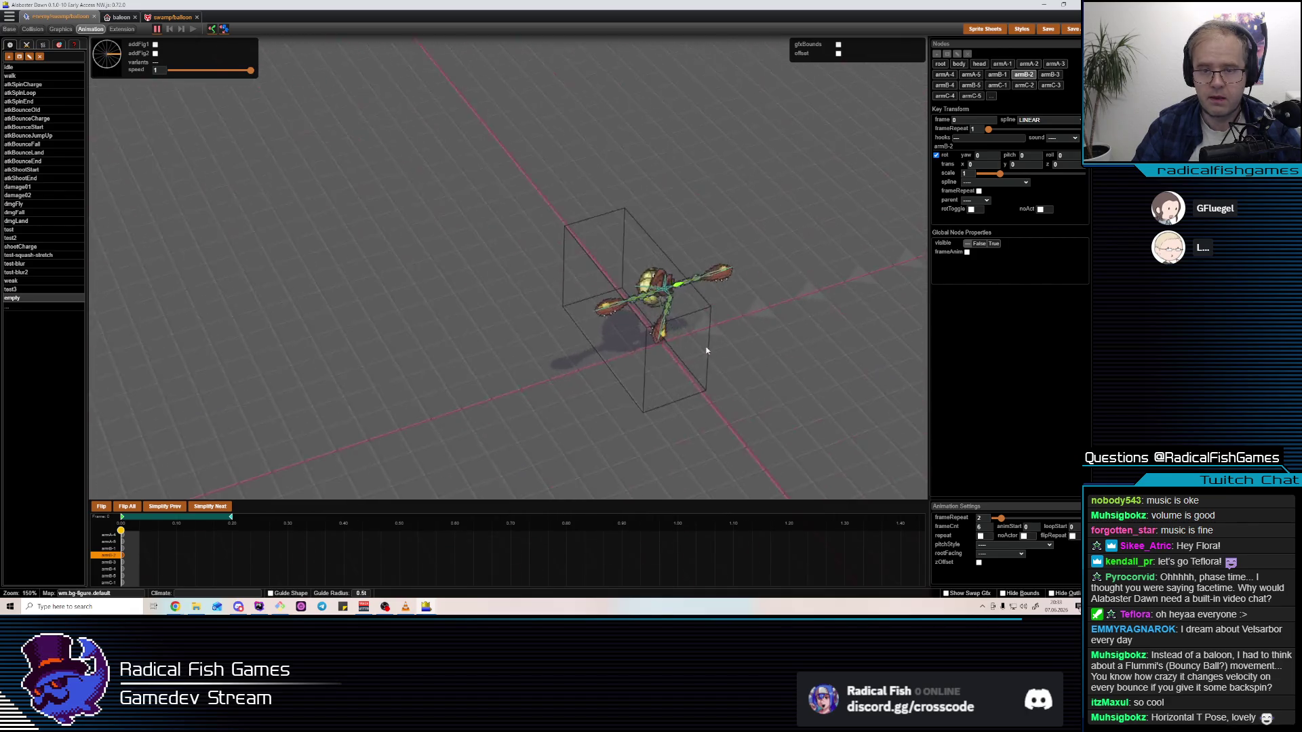
pyautogui.click(108, 70)
pyautogui.click(730, 351)
pyautogui.moveTo(796, 378); pyautogui.dragTo(687, 384)
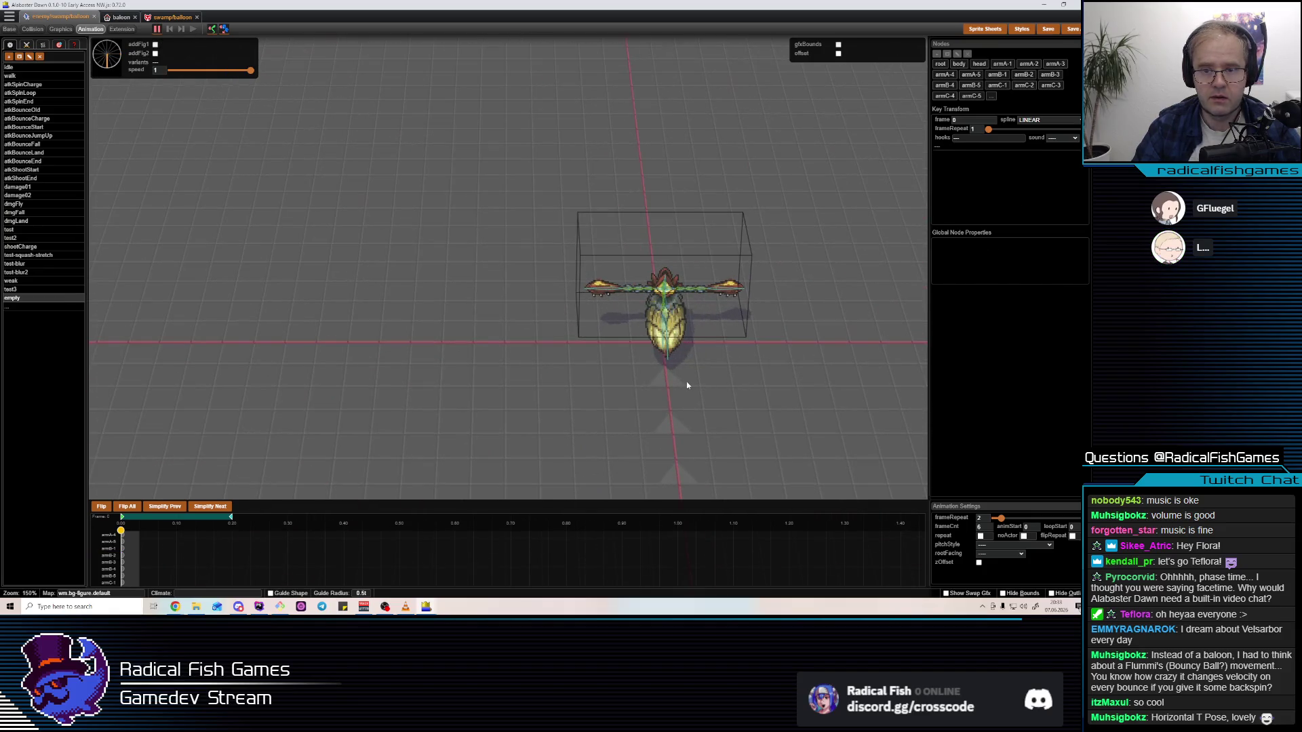
pyautogui.click(660, 307)
pyautogui.moveTo(661, 308); pyautogui.dragTo(671, 324)
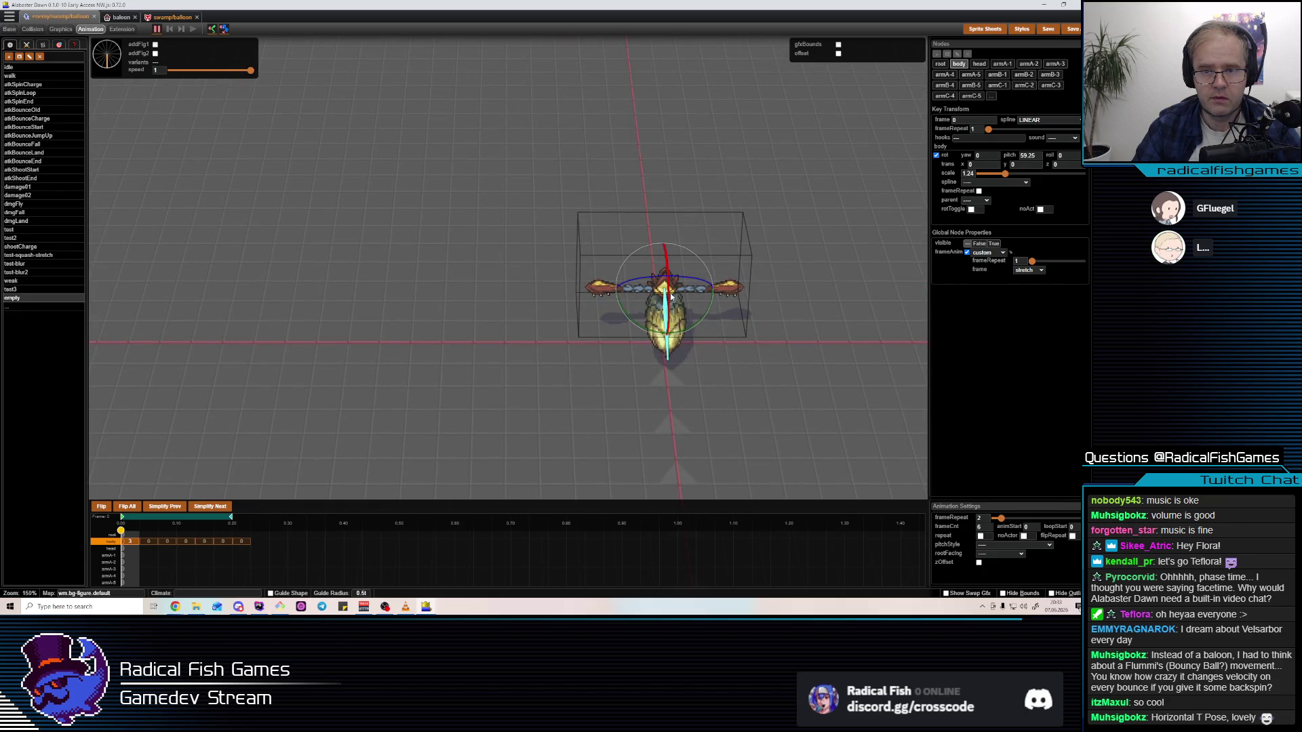
pyautogui.moveTo(670, 292)
pyautogui.mouseDown()
pyautogui.moveTo(680, 363)
pyautogui.moveTo(734, 340)
pyautogui.moveTo(657, 297)
pyautogui.mouseUp()
# Check the armC-2 and body nodes, glance at the balloon config, and clear the selection
pyautogui.click(655, 296)
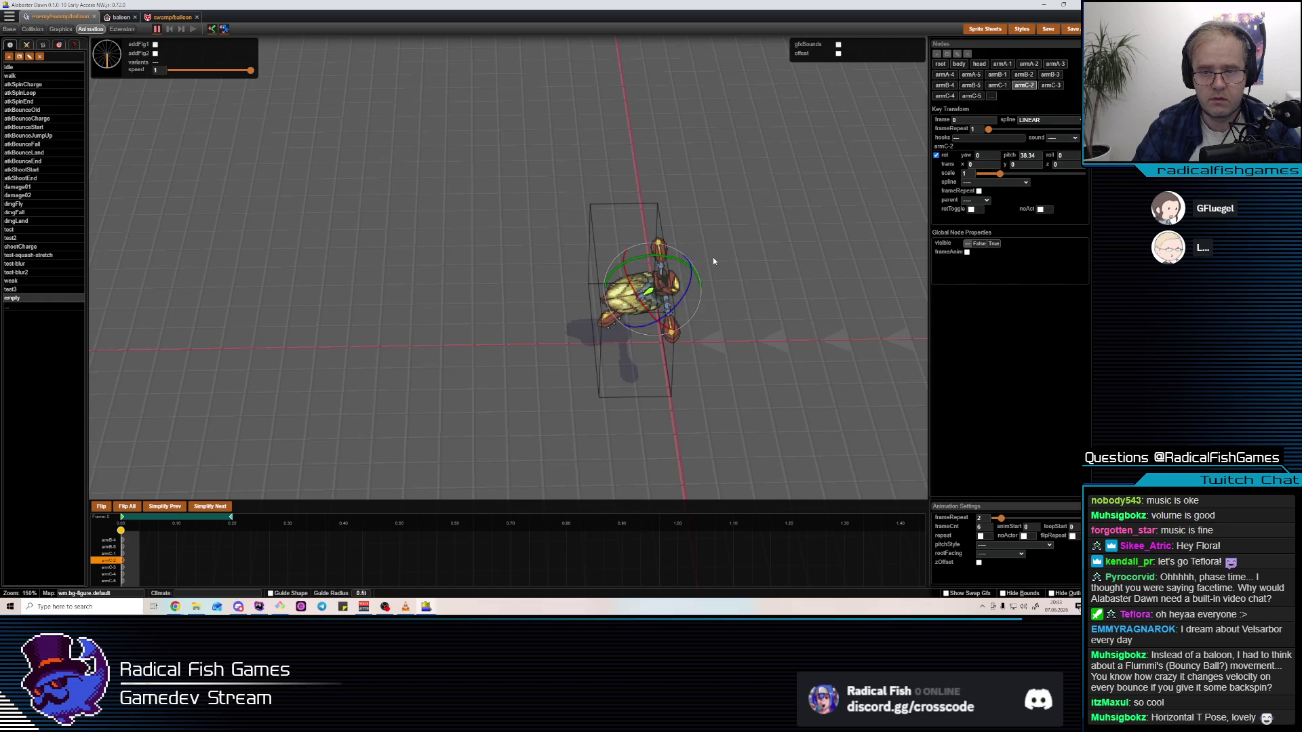
pyautogui.click(630, 295)
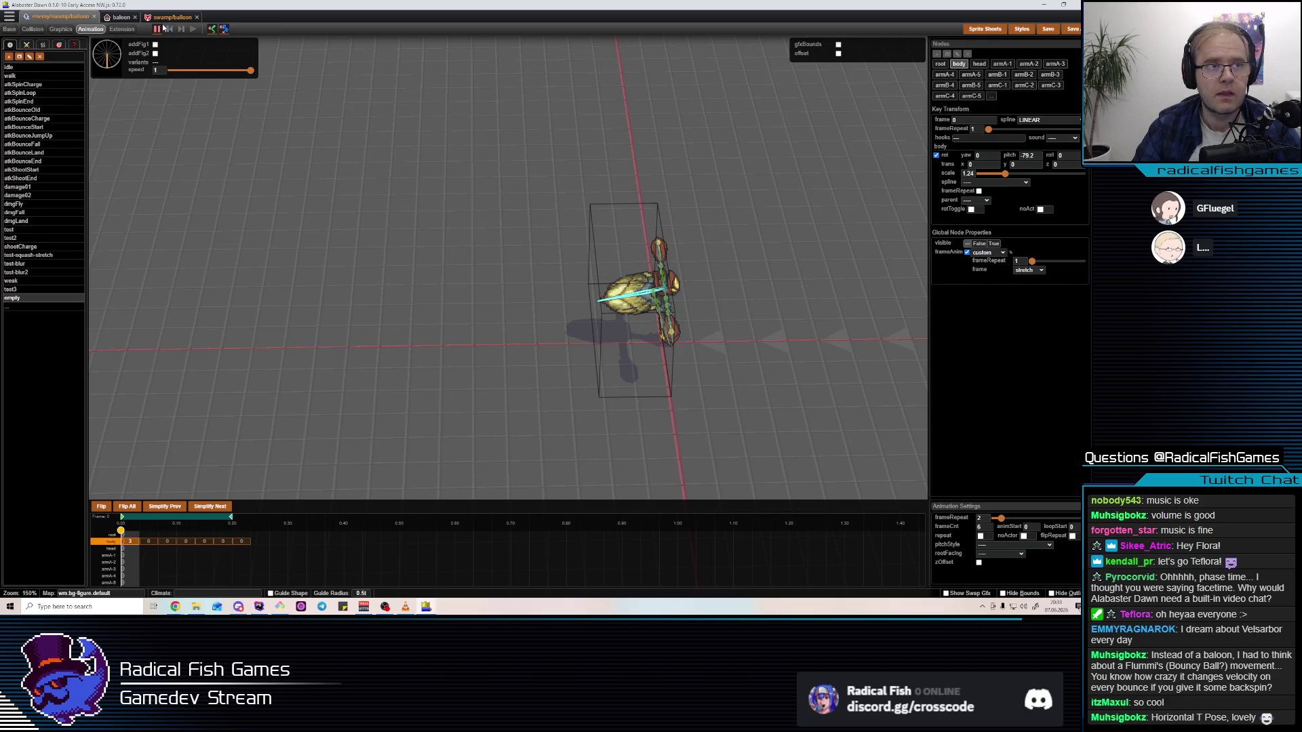
pyautogui.click(124, 17)
pyautogui.click(120, 18)
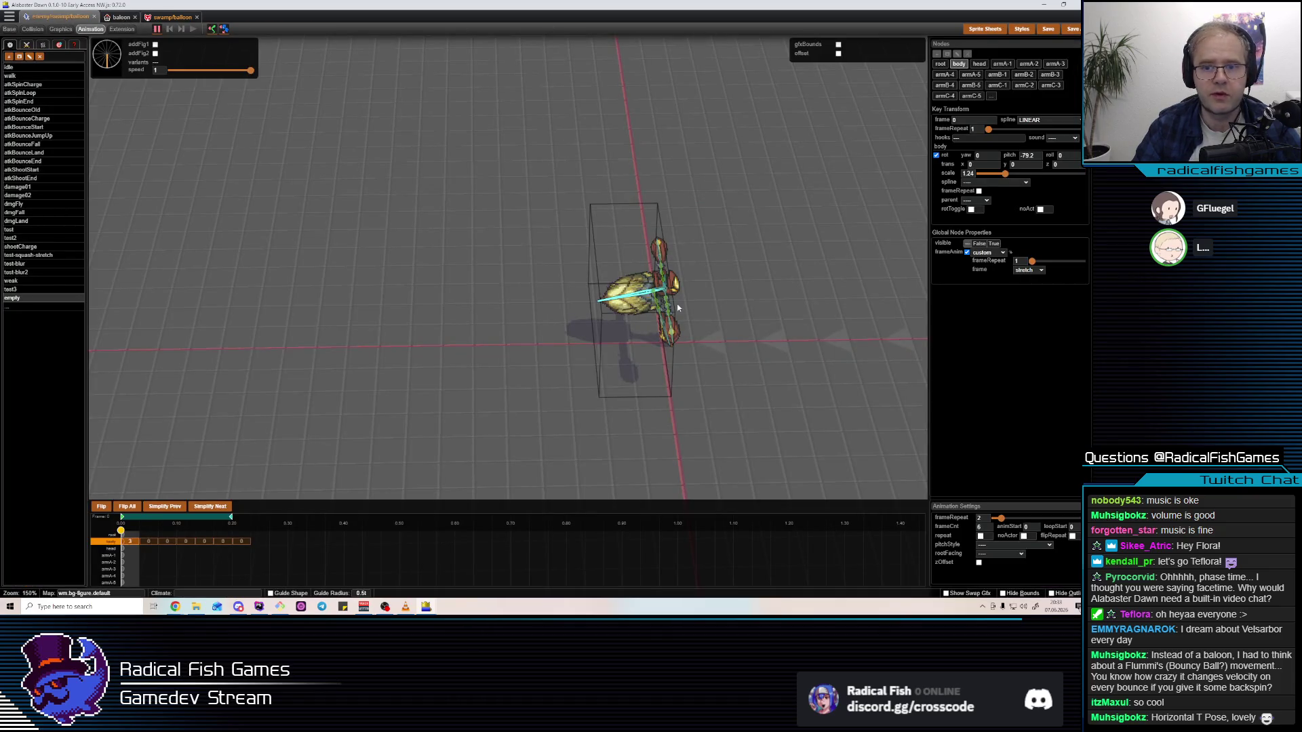
pyautogui.press('Escape')
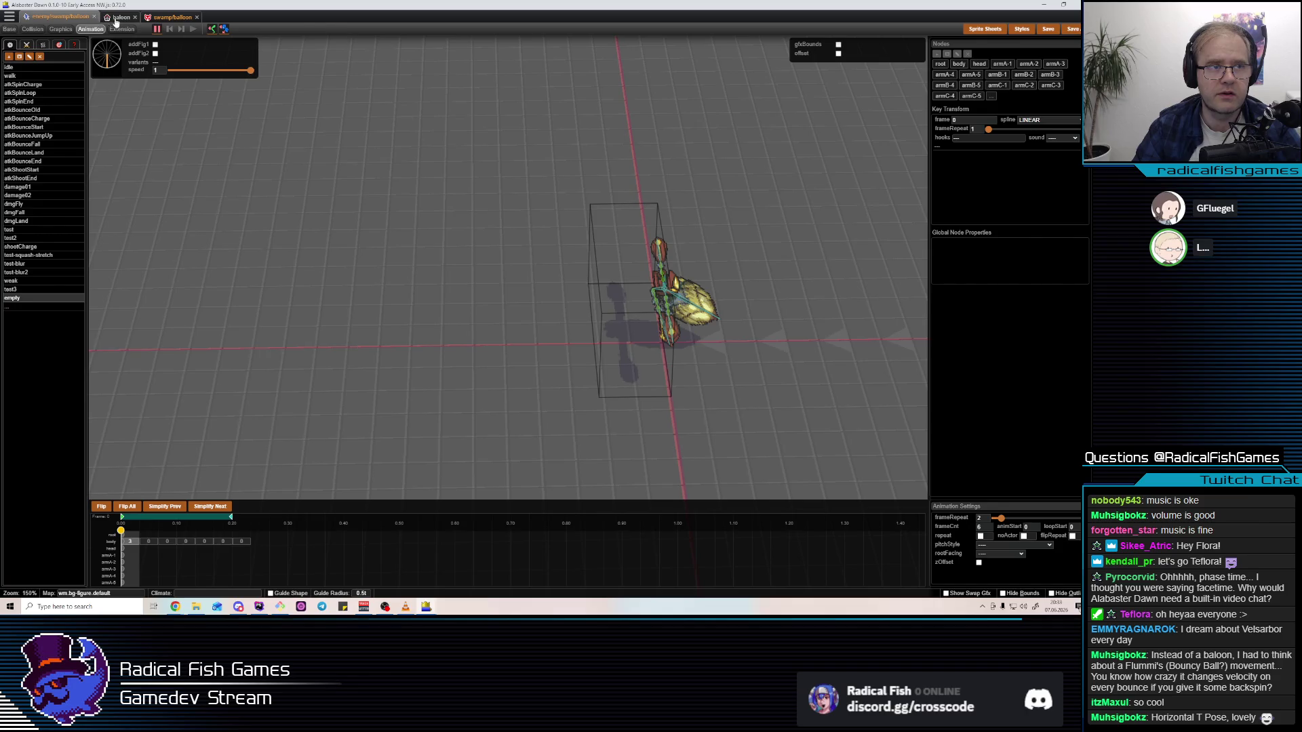
# Insert a MOVE_BACKWARD step with time 0.1 into the balloon's fly-around actions
pyautogui.click(152, 19)
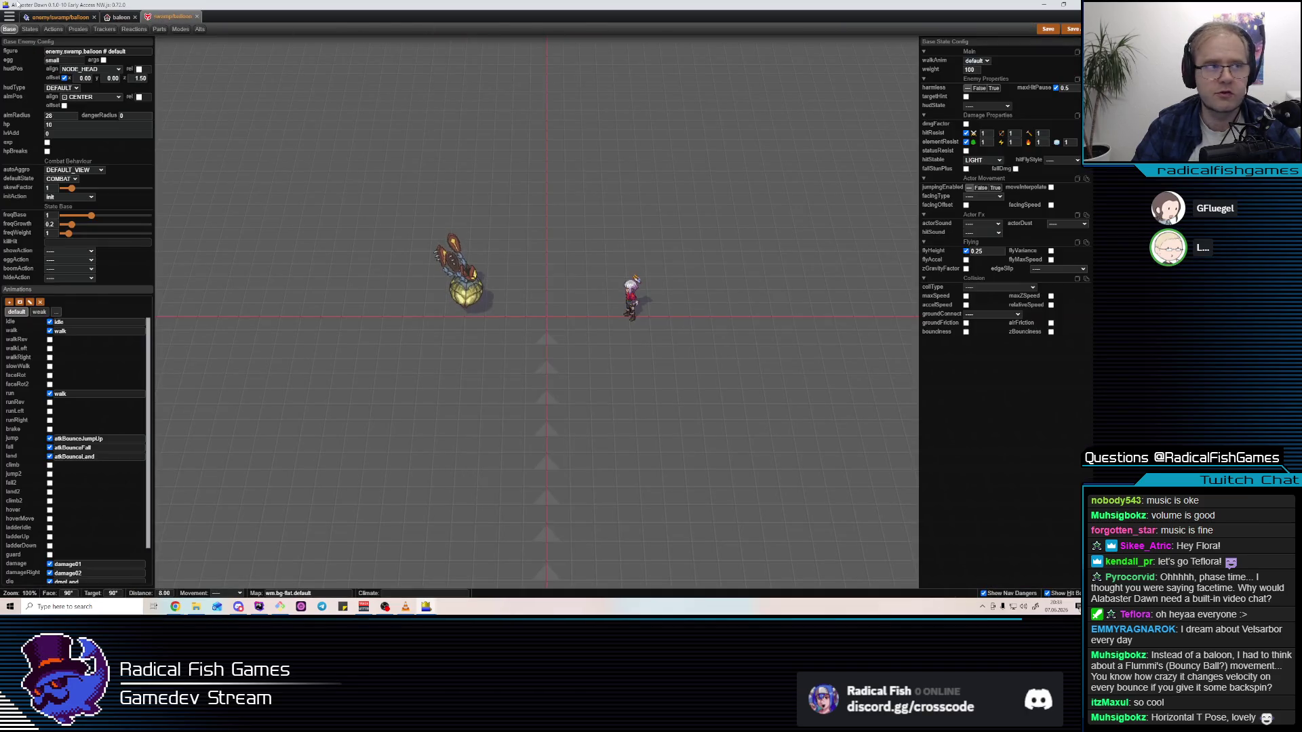
pyautogui.click(54, 17)
pyautogui.click(114, 19)
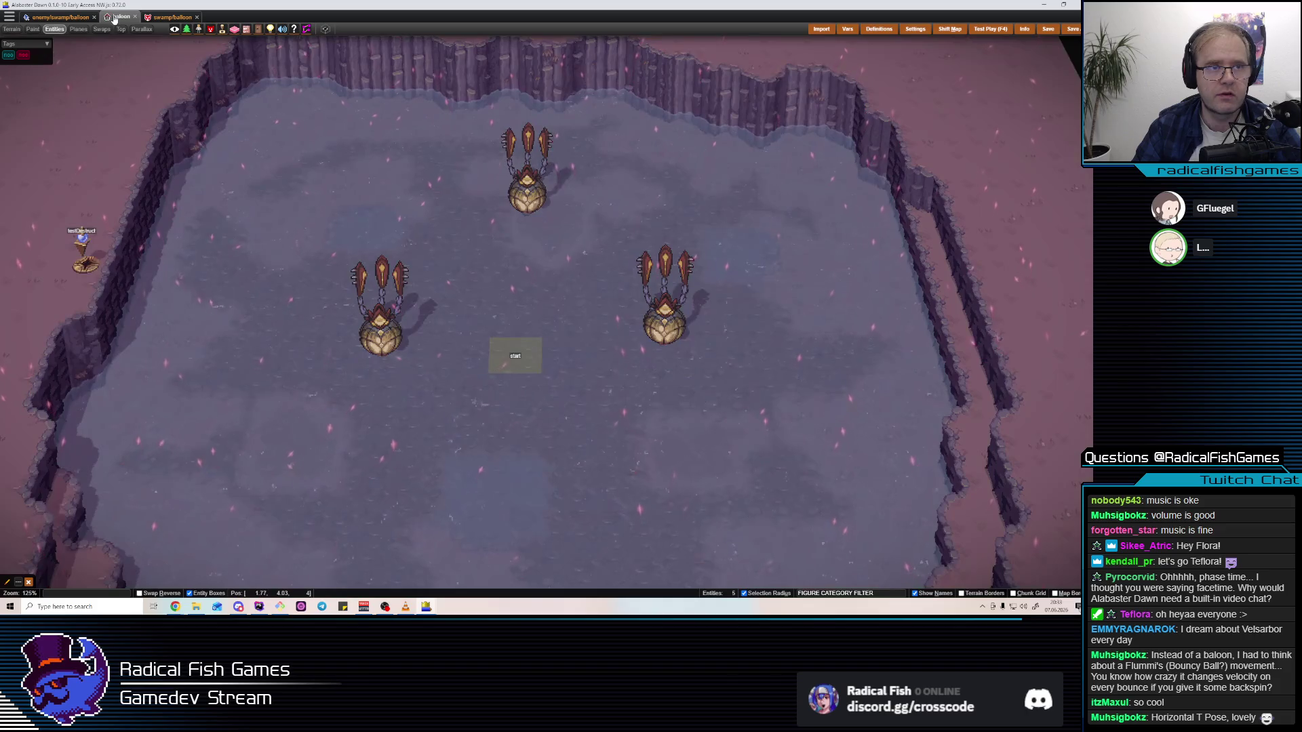
pyautogui.click(68, 30)
pyautogui.click(63, 30)
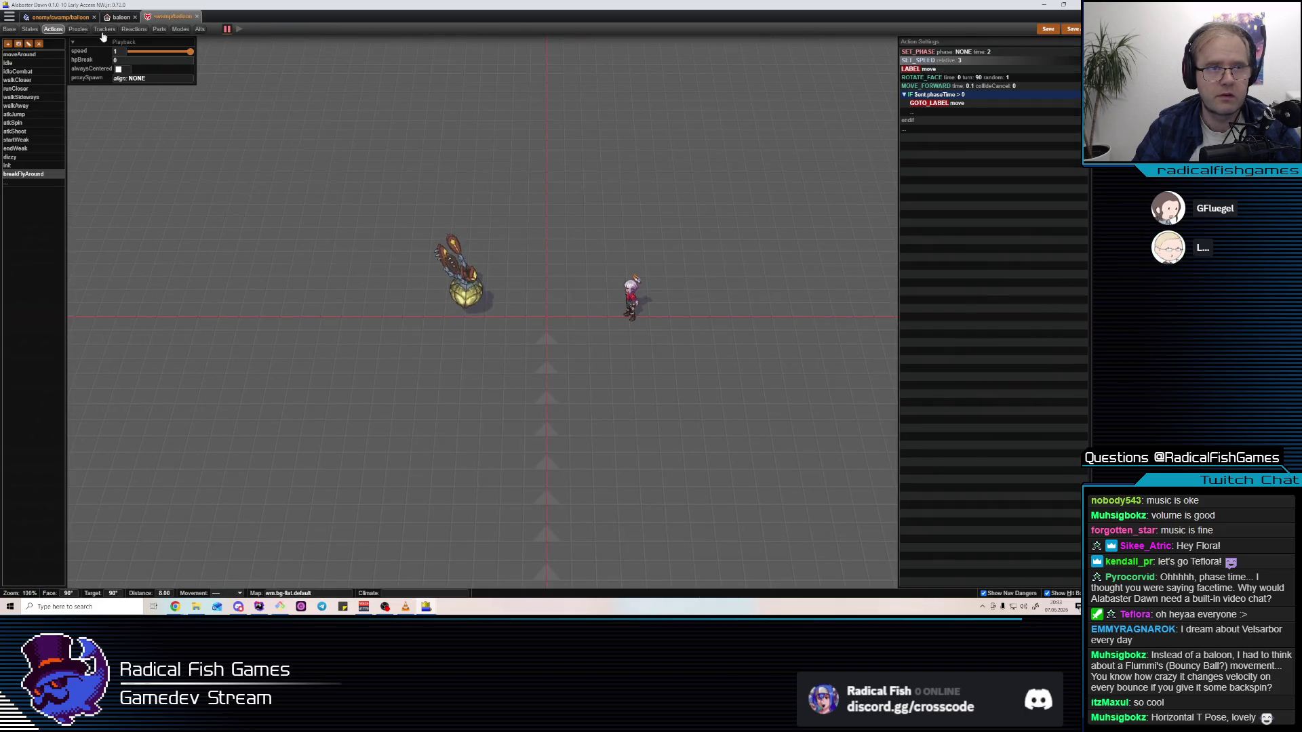
pyautogui.click(927, 88)
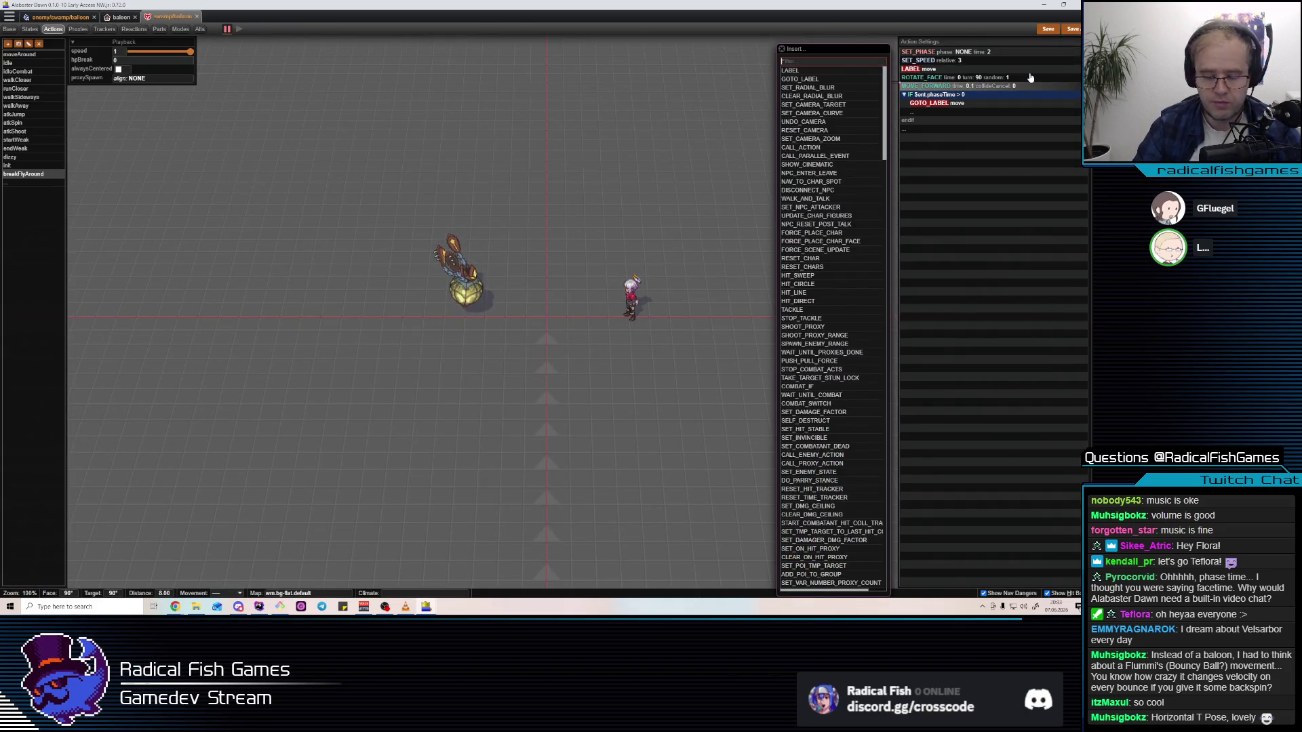
pyautogui.write('MOVE_BACK')
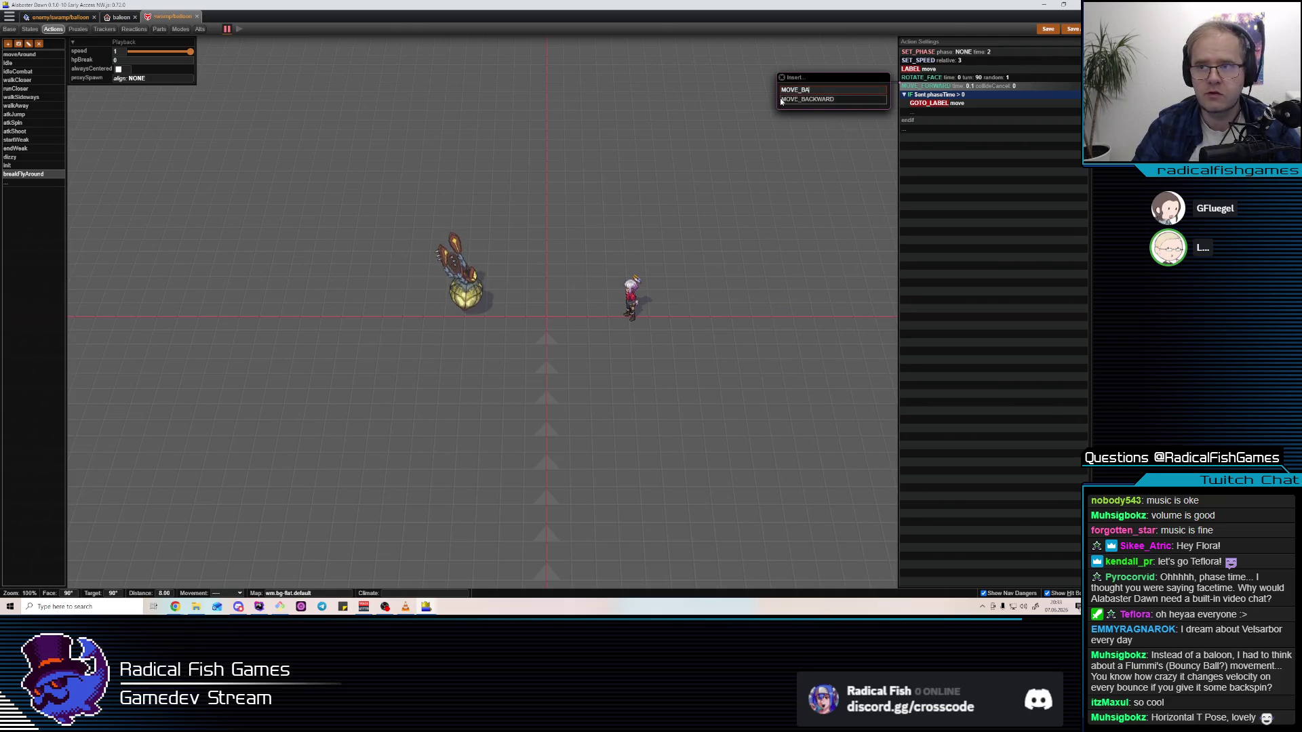
pyautogui.click(786, 99)
pyautogui.write('0.1')
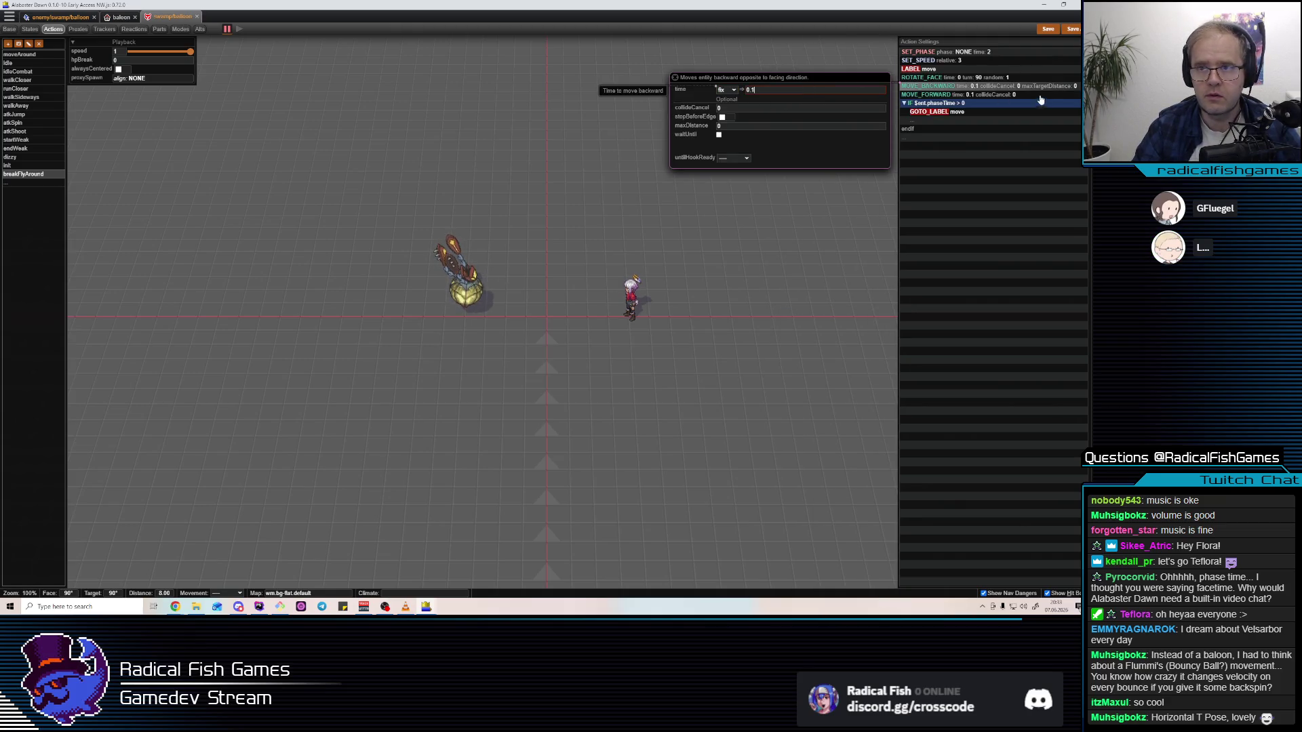
# Delete the MOVE_FORWARD step and return to the balloon's 'empty' animation
pyautogui.click(1034, 95)
pyautogui.press('Delete')
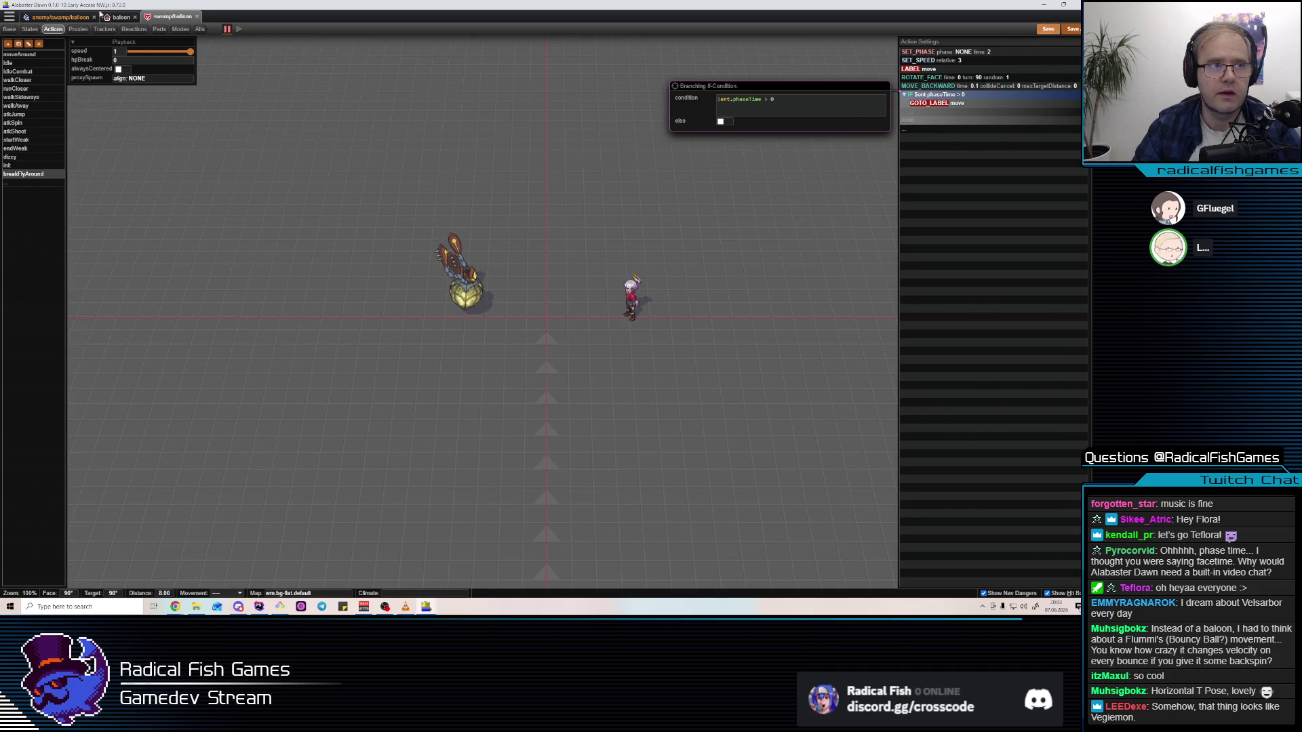
pyautogui.click(72, 21)
pyautogui.moveTo(820, 348)
pyautogui.mouseDown()
pyautogui.moveTo(661, 313)
pyautogui.moveTo(680, 263)
pyautogui.mouseUp()
# Inspect the armC arms and try swinging armB-2, then undo that rotation
pyautogui.click(680, 261)
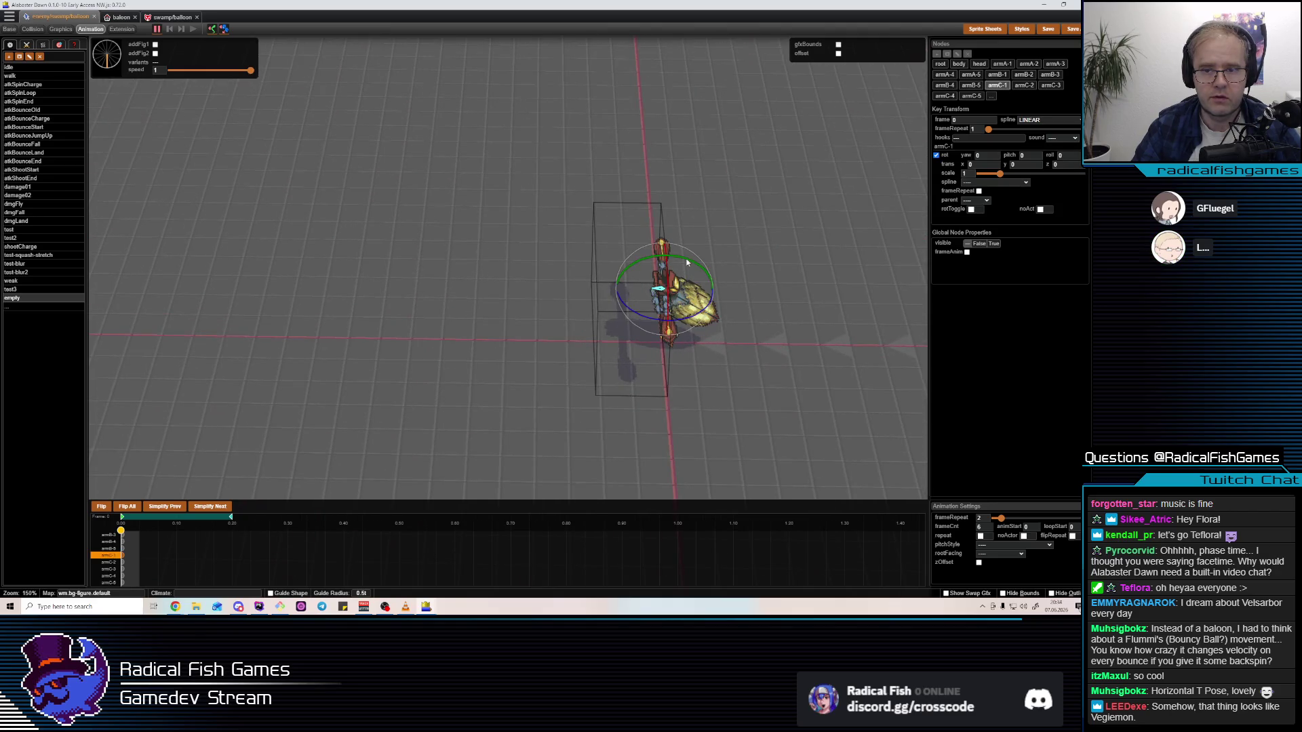
pyautogui.click(657, 303)
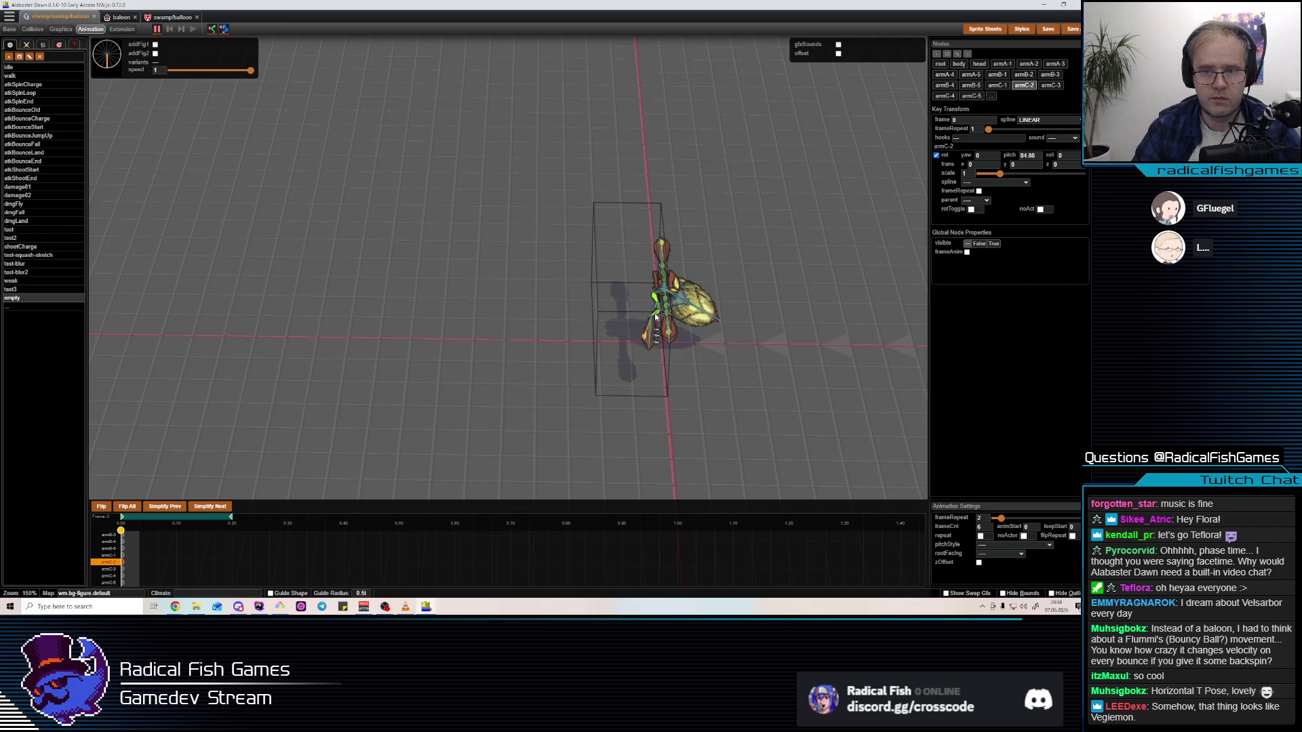
pyautogui.click(686, 265)
pyautogui.click(683, 327)
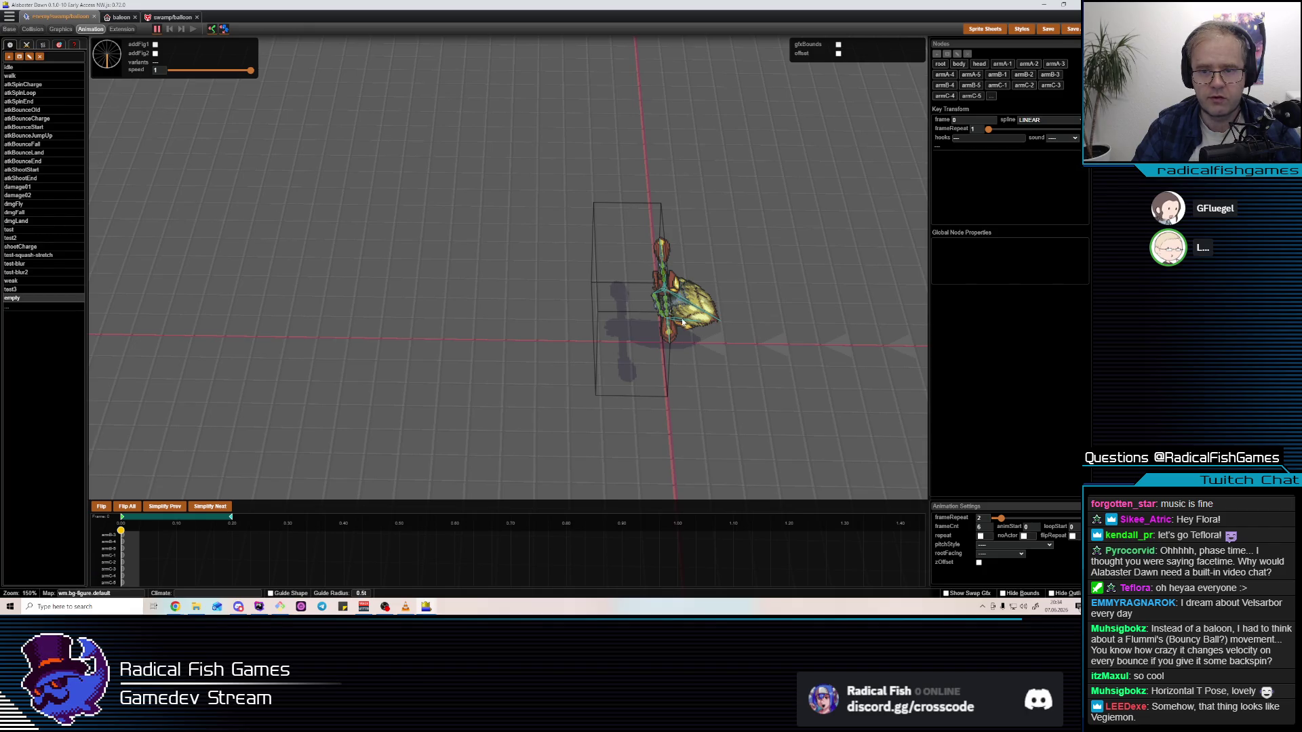
pyautogui.click(683, 323)
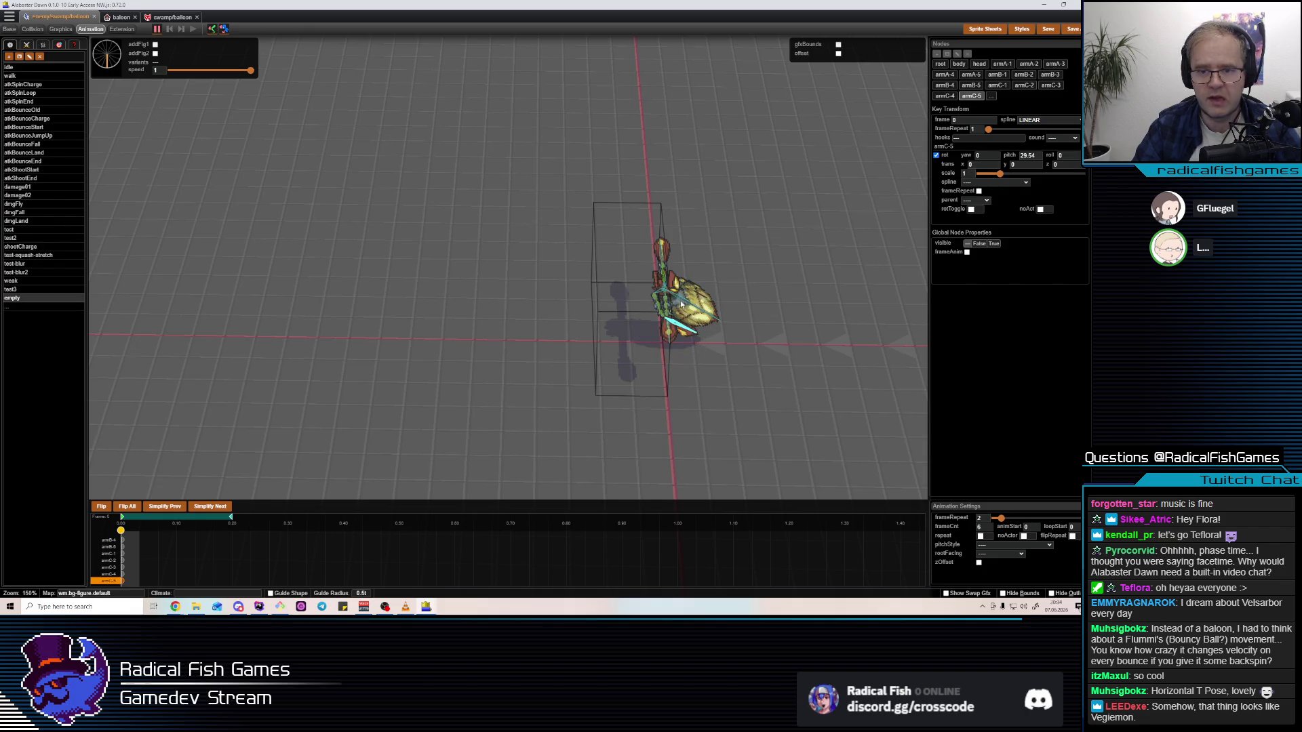
pyautogui.click(682, 304)
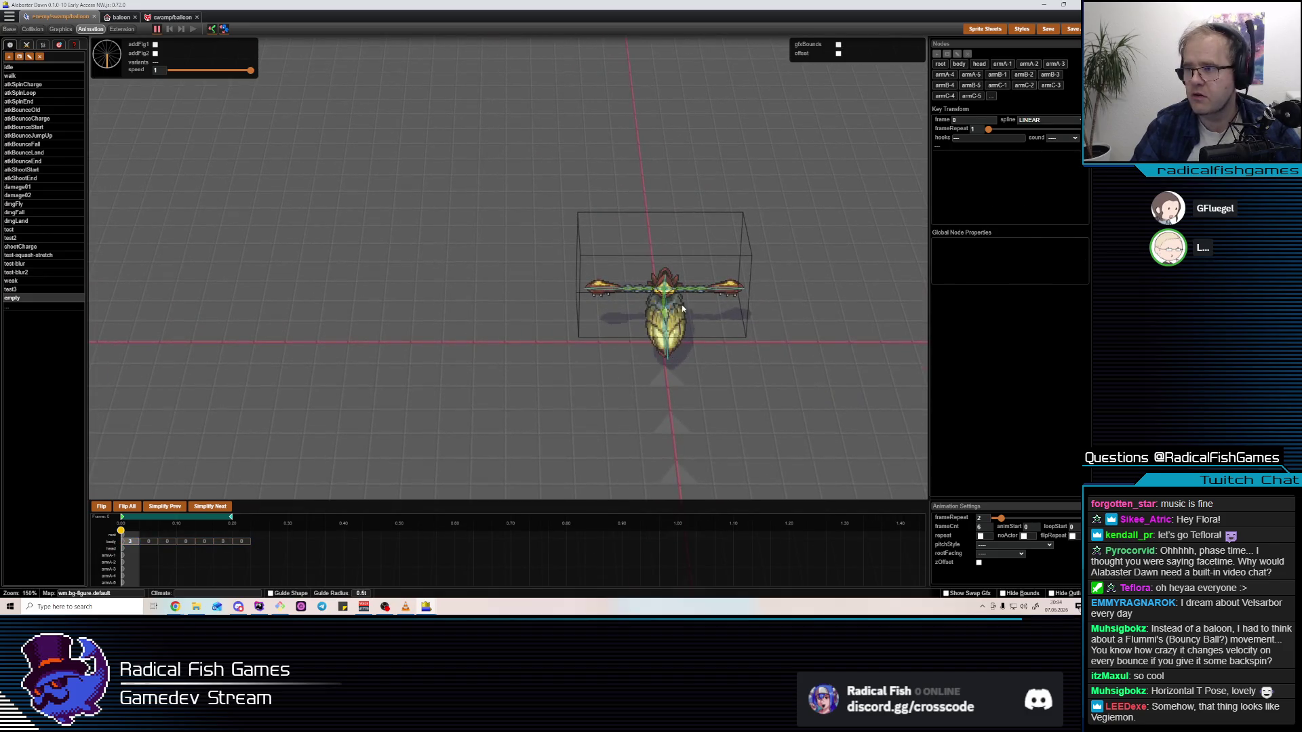
pyautogui.click(680, 291)
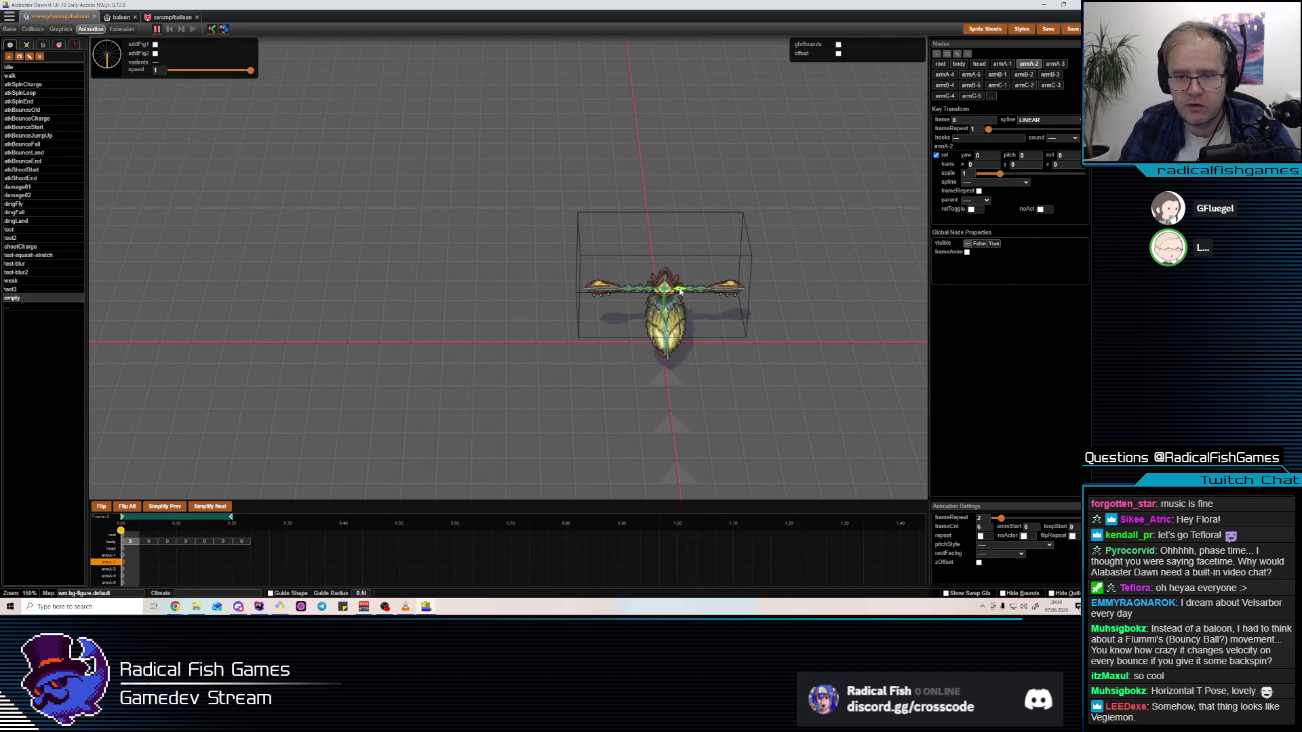
pyautogui.click(671, 347)
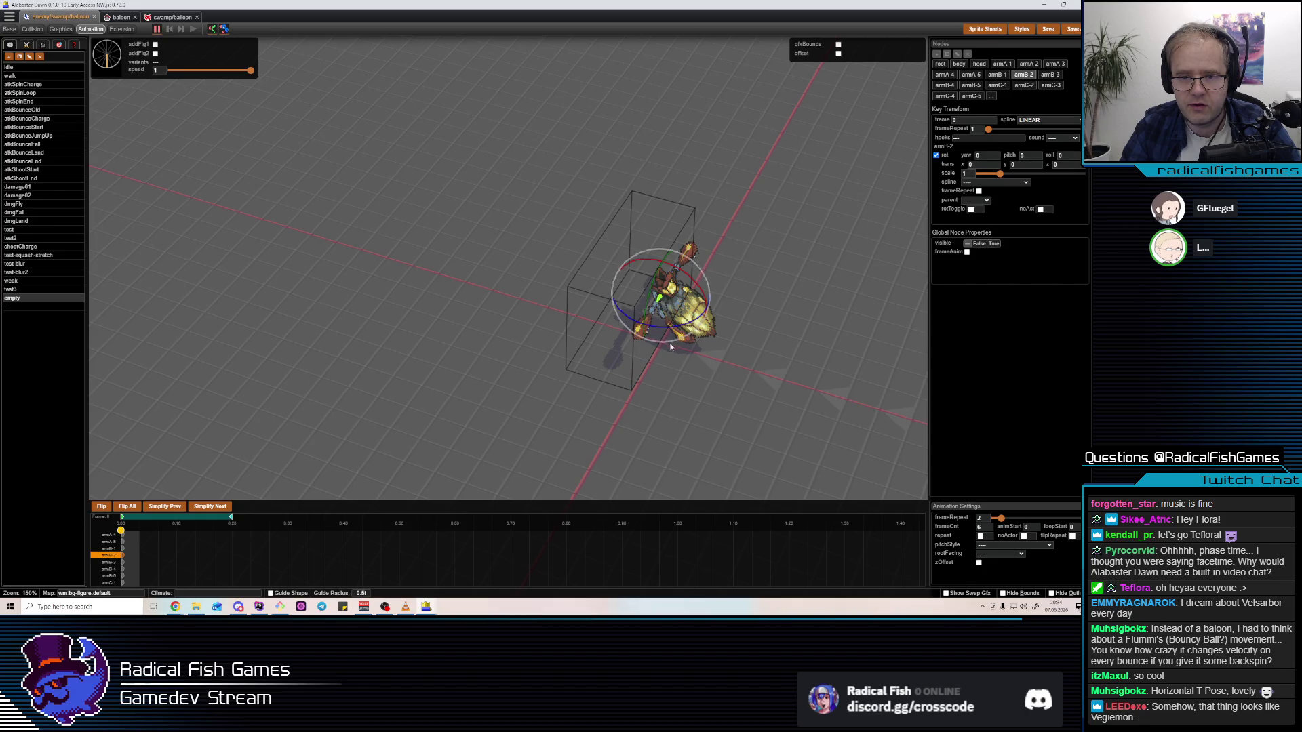
pyautogui.moveTo(670, 347); pyautogui.dragTo(702, 288)
pyautogui.hotkey('ctrl', 'z')
# Turn armA-2 to about 80 degrees yaw and armB-5 to about -50 degrees yaw
pyautogui.click(679, 294)
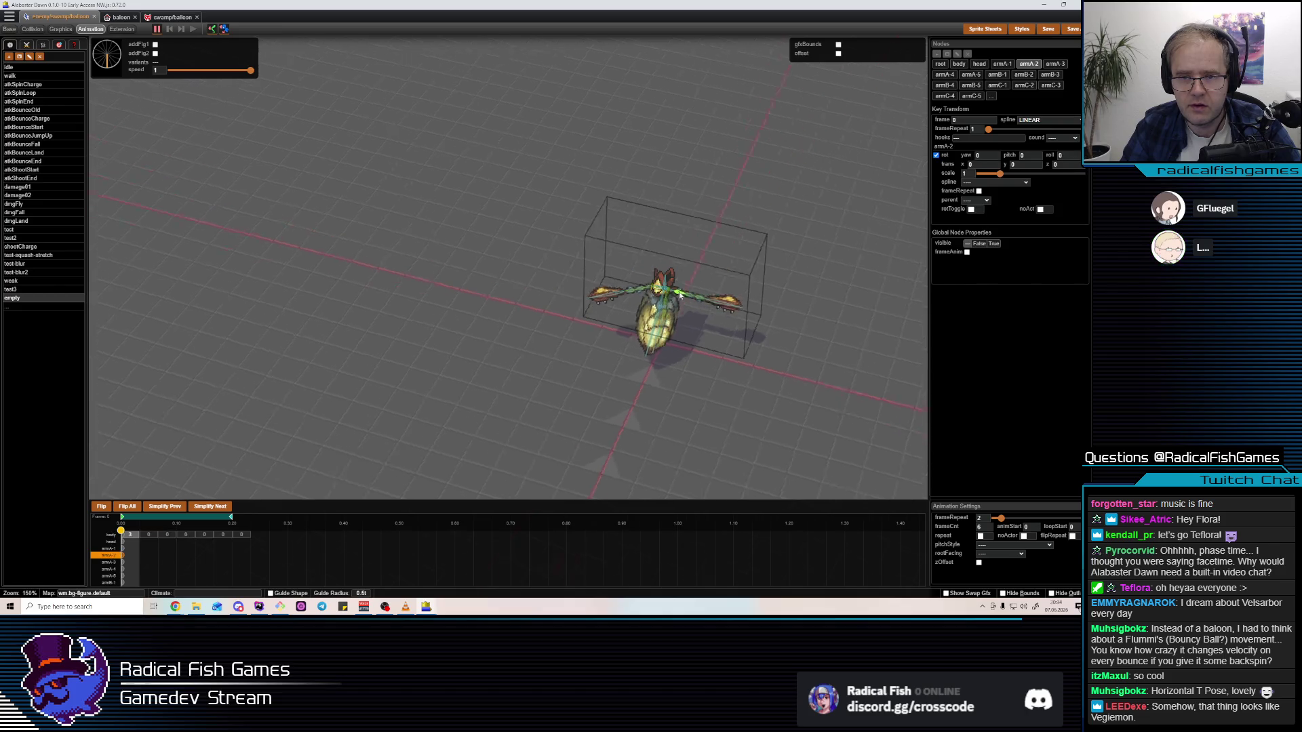
pyautogui.moveTo(705, 309)
pyautogui.mouseDown()
pyautogui.moveTo(655, 321)
pyautogui.moveTo(693, 307)
pyautogui.mouseUp()
pyautogui.click(678, 305)
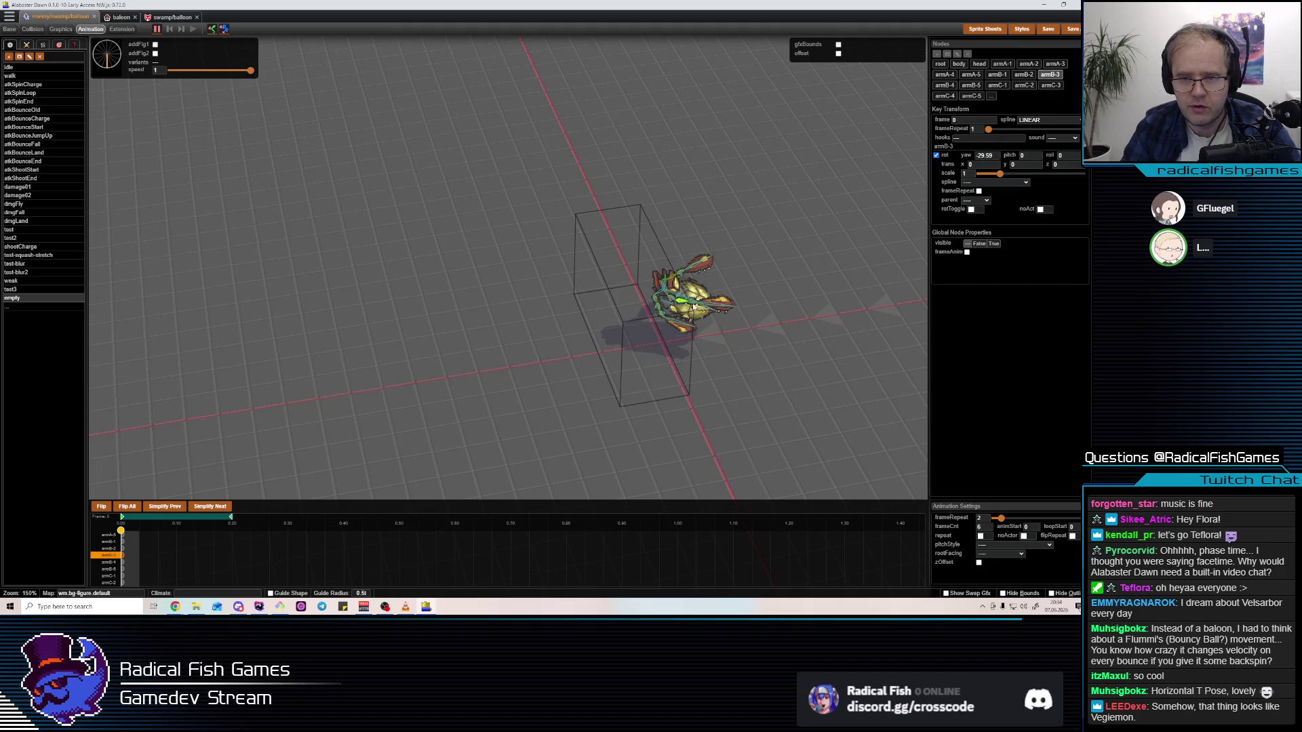
pyautogui.click(705, 329)
pyautogui.click(690, 336)
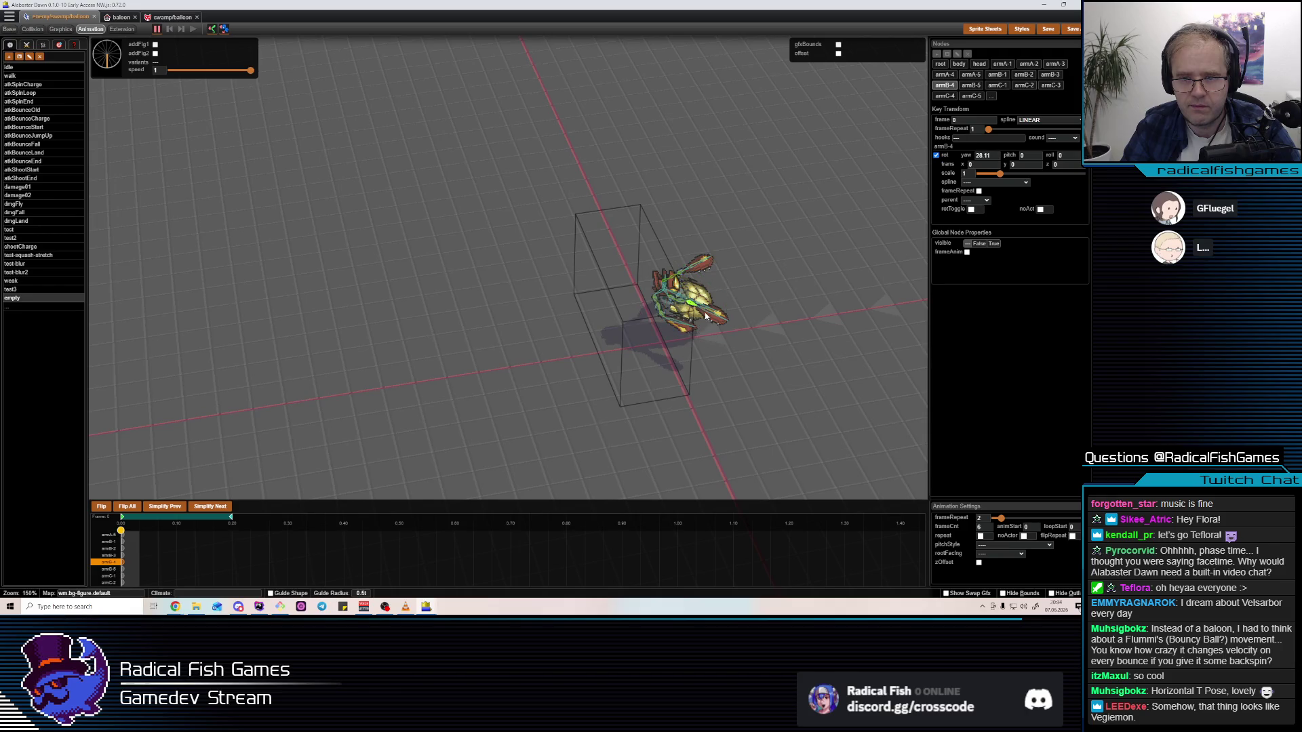
pyautogui.moveTo(700, 341)
pyautogui.mouseDown()
pyautogui.moveTo(703, 367)
pyautogui.moveTo(650, 301)
pyautogui.mouseUp()
# Roll the armA-4 arm to about -26 degrees
pyautogui.click(649, 301)
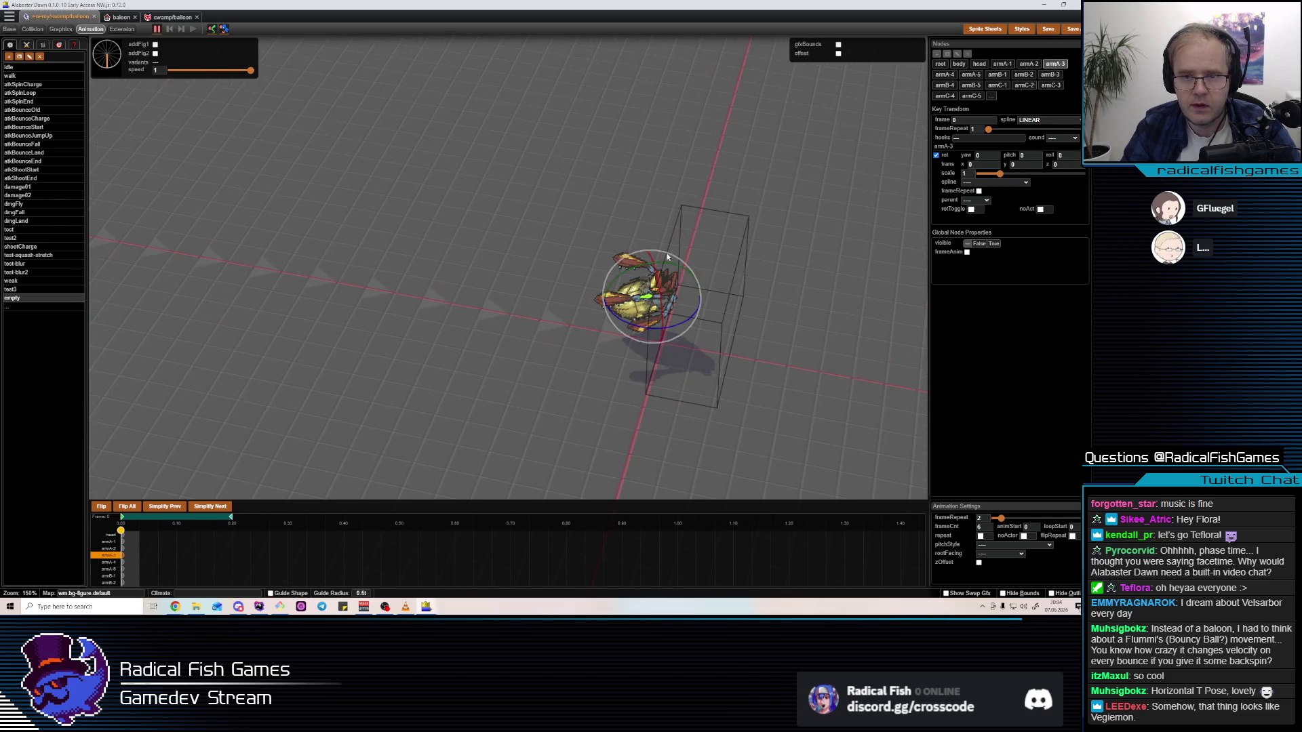
pyautogui.click(643, 306)
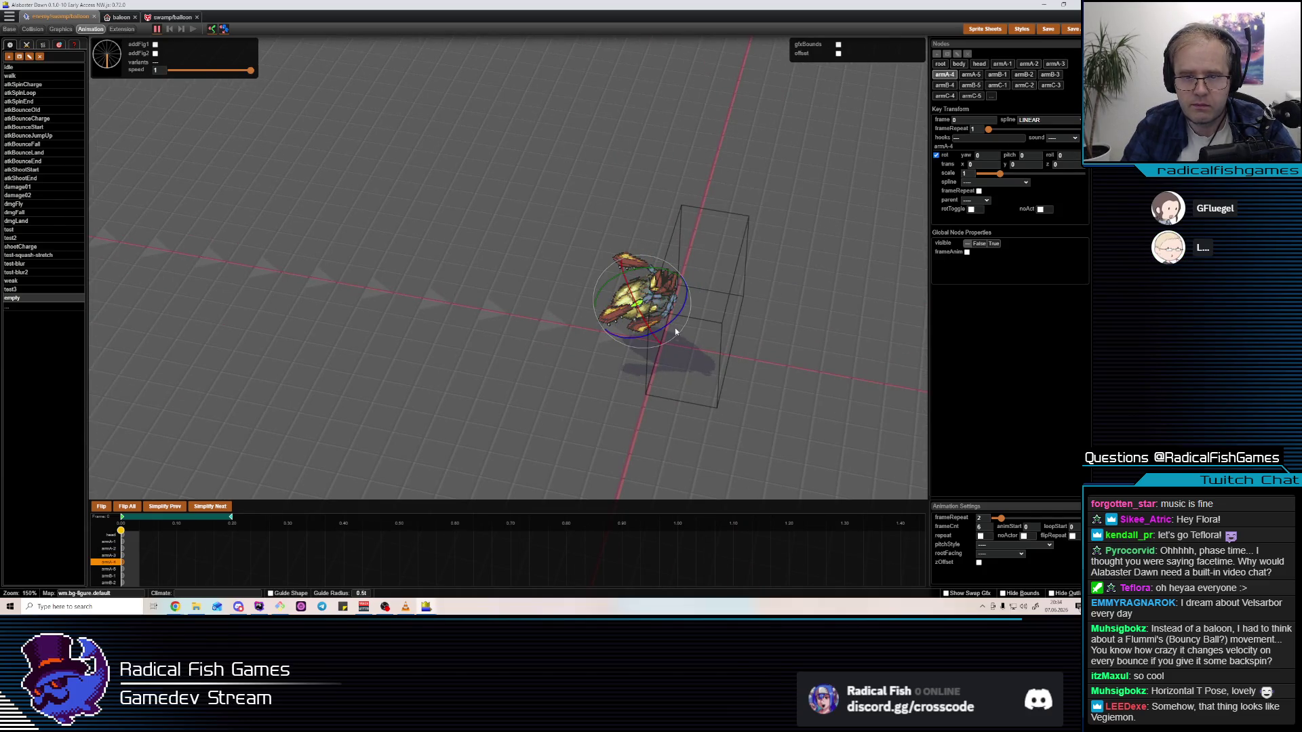
pyautogui.moveTo(674, 288); pyautogui.dragTo(681, 288)
pyautogui.click(645, 289)
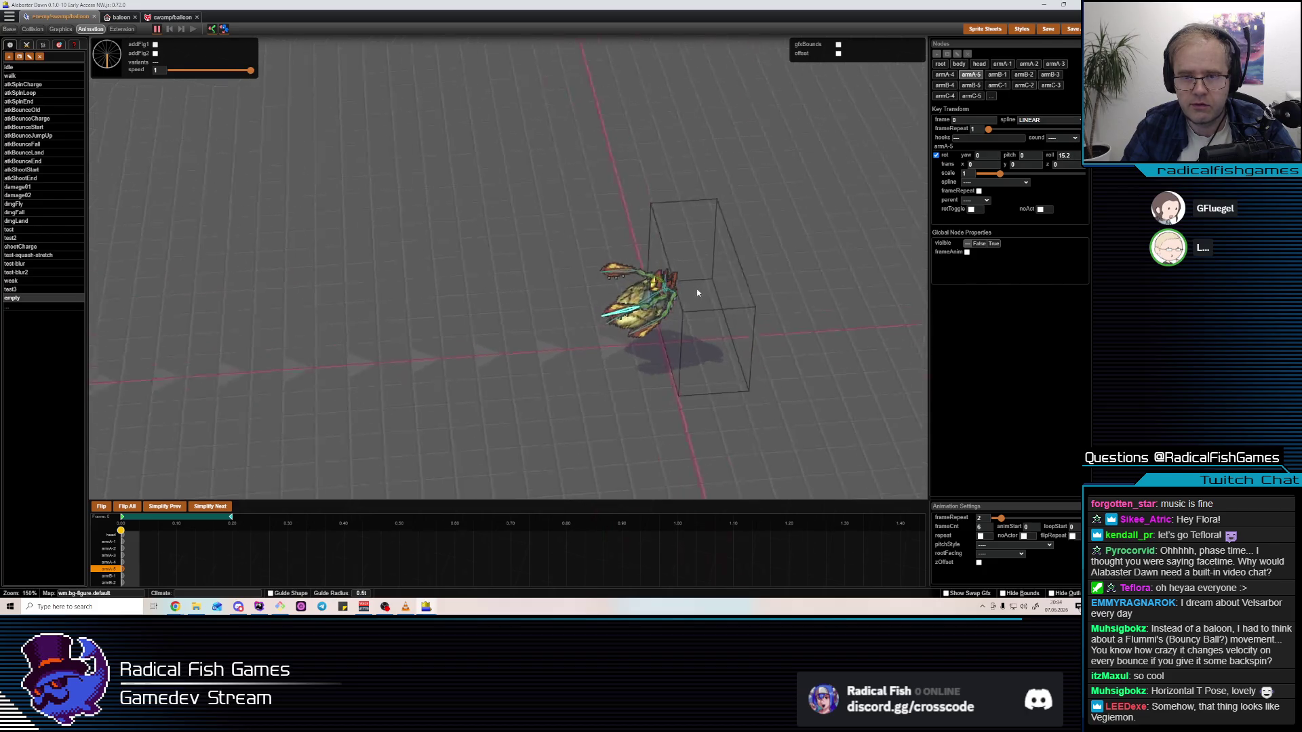
pyautogui.click(669, 293)
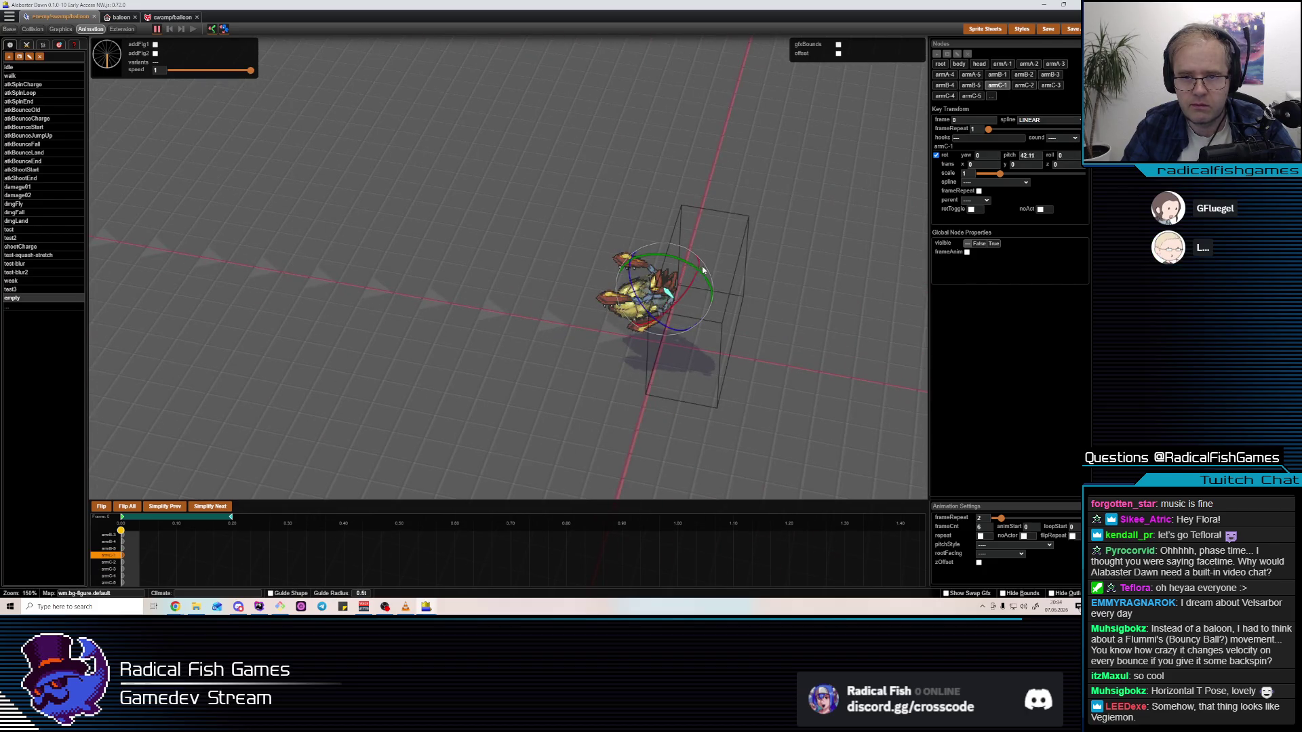
pyautogui.click(667, 289)
# Select the balloon's head and scale it down to 0.89
pyautogui.click(667, 289)
pyautogui.moveTo(666, 289)
pyautogui.mouseDown()
pyautogui.moveTo(666, 251)
pyautogui.moveTo(686, 253)
pyautogui.mouseUp()
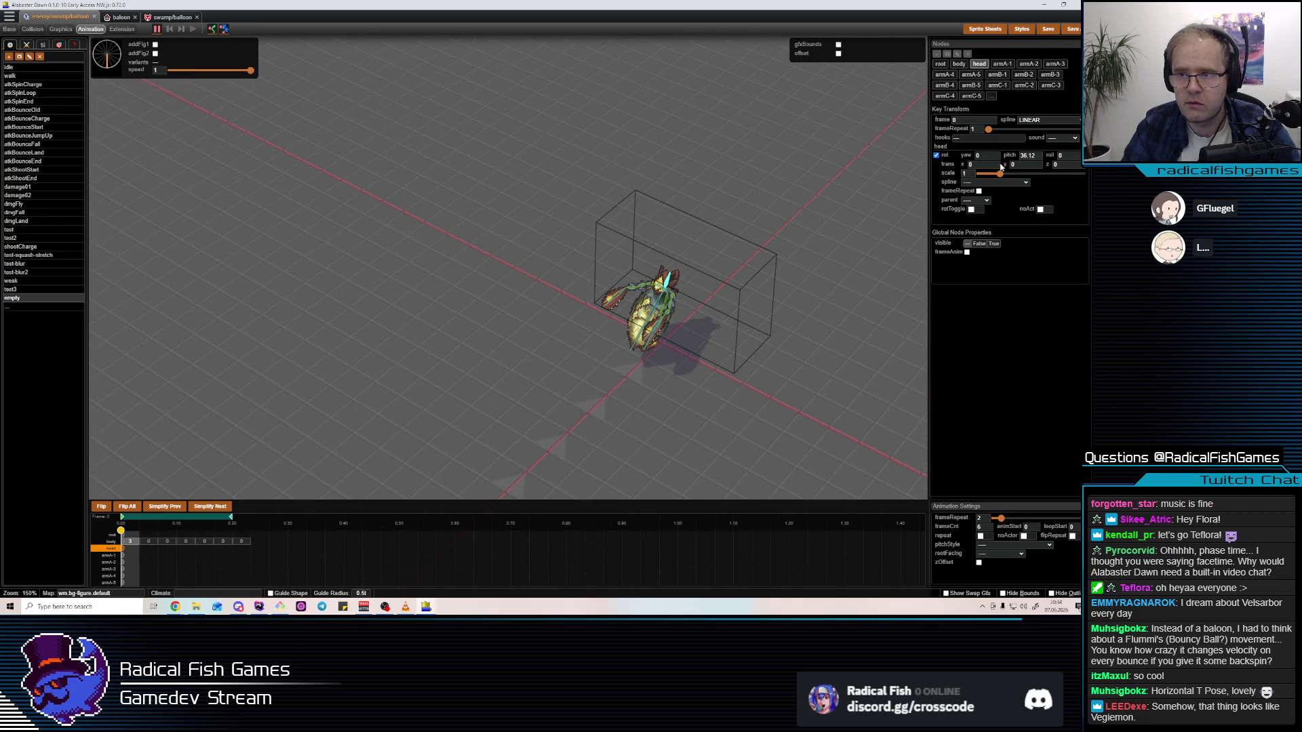
pyautogui.moveTo(999, 176); pyautogui.dragTo(1017, 178)
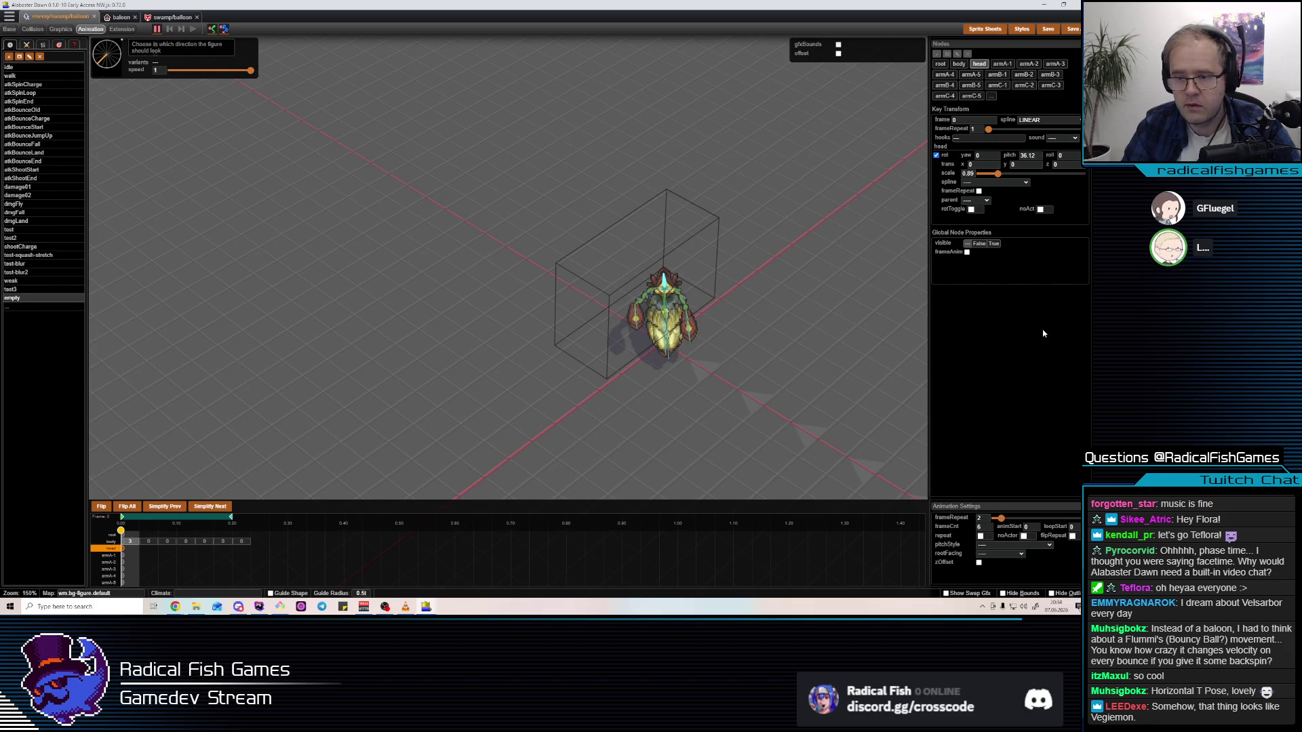
# Open the pitchStyle dropdown in Animation Settings, leave it unchanged, and switch to WebStorm
pyautogui.click(992, 546)
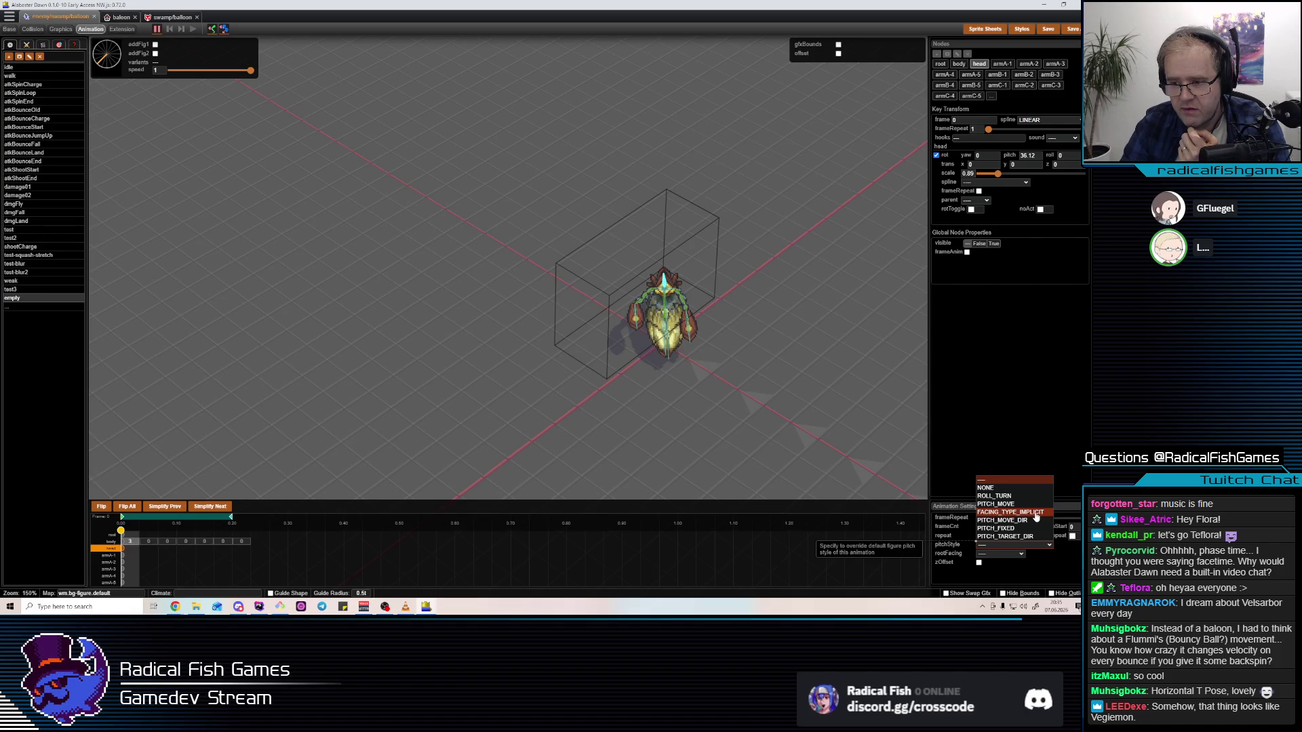
pyautogui.click(1045, 581)
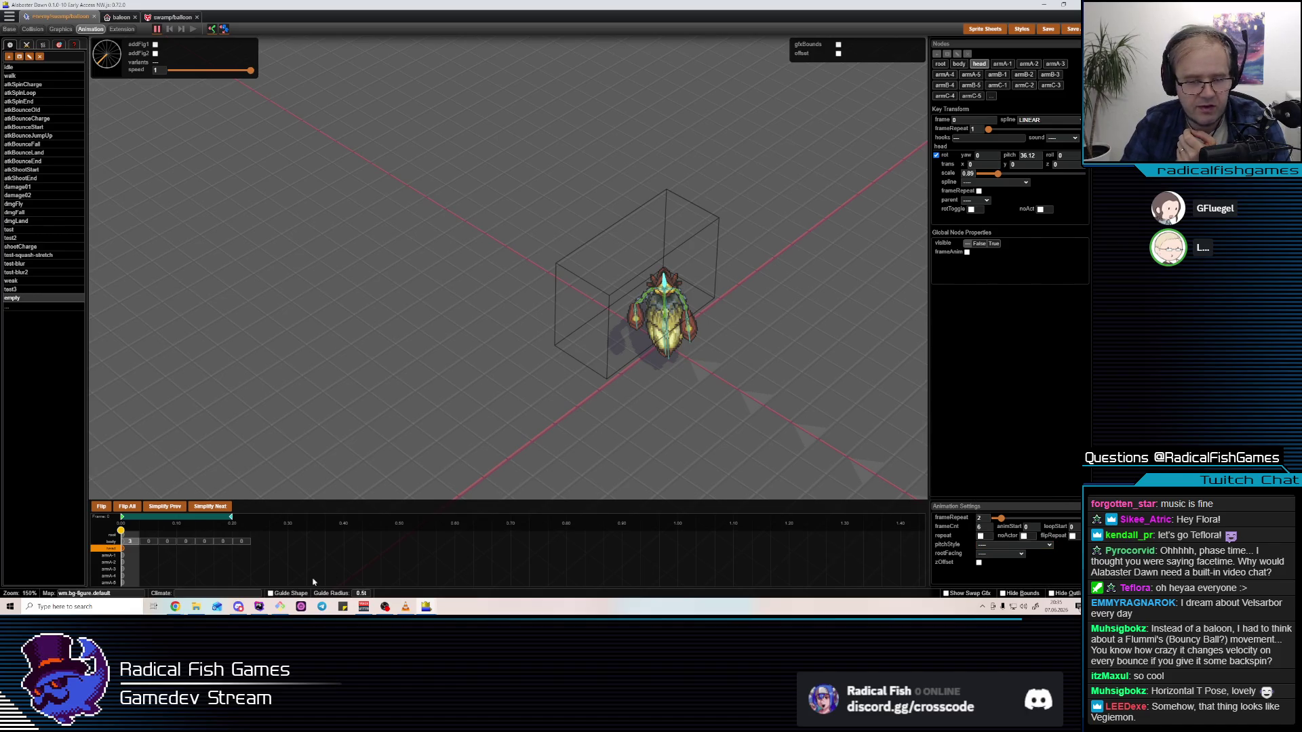
pyautogui.click(257, 609)
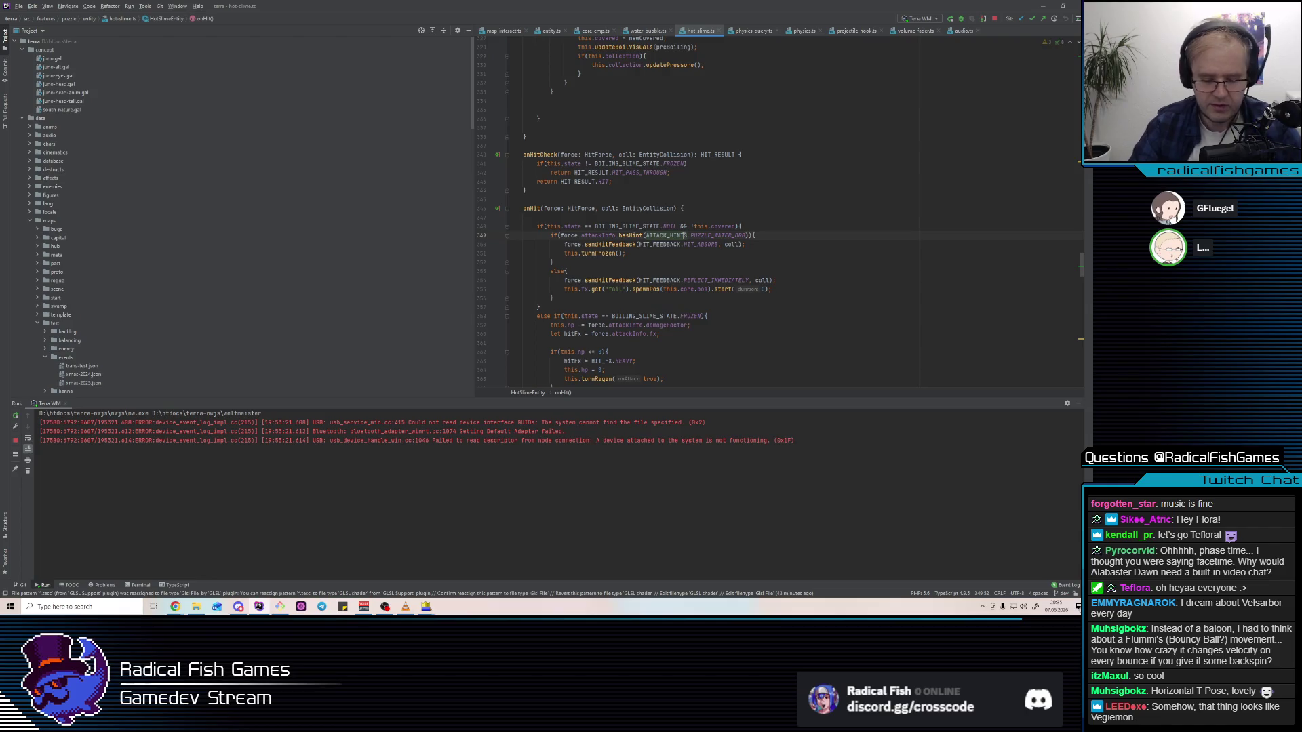
# Search the project for pitchStyle and open the match in actor-cmp.ts
pyautogui.hotkey('ctrl', 'shift', 'f')
pyautogui.write('po')
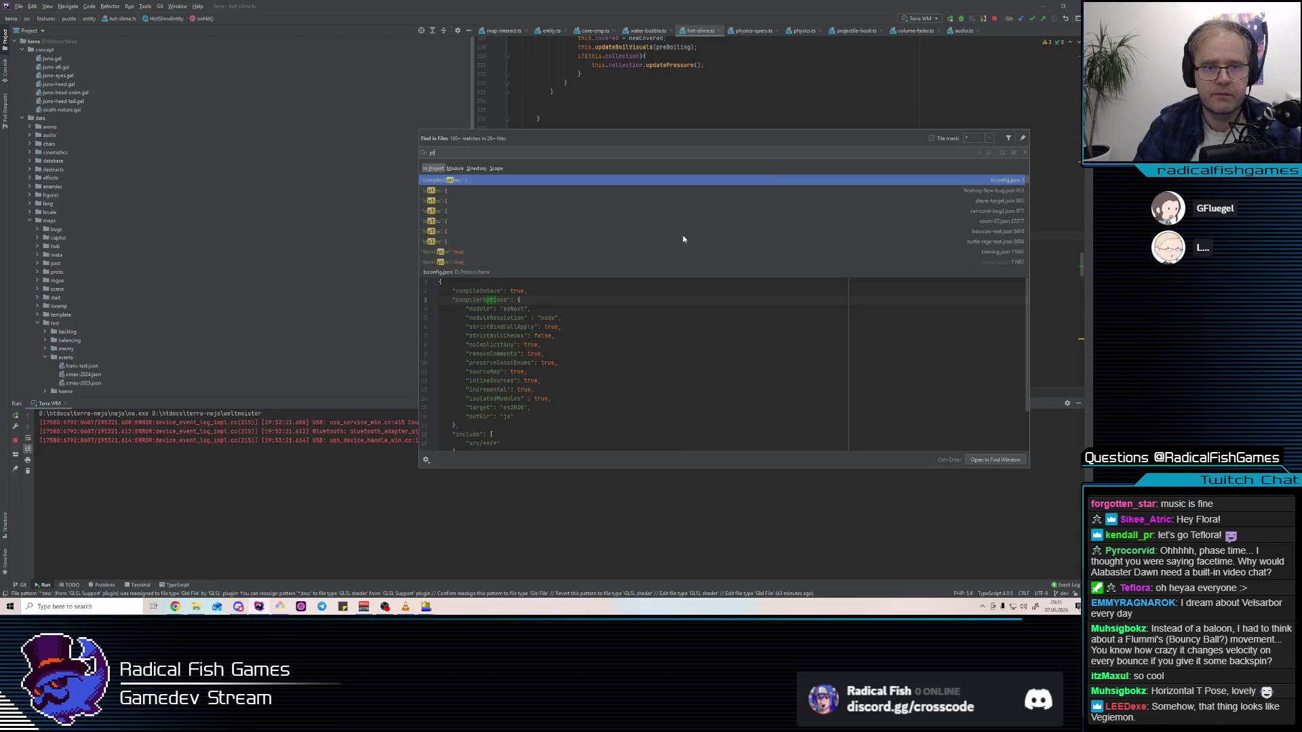
pyautogui.write('tc')
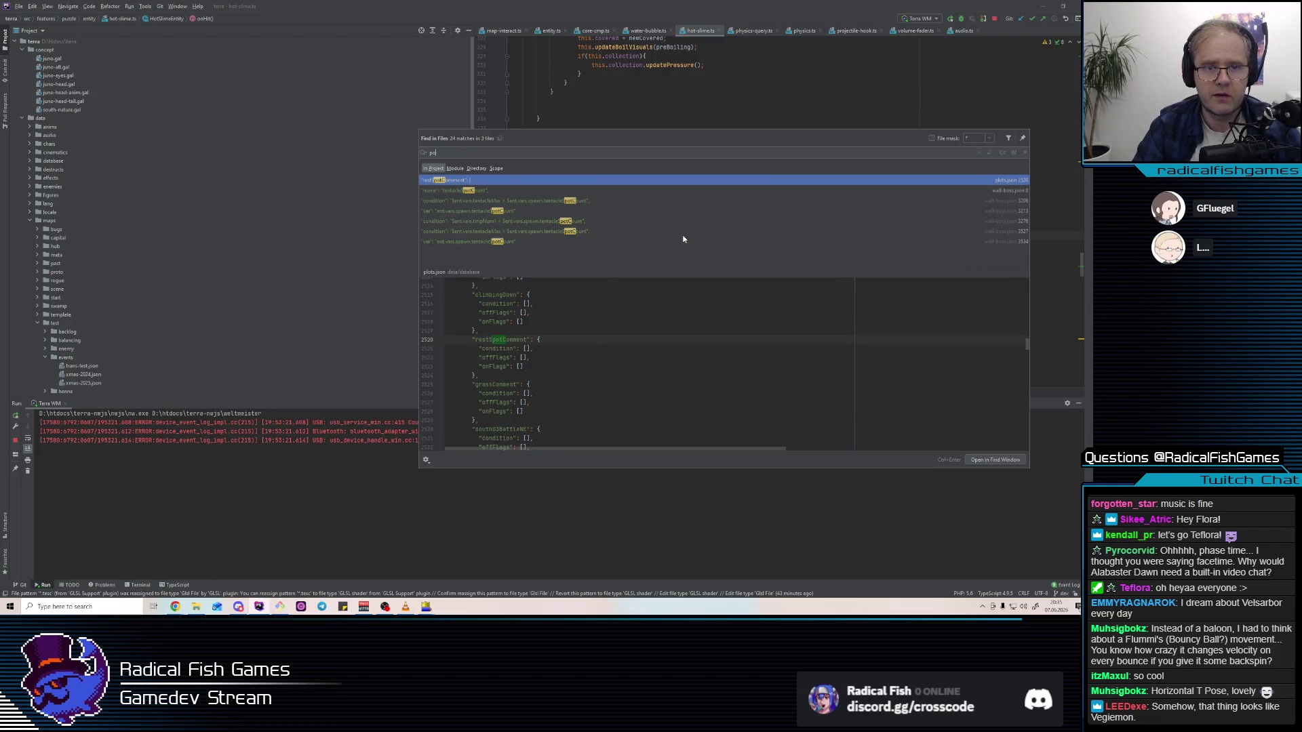
pyautogui.press('BackSpace')
pyautogui.press('BackSpace')
pyautogui.write('itch')
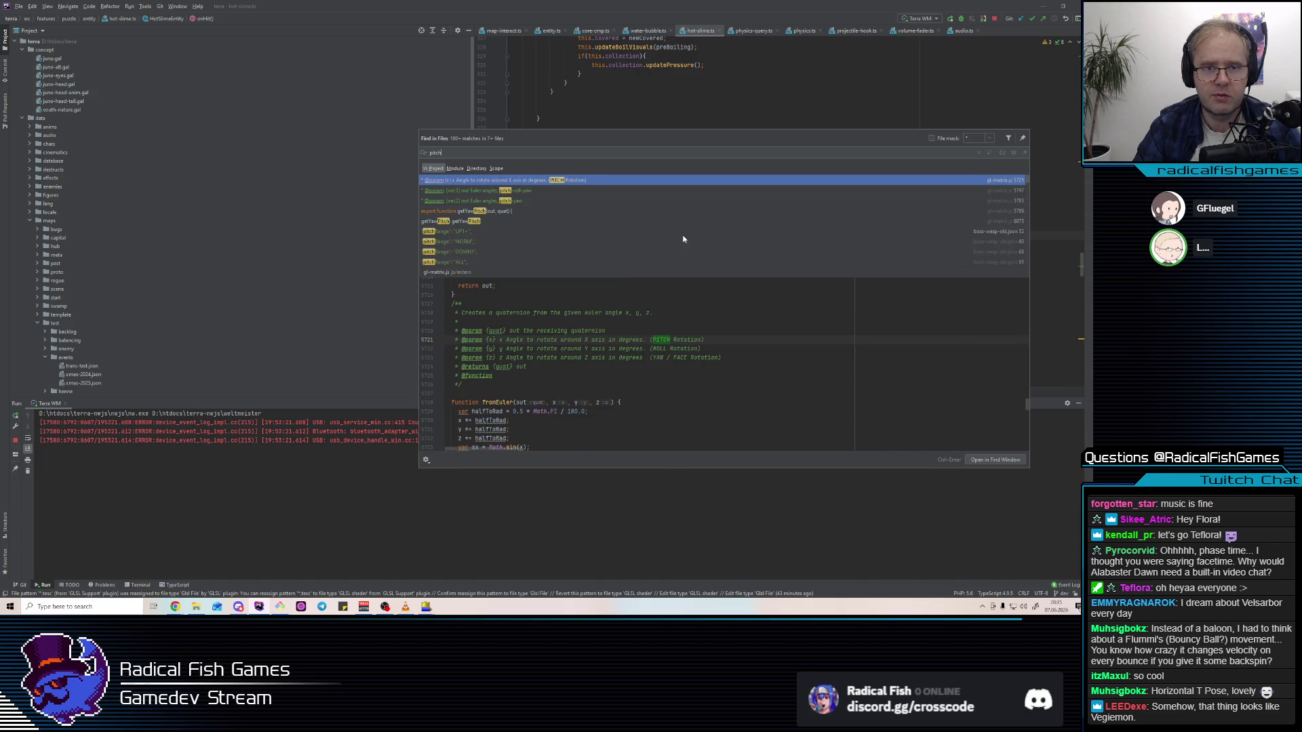
pyautogui.write('D')
pyautogui.press('BackSpace')
pyautogui.write('Style')
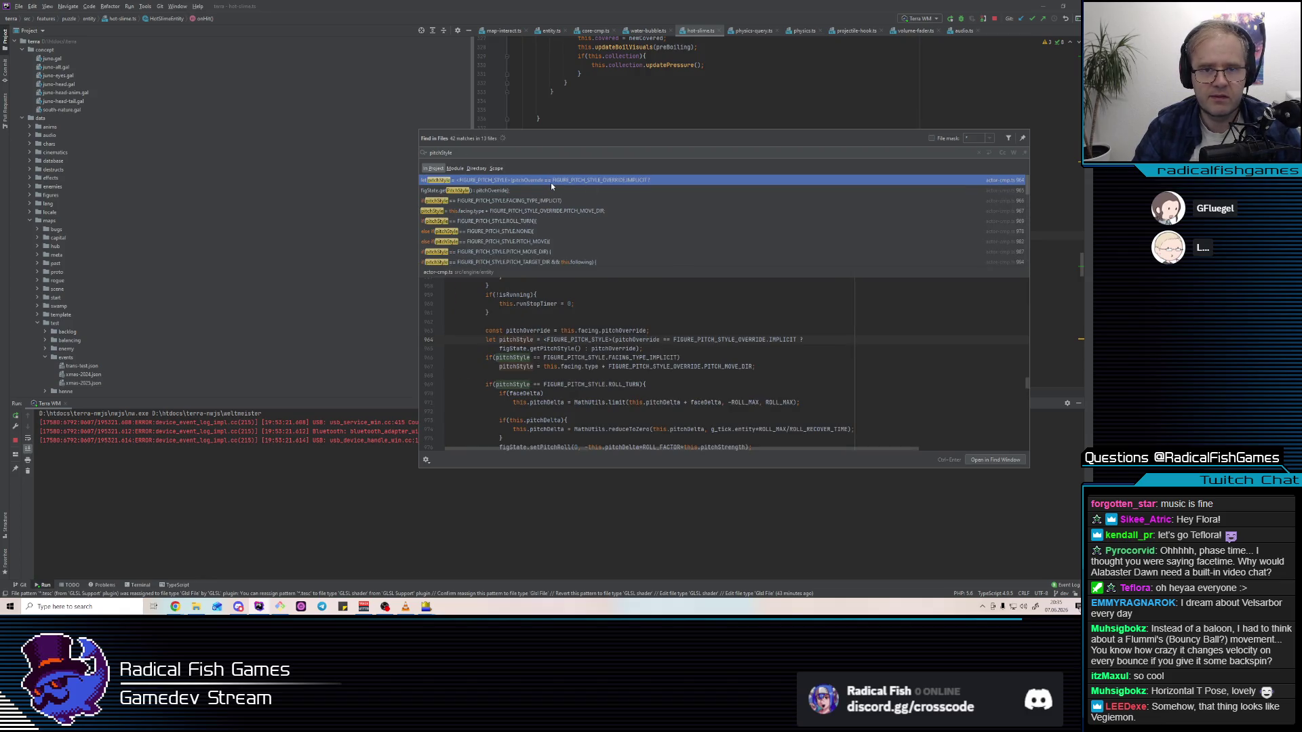
pyautogui.doubleClick(550, 181)
# Jump to the FIGURE_PITCH_STYLE enum and study its PITCH_MOVE_DIR, PITCH_FIXED and MOVE_DIR comments
pyautogui.keyDown('ctrl'); pyautogui.click(657, 158); pyautogui.keyUp('ctrl')
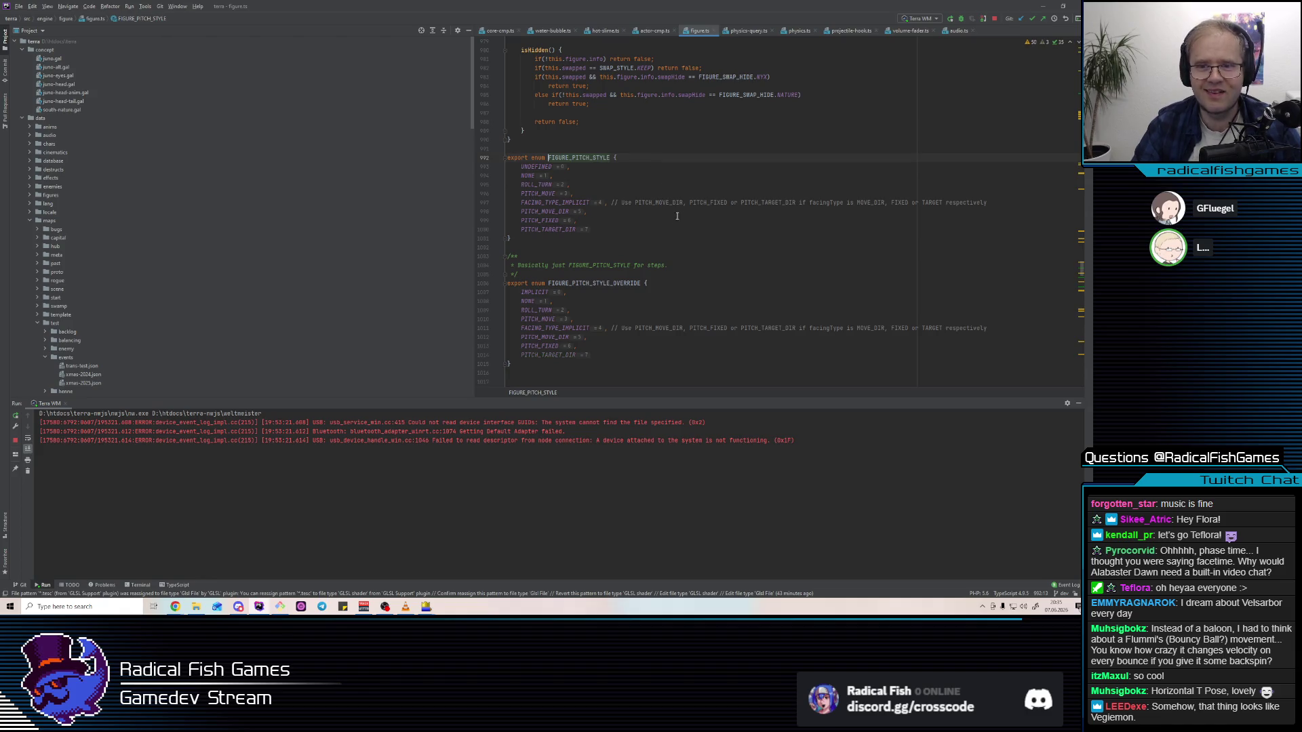
pyautogui.doubleClick(652, 203)
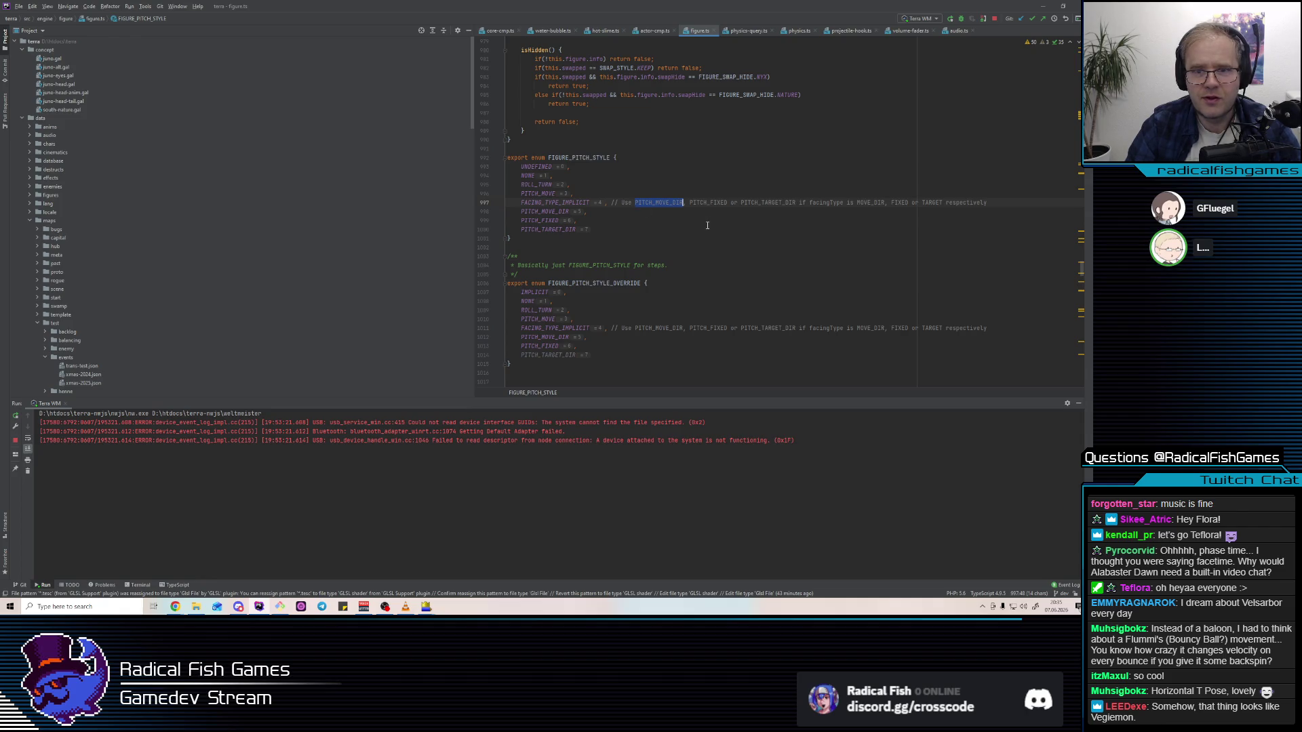
pyautogui.doubleClick(708, 203)
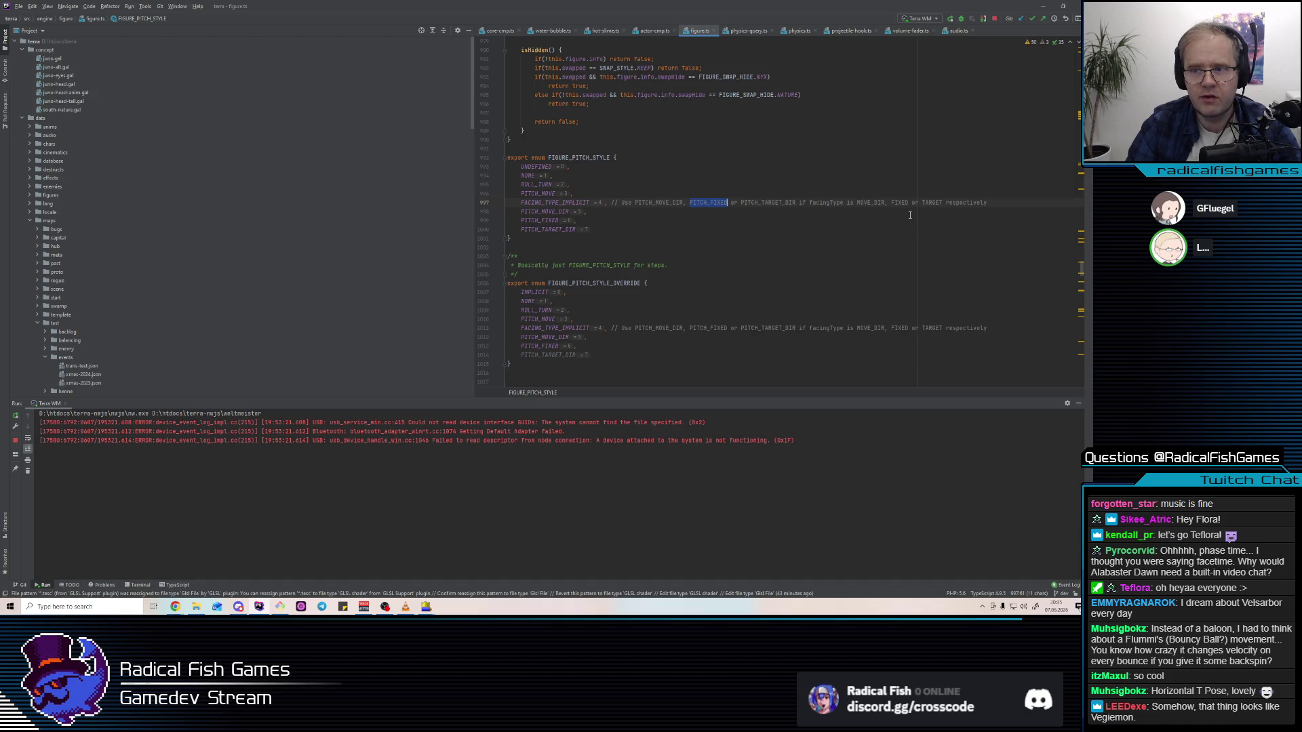
pyautogui.click(875, 203)
pyautogui.doubleClick(874, 203)
pyautogui.doubleClick(652, 203)
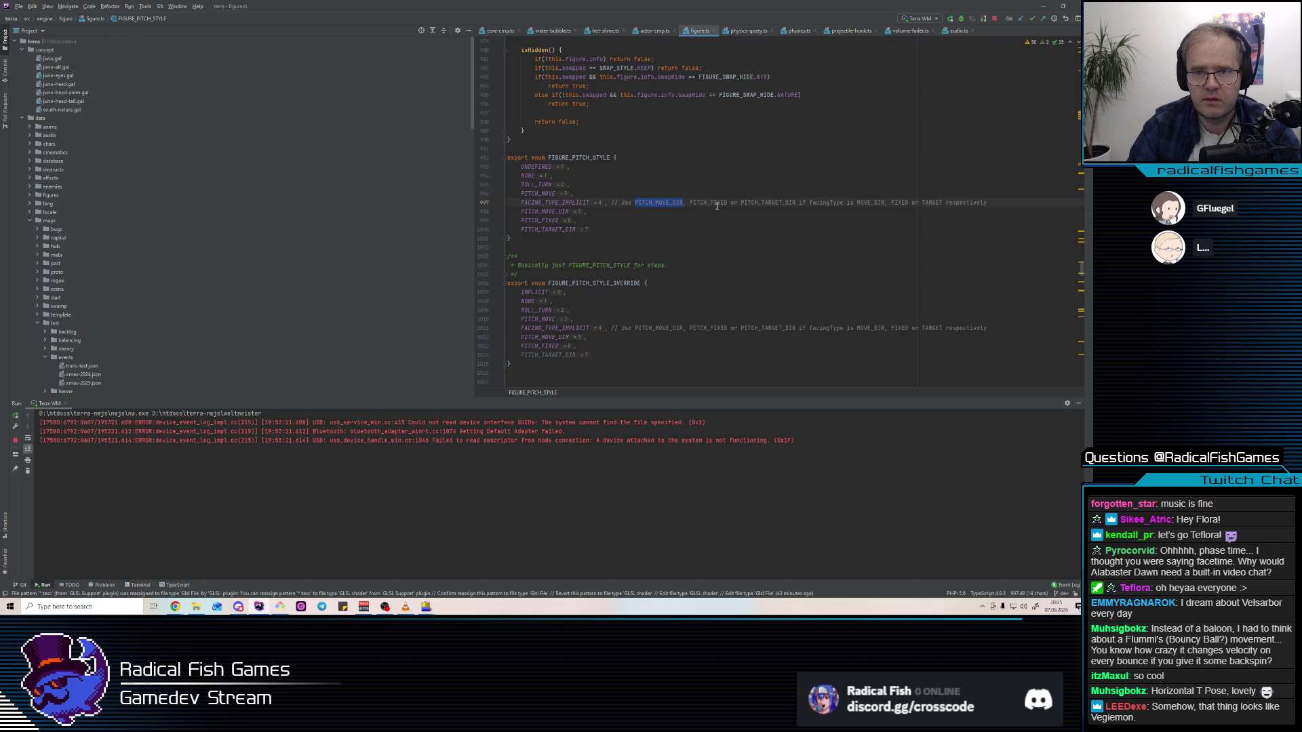
pyautogui.doubleClick(720, 203)
pyautogui.doubleClick(639, 202)
pyautogui.doubleClick(765, 204)
pyautogui.doubleClick(689, 203)
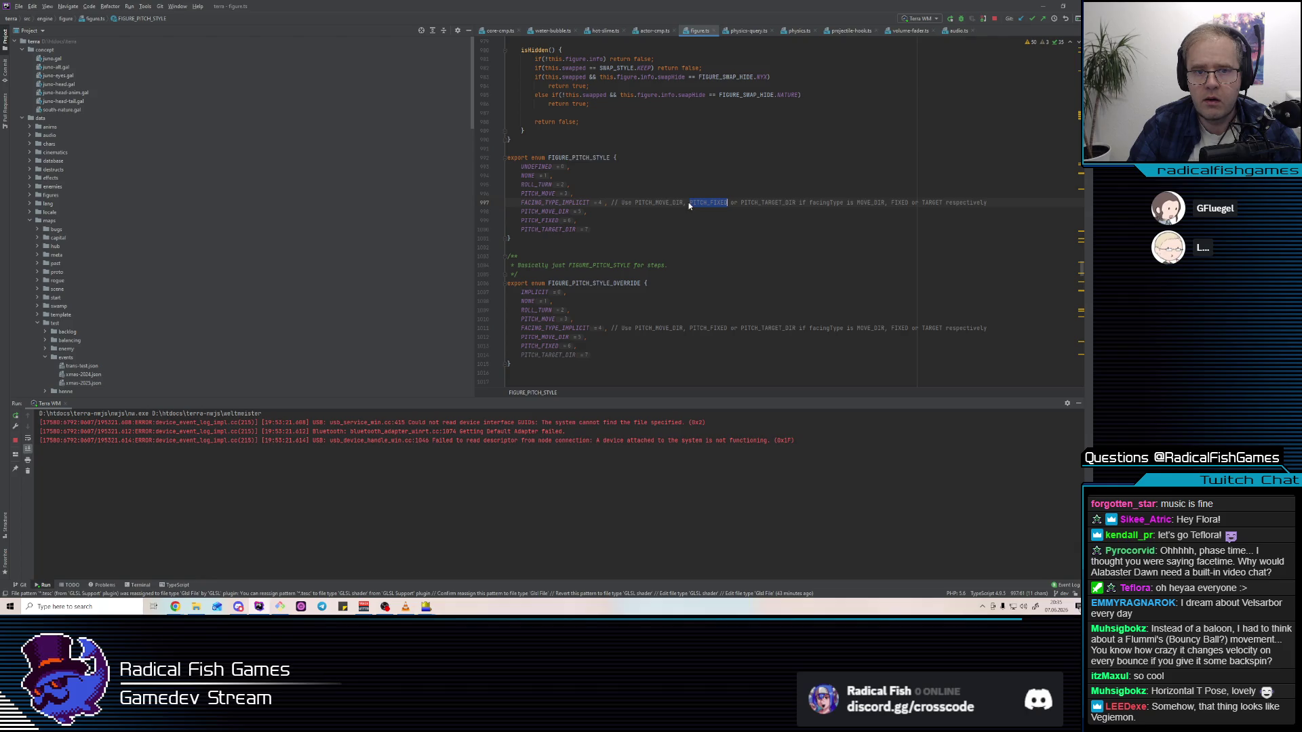
pyautogui.doubleClick(766, 203)
pyautogui.doubleClick(866, 204)
# Search all files for FACING_TYPE_IMPLICIT and open its usage in actor-cmp.ts
pyautogui.click(548, 195)
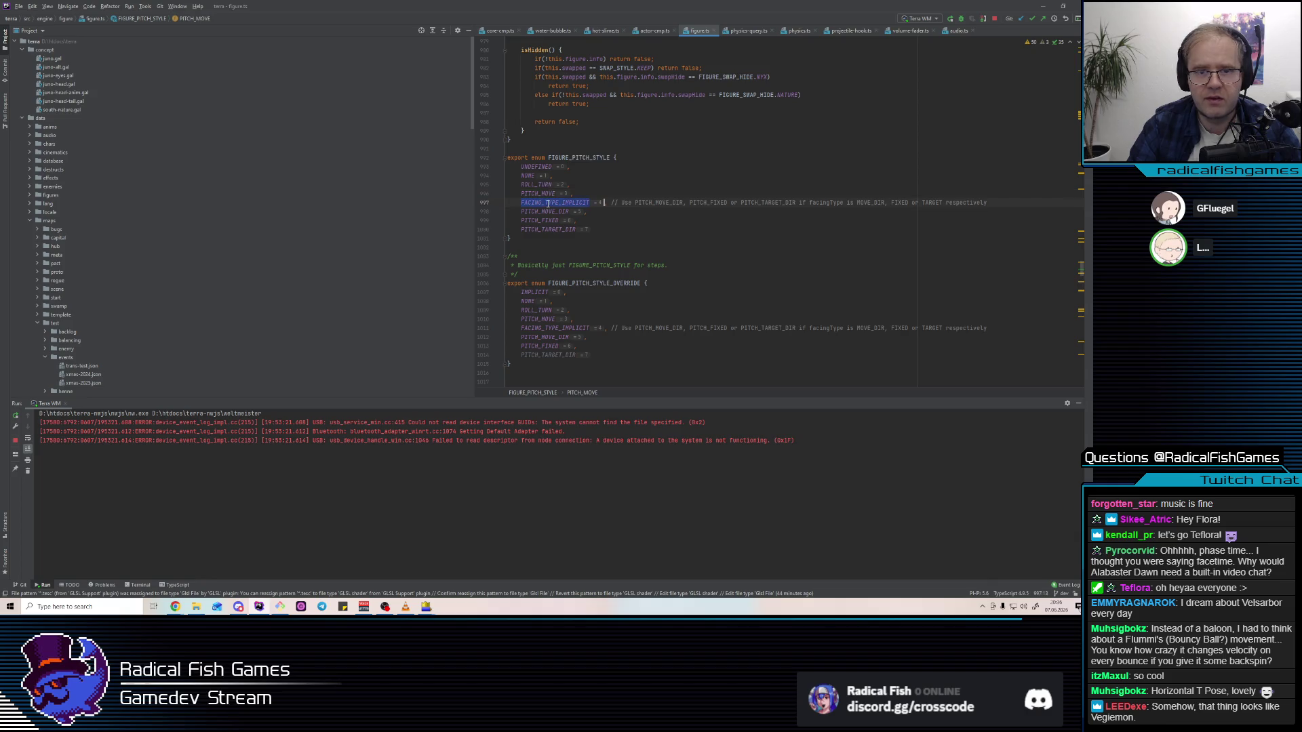
pyautogui.doubleClick(553, 203)
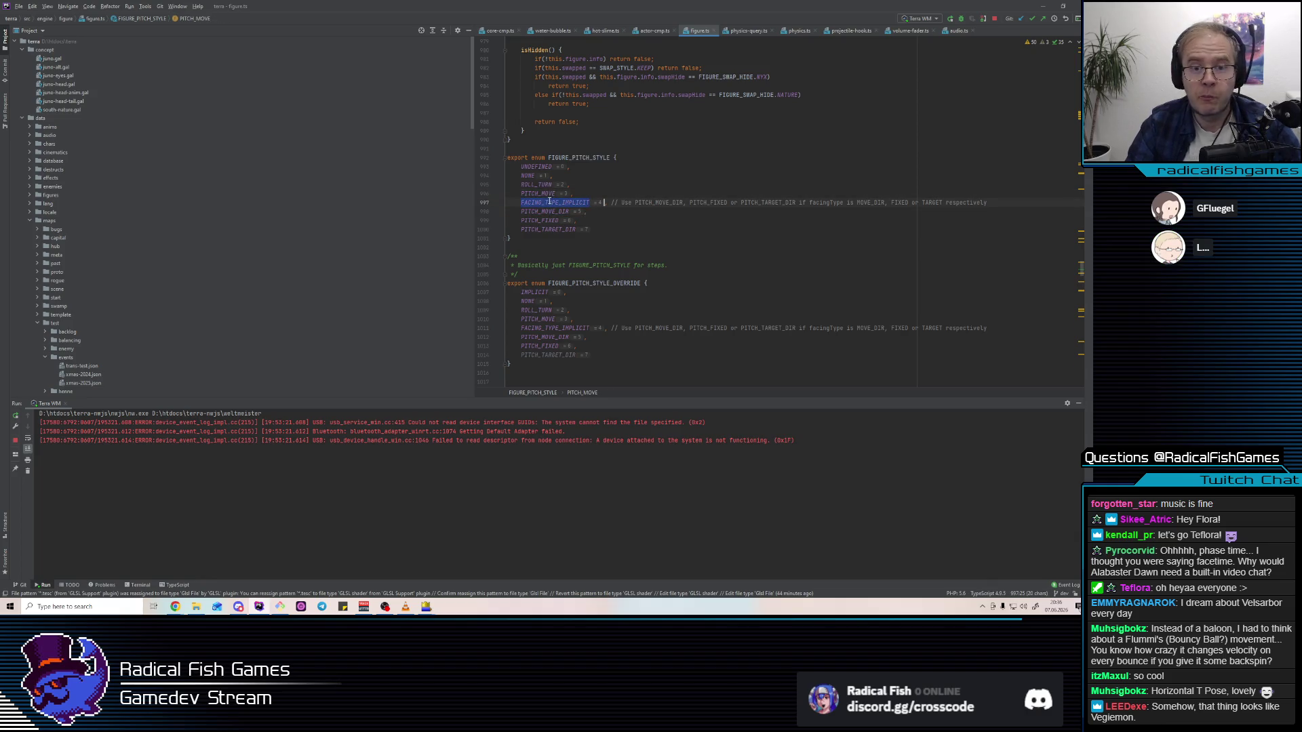
pyautogui.hotkey('ctrl', 'shift', 'f')
pyautogui.press('Down')
pyautogui.doubleClick(495, 181)
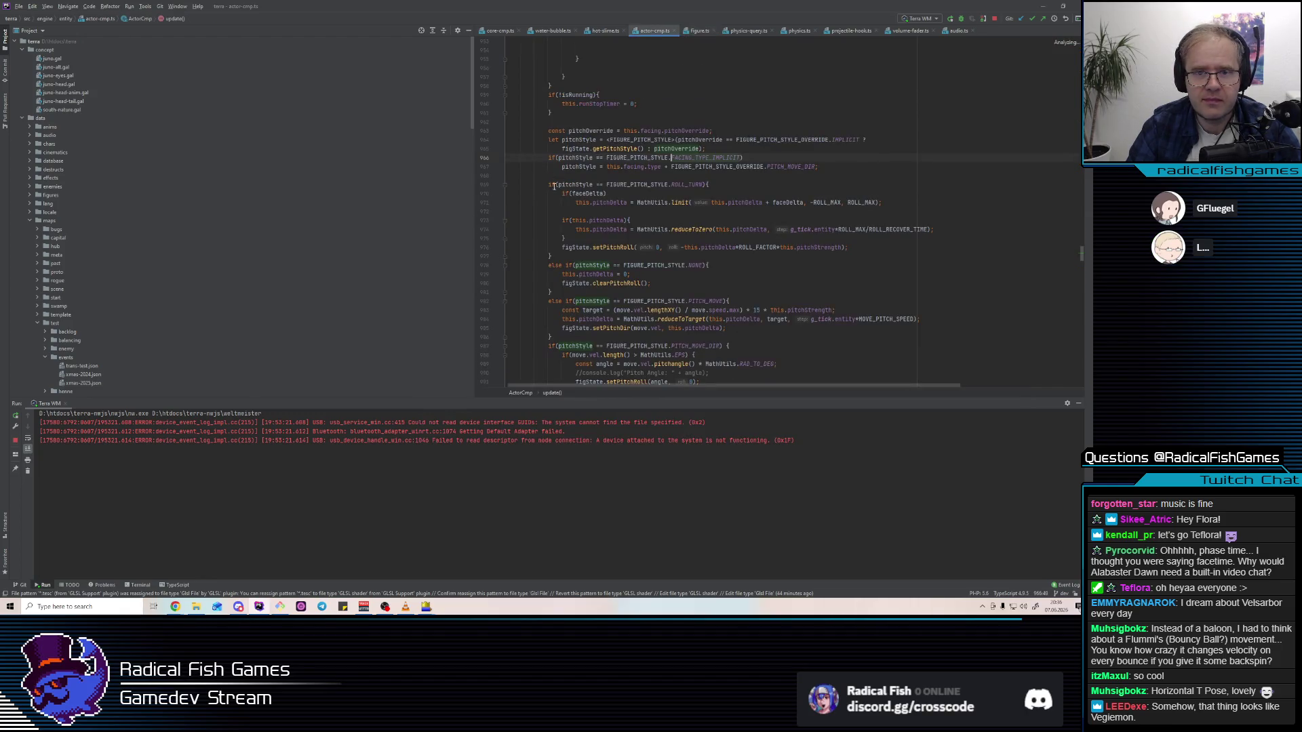
# Jump from FACING_TYPE_IMPLICIT on line 966 to its declaration and select enum lines 997–1000
pyautogui.moveTo(694, 160)
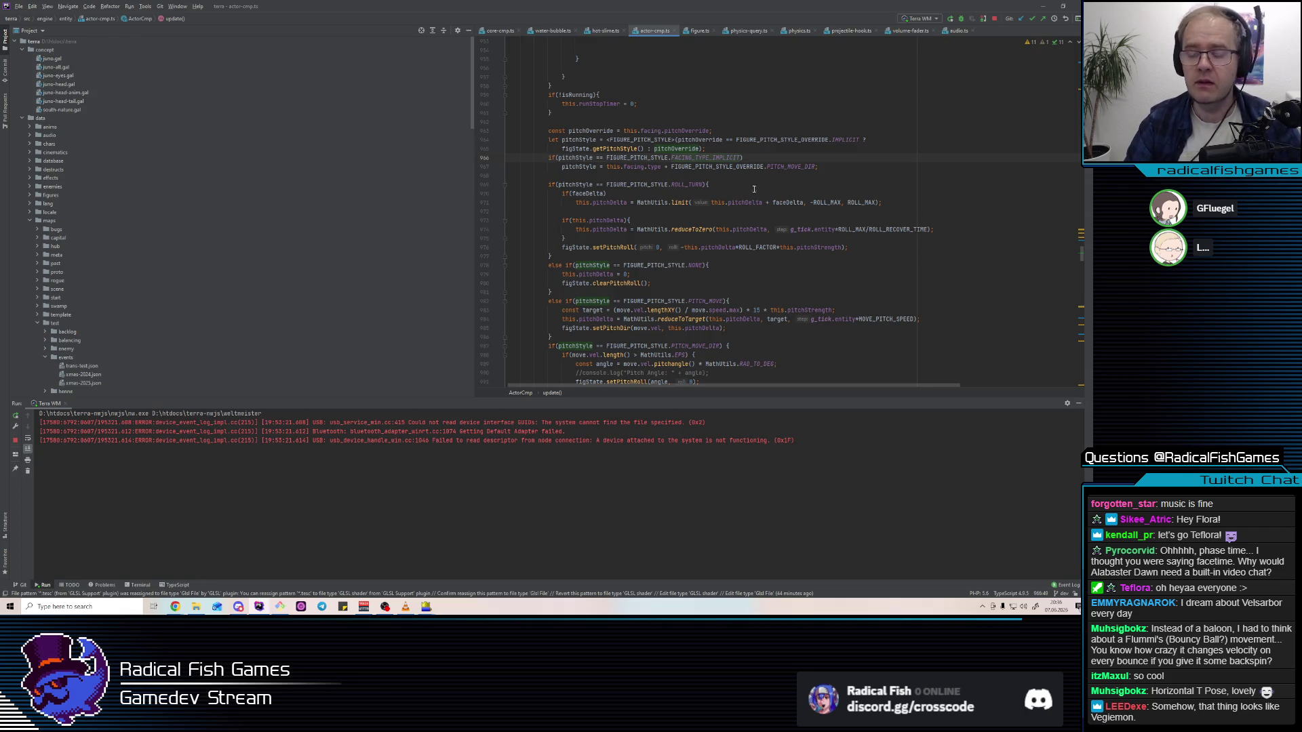
pyautogui.click(721, 148)
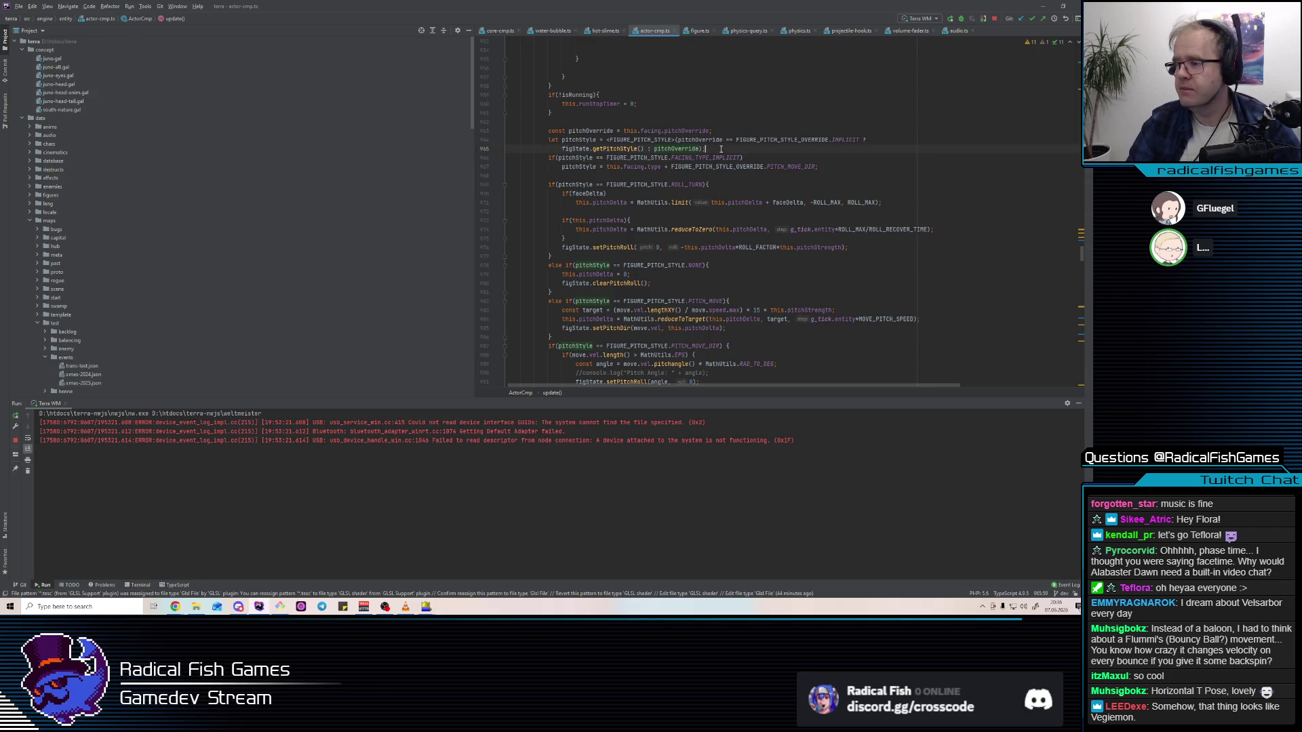
pyautogui.doubleClick(699, 158)
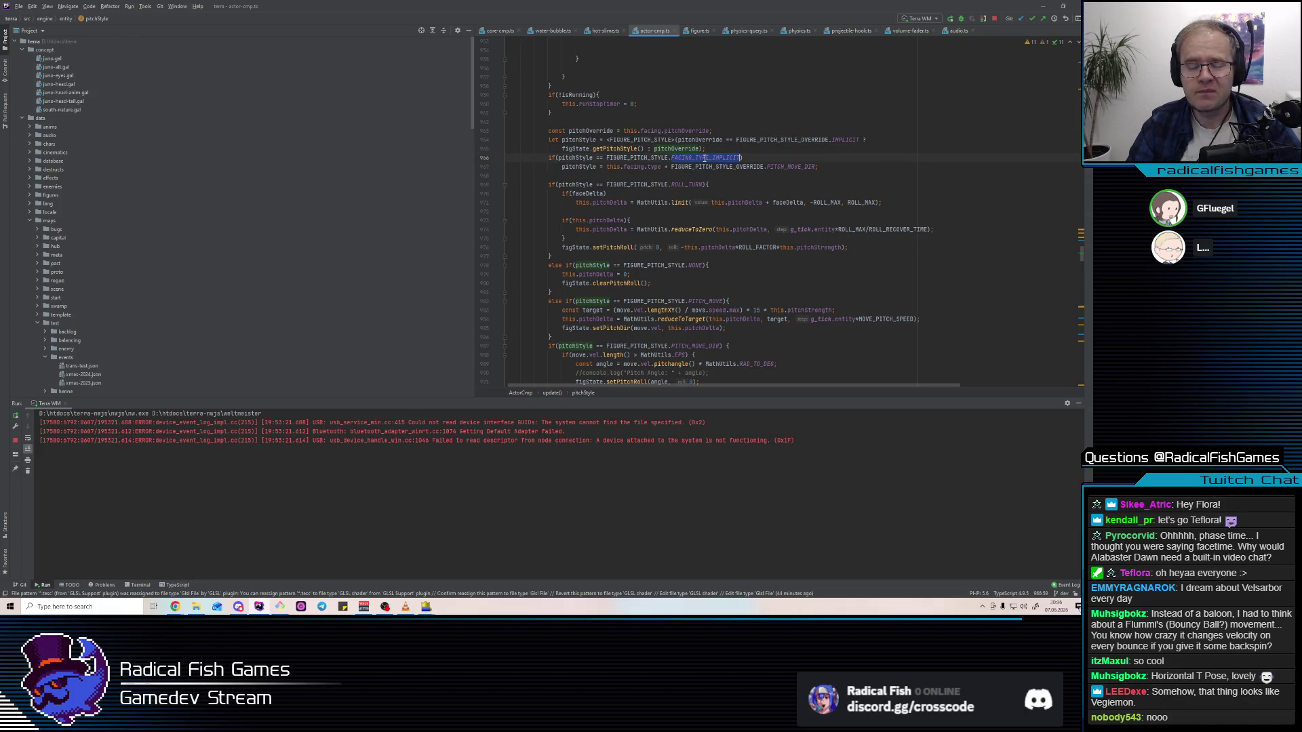
pyautogui.keyDown('ctrl'); pyautogui.click(702, 158); pyautogui.keyUp('ctrl')
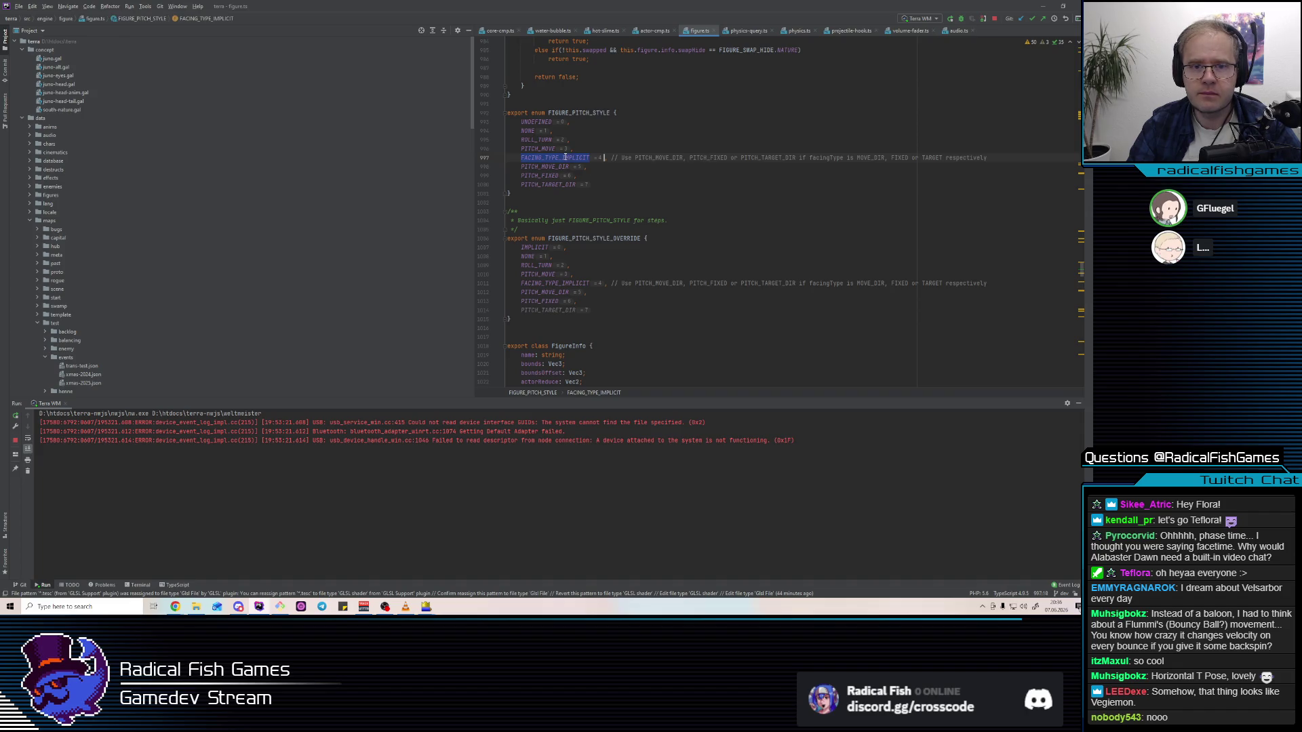
pyautogui.click(471, 158)
pyautogui.click(673, 187)
pyautogui.moveTo(652, 184); pyautogui.dragTo(473, 164)
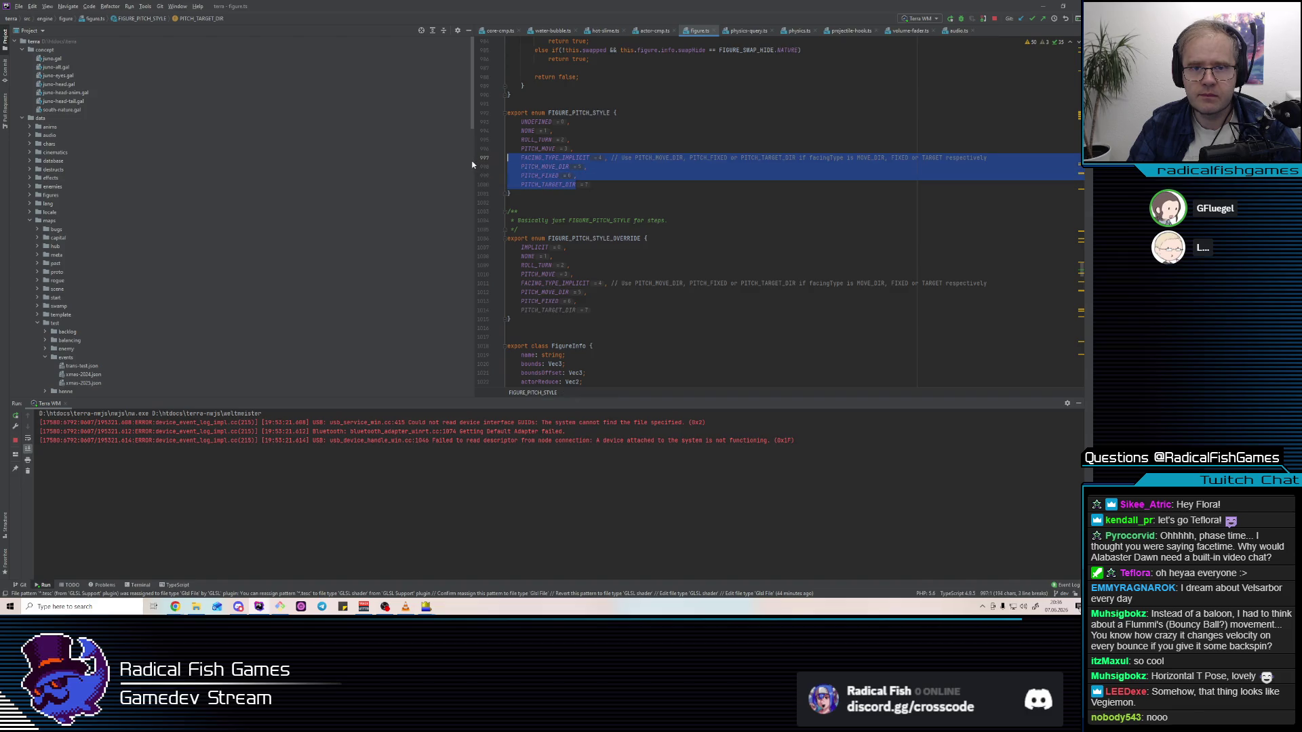
pyautogui.rightClick(572, 162)
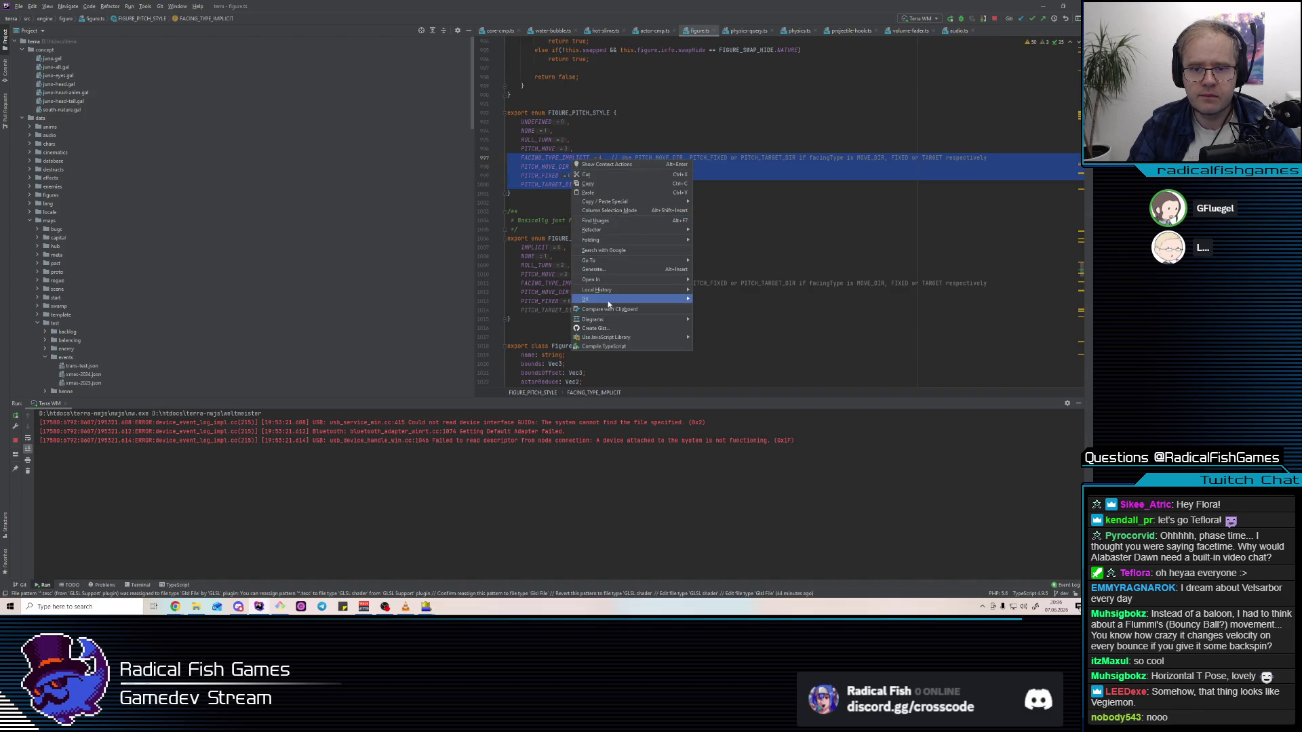
pyautogui.moveTo(622, 305)
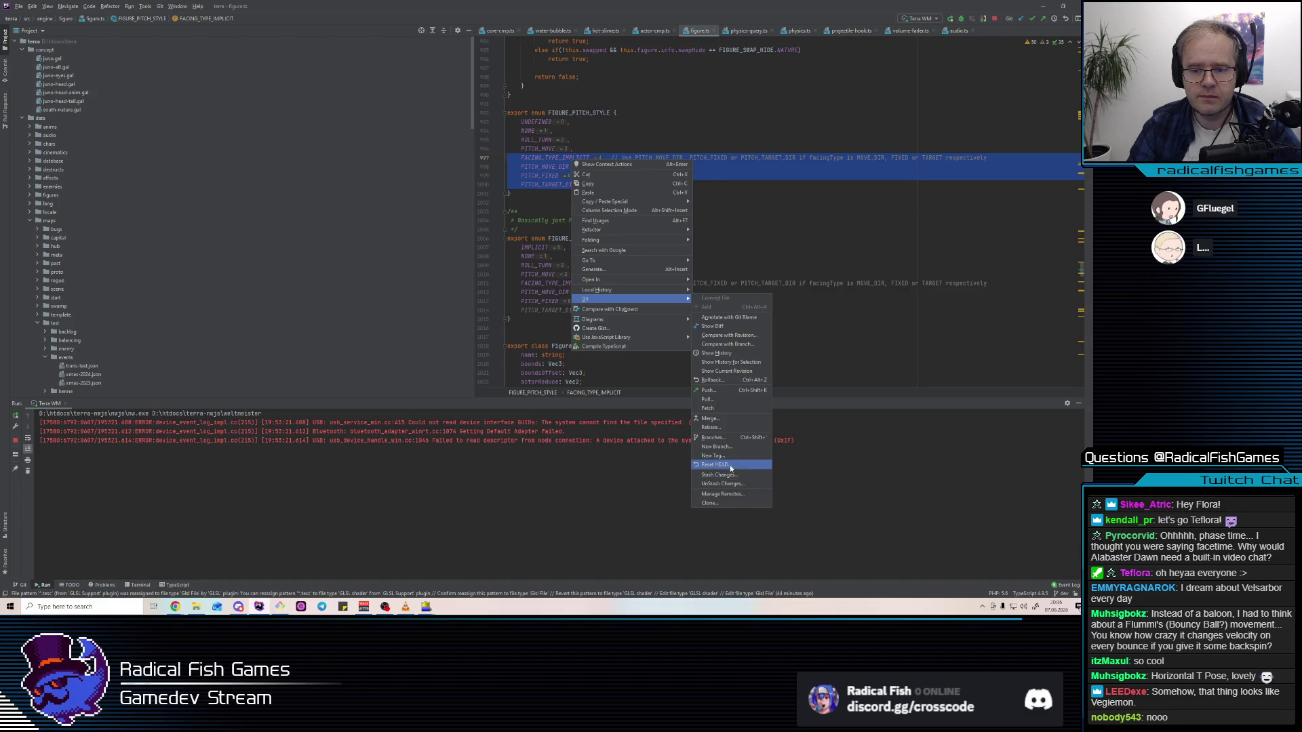
pyautogui.click(732, 362)
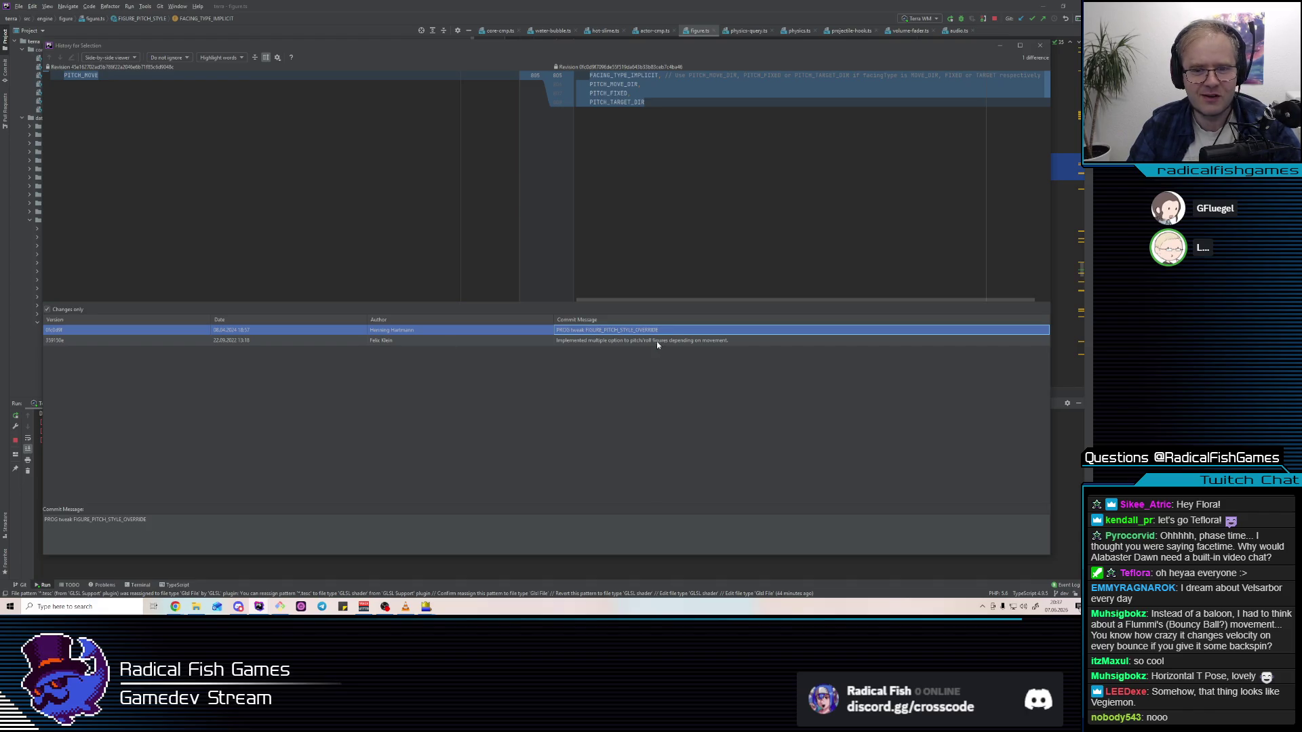
pyautogui.press('Escape')
pyautogui.doubleClick(558, 157)
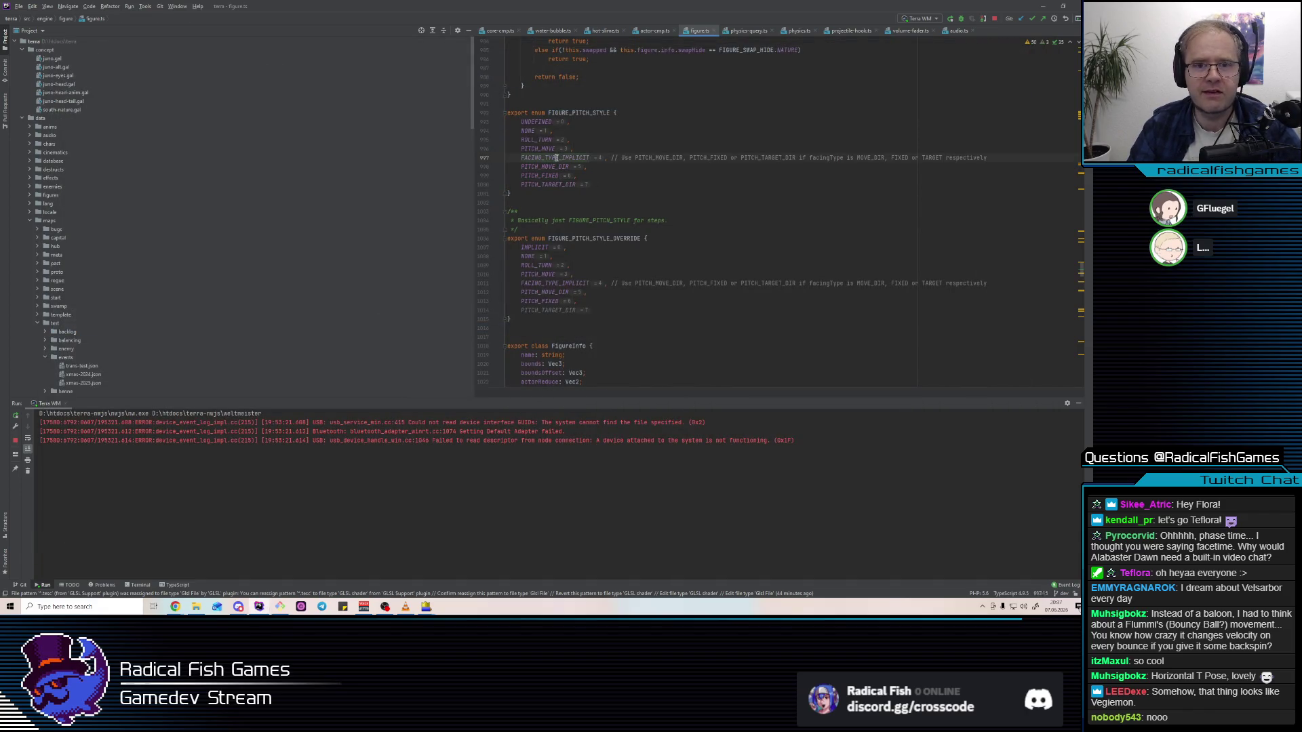
# Search all files for FACING_TYPE_IMPLICIT and preview its matches, including juno.json
pyautogui.hotkey('ctrl', 'shift', 'f')
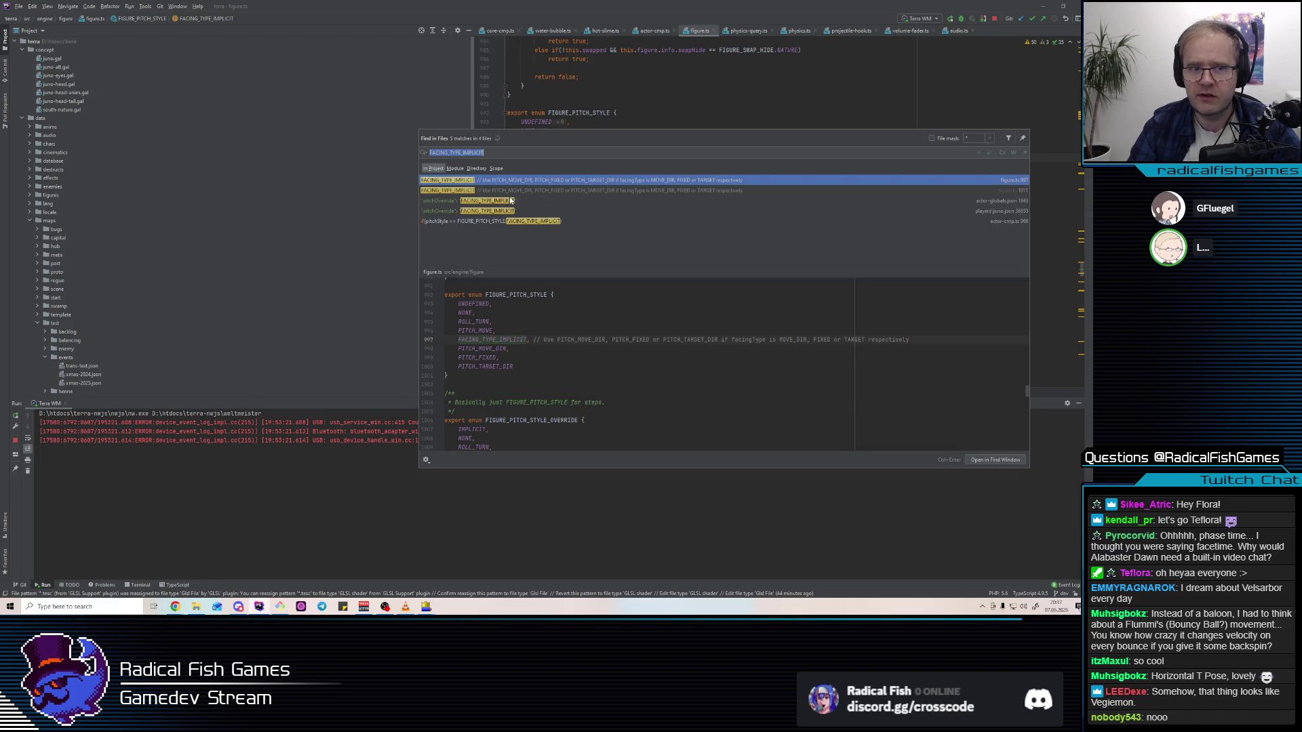
pyautogui.press('Down')
pyautogui.press('Down')
pyautogui.press('Up')
pyautogui.press('Up')
pyautogui.press('Down')
pyautogui.press('Down')
pyautogui.press('Down')
pyautogui.click(496, 212)
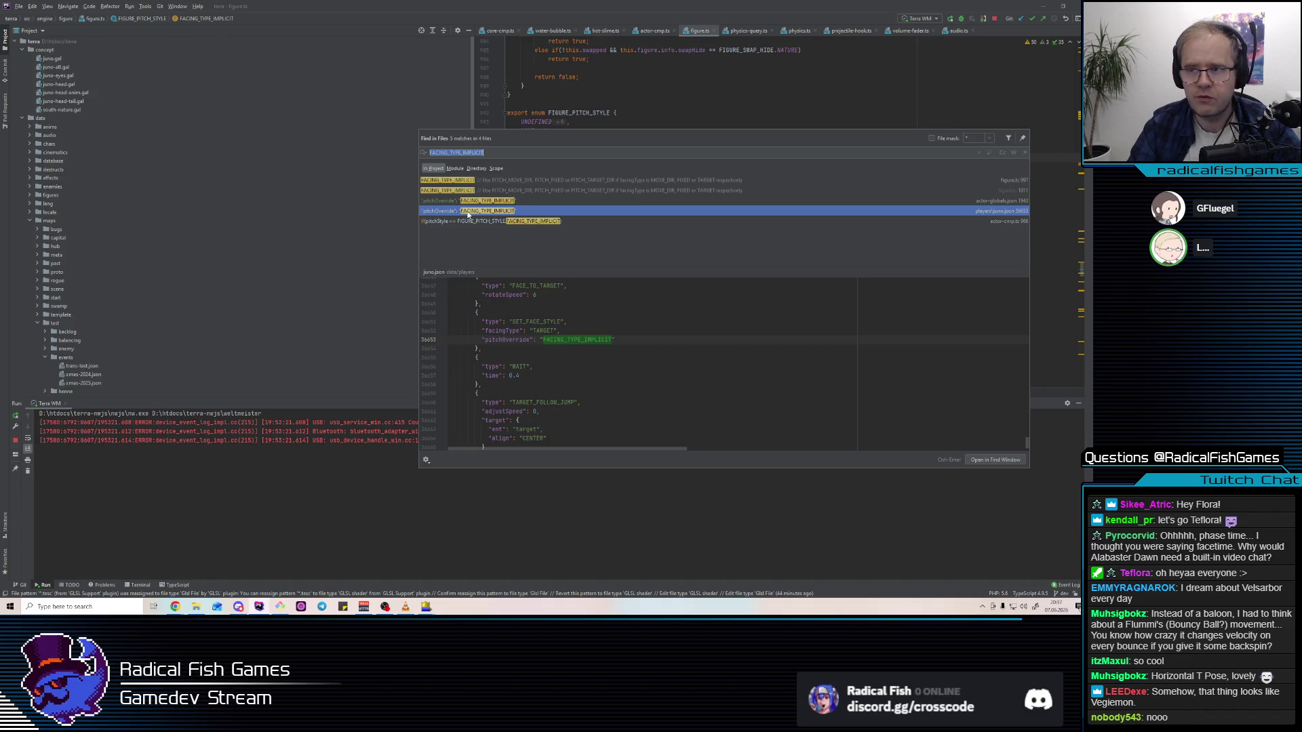
# Scroll the juno.json preview to find the FACING_TYPE_IMPLICIT match line
pyautogui.scroll(10, 592, 332)
pyautogui.scroll(18, 592, 332)
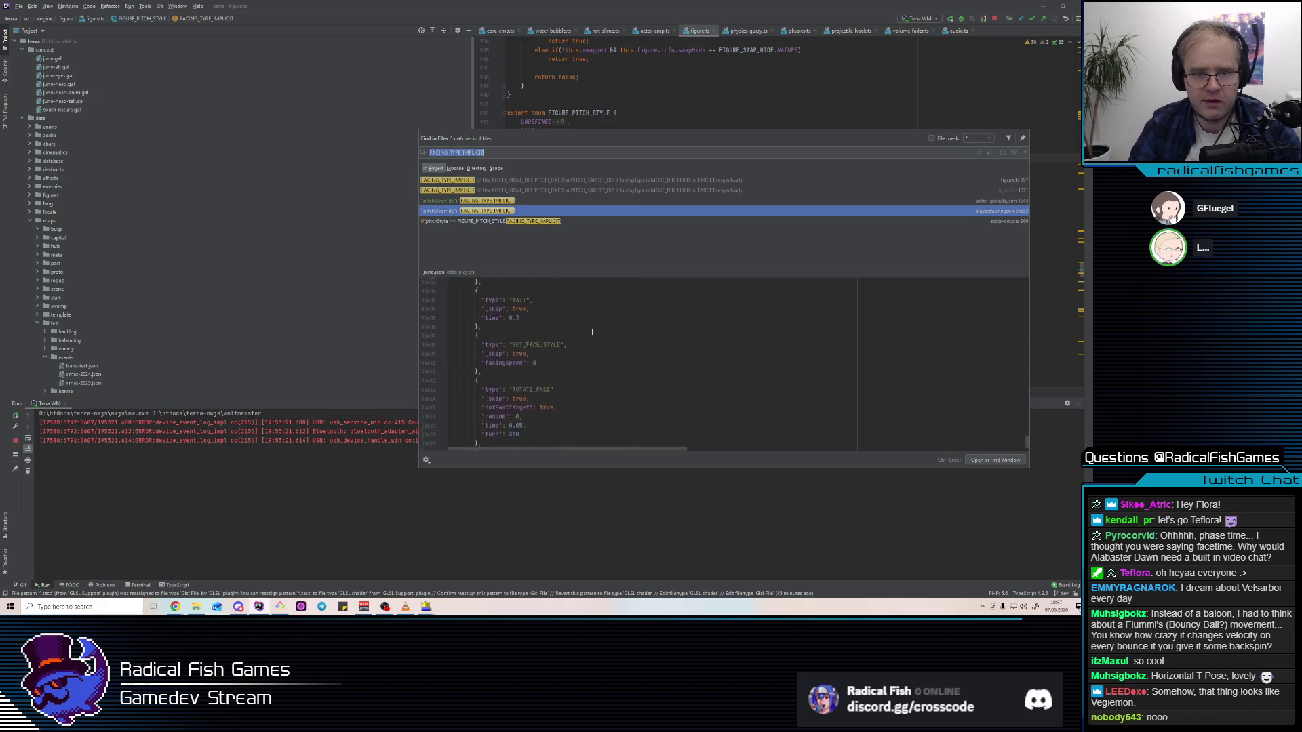
pyautogui.scroll(18, 592, 332)
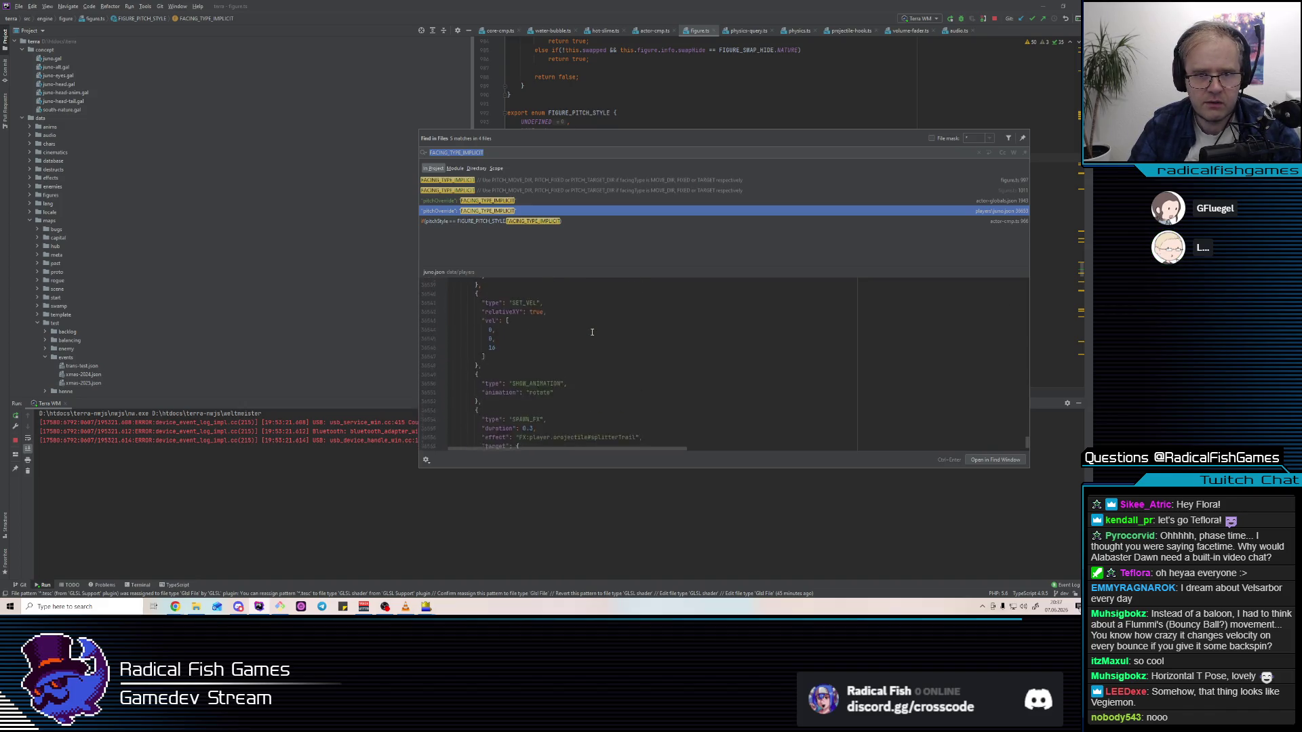
pyautogui.scroll(2, 592, 332)
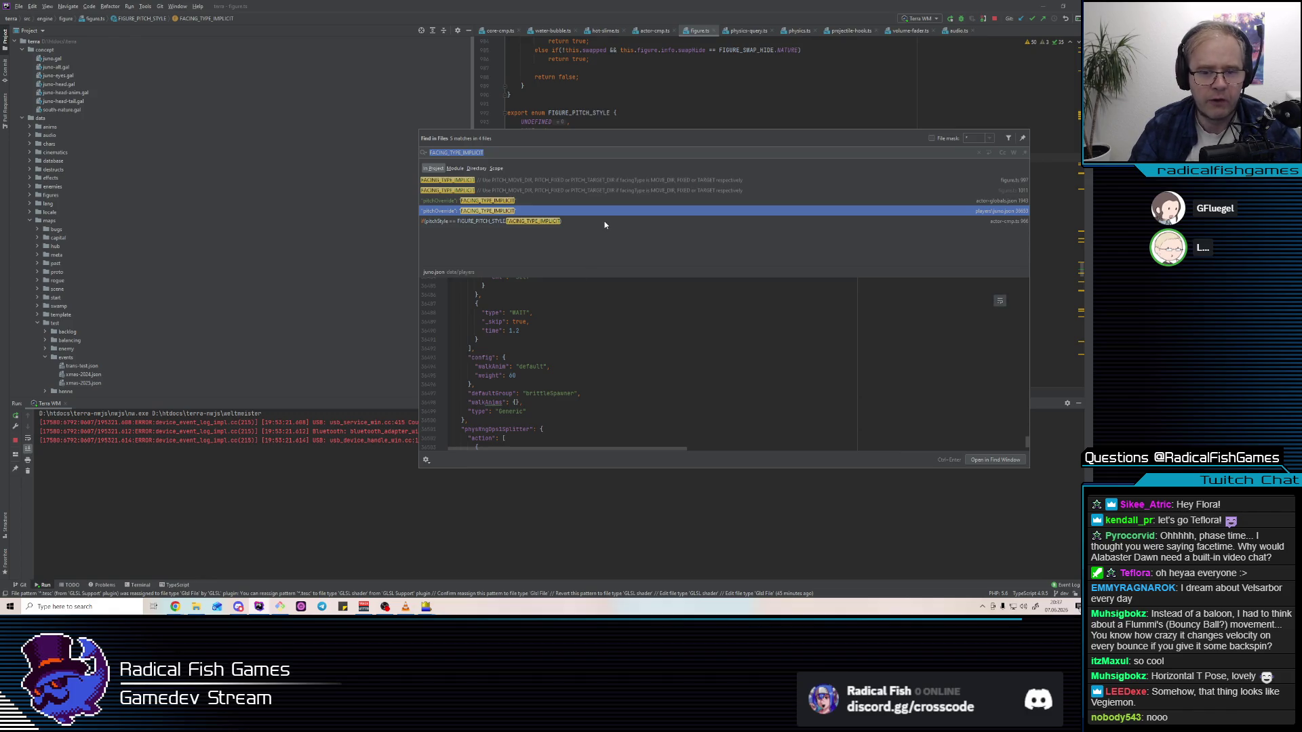
pyautogui.click(563, 201)
pyautogui.click(562, 208)
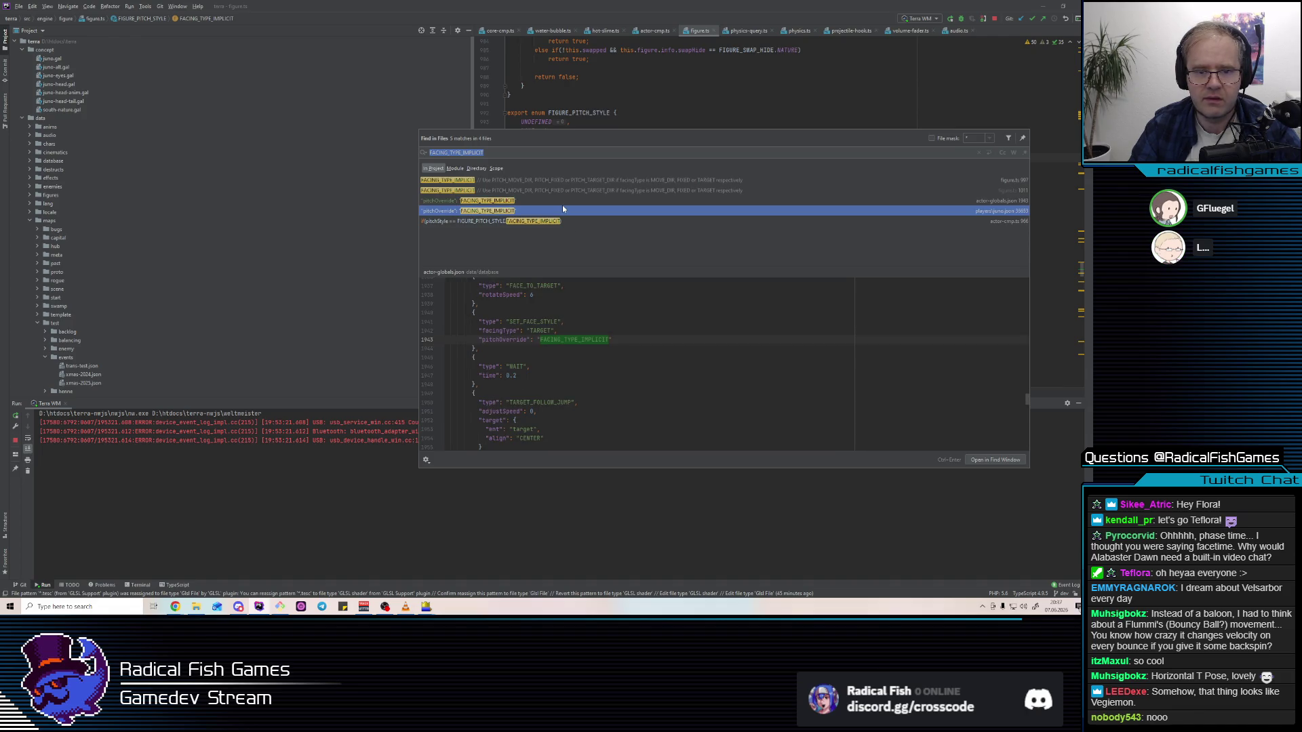
# Close the search results and switch back to the Alabaster Dawn Editor
pyautogui.click(562, 117)
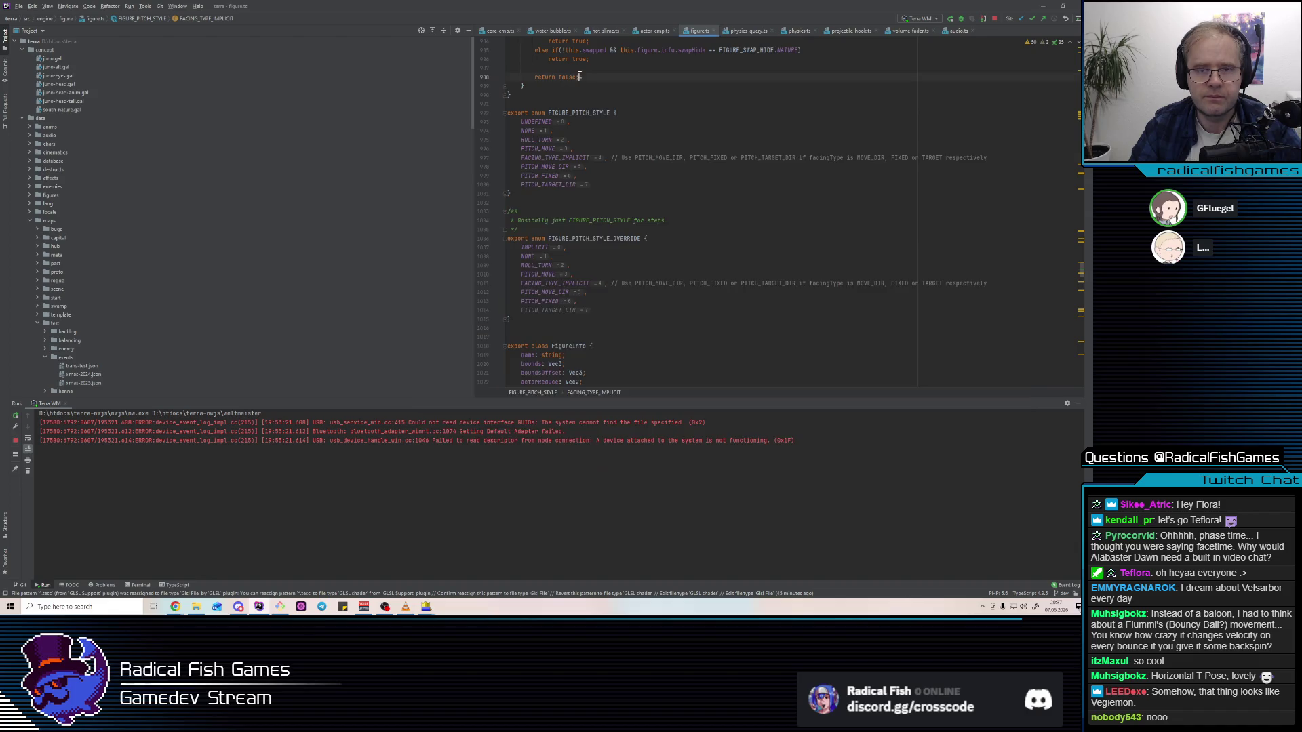
pyautogui.doubleClick(557, 159)
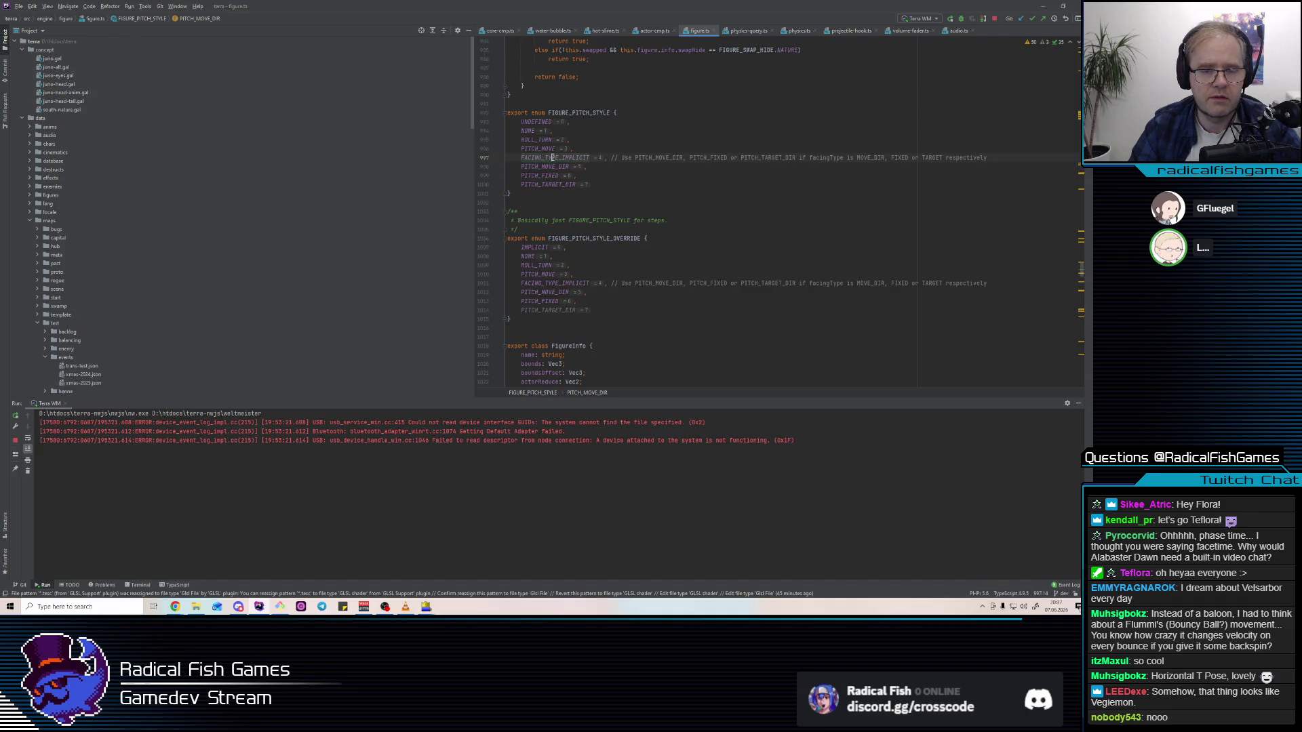
pyautogui.moveTo(176, 607)
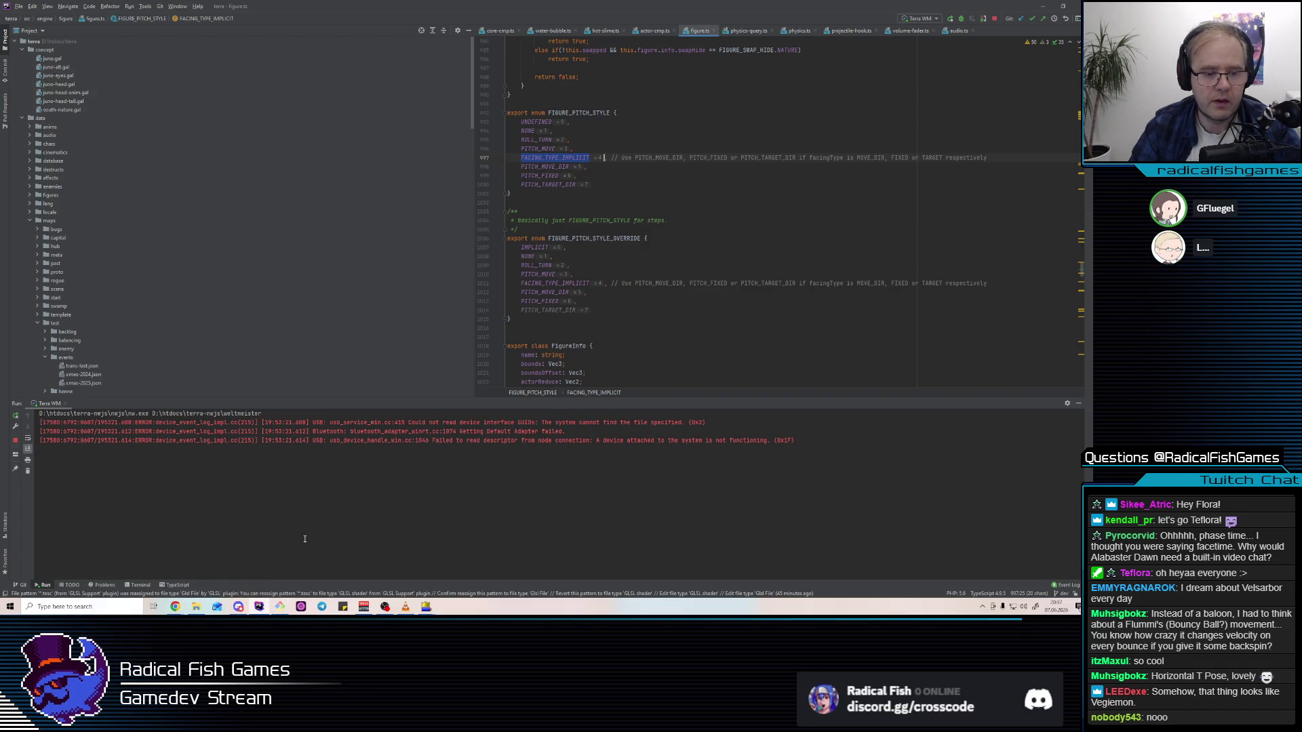
pyautogui.click(260, 606)
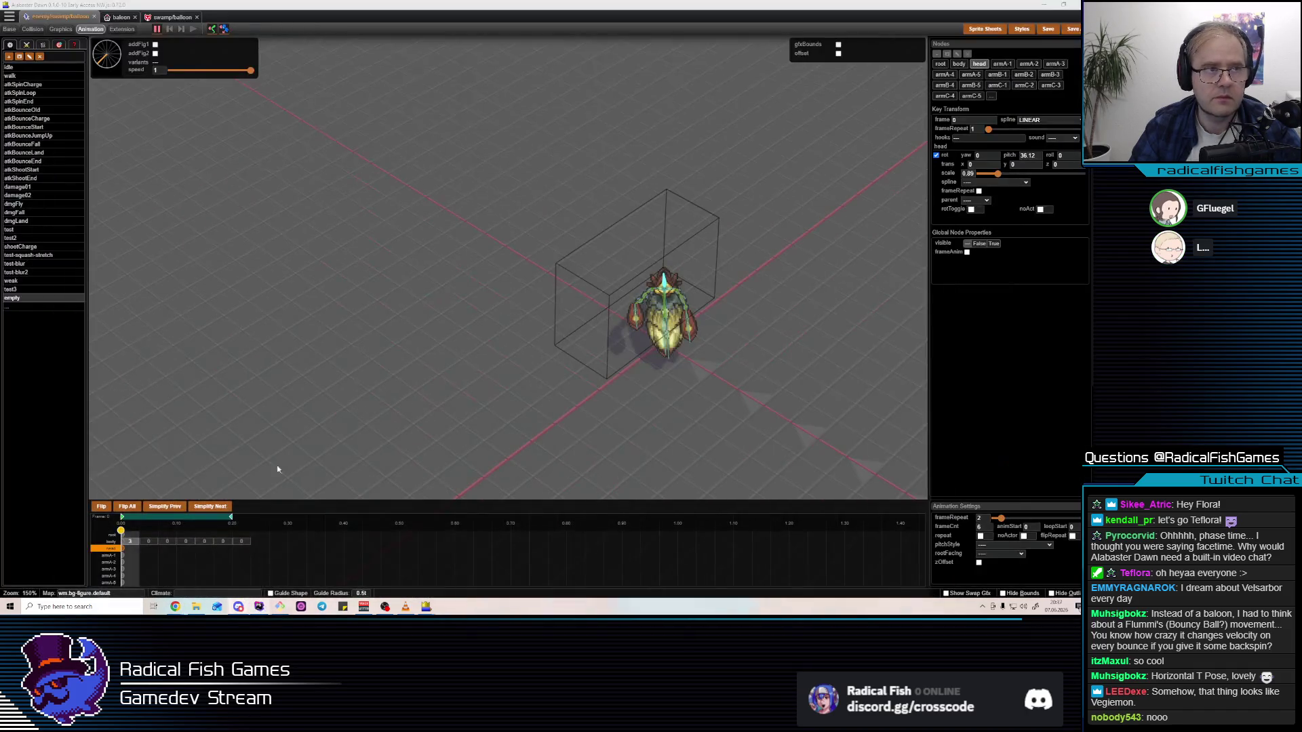
# Open players/juno.json by searching 'juno' and show its Proxies tab
pyautogui.hotkey('ctrl', 'p')
pyautogui.write('juno')
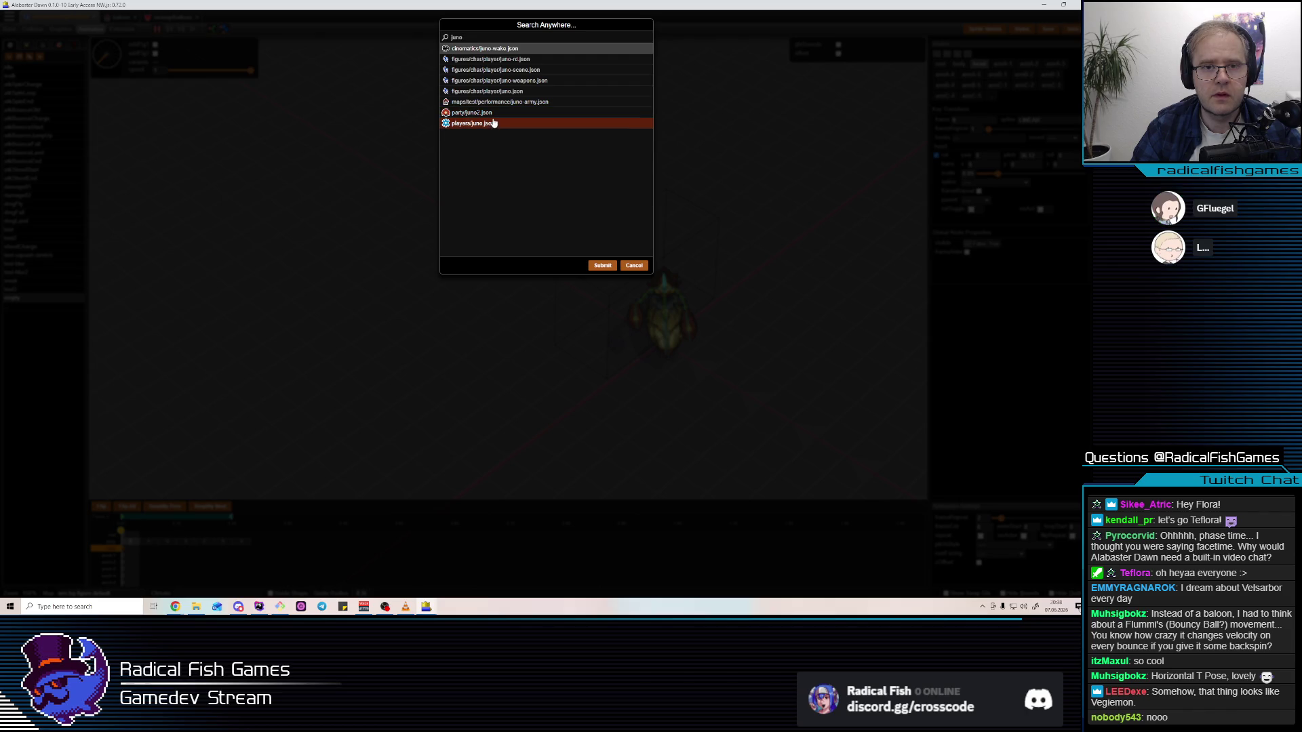
pyautogui.click(494, 124)
pyautogui.click(87, 29)
pyautogui.click(143, 30)
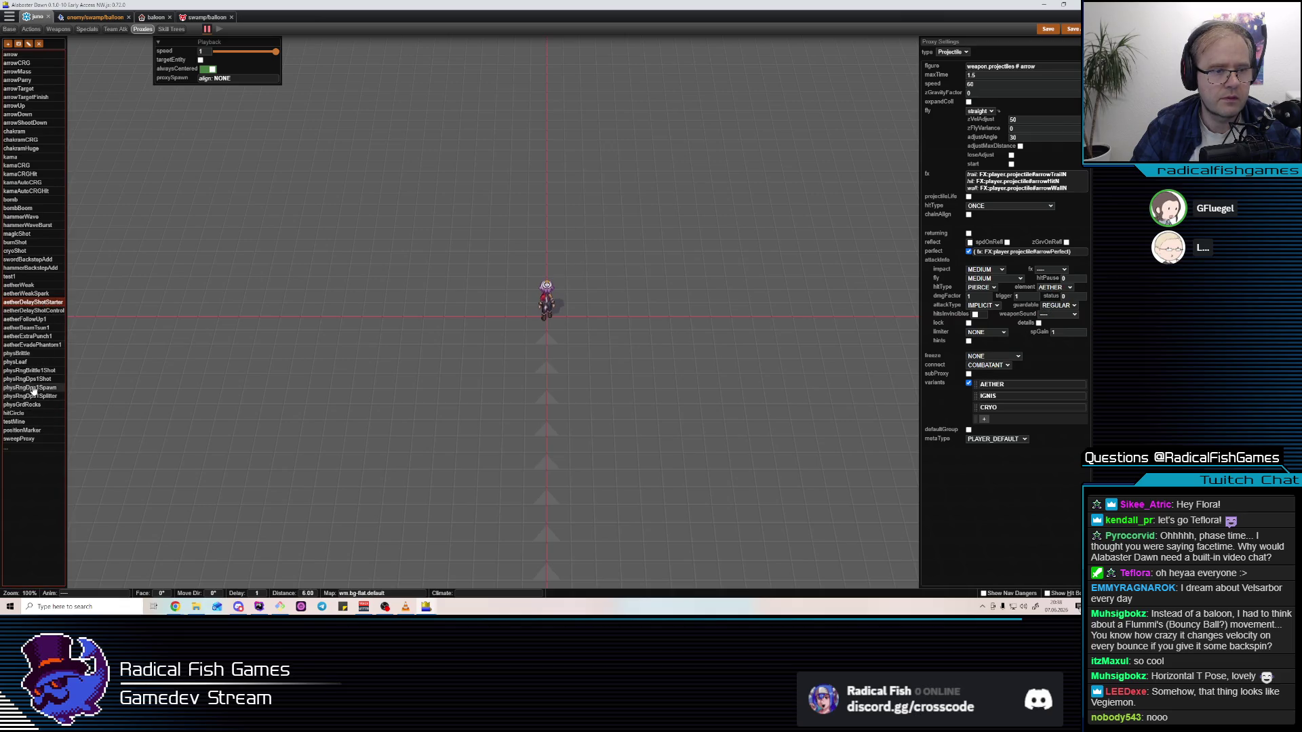
# Check the pitchOverride options on physRngDps1Splitter's SET_FACE_STYLE action, leaving FACING_TYPE_IMPLICIT unchanged
pyautogui.click(48, 371)
pyautogui.click(55, 396)
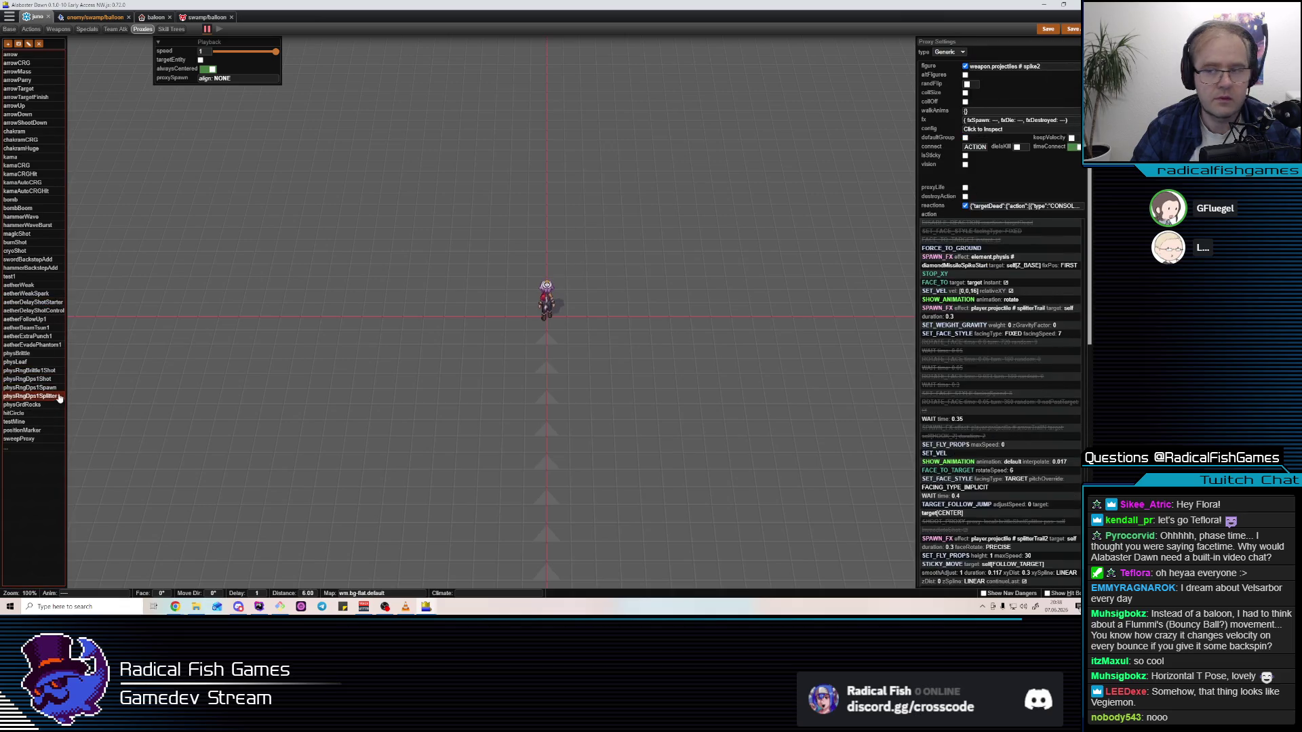
pyautogui.moveTo(984, 446)
pyautogui.scroll(-2, 987, 449)
pyautogui.moveTo(980, 405)
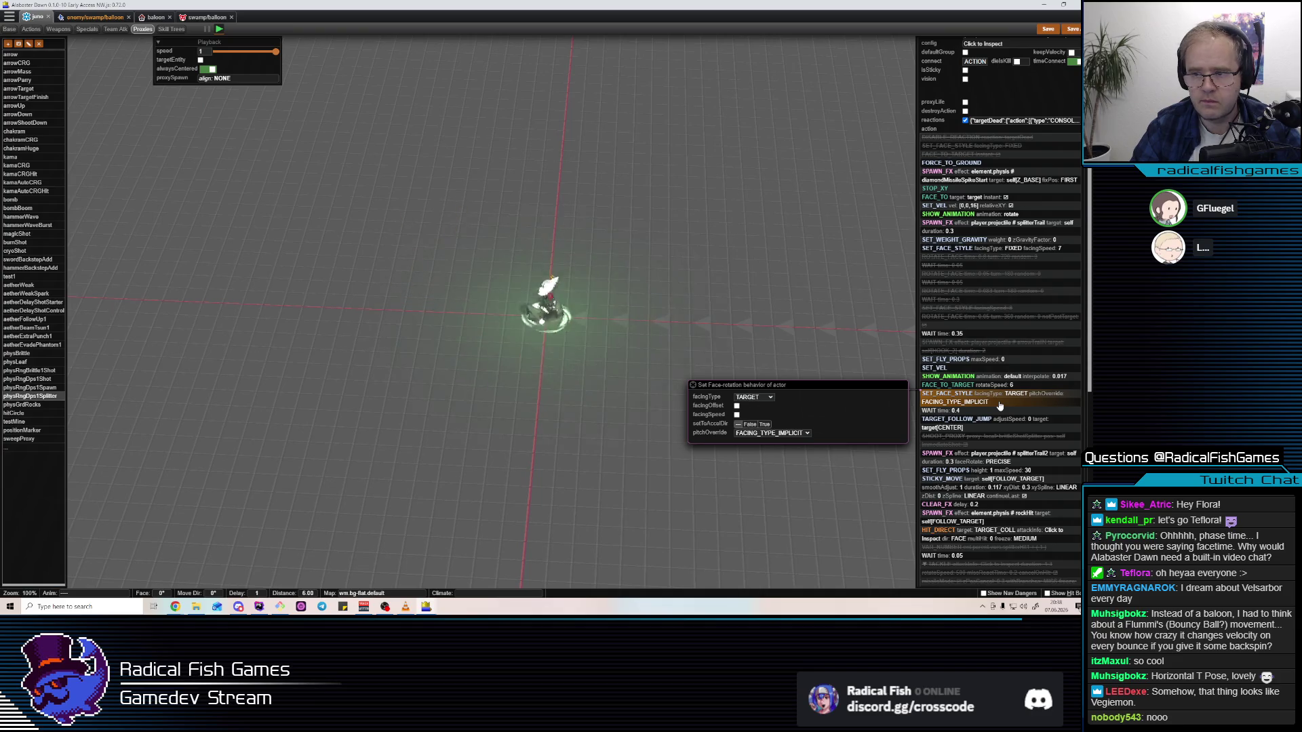
pyautogui.click(763, 434)
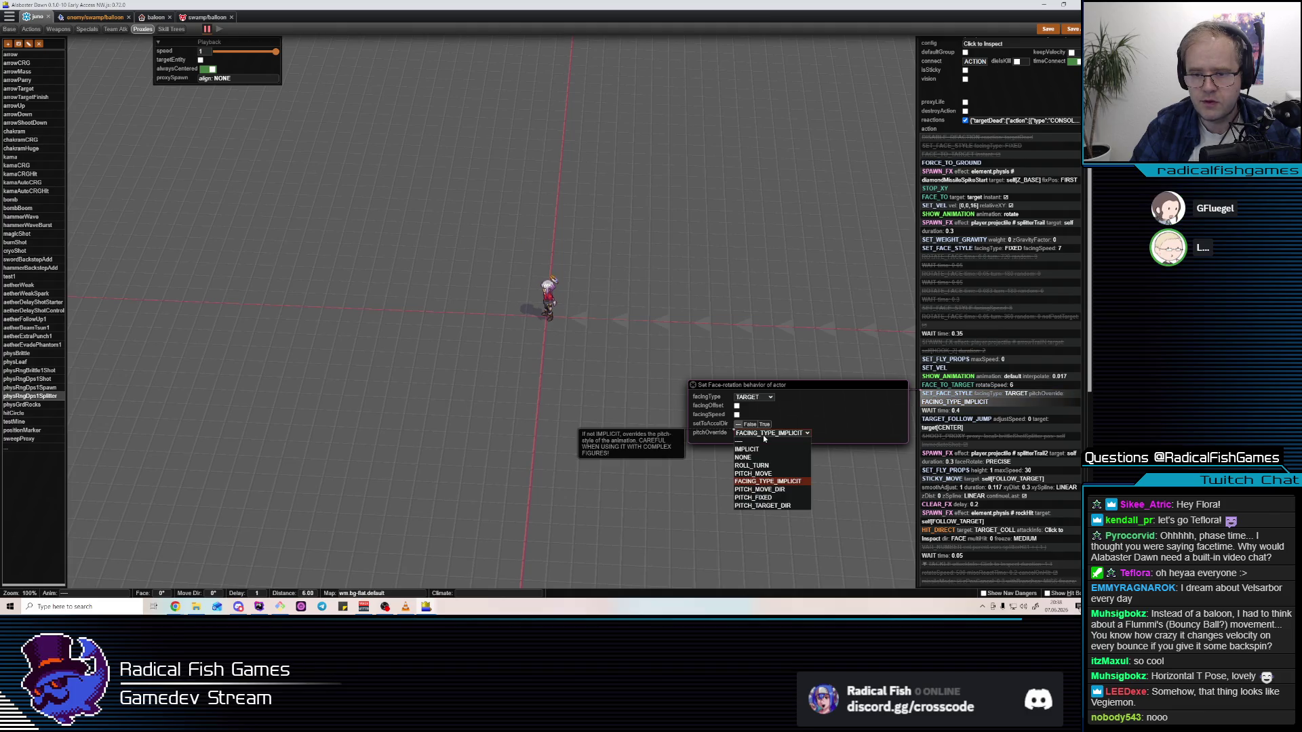
pyautogui.click(857, 432)
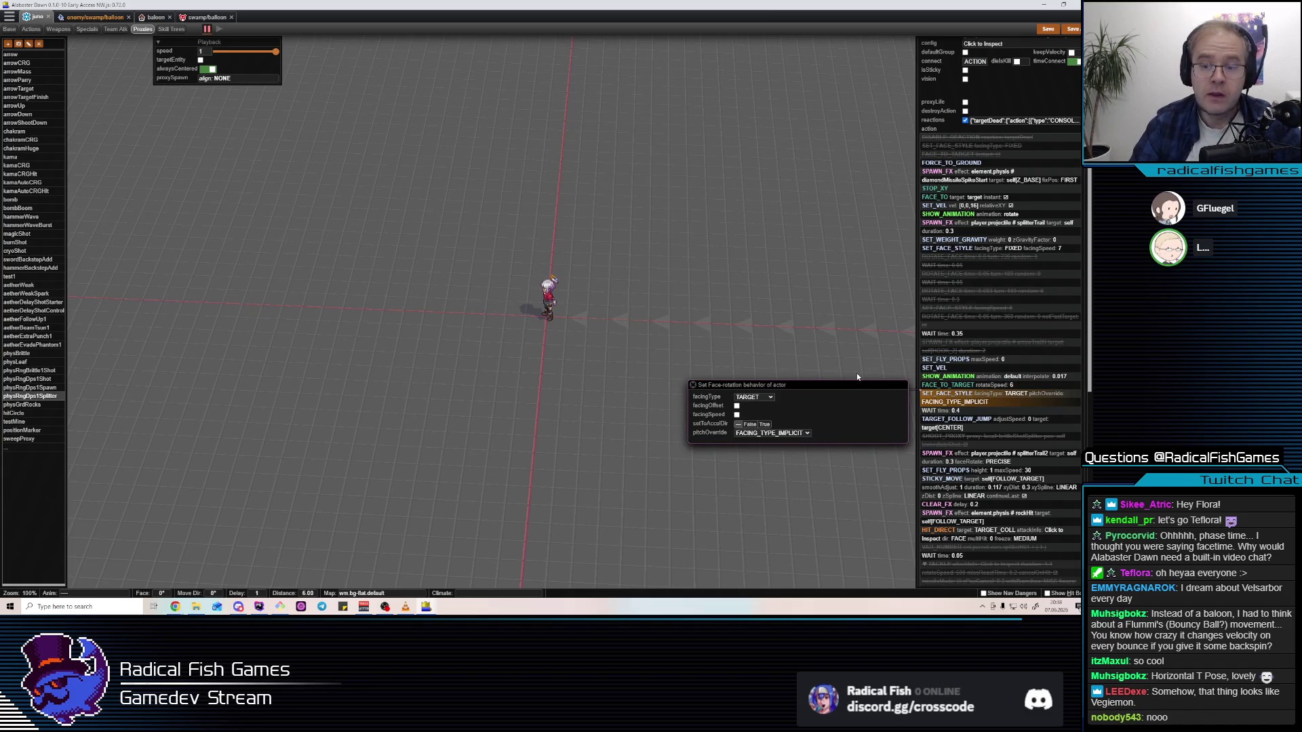
pyautogui.hotkey('alt', 'Tab')
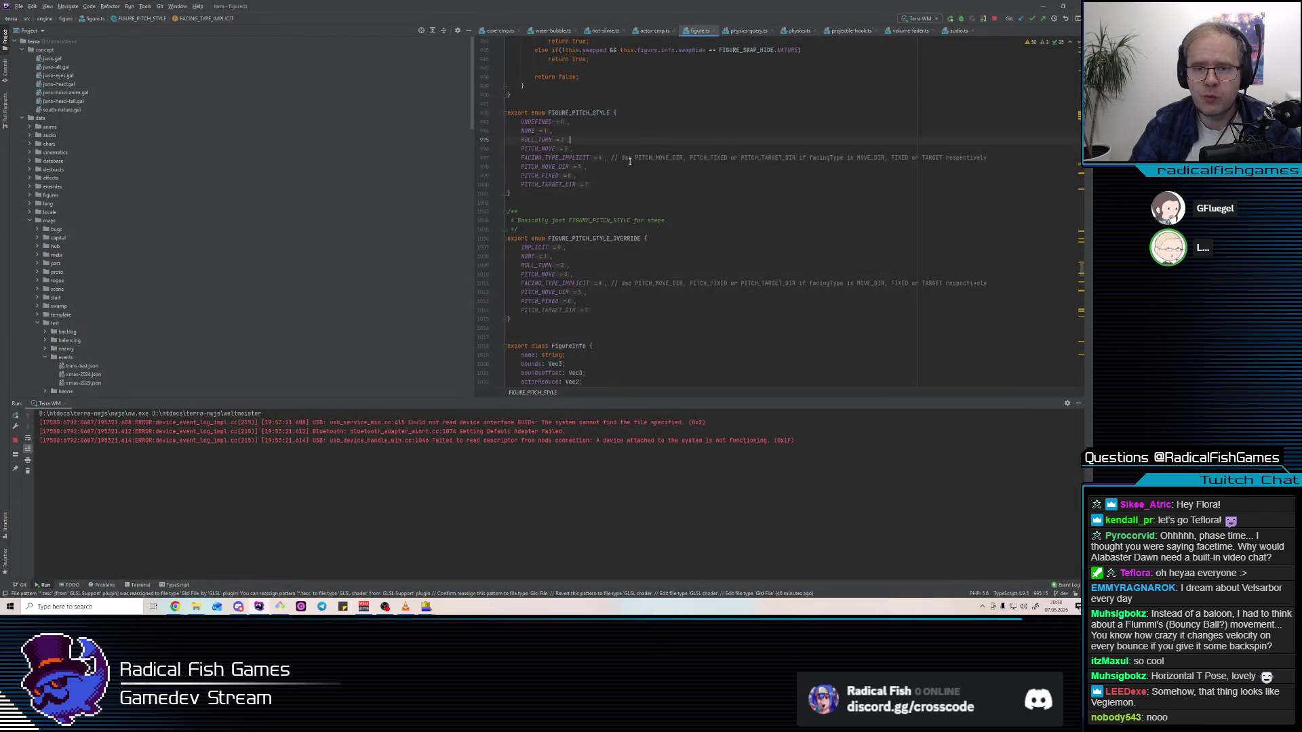
pyautogui.doubleClick(657, 157)
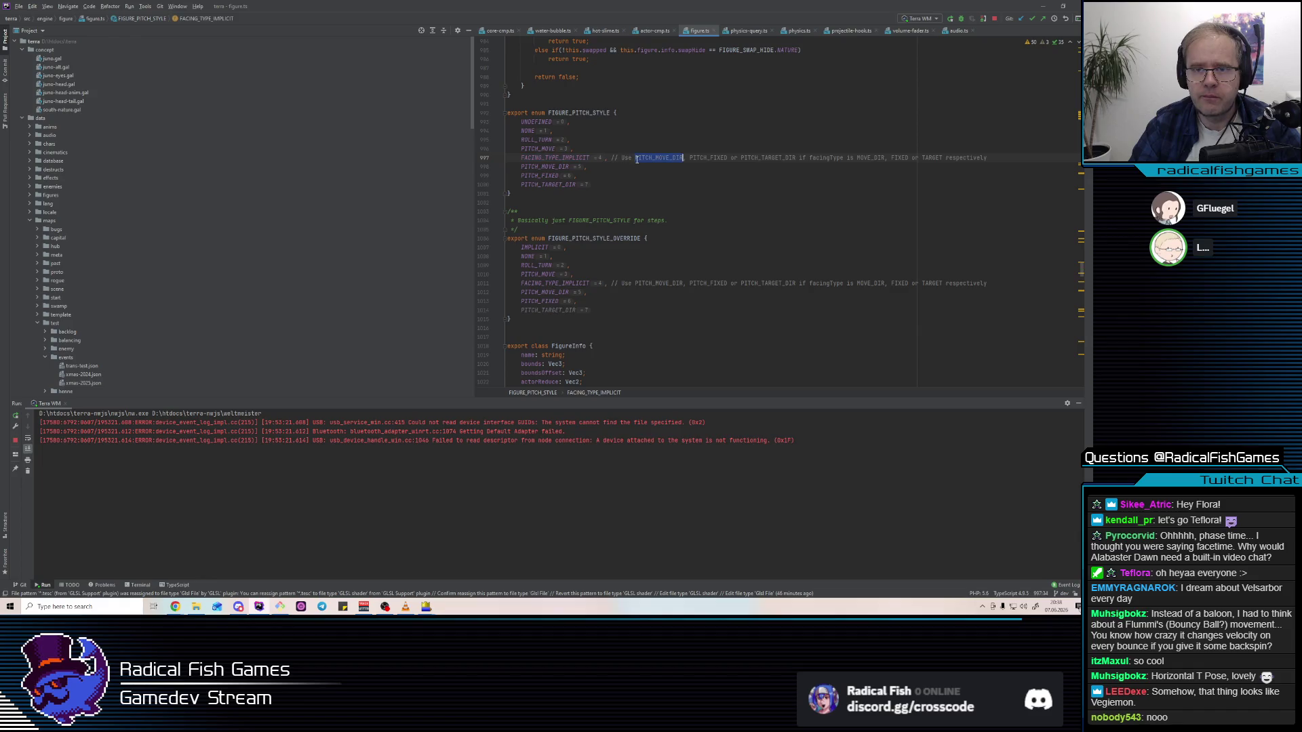
pyautogui.doubleClick(563, 157)
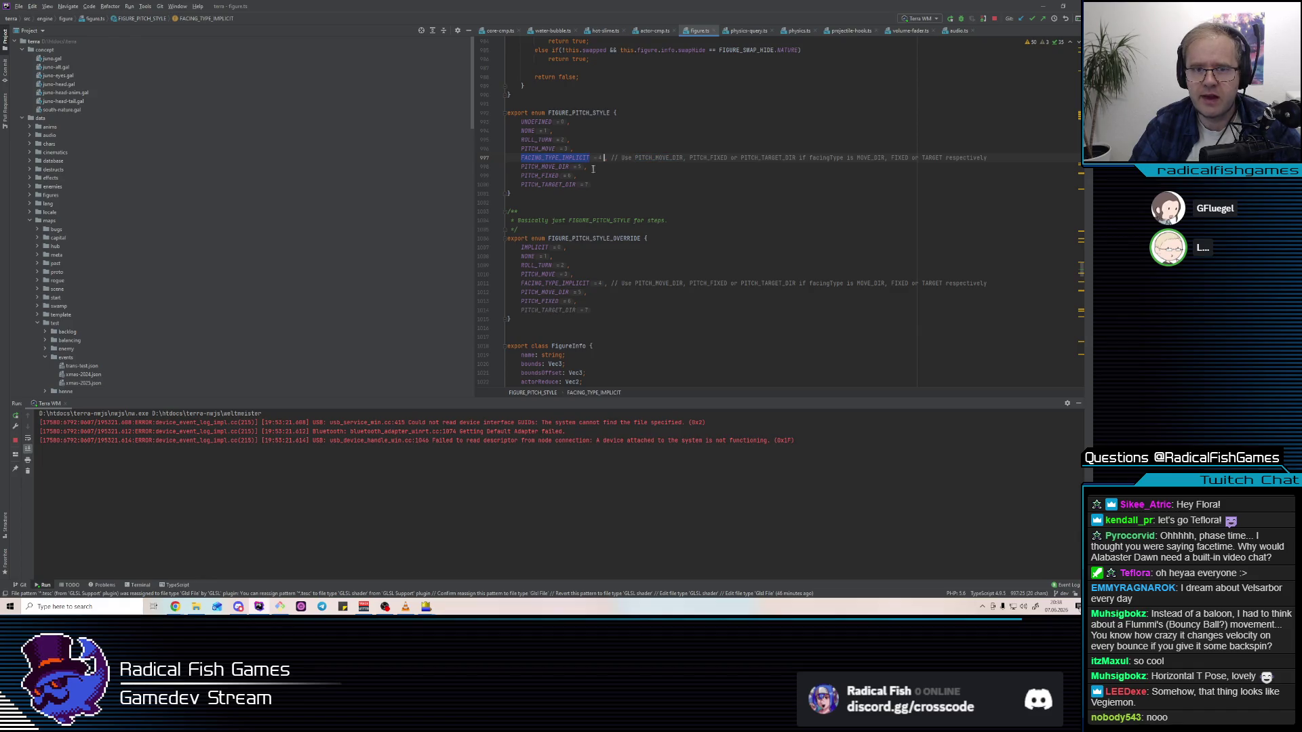
pyautogui.moveTo(521, 167); pyautogui.dragTo(608, 184)
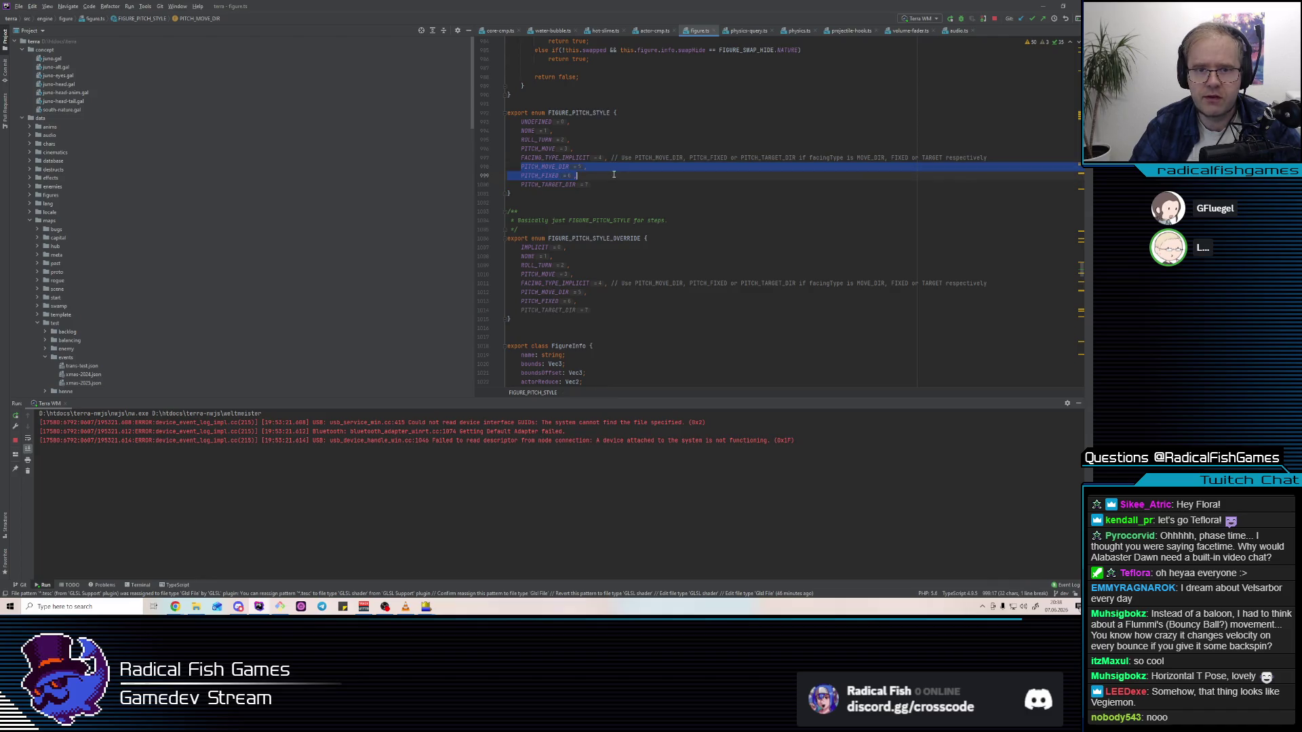
pyautogui.click(665, 178)
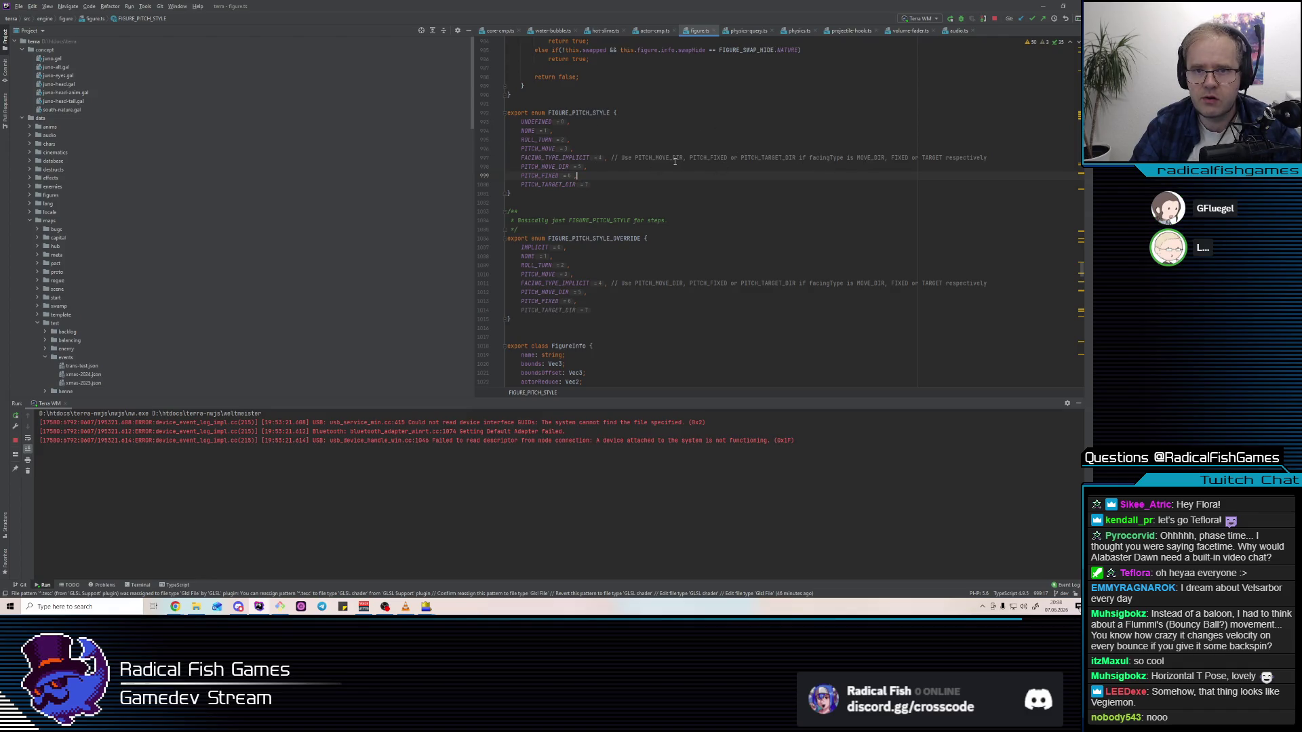
pyautogui.doubleClick(765, 156)
pyautogui.doubleClick(827, 158)
pyautogui.hotkey('alt', 'Tab')
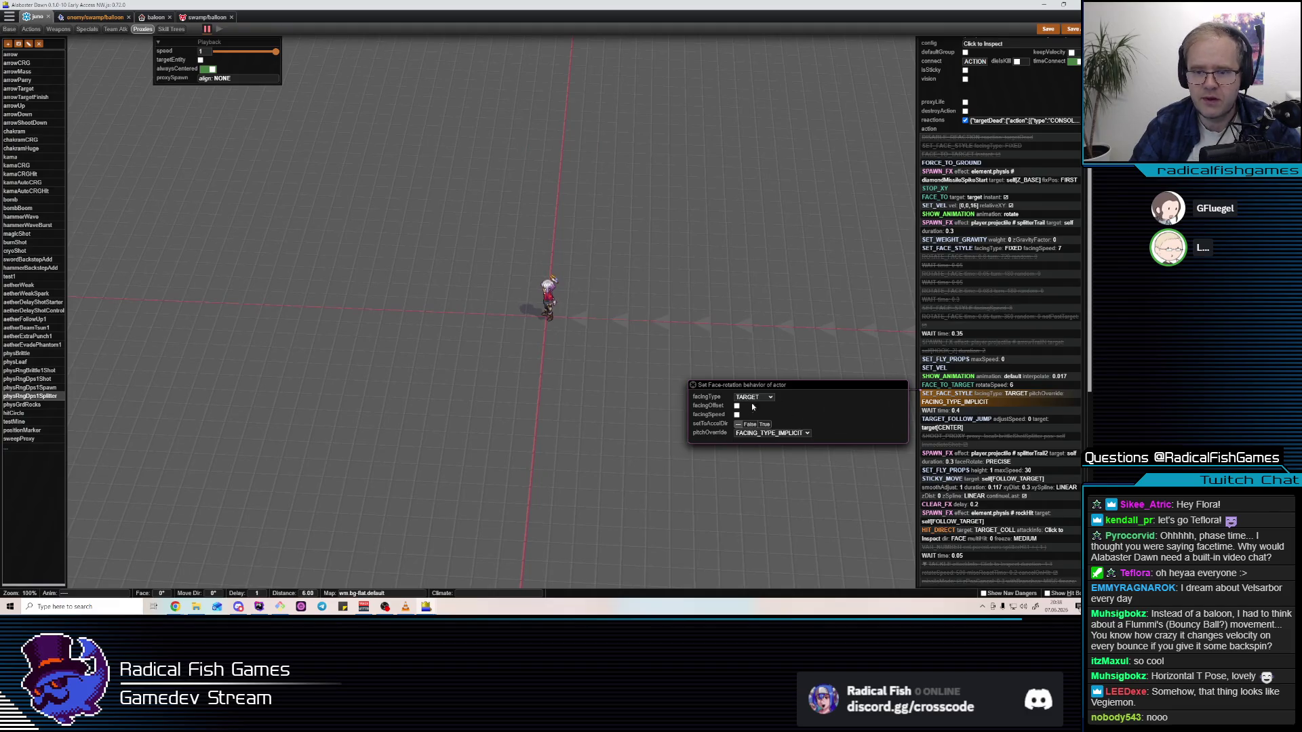
# Look over the pitchOverride choices unchanged, then inspect the STICKY_MOVE action's properties
pyautogui.click(761, 435)
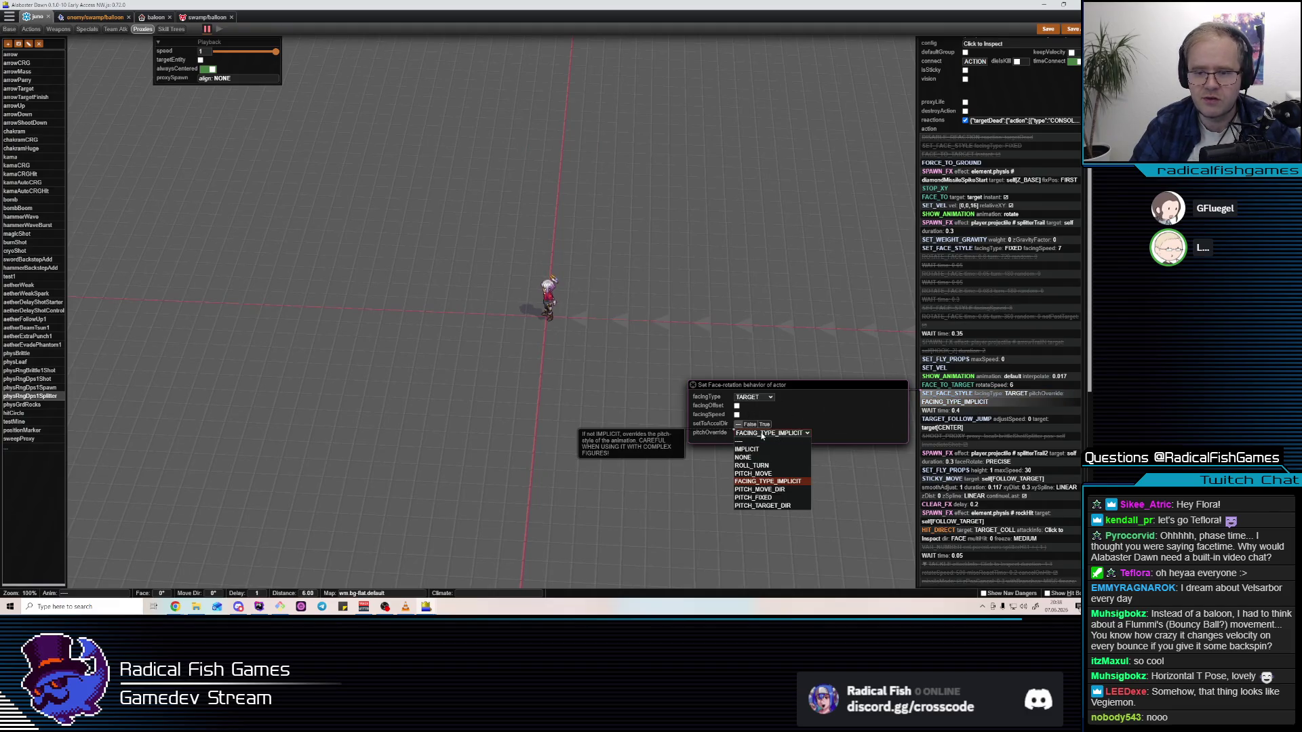
pyautogui.click(763, 437)
pyautogui.click(987, 482)
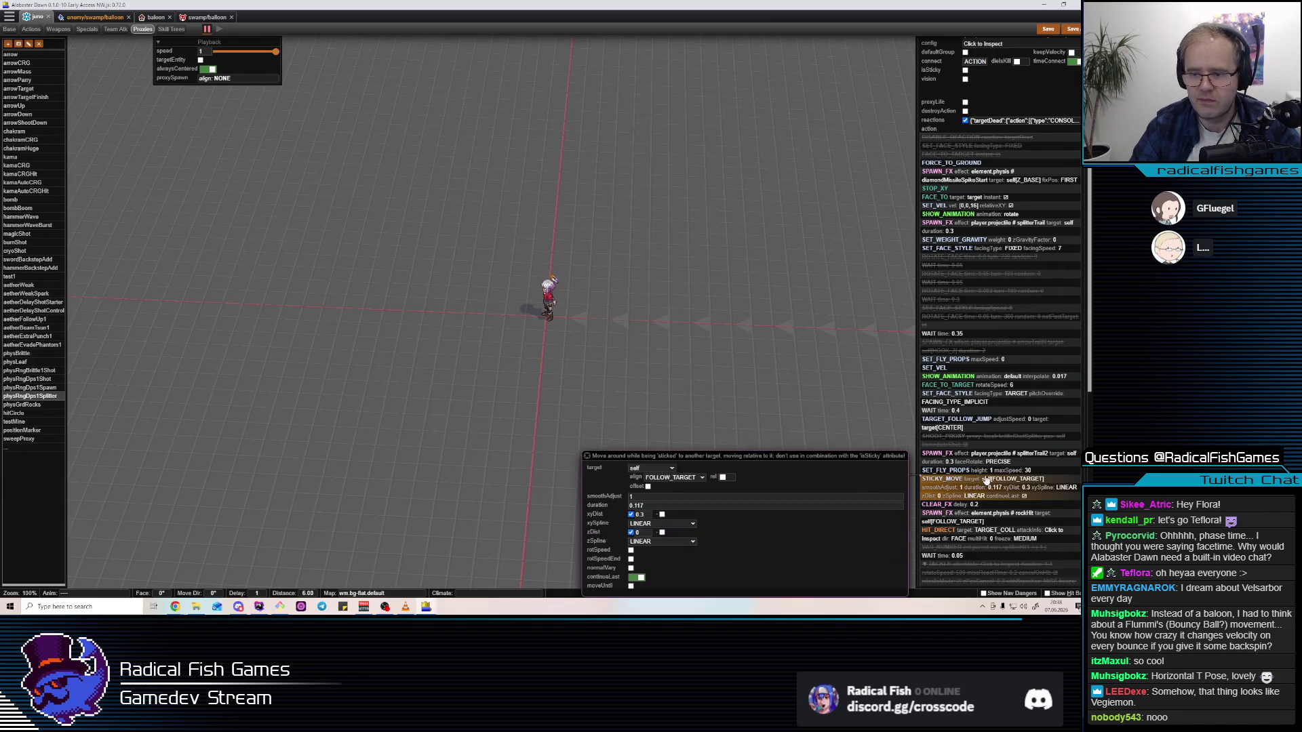
pyautogui.scroll(-3, 989, 497)
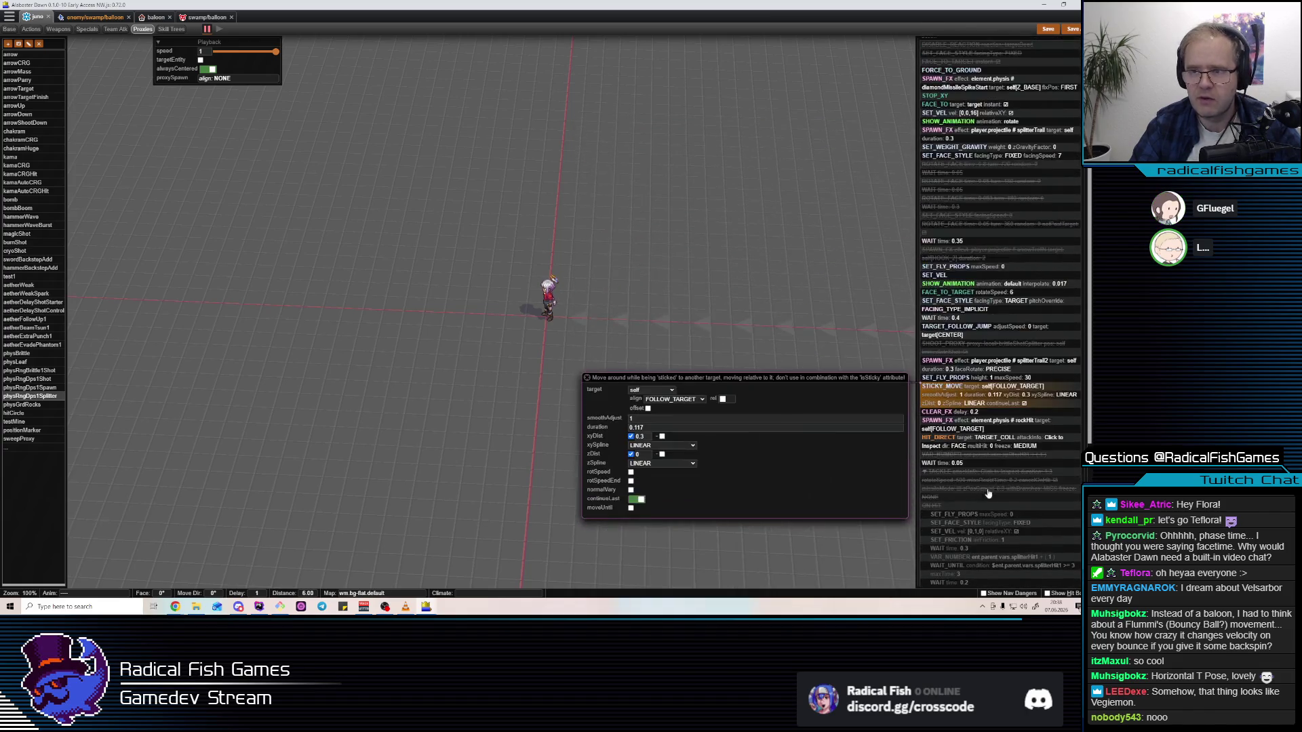
pyautogui.click(968, 318)
# Review the SET_FACE_STYLE face-rotation settings and the WAIT 0.4 action, then return to figure.ts
pyautogui.click(981, 309)
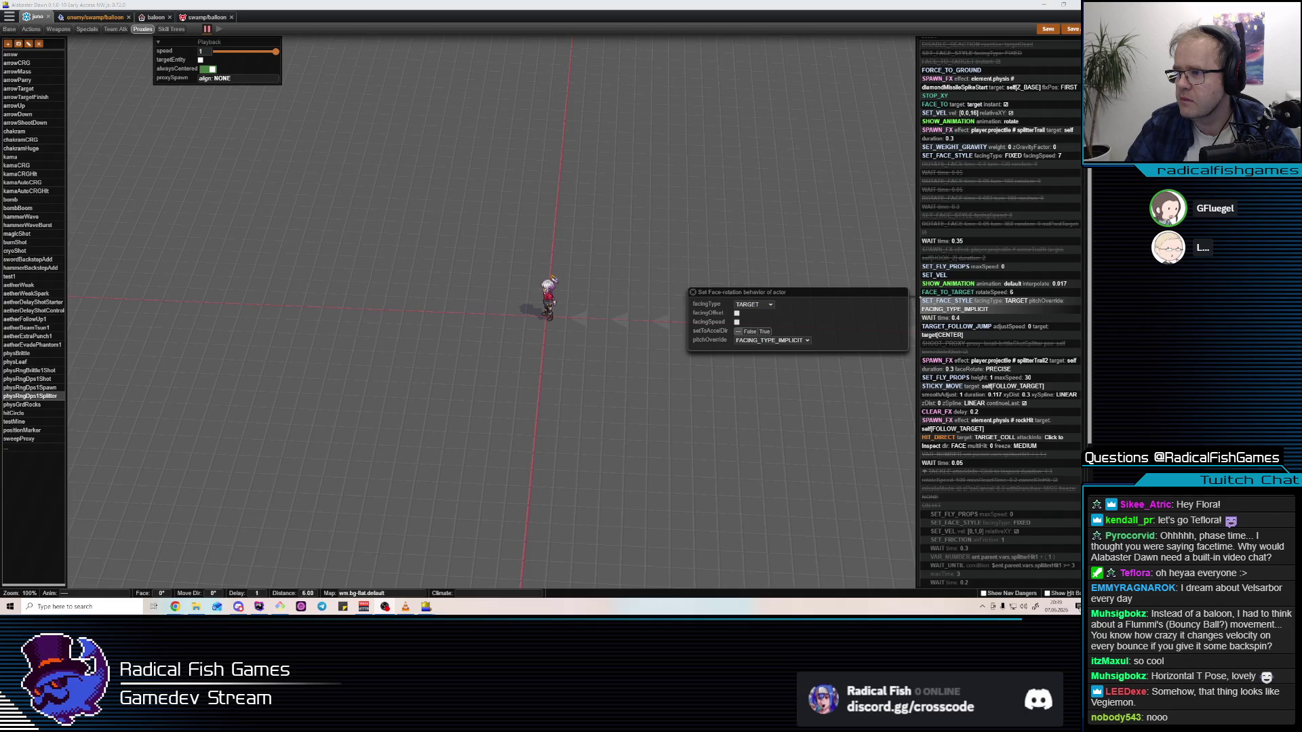
pyautogui.click(490, 438)
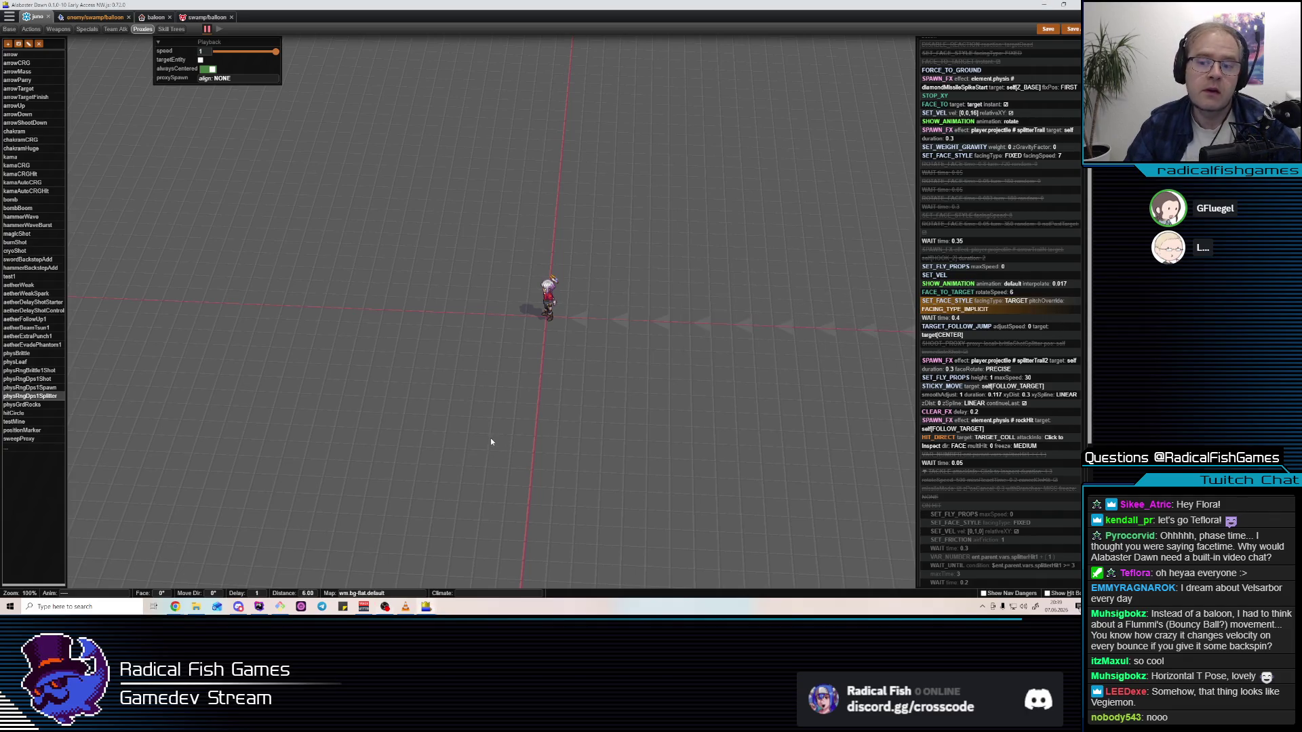
pyautogui.click(926, 318)
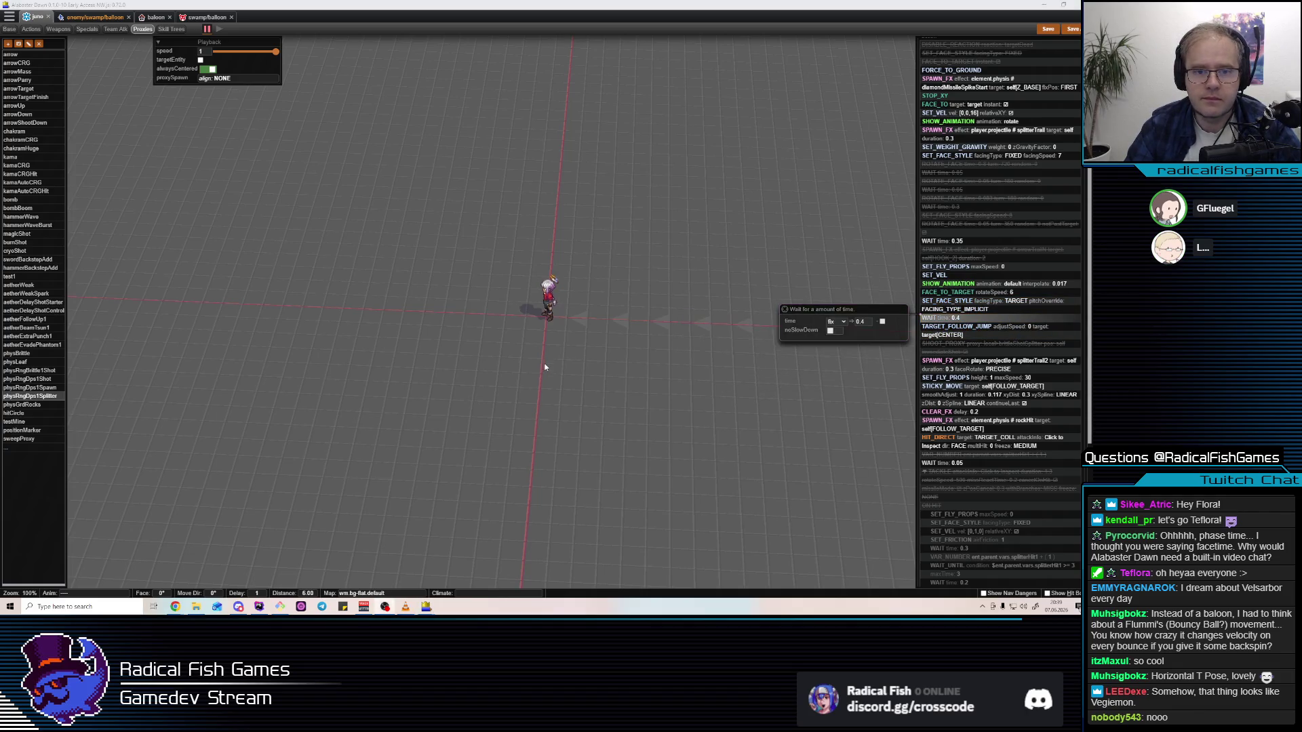
pyautogui.hotkey('alt', 'Tab')
pyautogui.hotkey('alt', 'Tab')
pyautogui.hotkey('alt', 'Tab')
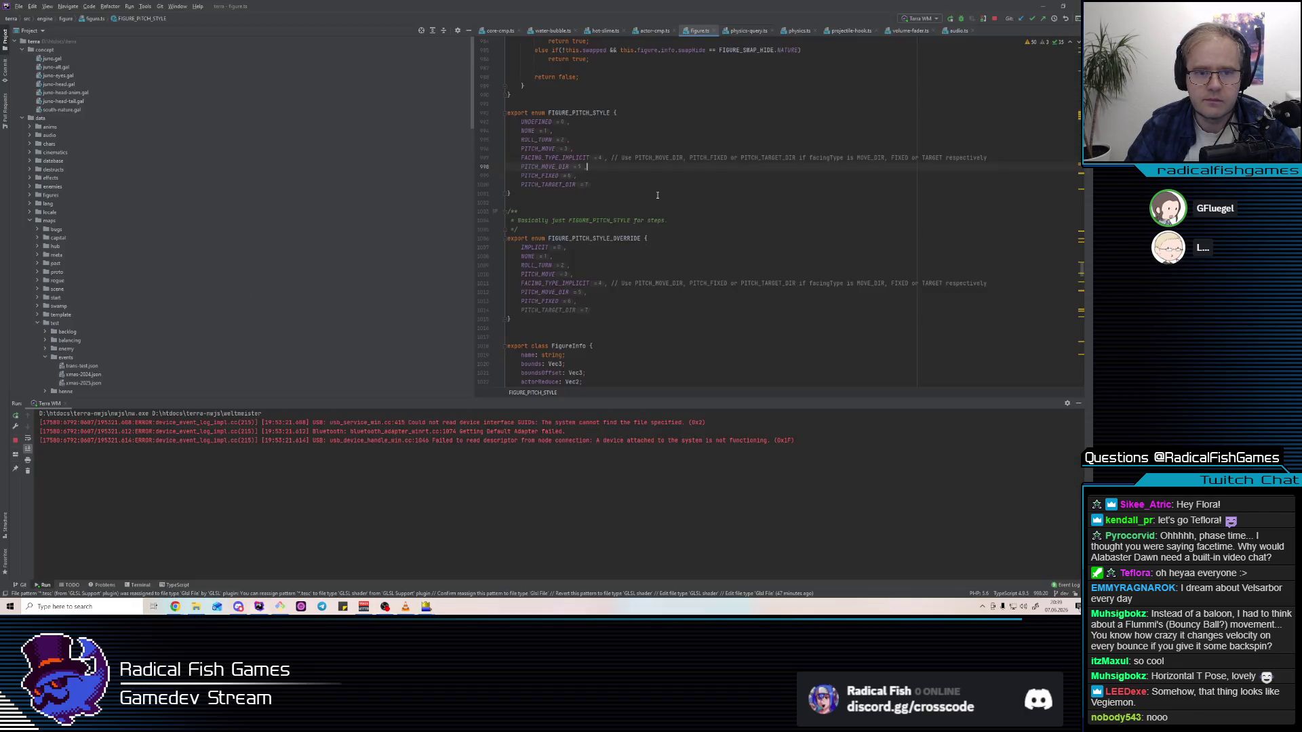
# Jump from PITCH_MOVE_DIR to actor-cmp.ts and inspect the ROLL_TURN pitch style handling
pyautogui.click(547, 169)
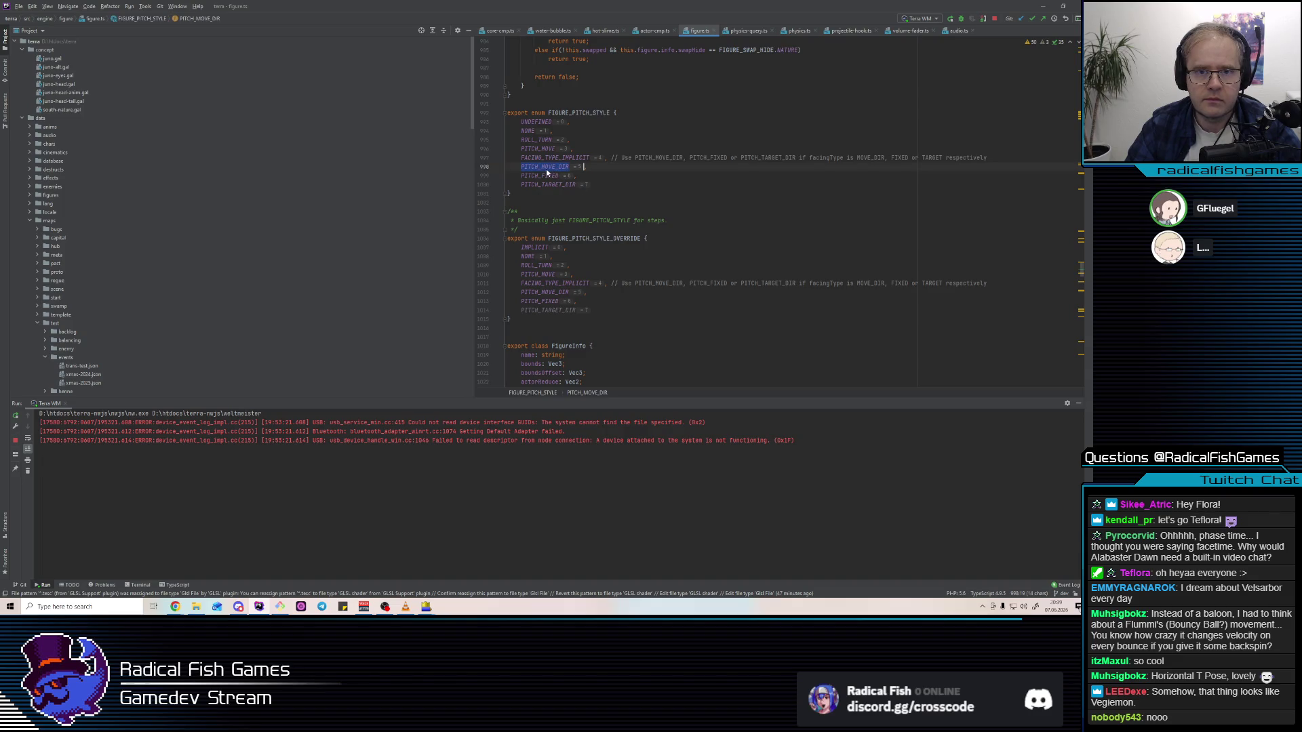
pyautogui.keyDown('ctrl'); pyautogui.click(547, 169); pyautogui.keyUp('ctrl')
pyautogui.scroll(3, 682, 185)
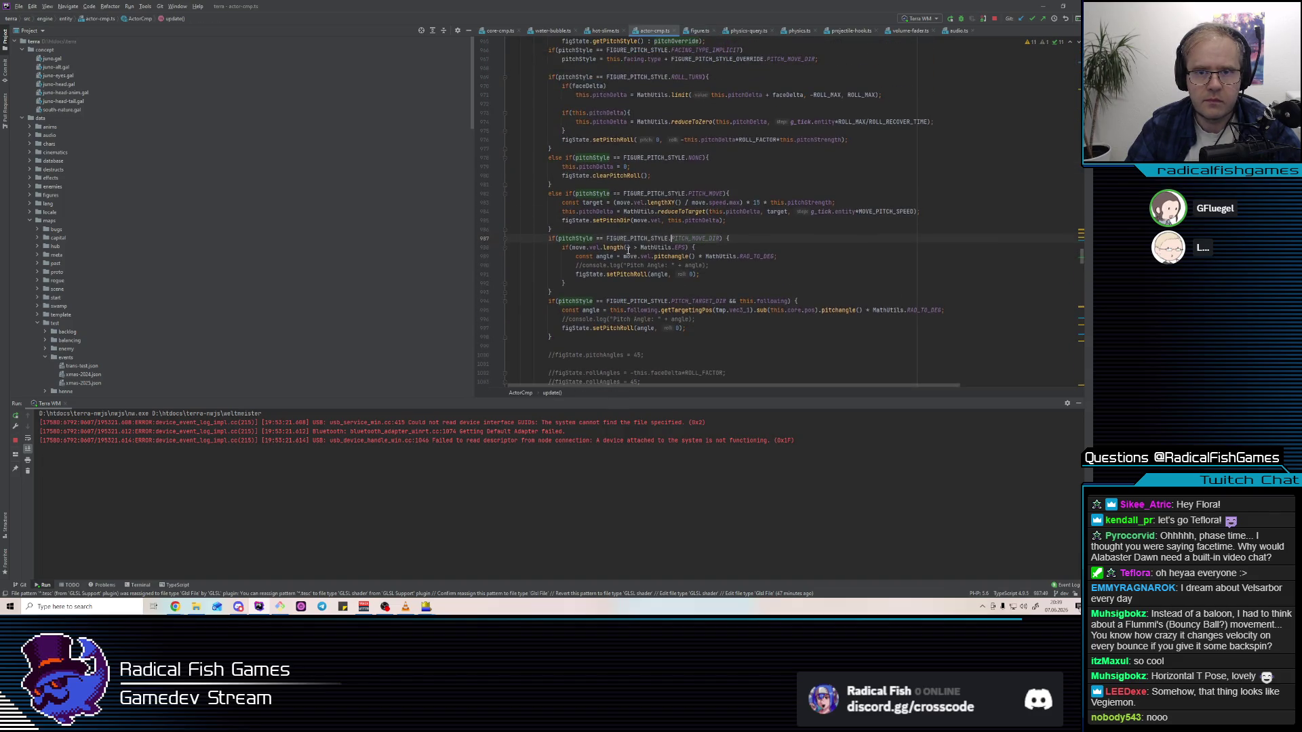
pyautogui.scroll(3, 634, 244)
pyautogui.click(596, 155)
pyautogui.hotkey('ctrl', 'Right')
pyautogui.hotkey('ctrl', 'Right')
pyautogui.hotkey('ctrl', 'Right')
pyautogui.hotkey('ctrl', 'shift', 'Left')
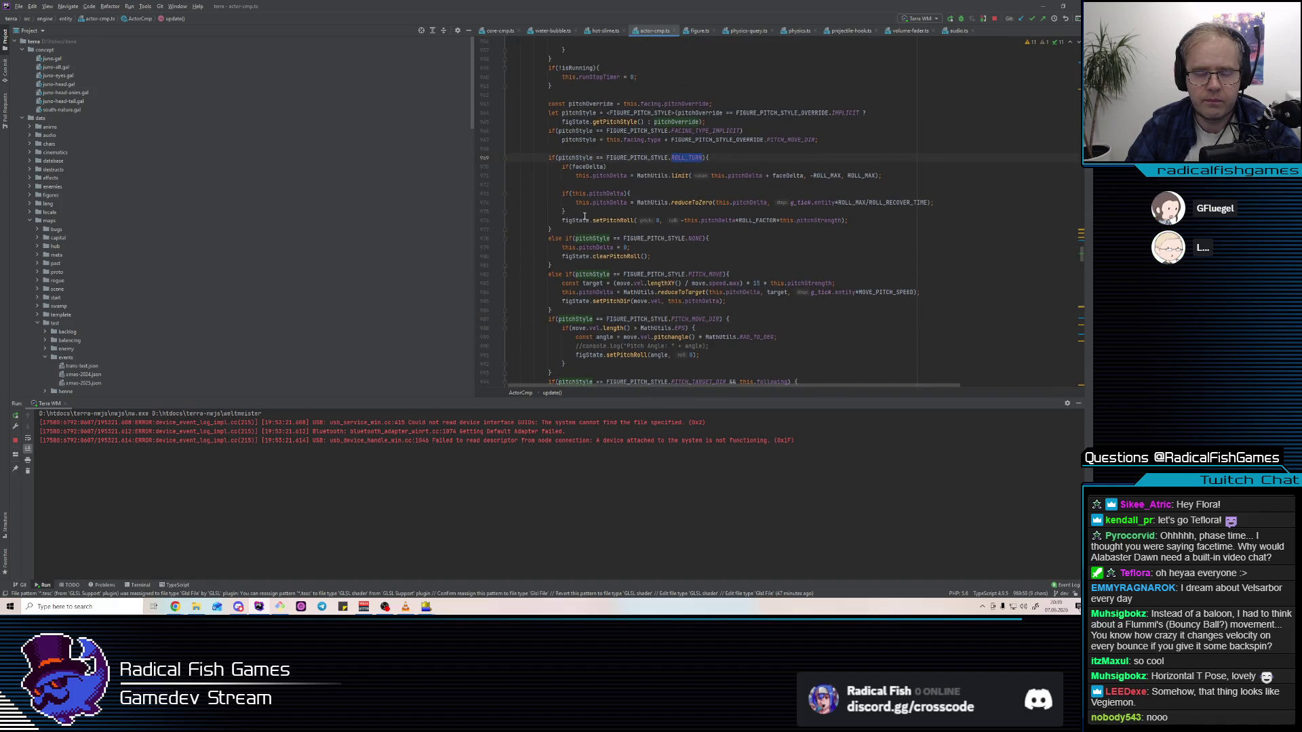
pyautogui.click(726, 293)
# Search all files for PITCH_MOVE from line 982
pyautogui.hotkey('alt', 'Tab')
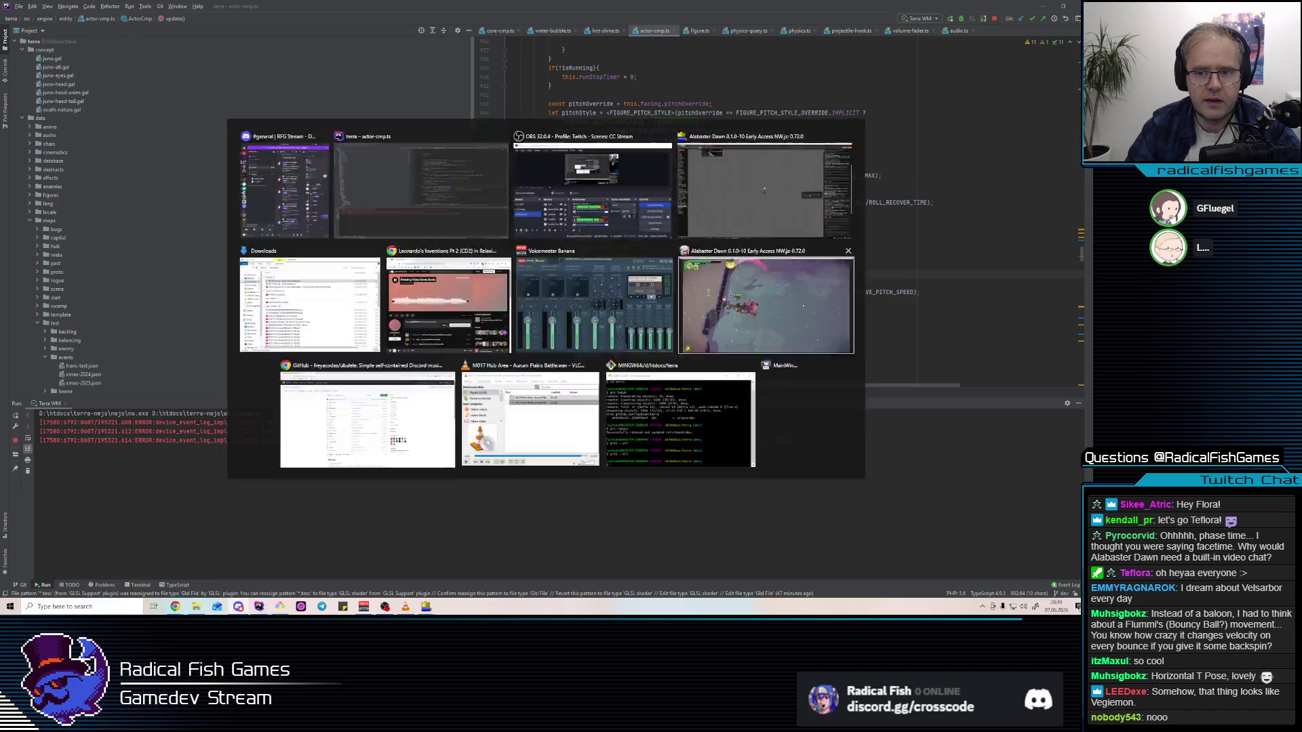
pyautogui.doubleClick(702, 274)
pyautogui.hotkey('ctrl', 'shift', 'f')
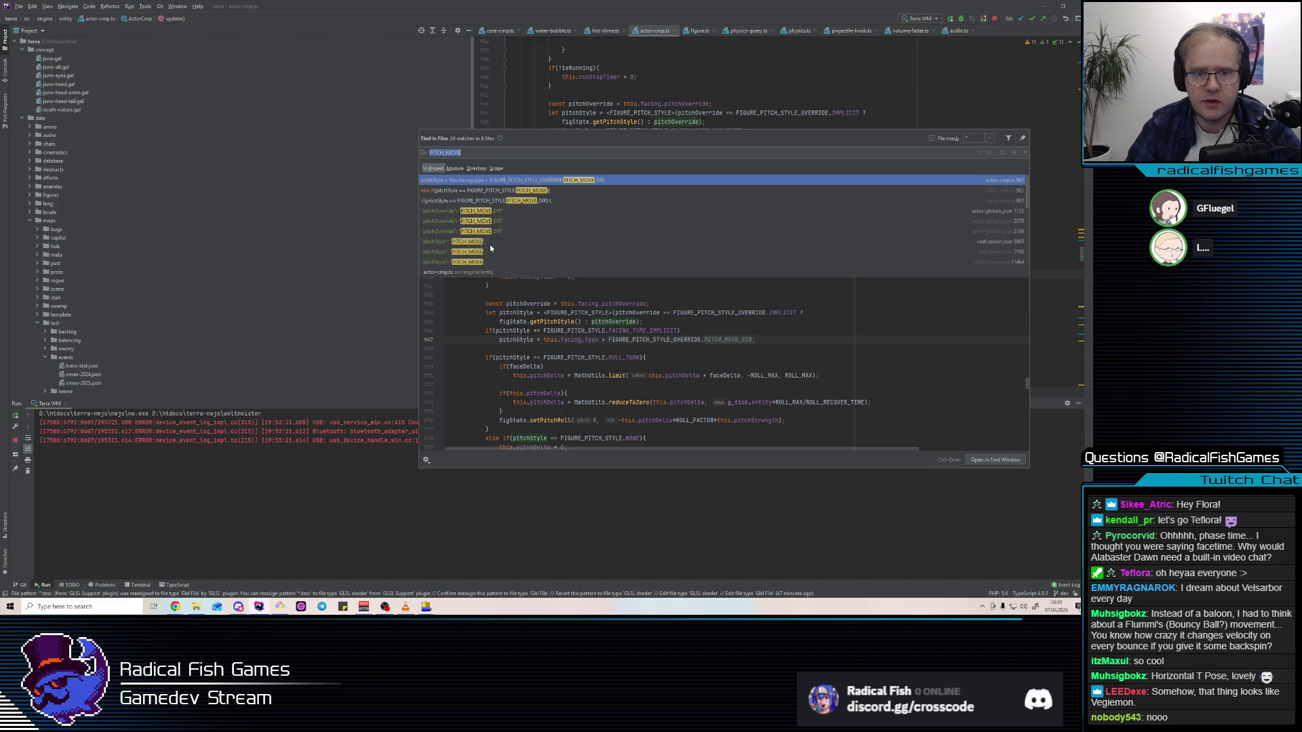
# Close the PITCH_MOVE results and glance at PITCH_MOVE's documentation on line 982
pyautogui.scroll(-3, 505, 220)
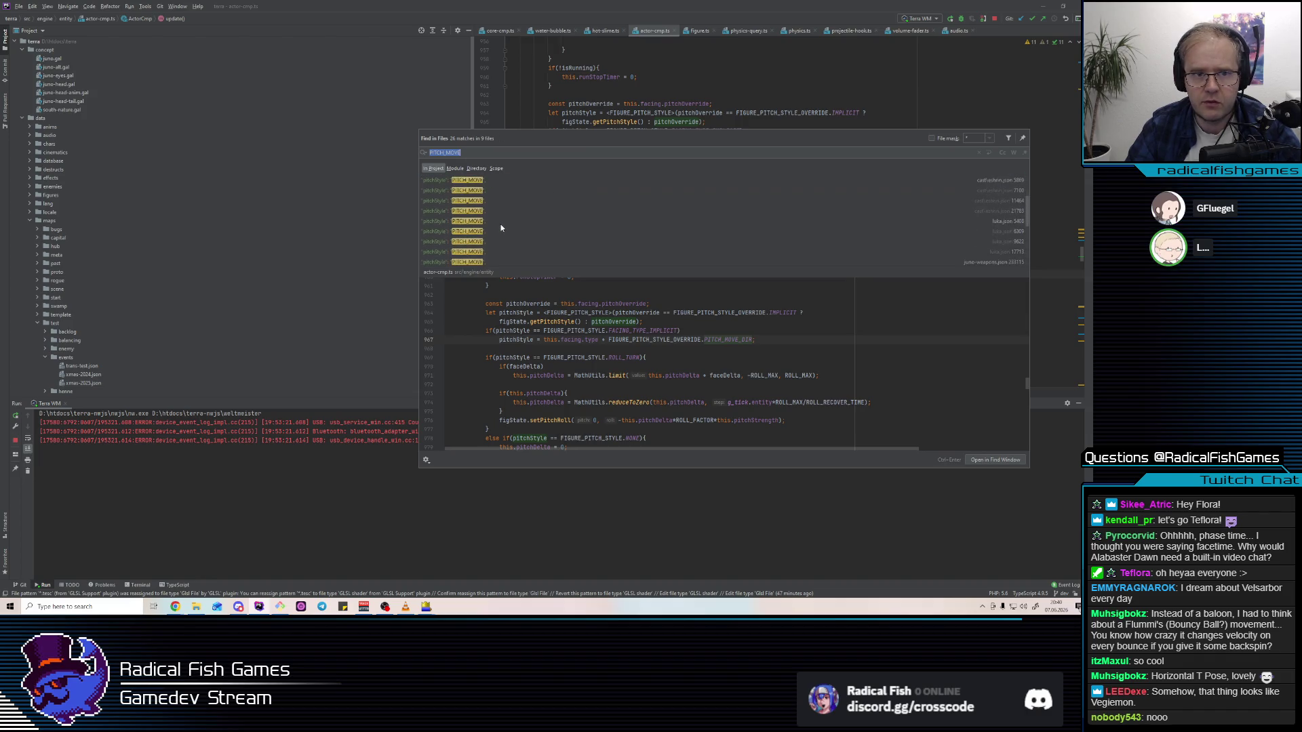
pyautogui.press('Escape')
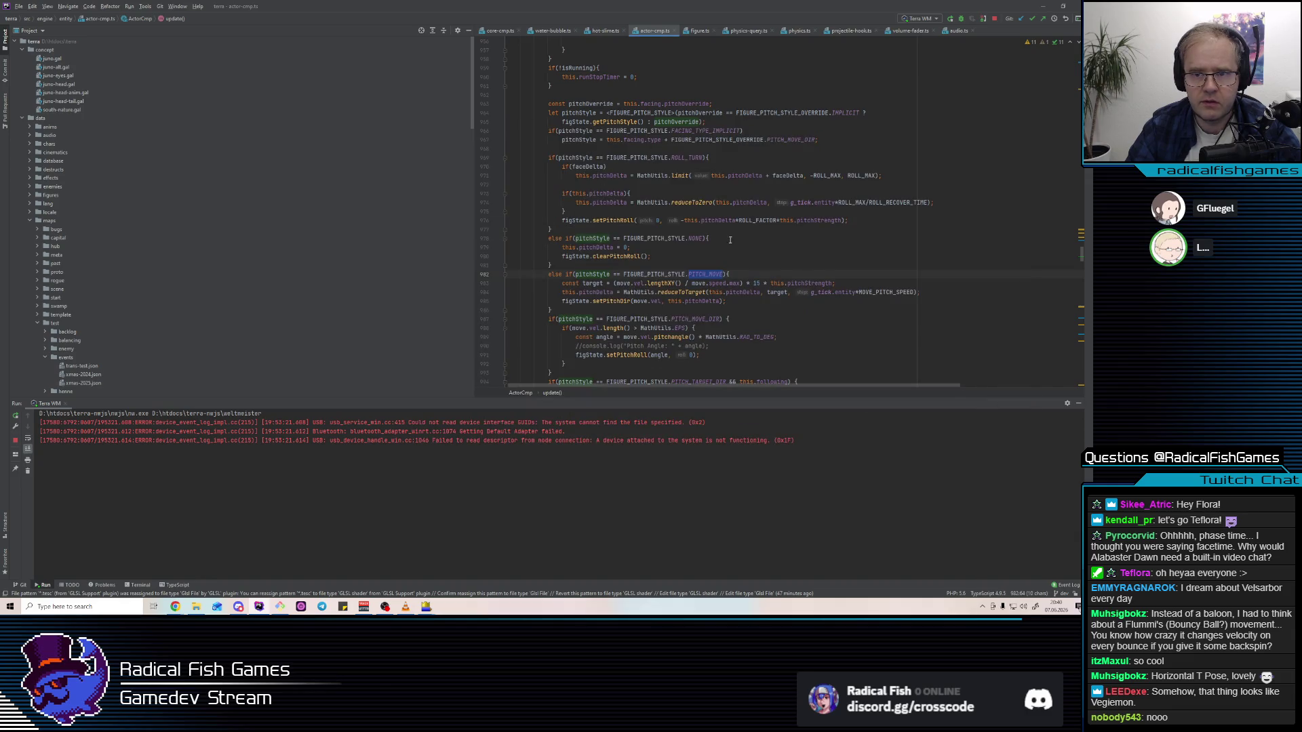
pyautogui.click(705, 274)
pyautogui.doubleClick(705, 274)
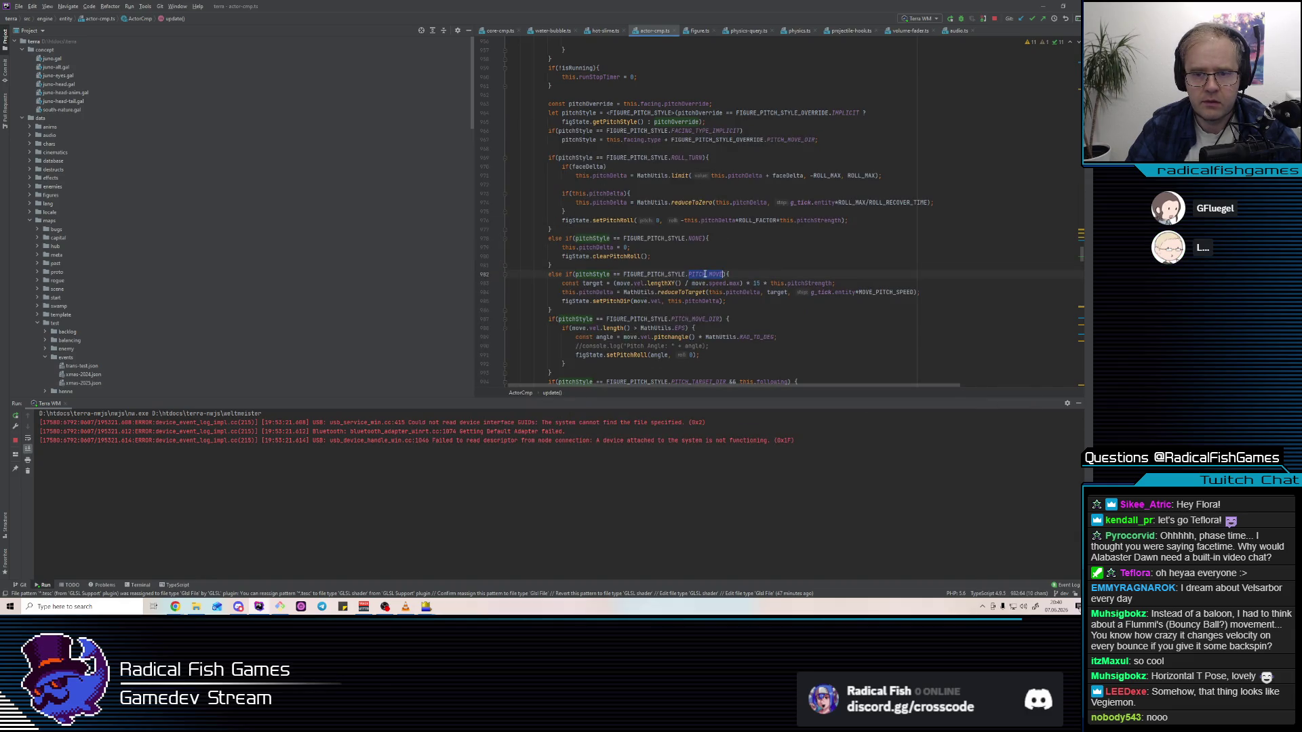
pyautogui.moveTo(706, 275)
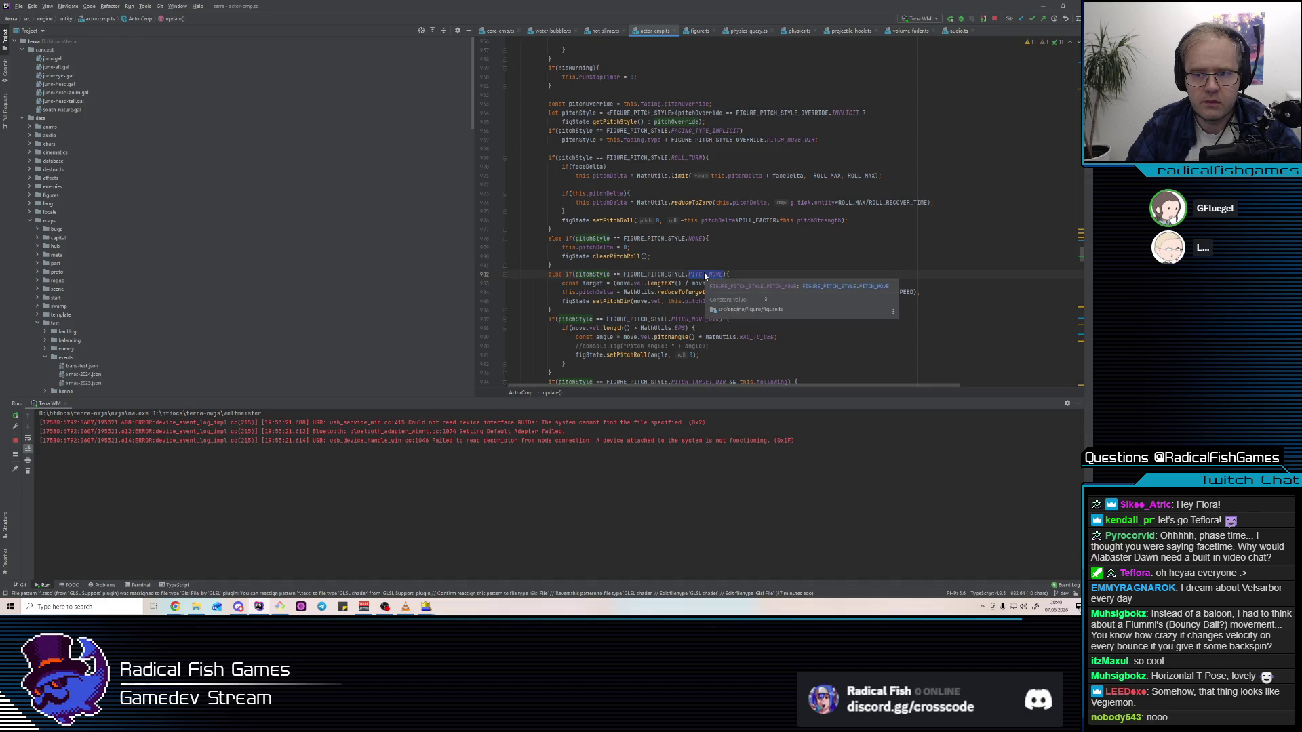
pyautogui.press('Escape')
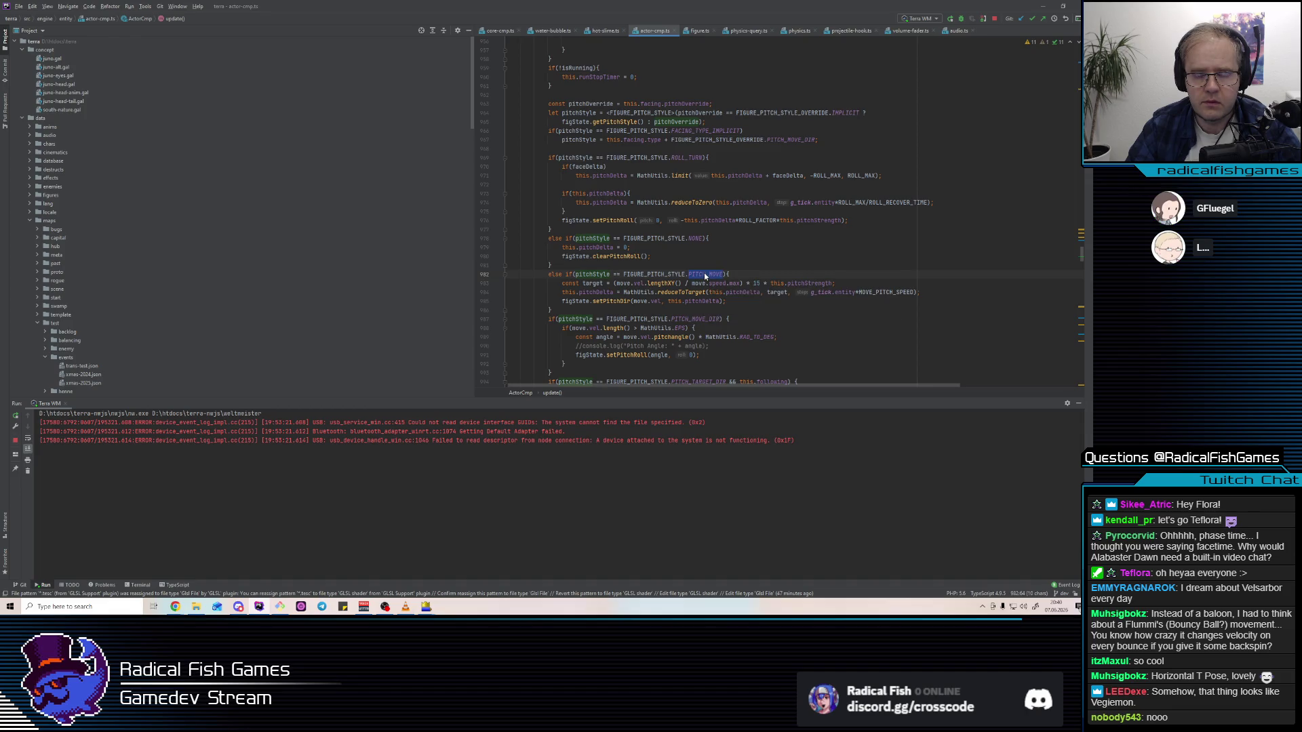
# Search all files for PITCH_MOVE_DIR and open its match in actor-cmp.ts
pyautogui.click(706, 319)
pyautogui.scroll(-2, 714, 298)
pyautogui.click(714, 298)
pyautogui.doubleClick(695, 265)
pyautogui.hotkey('ctrl', 'shift', 'f')
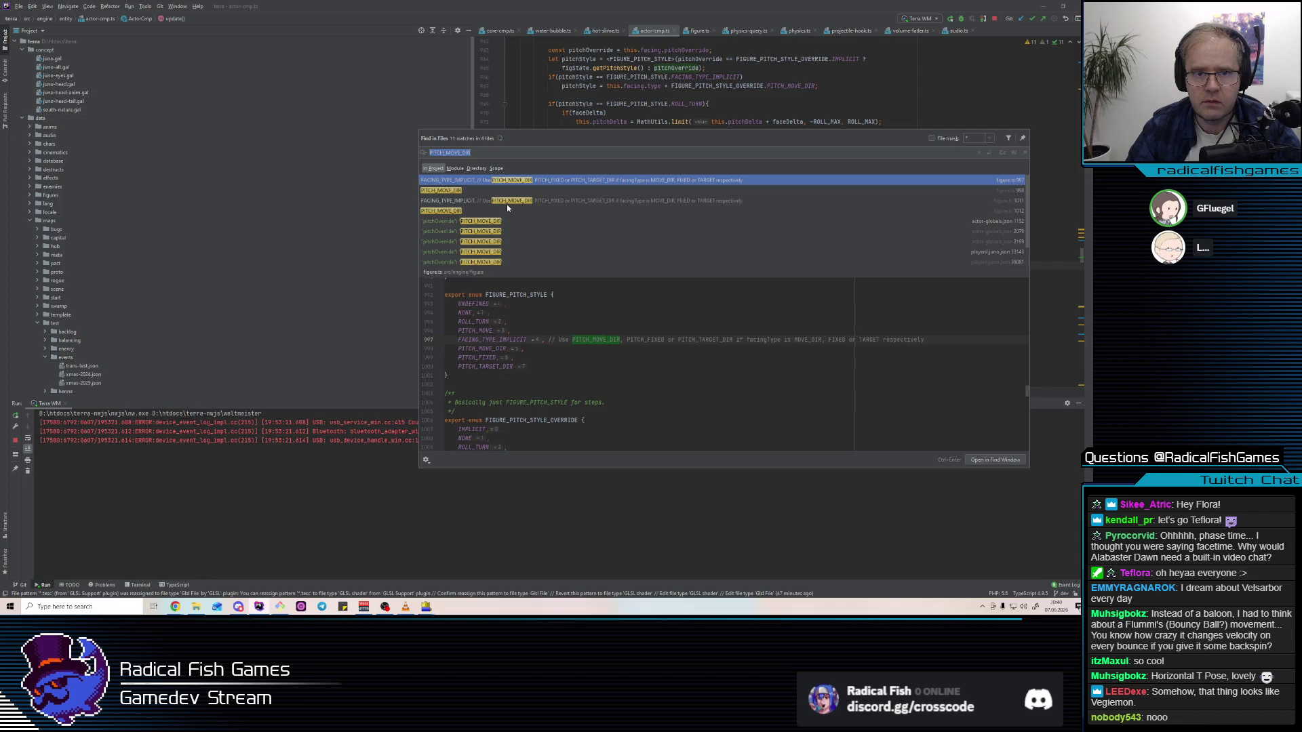
pyautogui.click(510, 234)
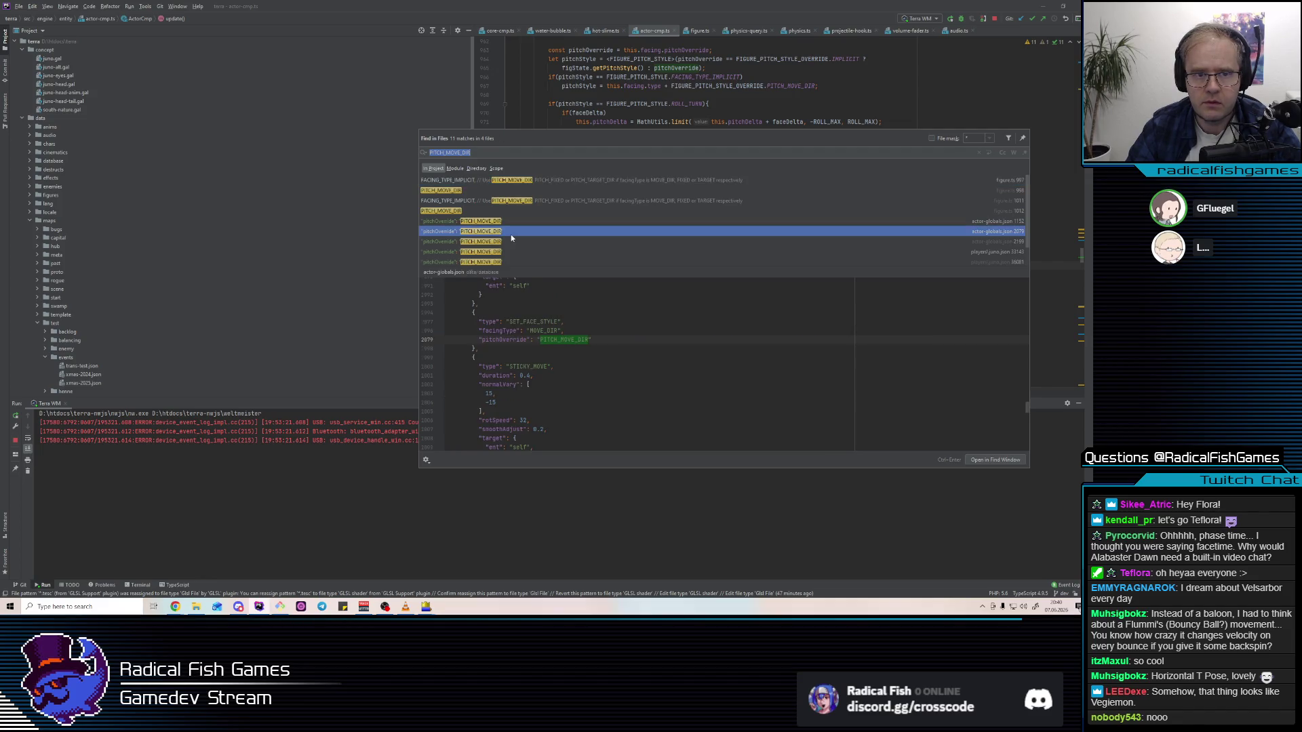
pyautogui.scroll(-1, 511, 234)
pyautogui.doubleClick(511, 232)
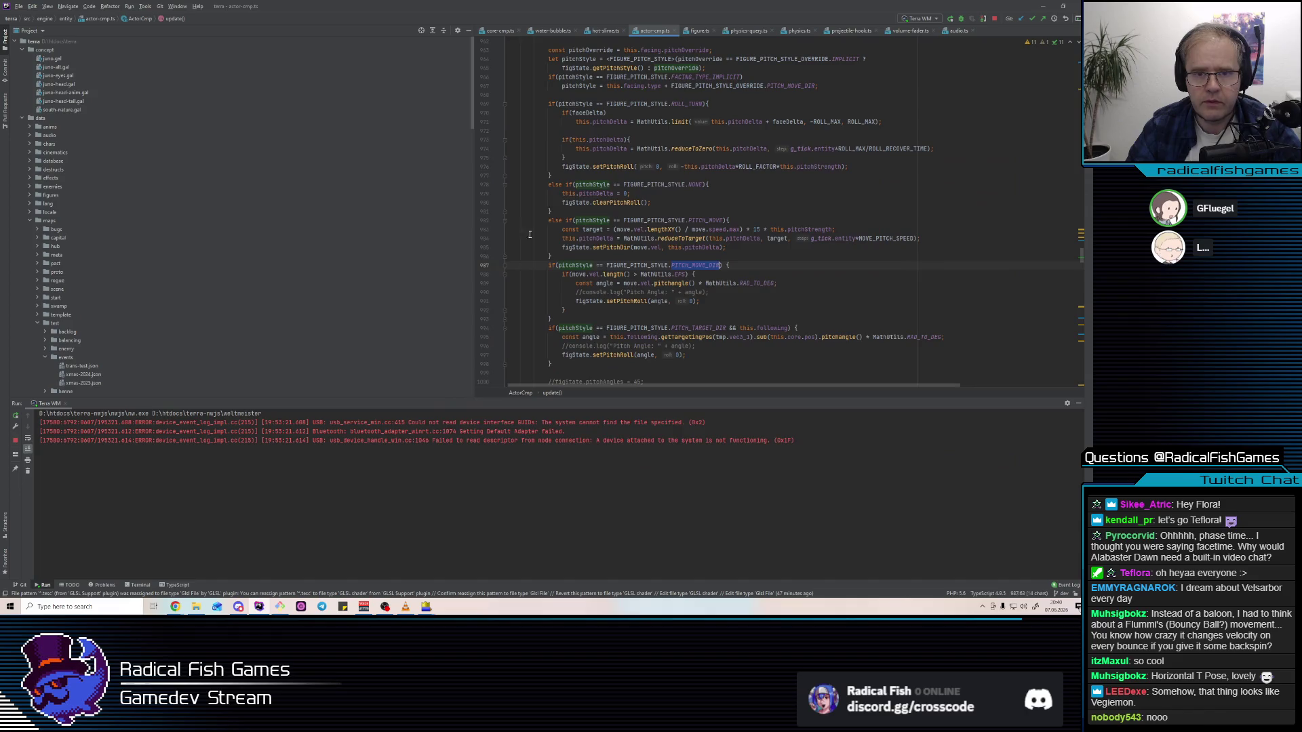
# Examine the PITCH_MOVE_DIR branch, highlighting every use of pitchDelta
pyautogui.press('Up')
pyautogui.press('Up')
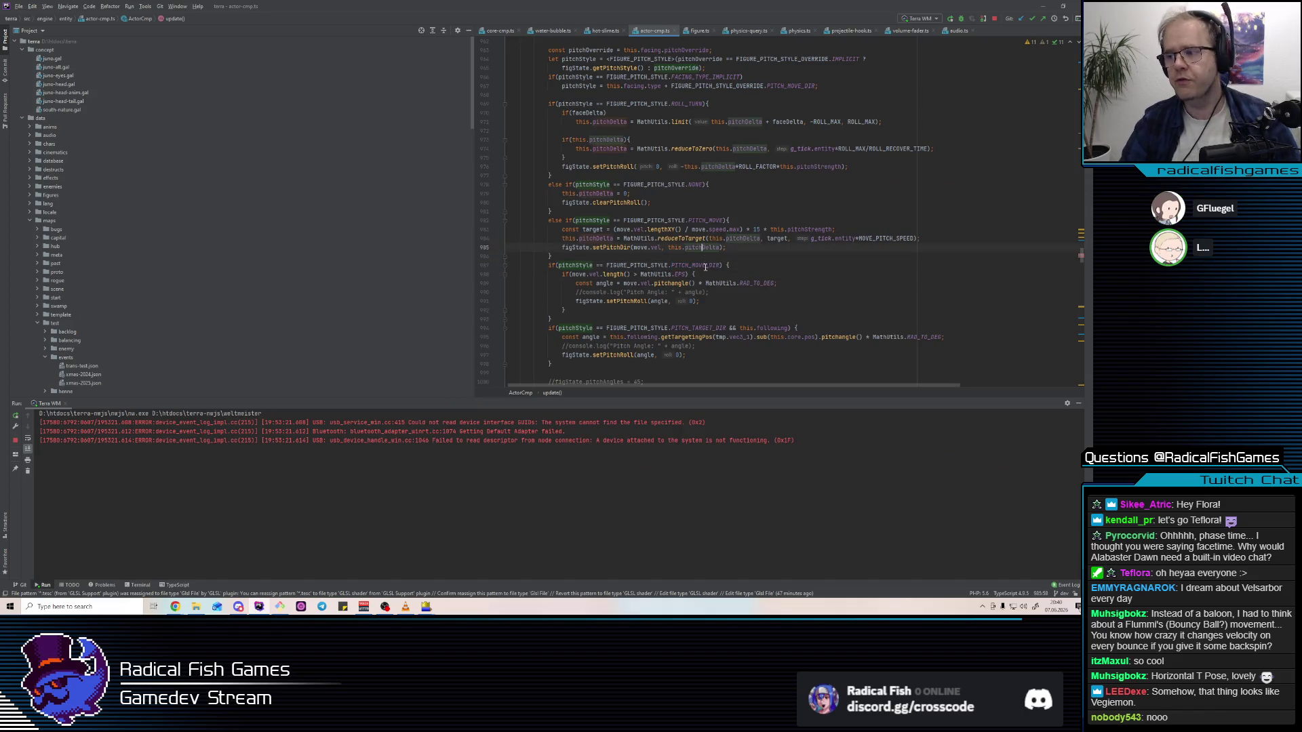
pyautogui.doubleClick(701, 265)
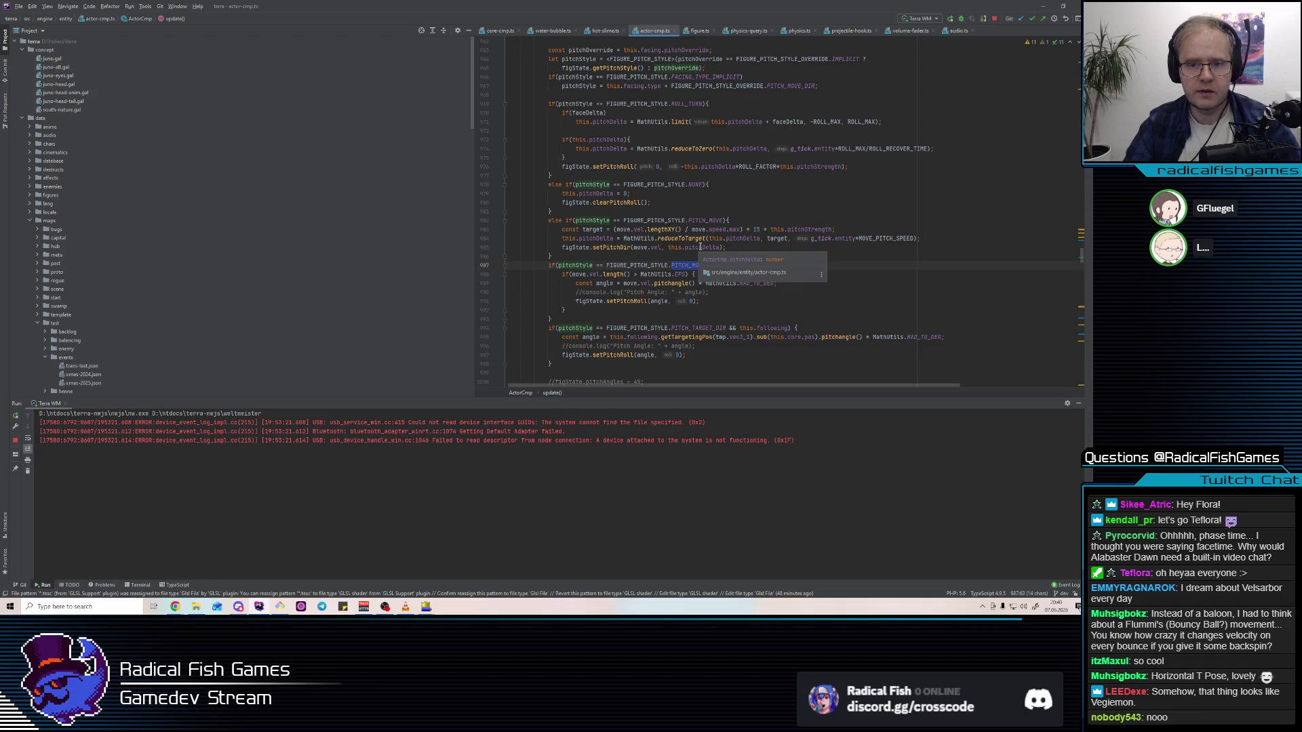
pyautogui.click(723, 211)
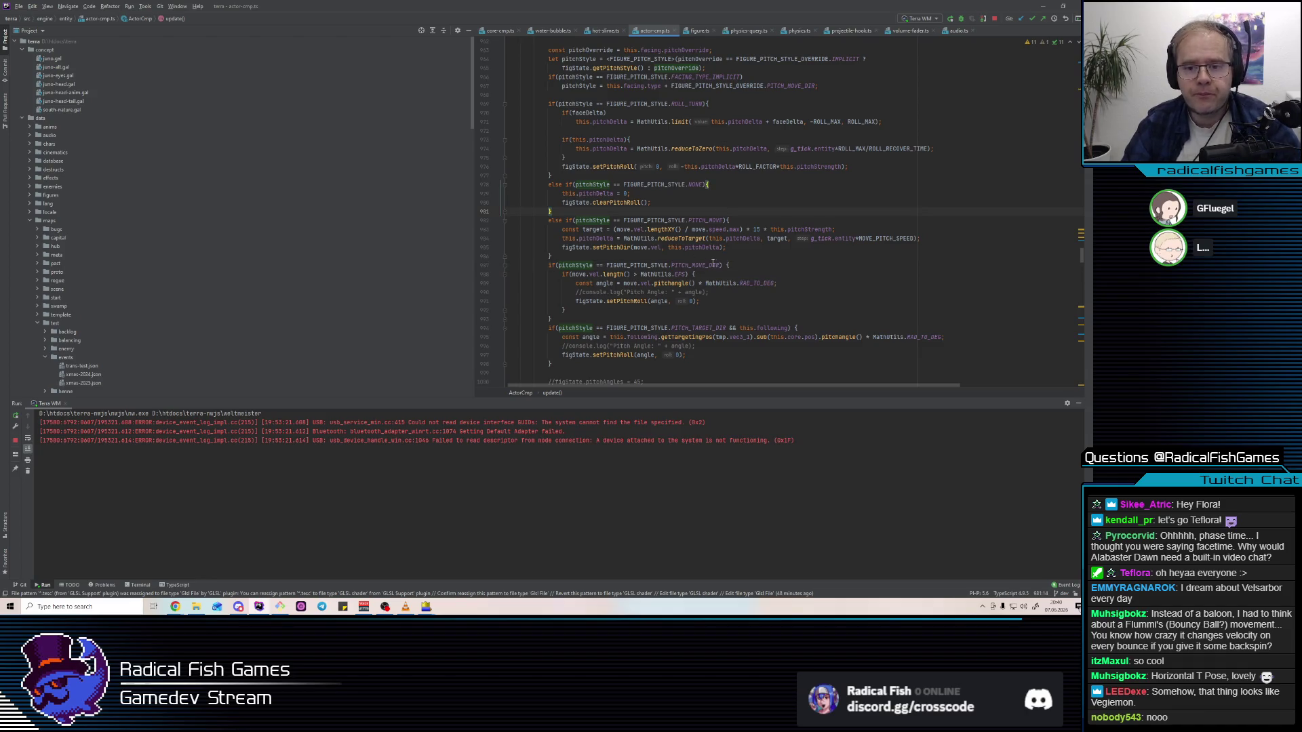
pyautogui.doubleClick(693, 265)
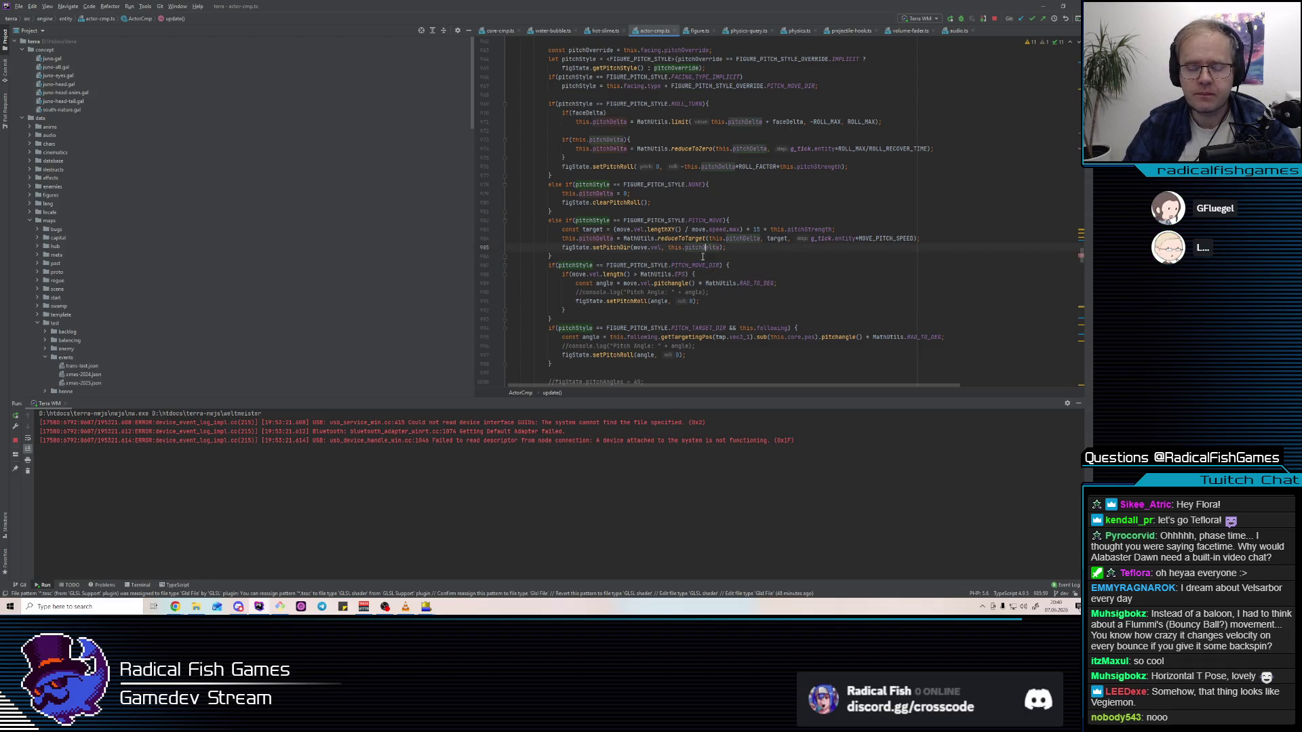
pyautogui.click(695, 247)
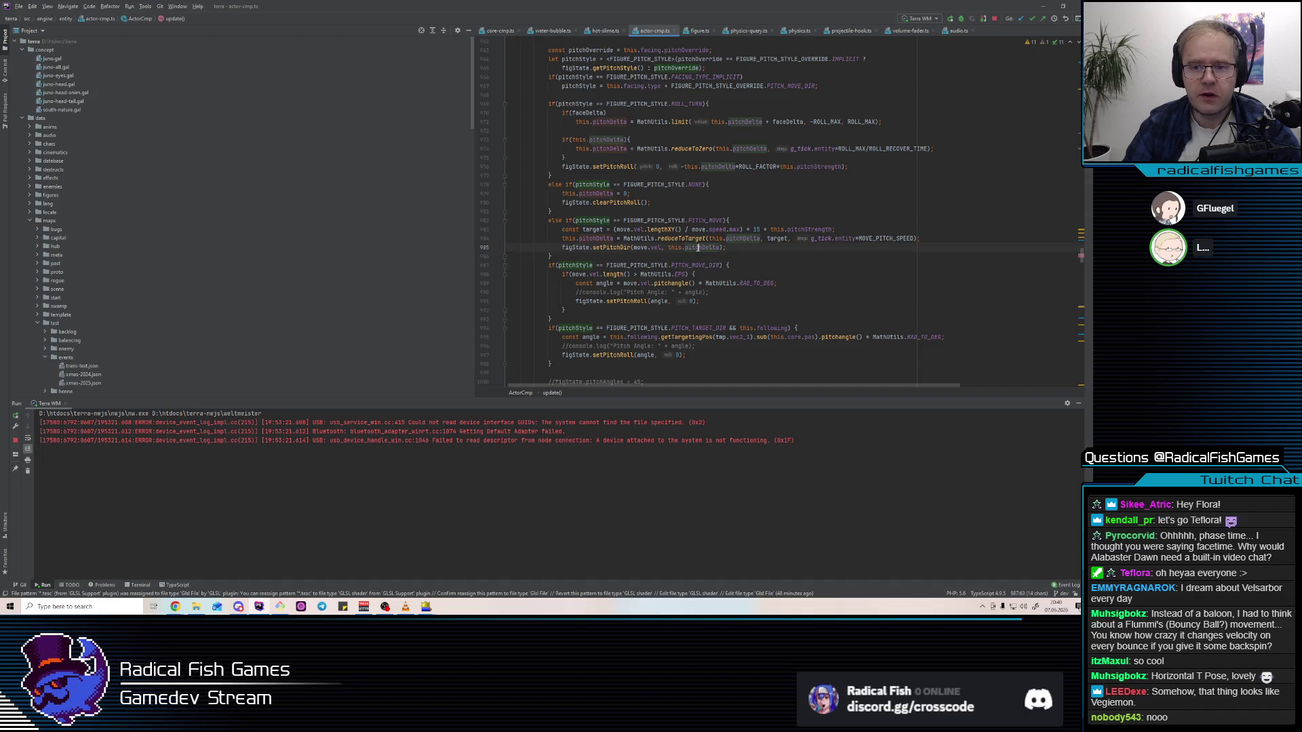
pyautogui.doubleClick(696, 265)
pyautogui.hotkey('alt', 'Tab')
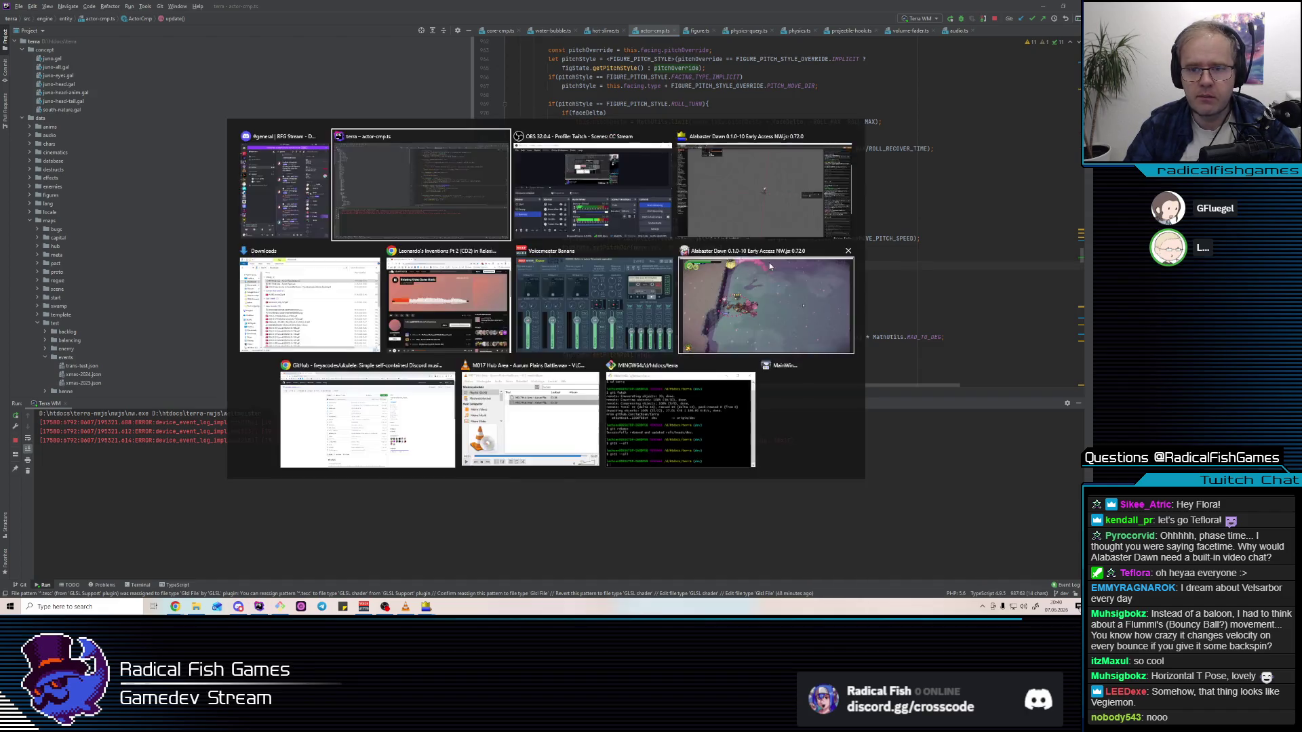
pyautogui.click(691, 328)
pyautogui.scroll(-2, 704, 231)
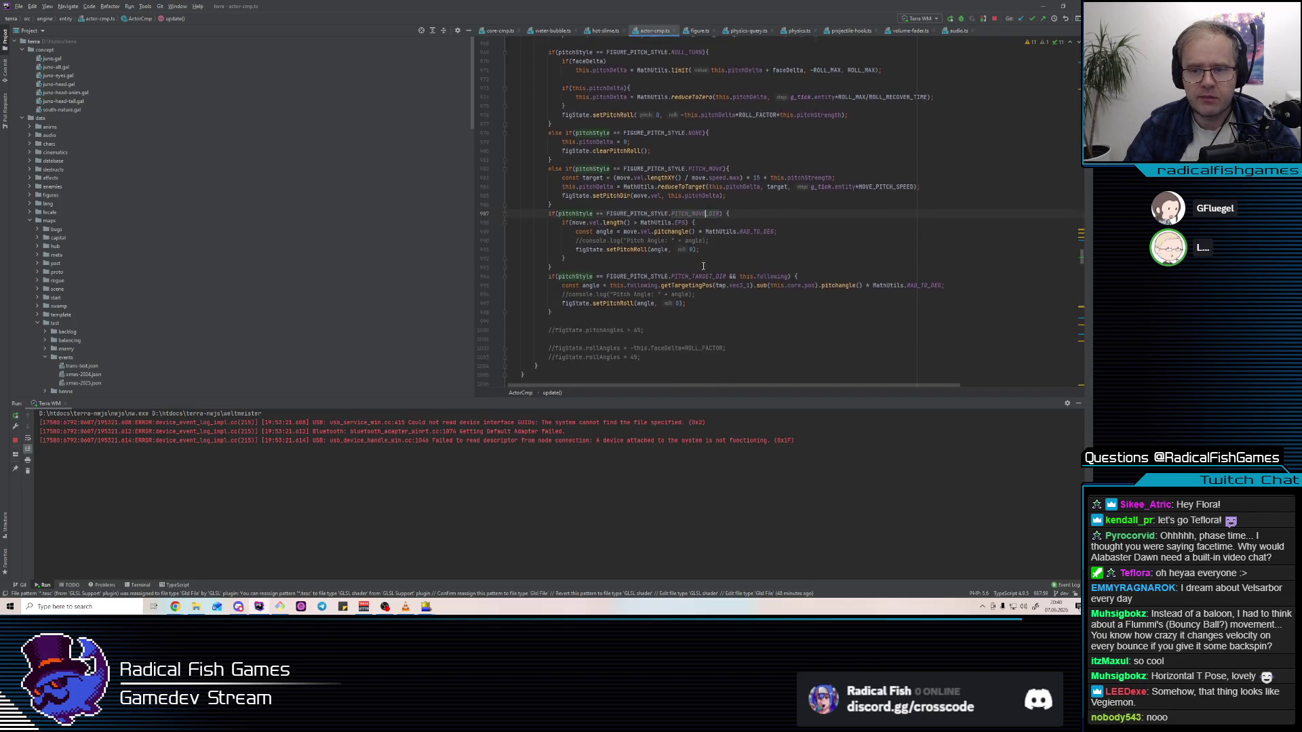
pyautogui.hotkey('alt', 'Tab')
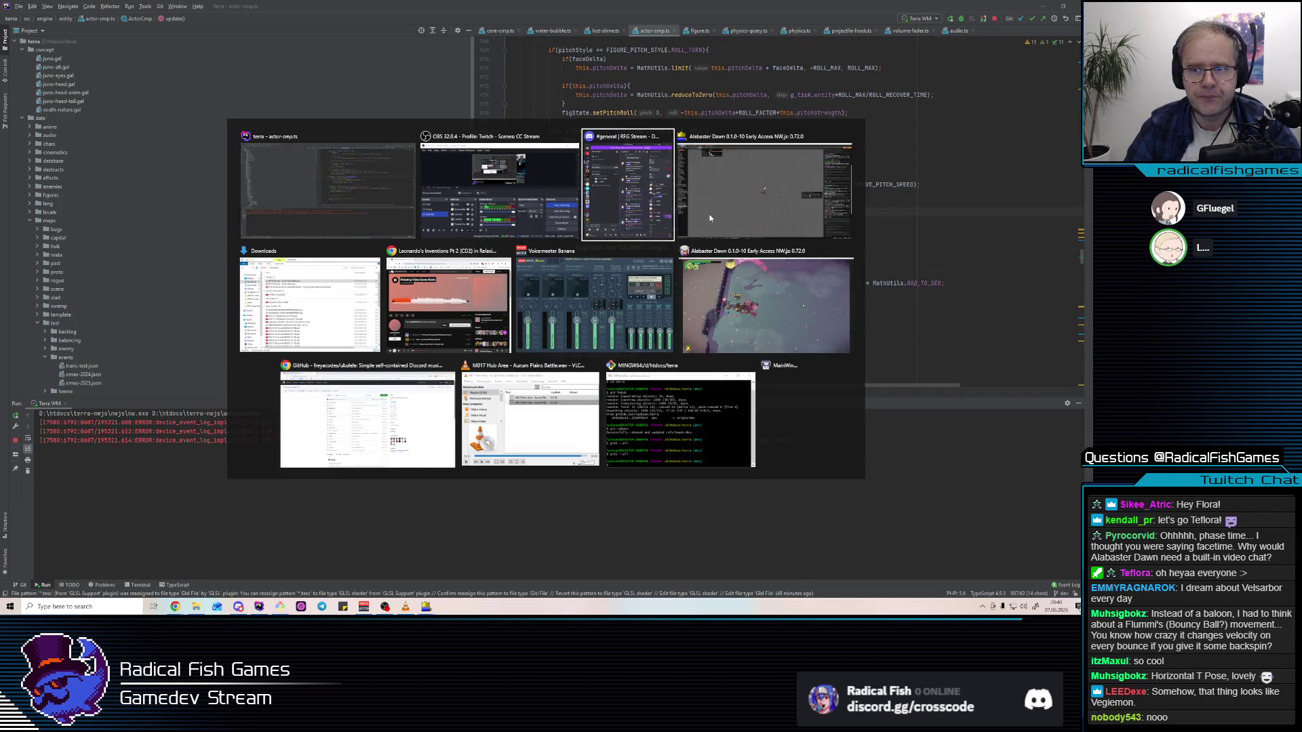
pyautogui.hotkey('alt', 'Tab')
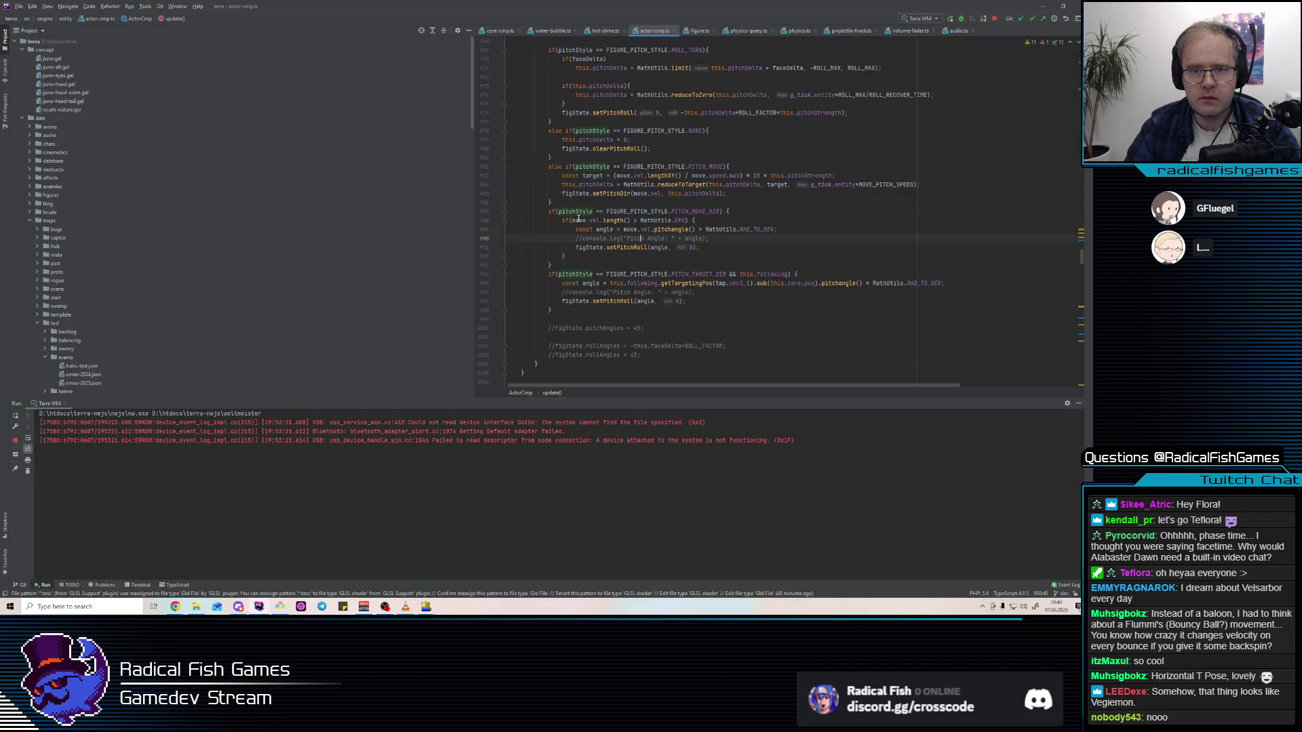
pyautogui.doubleClick(576, 212)
pyautogui.doubleClick(702, 274)
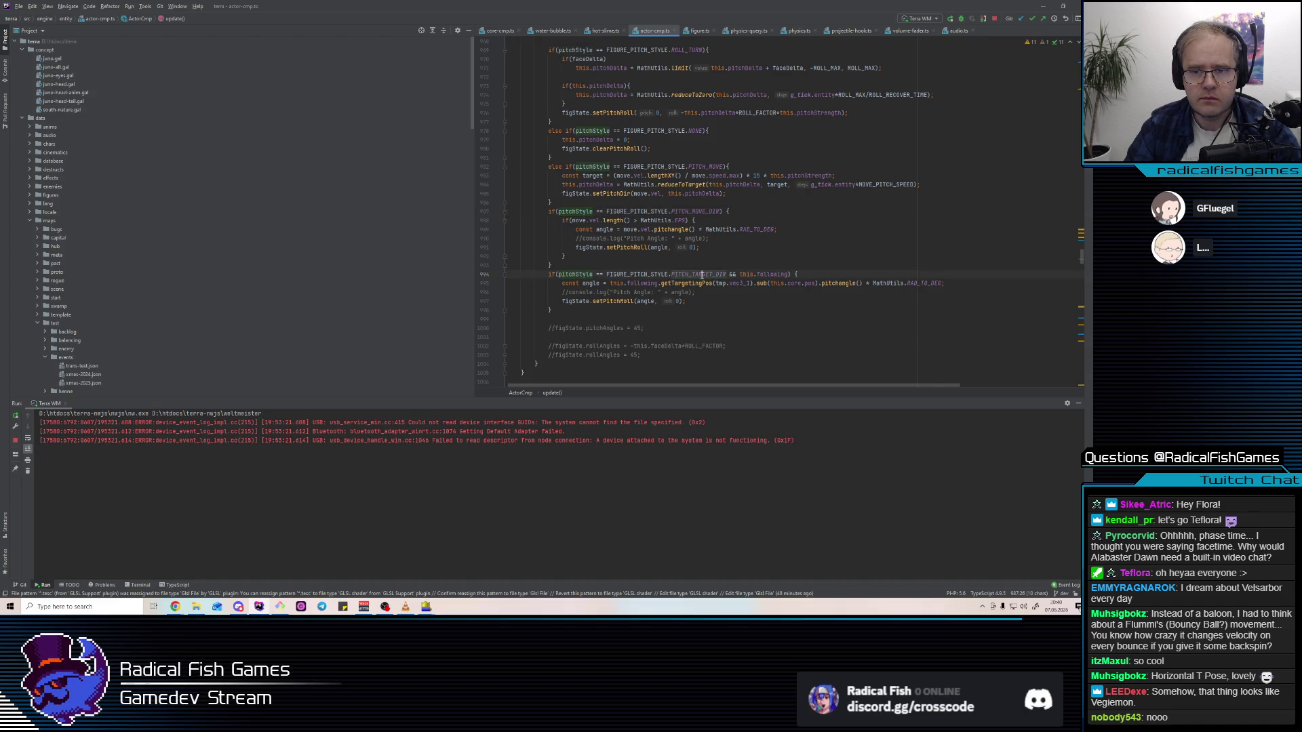
pyautogui.press('Up')
pyautogui.press('Up')
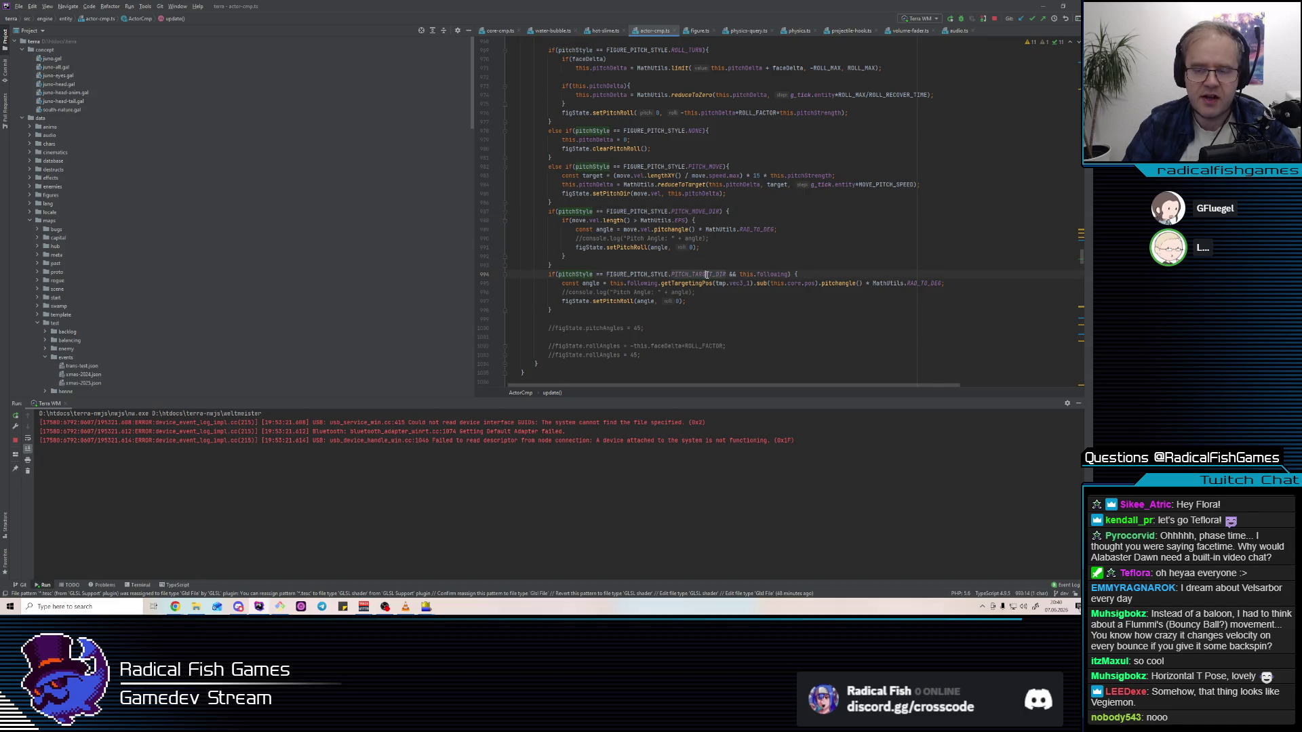
pyautogui.click(716, 256)
pyautogui.press('super')
pyautogui.hotkey('alt', 'Tab')
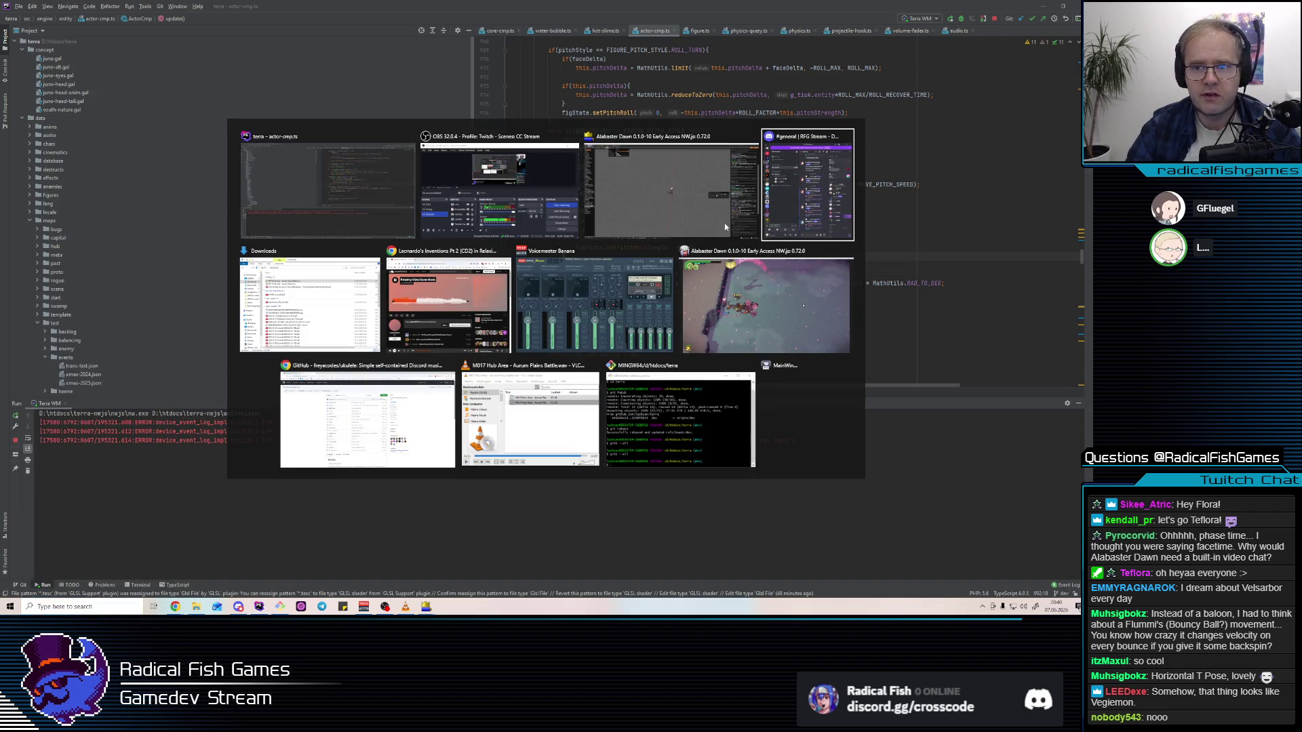
pyautogui.click(725, 227)
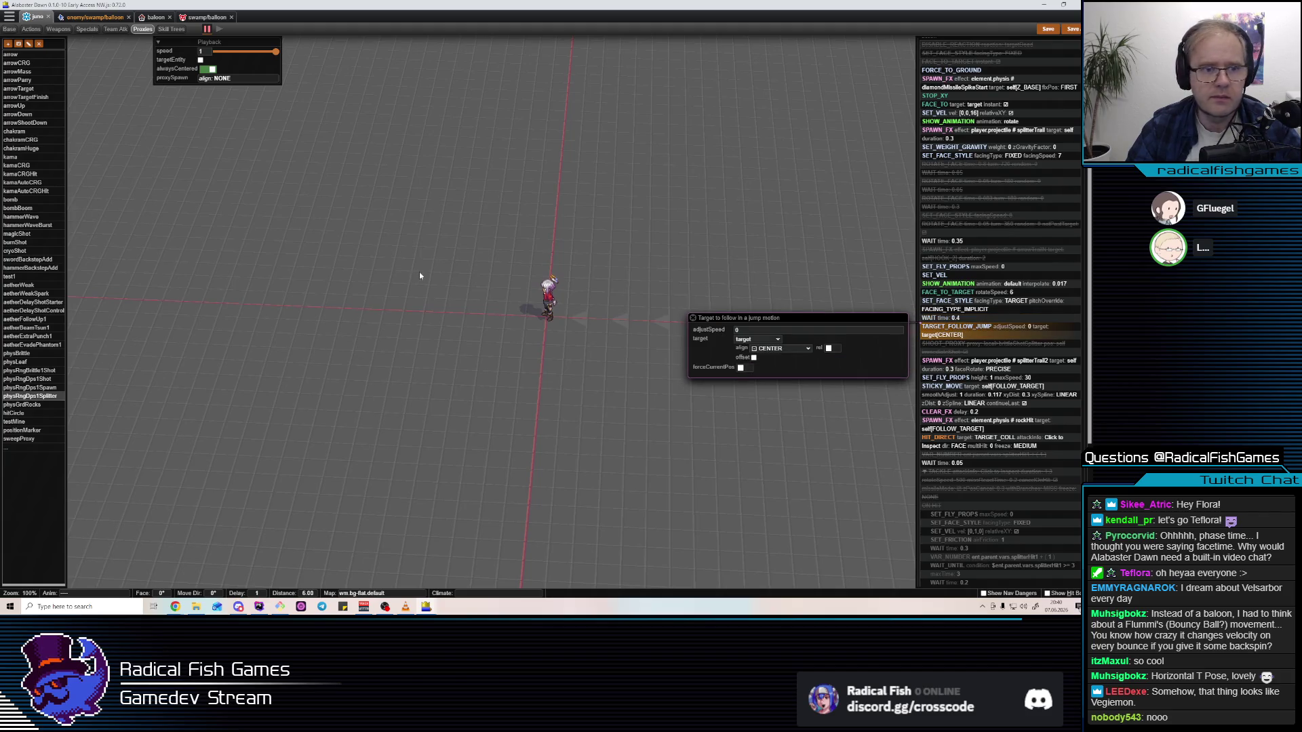
pyautogui.click(259, 606)
pyautogui.doubleClick(682, 213)
pyautogui.click(239, 607)
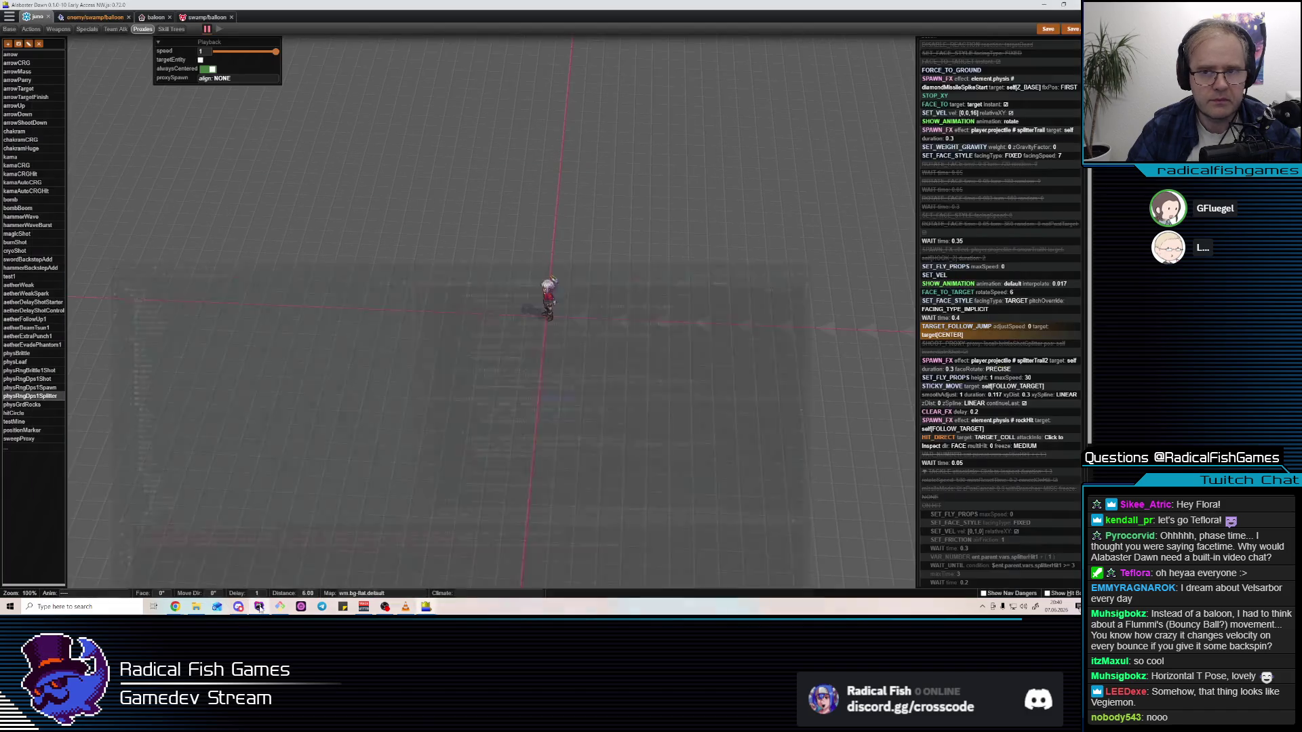
pyautogui.click(259, 606)
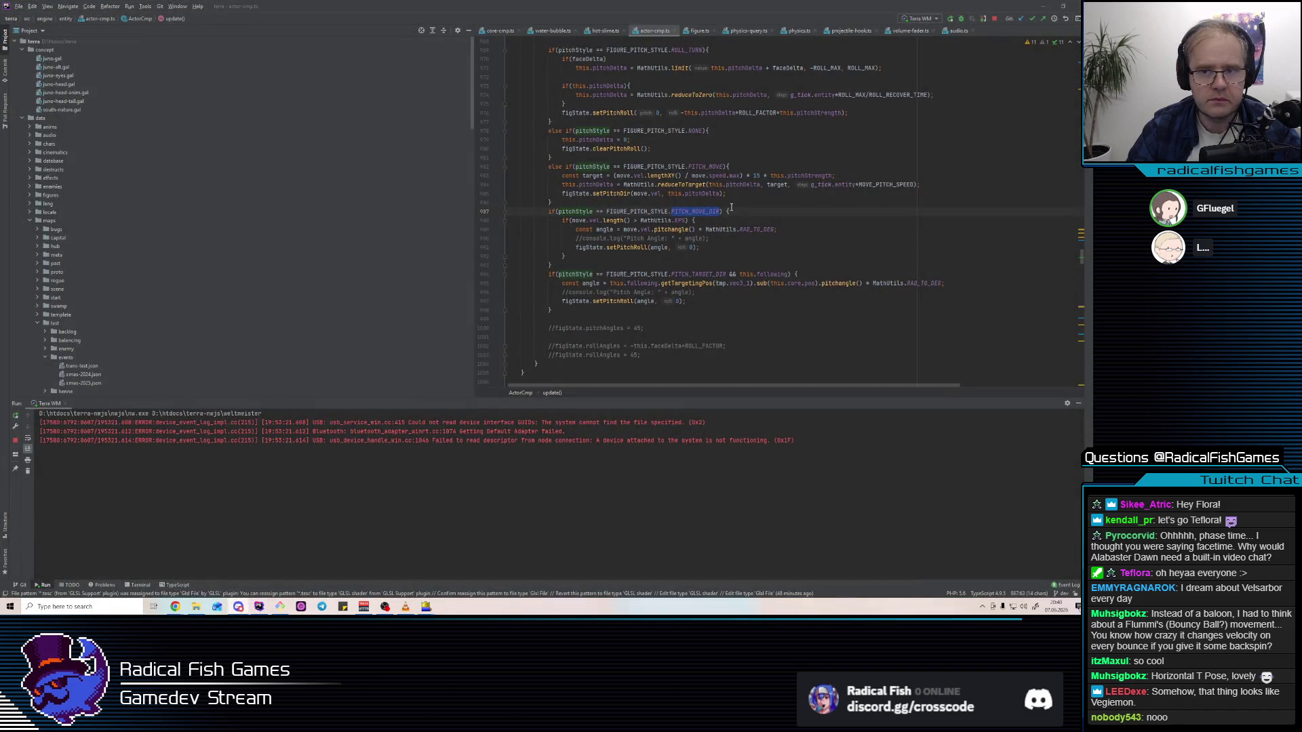
# Select lines 987–993 of the PITCH_MOVE_DIR block and show their Git history
pyautogui.click(584, 262)
pyautogui.moveTo(574, 265); pyautogui.dragTo(534, 212)
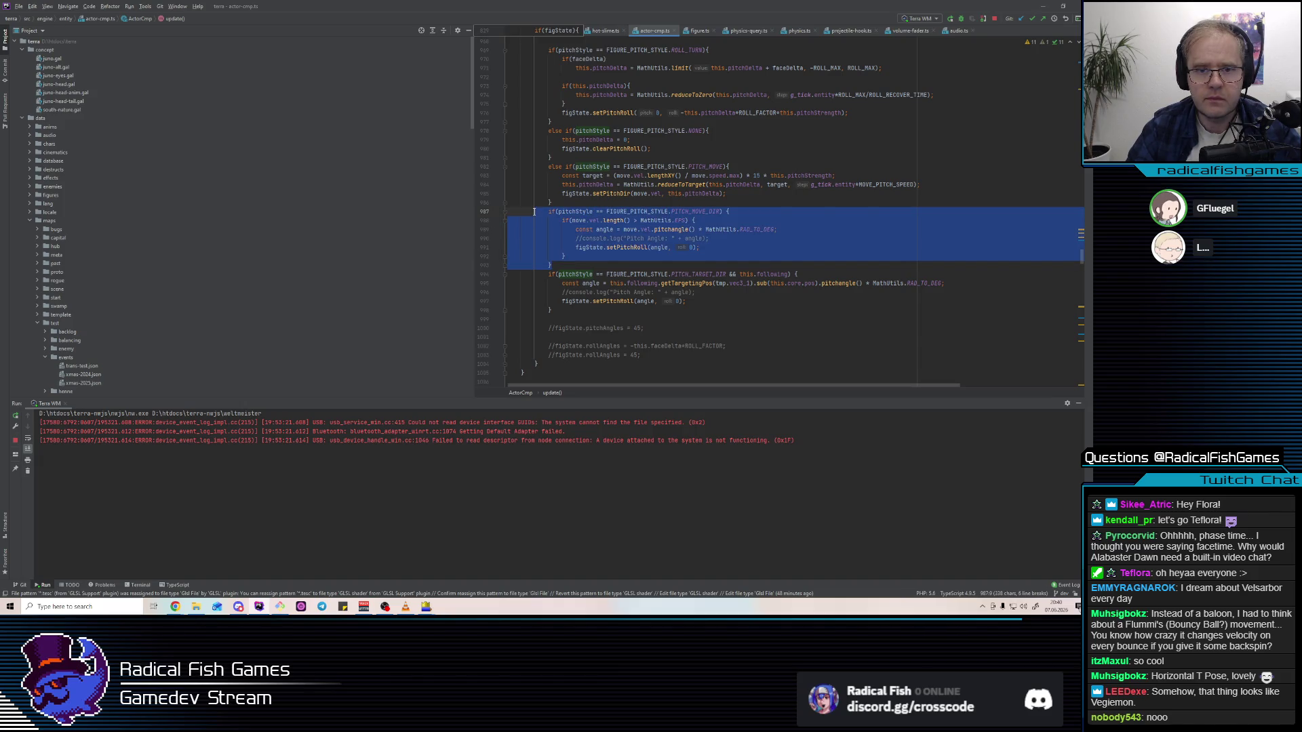
pyautogui.rightClick(671, 215)
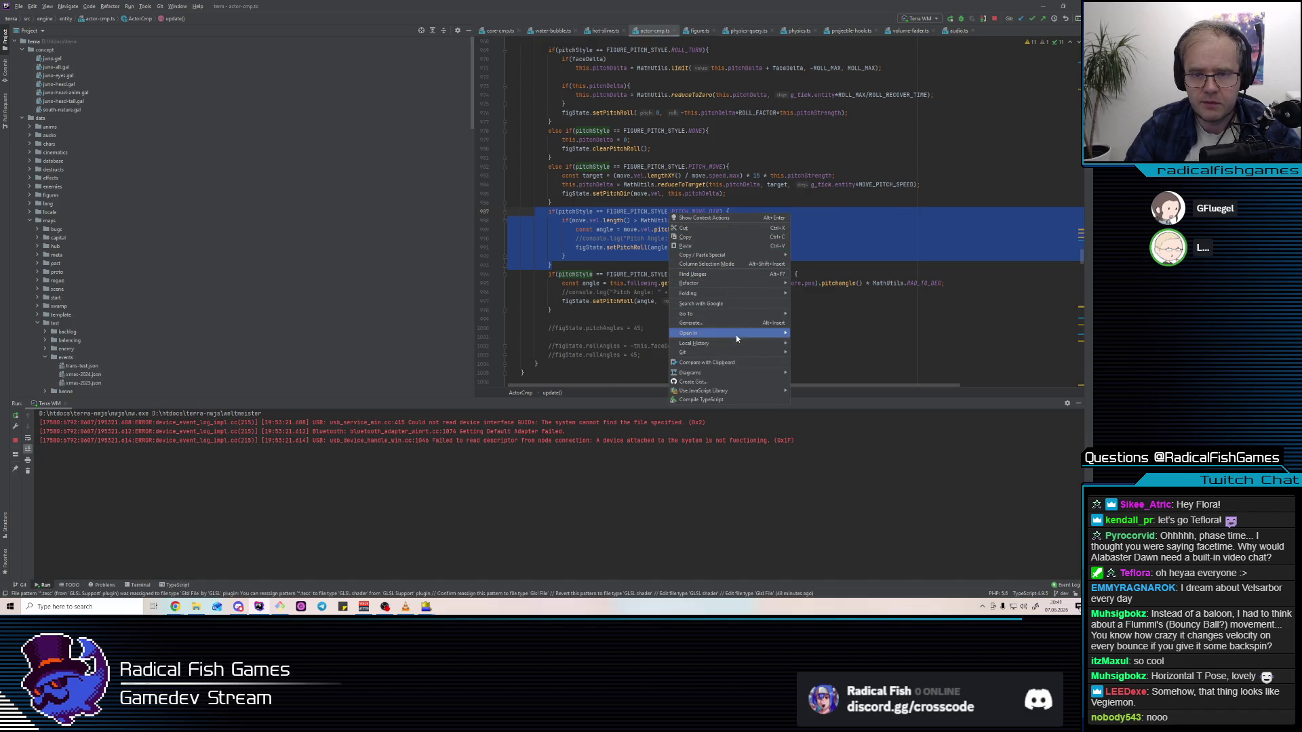
pyautogui.moveTo(736, 352)
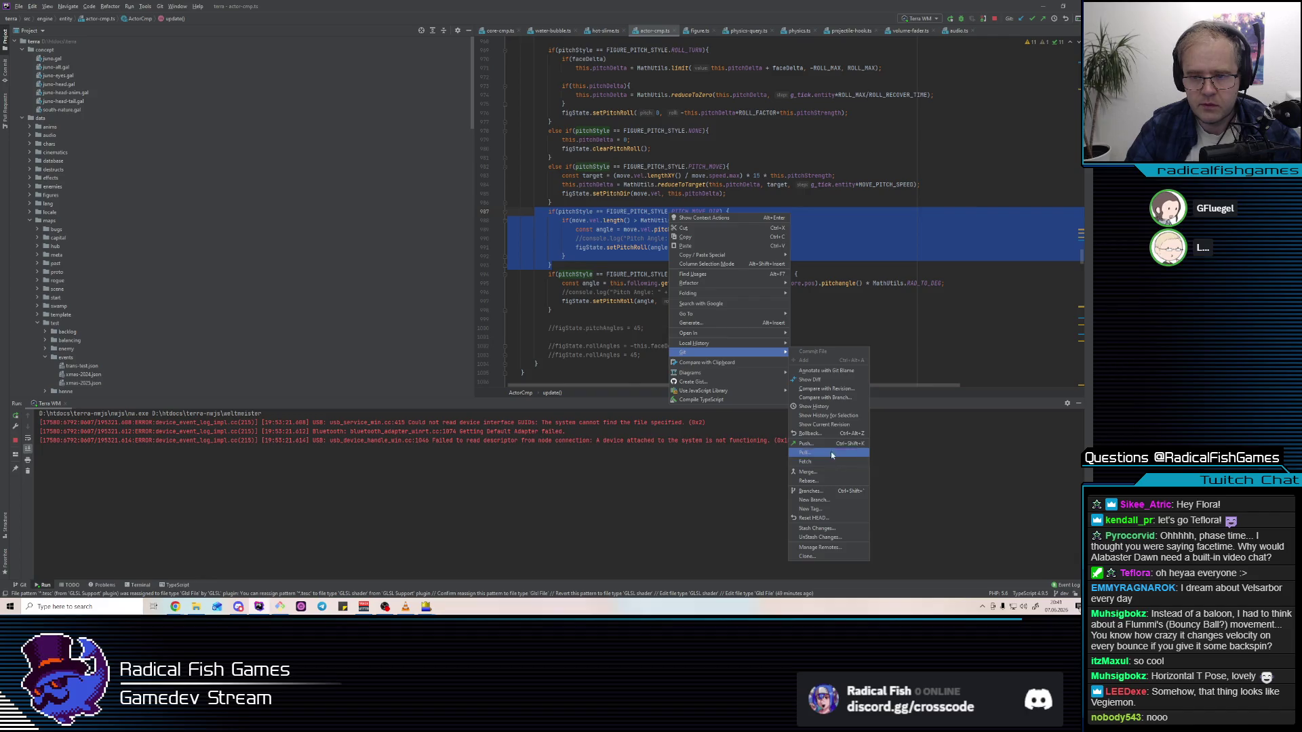
pyautogui.click(845, 415)
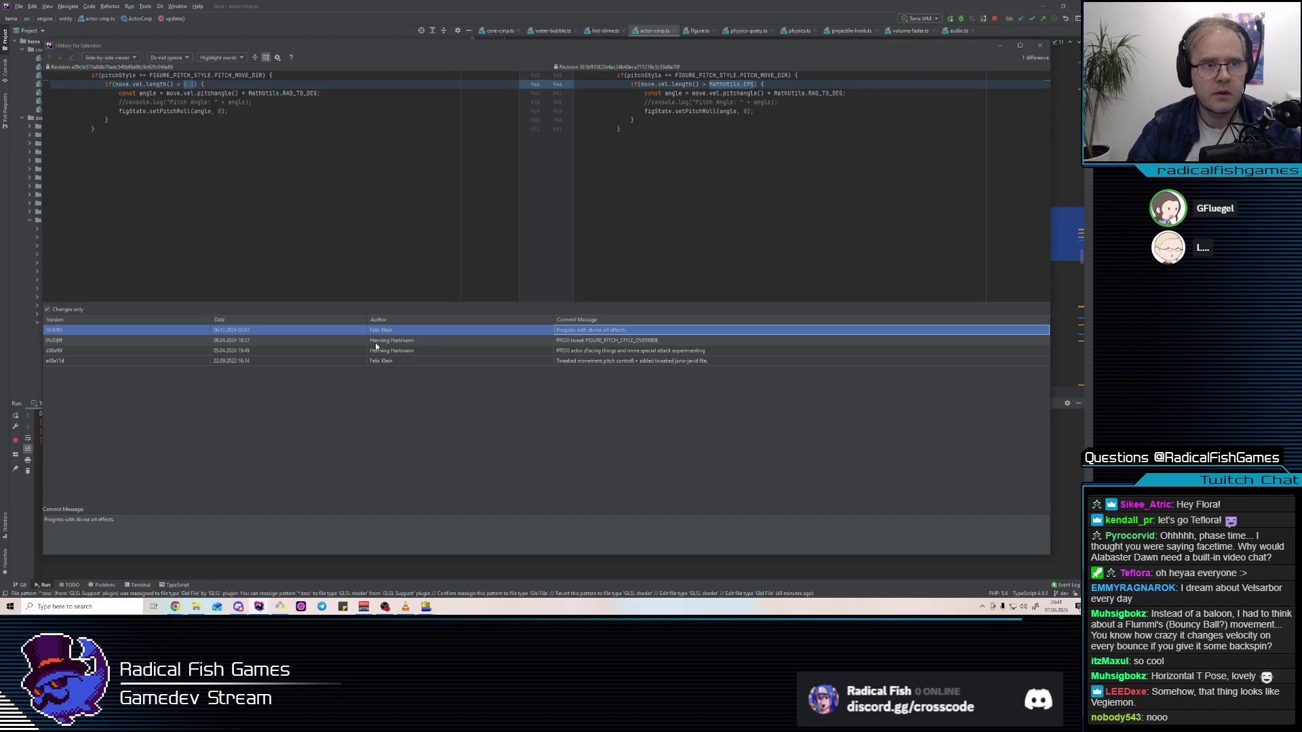
# Compare the block's revision diffs, starting with 08.04.2024, then close the history
pyautogui.click(254, 344)
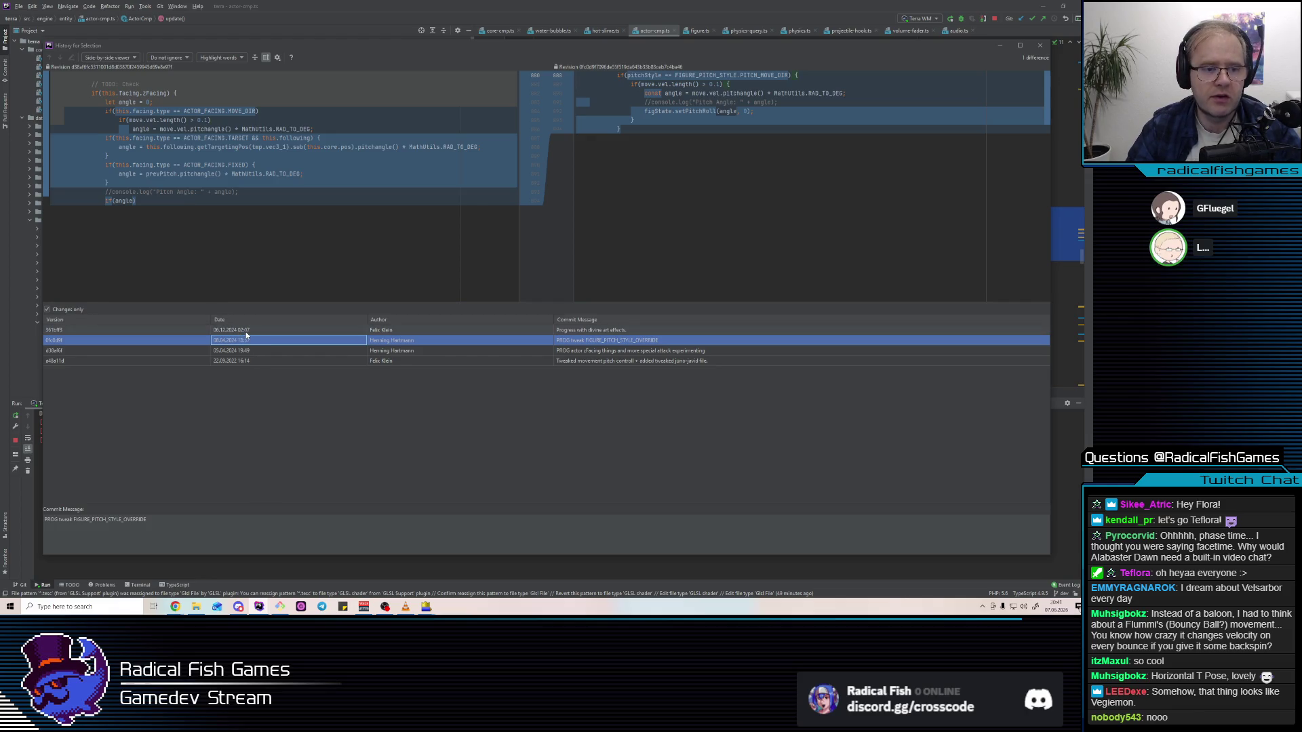
pyautogui.click(245, 332)
pyautogui.click(246, 341)
pyautogui.click(246, 332)
pyautogui.click(248, 342)
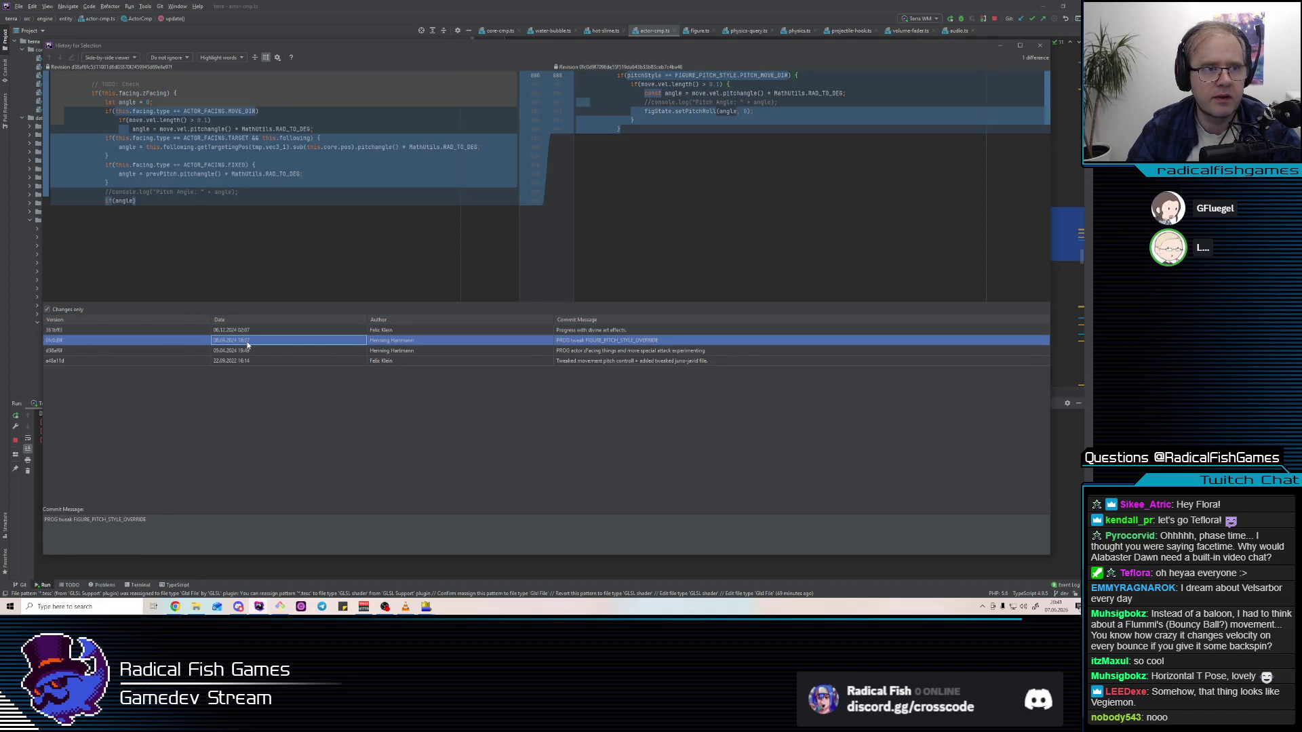
pyautogui.click(248, 347)
pyautogui.click(248, 340)
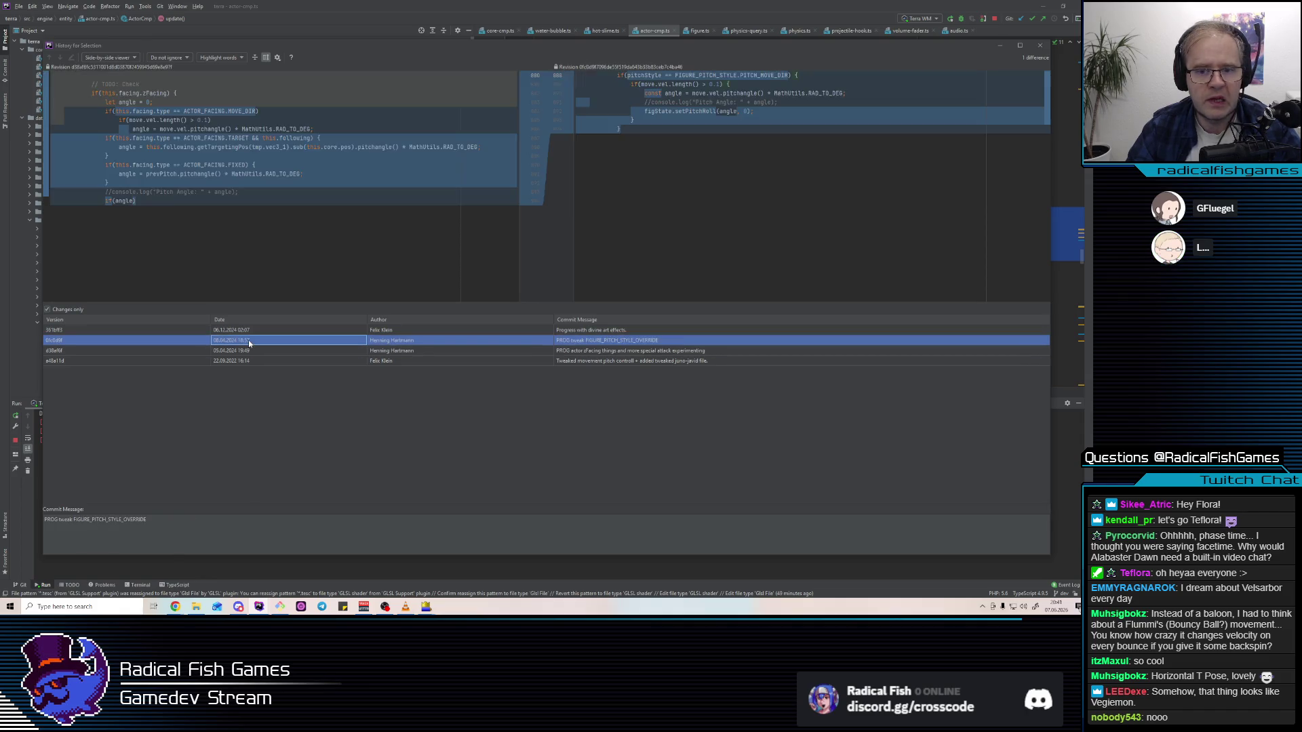
pyautogui.press('Escape')
# Reselect PITCH_MOVE_DIR in actor-cmp.ts and switch back to the Alabaster Dawn editor
pyautogui.doubleClick(698, 212)
pyautogui.click(699, 177)
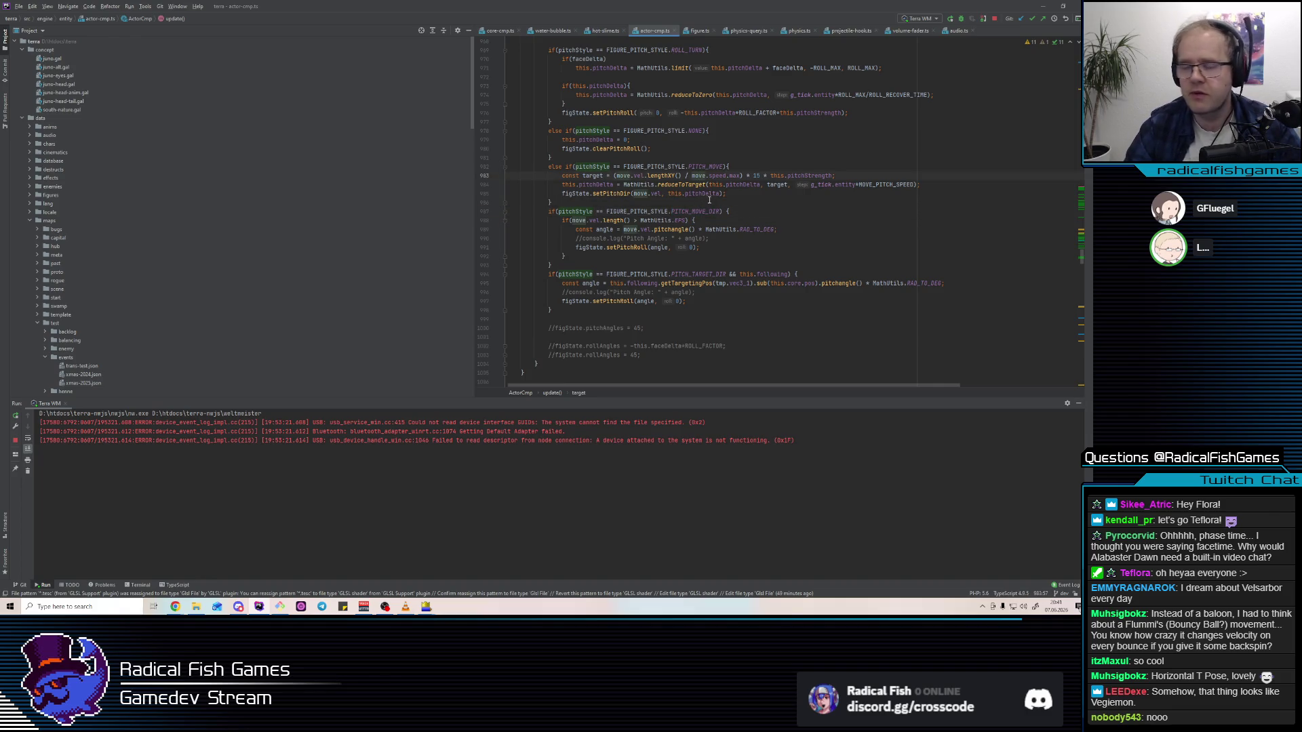
pyautogui.hotkey('alt', 'Tab')
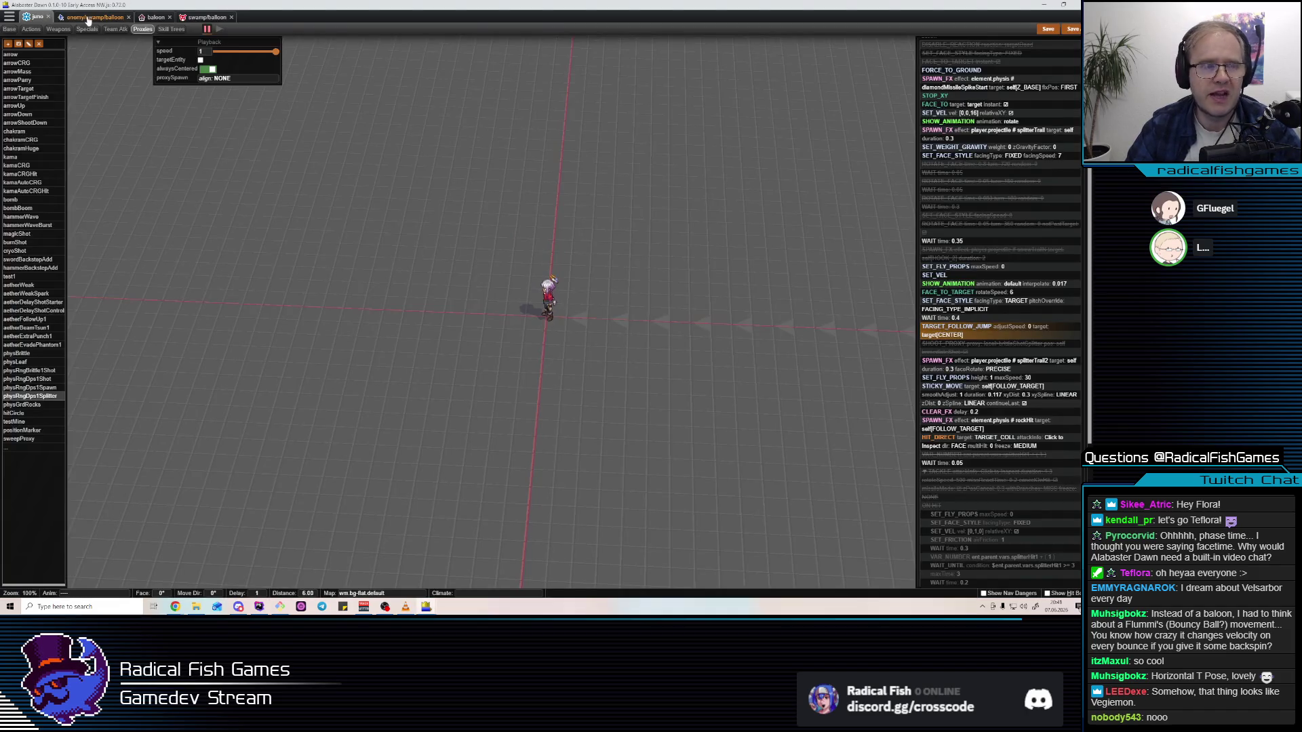
# In the balloon animation, lower the body node's pitch from 82.75 to 69.68
pyautogui.click(93, 19)
pyautogui.moveTo(228, 87)
pyautogui.mouseDown()
pyautogui.moveTo(740, 124)
pyautogui.moveTo(601, 363)
pyautogui.moveTo(662, 288)
pyautogui.mouseUp()
pyautogui.click(661, 283)
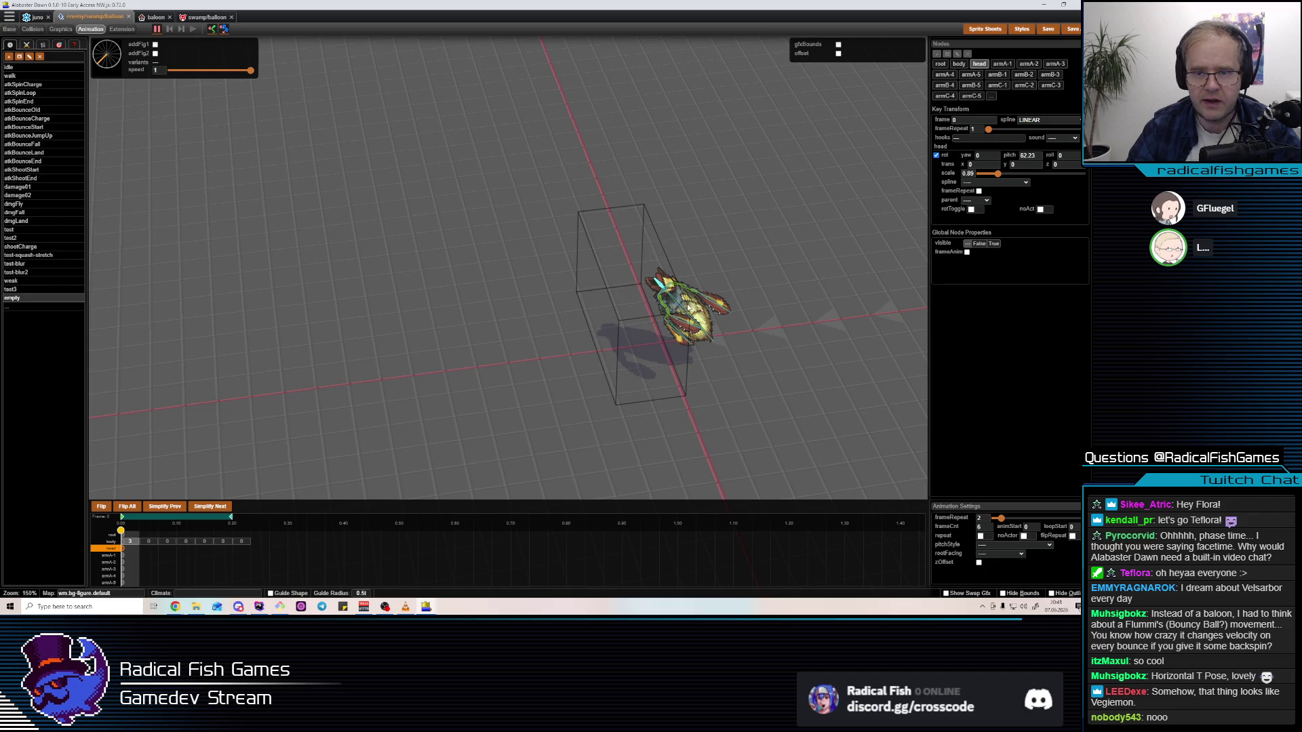
pyautogui.click(679, 311)
pyautogui.click(680, 310)
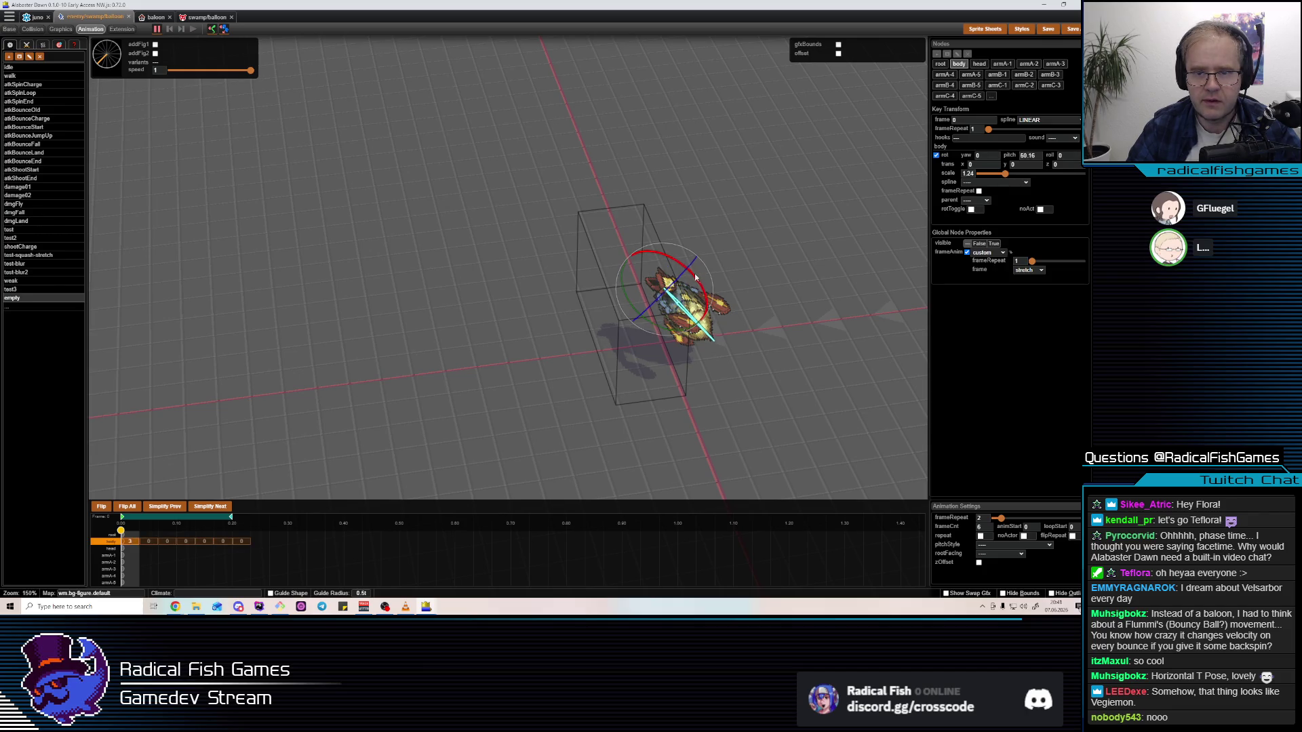
pyautogui.click(661, 286)
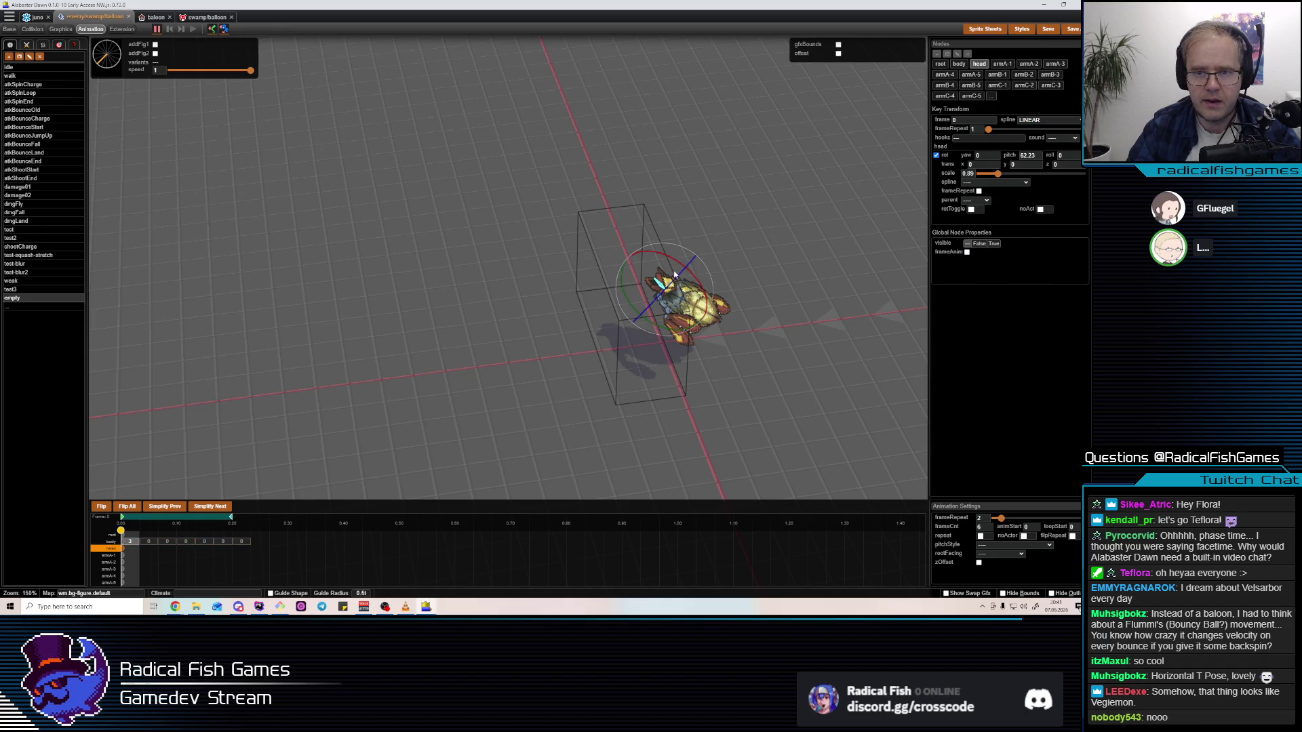
pyautogui.click(686, 274)
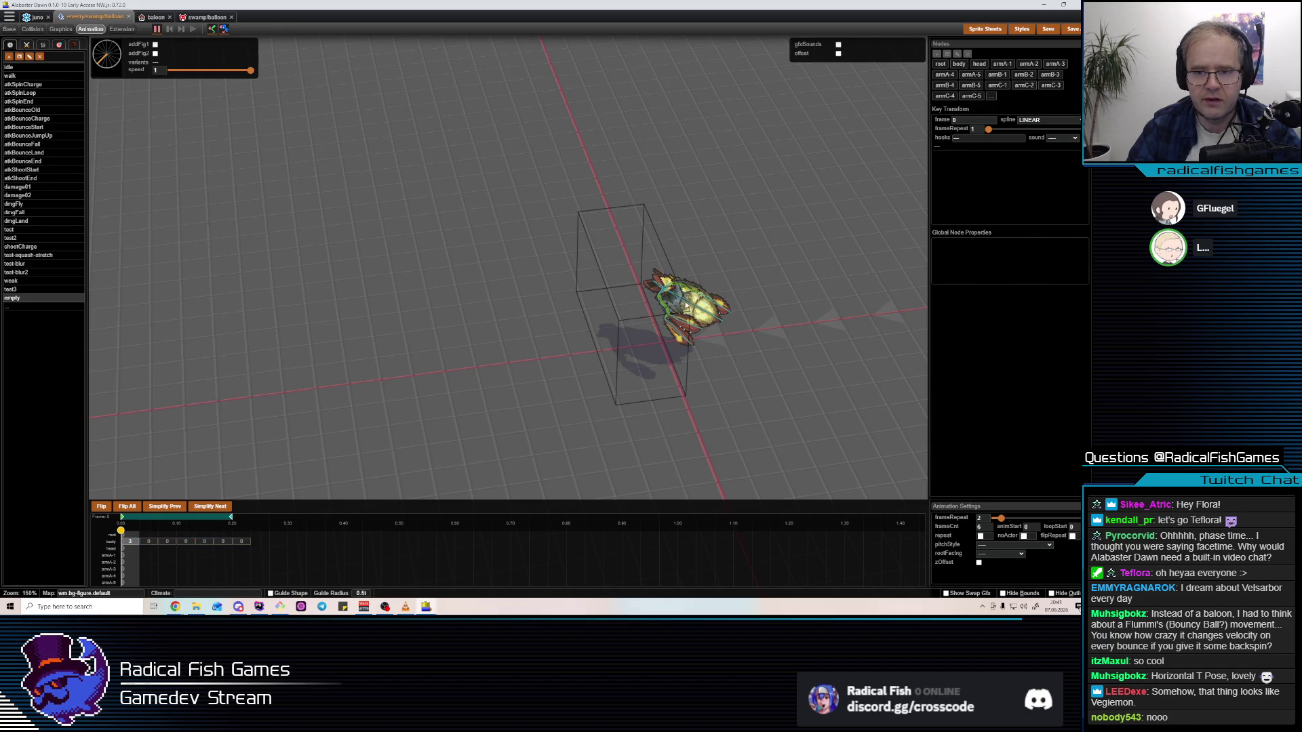
pyautogui.click(697, 283)
pyautogui.moveTo(698, 281); pyautogui.dragTo(726, 354)
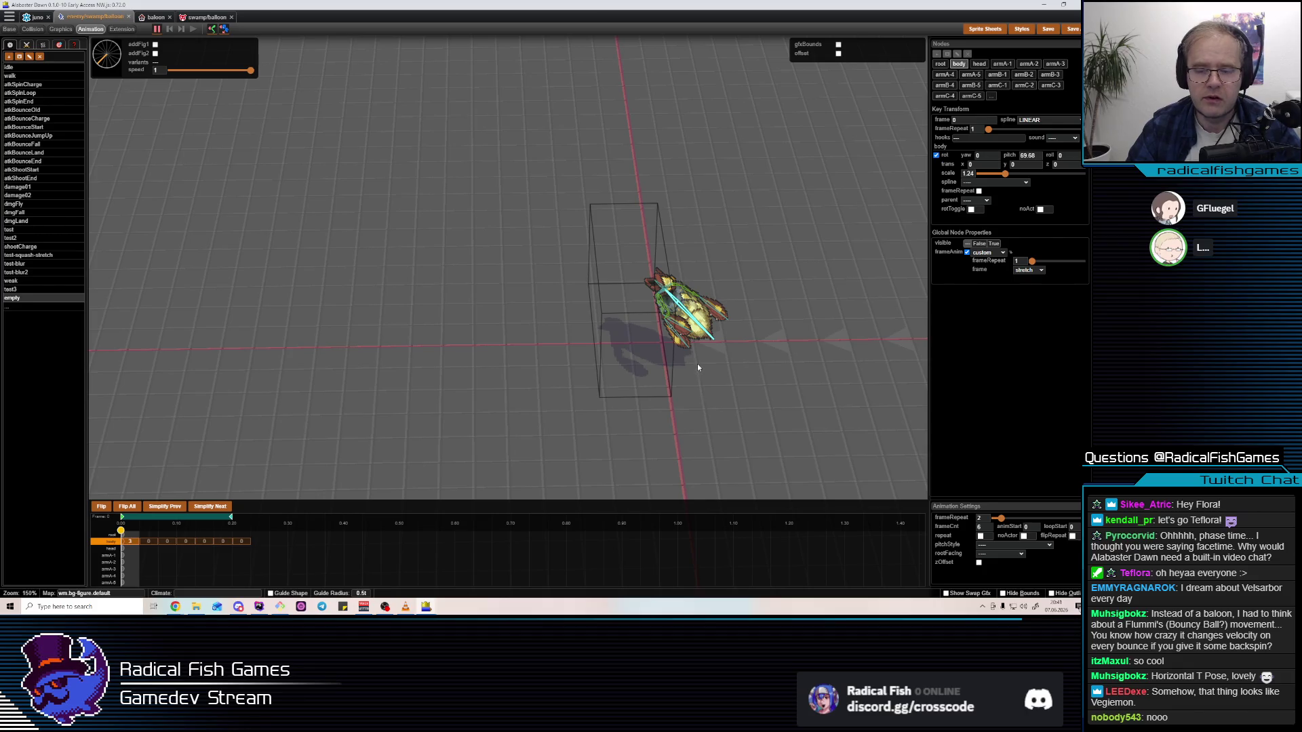
# Rotate the body back up to a pitch of roughly 73.6
pyautogui.click(680, 274)
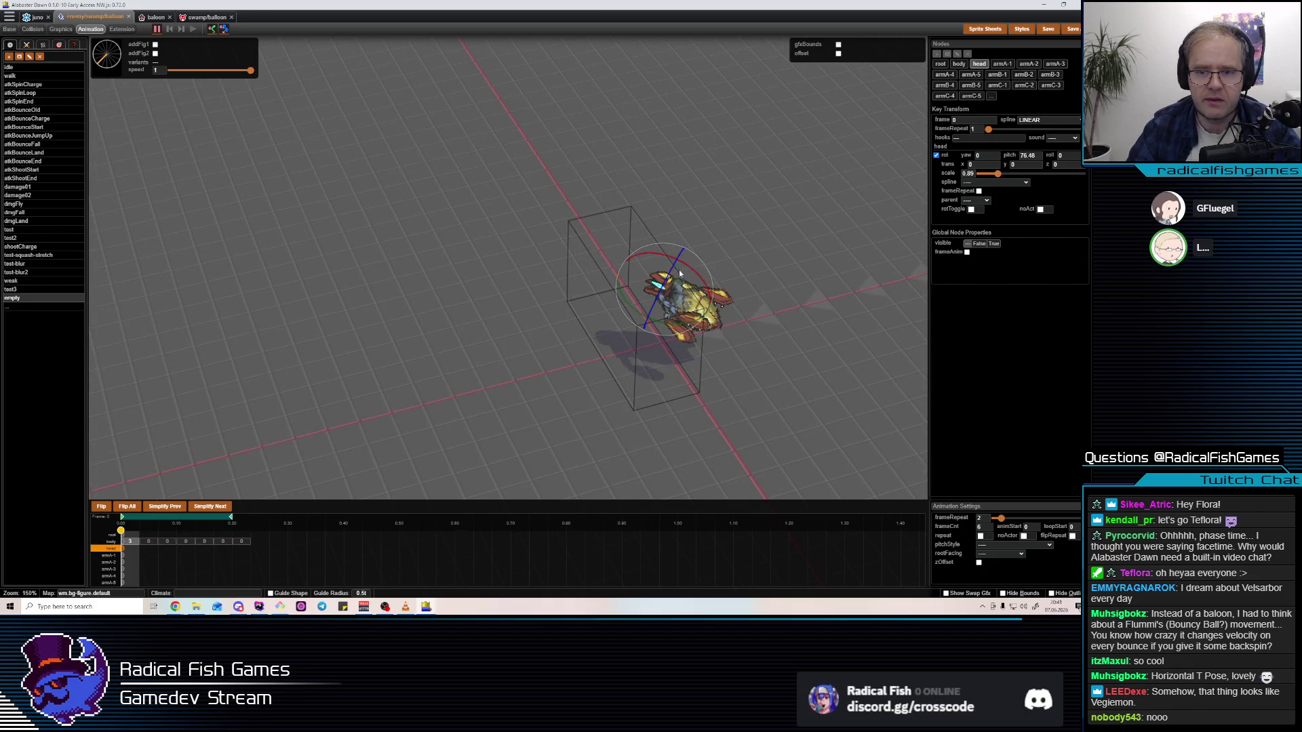
pyautogui.click(687, 308)
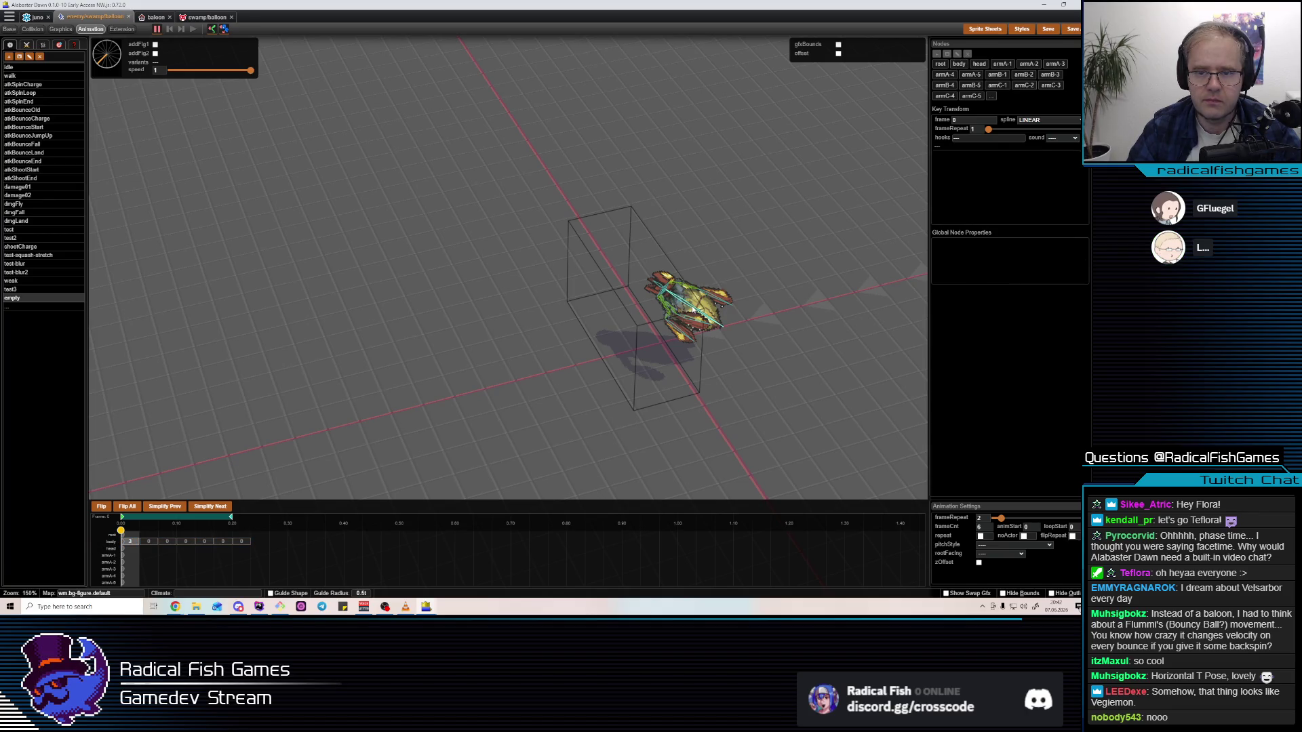
pyautogui.click(692, 309)
pyautogui.moveTo(700, 282); pyautogui.dragTo(706, 245)
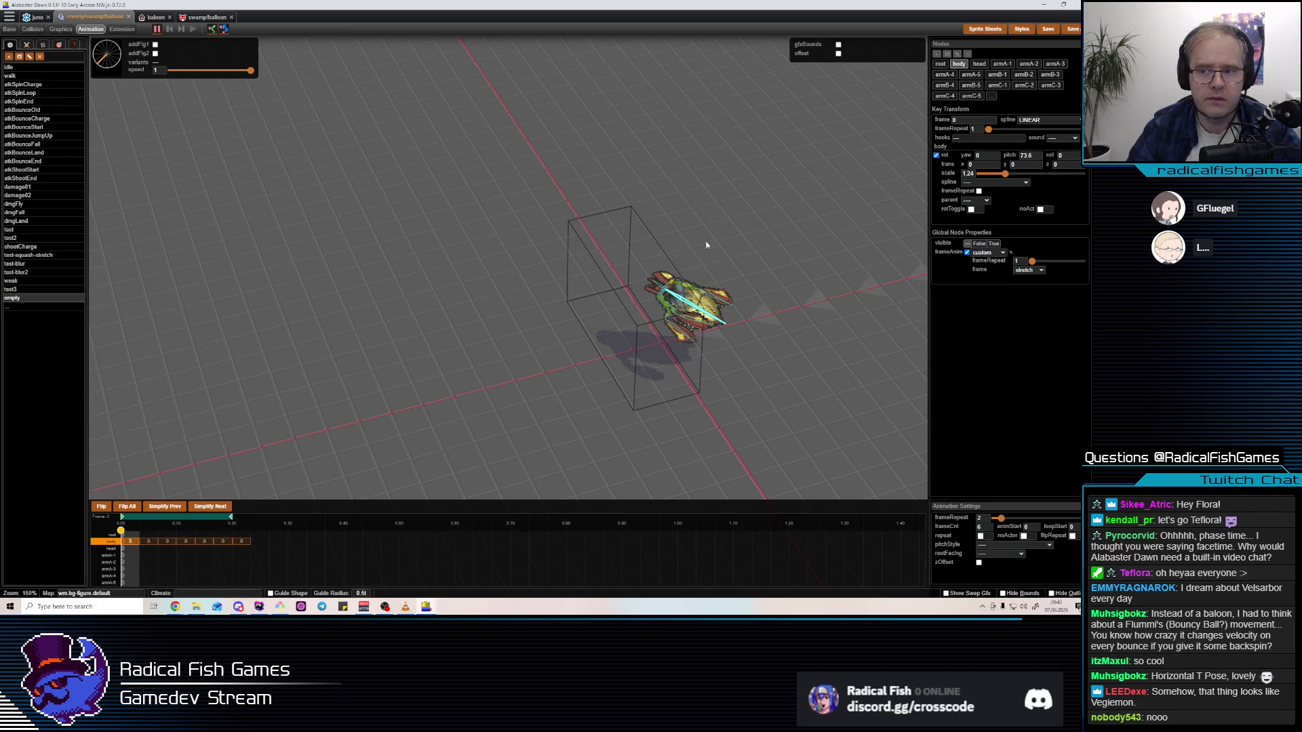
pyautogui.click(668, 334)
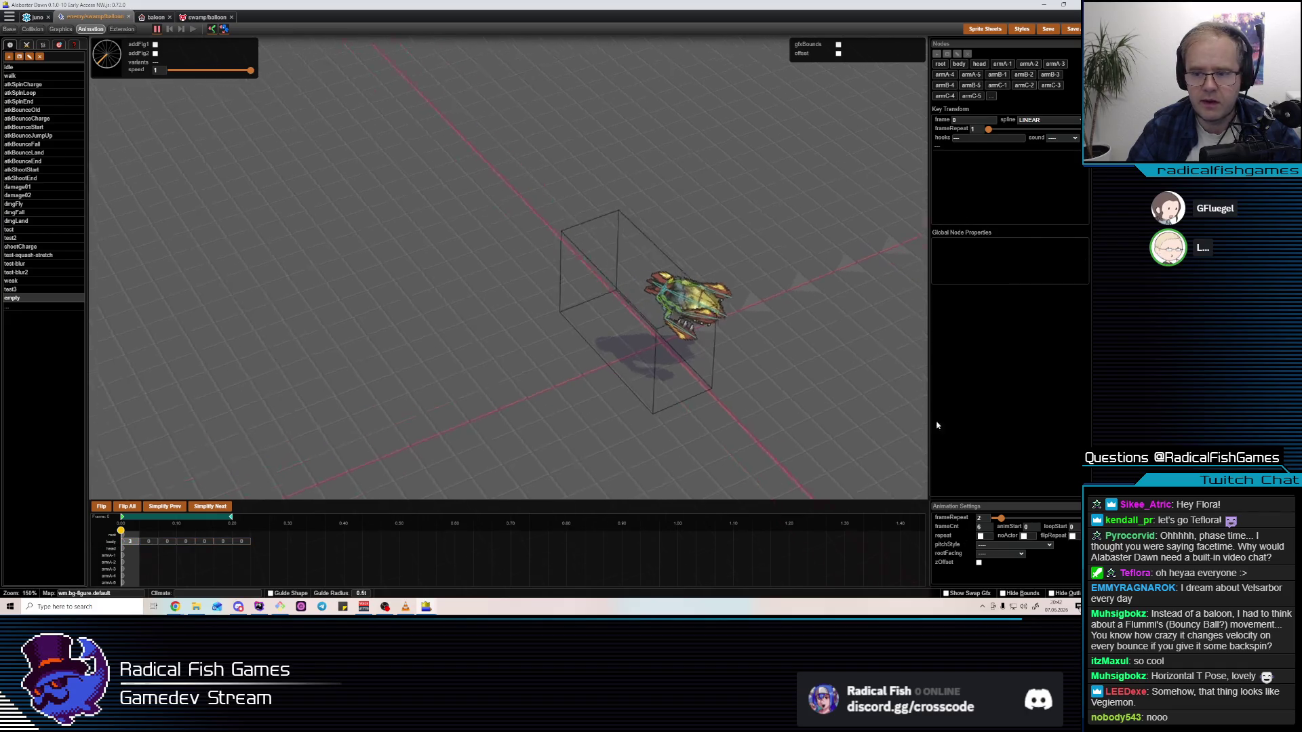
pyautogui.click(999, 545)
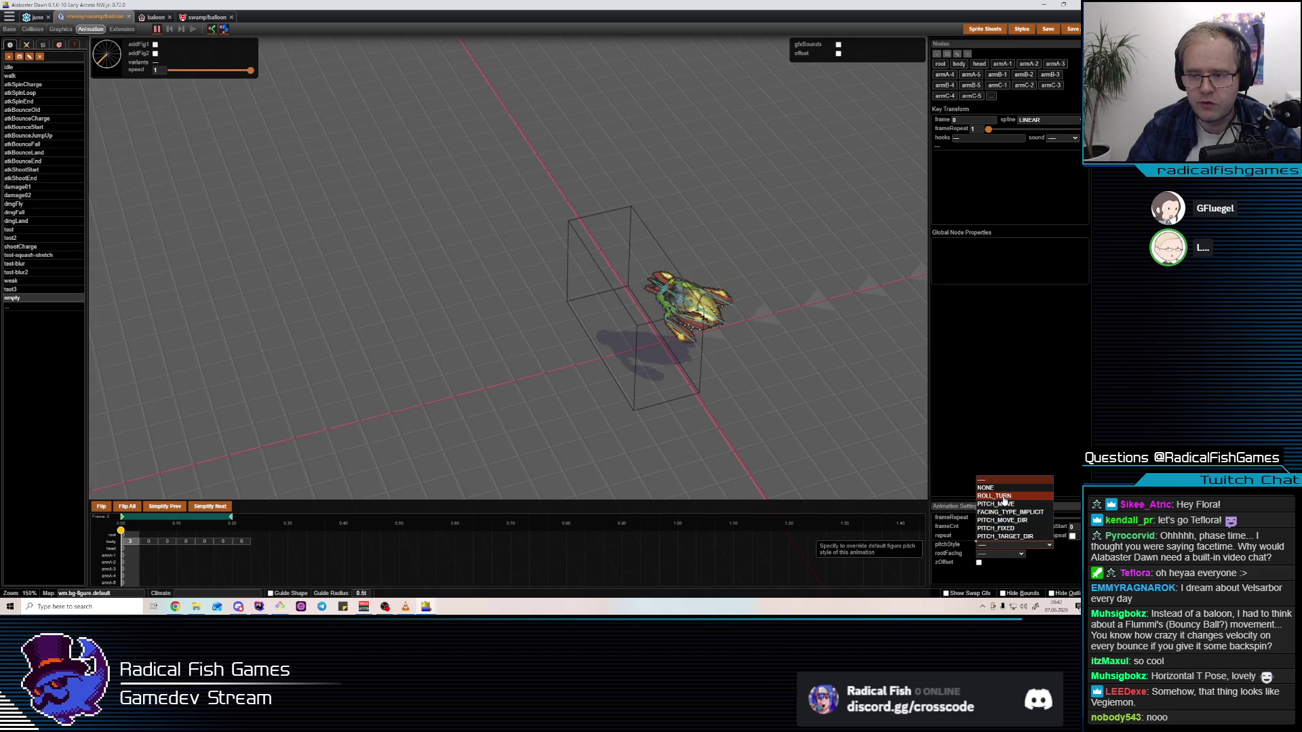
# Set pitchStyle to ROLL_TURN and adjust body and lower head pitch at frame 3
pyautogui.click(1037, 497)
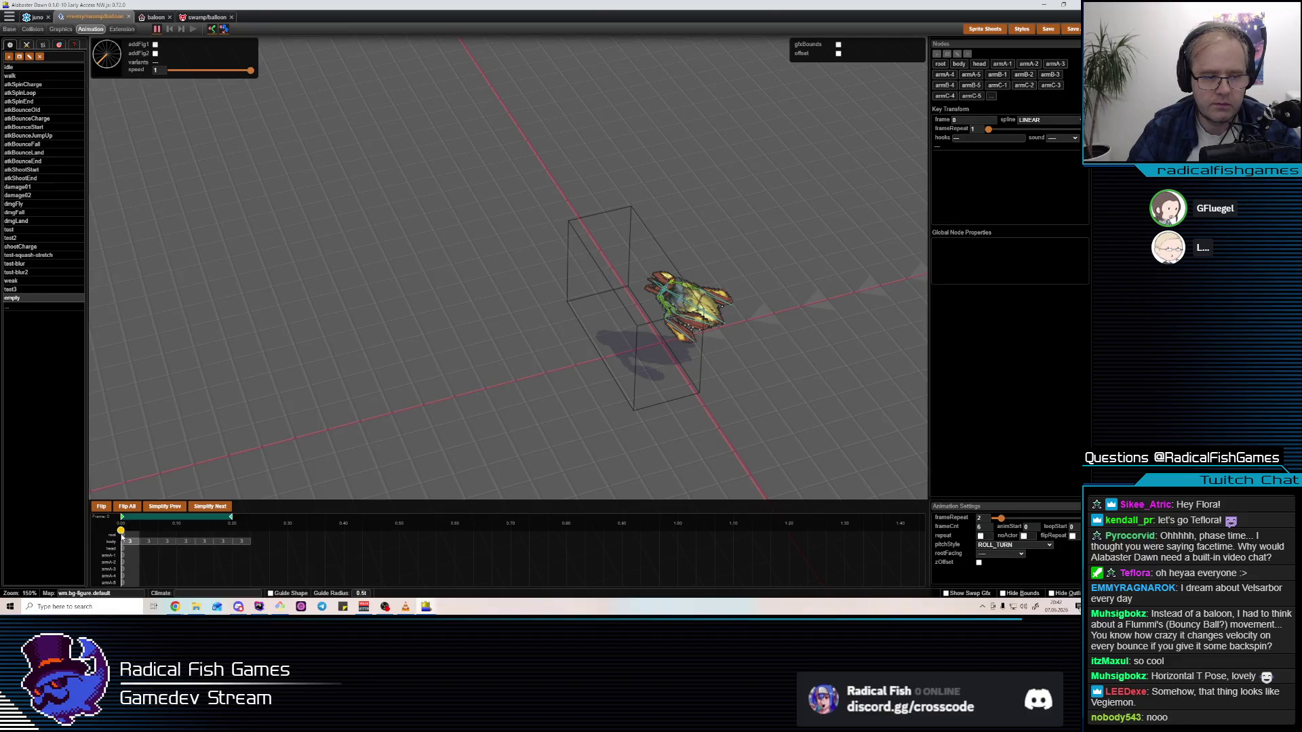
pyautogui.click(182, 540)
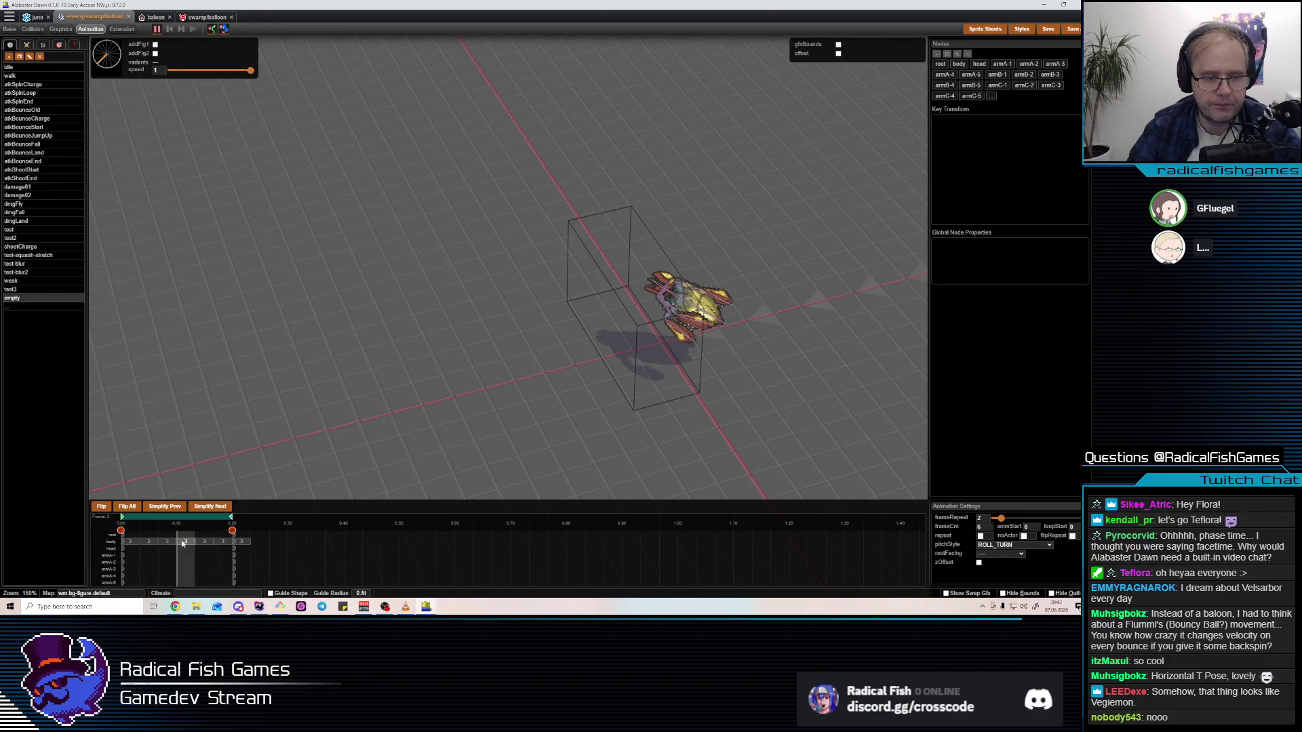
pyautogui.scroll(3, 691, 316)
pyautogui.click(701, 303)
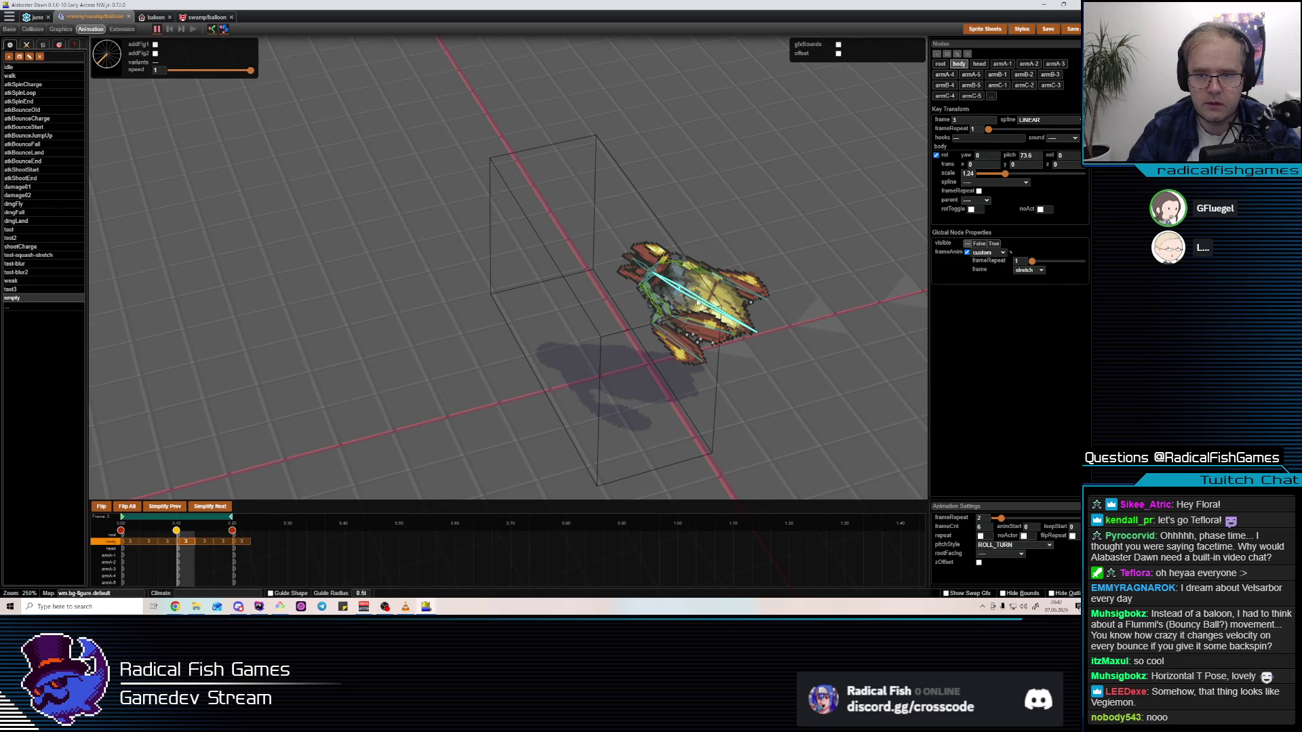
pyautogui.moveTo(710, 250); pyautogui.dragTo(639, 274)
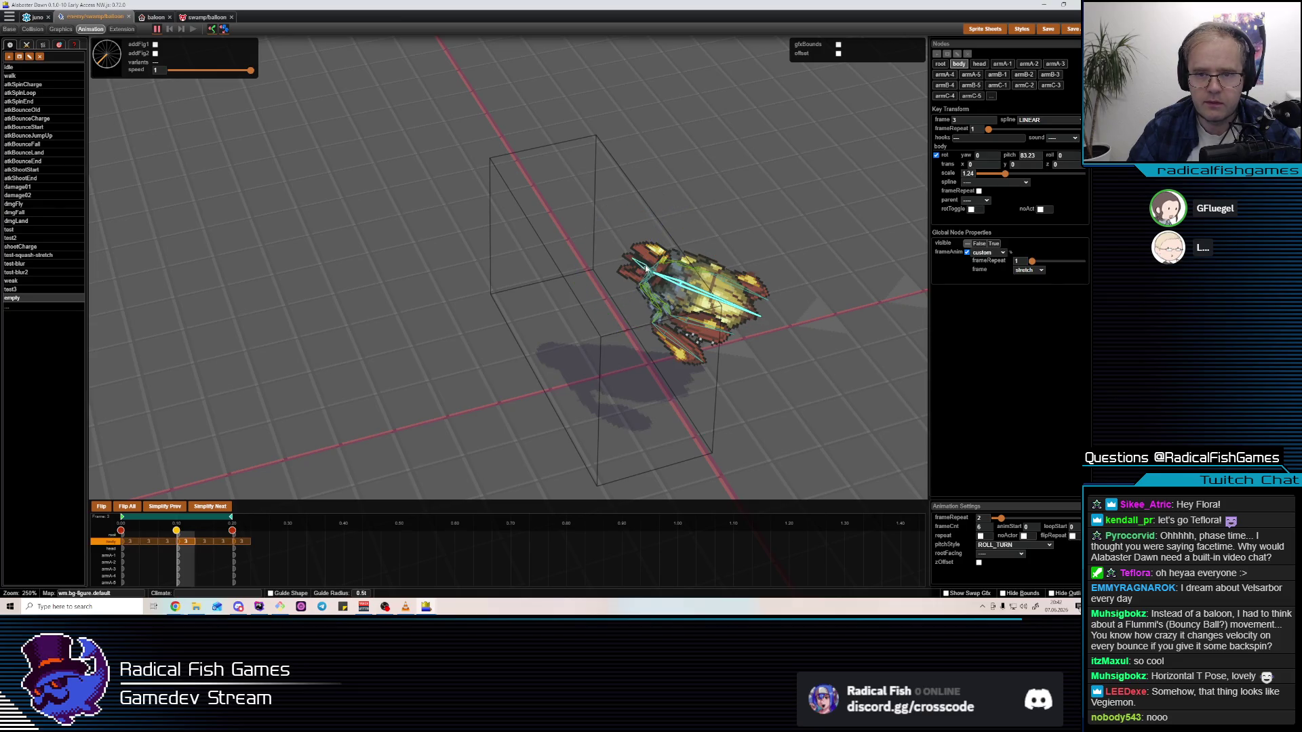
pyautogui.click(646, 270)
pyautogui.moveTo(672, 218)
pyautogui.mouseDown()
pyautogui.moveTo(682, 345)
pyautogui.moveTo(682, 304)
pyautogui.mouseUp()
# Check the armB-2 through armB-5 bones one by one
pyautogui.click(663, 292)
pyautogui.click(698, 262)
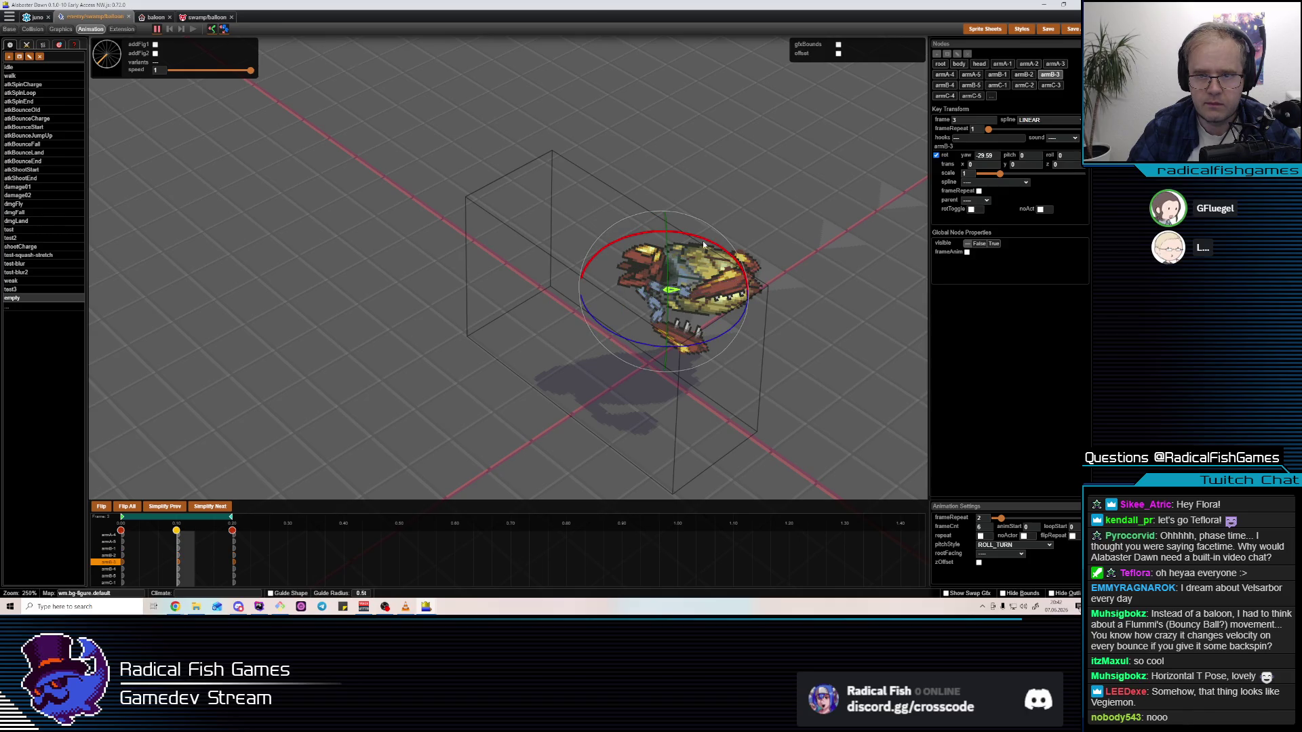
pyautogui.click(687, 308)
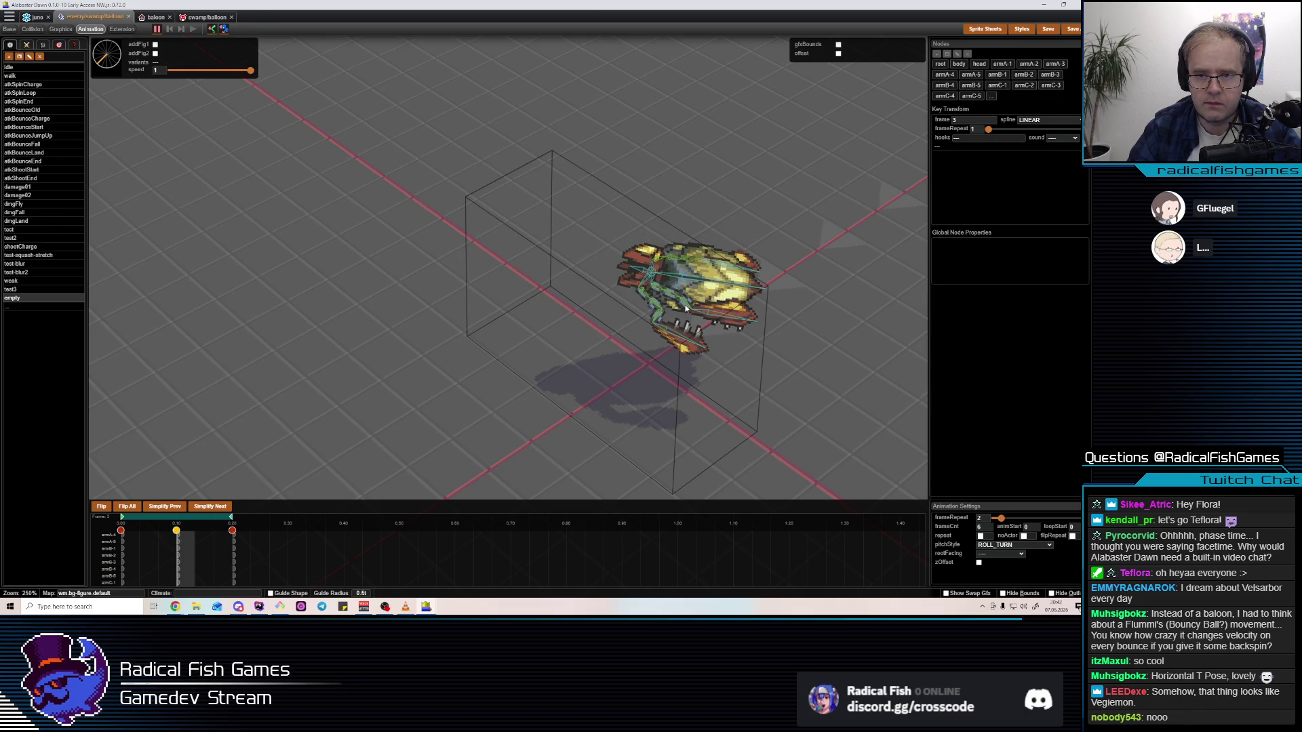
pyautogui.click(686, 307)
pyautogui.click(729, 305)
pyautogui.click(729, 305)
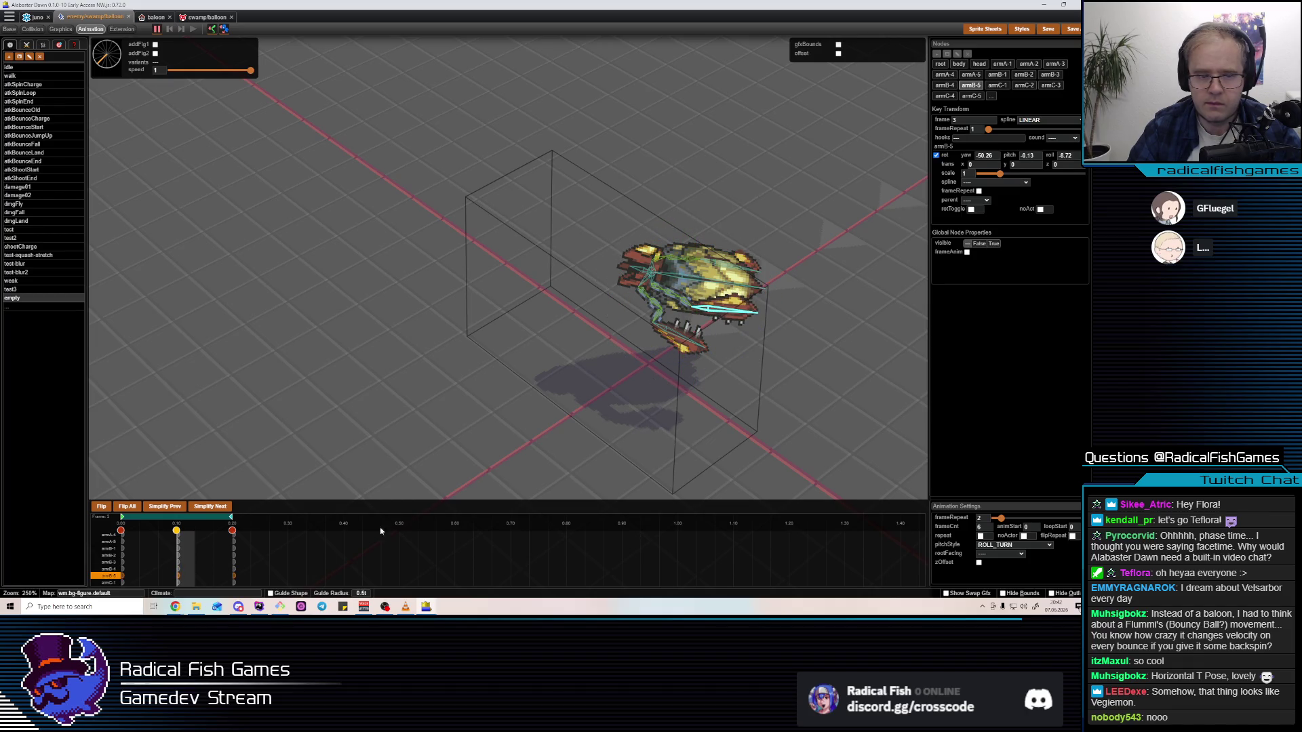
# Make the animation repeat and preview it looping
pyautogui.press('space')
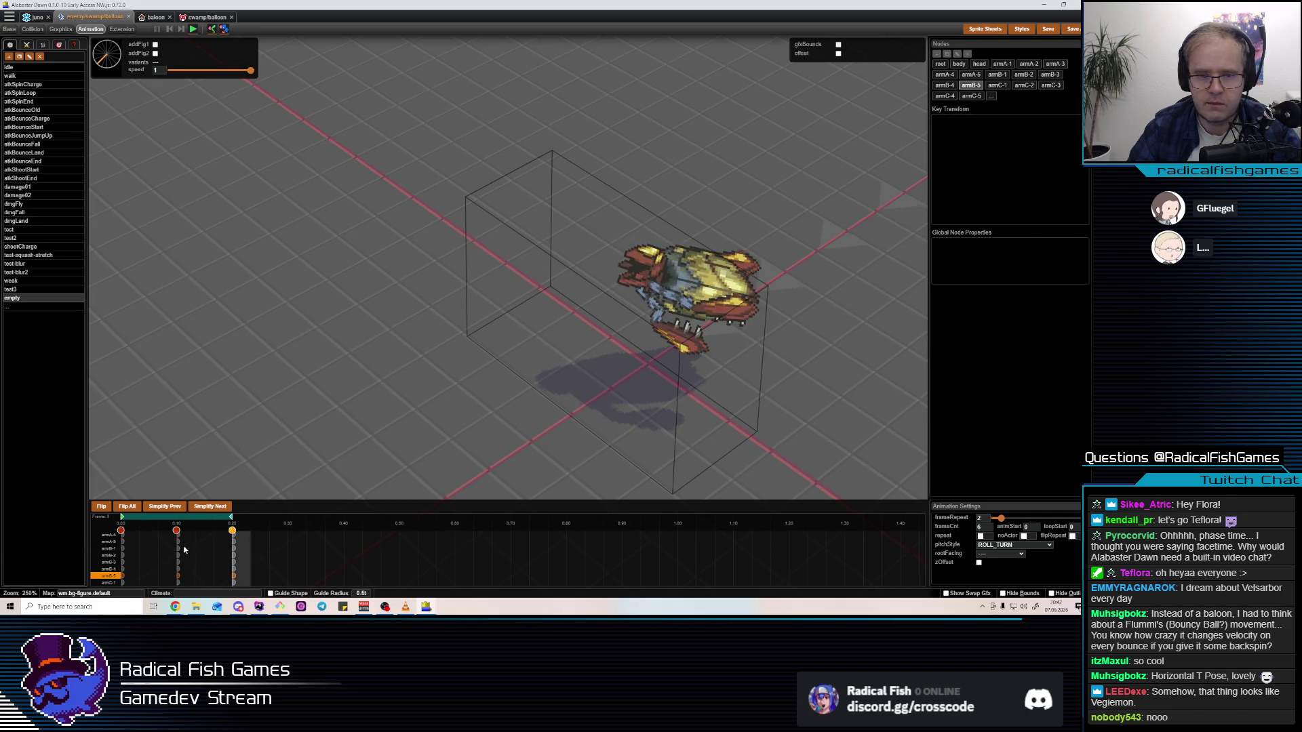
pyautogui.press('space')
pyautogui.click(981, 536)
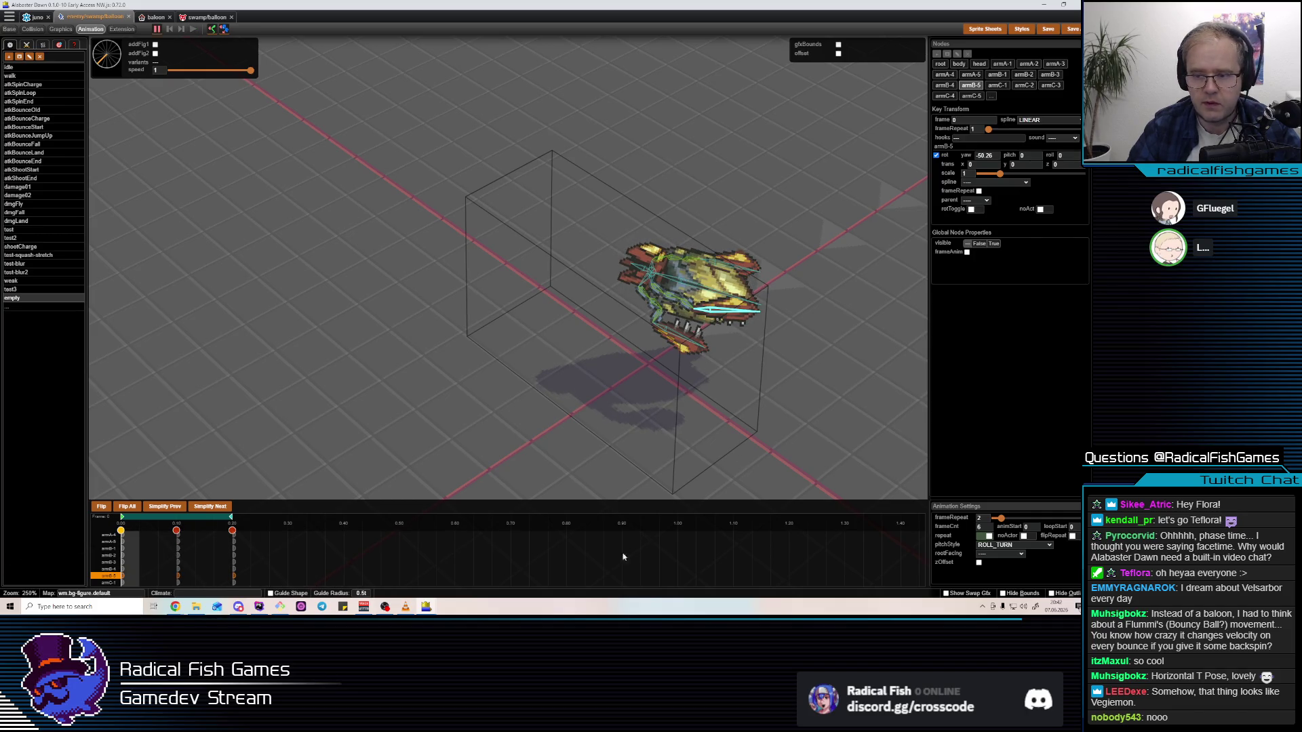
pyautogui.press('space')
pyautogui.press('space')
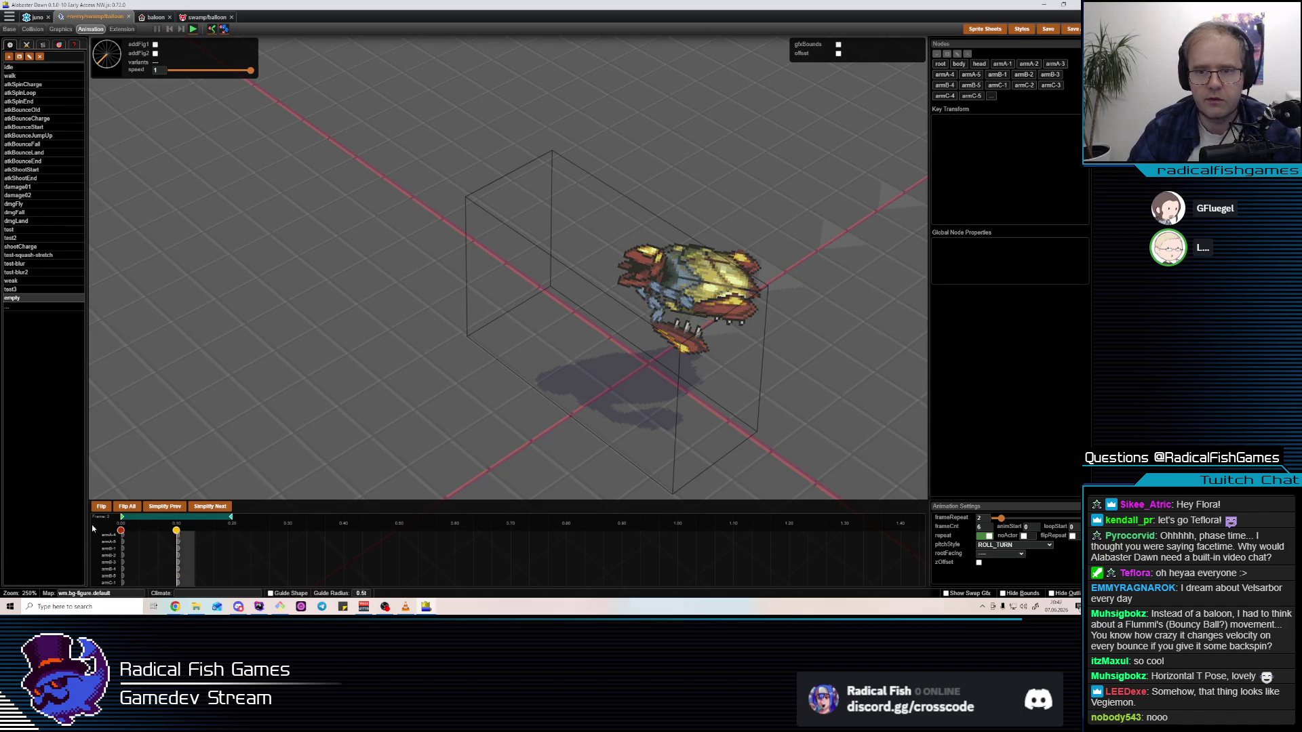
pyautogui.press('space')
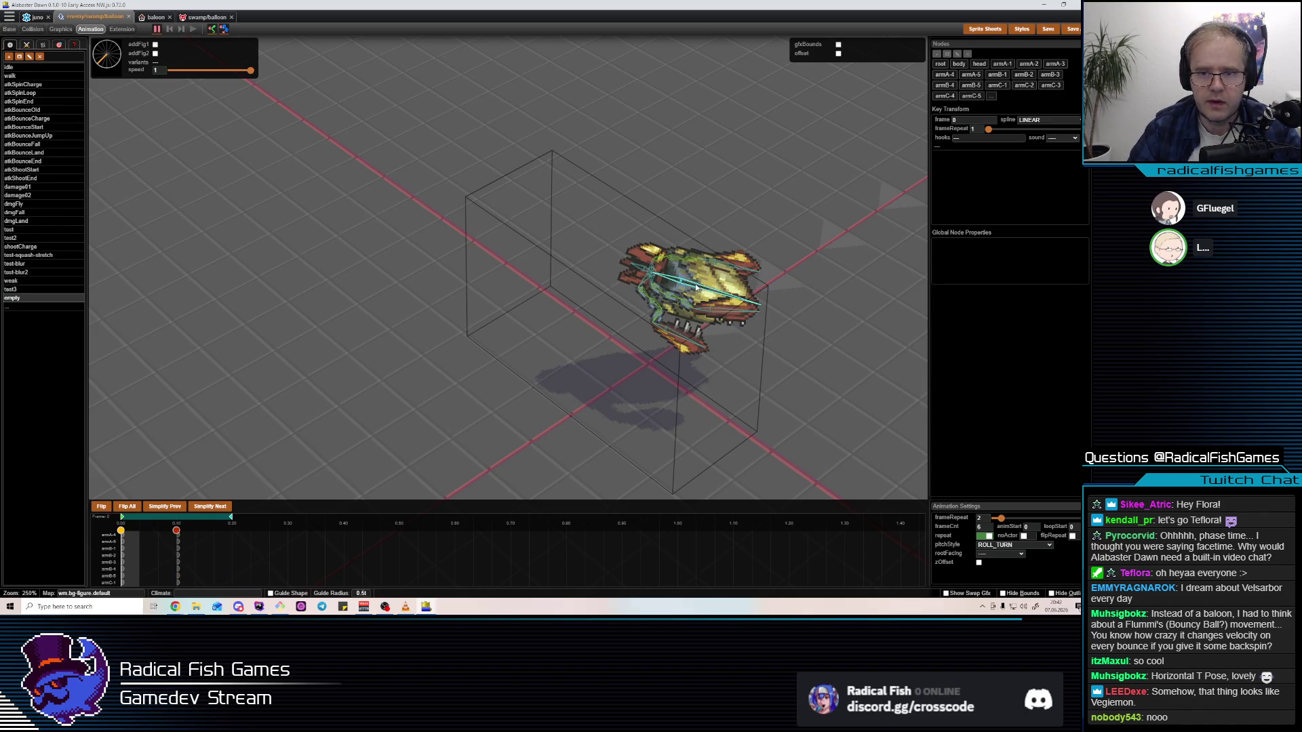
# Shorten the animation to 4 frames and preview it
pyautogui.click(159, 532)
pyautogui.moveTo(213, 524); pyautogui.dragTo(202, 524)
pyautogui.press('space')
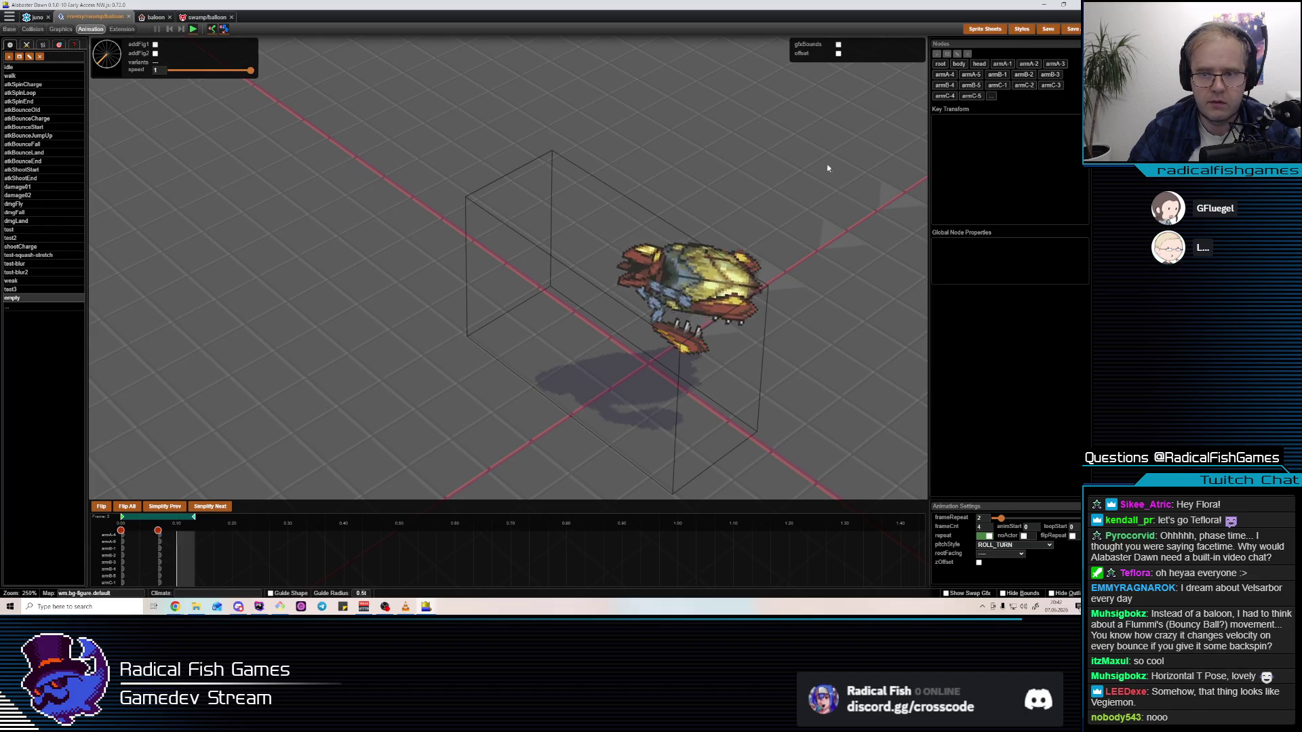
pyautogui.press('space')
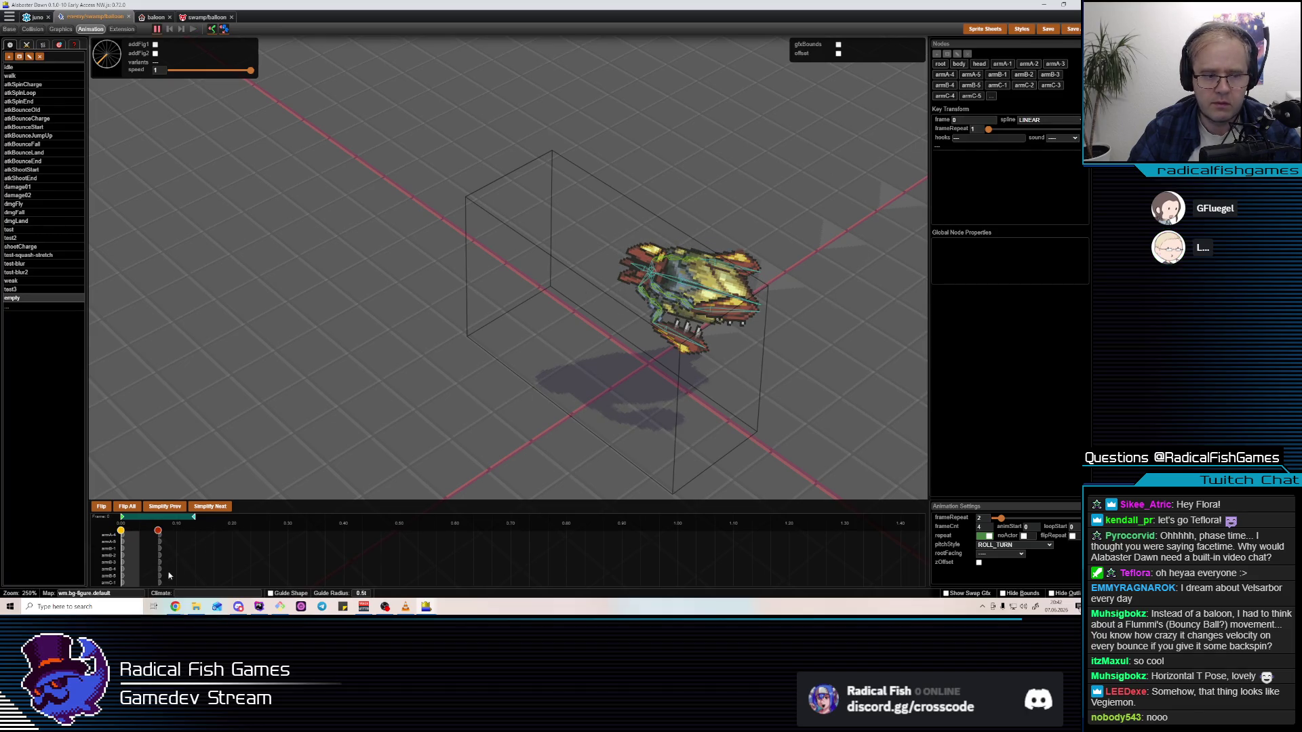
pyautogui.click(161, 558)
# Tilt the body's pitch slightly lower at frame 3 and preview
pyautogui.click(674, 275)
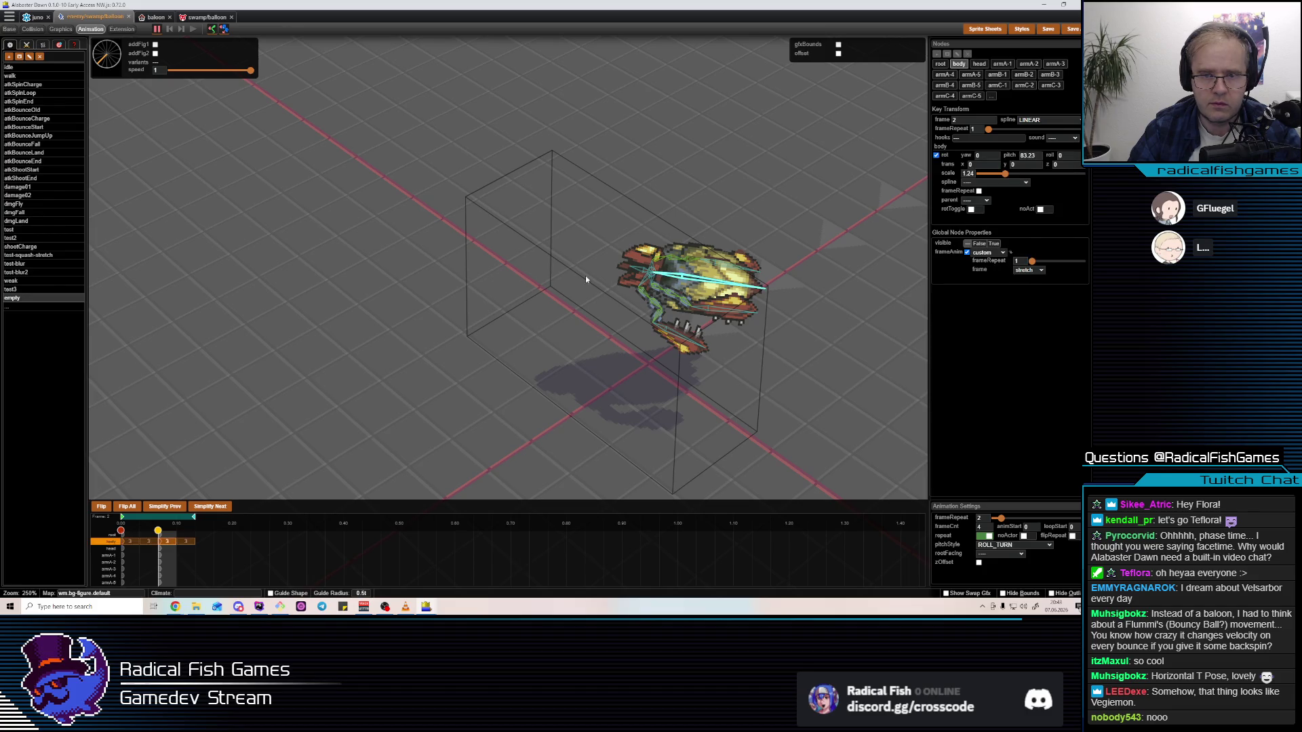
pyautogui.click(180, 563)
pyautogui.click(149, 536)
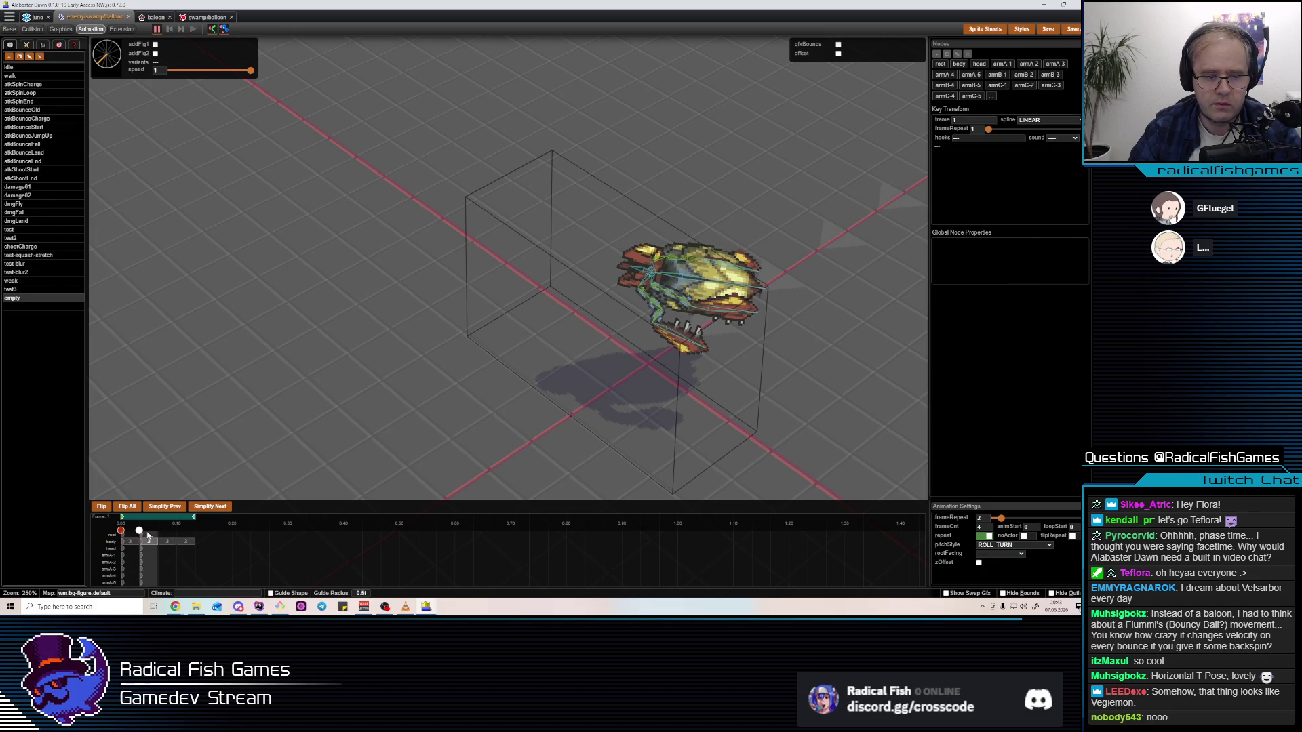
pyautogui.click(177, 531)
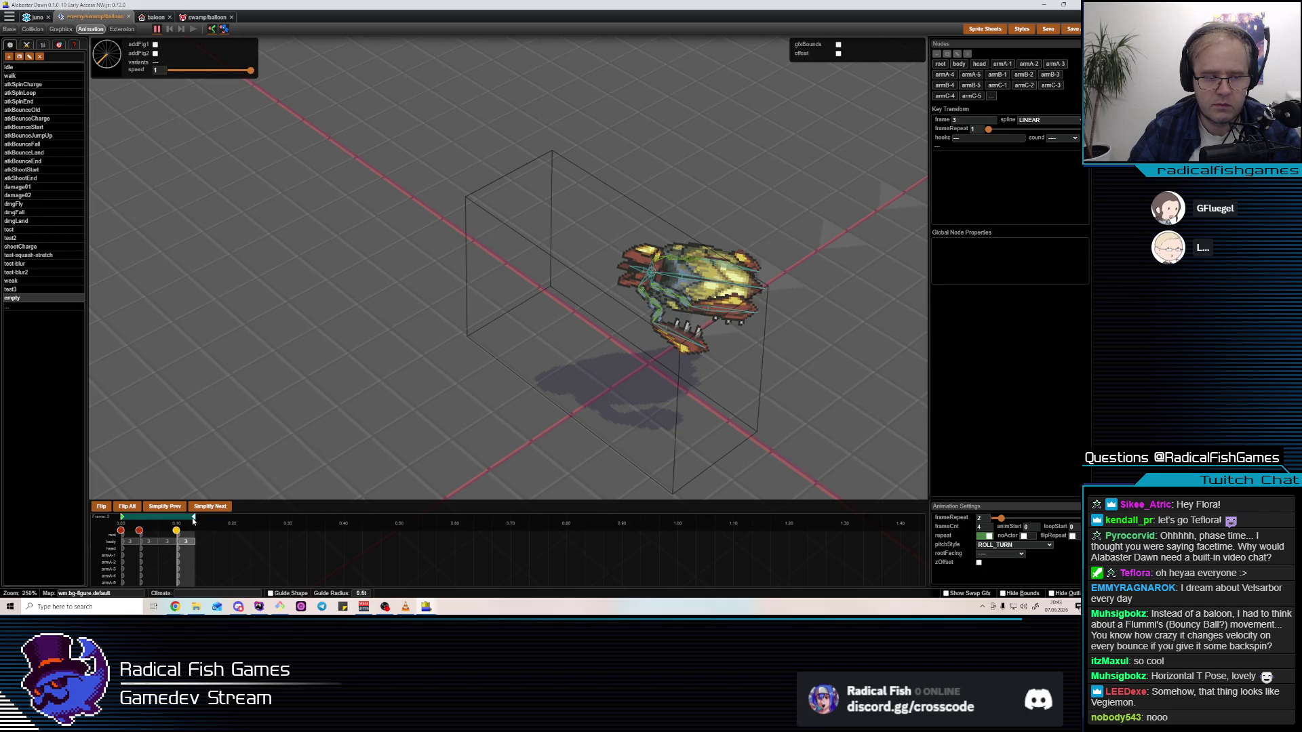
pyautogui.click(677, 266)
pyautogui.moveTo(709, 234)
pyautogui.mouseDown()
pyautogui.moveTo(632, 330)
pyautogui.moveTo(656, 234)
pyautogui.mouseUp()
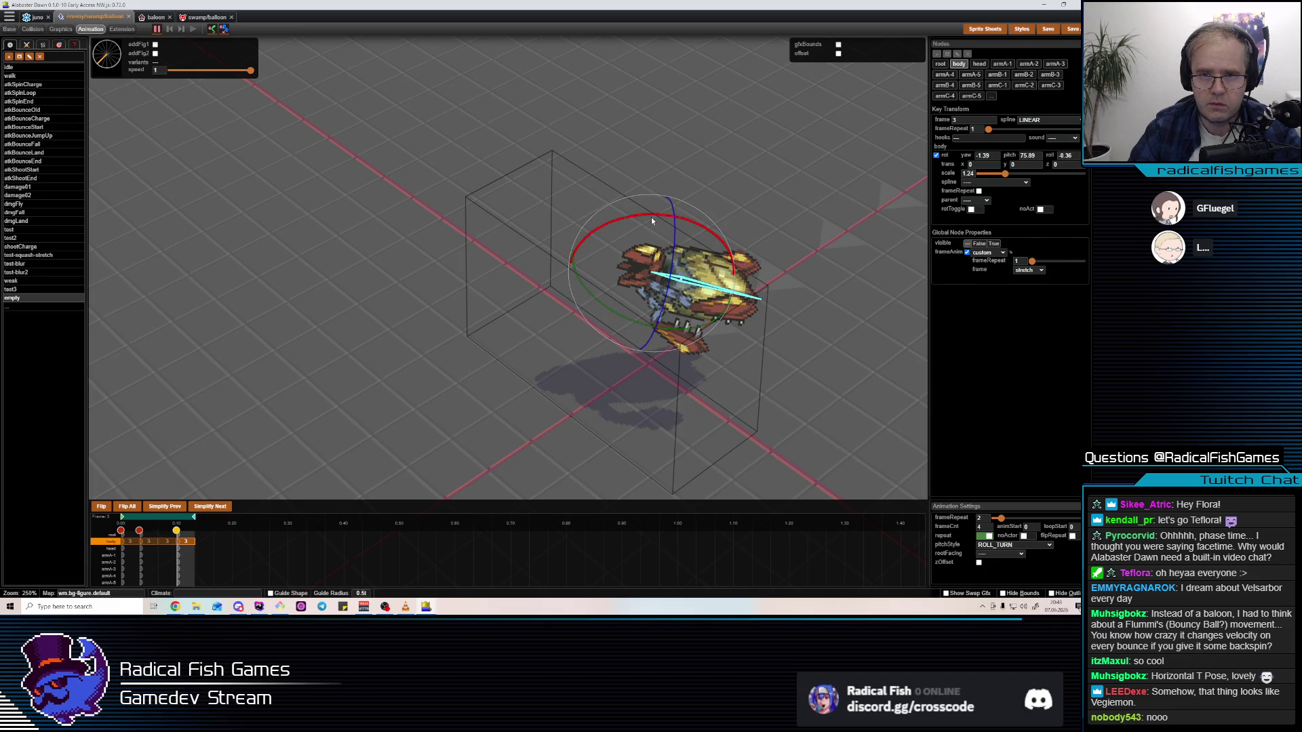
pyautogui.press('space')
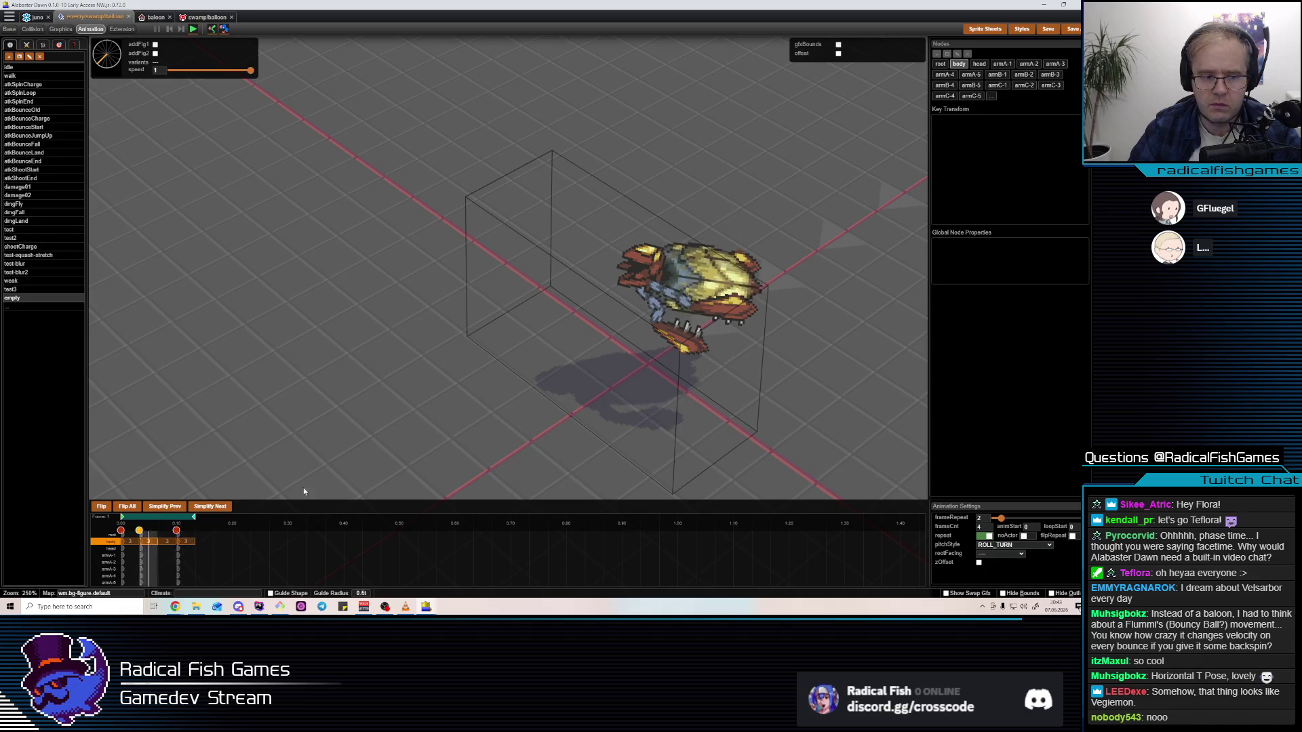
# Lengthen the animation back to 5 frames and replay the preview
pyautogui.moveTo(193, 517); pyautogui.dragTo(215, 520)
pyautogui.press('space')
pyautogui.press('space')
pyautogui.moveTo(764, 151)
pyautogui.mouseDown()
pyautogui.moveTo(802, 122)
pyautogui.moveTo(664, 312)
pyautogui.moveTo(700, 240)
pyautogui.mouseUp()
pyautogui.press('space')
# Raise the head by 0.3 at frame 1 and 0.25 at frame 3
pyautogui.moveTo(655, 282); pyautogui.dragTo(654, 234)
pyautogui.click(654, 234)
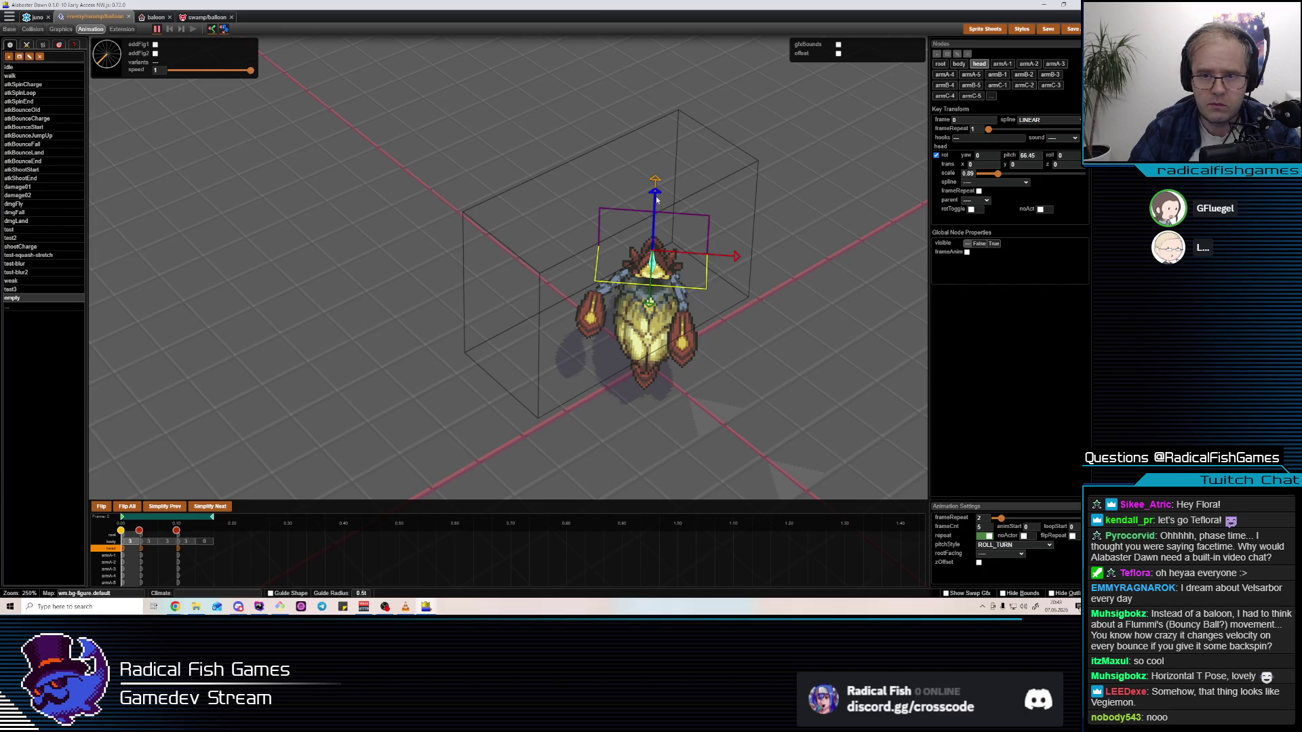
pyautogui.press('Right')
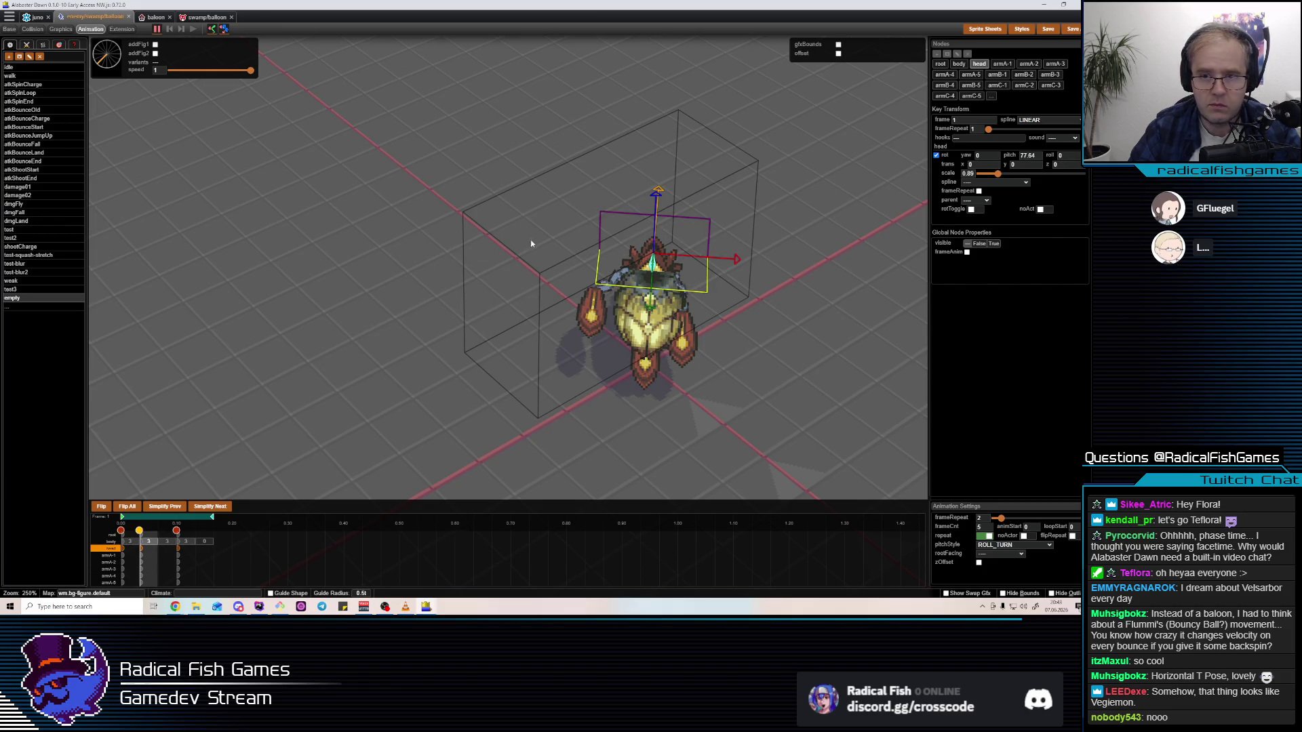
pyautogui.moveTo(656, 197); pyautogui.dragTo(656, 186)
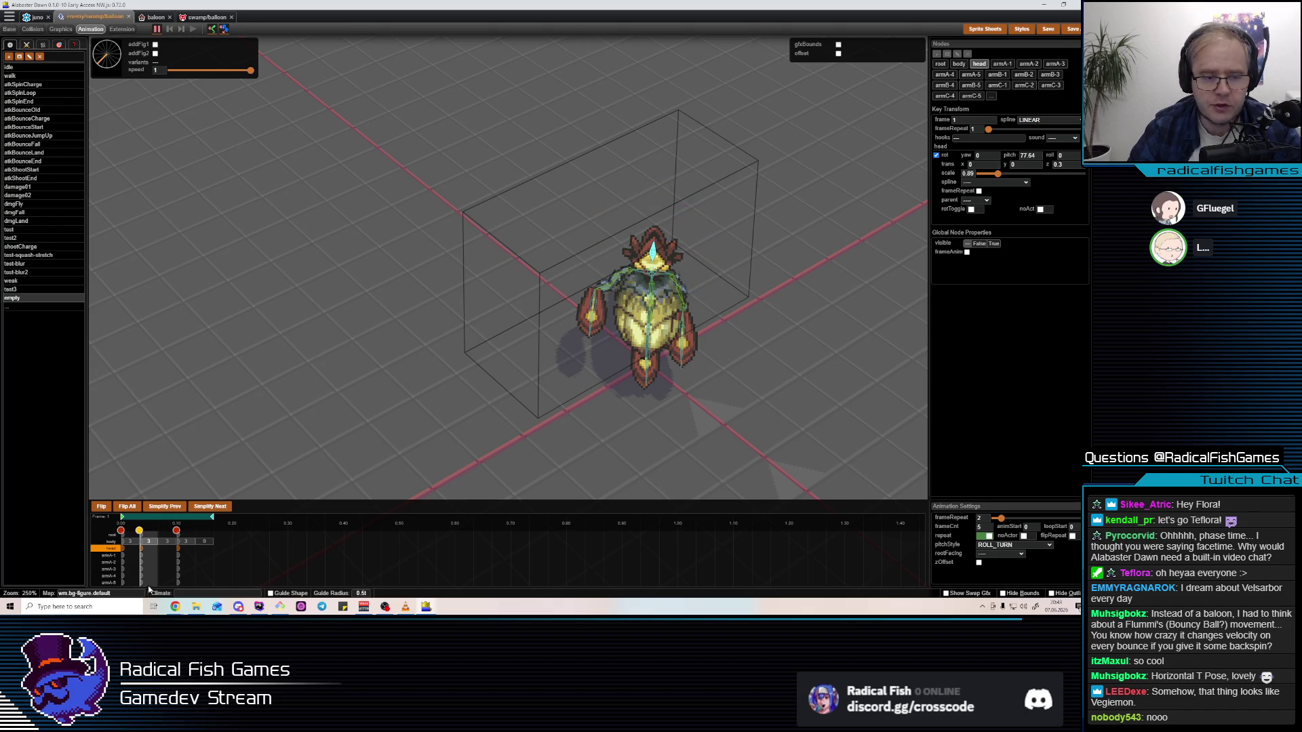
pyautogui.press('Right')
pyautogui.moveTo(655, 198); pyautogui.dragTo(656, 202)
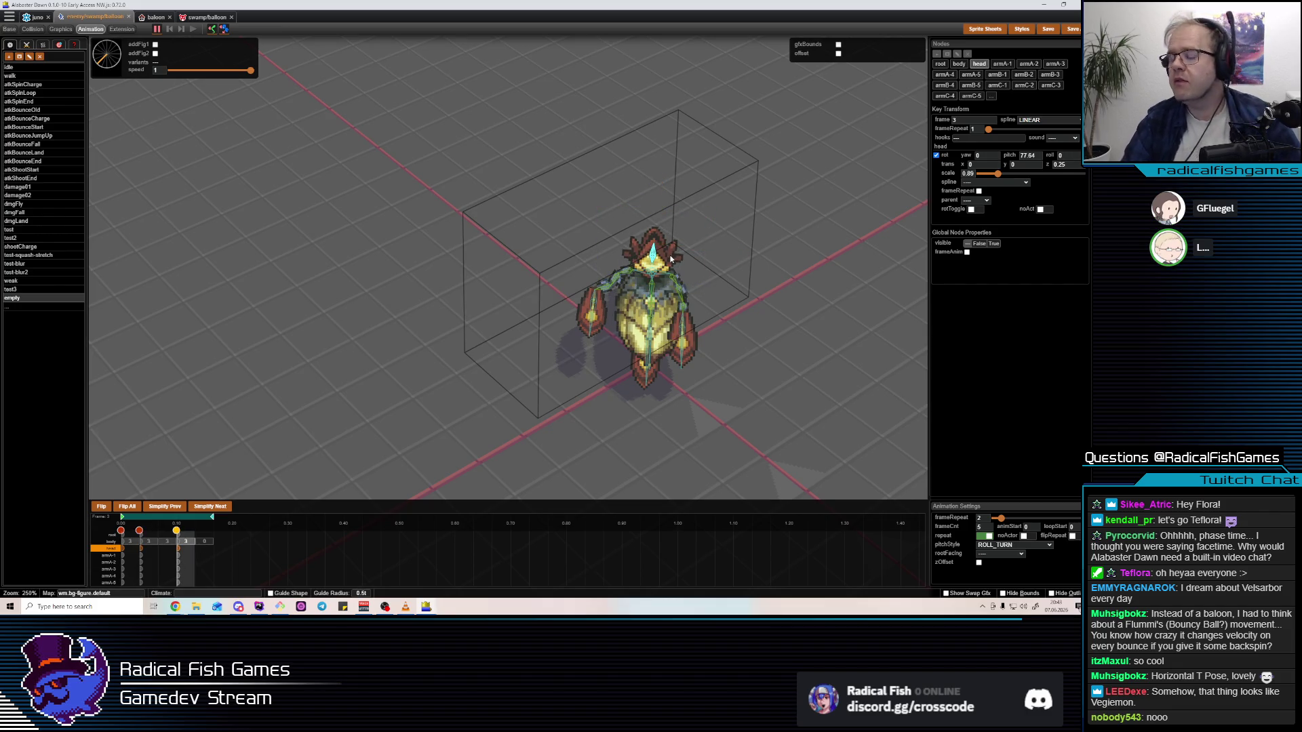
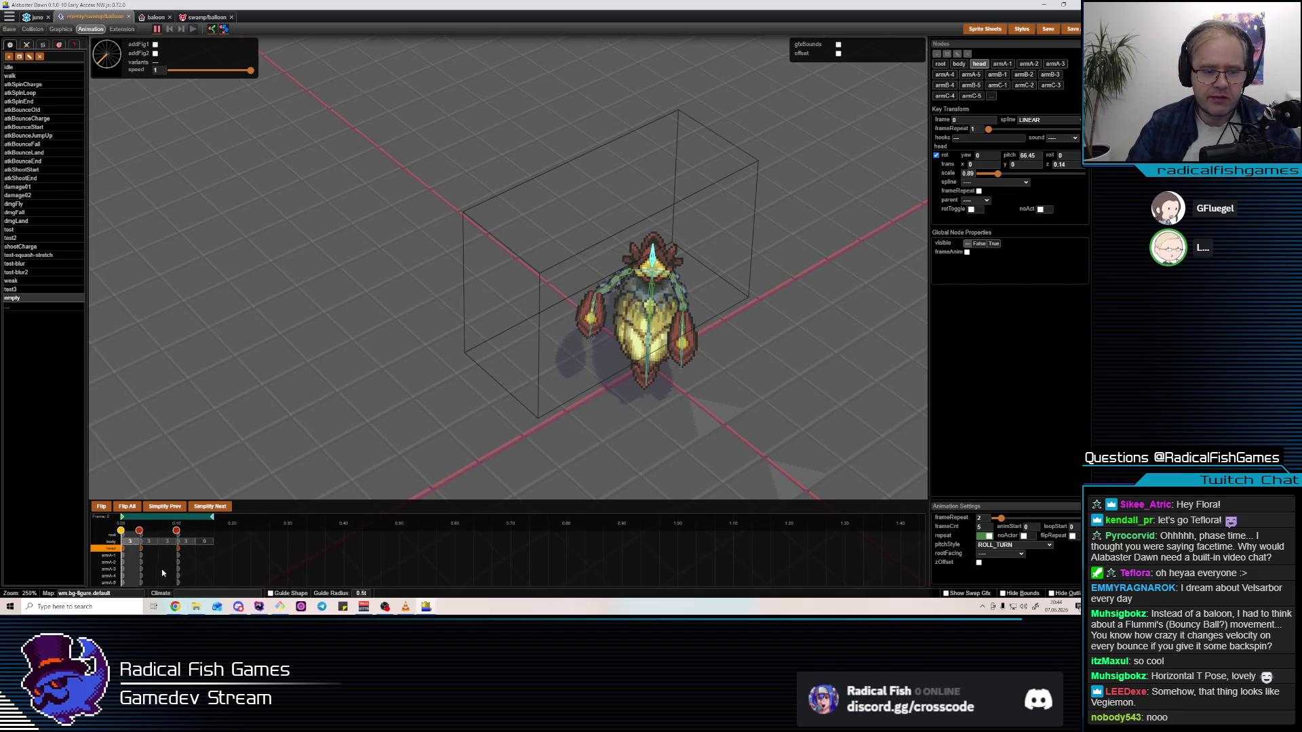
# Check the code editor briefly, then return to the animation editor
pyautogui.hotkey('alt', 'Tab')
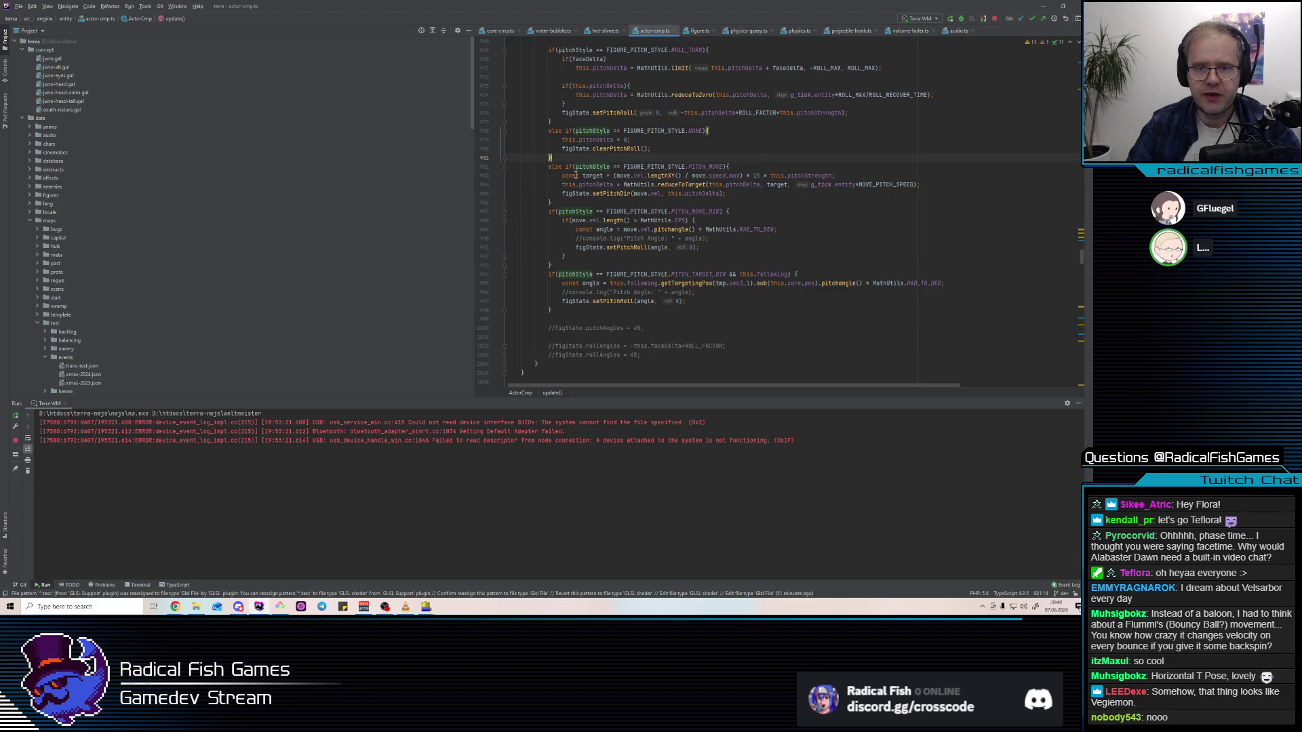
pyautogui.scroll(2, 693, 198)
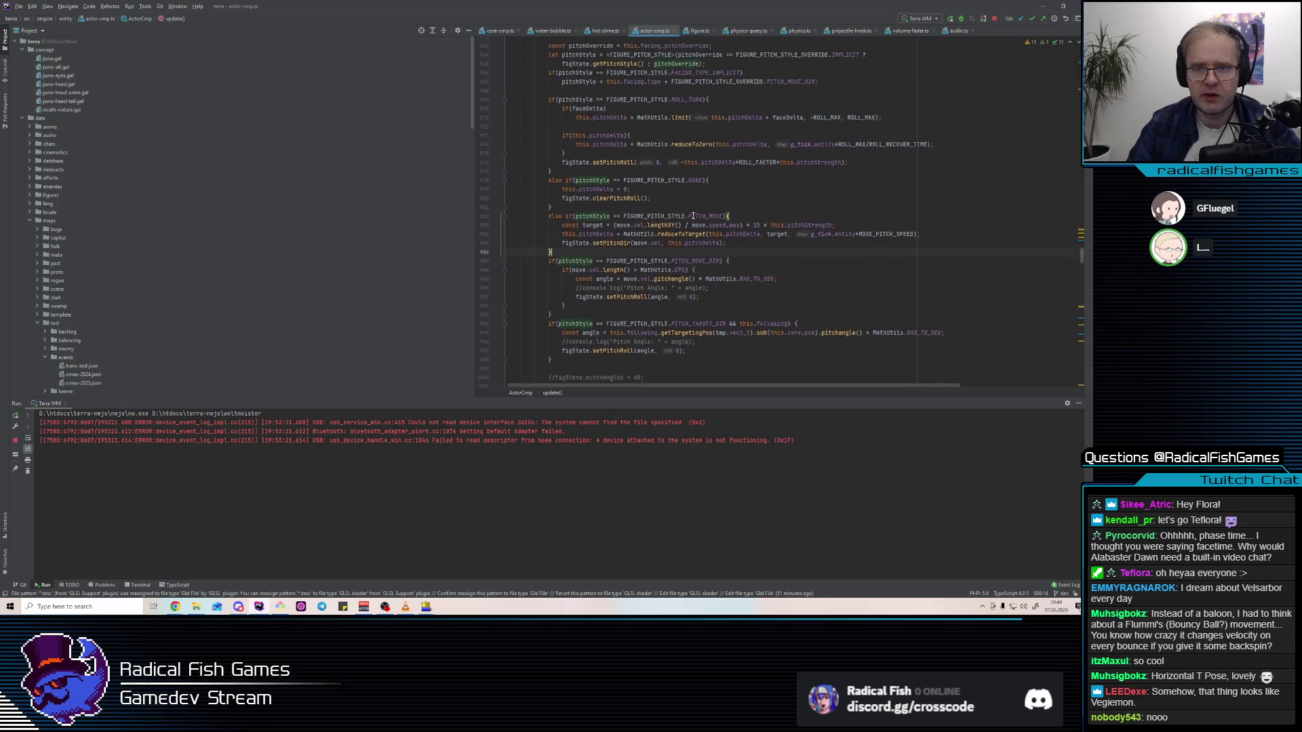
pyautogui.hotkey('alt', 'Tab')
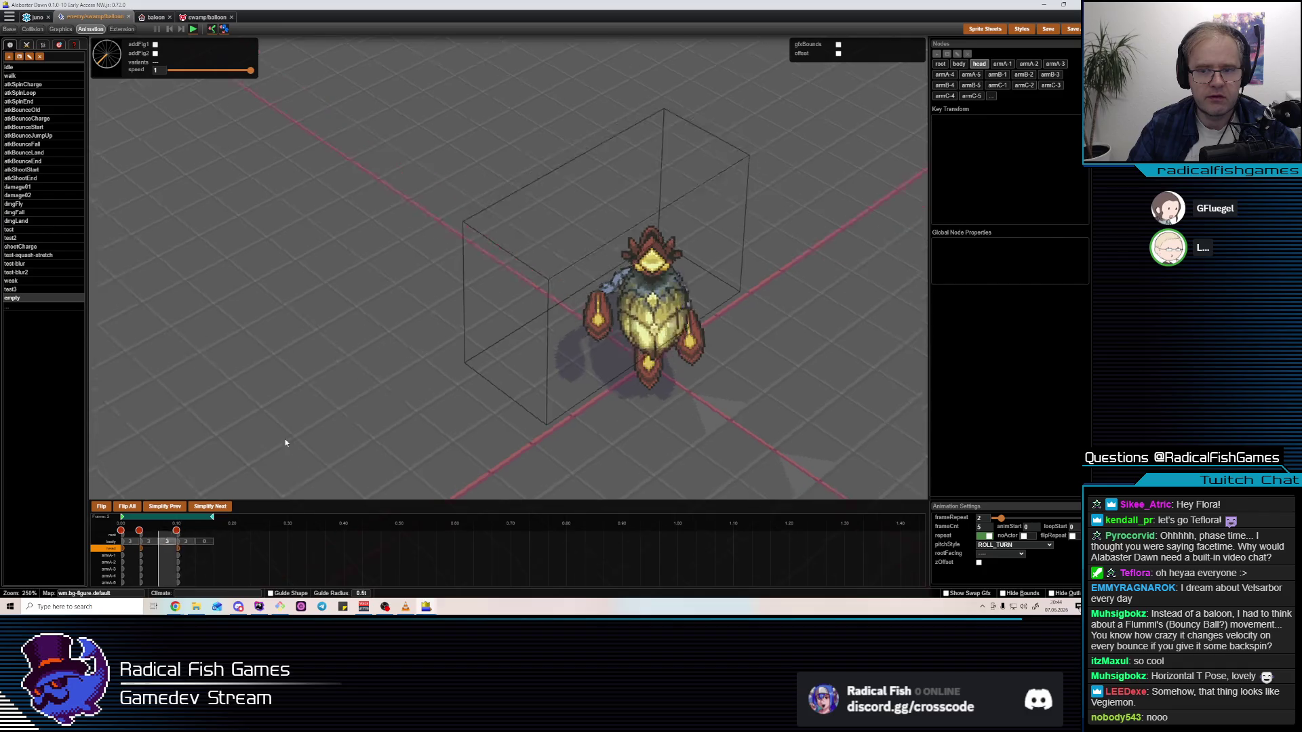
# Inspect the turn animation's frames from above and stop playback on the first frame
pyautogui.click(211, 543)
pyautogui.scroll(1, 212, 545)
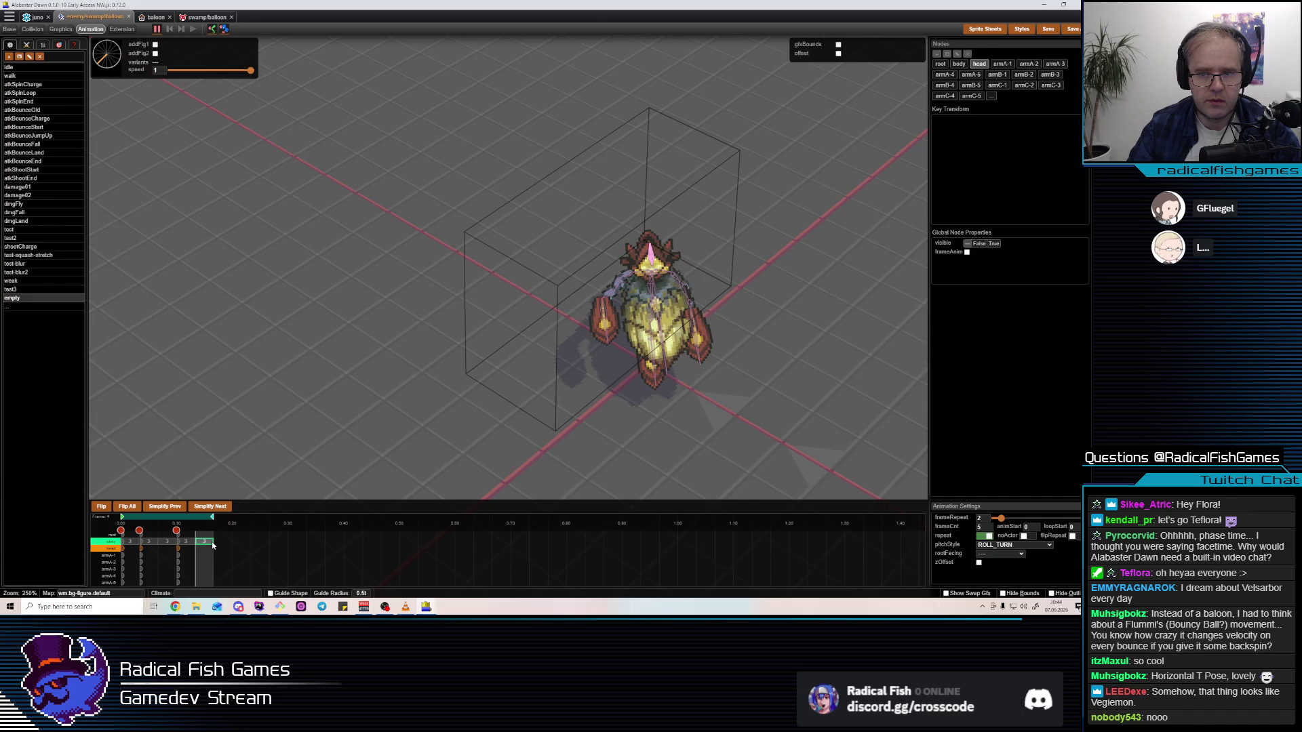
pyautogui.click(171, 542)
pyautogui.click(169, 542)
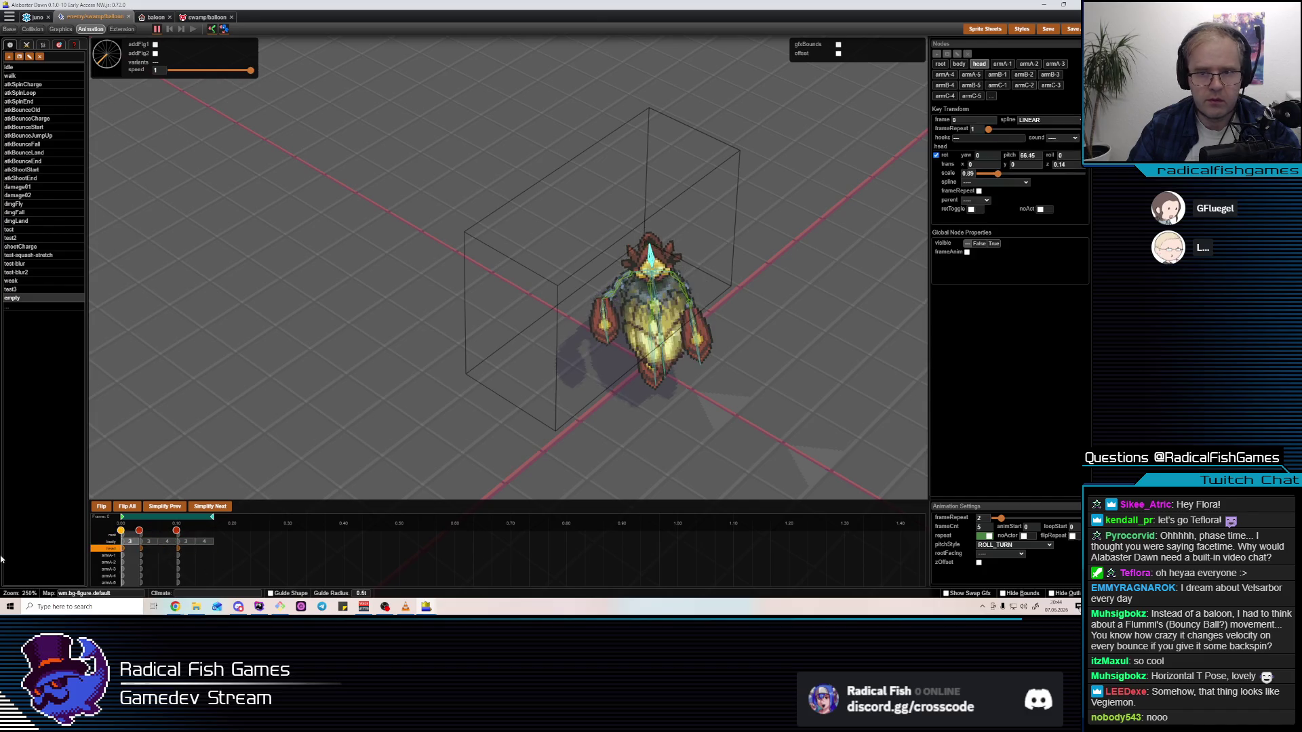
pyautogui.moveTo(398, 405); pyautogui.dragTo(469, 360)
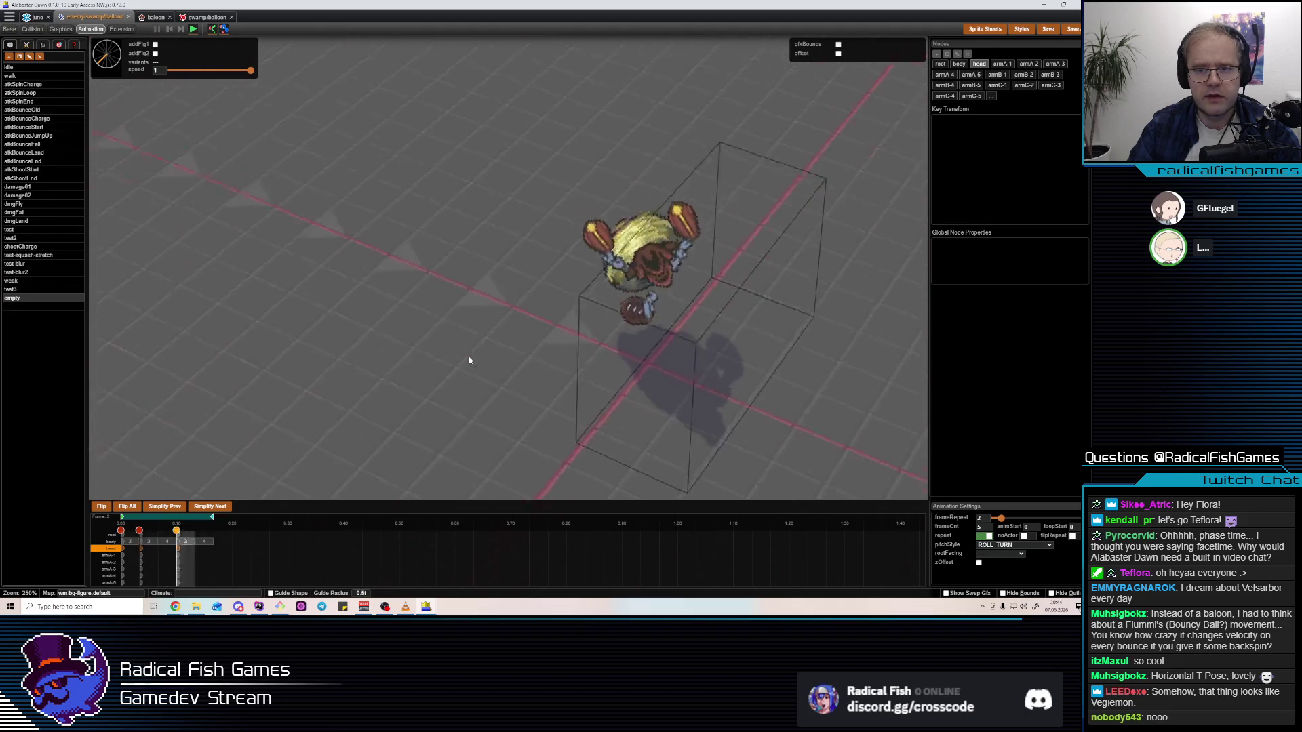
pyautogui.moveTo(469, 360)
pyautogui.mouseDown()
pyautogui.moveTo(810, 302)
pyautogui.moveTo(799, 303)
pyautogui.mouseUp()
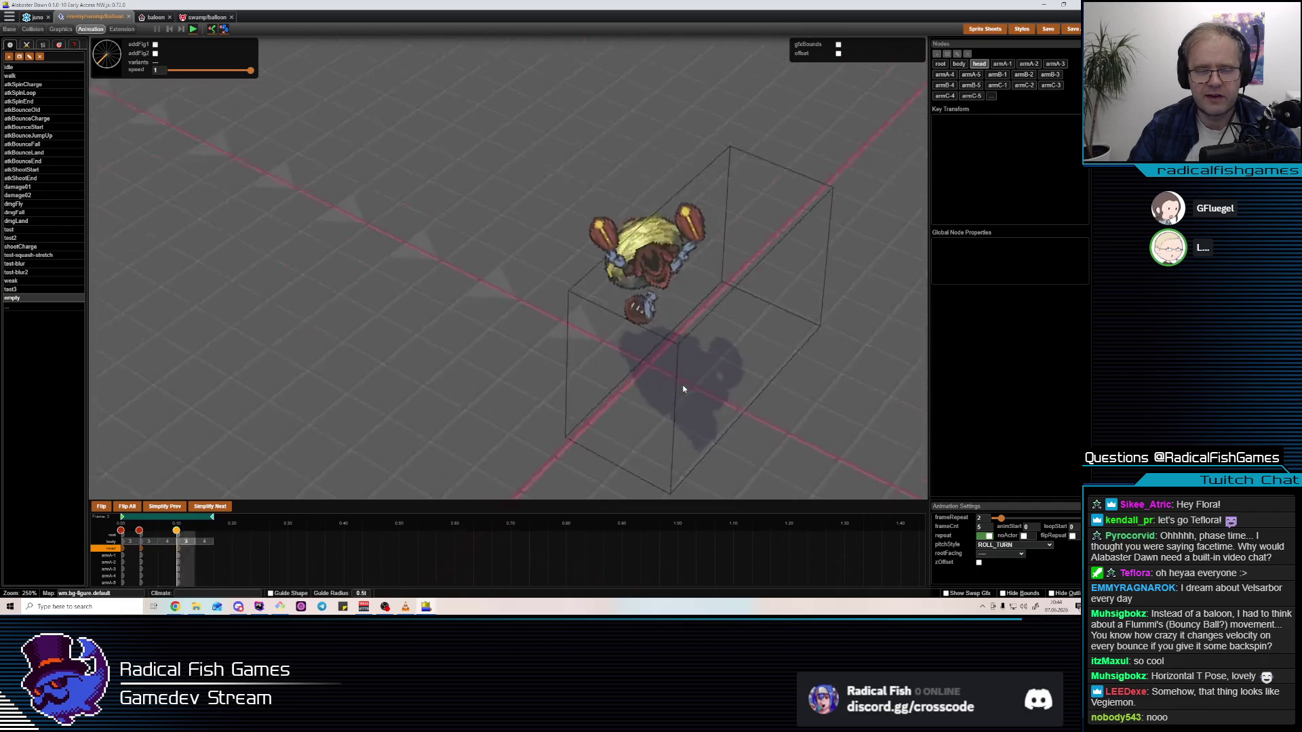
pyautogui.press('space')
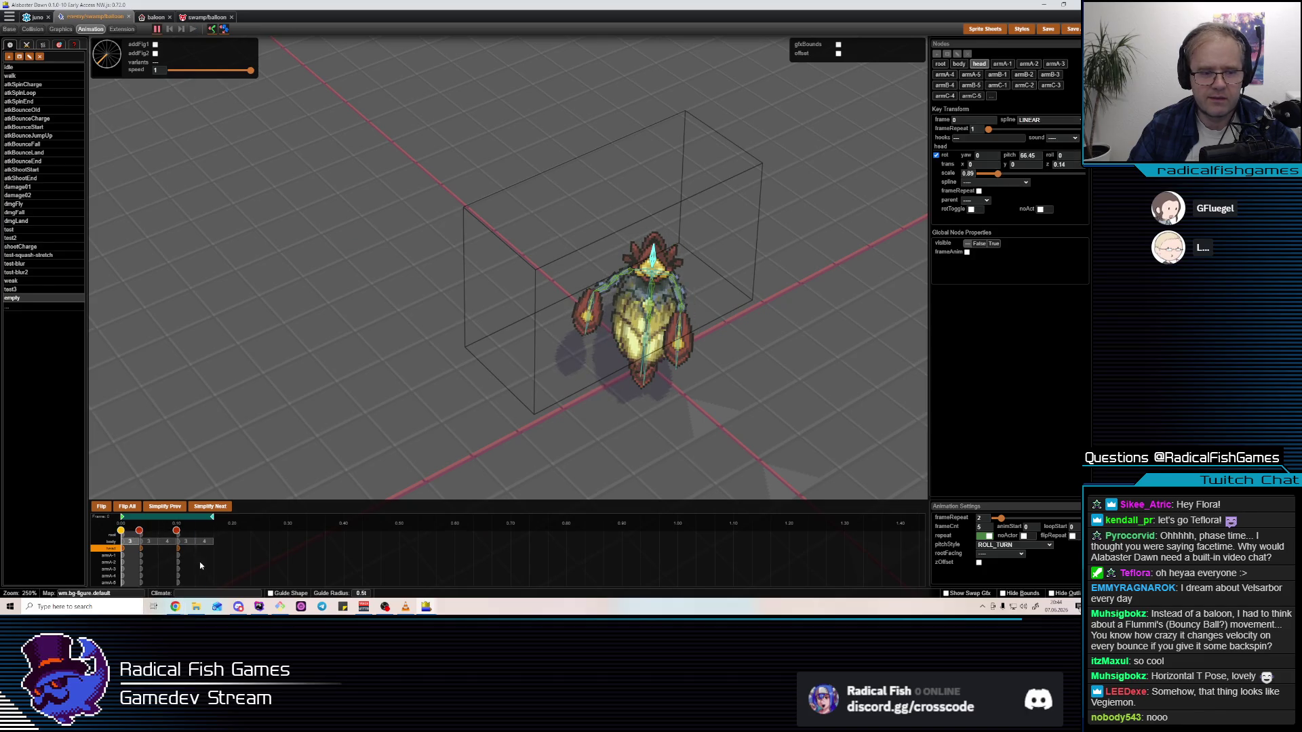
pyautogui.click(143, 568)
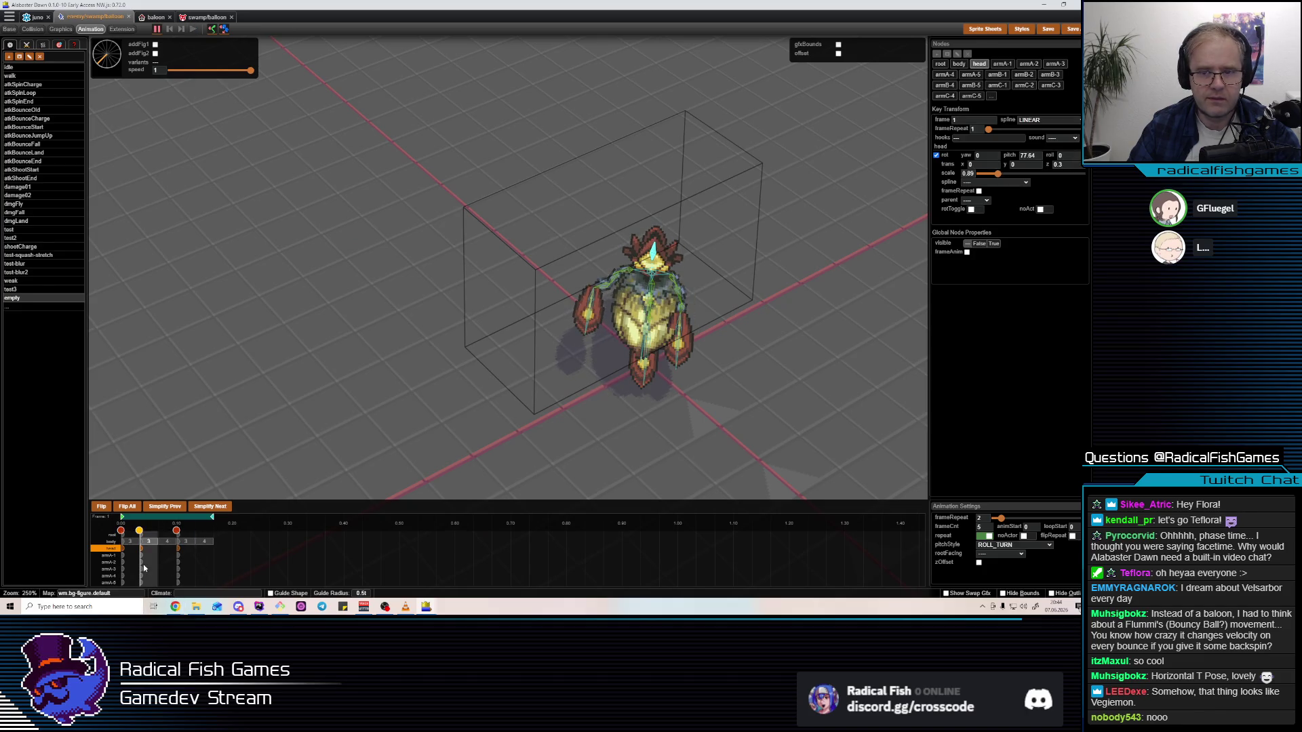
# Select the armB-4 spike at frame 3 and preview the turn animation
pyautogui.click(605, 289)
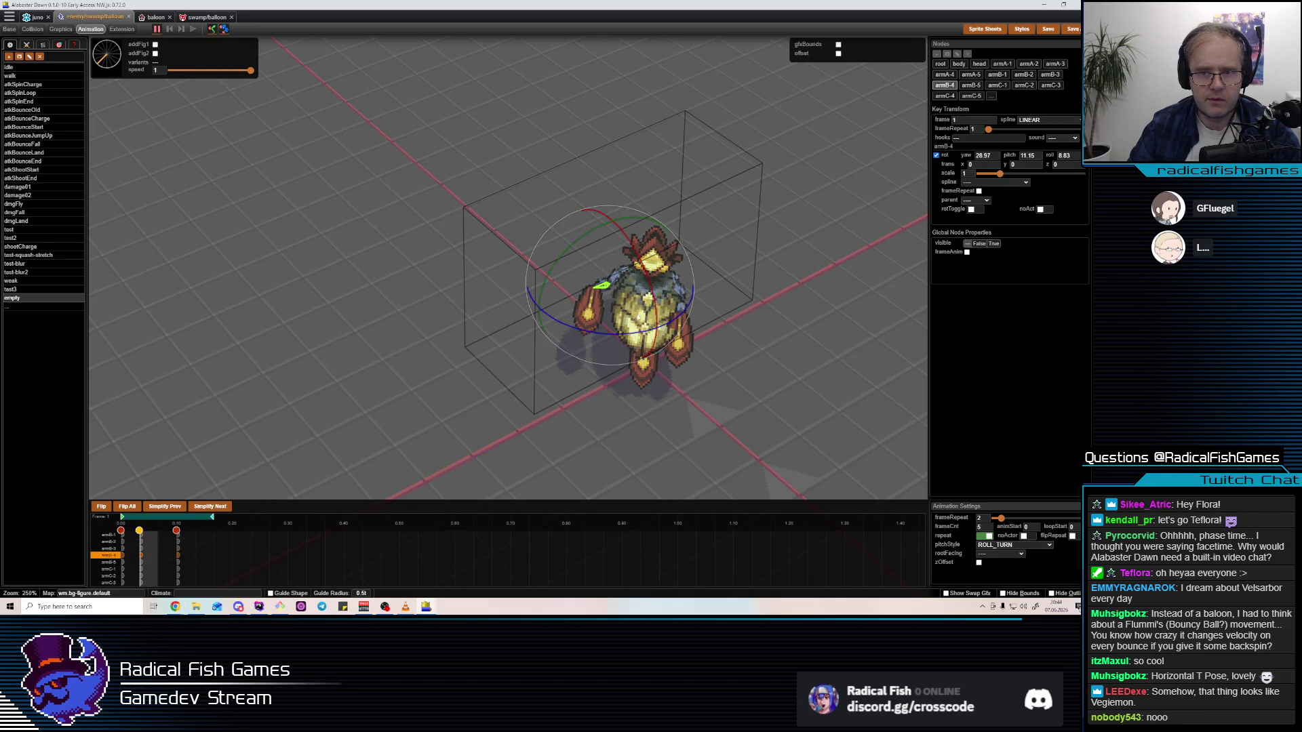
pyautogui.click(180, 542)
pyautogui.click(651, 324)
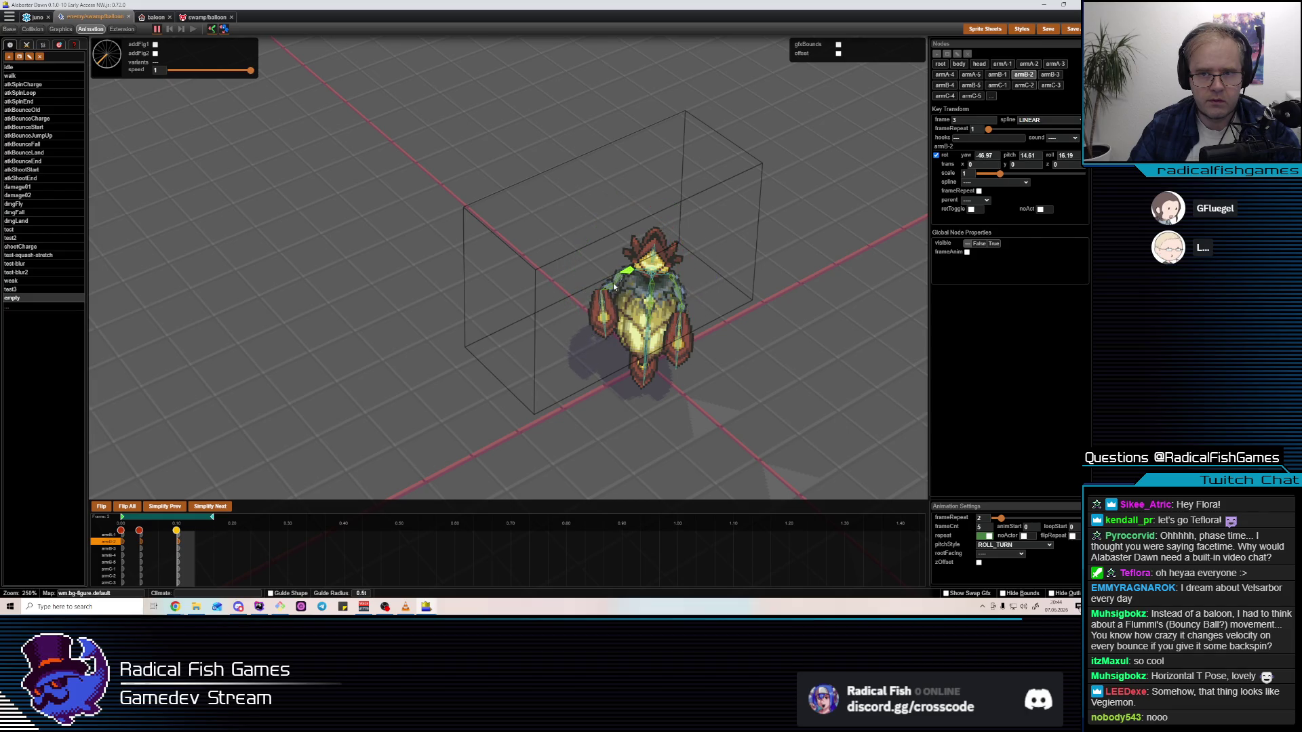
pyautogui.click(621, 331)
pyautogui.press('space')
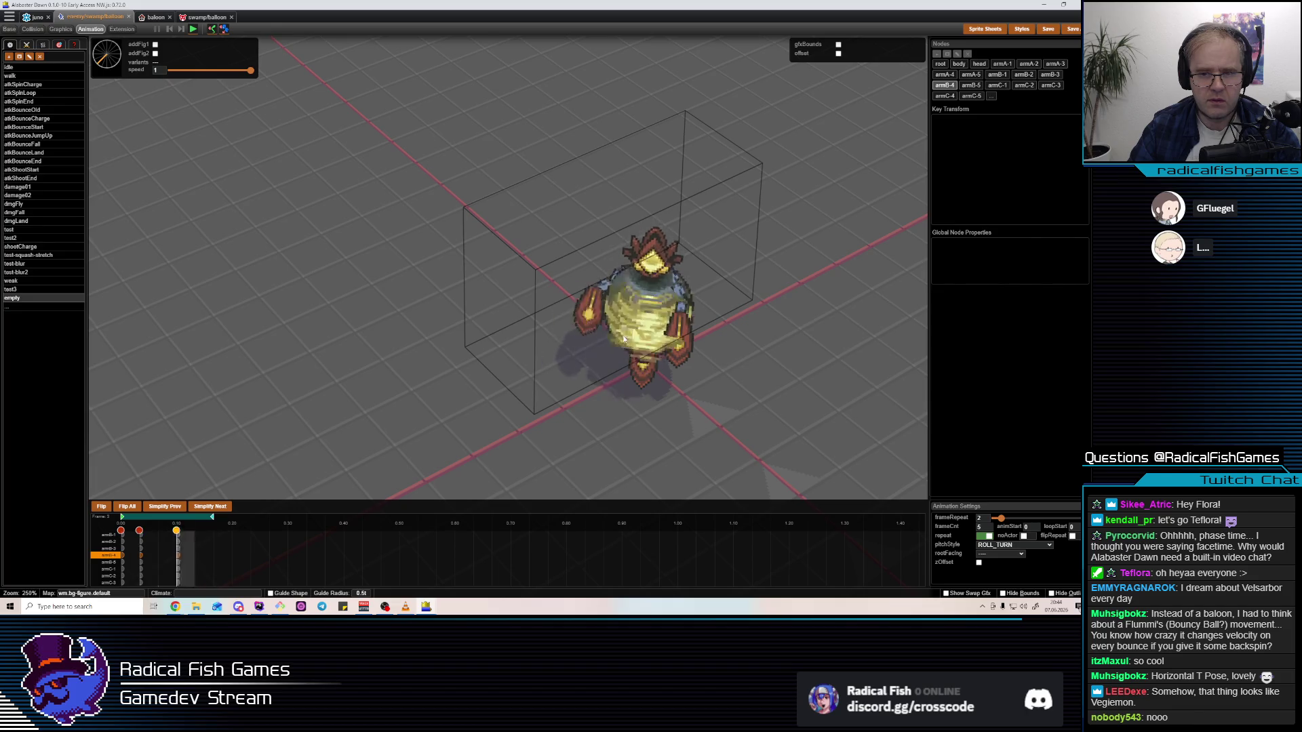
pyautogui.click(624, 335)
pyautogui.moveTo(624, 335)
pyautogui.mouseDown()
pyautogui.moveTo(646, 314)
pyautogui.moveTo(587, 369)
pyautogui.mouseUp()
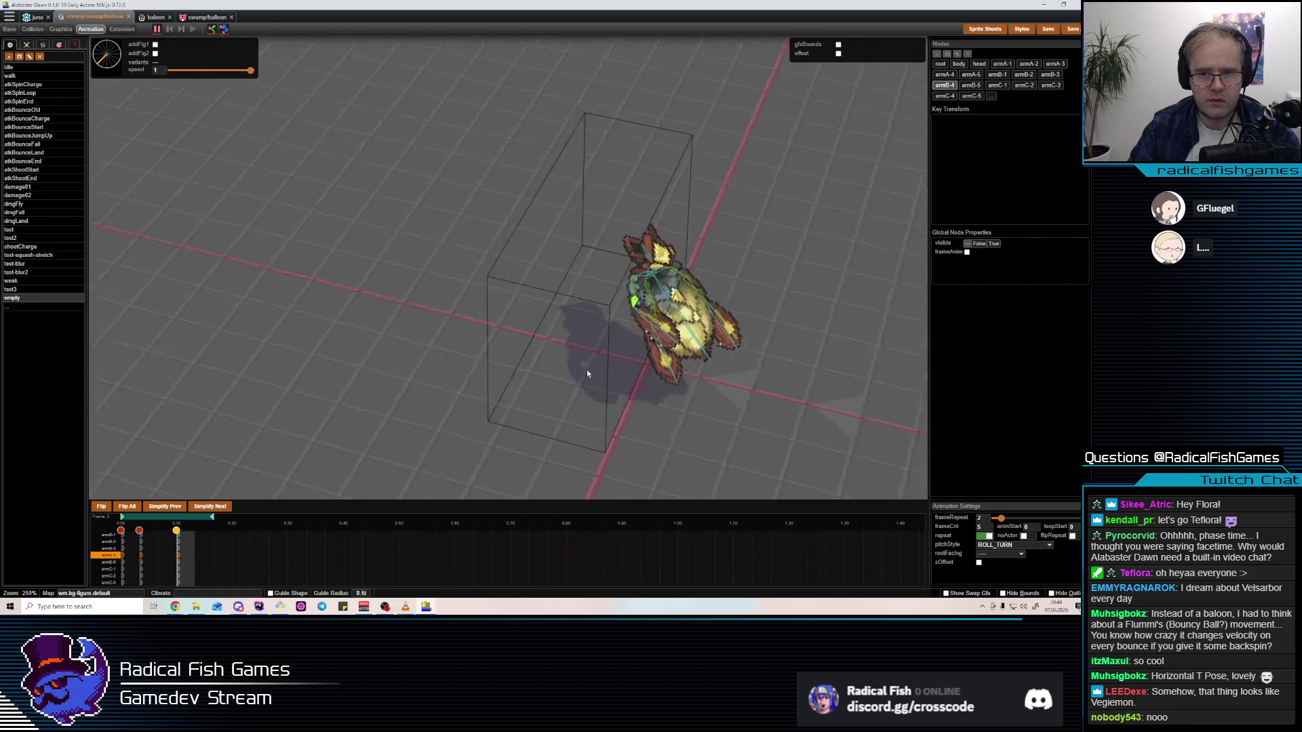
# Rotate armB-4 in its frame-3 key and play back to check the arm
pyautogui.click(178, 556)
pyautogui.moveTo(596, 319); pyautogui.dragTo(668, 273)
pyautogui.click(627, 295)
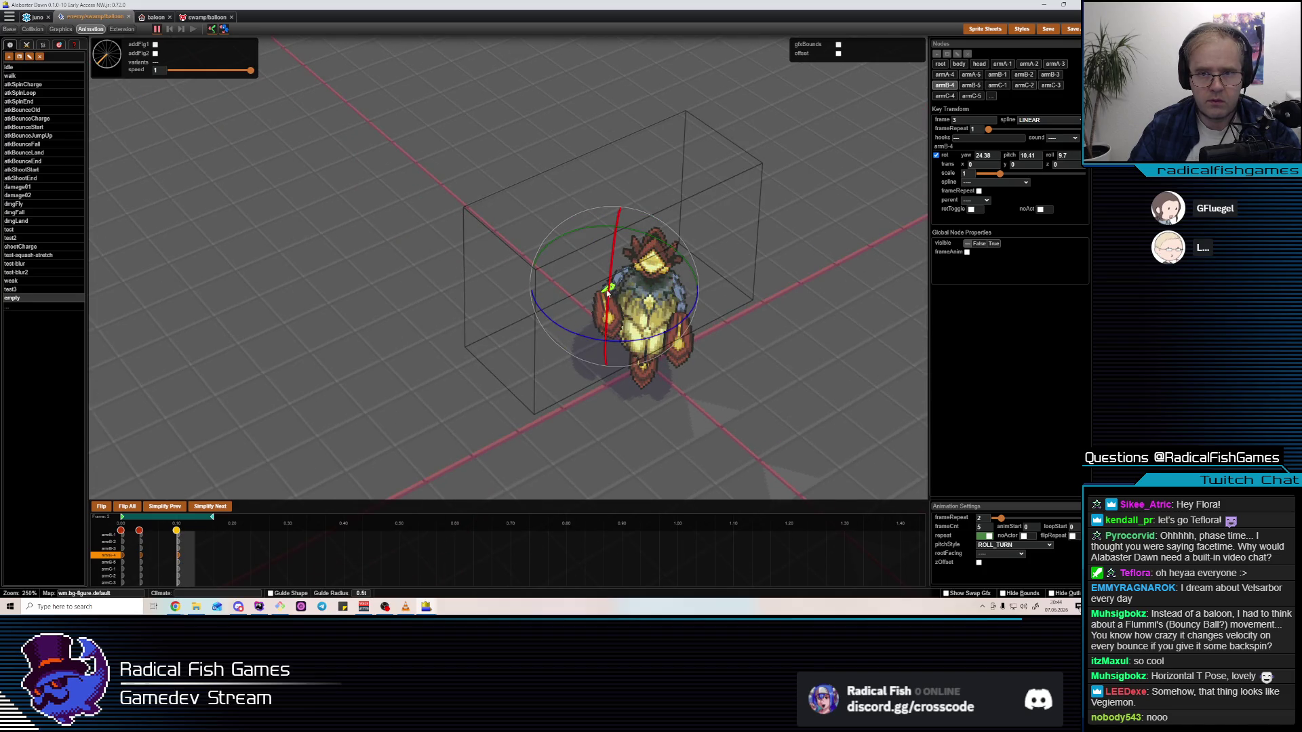
pyautogui.press('space')
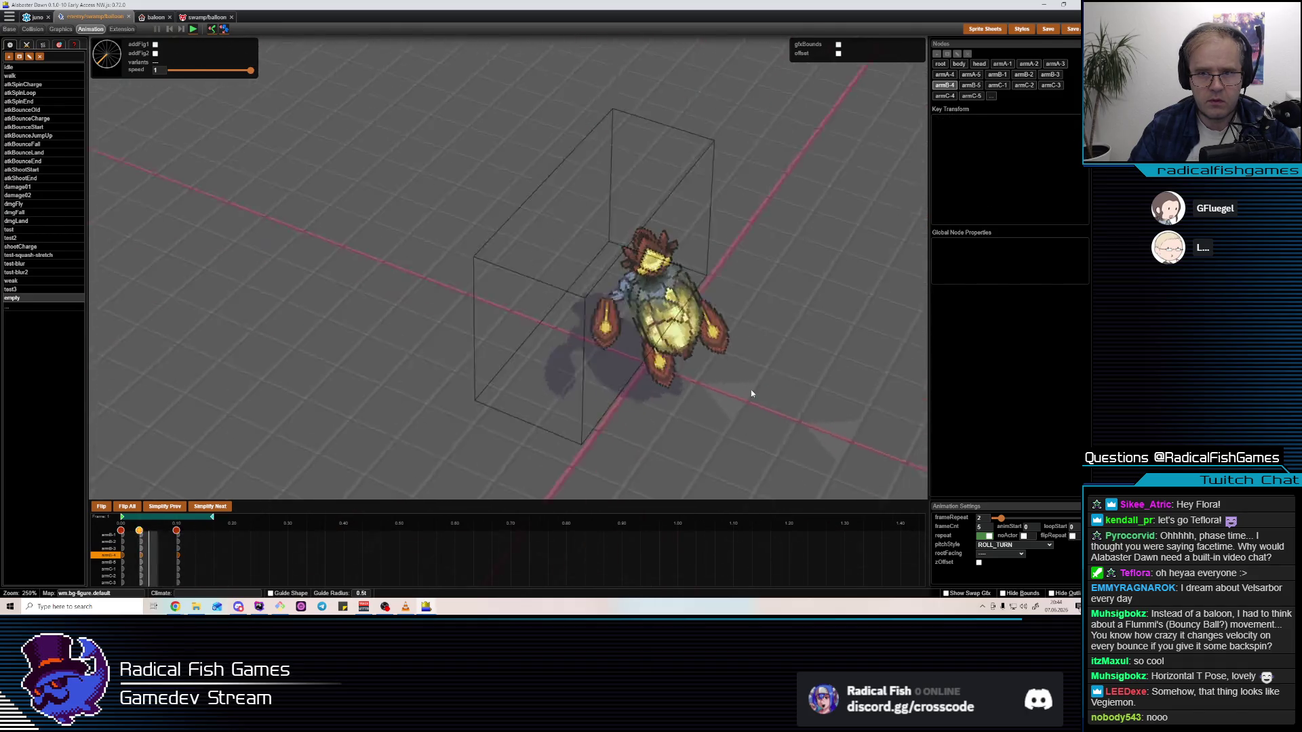
pyautogui.press('space')
# Rotate armB-4 in its frame-1 key, preview from the side, then select armB-2 and replay
pyautogui.click(146, 567)
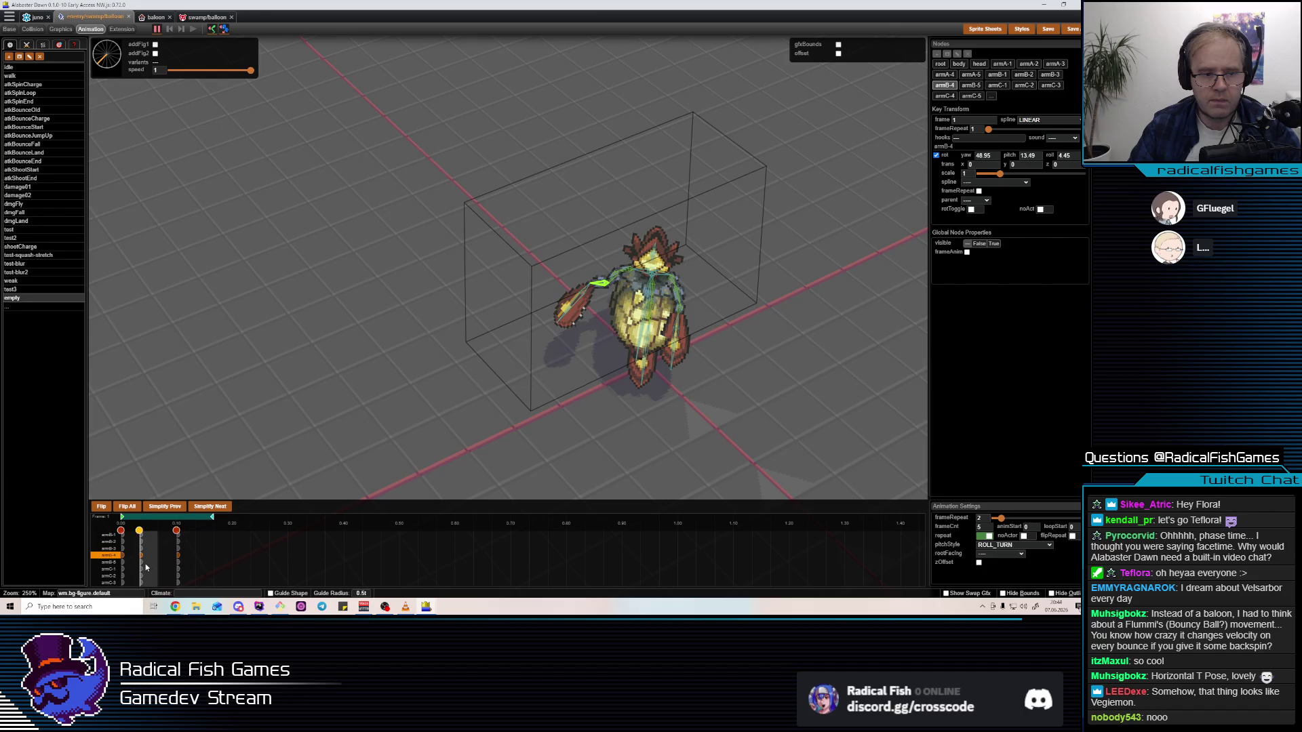
pyautogui.click(662, 332)
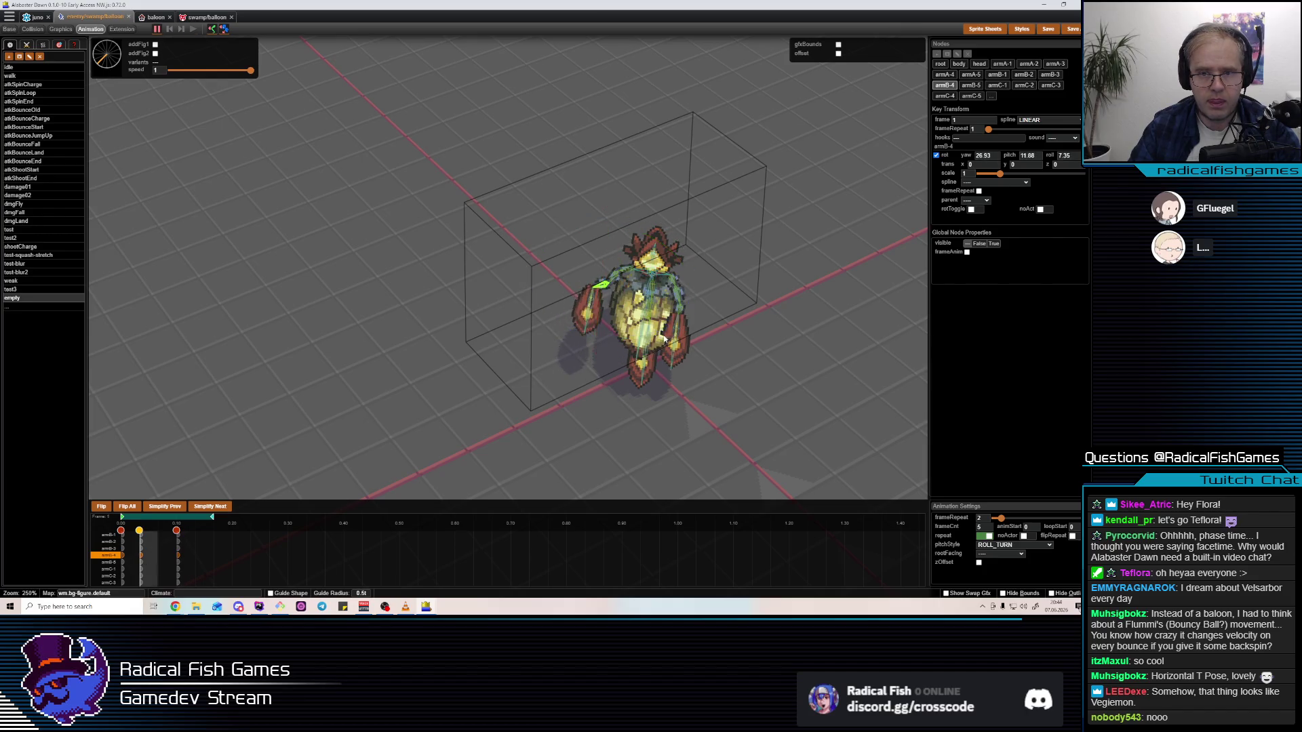
pyautogui.press('space')
pyautogui.moveTo(675, 306)
pyautogui.mouseDown()
pyautogui.moveTo(792, 352)
pyautogui.moveTo(735, 370)
pyautogui.moveTo(617, 471)
pyautogui.moveTo(434, 536)
pyautogui.mouseUp()
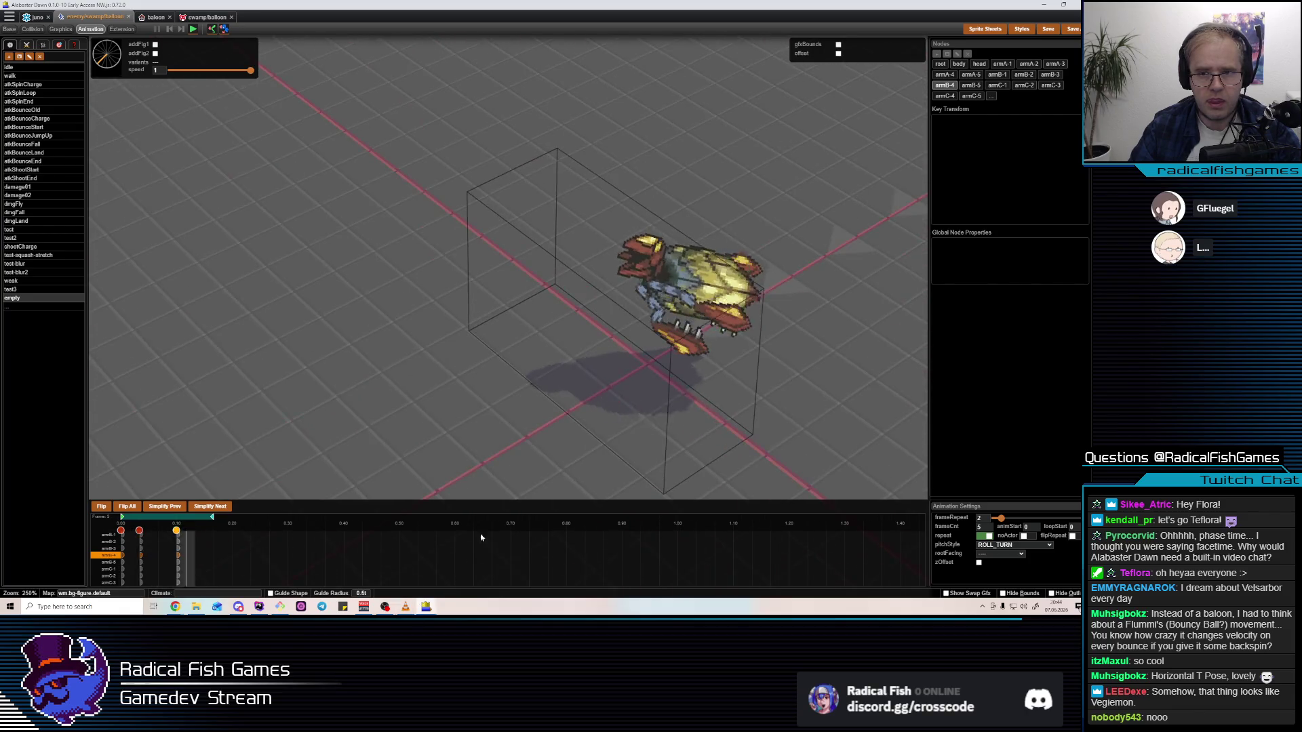
pyautogui.press('space')
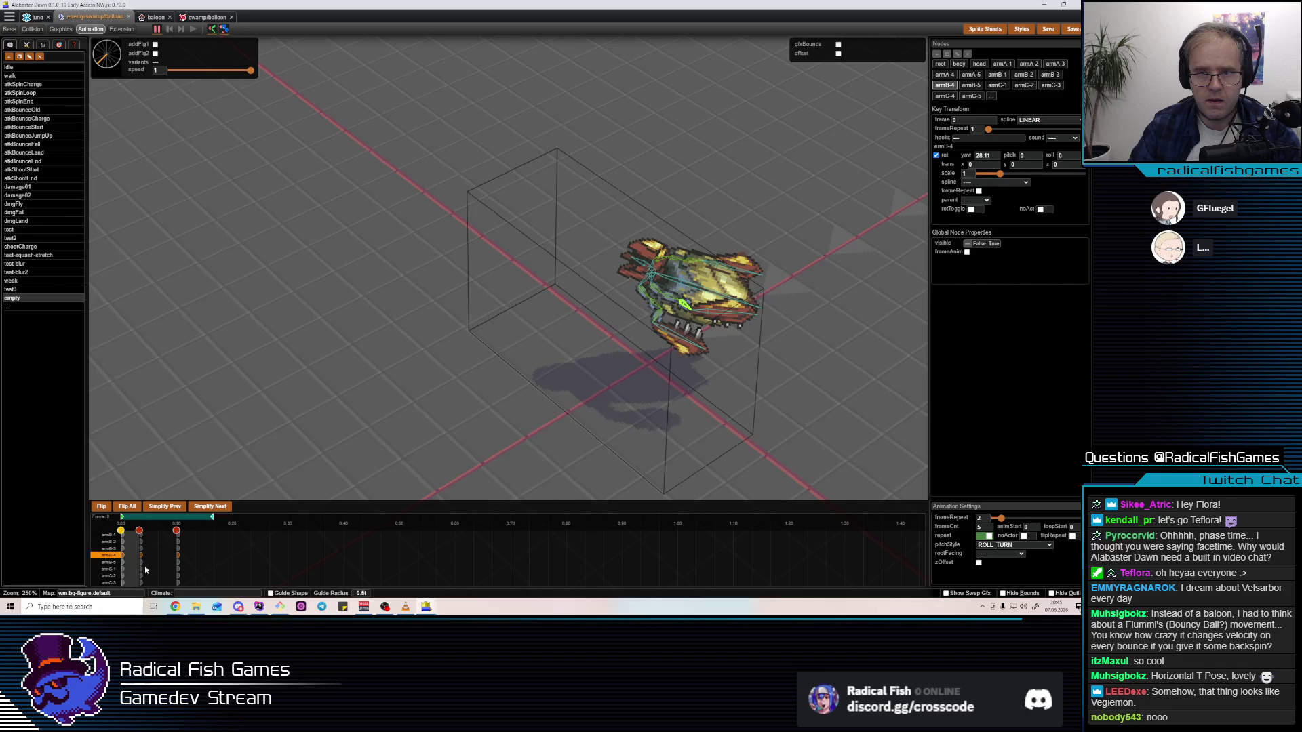
pyautogui.click(690, 252)
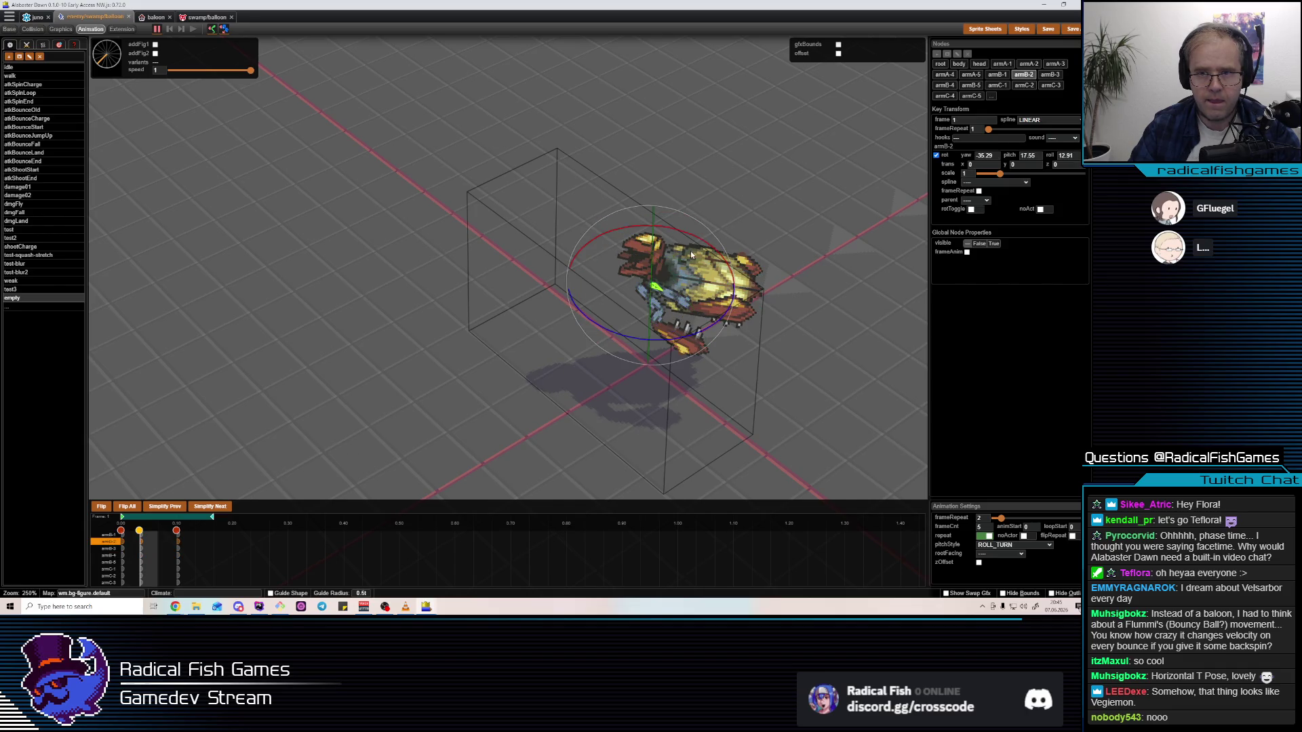
pyautogui.press('space')
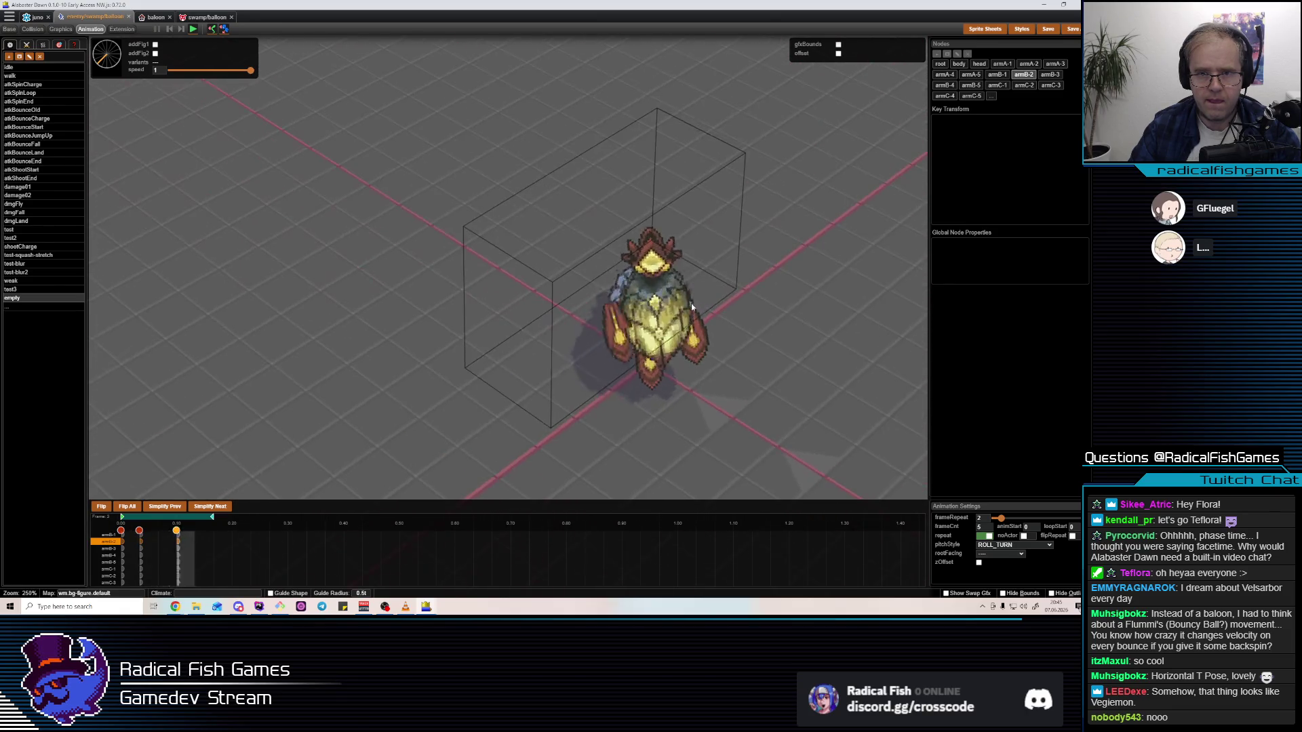
pyautogui.press('space')
pyautogui.click(674, 277)
pyautogui.click(683, 289)
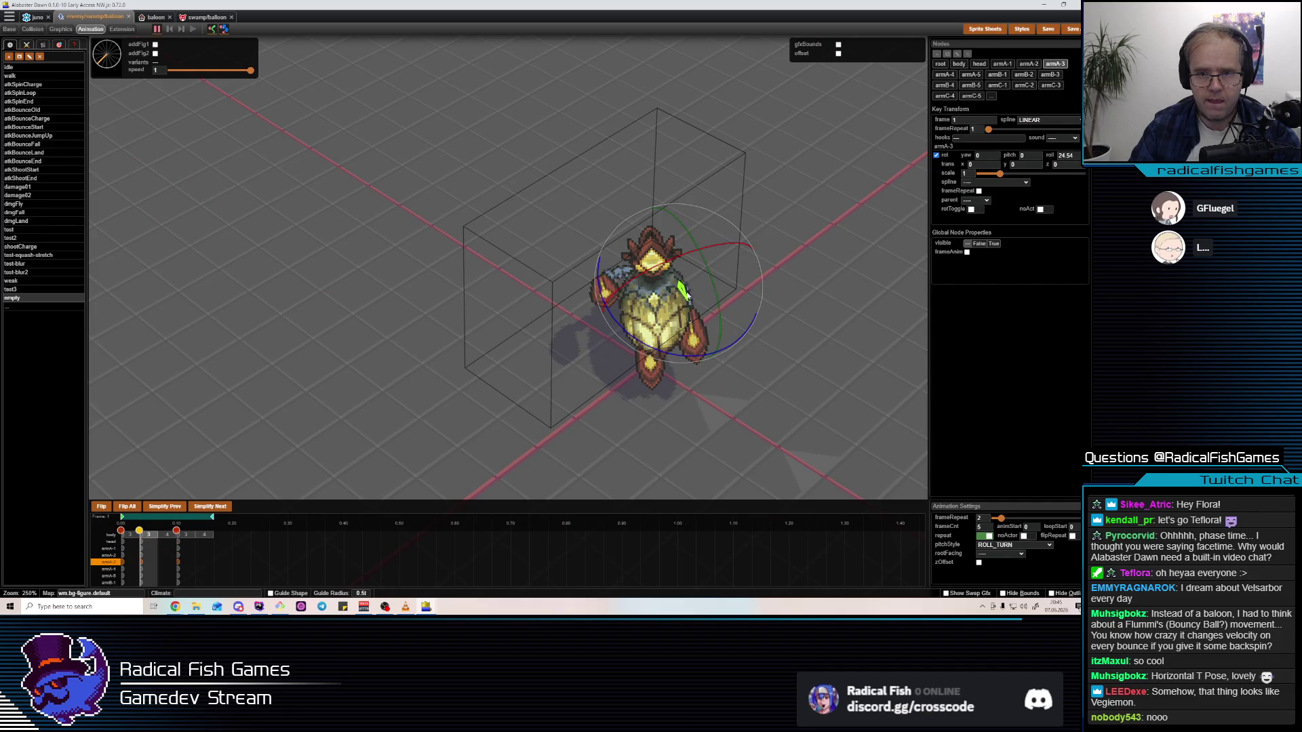
pyautogui.press('Left')
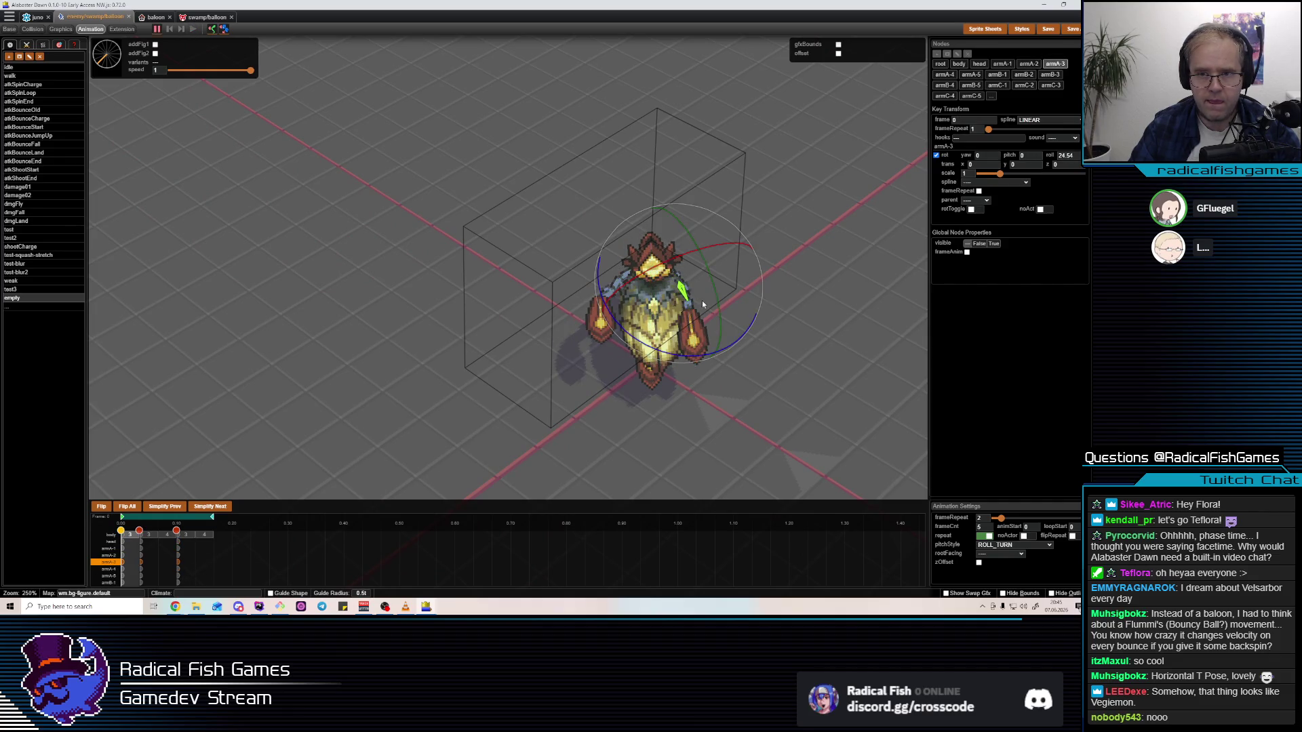
pyautogui.moveTo(687, 274); pyautogui.dragTo(682, 251)
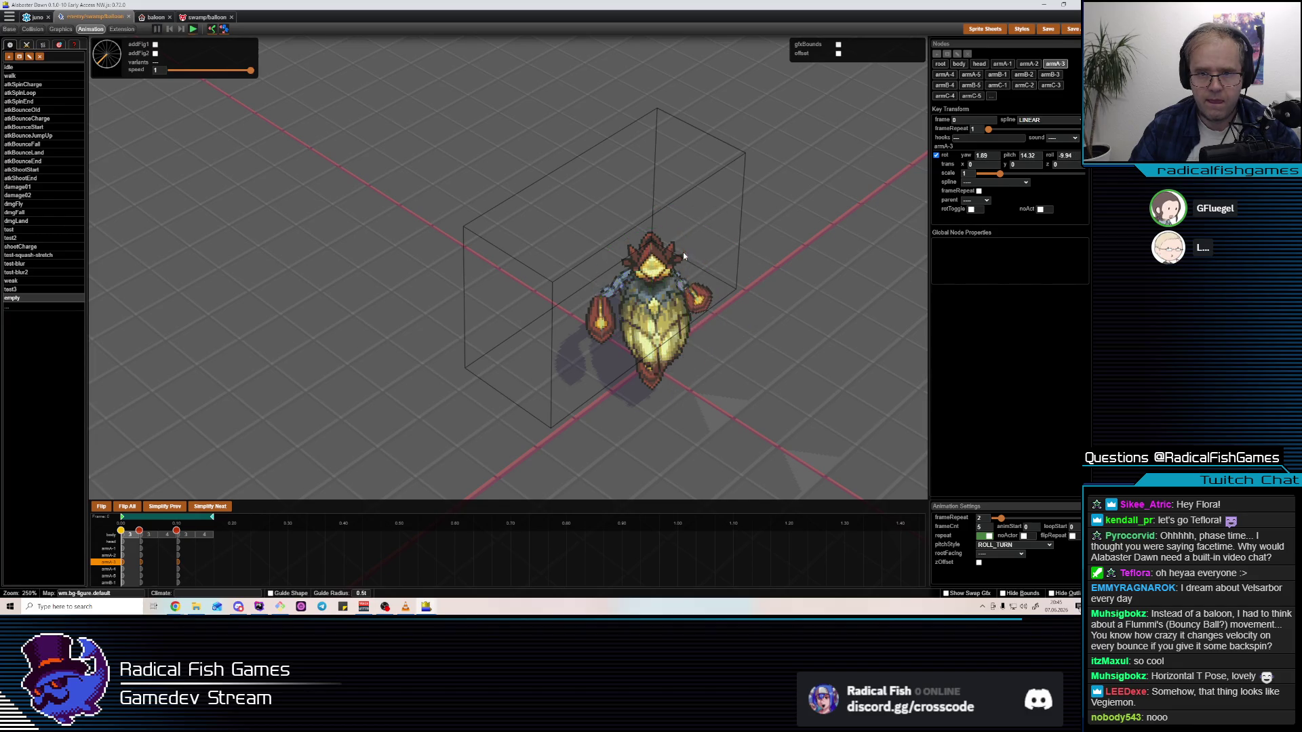
pyautogui.press('Left')
pyautogui.press('Left')
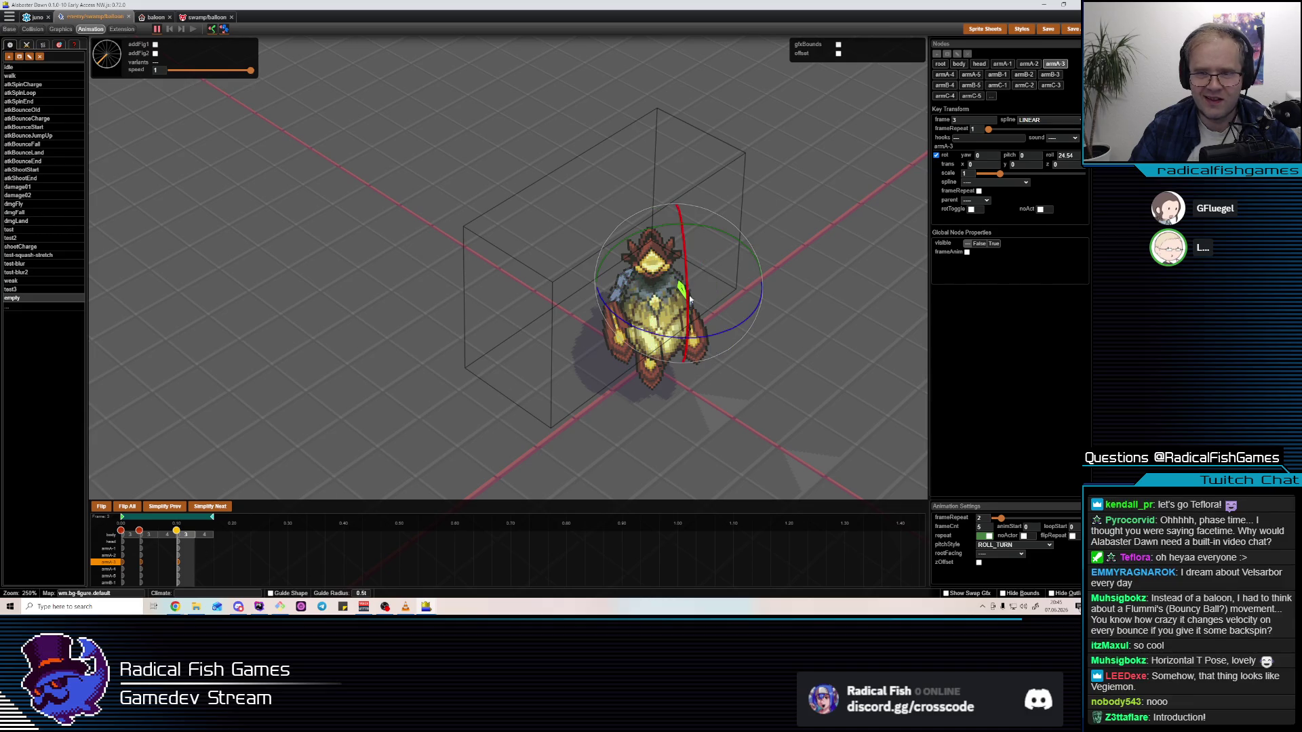
pyautogui.moveTo(692, 320); pyautogui.dragTo(690, 316)
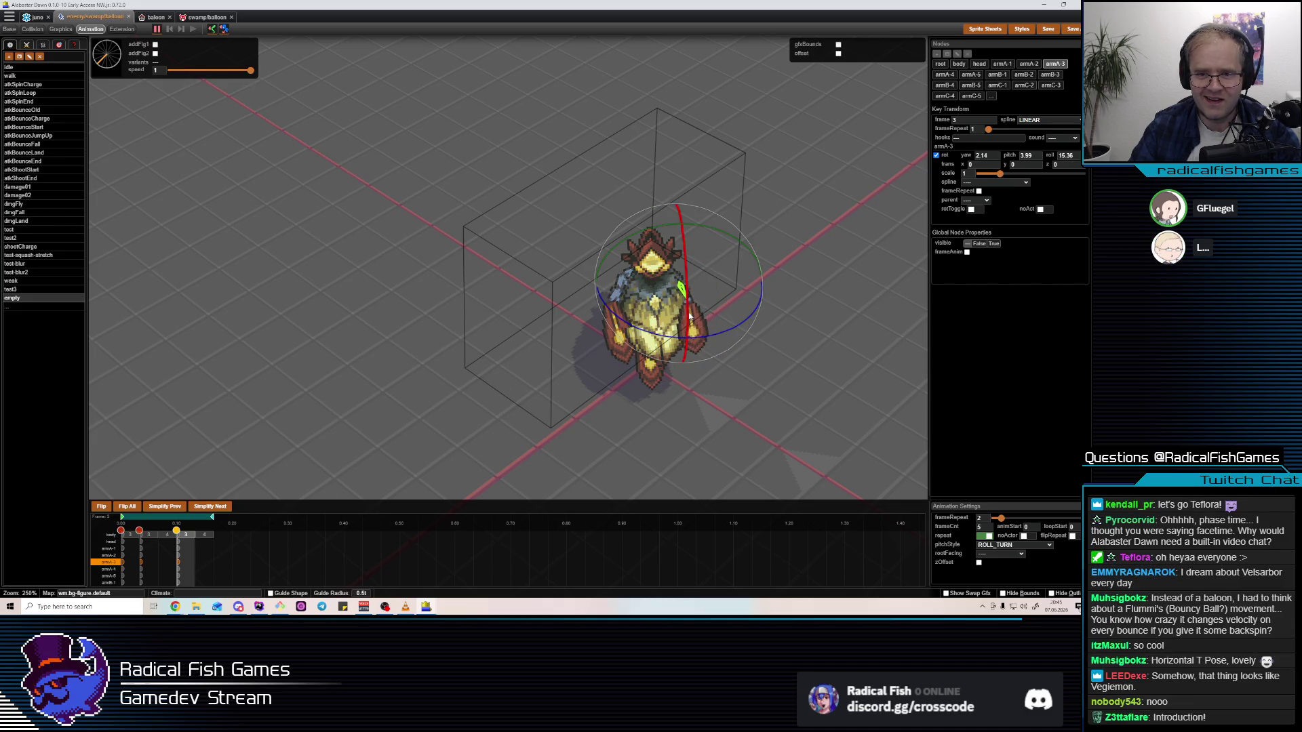
pyautogui.press('space')
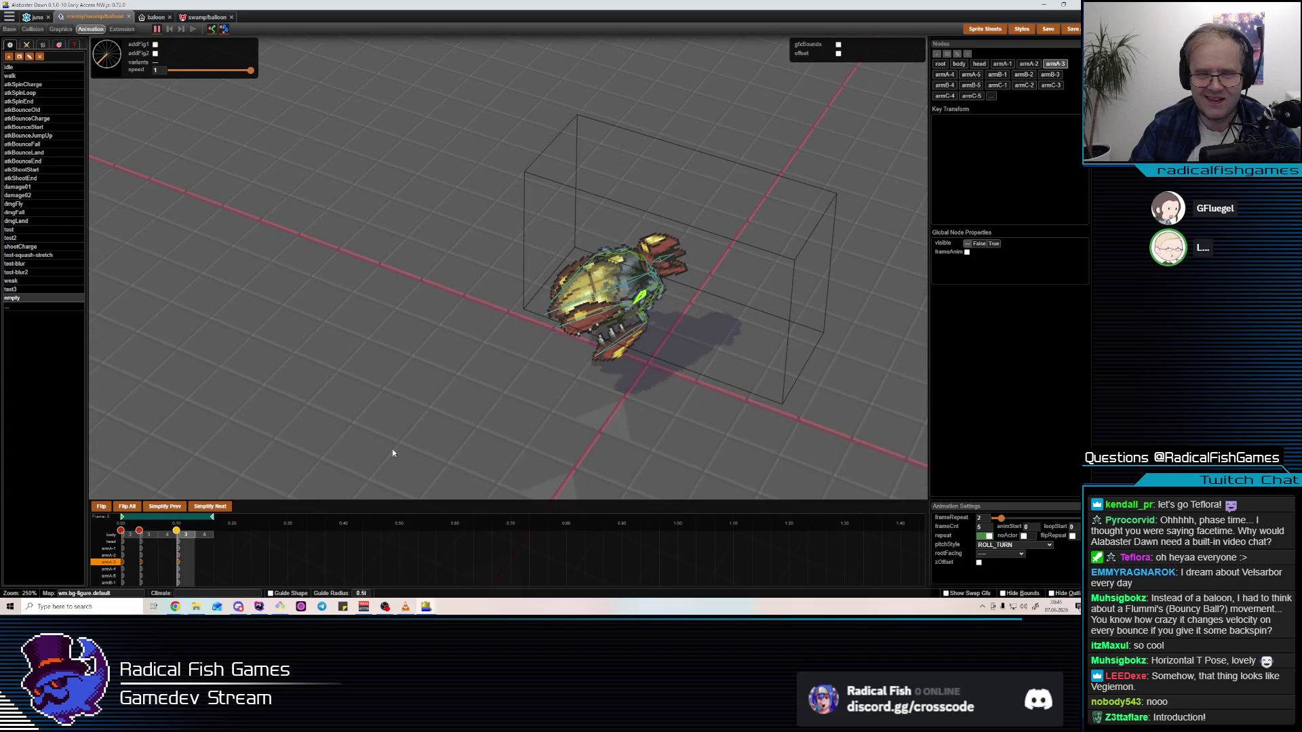
pyautogui.press('space')
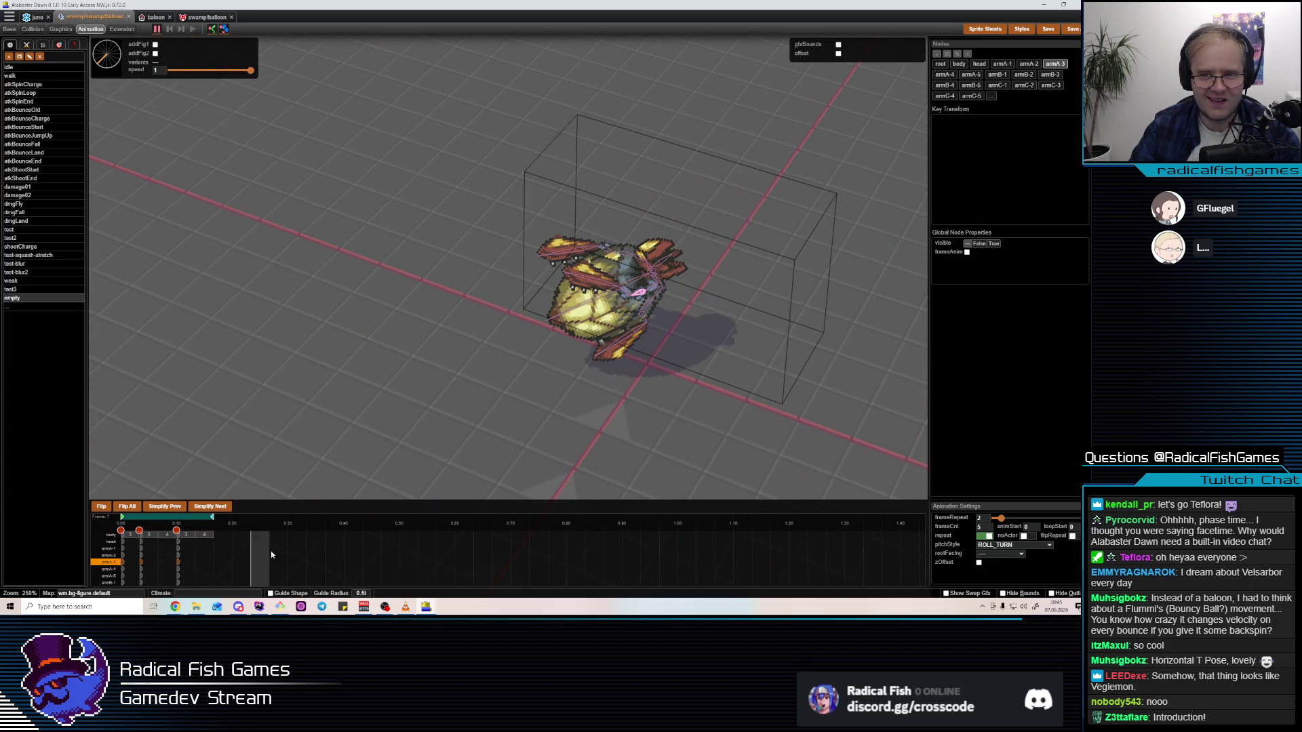
pyautogui.click(203, 561)
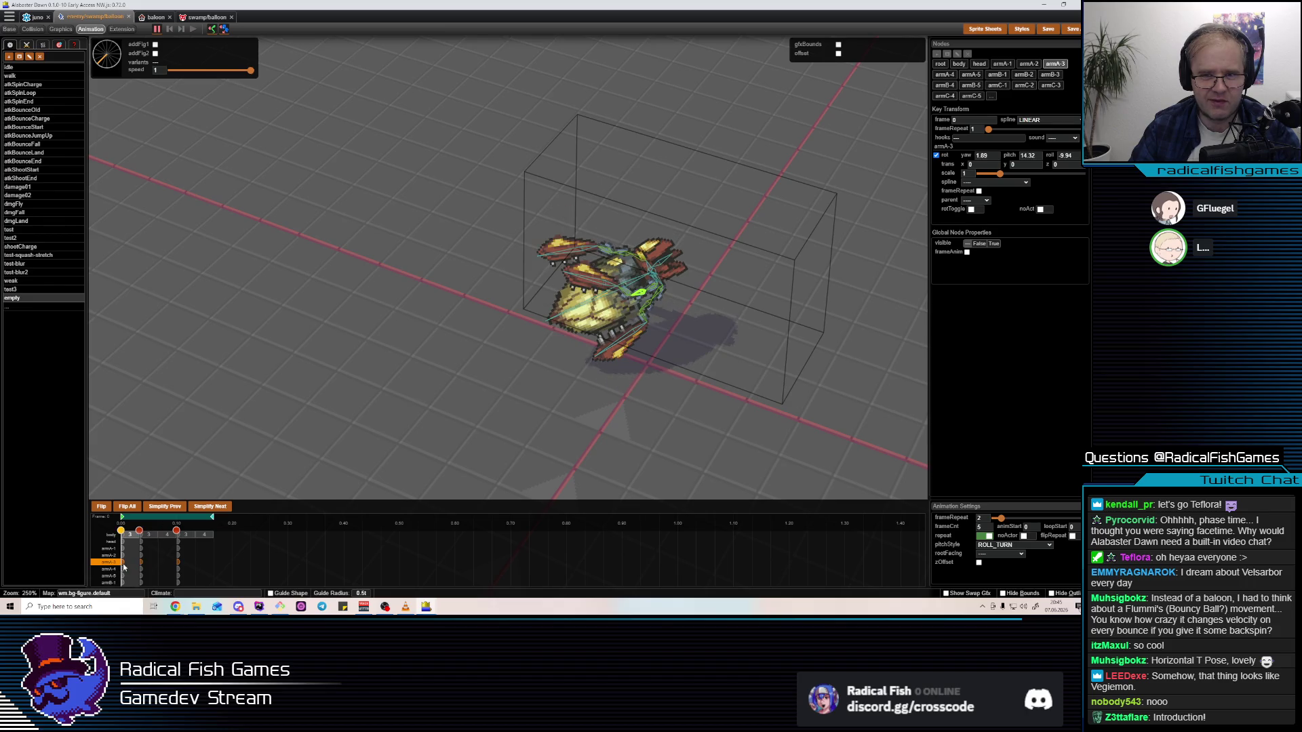
pyautogui.click(141, 563)
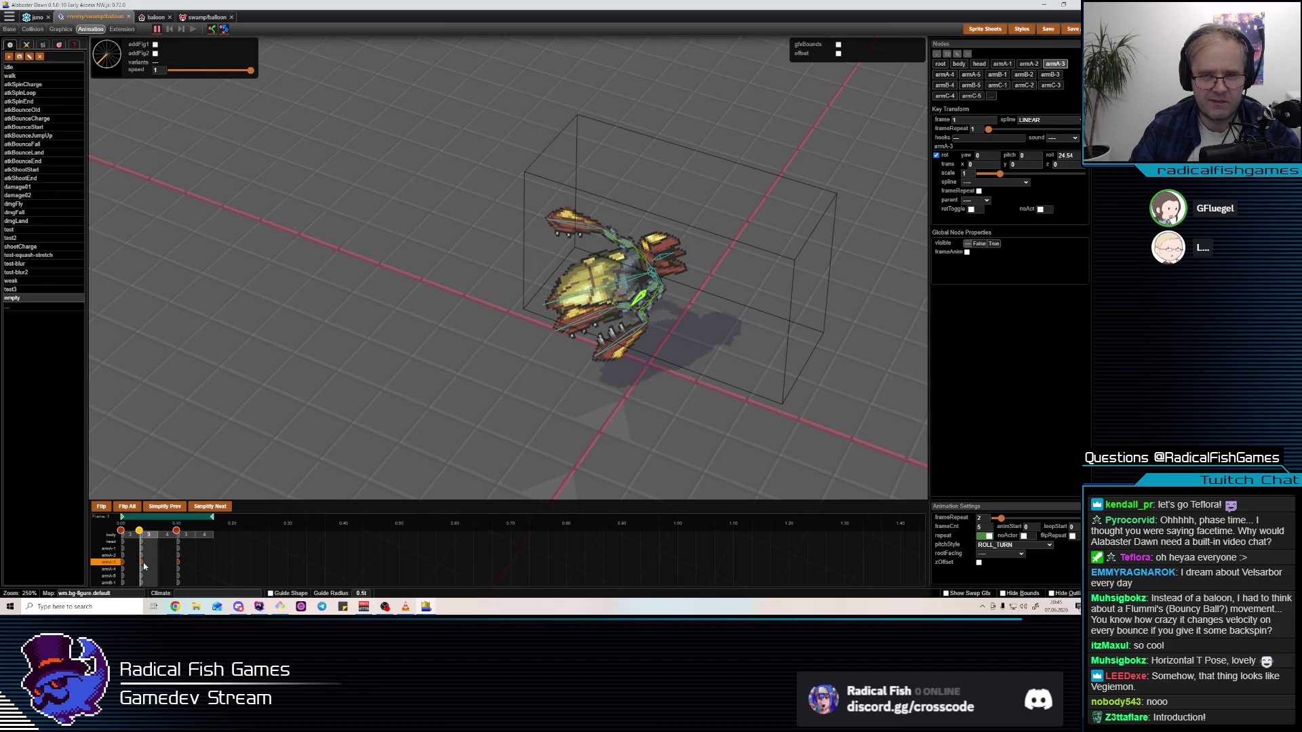
pyautogui.click(178, 563)
pyautogui.click(585, 303)
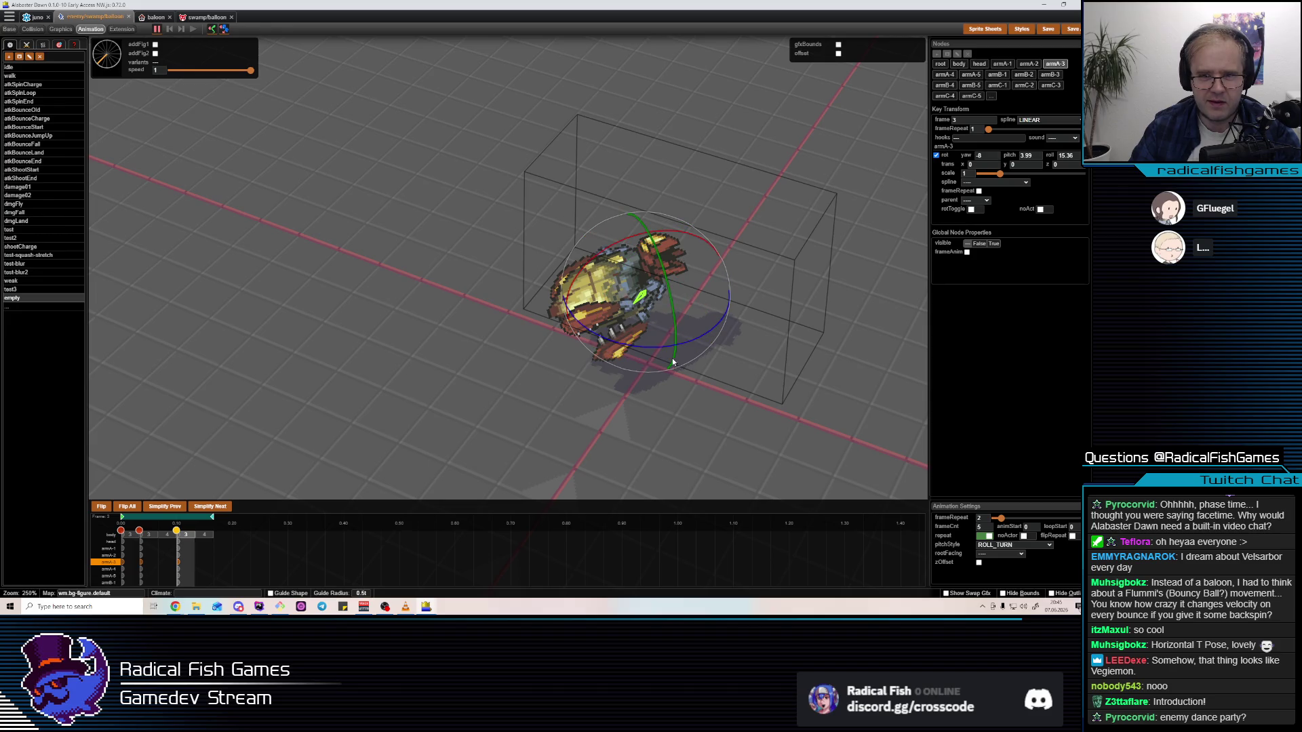
pyautogui.press('space')
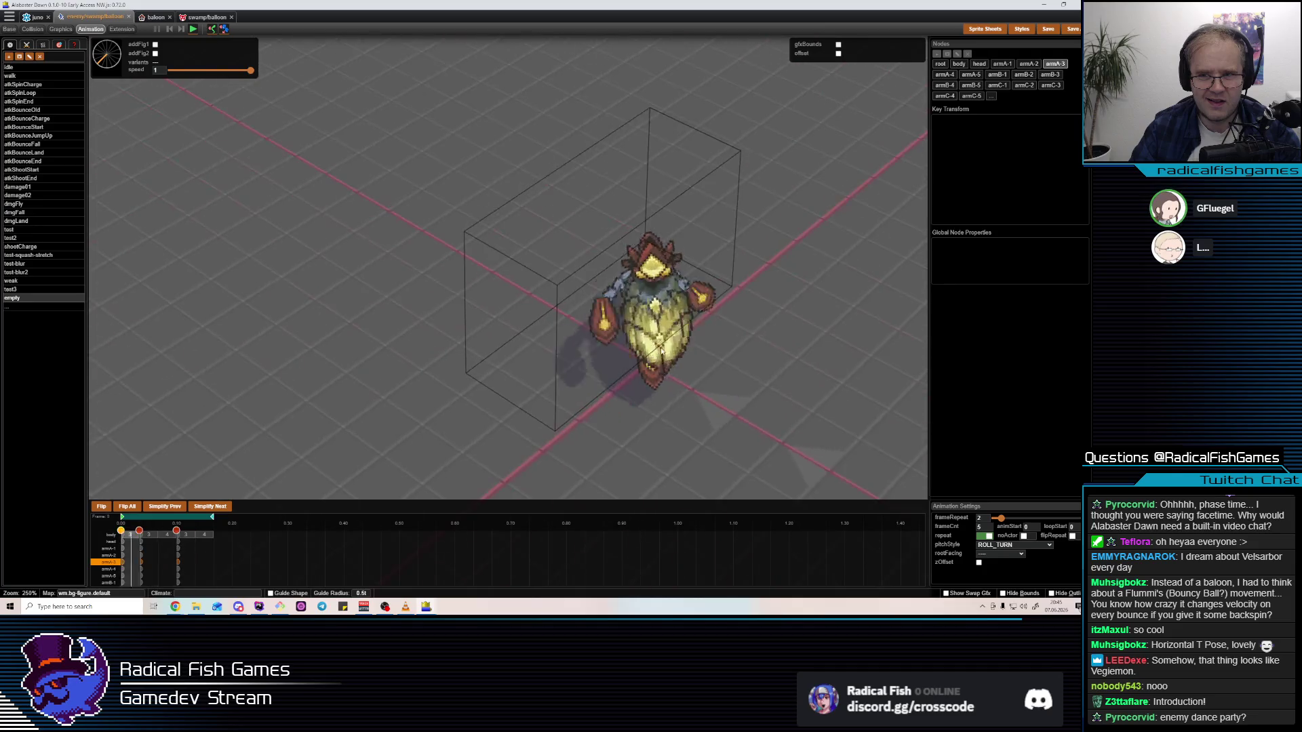
pyautogui.press('space')
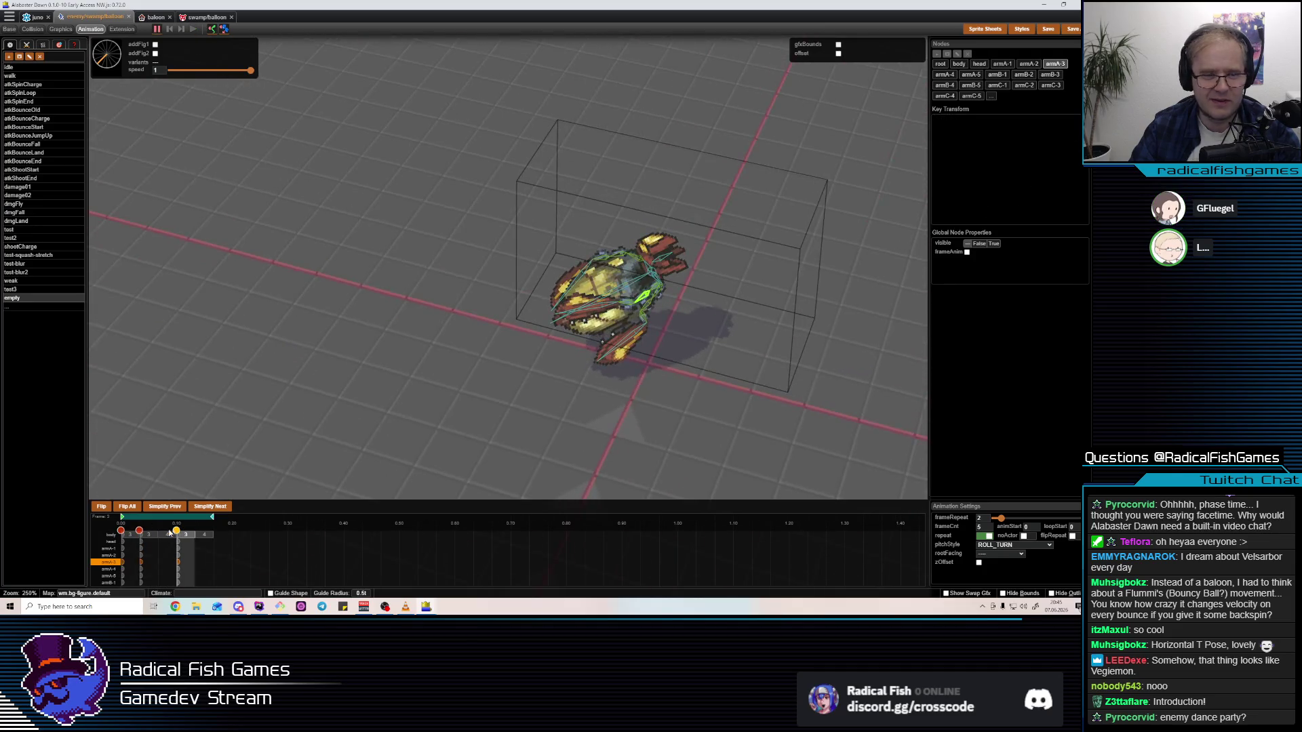
pyautogui.click(122, 562)
pyautogui.click(141, 563)
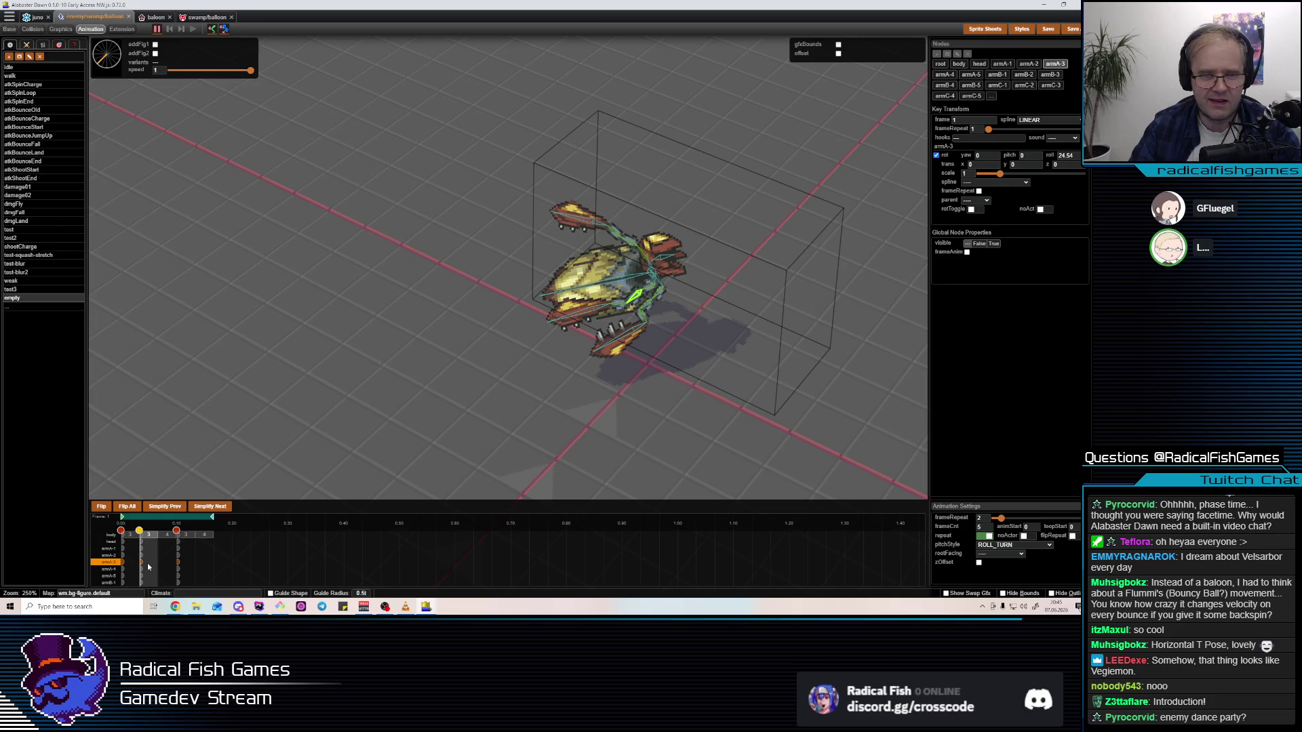
# Rotate armA-4 to a new angle in the first keyframe and preview it
pyautogui.click(122, 562)
pyautogui.click(614, 292)
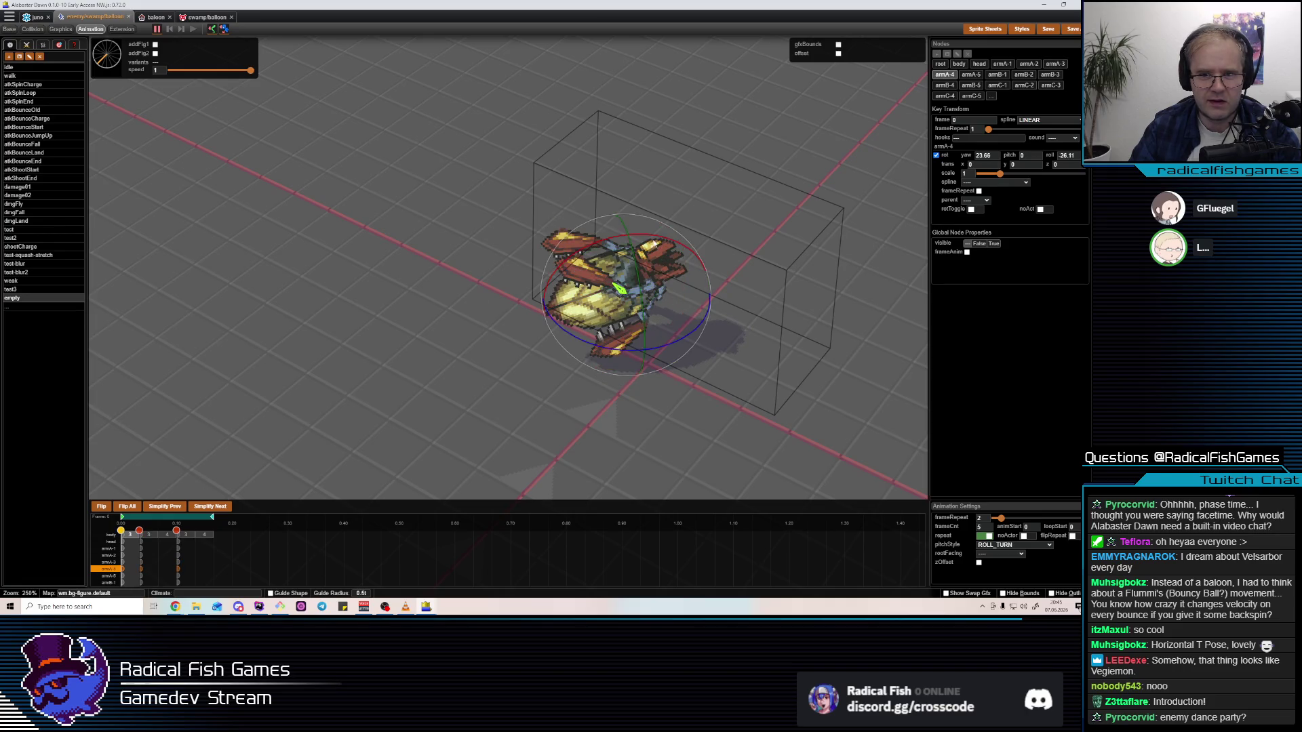
pyautogui.moveTo(656, 237)
pyautogui.mouseDown()
pyautogui.moveTo(605, 225)
pyautogui.moveTo(611, 238)
pyautogui.mouseUp()
pyautogui.press('space')
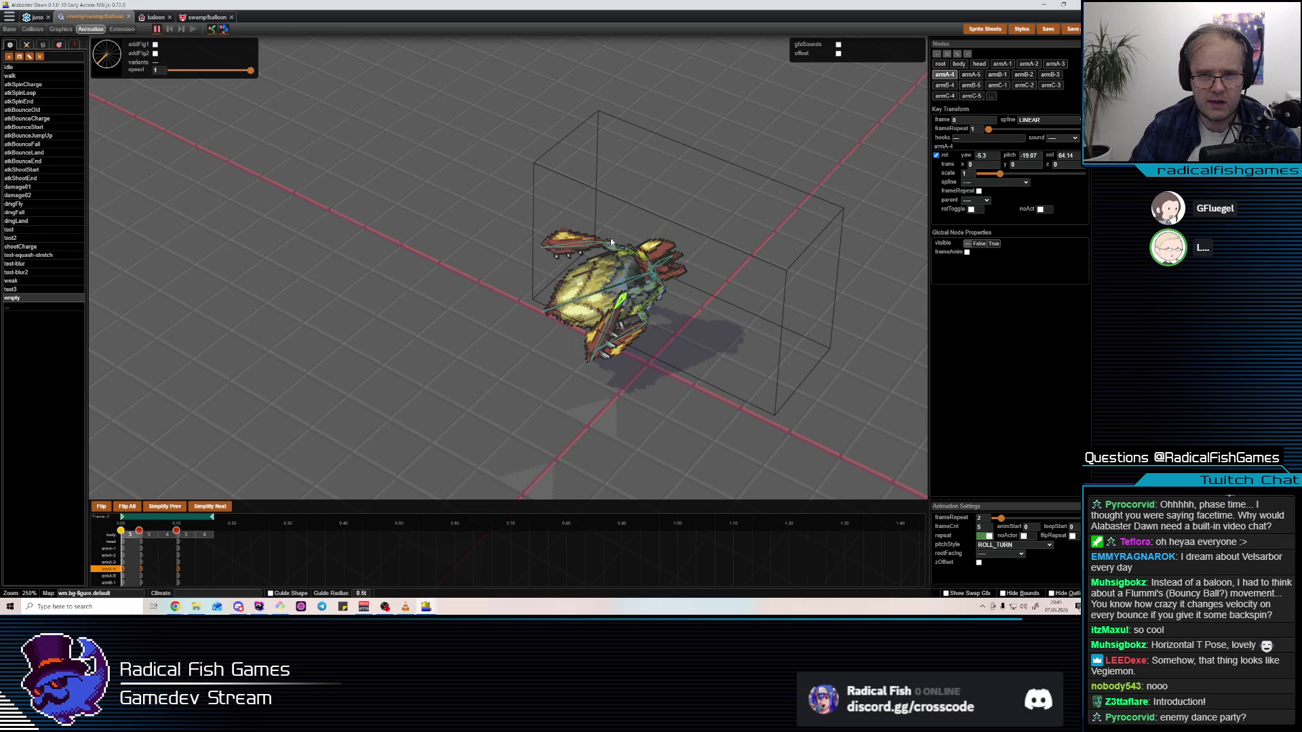
pyautogui.press('space')
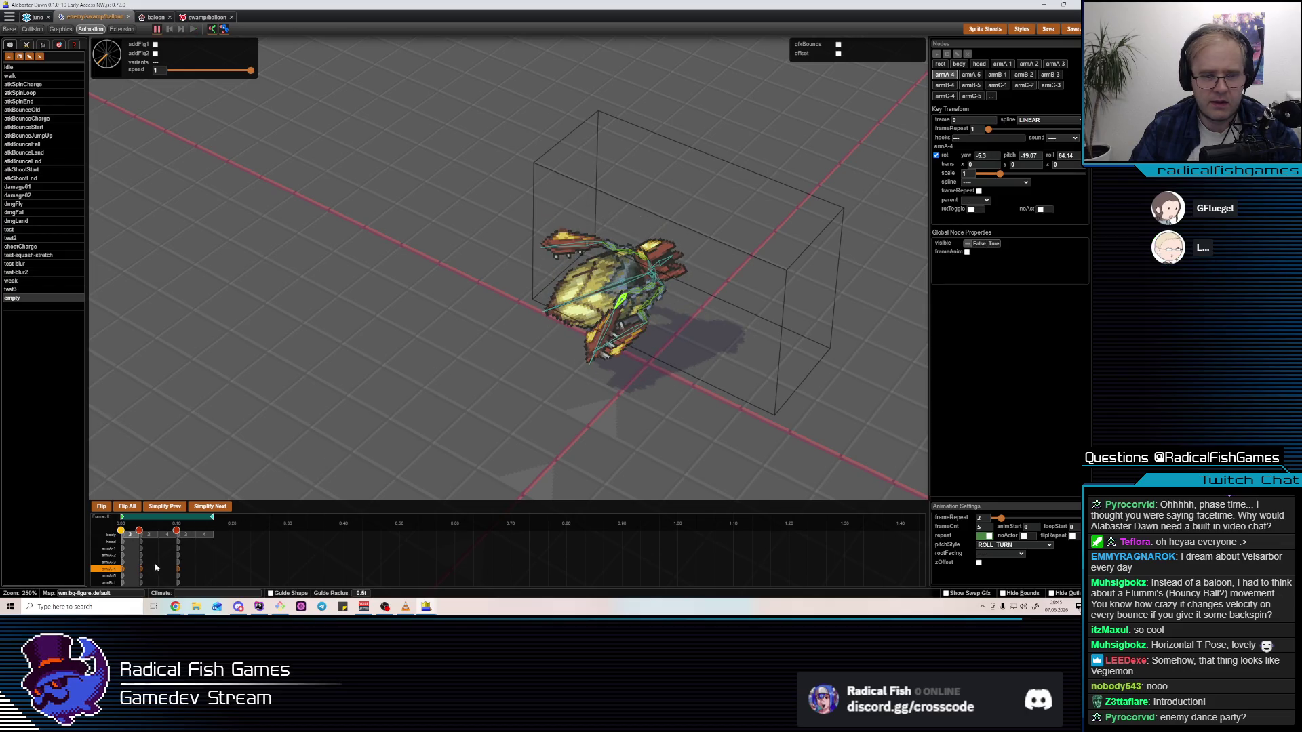
# Rotate armA-2 to a new angle in the frame-1 keyframe
pyautogui.click(155, 567)
pyautogui.click(662, 252)
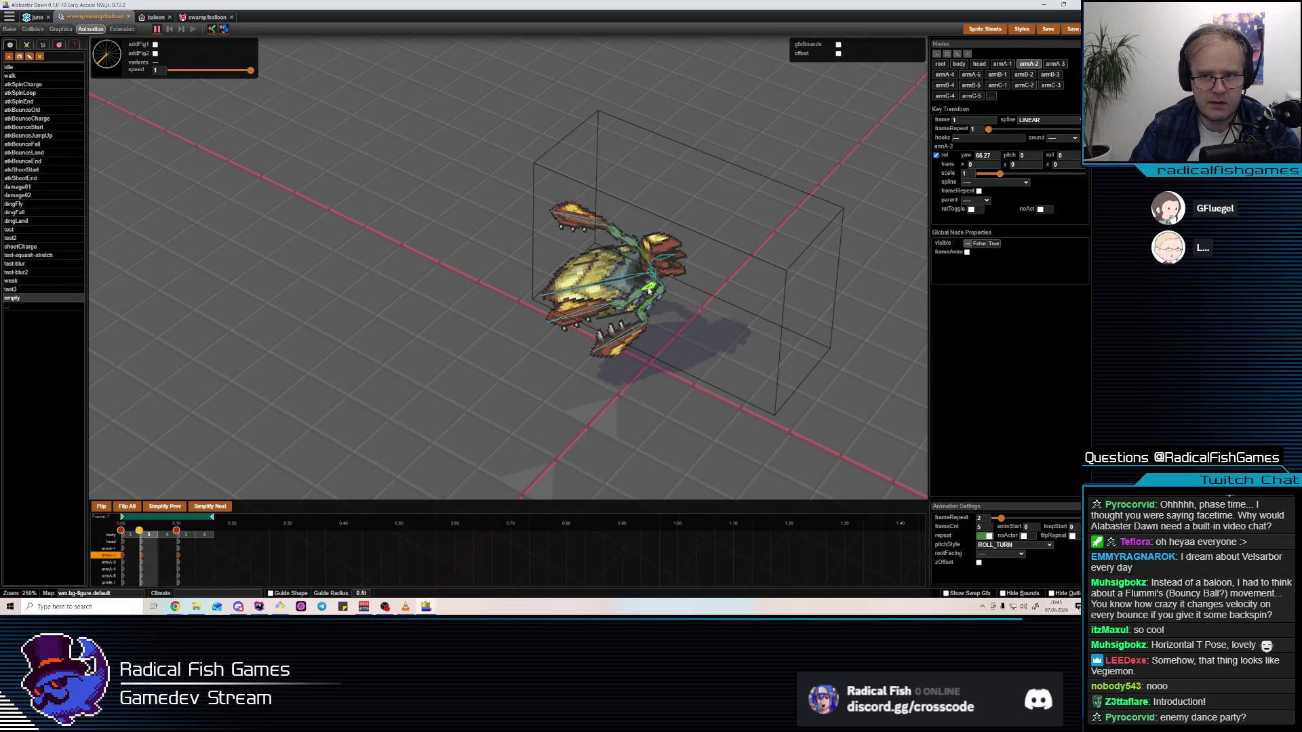
pyautogui.moveTo(684, 235); pyautogui.dragTo(694, 226)
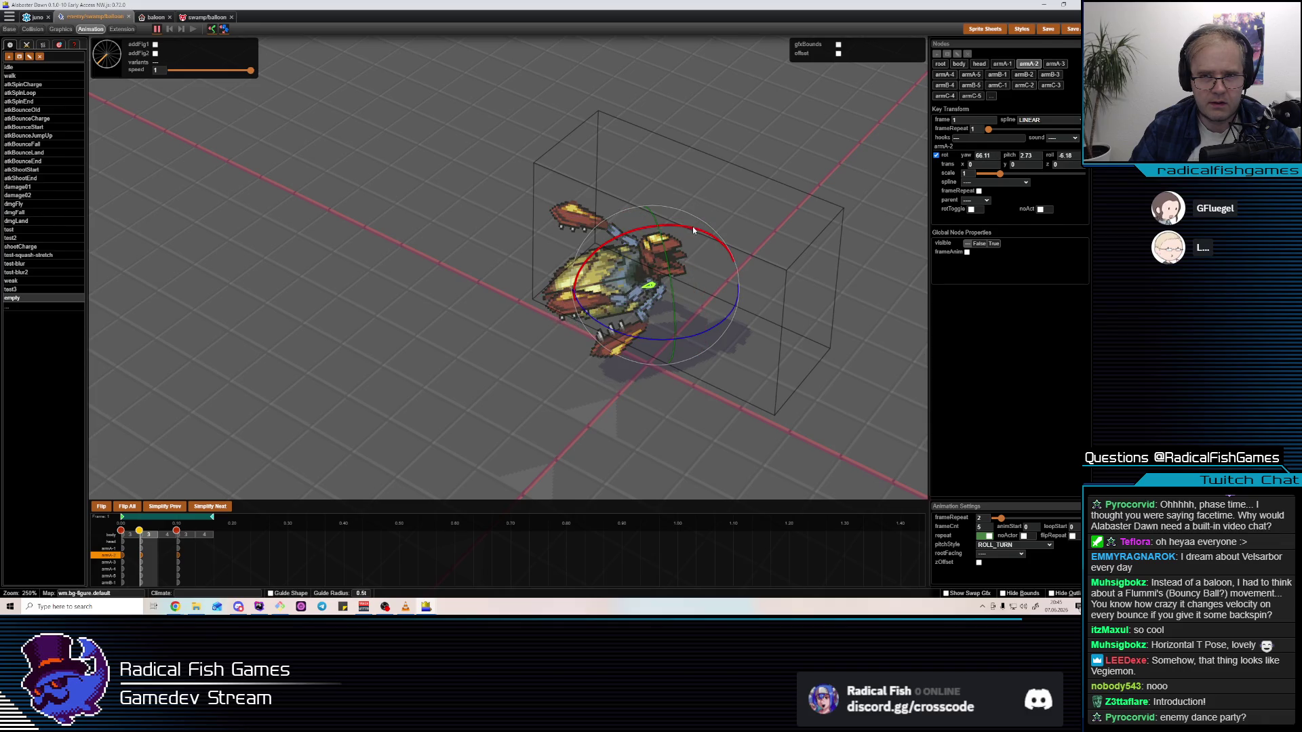
# Rotate armA-4 in the frame-0 pose and play back to check it
pyautogui.click(187, 567)
pyautogui.click(620, 300)
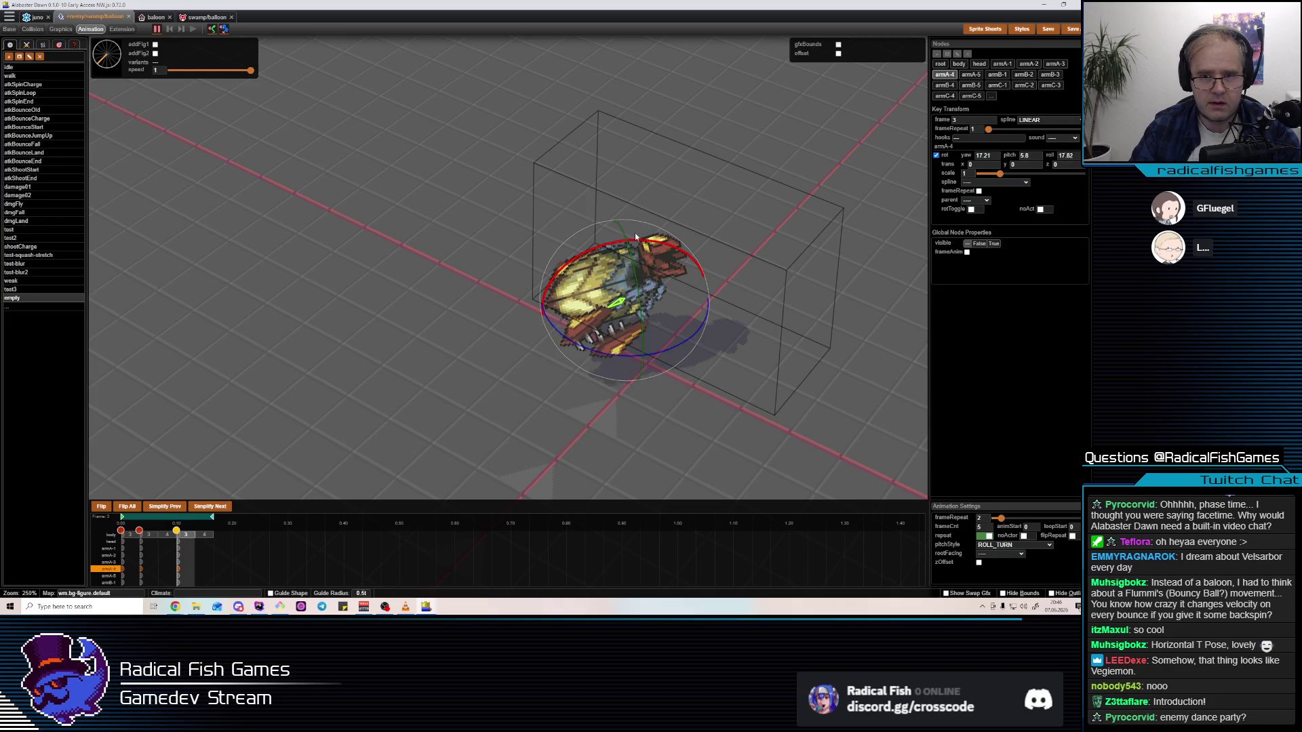
pyautogui.press('Left')
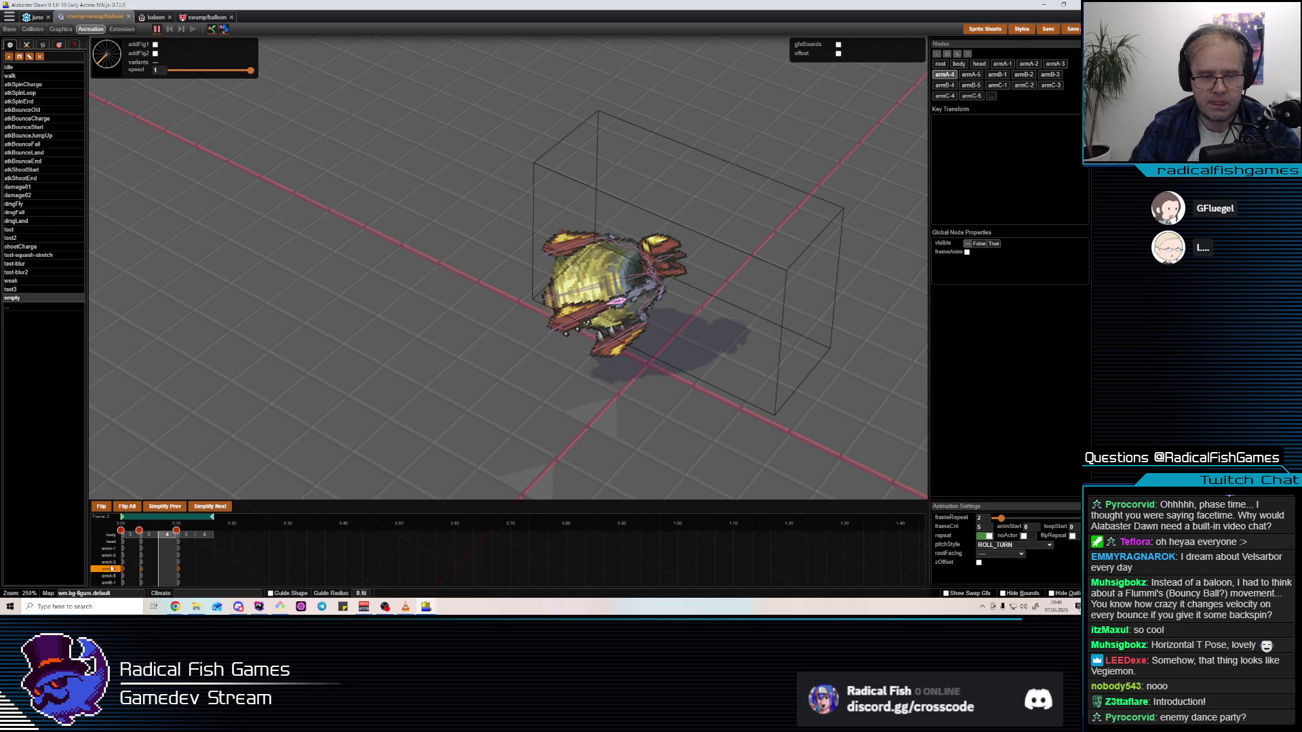
pyautogui.click(121, 569)
pyautogui.moveTo(610, 292); pyautogui.dragTo(639, 287)
pyautogui.moveTo(594, 341)
pyautogui.mouseDown()
pyautogui.moveTo(648, 229)
pyautogui.moveTo(669, 236)
pyautogui.mouseUp()
pyautogui.press('space')
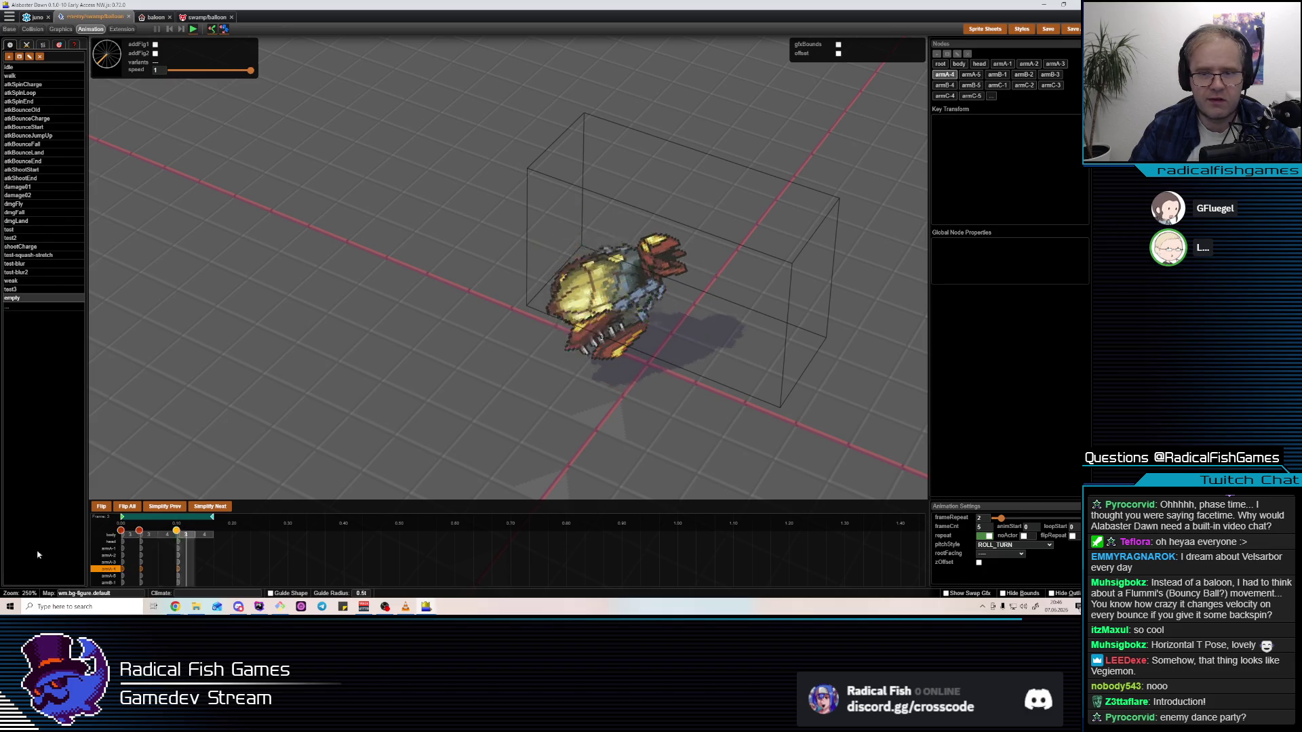
pyautogui.press('space')
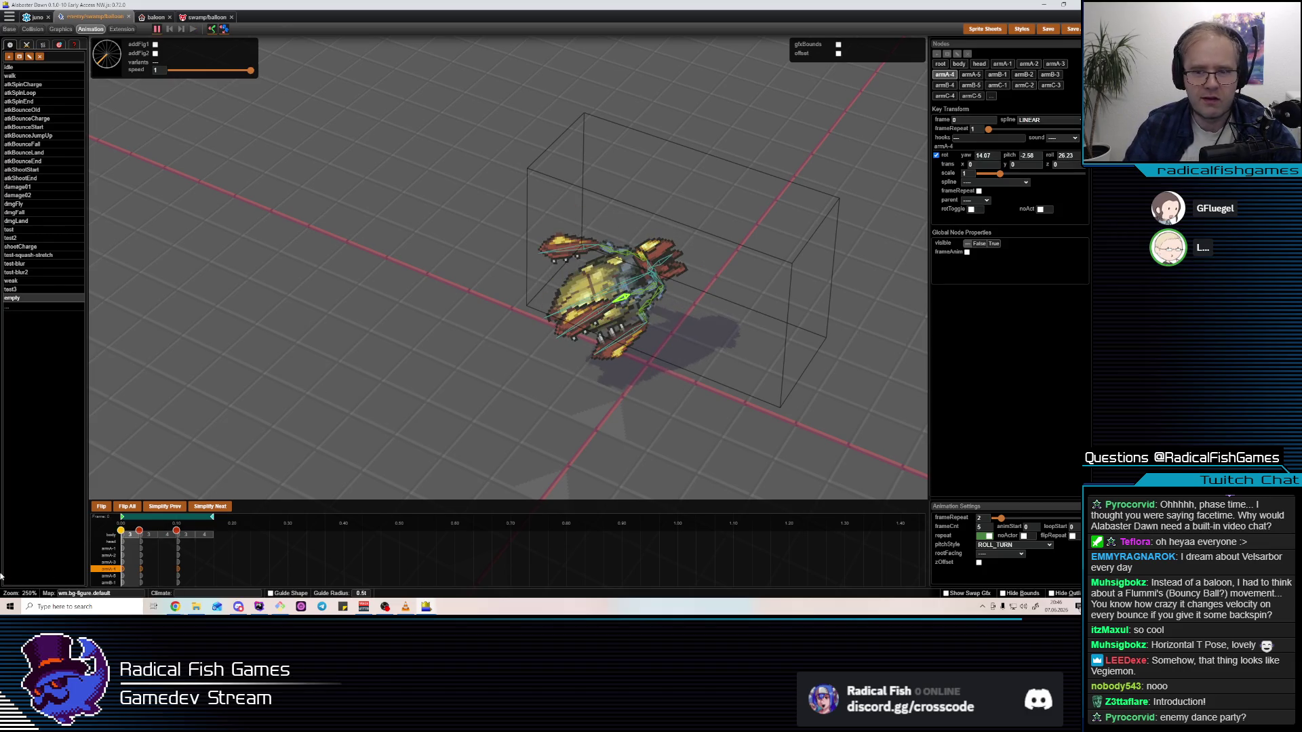
# Tilt armA-3 further, rotate armA-4 outward, and roll armA-5 slightly
pyautogui.click(641, 290)
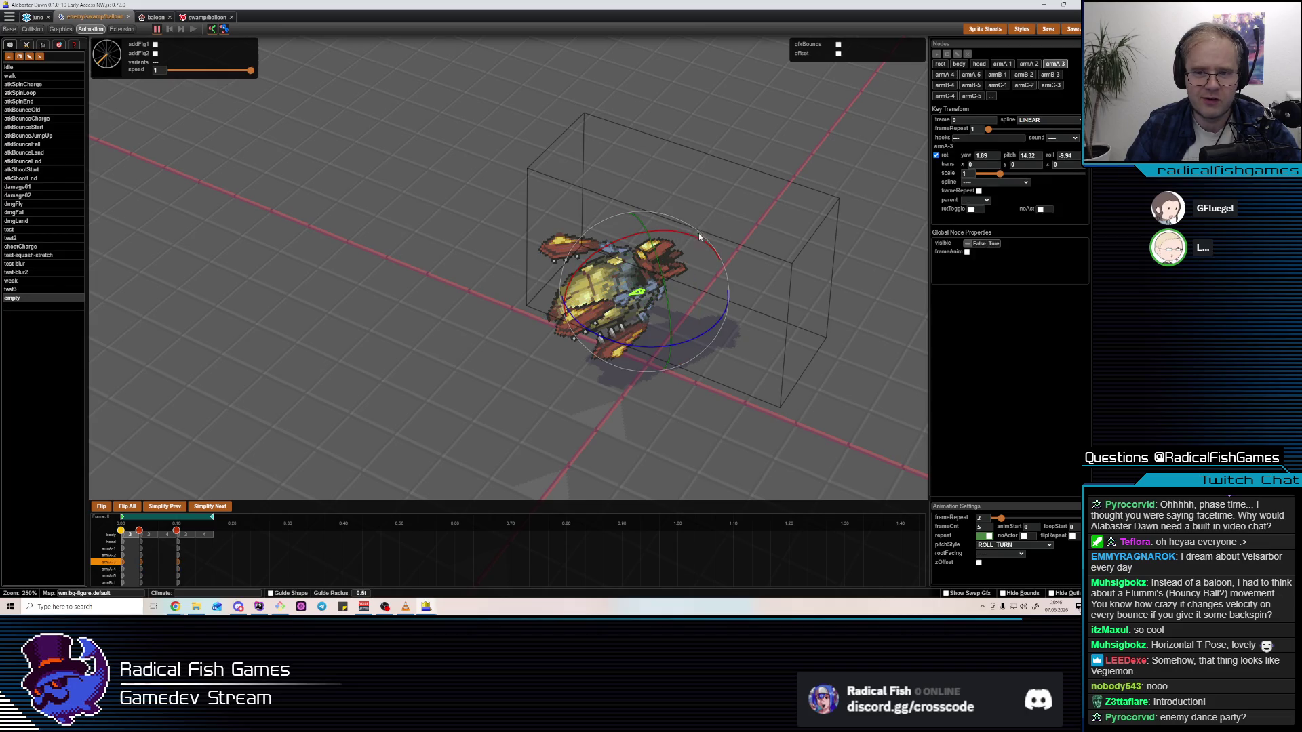
pyautogui.moveTo(613, 305)
pyautogui.mouseDown()
pyautogui.moveTo(698, 233)
pyautogui.moveTo(614, 288)
pyautogui.mouseUp()
pyautogui.click(619, 289)
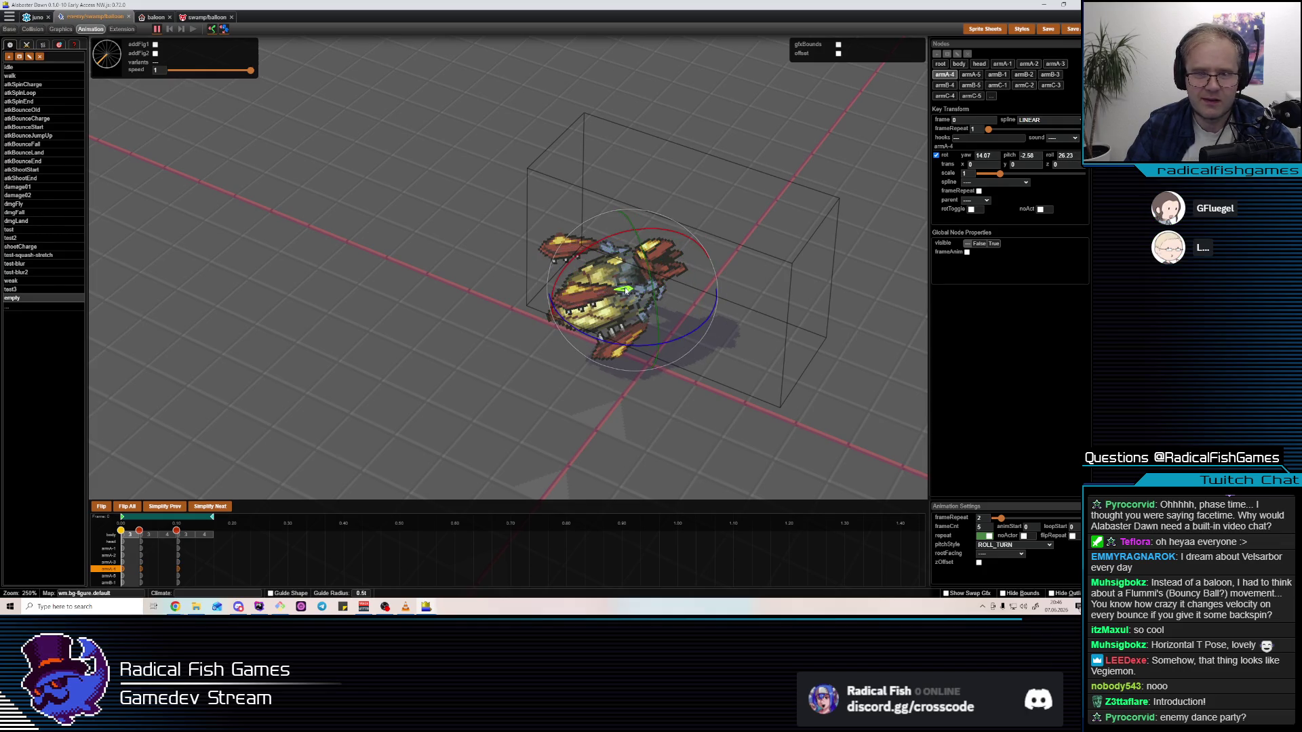
pyautogui.moveTo(657, 233); pyautogui.dragTo(598, 310)
pyautogui.click(598, 310)
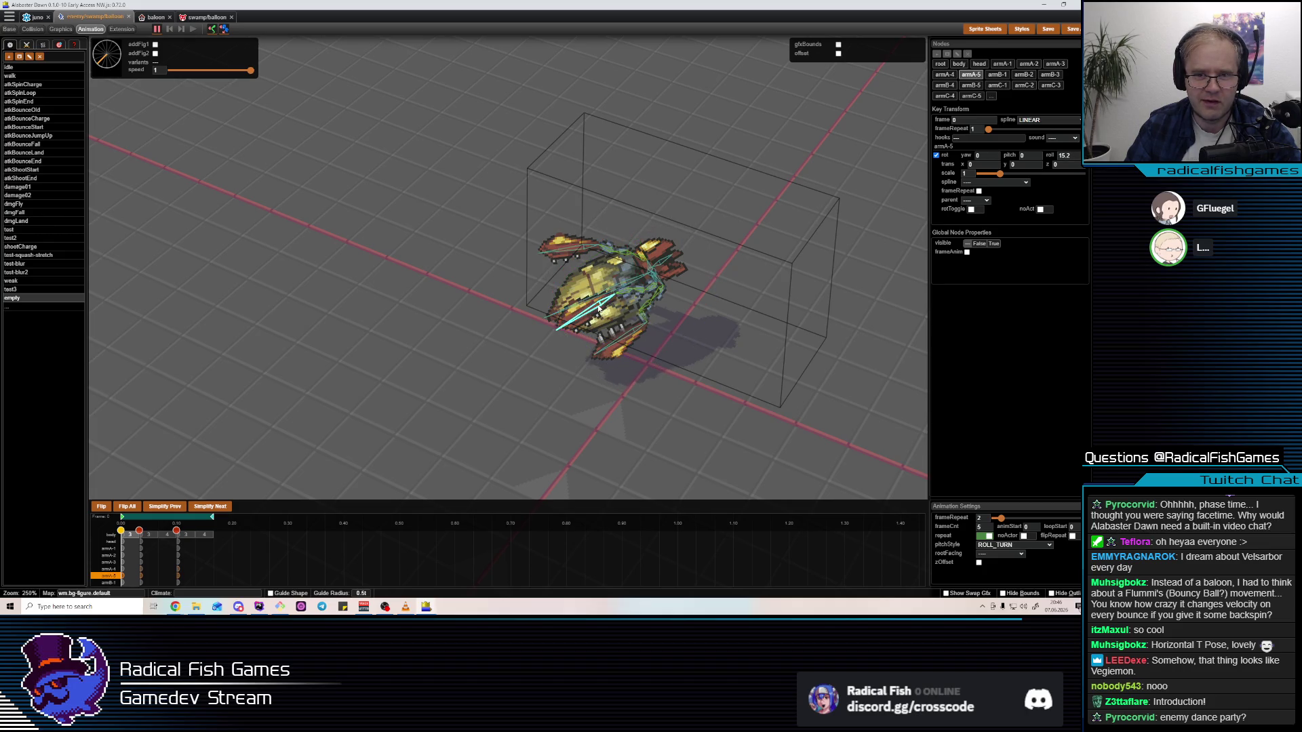
pyautogui.moveTo(653, 245); pyautogui.dragTo(655, 253)
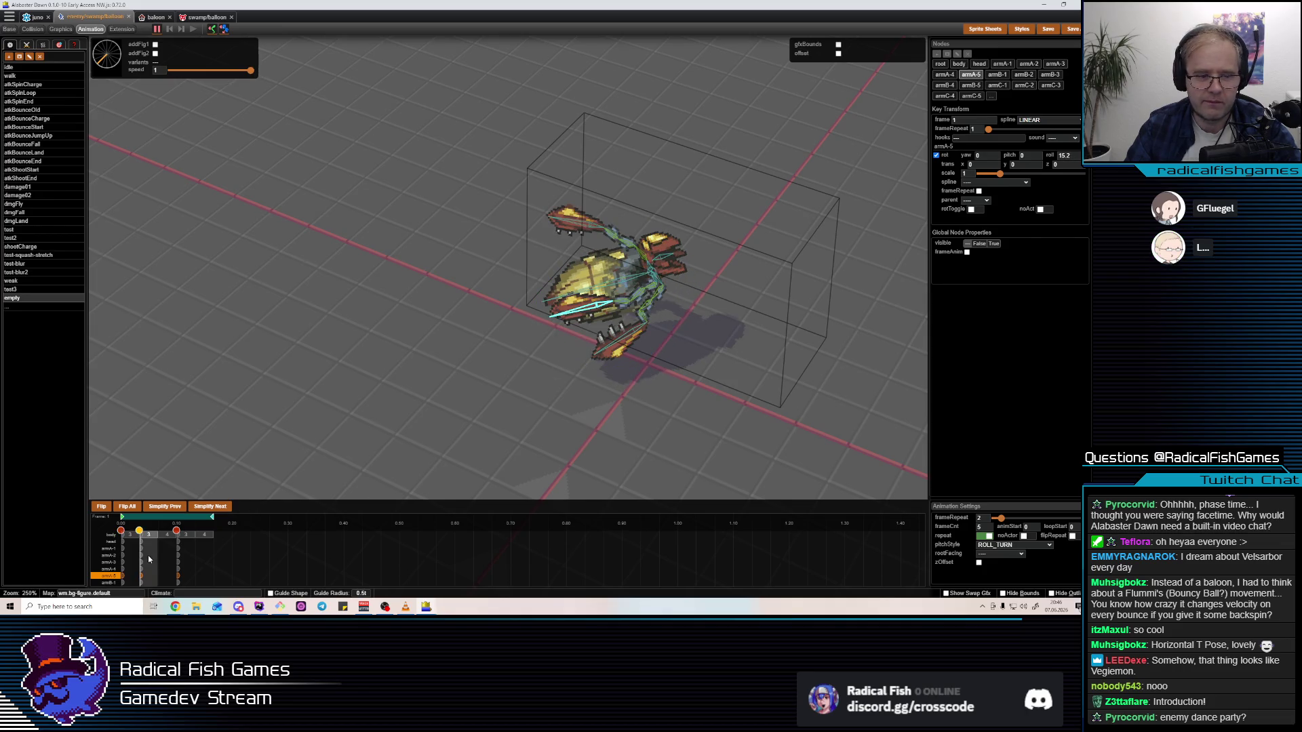
# Move the frame-1 key to frame 2 and preview the new timing
pyautogui.moveTo(139, 530); pyautogui.dragTo(196, 530)
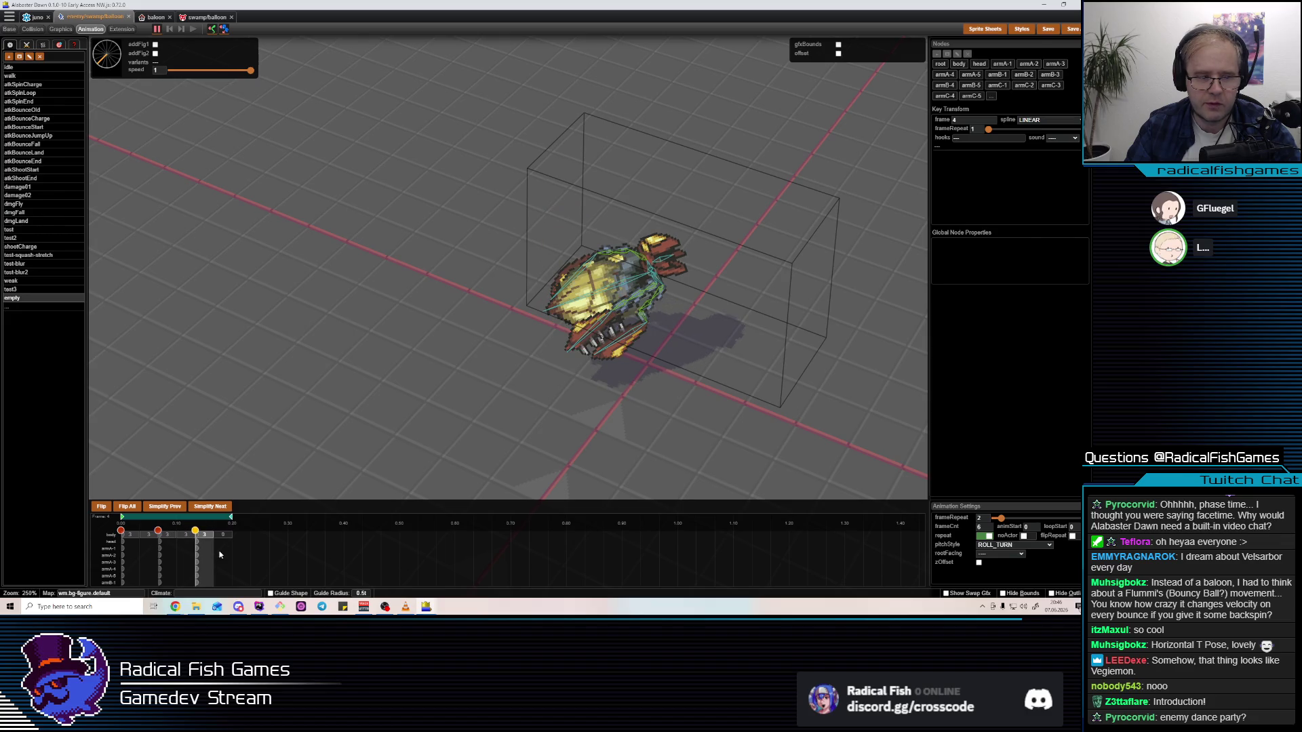
pyautogui.press('space')
pyautogui.moveTo(693, 322)
pyautogui.mouseDown()
pyautogui.moveTo(597, 393)
pyautogui.moveTo(596, 353)
pyautogui.mouseUp()
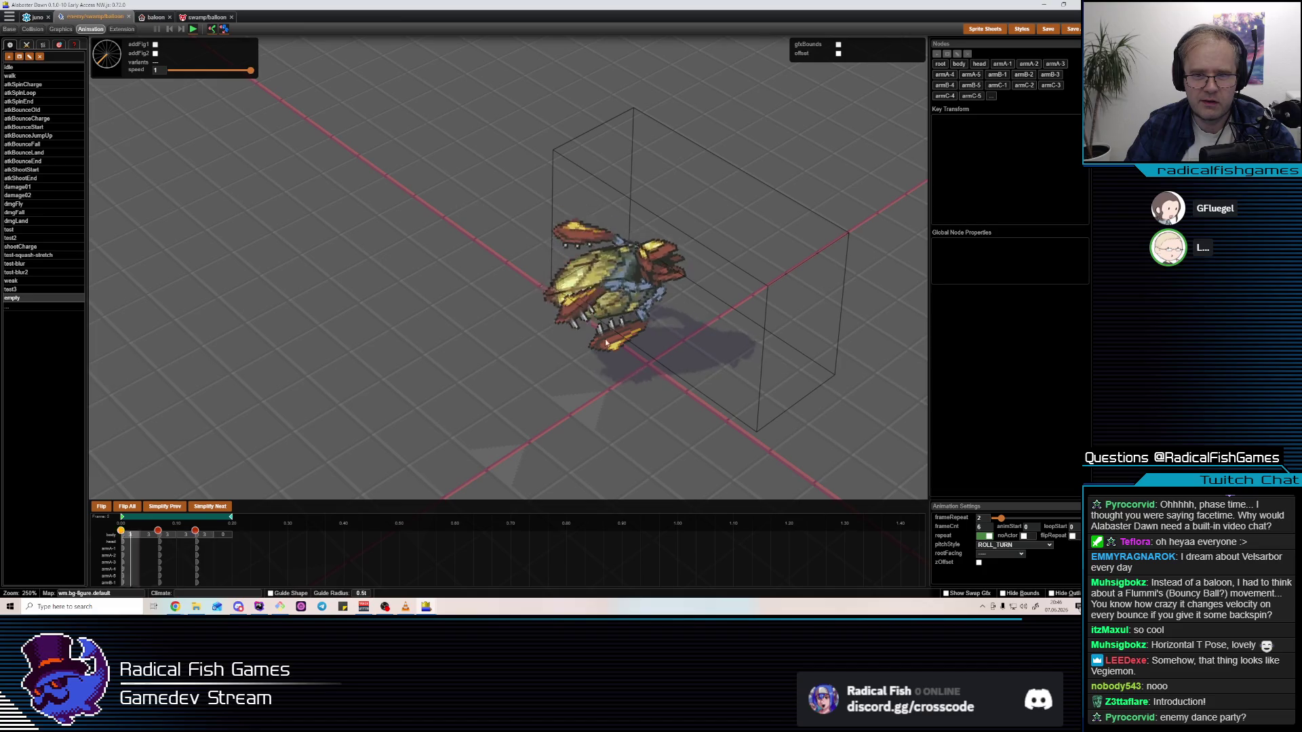
pyautogui.click(186, 546)
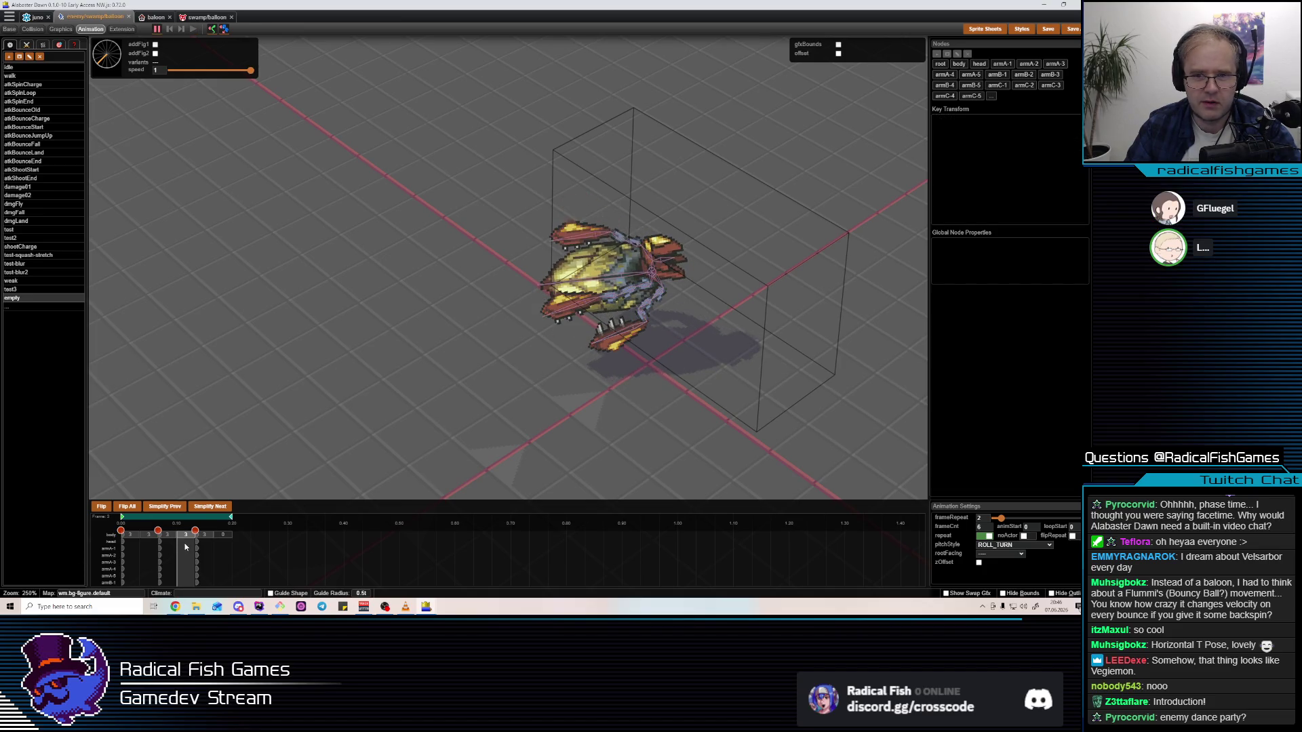
pyautogui.click(176, 547)
# Give armA-2 and armA-3 new rotations in the first keyframe
pyautogui.click(644, 288)
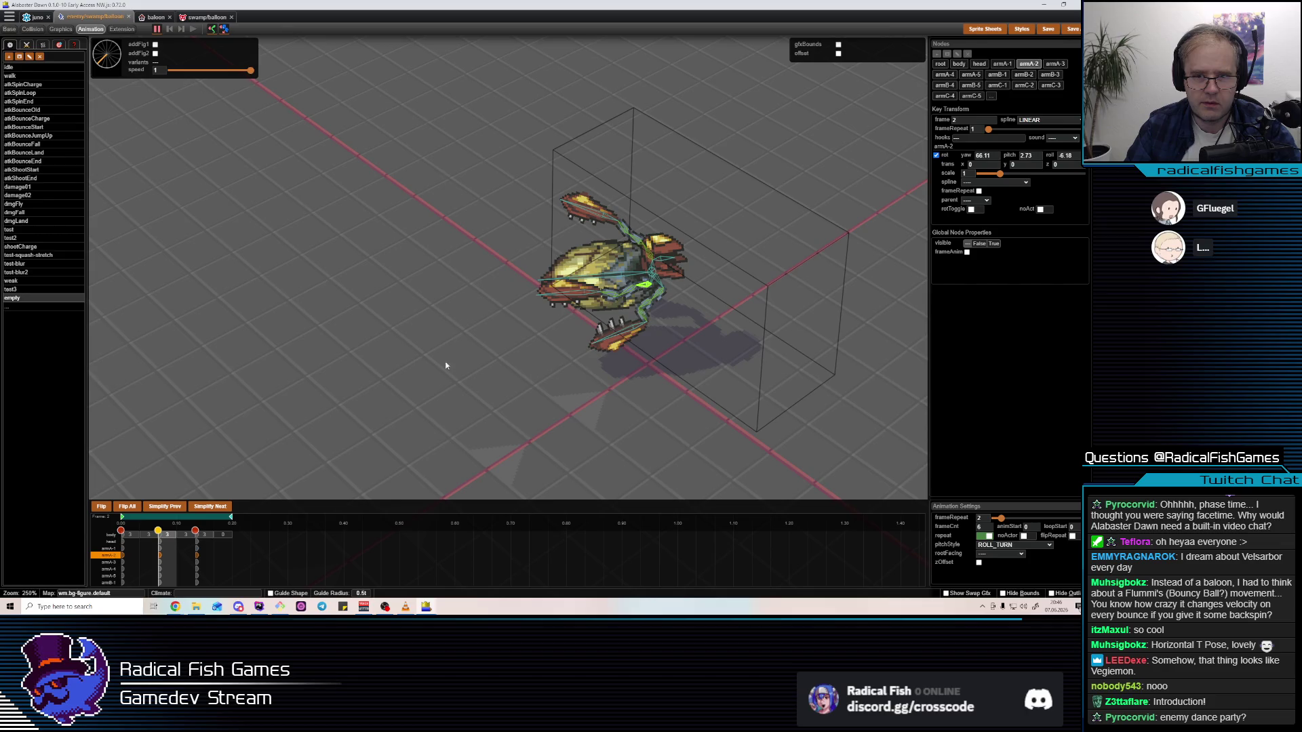
pyautogui.click(129, 562)
pyautogui.press('r')
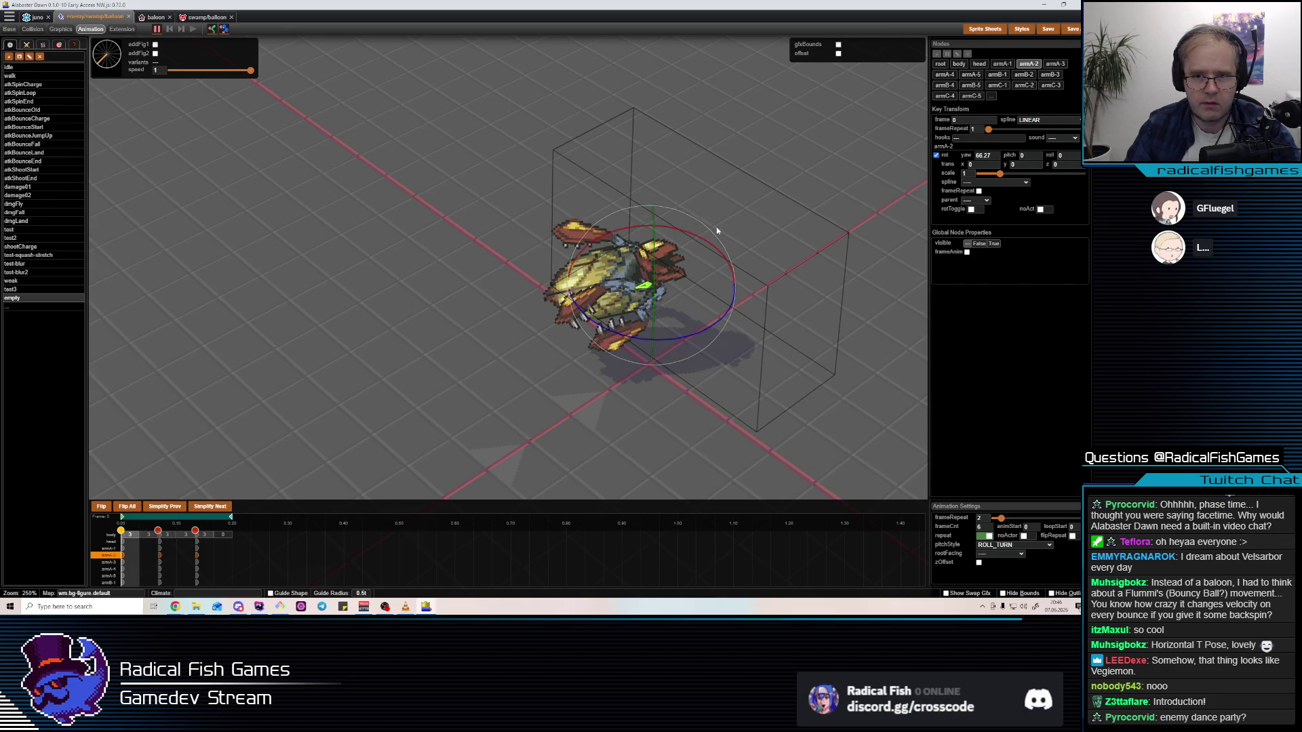
pyautogui.click(629, 292)
pyautogui.click(663, 249)
pyautogui.press('r')
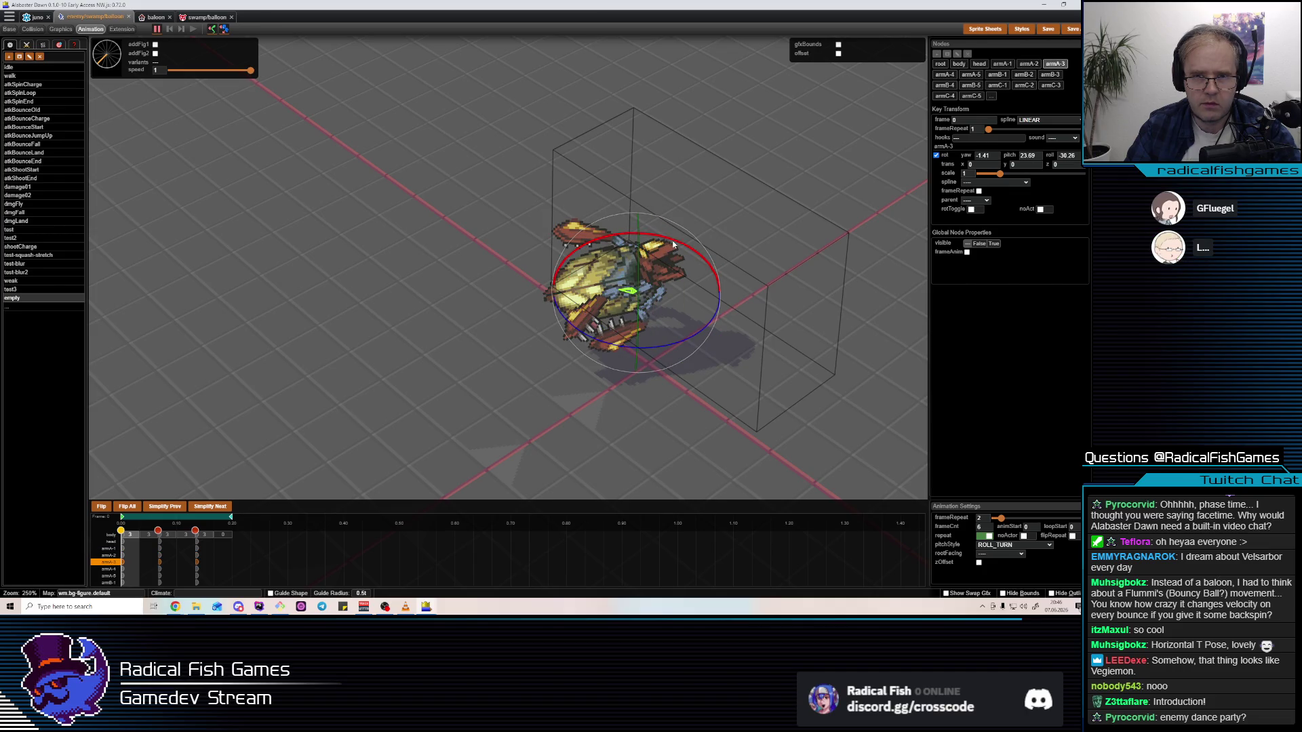
pyautogui.click(678, 241)
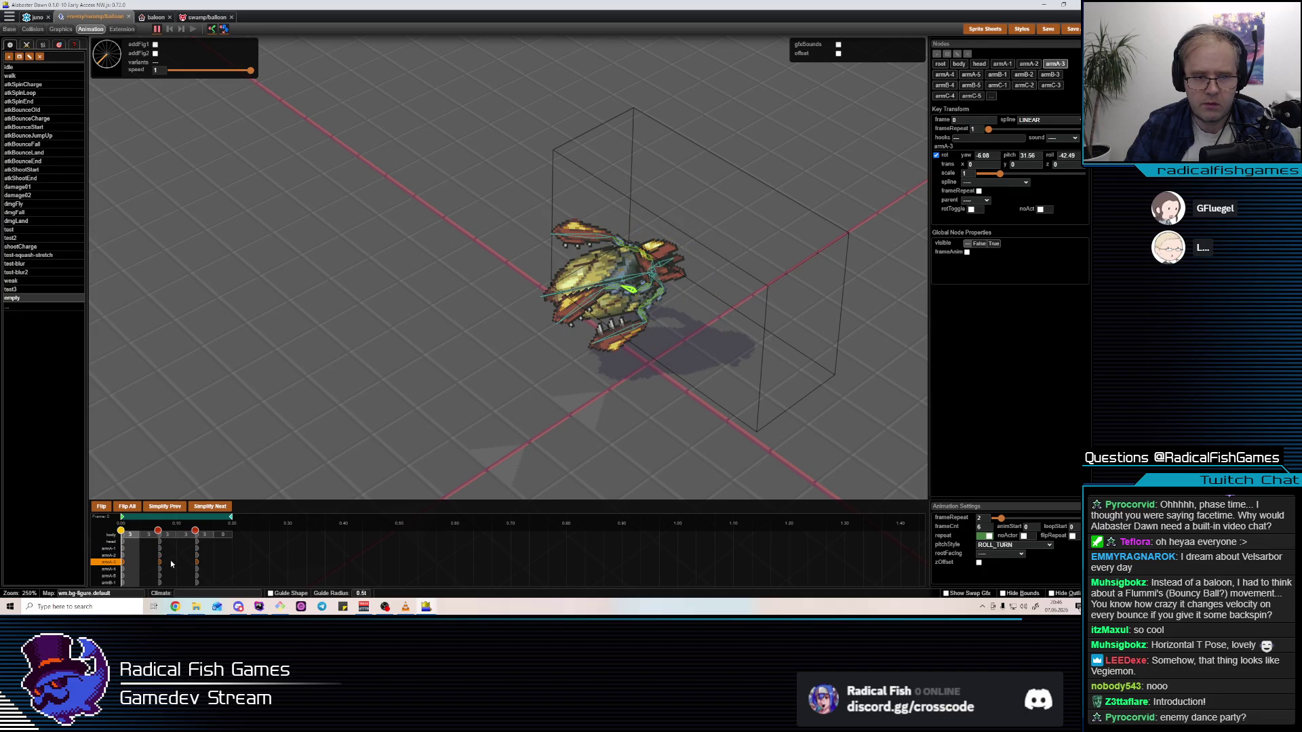
# Rotate armA-2 into place and turn armA-3 slightly at frame 1
pyautogui.click(167, 535)
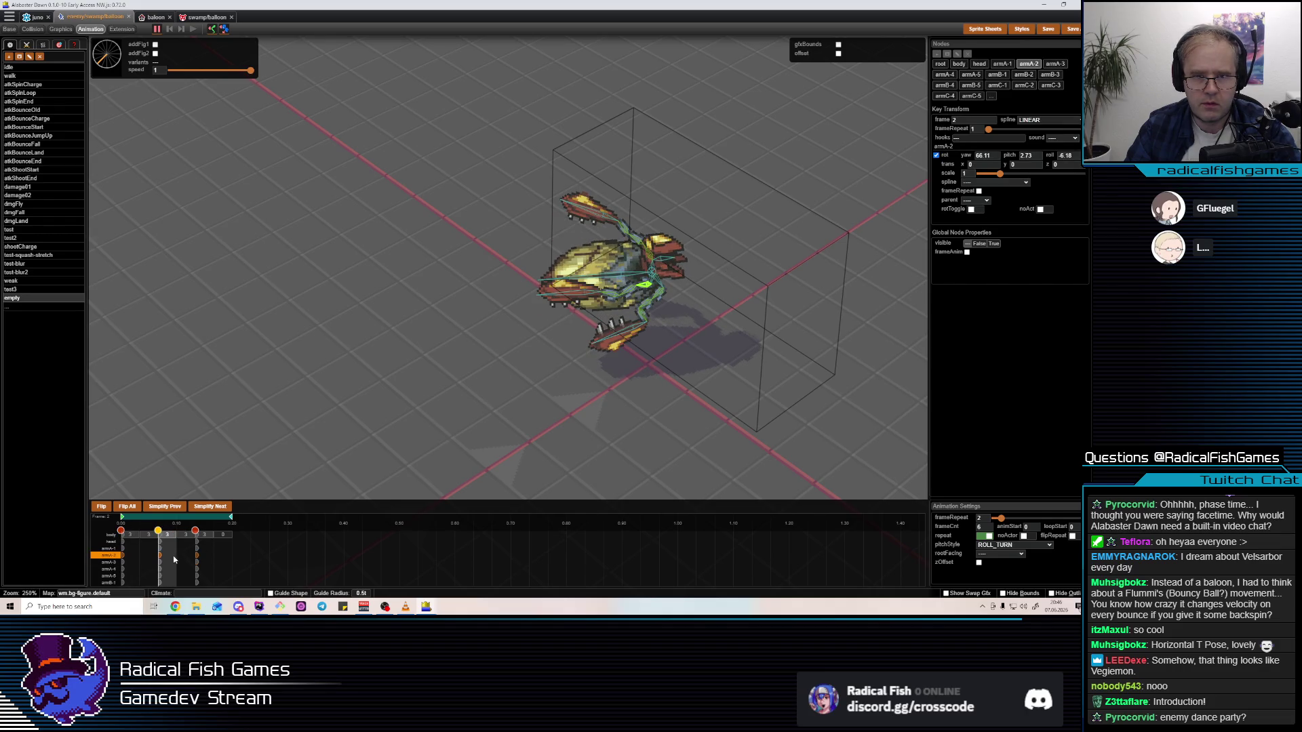
pyautogui.moveTo(175, 559)
pyautogui.mouseDown()
pyautogui.moveTo(113, 562)
pyautogui.moveTo(202, 563)
pyautogui.mouseUp()
pyautogui.press('r')
pyautogui.click(702, 230)
pyautogui.click(615, 285)
pyautogui.click(615, 285)
pyautogui.press('r')
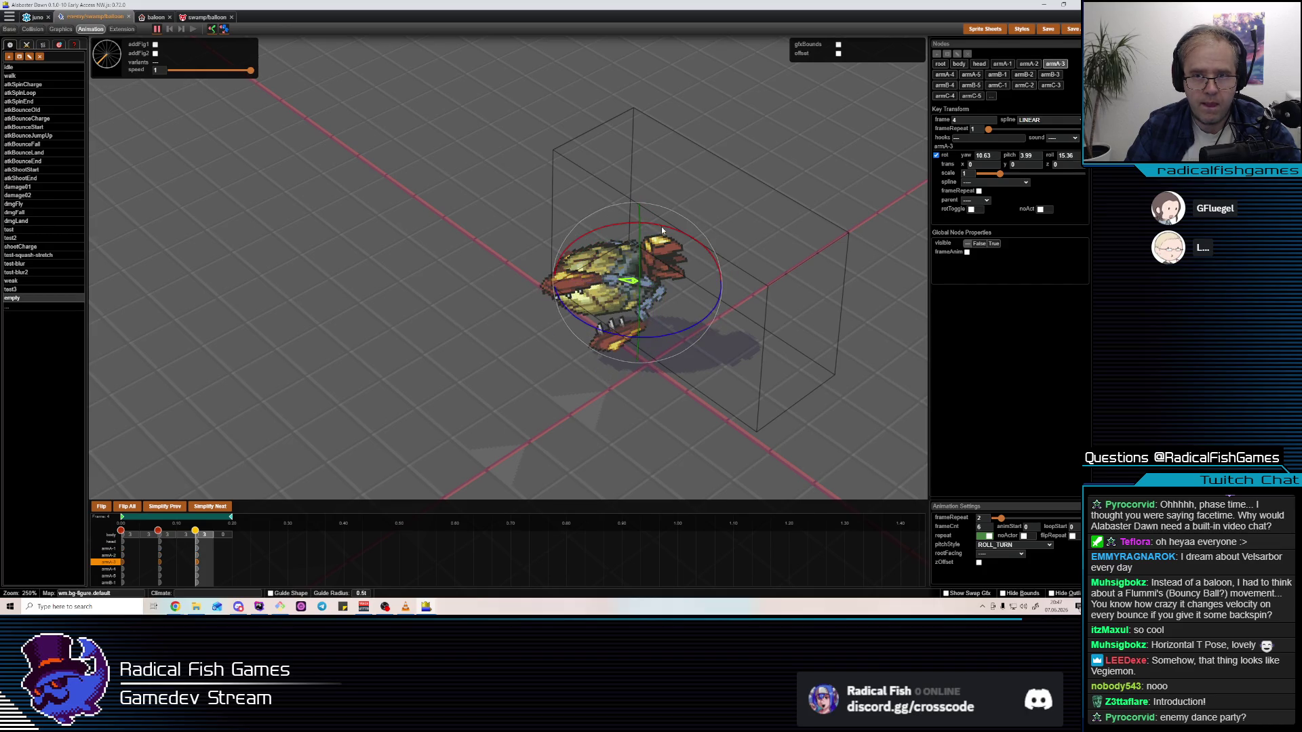
pyautogui.click(615, 289)
# Rotate armA-4 and armA-5 to new angles
pyautogui.click(615, 290)
pyautogui.press('r')
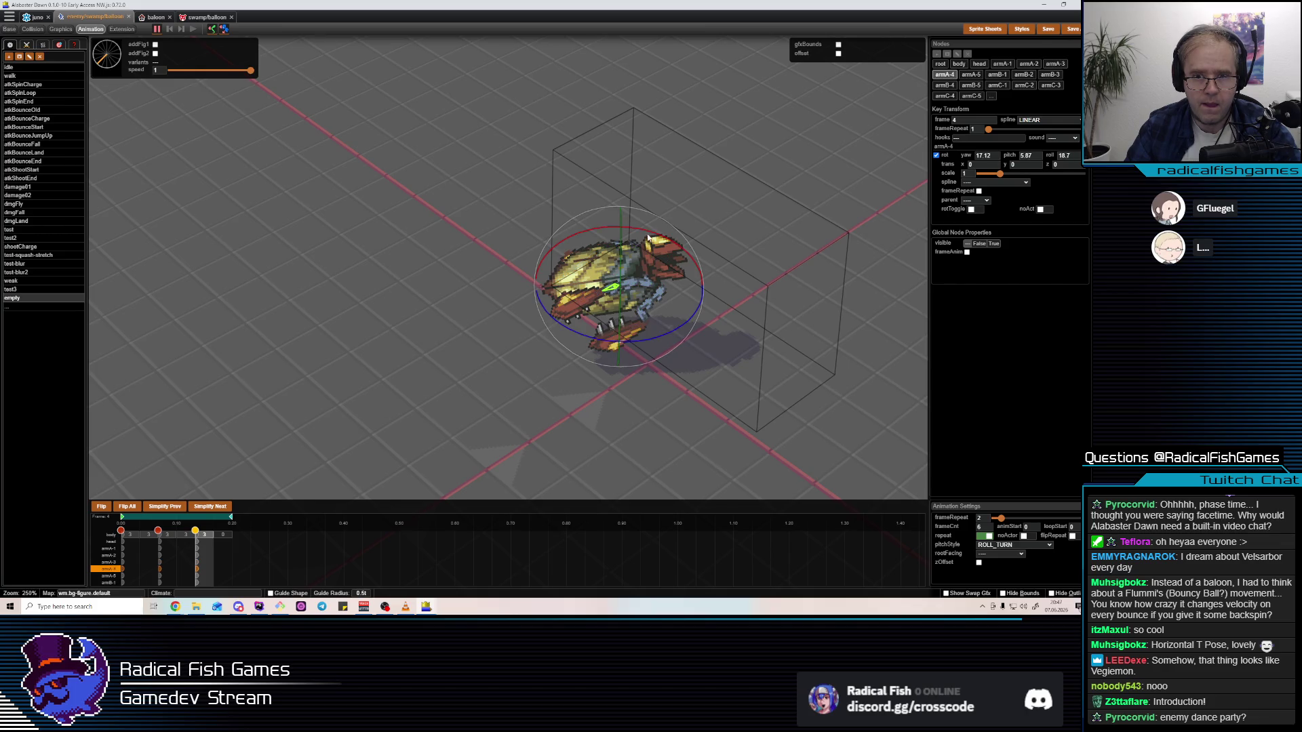
pyautogui.click(590, 313)
pyautogui.click(591, 313)
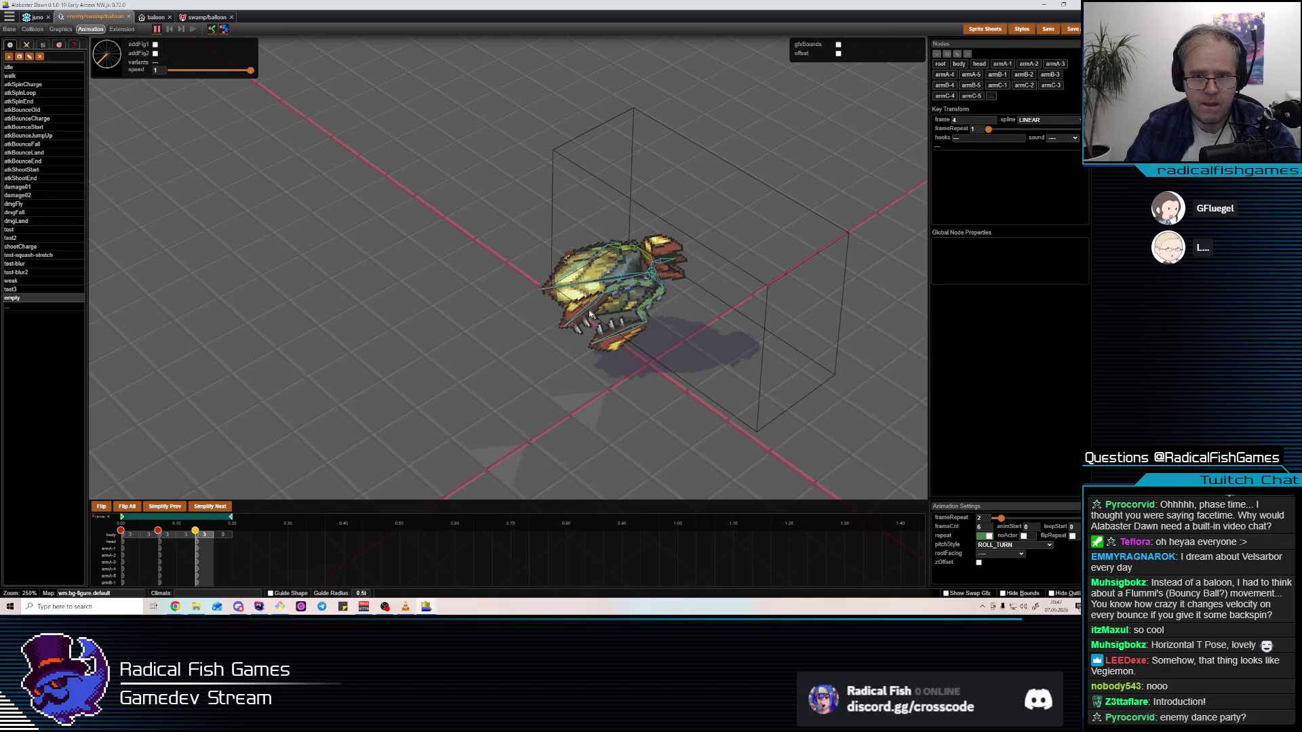
pyautogui.click(593, 305)
pyautogui.press('r')
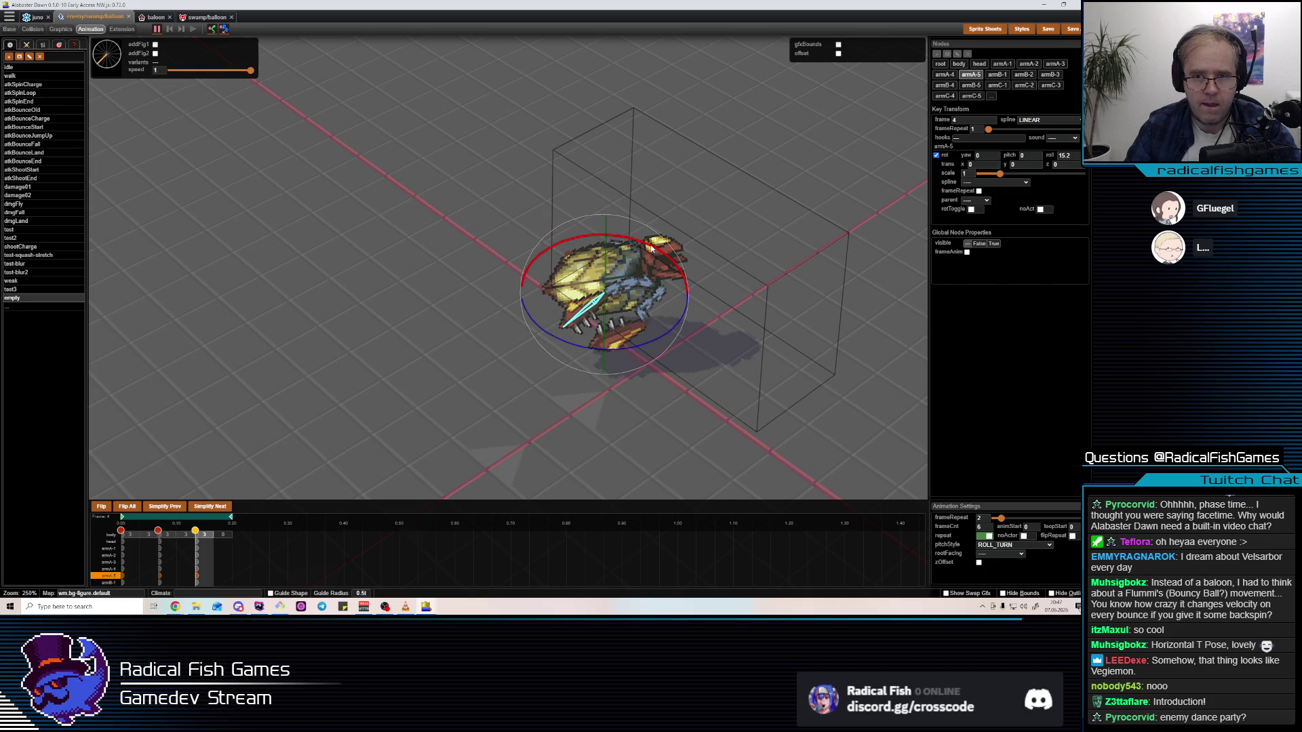
pyautogui.click(651, 249)
# Review frame 2 and 4 poses; armA-5's frame-4 key sits at yaw 3.94, pitch 2.54, roll -26.88
pyautogui.click(149, 567)
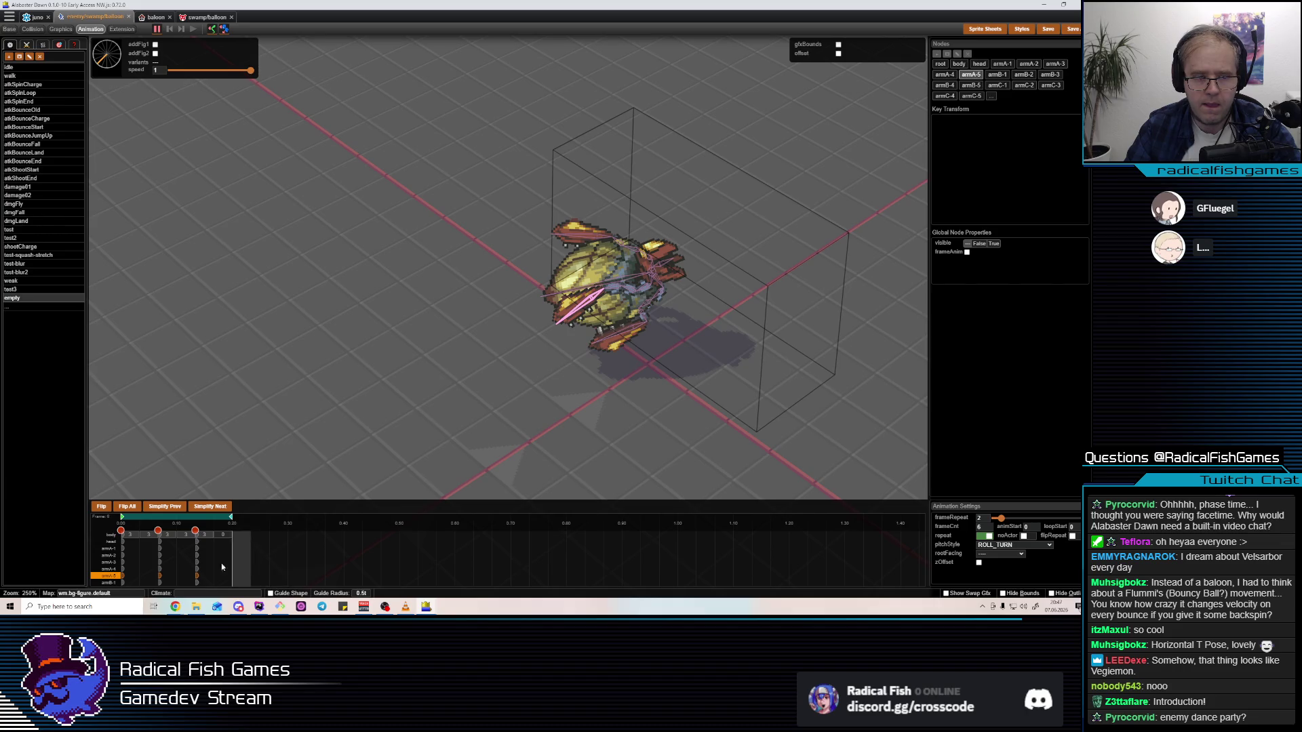
pyautogui.click(203, 567)
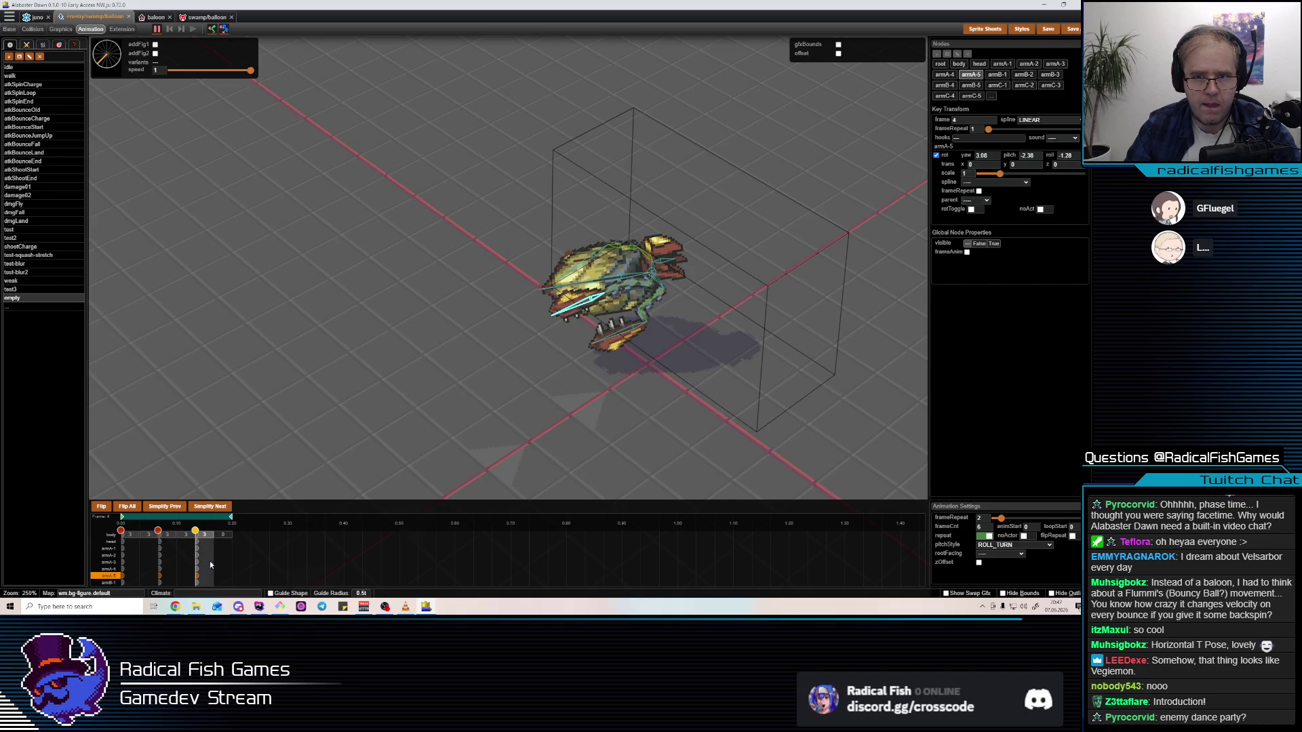
pyautogui.click(235, 563)
pyautogui.click(203, 567)
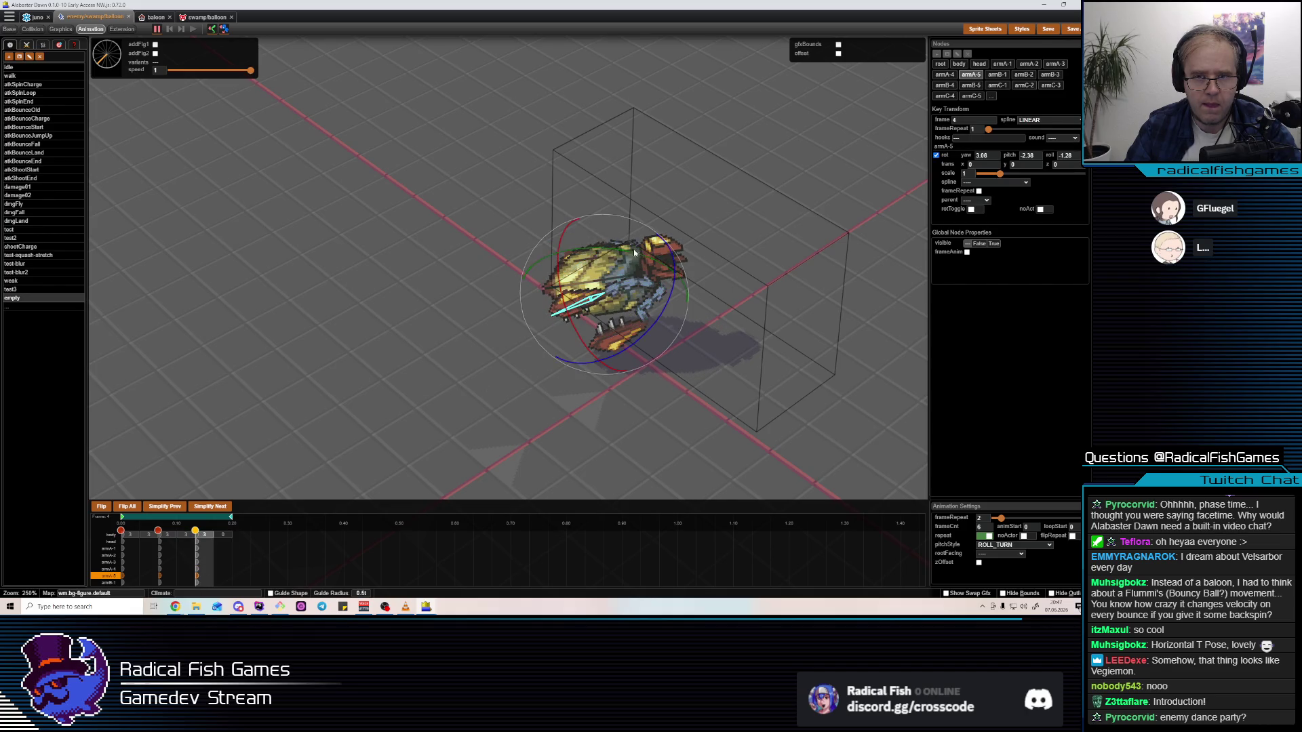
pyautogui.click(162, 555)
pyautogui.click(267, 541)
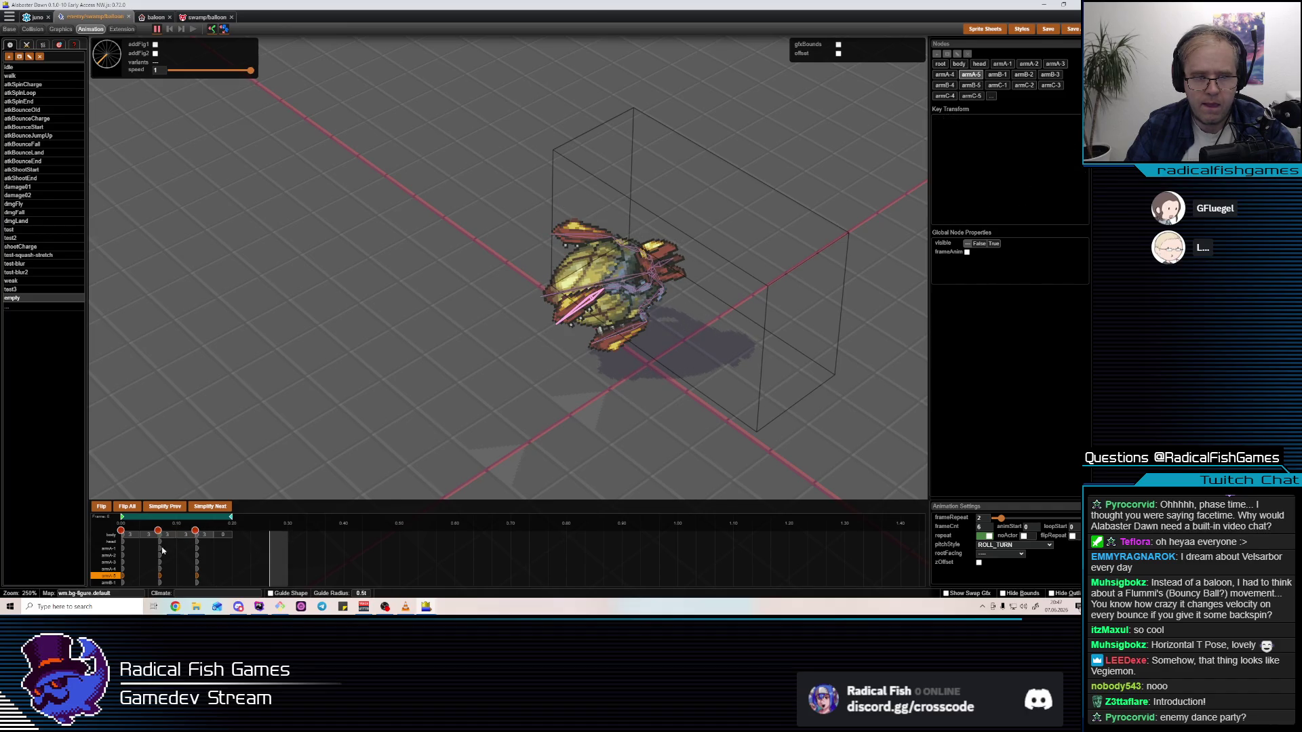
pyautogui.click(196, 553)
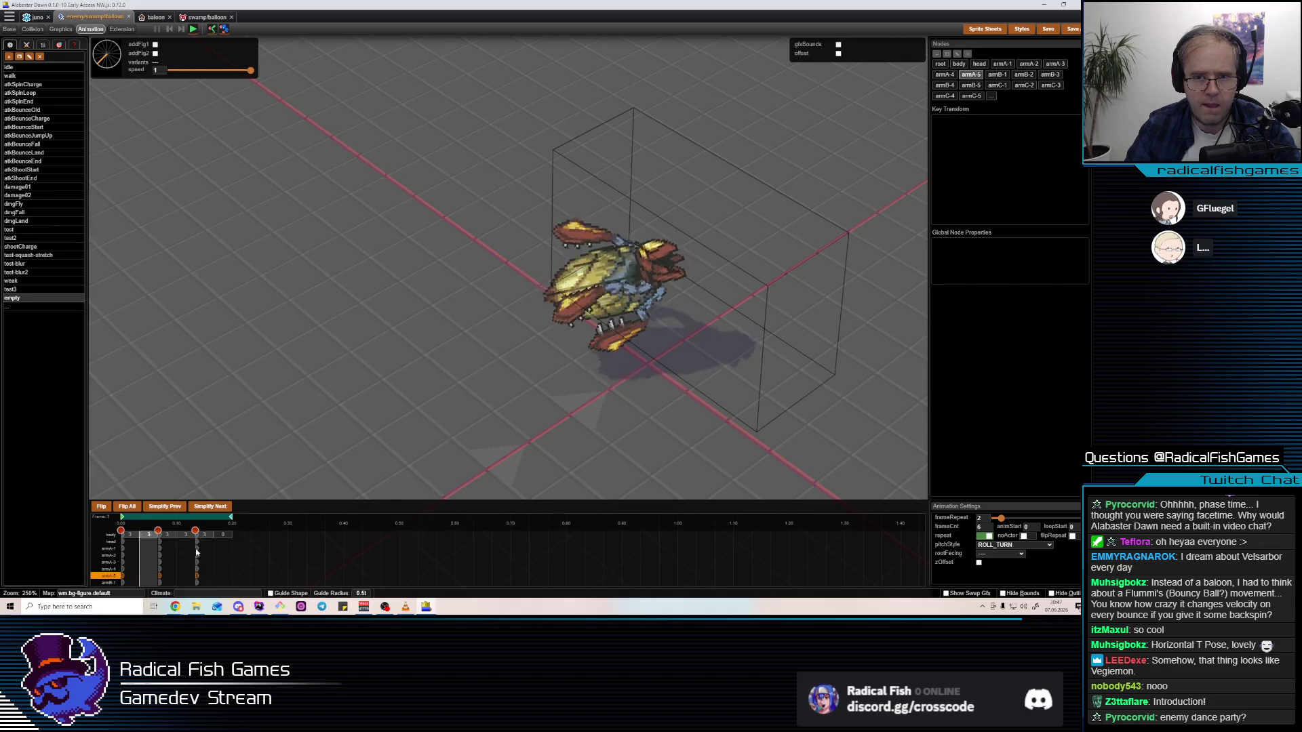
# Rotate armA-3 slightly in the frame-2 pose
pyautogui.moveTo(319, 489)
pyautogui.mouseDown()
pyautogui.moveTo(397, 479)
pyautogui.moveTo(524, 422)
pyautogui.mouseUp()
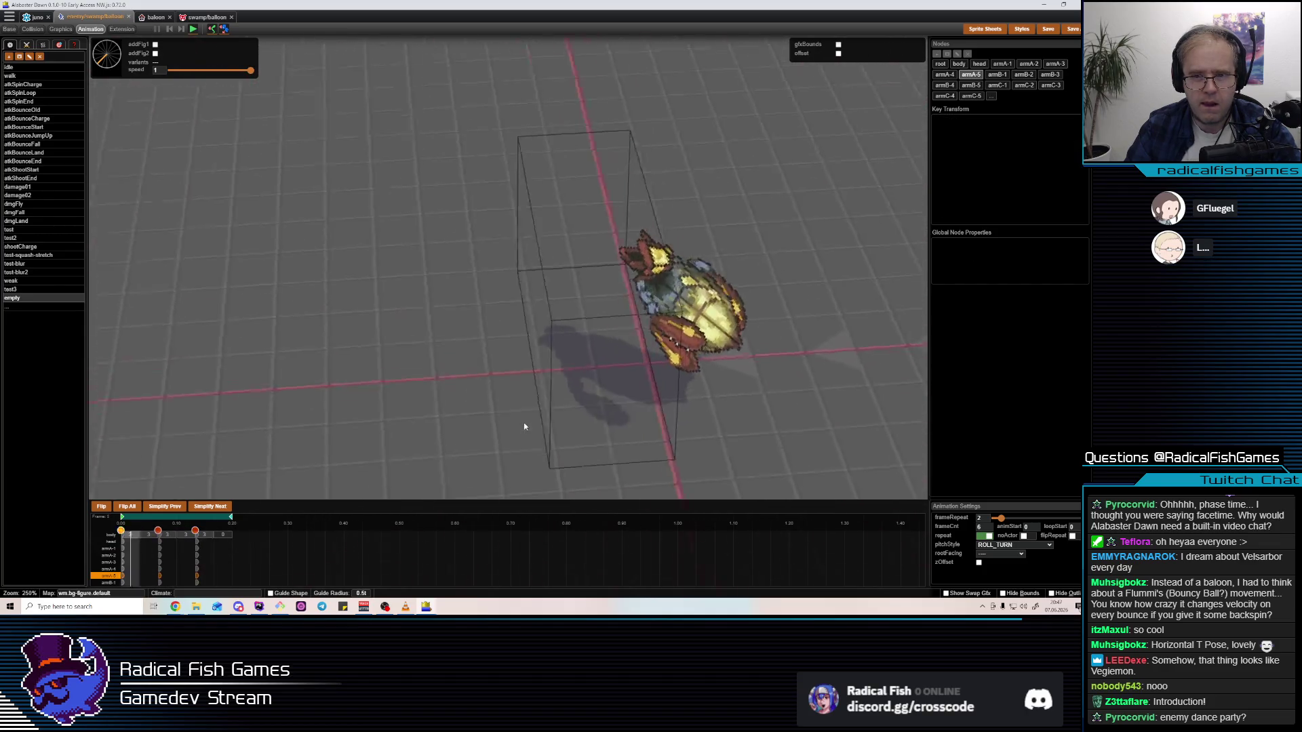
pyautogui.click(209, 558)
pyautogui.click(122, 576)
pyautogui.click(160, 576)
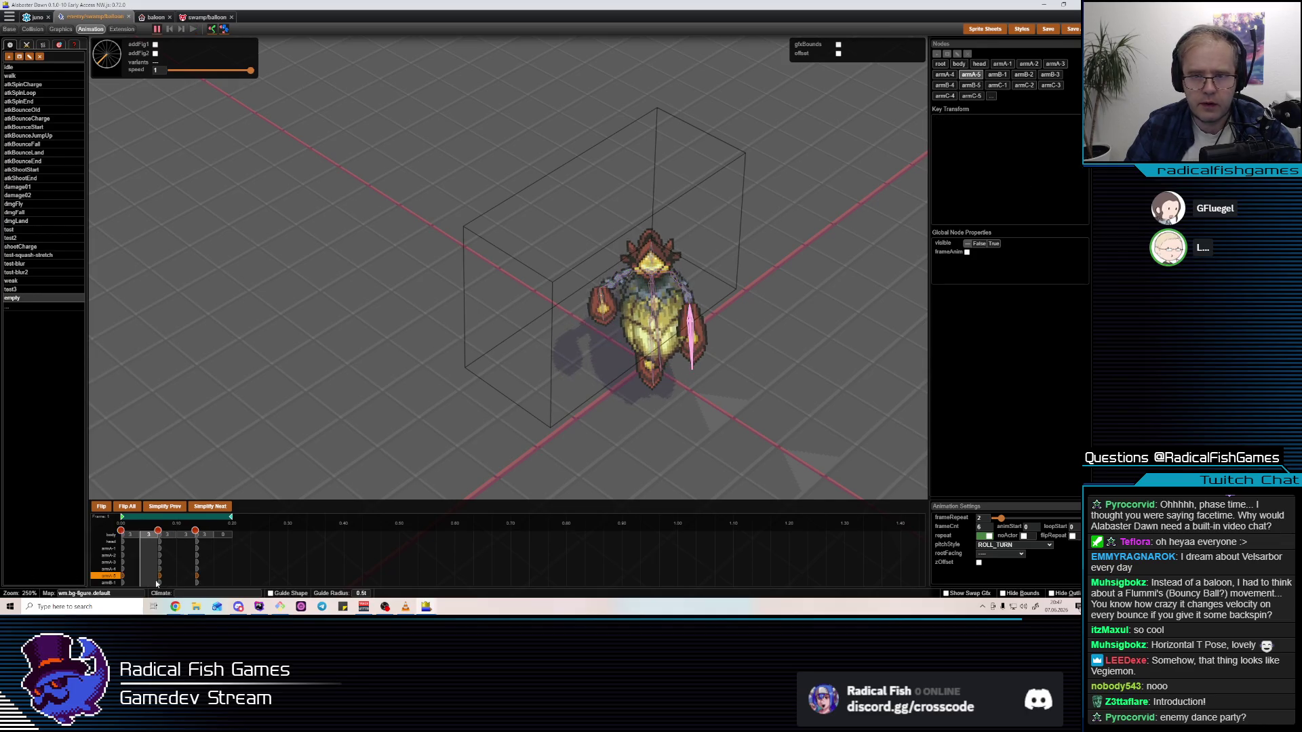
pyautogui.click(678, 282)
pyautogui.moveTo(702, 337); pyautogui.dragTo(693, 351)
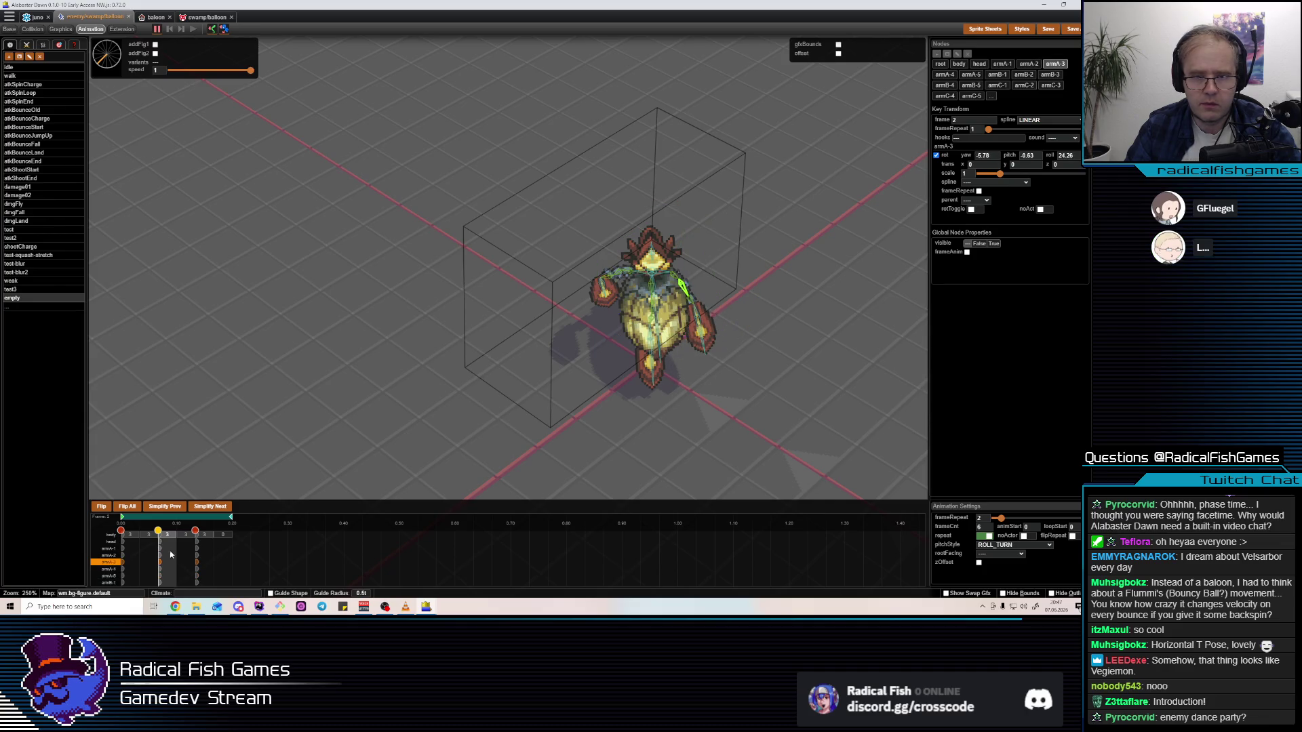
# Re-angle armA-4 in frames 0 and 4 (yaw 2.48, pitch 8.56, roll 27.82) and play
pyautogui.click(122, 535)
pyautogui.click(680, 284)
pyautogui.click(681, 283)
pyautogui.moveTo(703, 352); pyautogui.dragTo(722, 347)
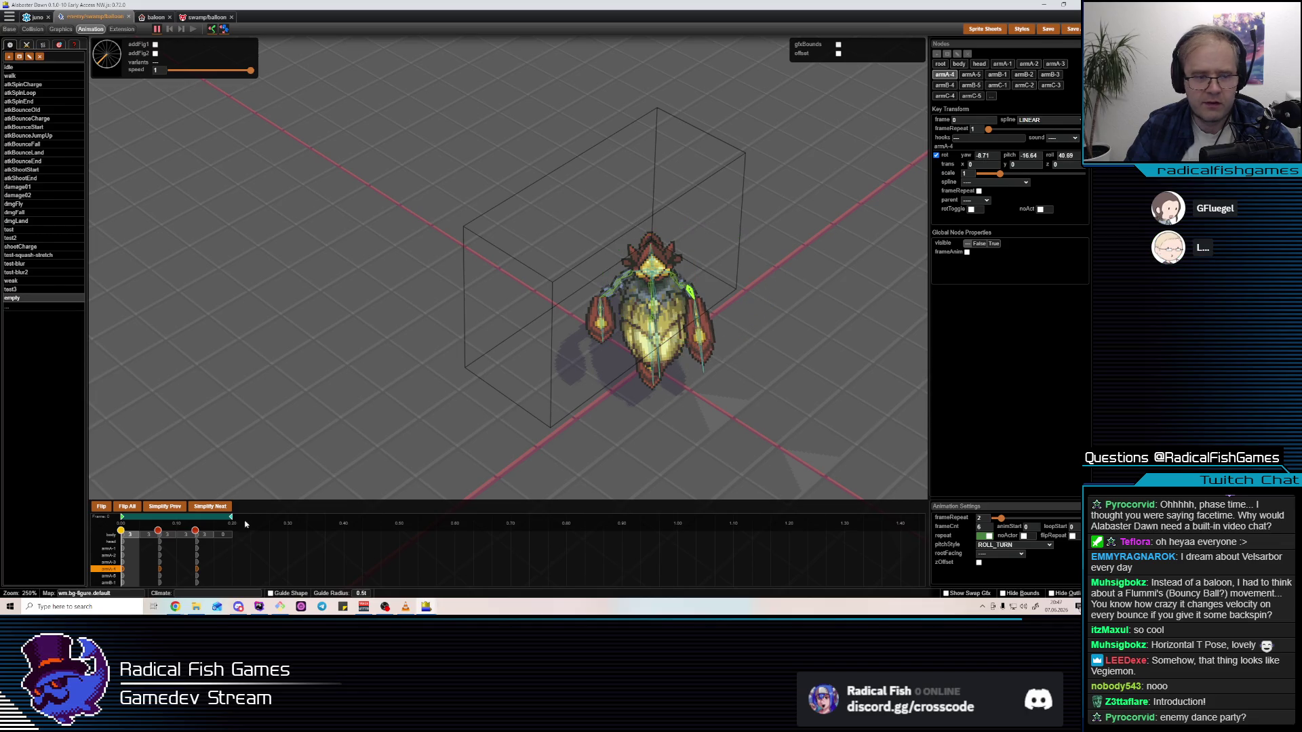
pyautogui.click(204, 556)
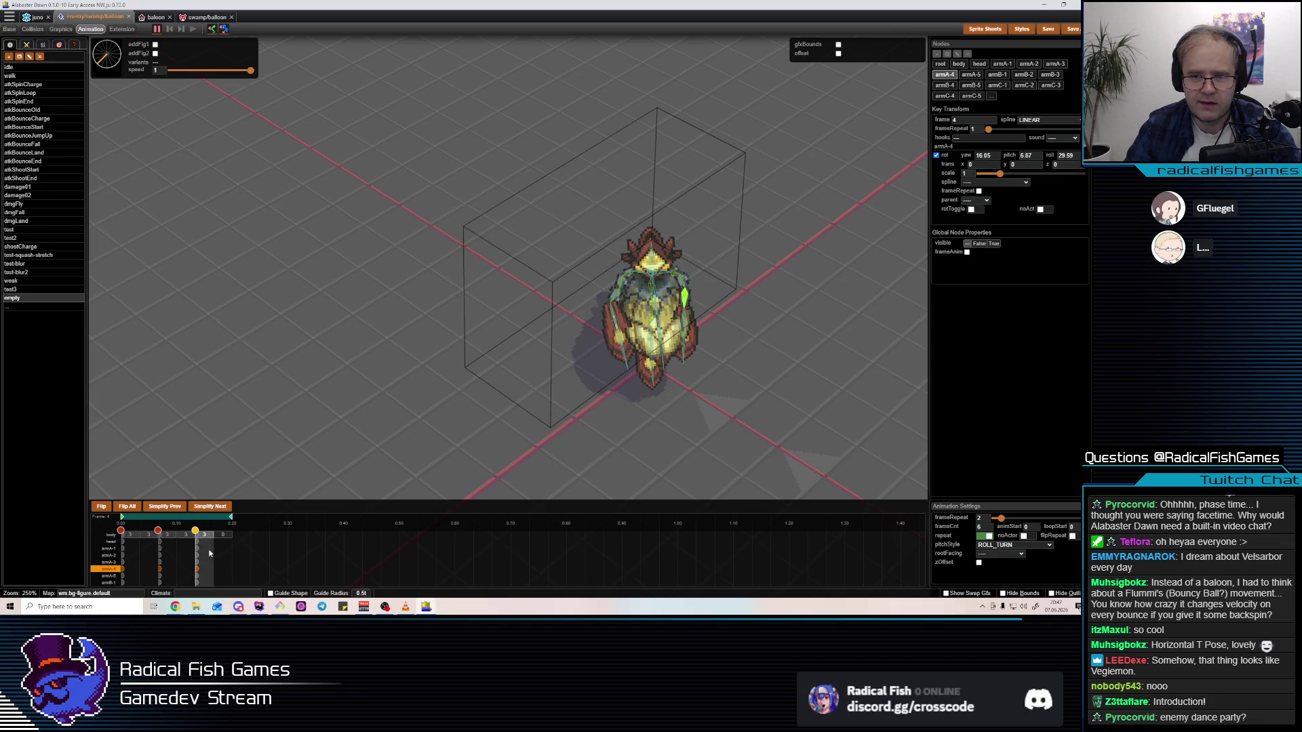
pyautogui.moveTo(708, 341)
pyautogui.moveTo(708, 340); pyautogui.dragTo(719, 340)
pyautogui.press('space')
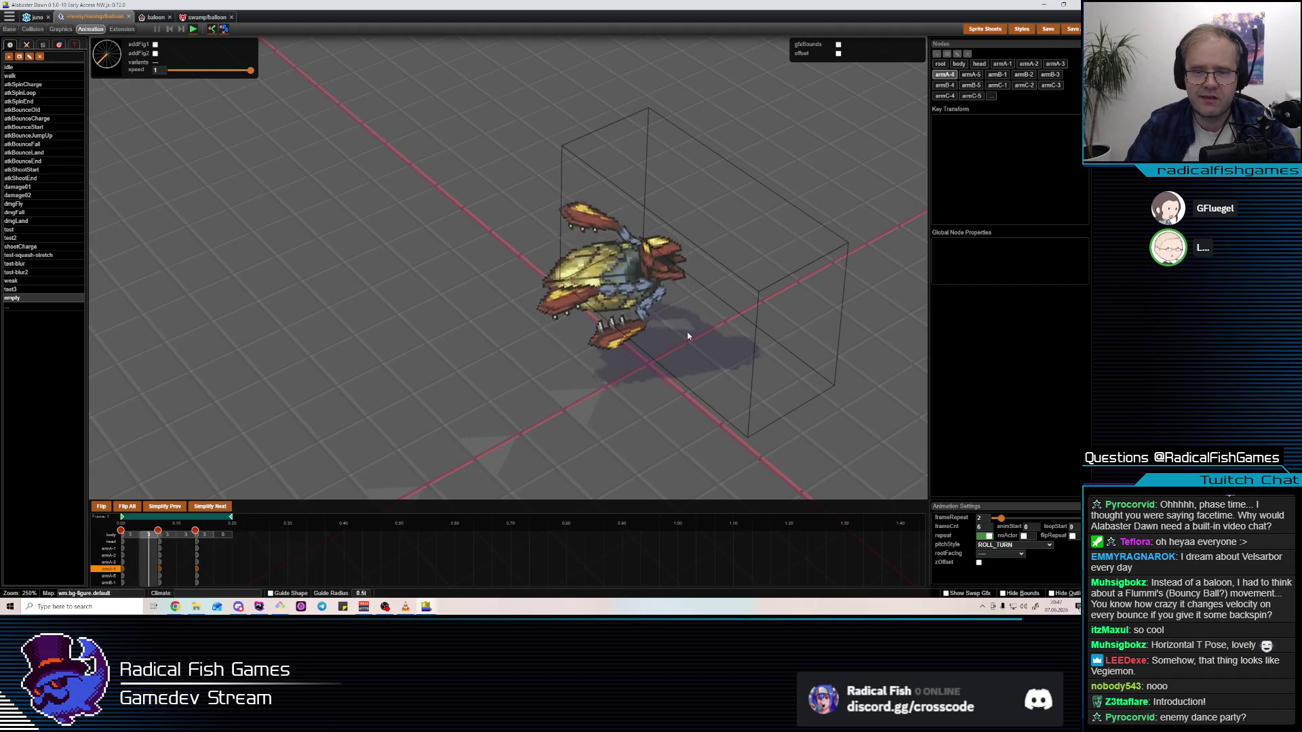
# Stop playback and change the pitch of armC-4 and armC-5 in the turn pose
pyautogui.press('space')
pyautogui.click(658, 297)
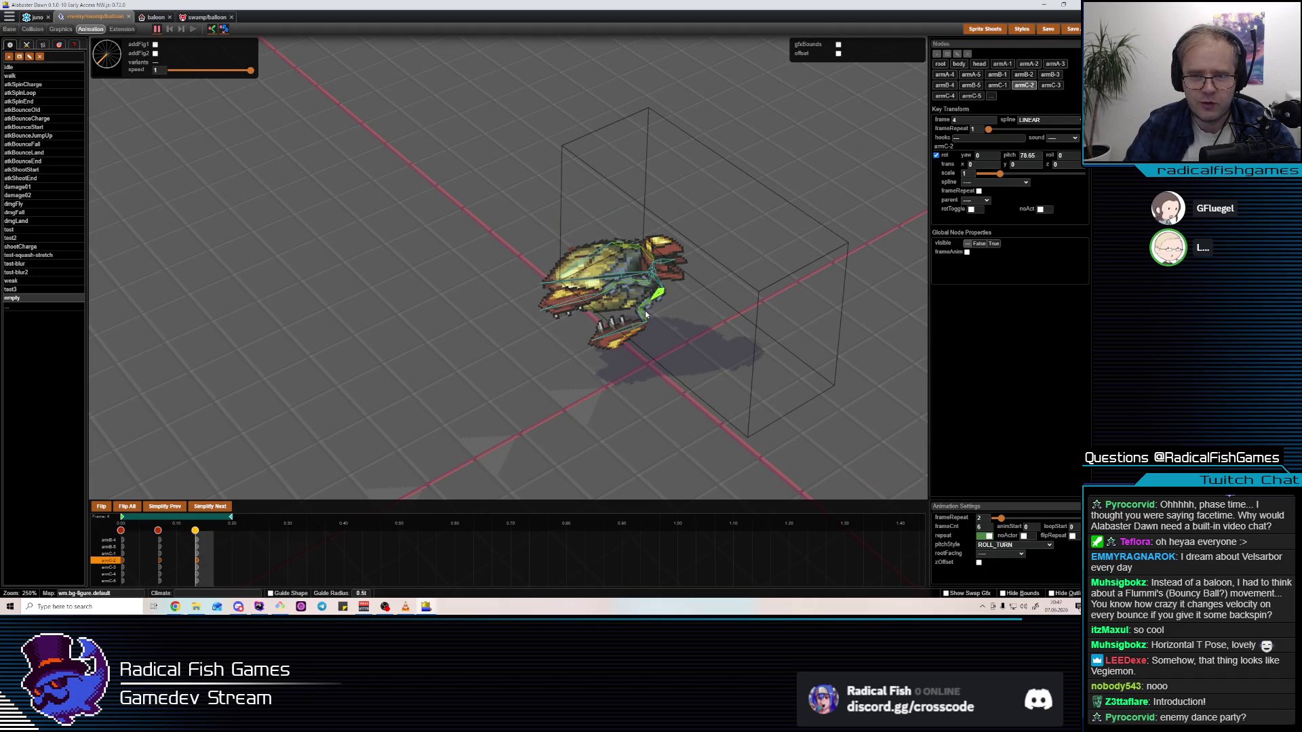
pyautogui.click(646, 314)
pyautogui.moveTo(721, 308)
pyautogui.mouseDown()
pyautogui.moveTo(715, 265)
pyautogui.moveTo(670, 285)
pyautogui.moveTo(669, 305)
pyautogui.mouseUp()
pyautogui.click(617, 311)
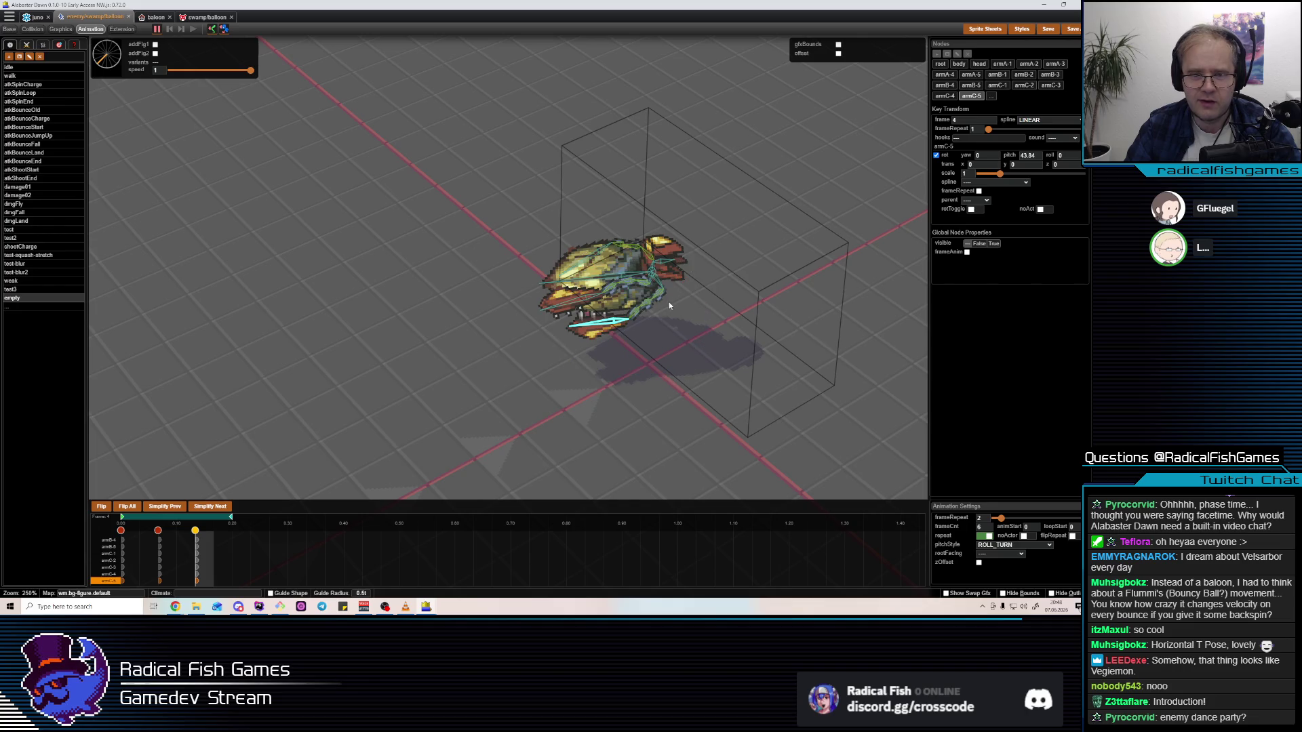
pyautogui.click(637, 319)
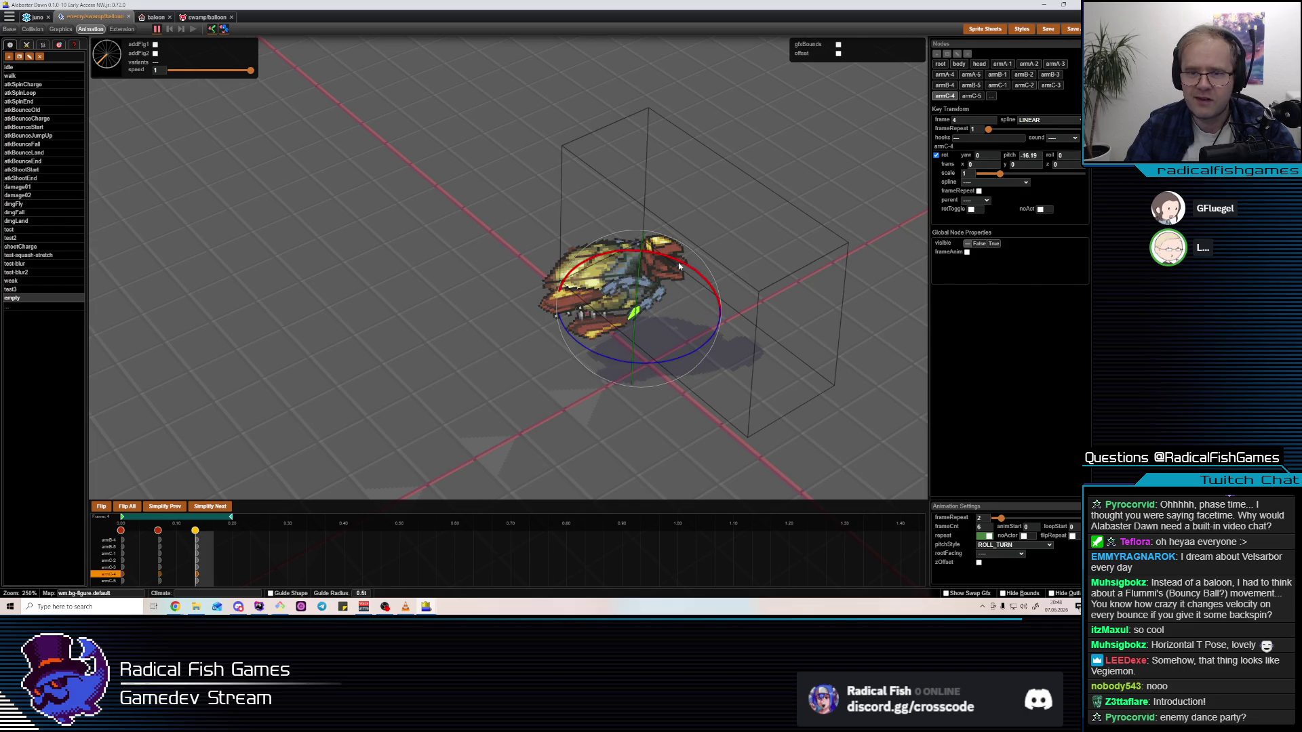
pyautogui.click(613, 308)
pyautogui.moveTo(671, 271)
pyautogui.mouseDown()
pyautogui.moveTo(648, 270)
pyautogui.moveTo(648, 308)
pyautogui.mouseUp()
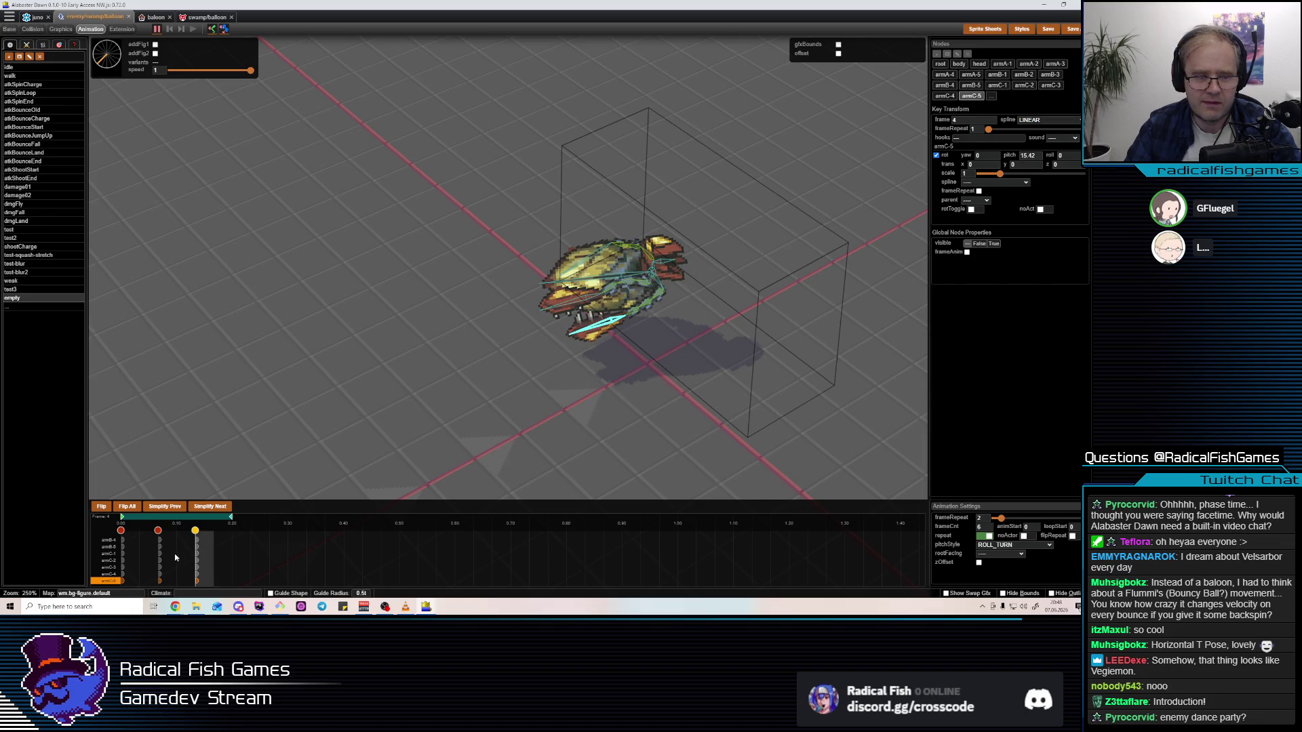
# Compare the C-side arms between the frame 0 and frame 4 poses
pyautogui.press('Home')
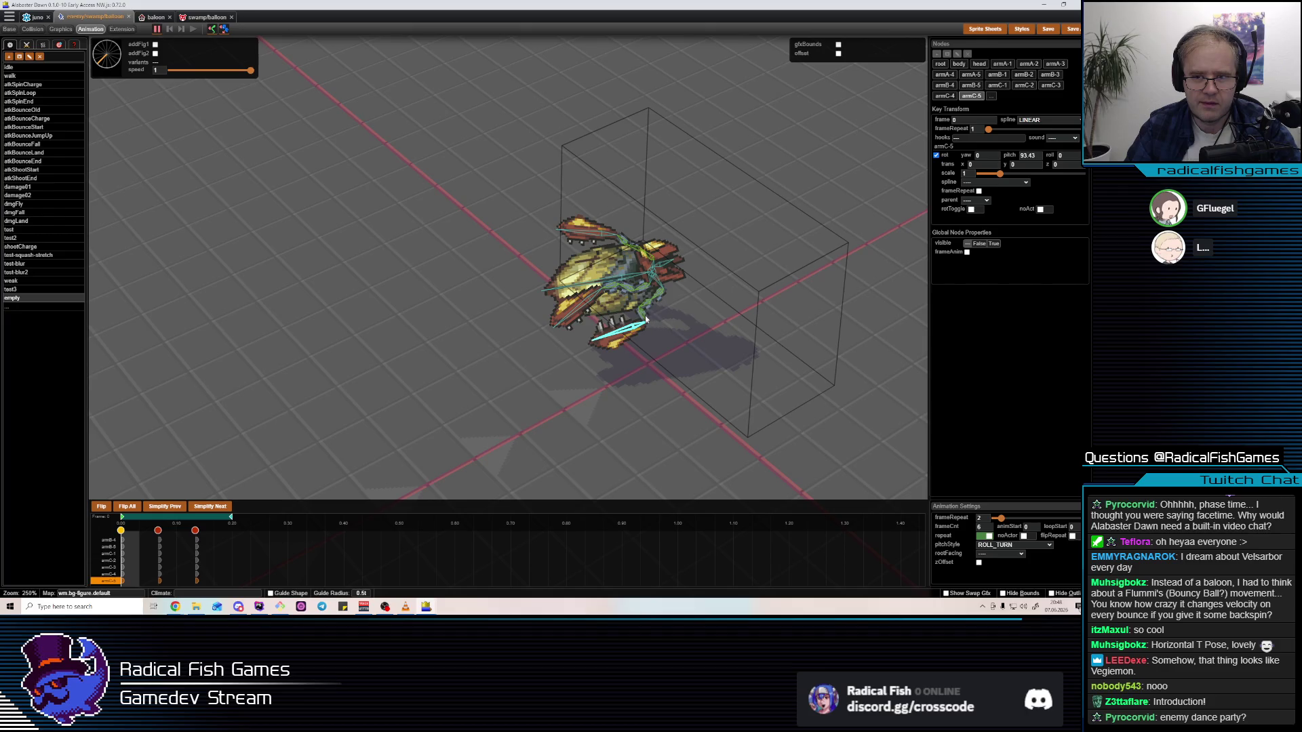
pyautogui.click(645, 315)
pyautogui.press('End')
pyautogui.click(663, 296)
pyautogui.click(663, 296)
pyautogui.click(664, 295)
pyautogui.click(664, 296)
# Re-pitch armC-4 in the frame-0 pose, leaving armC-5 at pitch -6.59
pyautogui.press('Home')
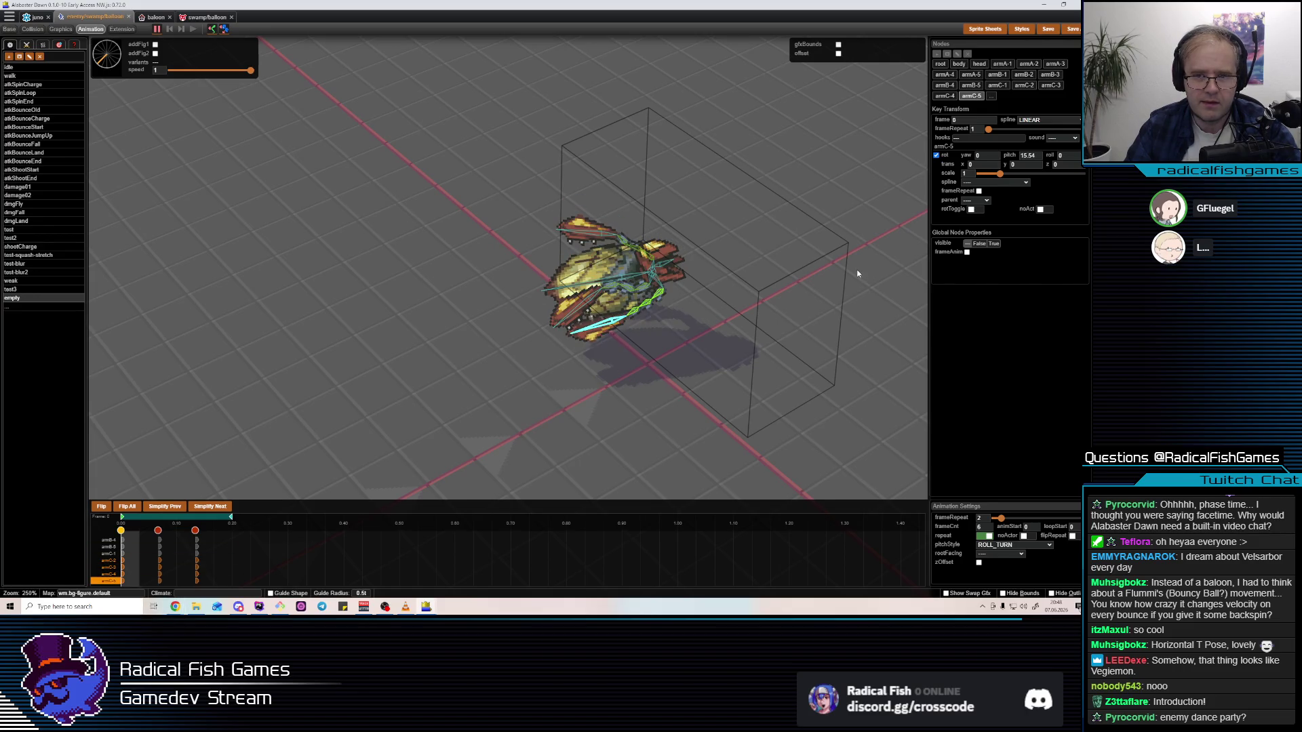
pyautogui.click(651, 302)
pyautogui.click(641, 304)
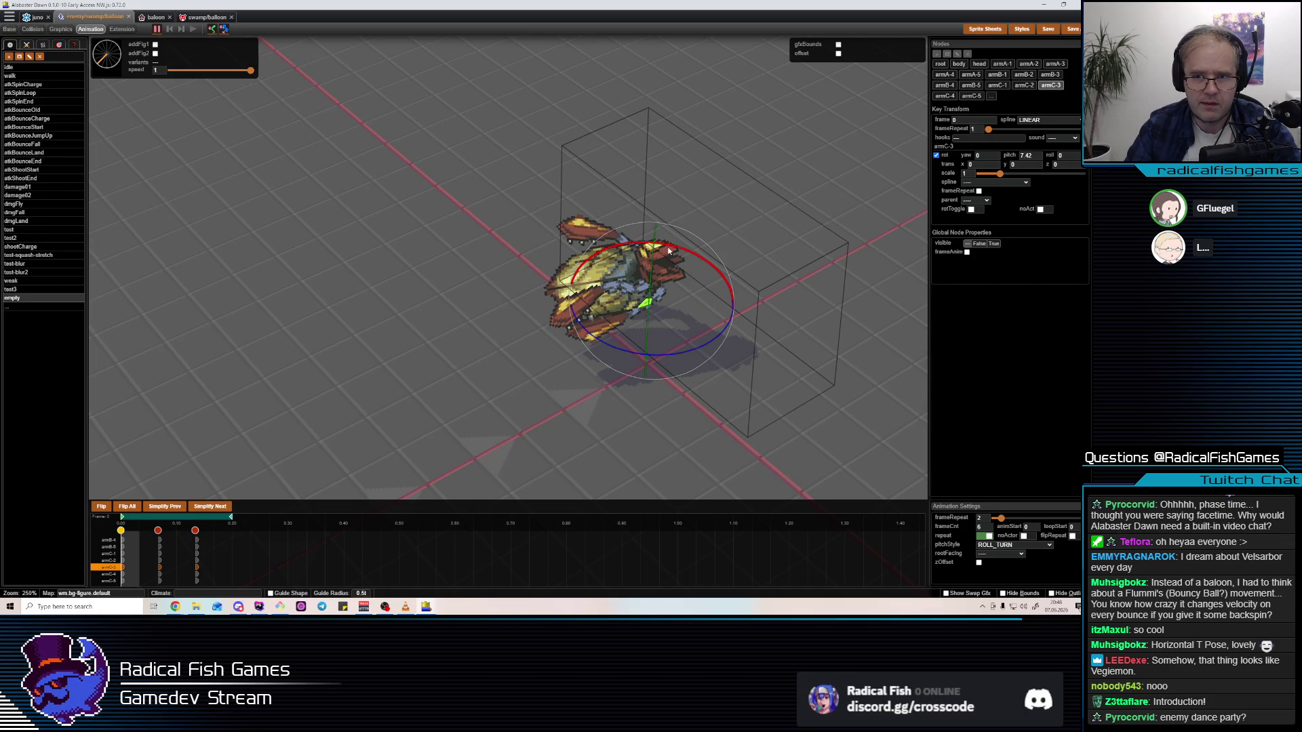
pyautogui.click(668, 263)
pyautogui.moveTo(673, 257)
pyautogui.mouseDown()
pyautogui.moveTo(661, 261)
pyautogui.moveTo(666, 291)
pyautogui.mouseUp()
pyautogui.click(659, 272)
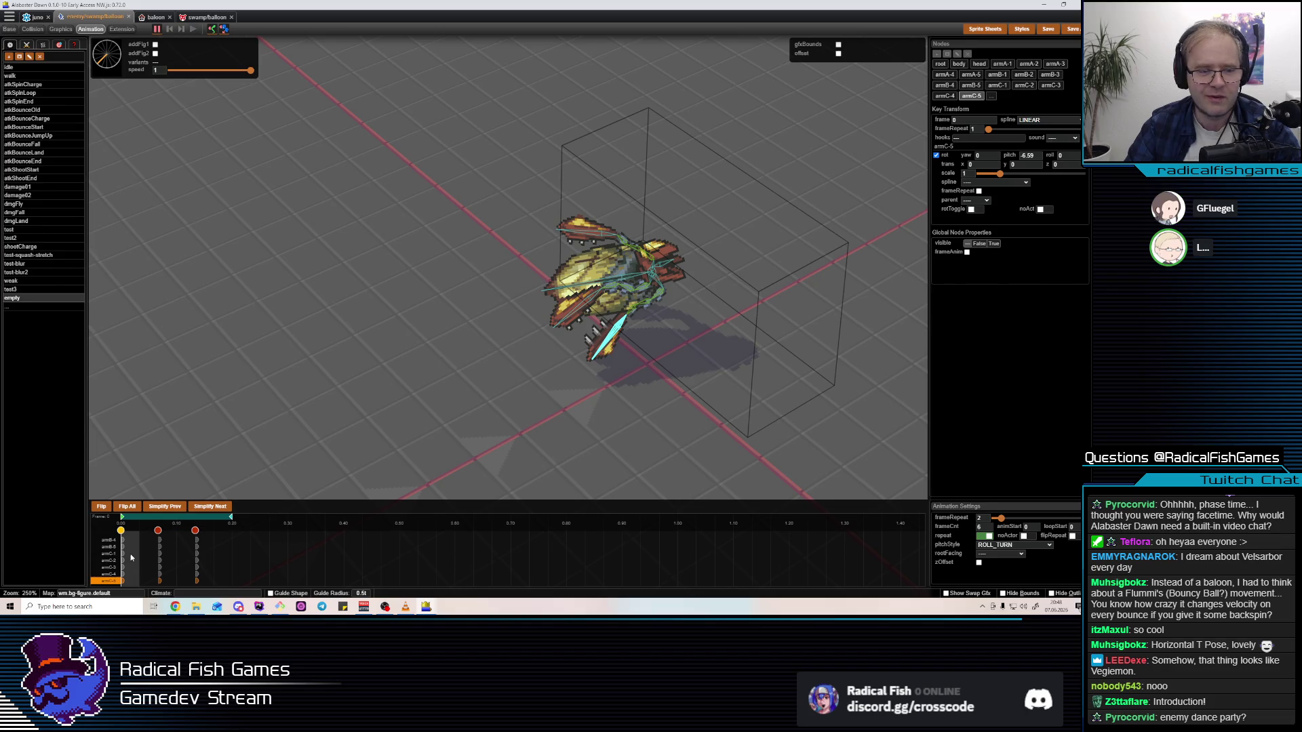
pyautogui.click(166, 553)
# Select armC-2 on the model and go to the frame 2 key pose
pyautogui.press('Left')
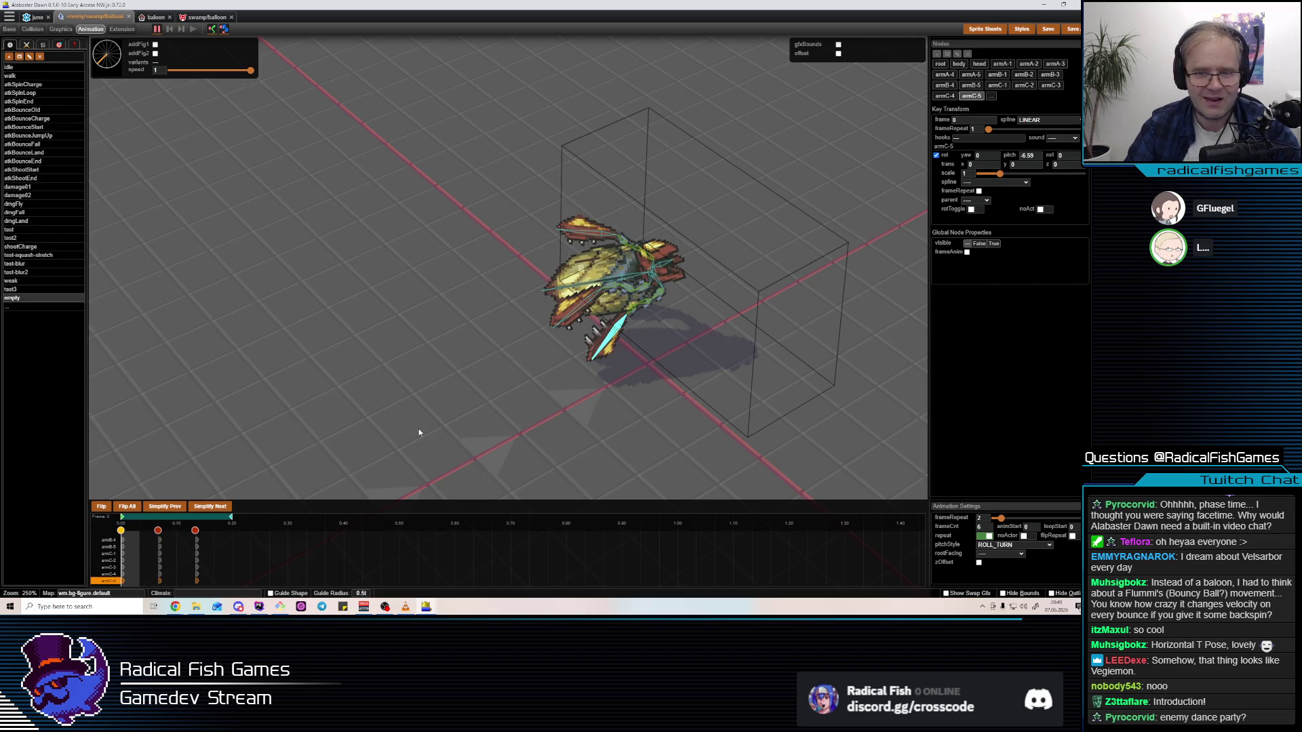
pyautogui.click(651, 323)
pyautogui.click(644, 304)
pyautogui.click(657, 297)
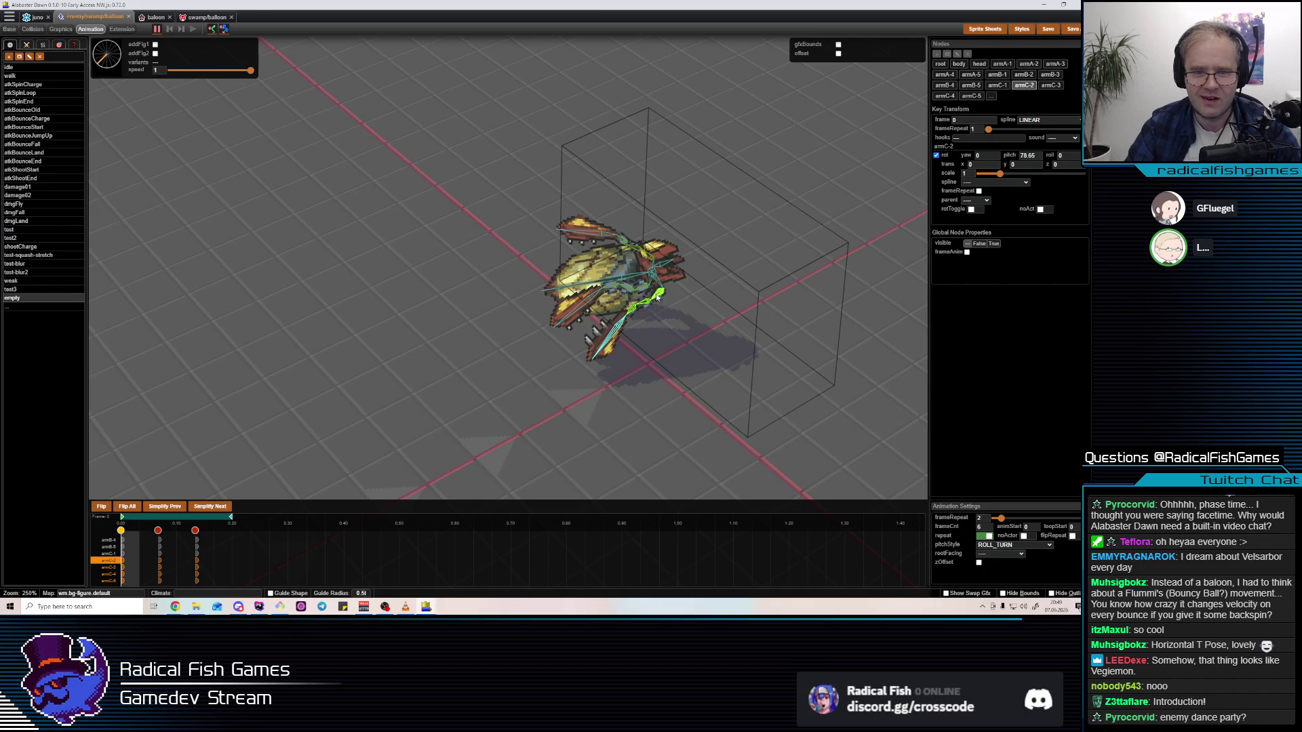
pyautogui.click(164, 563)
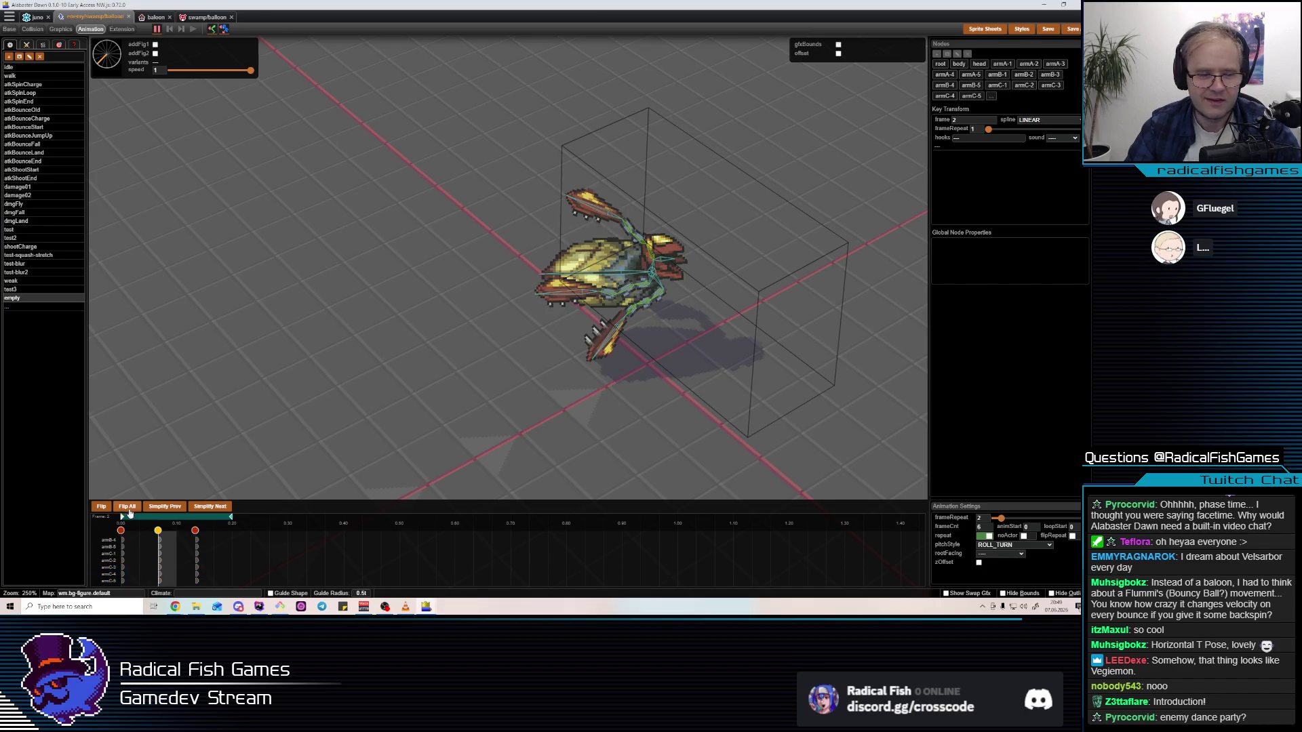
# Compare the frame 0 and frame 2 poses, ending on the frame 2 key
pyautogui.press('Left')
pyautogui.press('Right')
pyautogui.press('Left')
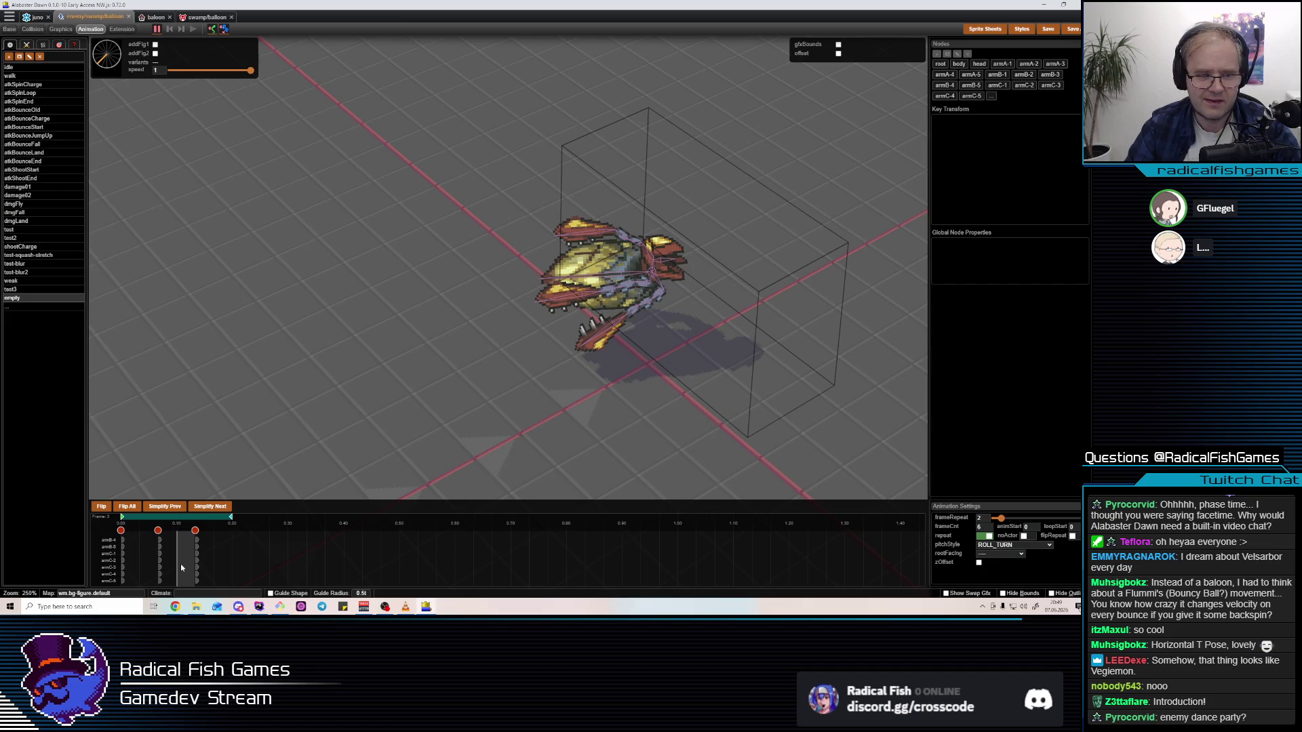
pyautogui.press('Right')
pyautogui.press('Left')
pyautogui.press('Right')
pyautogui.press('Left')
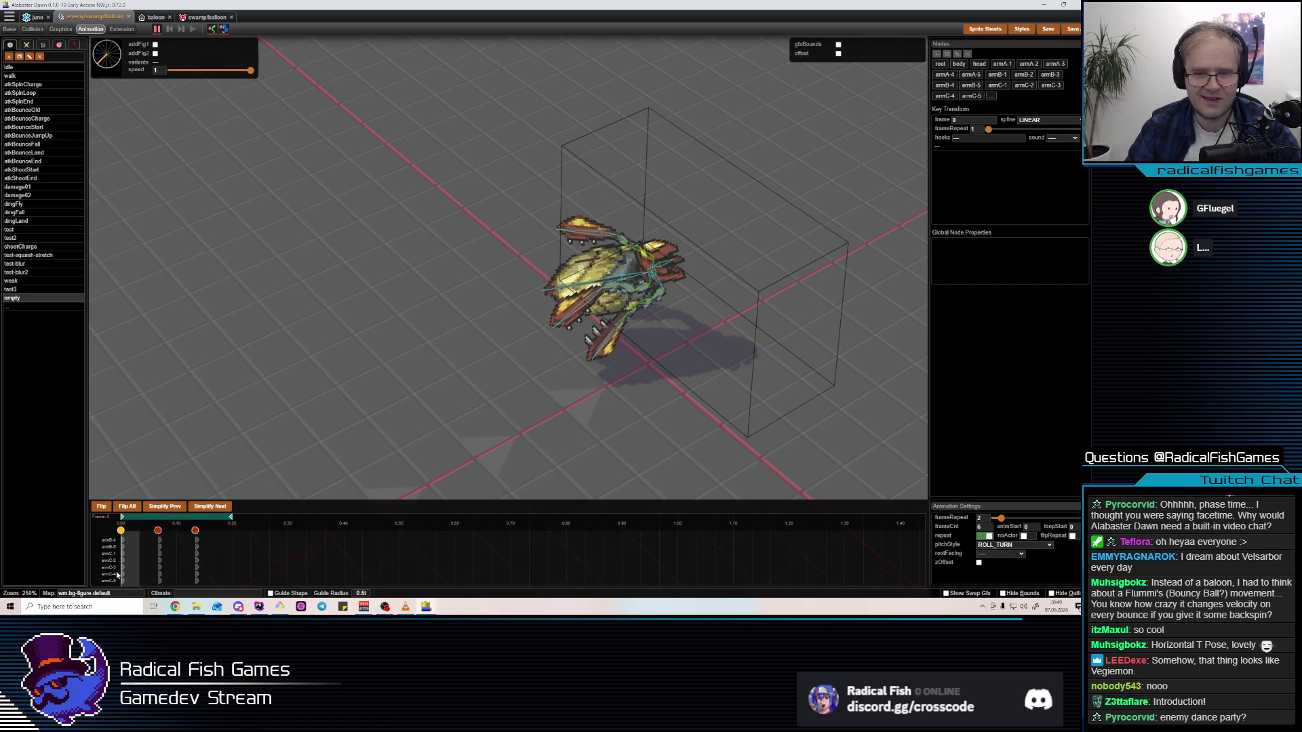
pyautogui.click(170, 574)
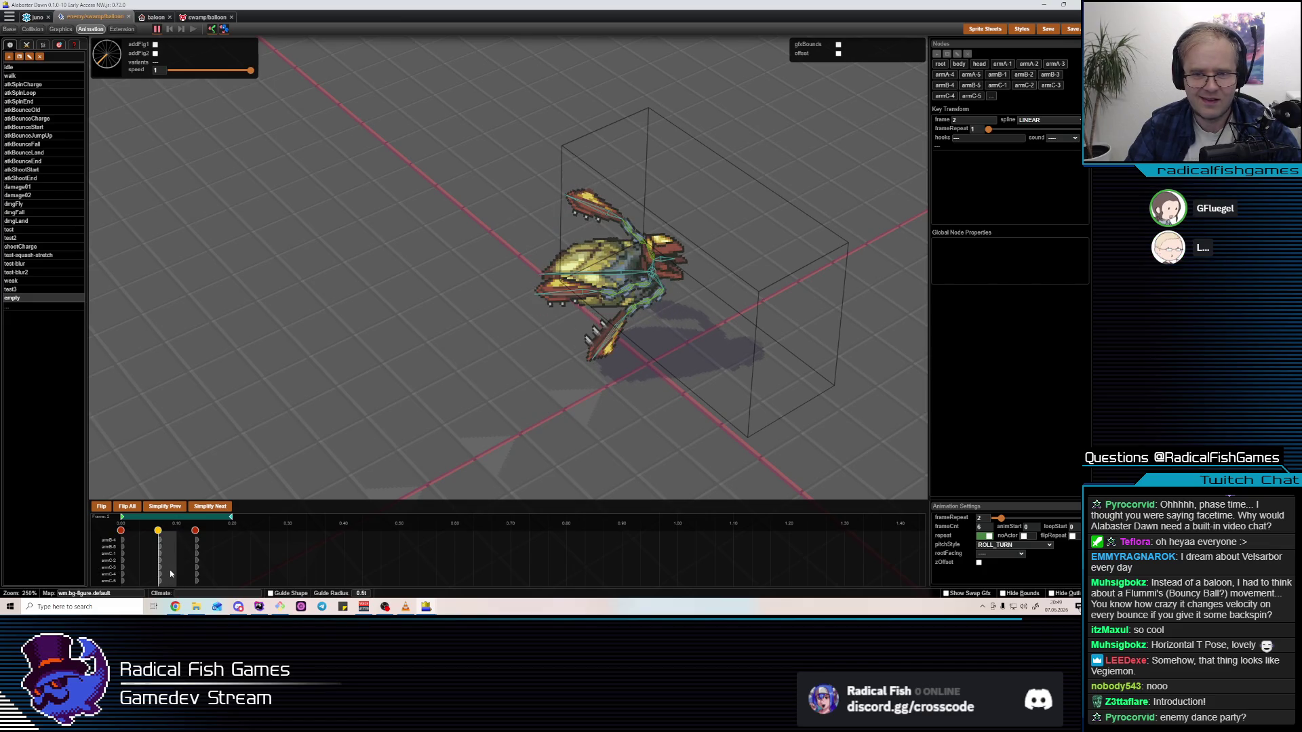
# Rotate armC-4 at frame 2 to pitch 13.59 and preview the animation
pyautogui.click(630, 320)
pyautogui.moveTo(668, 265); pyautogui.dragTo(675, 251)
pyautogui.click(640, 304)
pyautogui.click(627, 329)
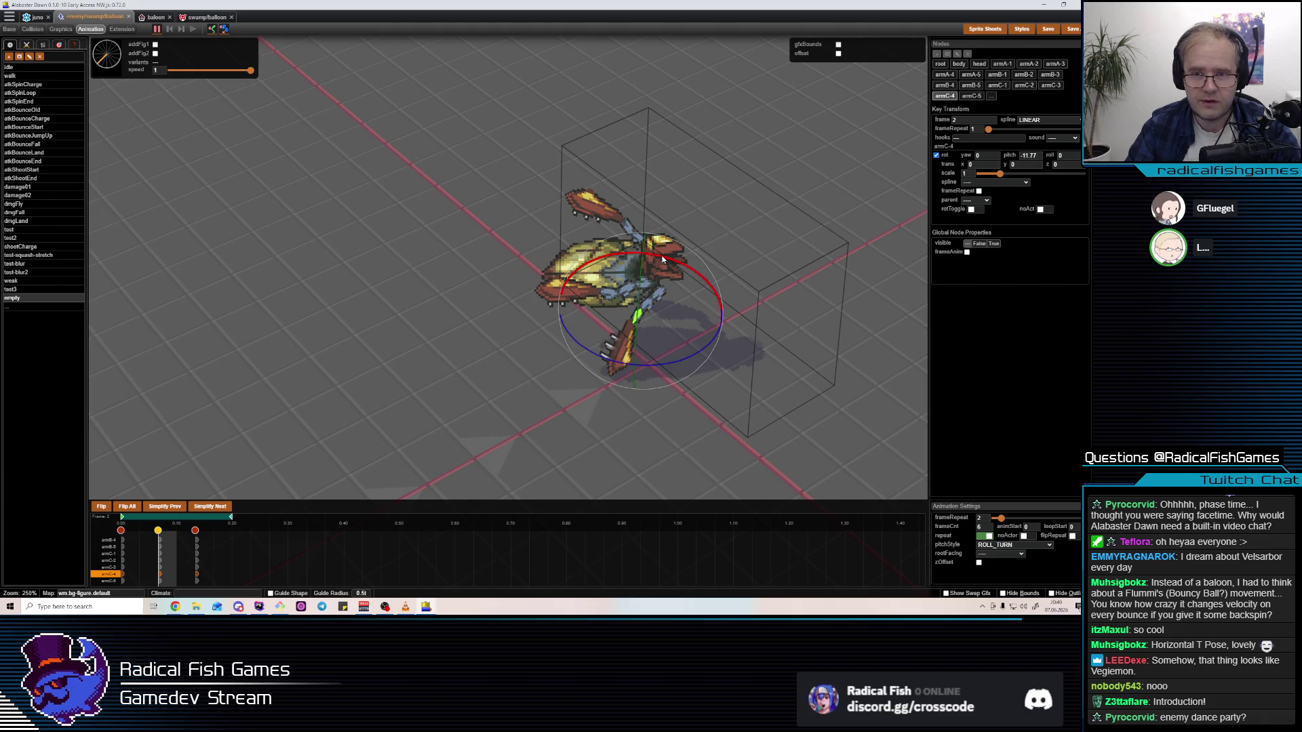
pyautogui.moveTo(663, 260)
pyautogui.mouseDown()
pyautogui.moveTo(676, 258)
pyautogui.moveTo(675, 289)
pyautogui.moveTo(674, 255)
pyautogui.mouseUp()
pyautogui.press('space')
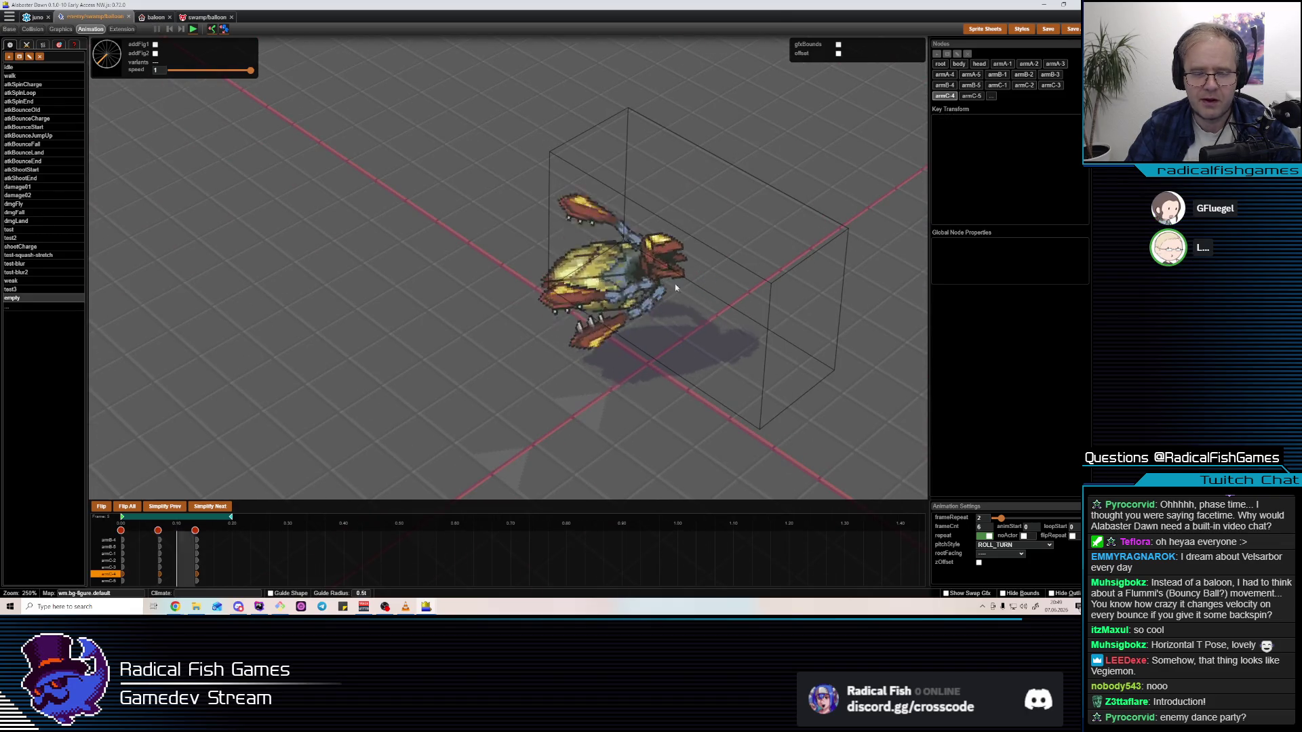
# Bend armC-2's lower arm at the frame 2 key
pyautogui.click(137, 559)
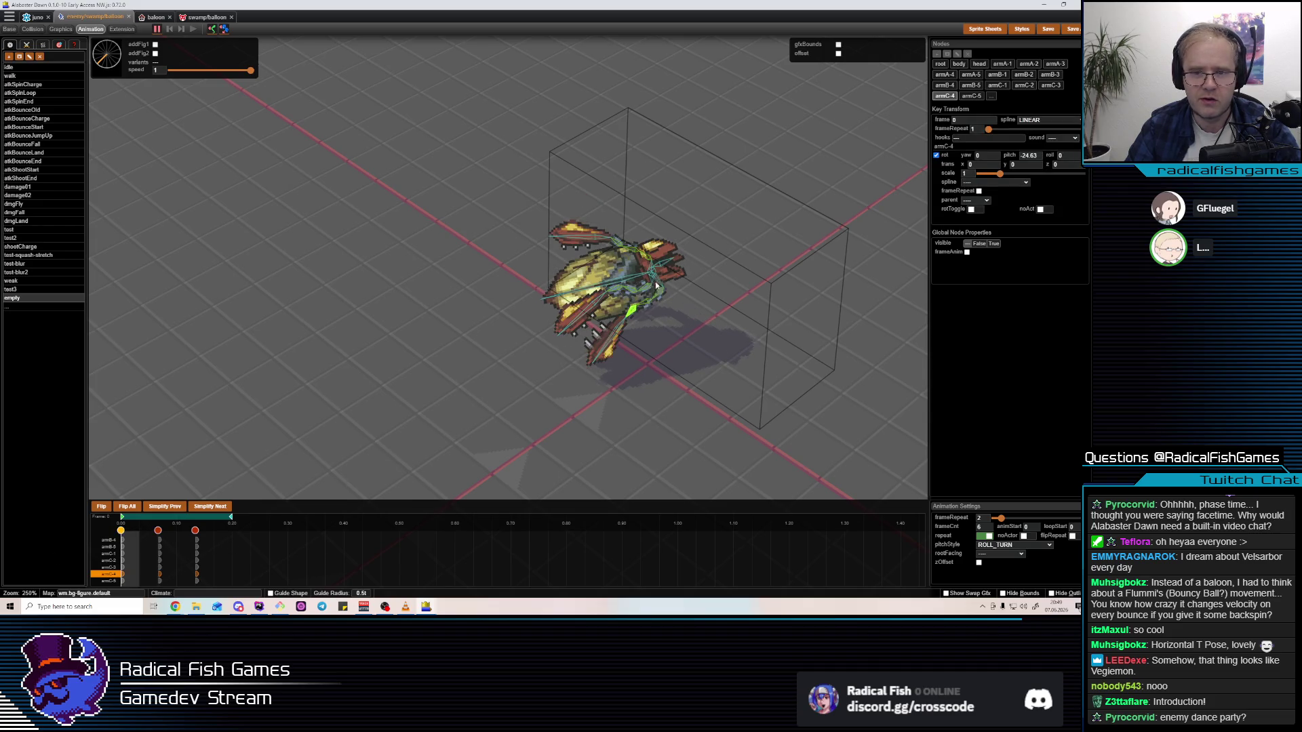
pyautogui.click(174, 556)
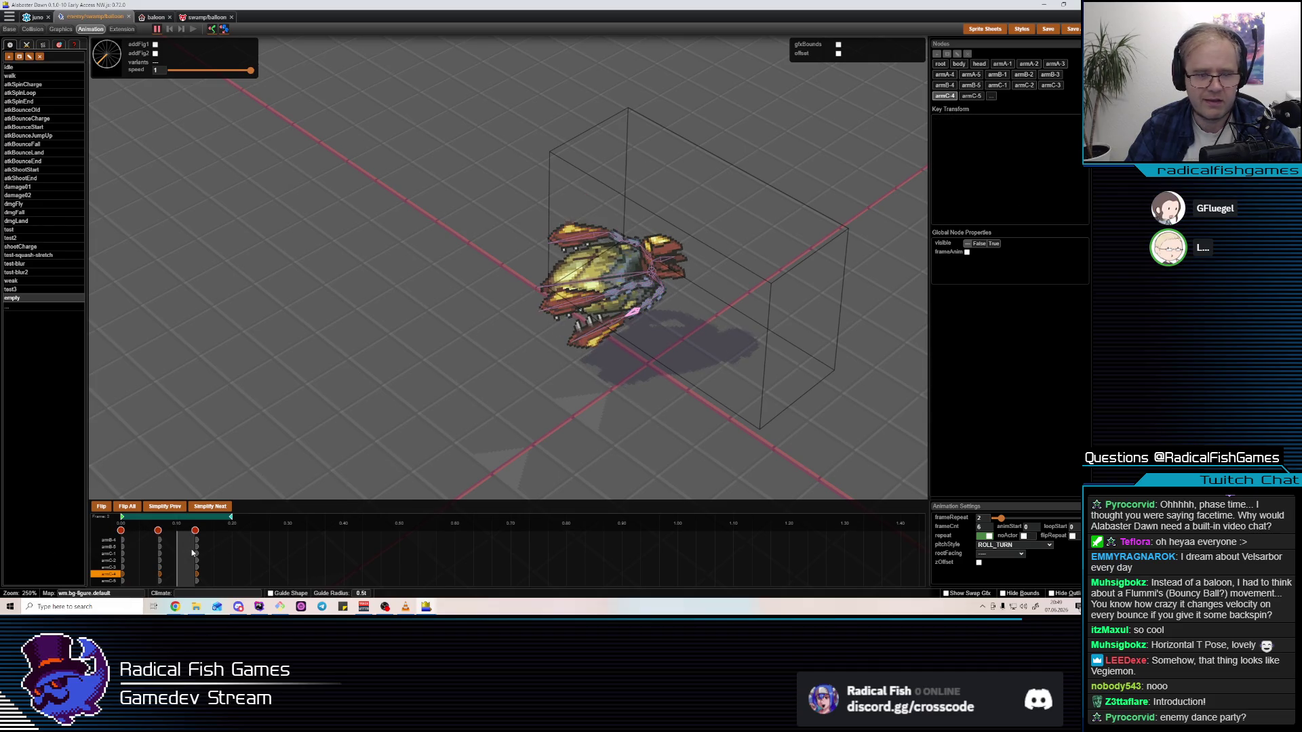
pyautogui.click(656, 297)
pyautogui.moveTo(657, 297); pyautogui.dragTo(658, 285)
# Preview the roll, then twist armC-3 slightly at frame 2
pyautogui.click(653, 305)
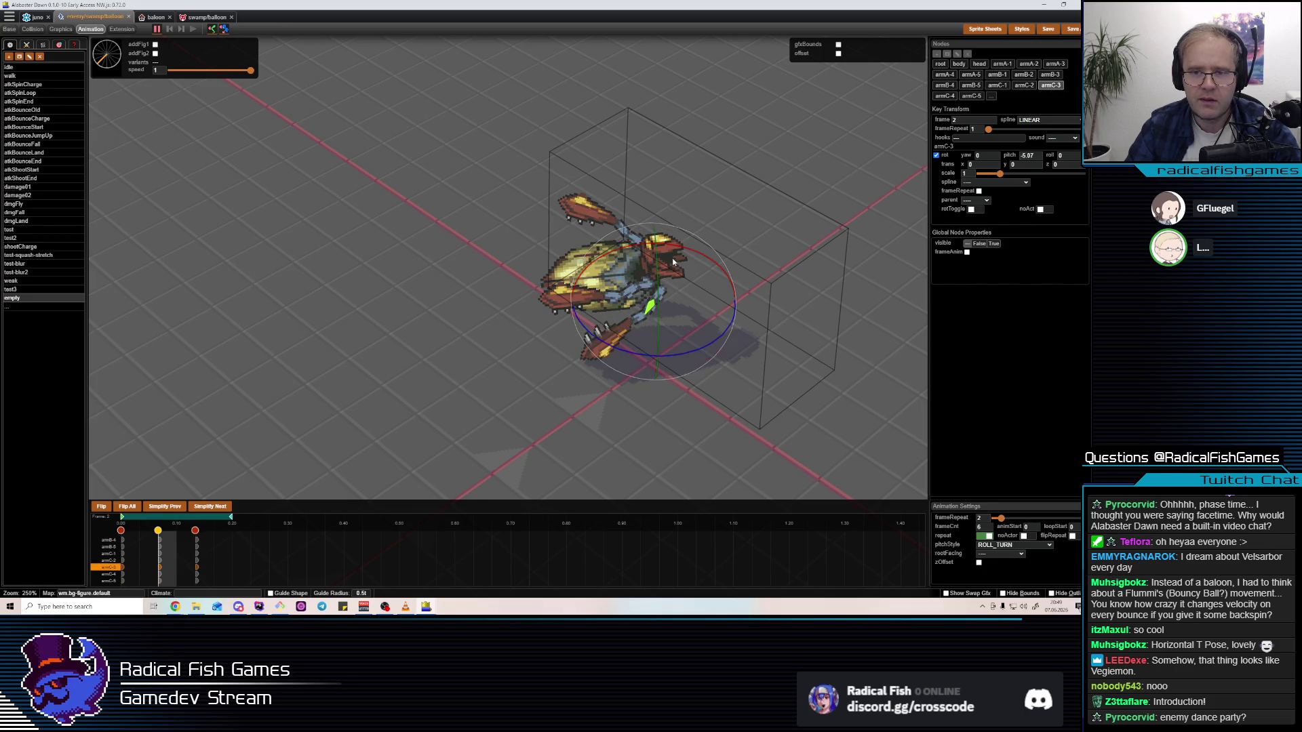
pyautogui.press('space')
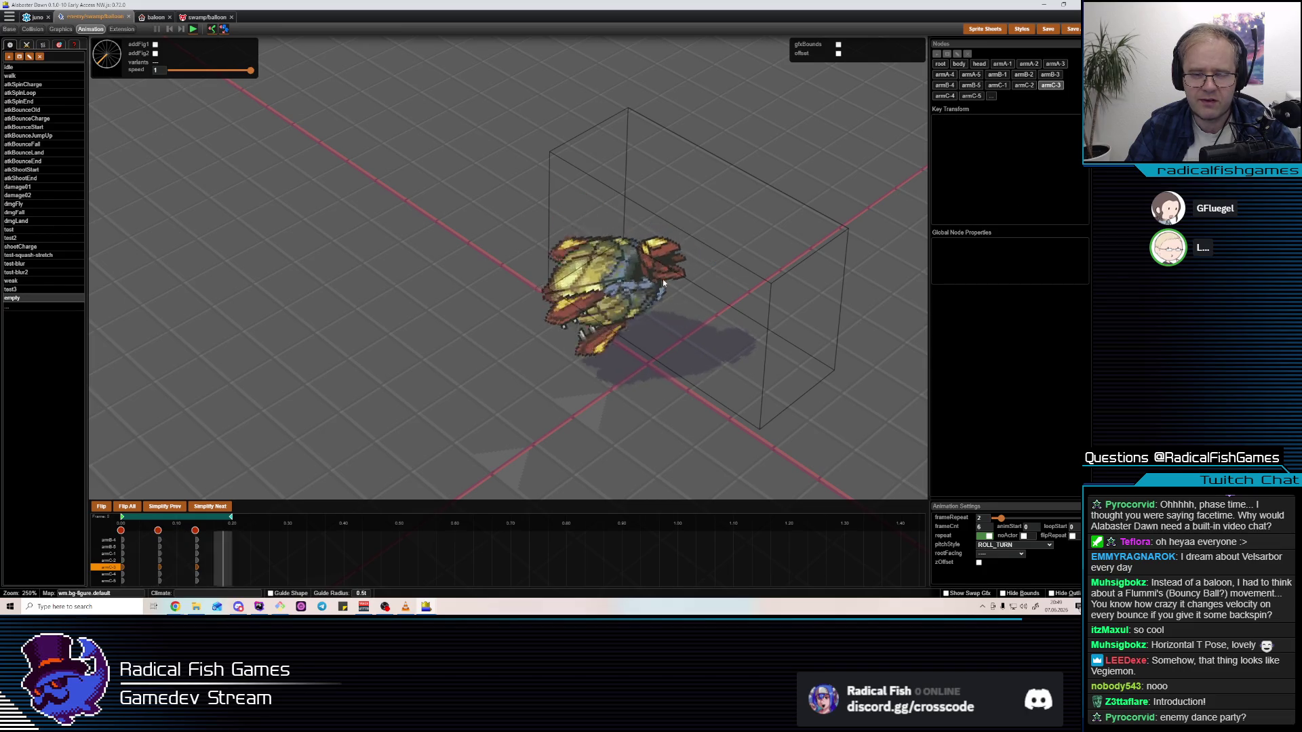
pyautogui.moveTo(648, 300)
pyautogui.mouseDown()
pyautogui.moveTo(550, 490)
pyautogui.moveTo(560, 471)
pyautogui.mouseUp()
pyautogui.press('space')
pyautogui.click(663, 354)
pyautogui.moveTo(669, 373); pyautogui.dragTo(672, 353)
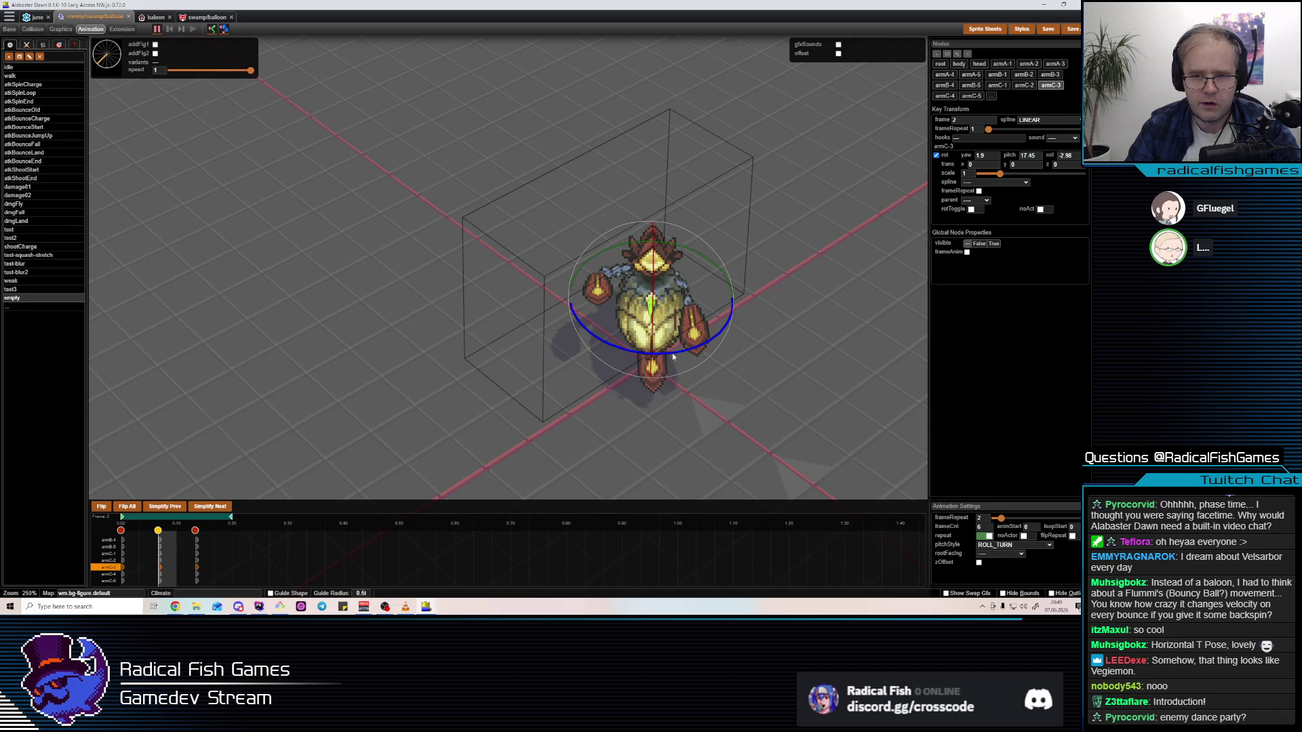
# Move to the frame 4 key and play back the roll to check the motion
pyautogui.click(203, 574)
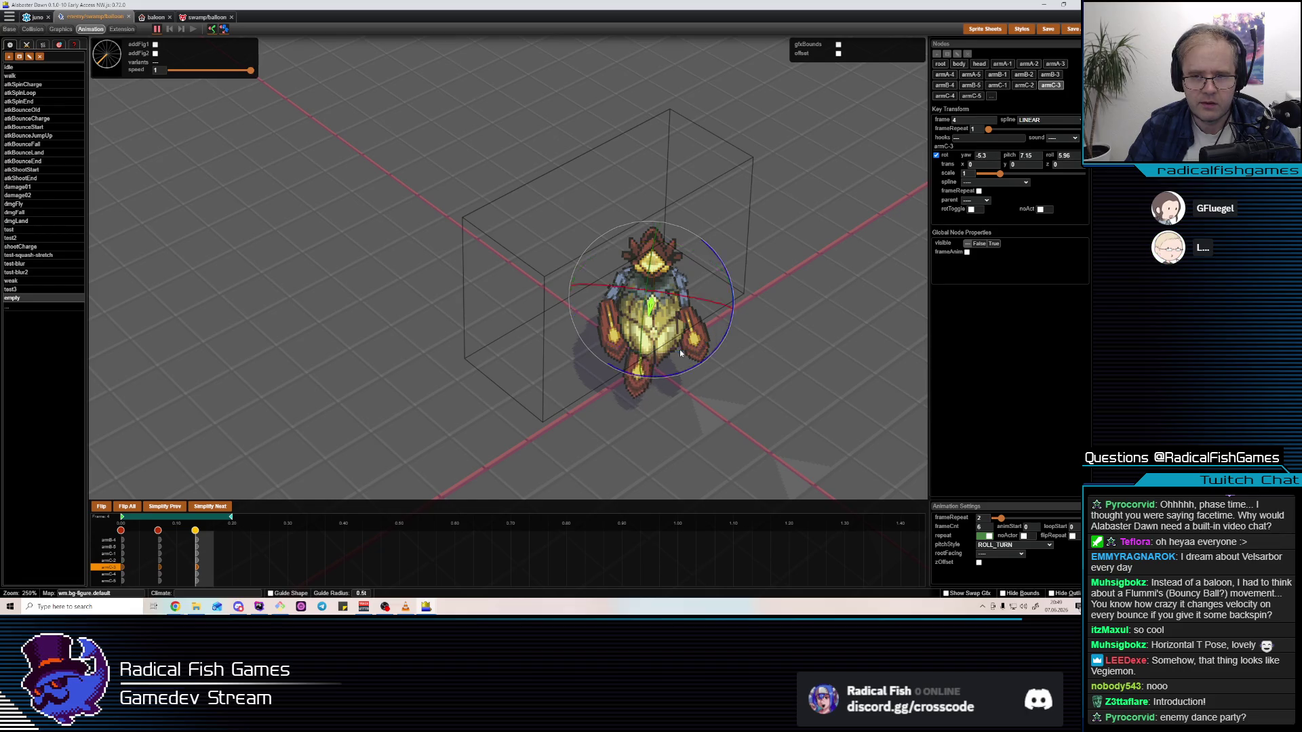
pyautogui.press('space')
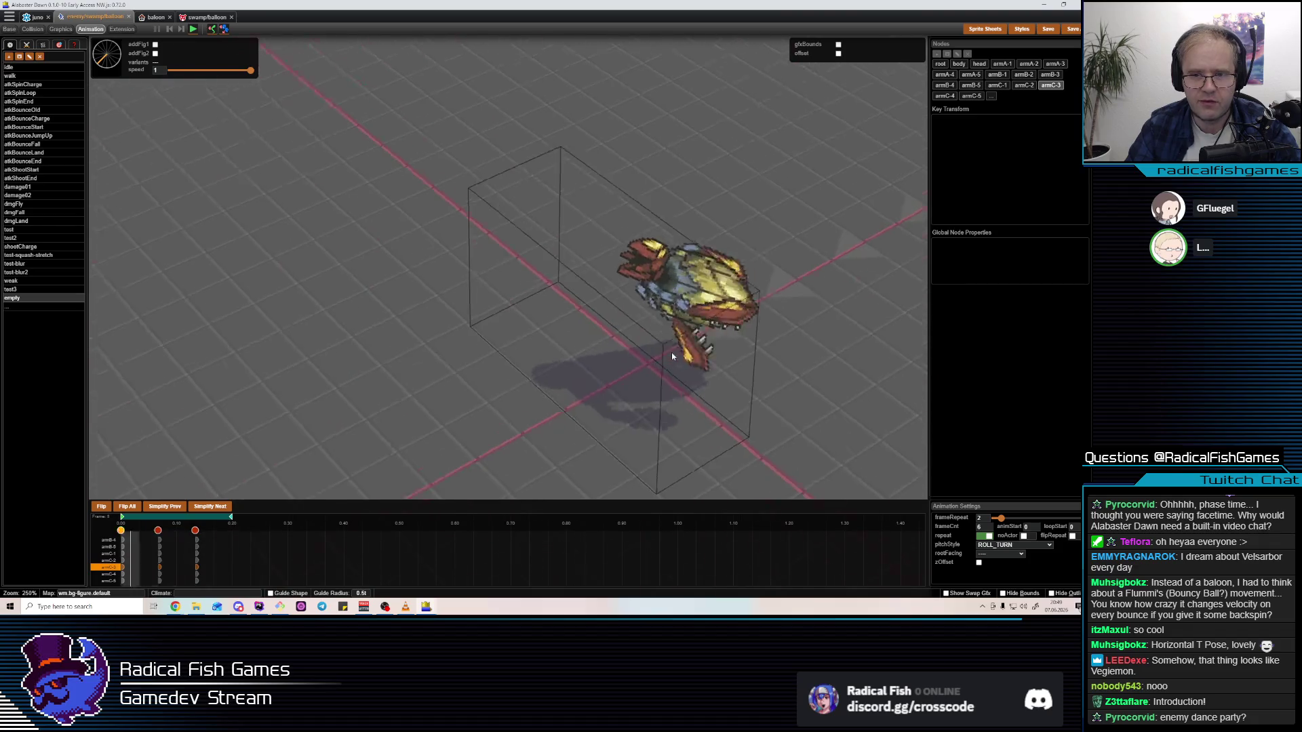
pyautogui.press('space')
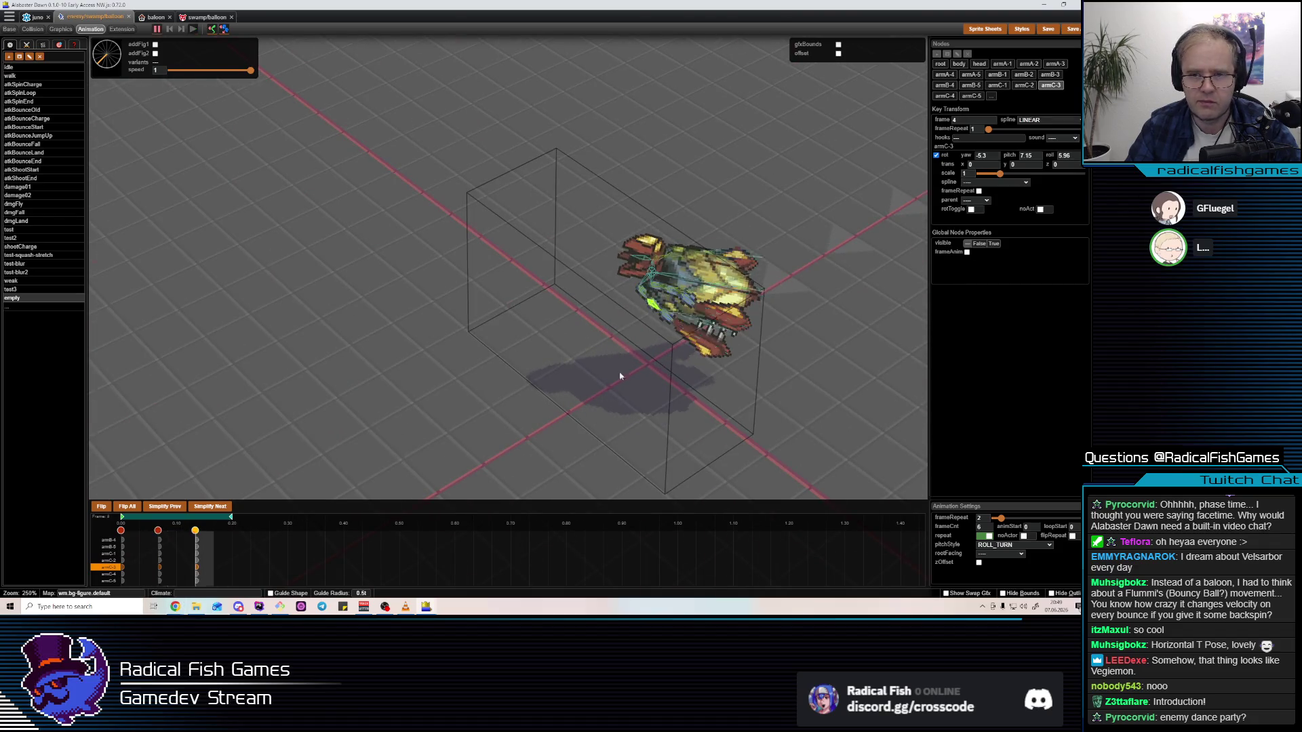
pyautogui.moveTo(619, 373)
pyautogui.mouseDown()
pyautogui.moveTo(720, 278)
pyautogui.moveTo(780, 398)
pyautogui.moveTo(744, 393)
pyautogui.moveTo(722, 311)
pyautogui.mouseUp()
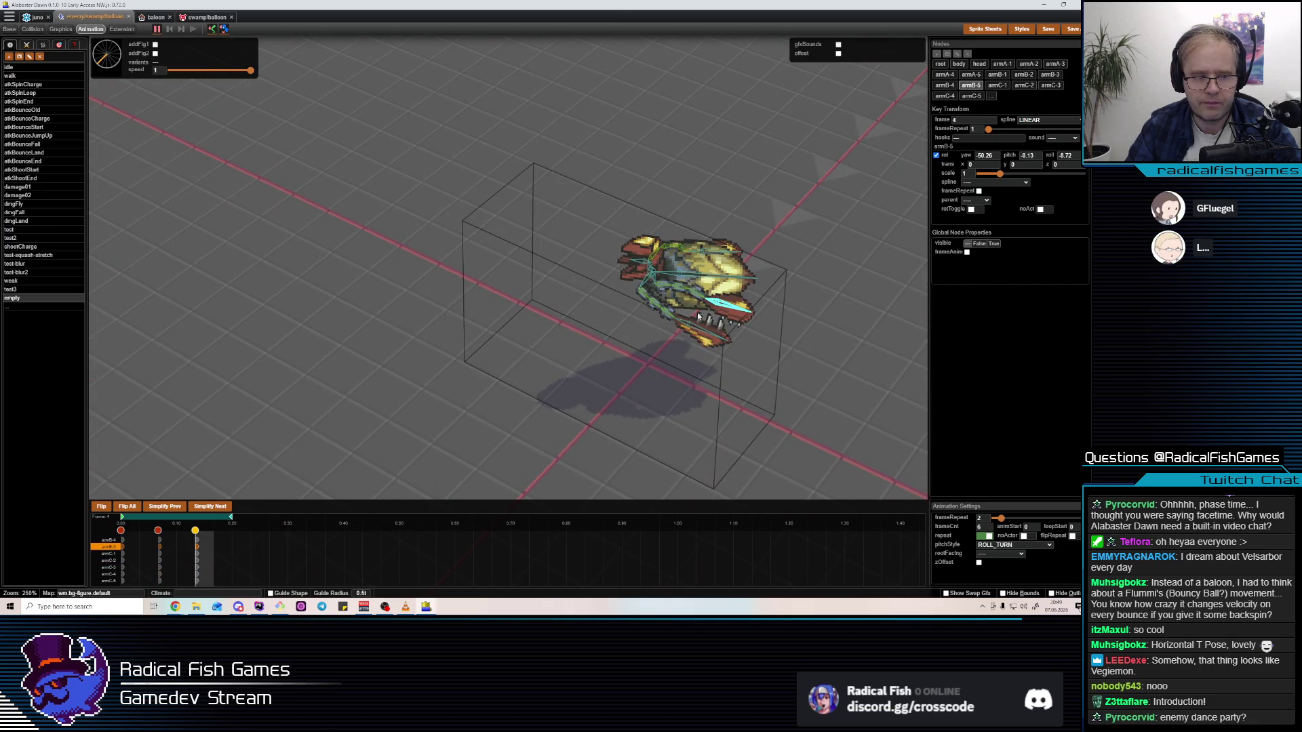
# Rotate armB-3 into a new folded angle at frame 0
pyautogui.click(122, 546)
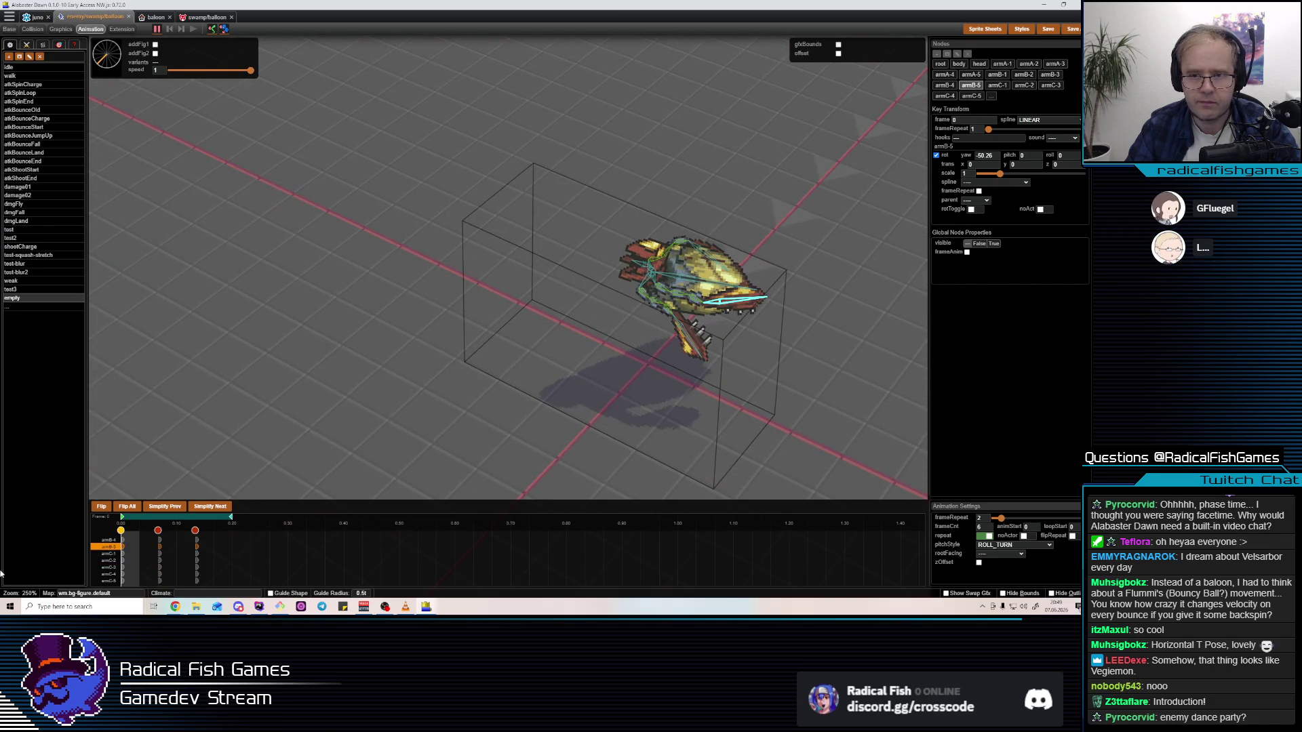
pyautogui.click(678, 297)
pyautogui.moveTo(716, 244); pyautogui.dragTo(694, 301)
pyautogui.click(694, 294)
pyautogui.moveTo(737, 239); pyautogui.dragTo(725, 289)
# Fold armB-5 down to yaw -26.57, pitch -34.16, roll -58.09
pyautogui.click(725, 289)
pyautogui.click(724, 289)
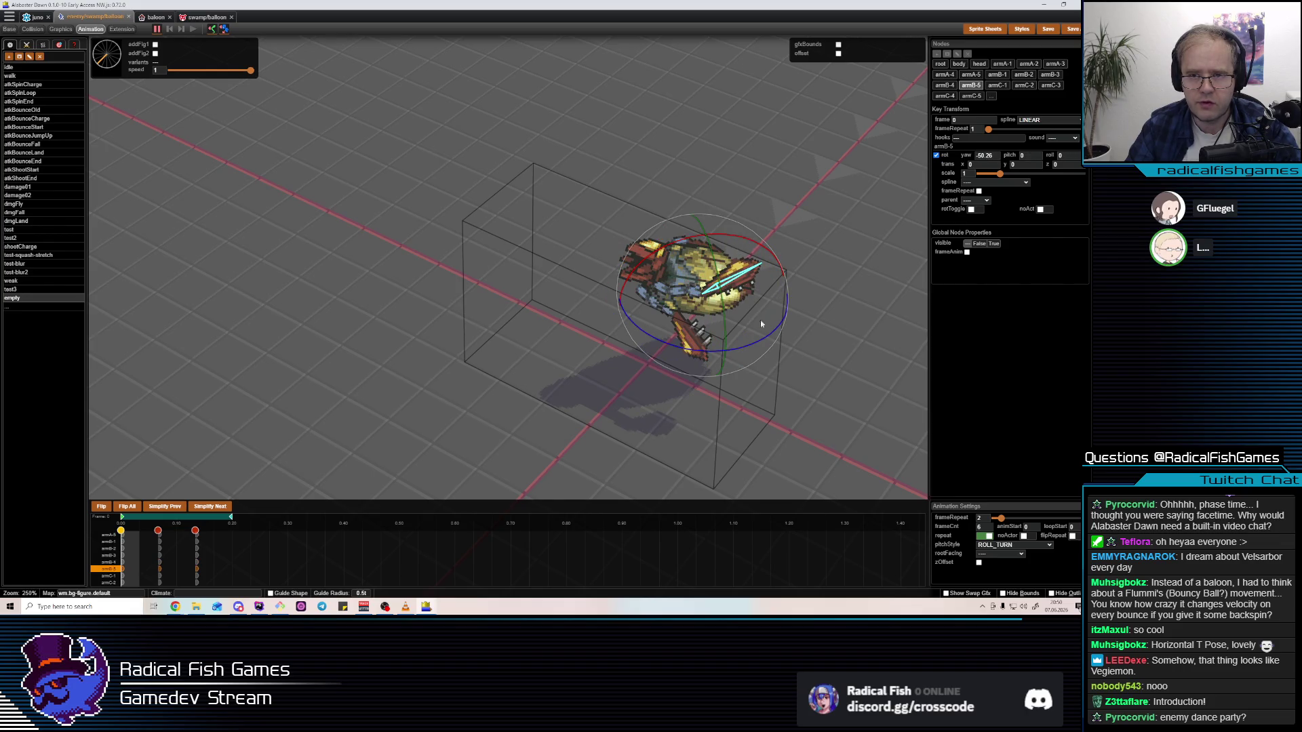
pyautogui.moveTo(759, 350); pyautogui.dragTo(750, 344)
pyautogui.moveTo(763, 248)
pyautogui.mouseDown()
pyautogui.moveTo(789, 260)
pyautogui.moveTo(741, 344)
pyautogui.mouseUp()
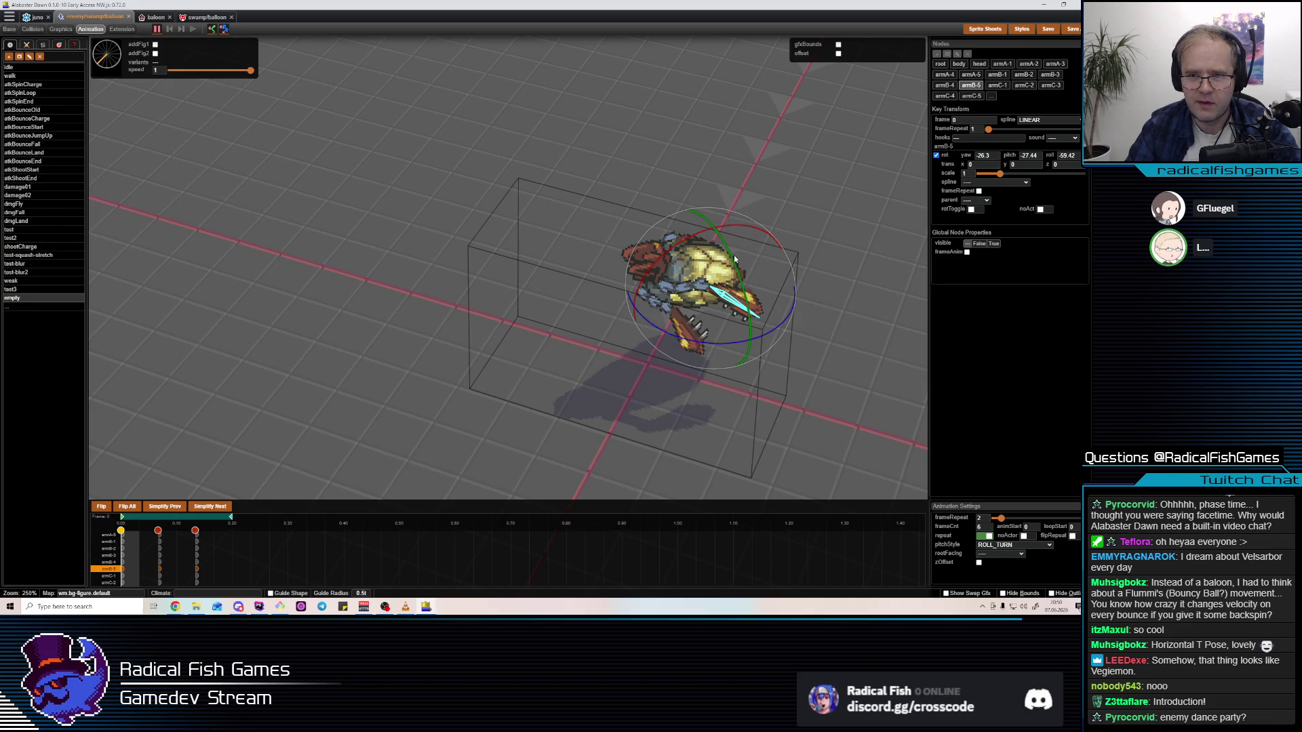
# Inspect the new B-arm starting pose from several angles and replay the turn animation
pyautogui.moveTo(734, 262); pyautogui.dragTo(801, 311)
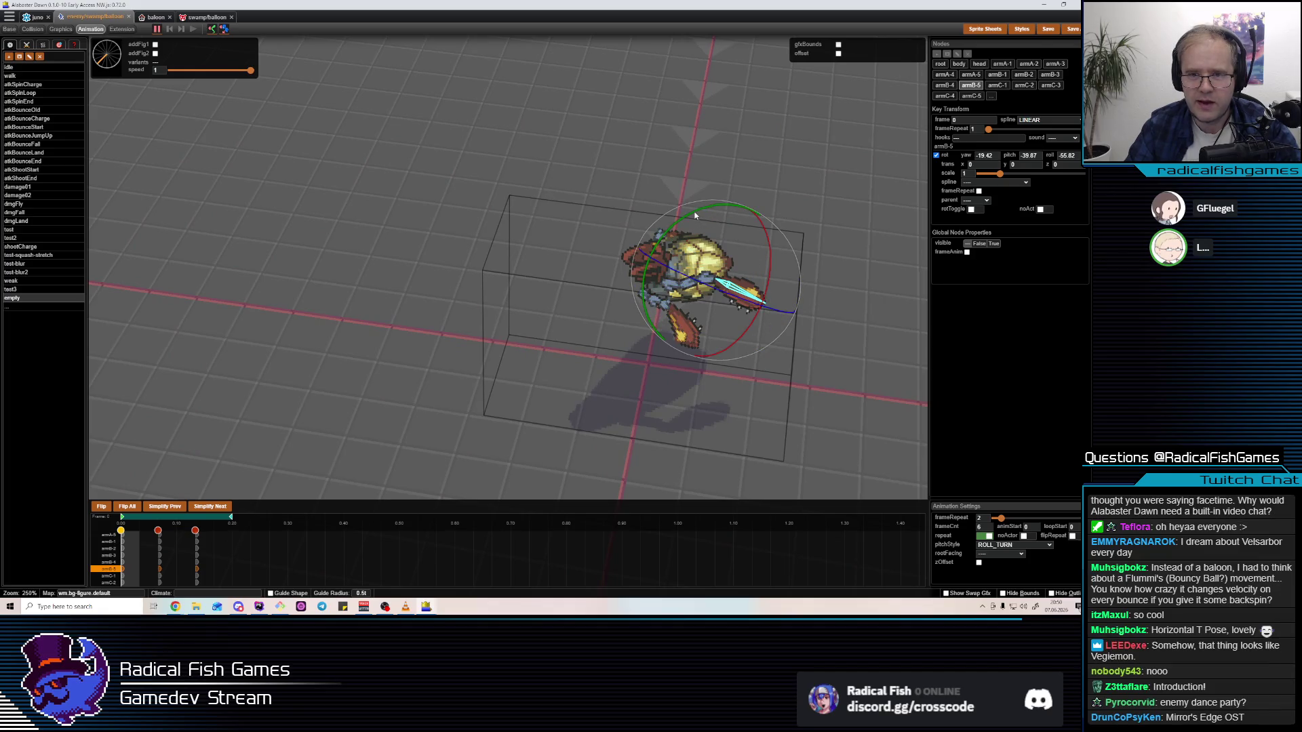
pyautogui.moveTo(690, 210); pyautogui.dragTo(776, 309)
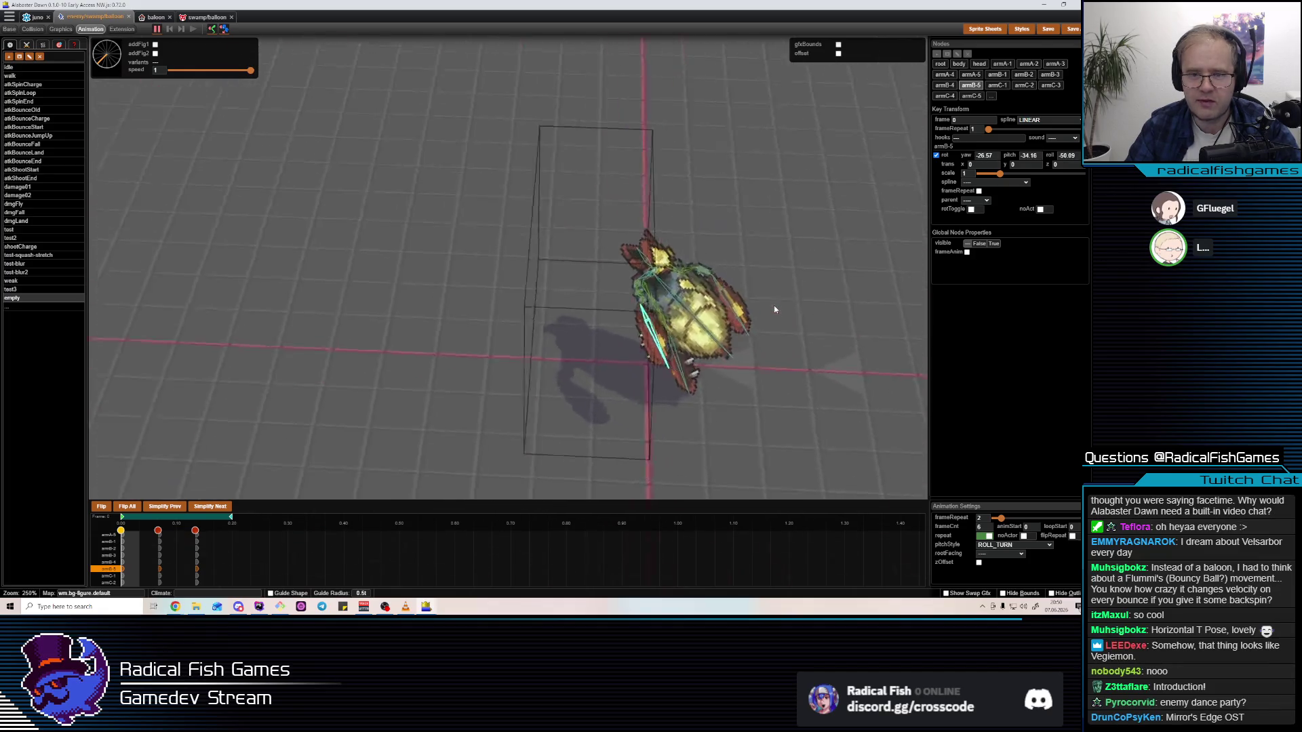
pyautogui.click(606, 284)
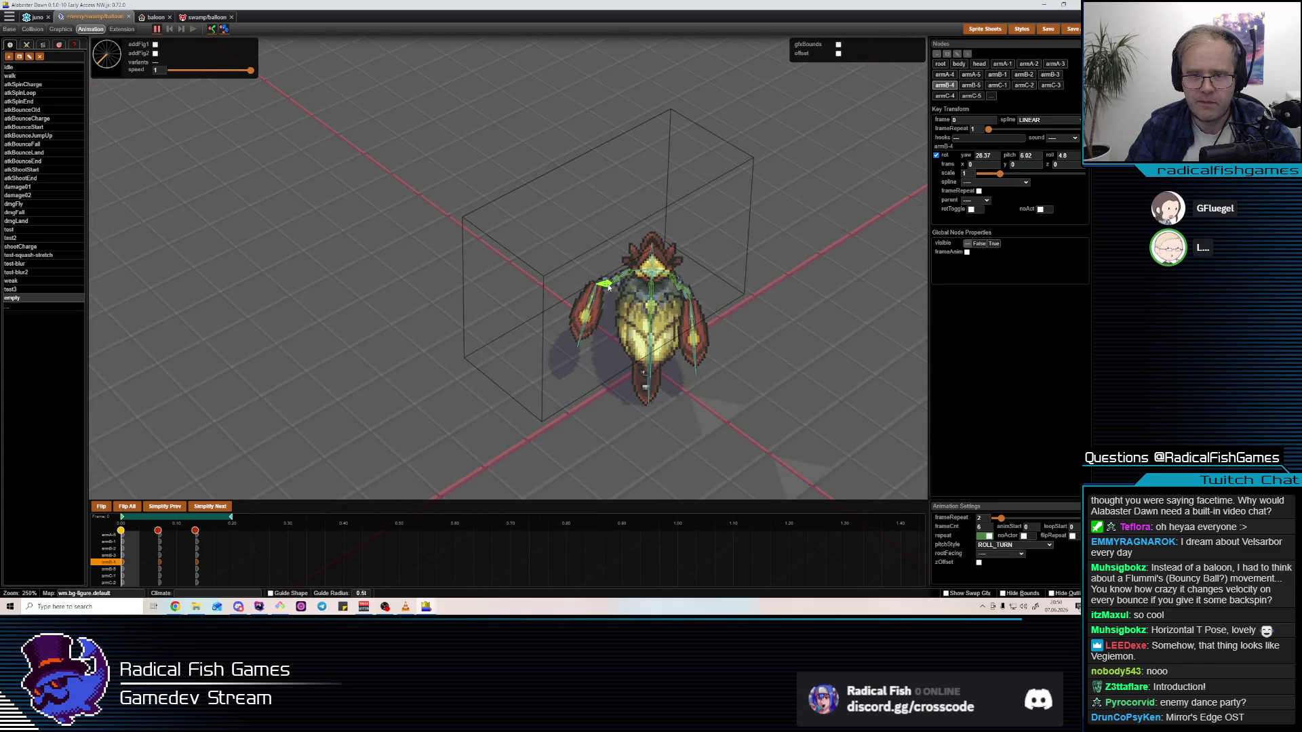
pyautogui.click(668, 335)
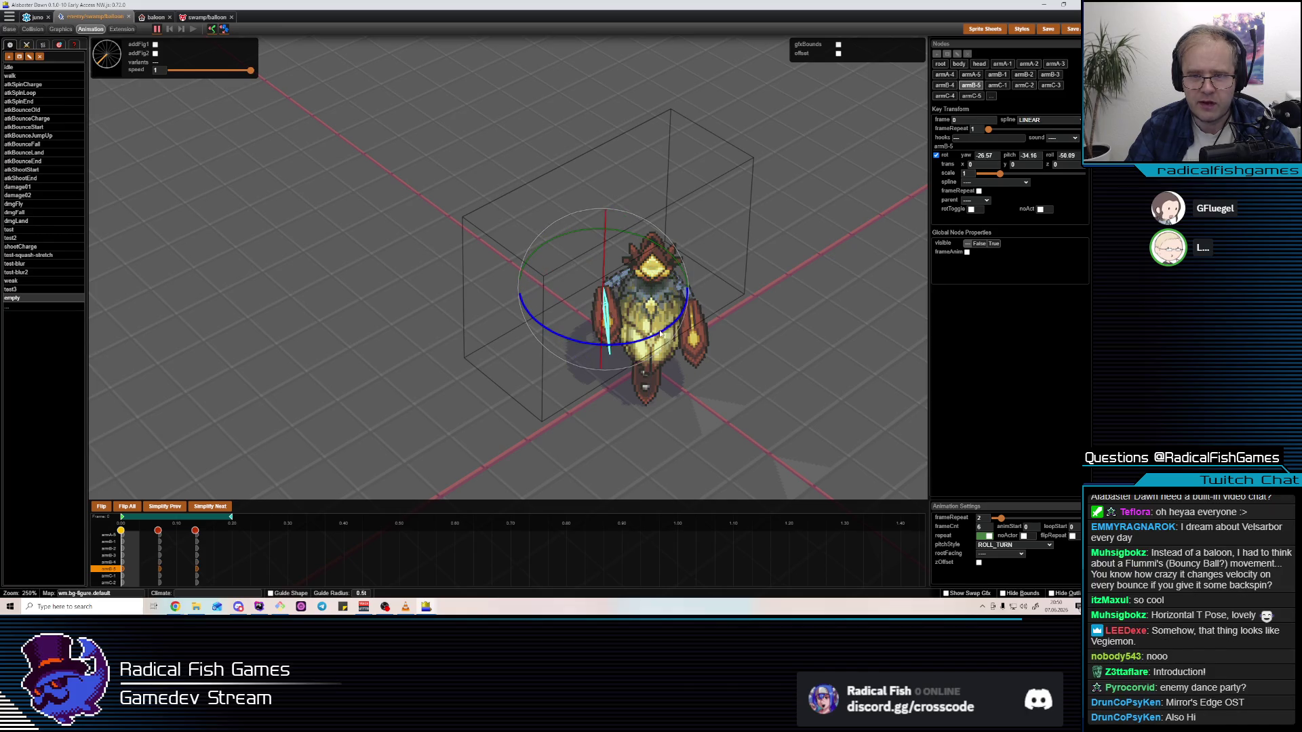
pyautogui.moveTo(657, 337); pyautogui.dragTo(488, 468)
pyautogui.press('space')
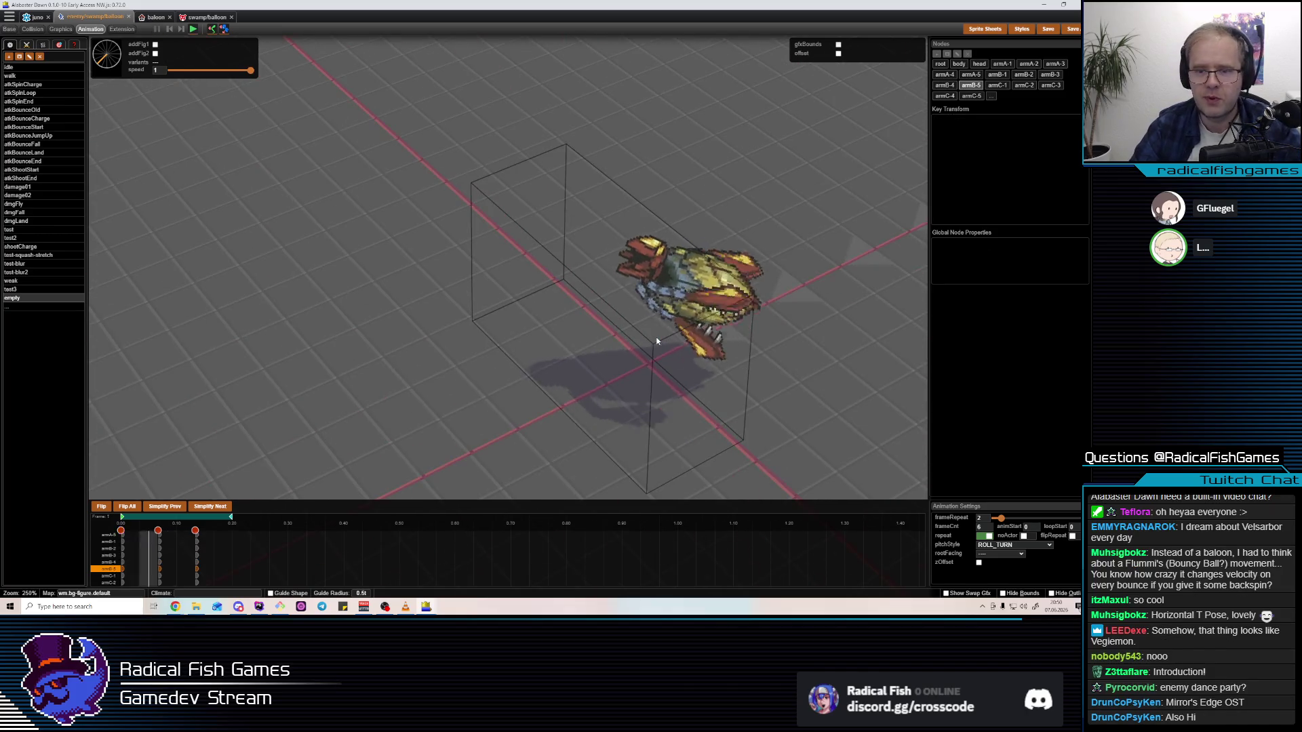
# Roll armB-5 further at the frame 2 key
pyautogui.press('space')
pyautogui.click(167, 555)
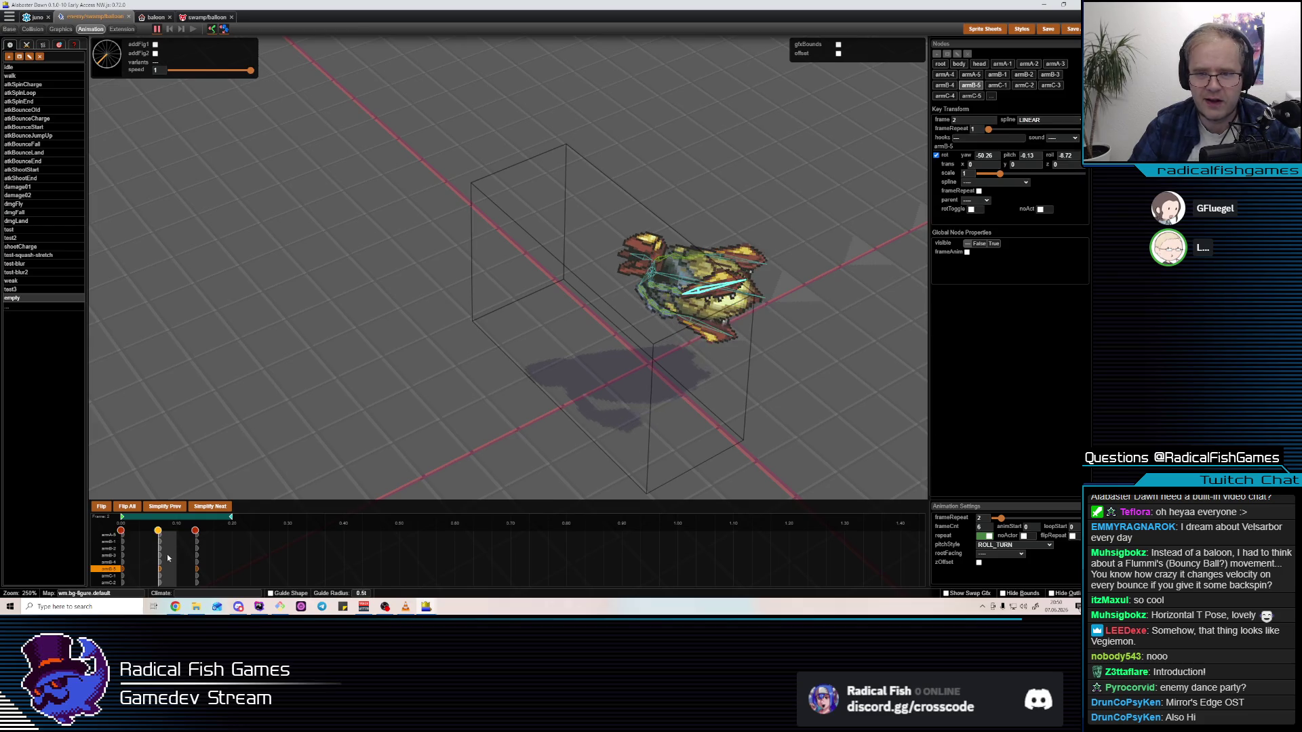
pyautogui.click(122, 564)
pyautogui.click(156, 567)
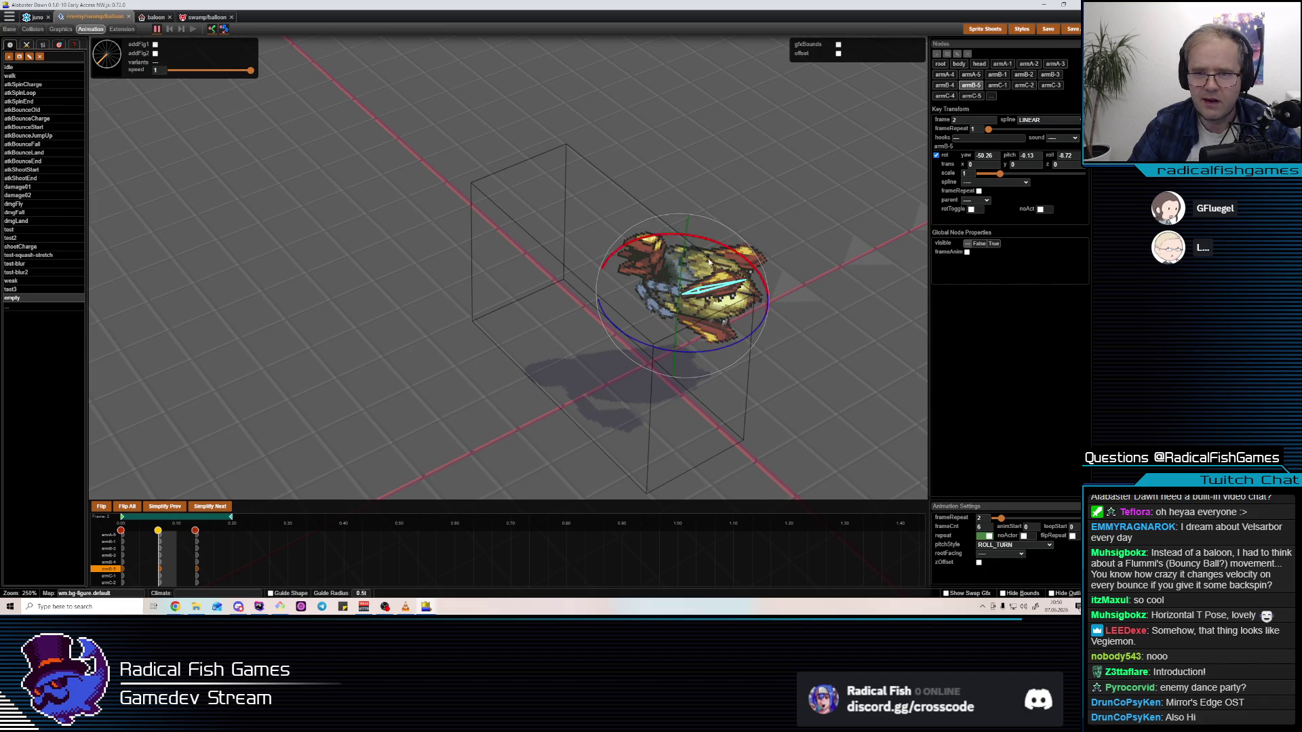
pyautogui.moveTo(723, 248); pyautogui.dragTo(736, 250)
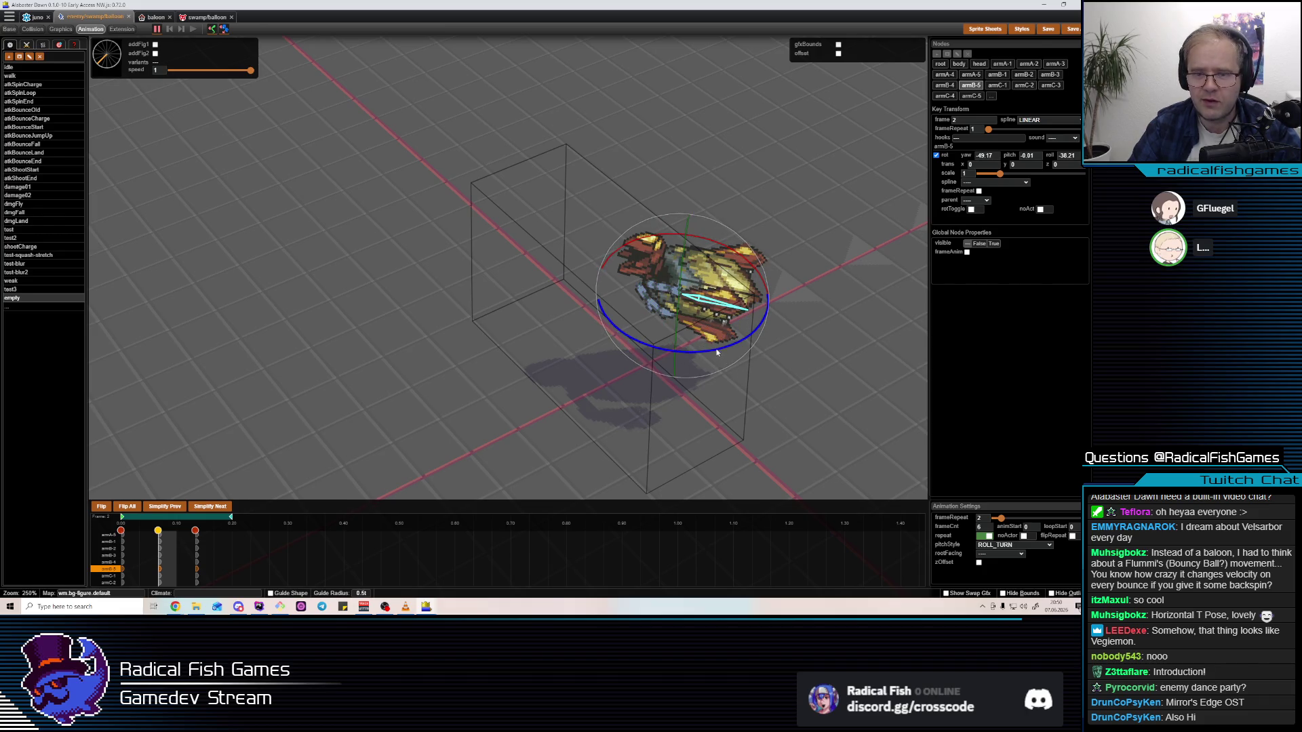
# Rotate armB-4 at the frame 2 key
pyautogui.moveTo(712, 352)
pyautogui.mouseDown()
pyautogui.moveTo(753, 367)
pyautogui.moveTo(712, 352)
pyautogui.mouseUp()
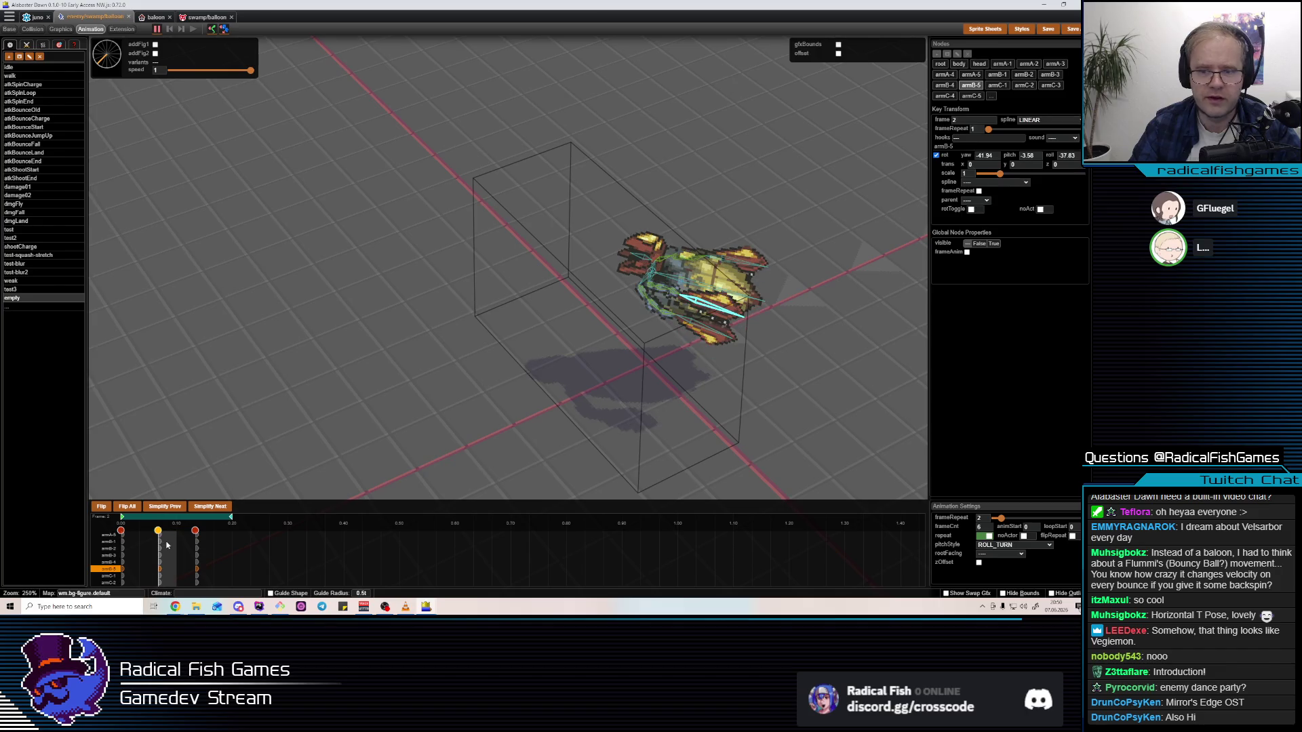
pyautogui.moveTo(877, 239); pyautogui.dragTo(679, 281)
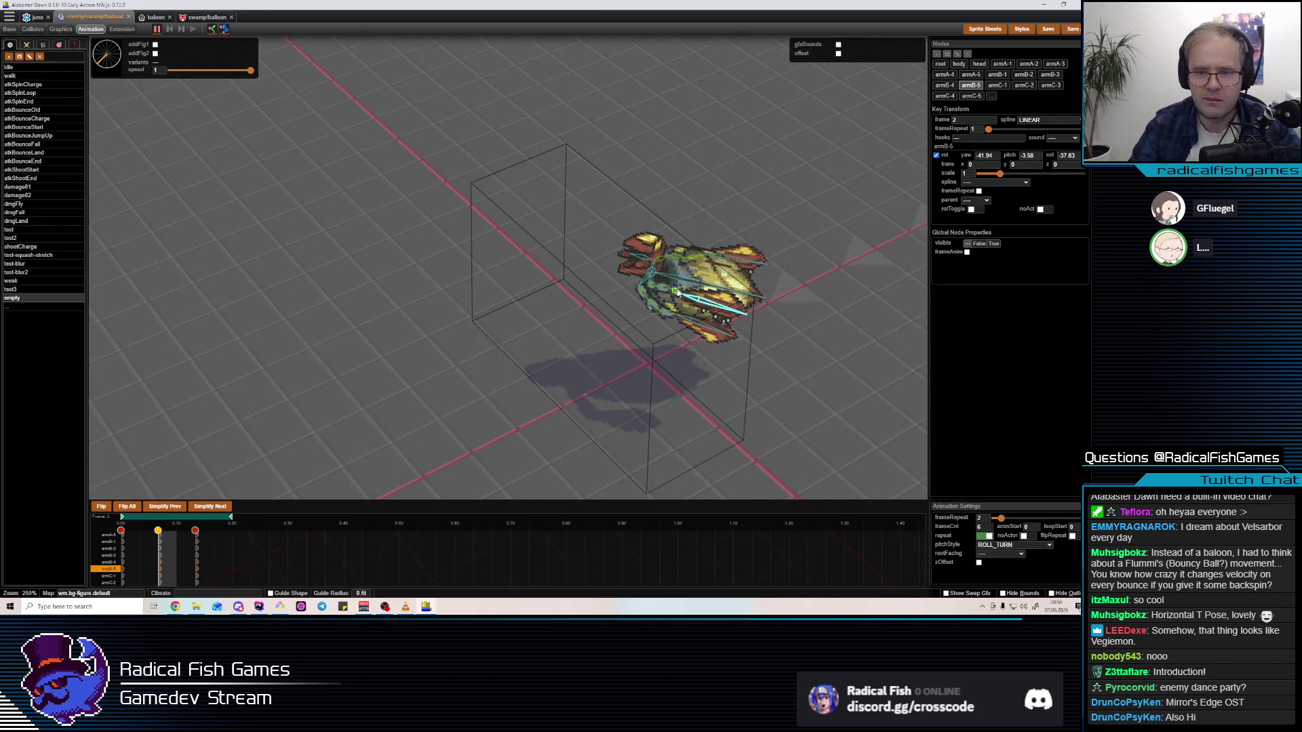
pyautogui.click(722, 253)
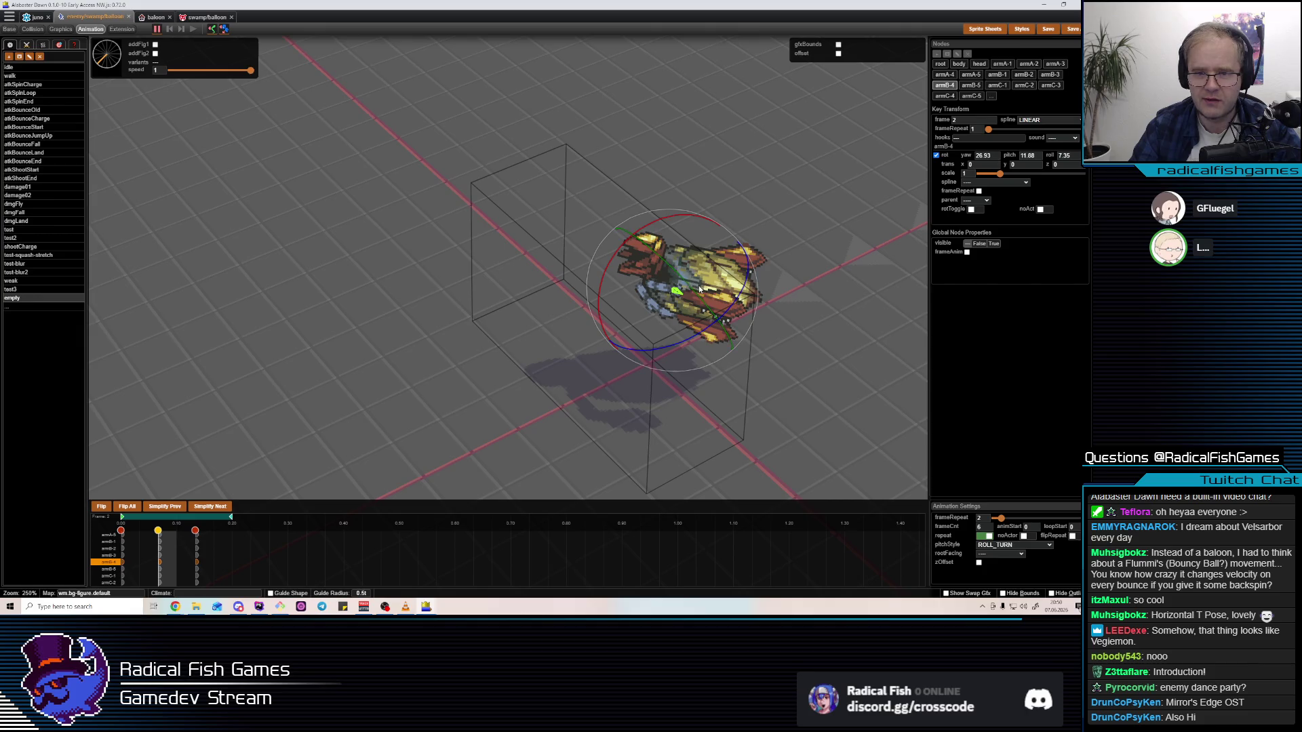
pyautogui.moveTo(697, 296)
pyautogui.mouseDown()
pyautogui.moveTo(704, 307)
pyautogui.moveTo(691, 298)
pyautogui.moveTo(727, 263)
pyautogui.moveTo(716, 270)
pyautogui.mouseUp()
pyautogui.click(727, 263)
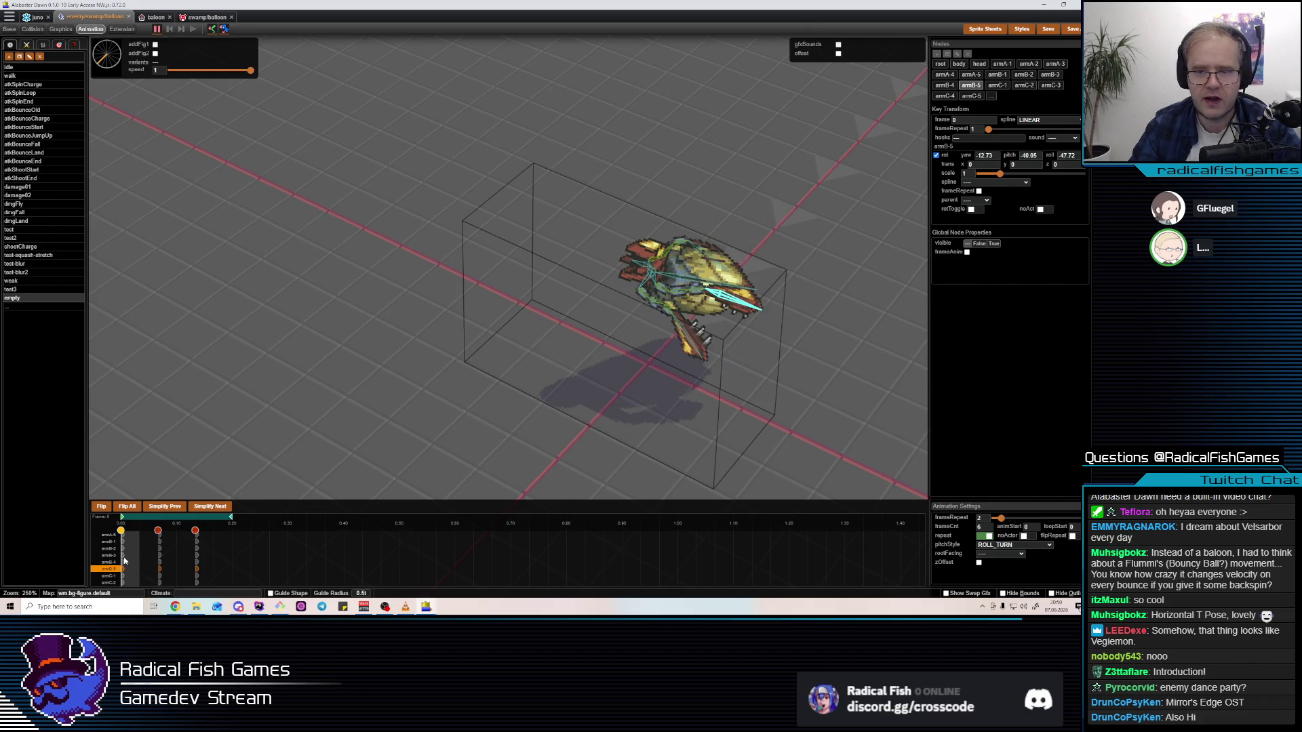
# Tilt armB-3 at the frame 4 key and preview the roll
pyautogui.click(198, 560)
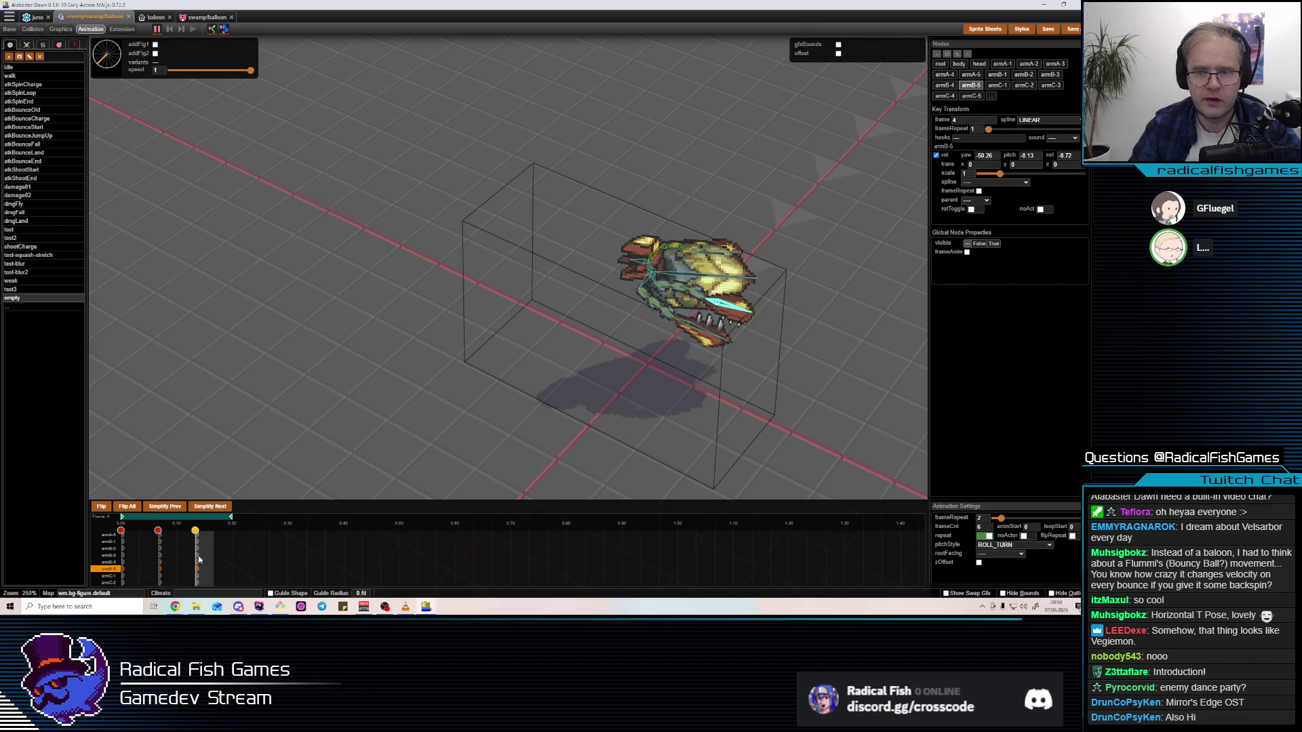
pyautogui.click(687, 284)
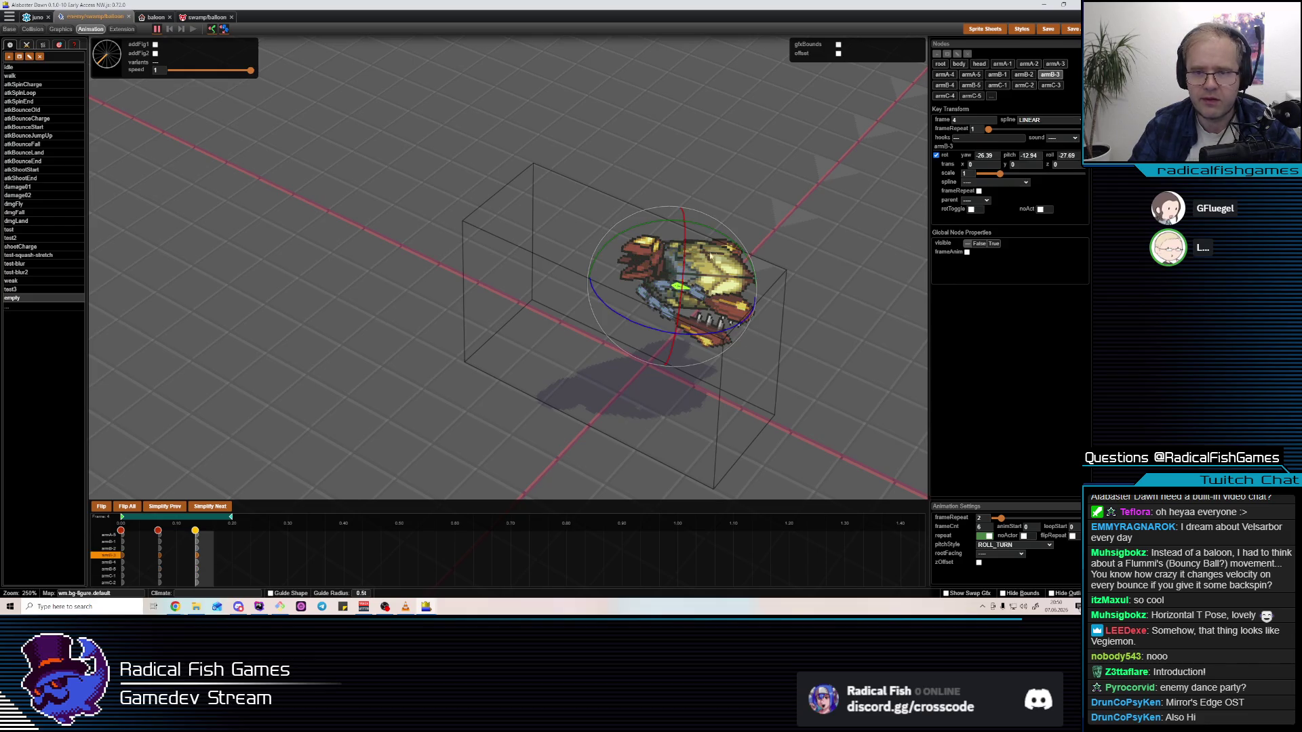
pyautogui.moveTo(718, 230)
pyautogui.mouseDown()
pyautogui.moveTo(731, 234)
pyautogui.moveTo(703, 320)
pyautogui.mouseUp()
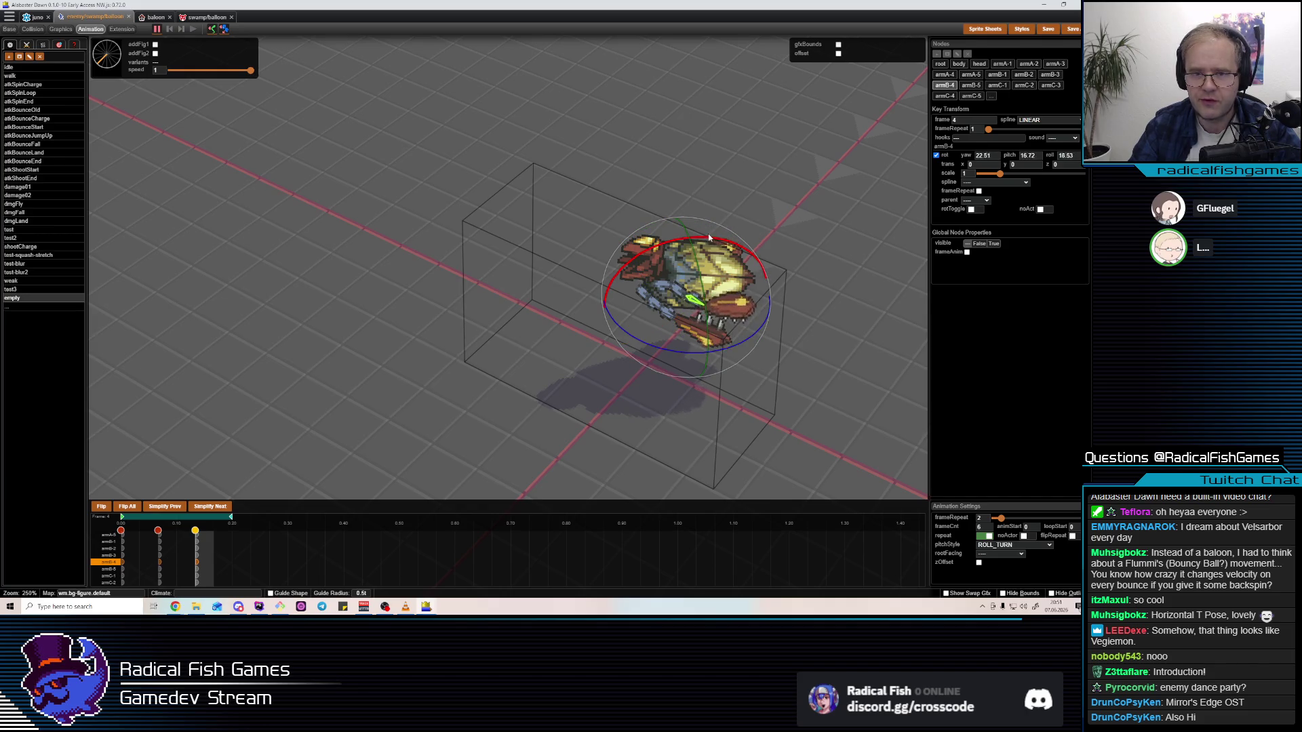
pyautogui.press('space')
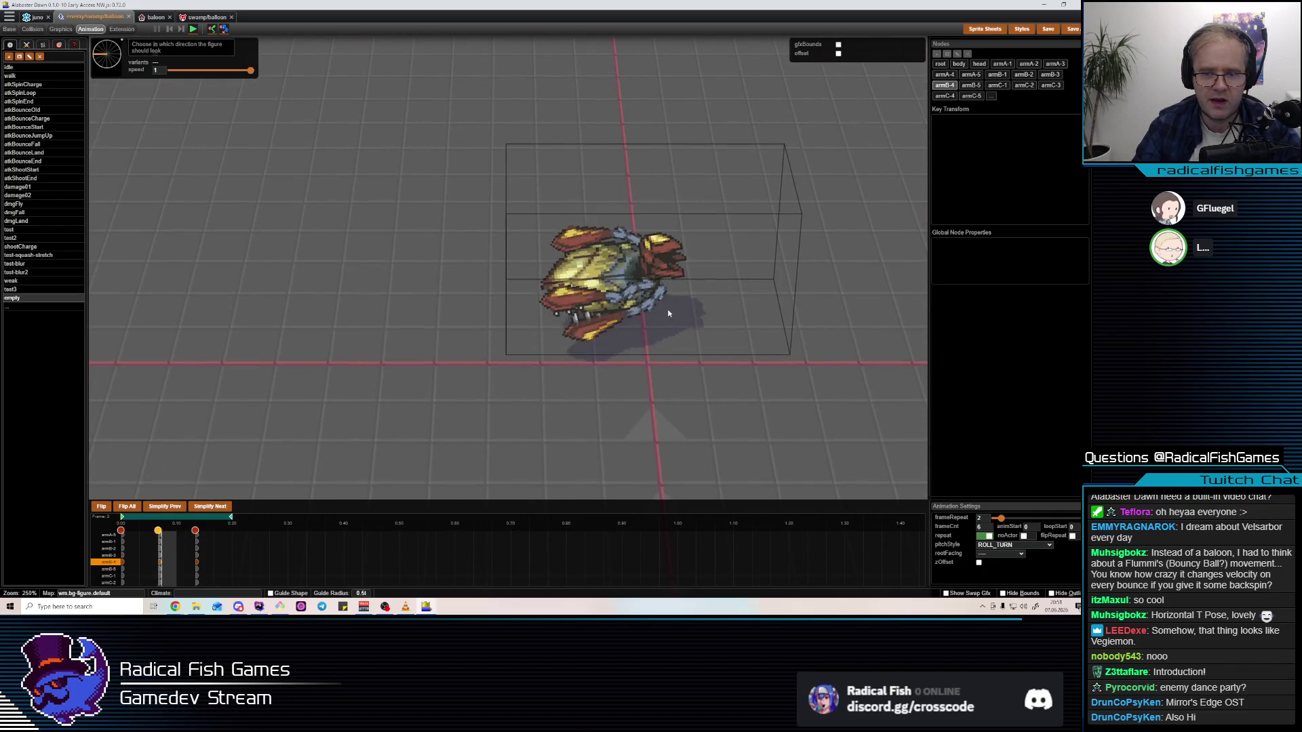
# Halt the ROLL_TURN preview so the timeline returns to frame 0
pyautogui.press('space')
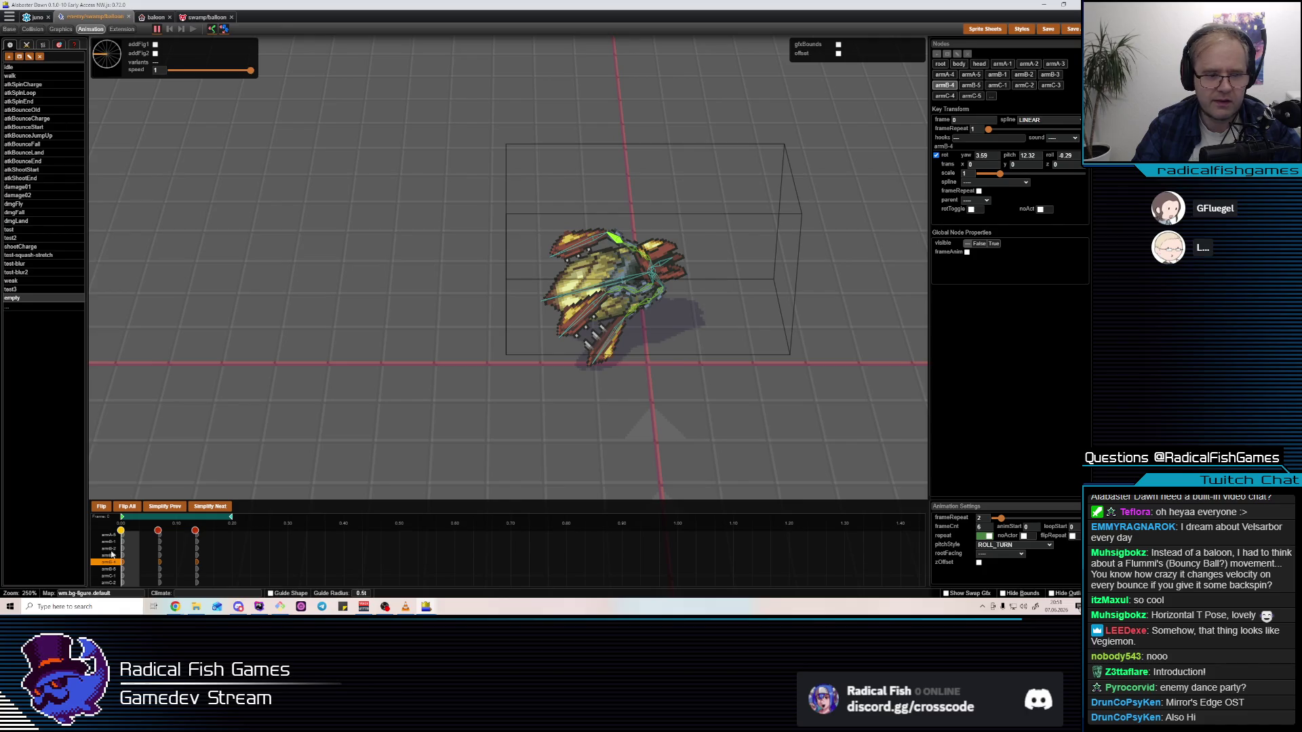
# Pitch armC-5 to 16.29 at frame 0 and replay the roll-turn animation
pyautogui.click(615, 338)
pyautogui.moveTo(662, 270); pyautogui.dragTo(644, 268)
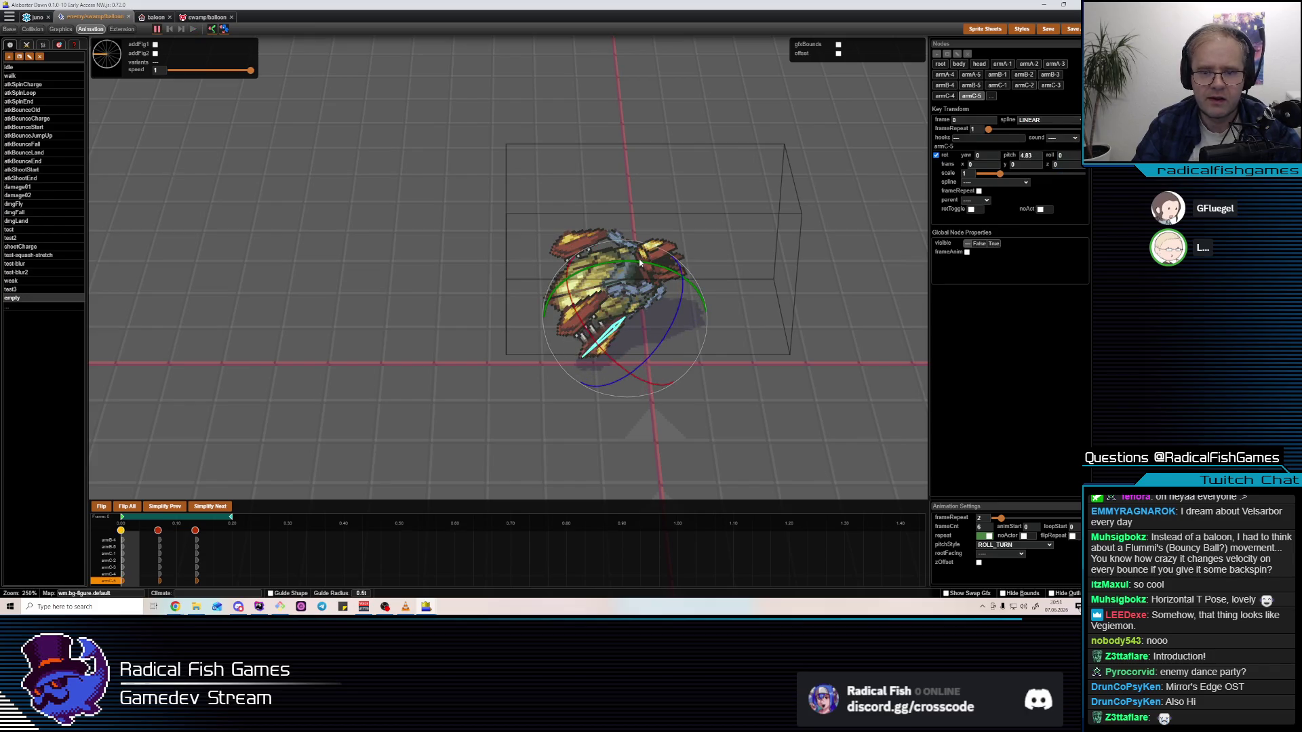
pyautogui.press('space')
pyautogui.moveTo(645, 263)
pyautogui.mouseDown()
pyautogui.moveTo(696, 419)
pyautogui.moveTo(784, 394)
pyautogui.moveTo(604, 230)
pyautogui.mouseUp()
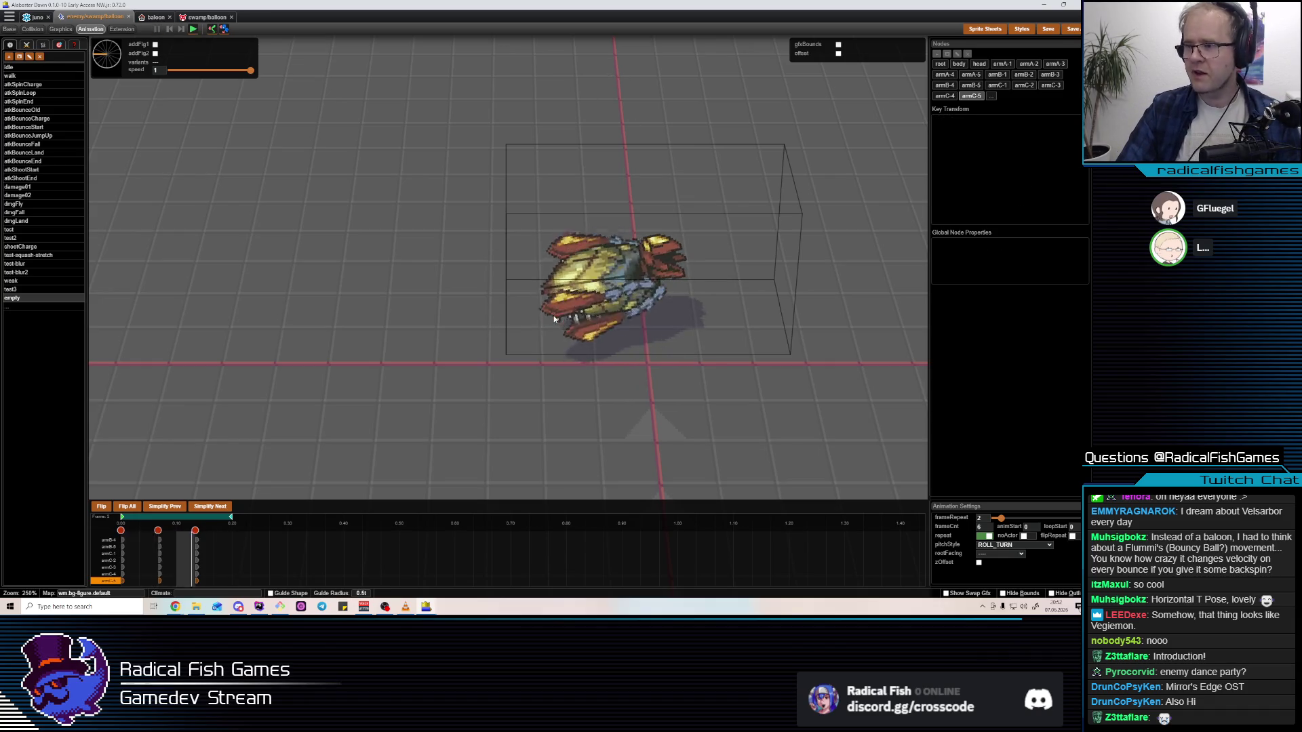
pyautogui.press('space')
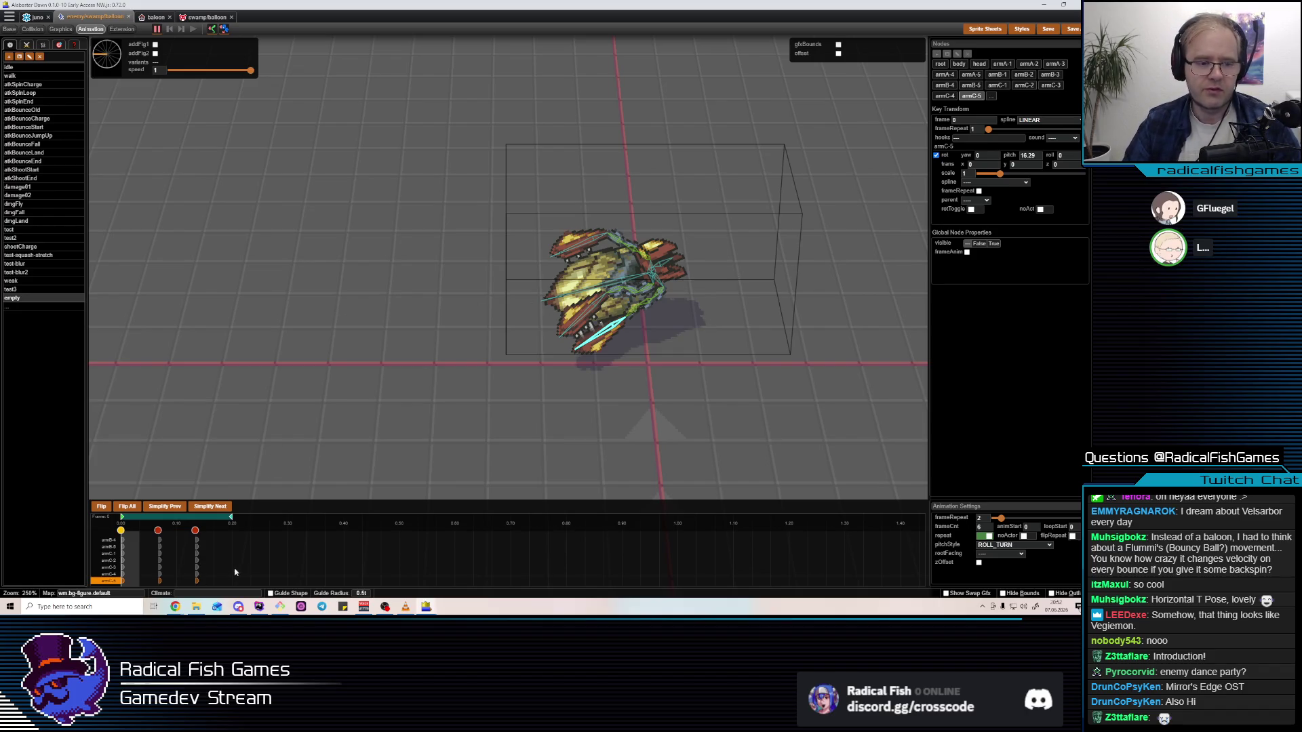
pyautogui.press('space')
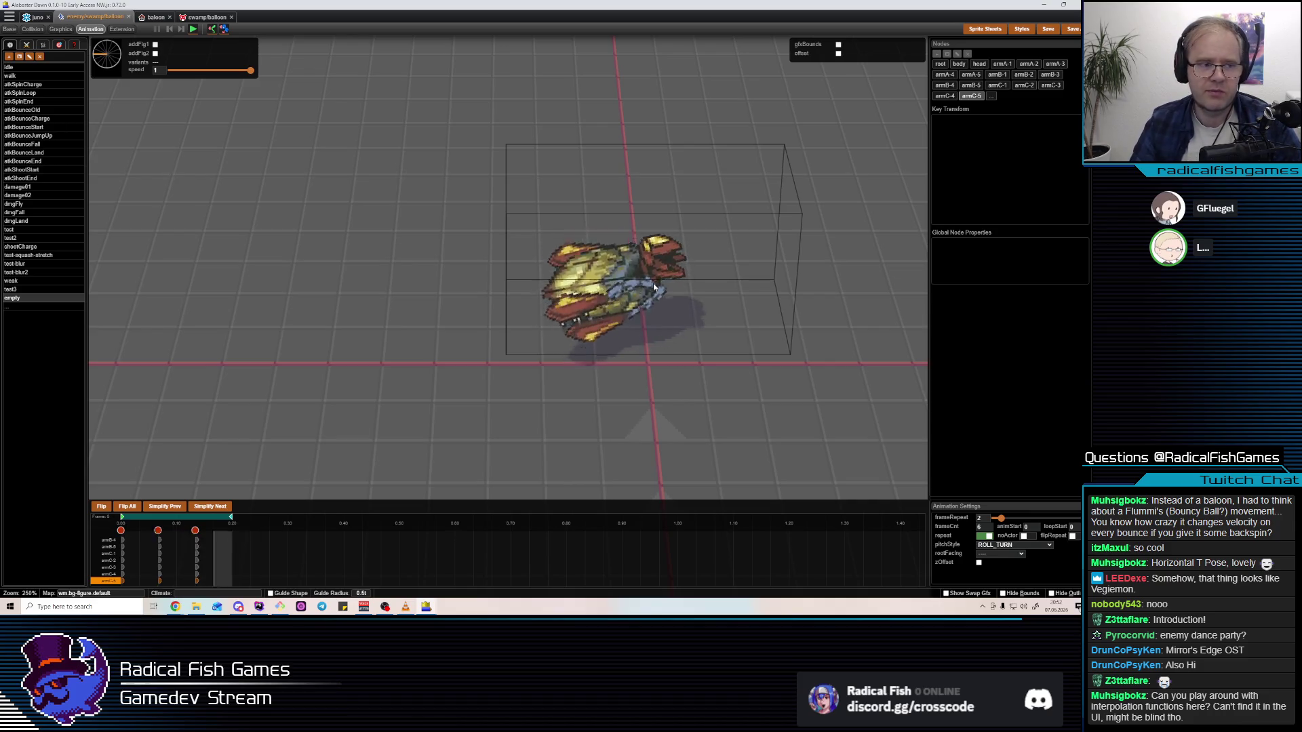
pyautogui.moveTo(654, 288)
pyautogui.mouseDown()
pyautogui.moveTo(518, 242)
pyautogui.moveTo(836, 324)
pyautogui.mouseUp()
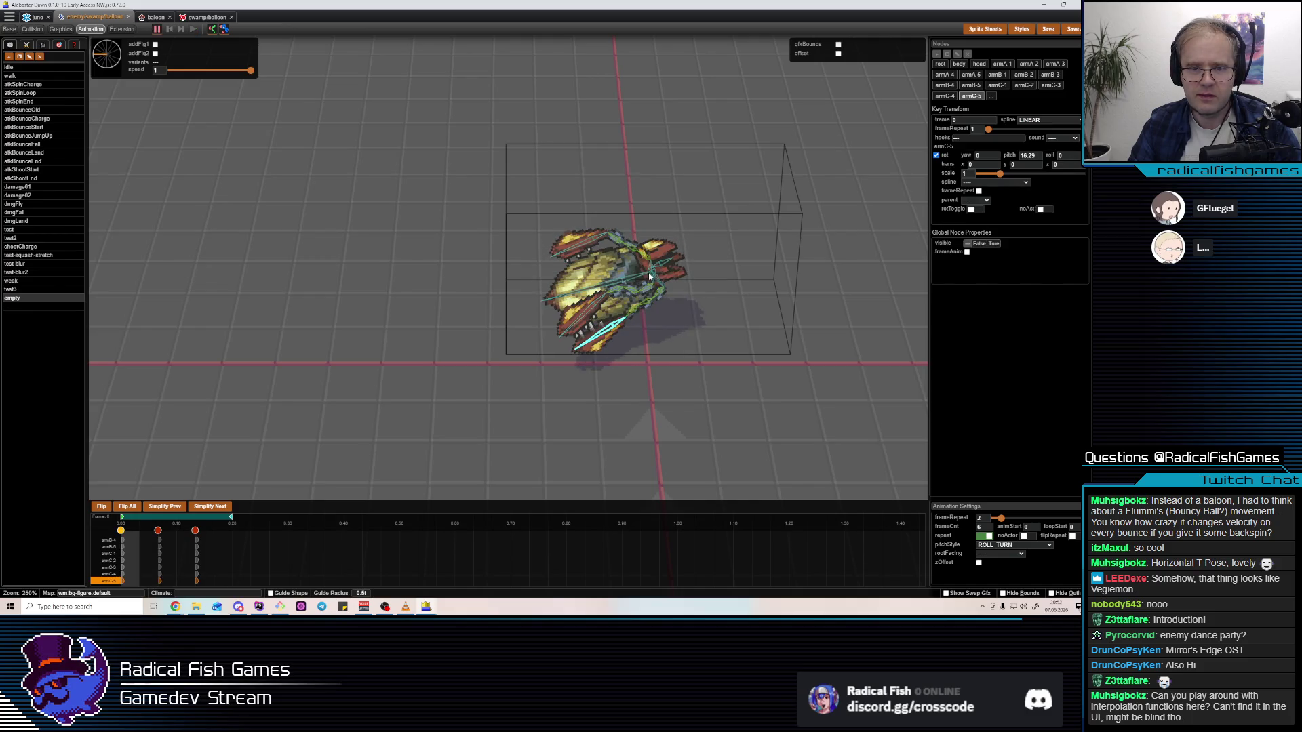
# Offset the root's frame-2 key to trans y -0.12 and preview the turn
pyautogui.click(649, 272)
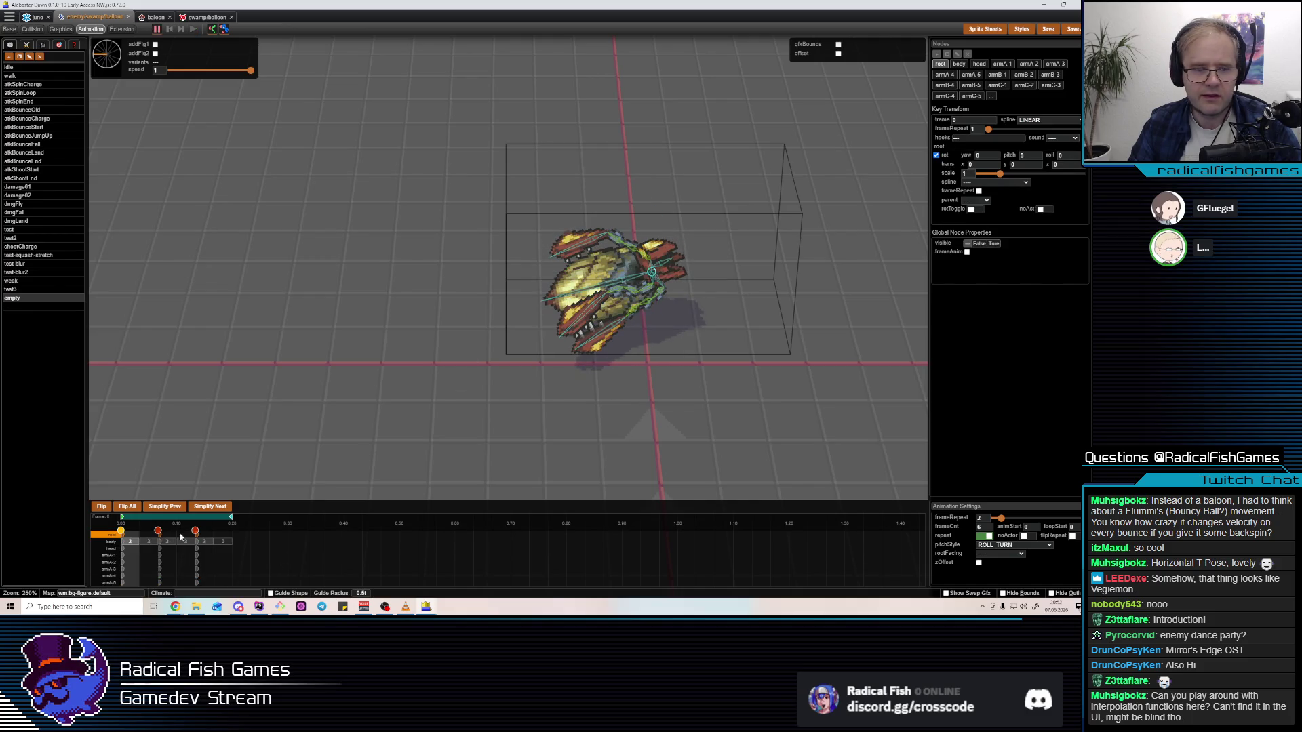
pyautogui.click(162, 567)
pyautogui.moveTo(601, 275); pyautogui.dragTo(609, 275)
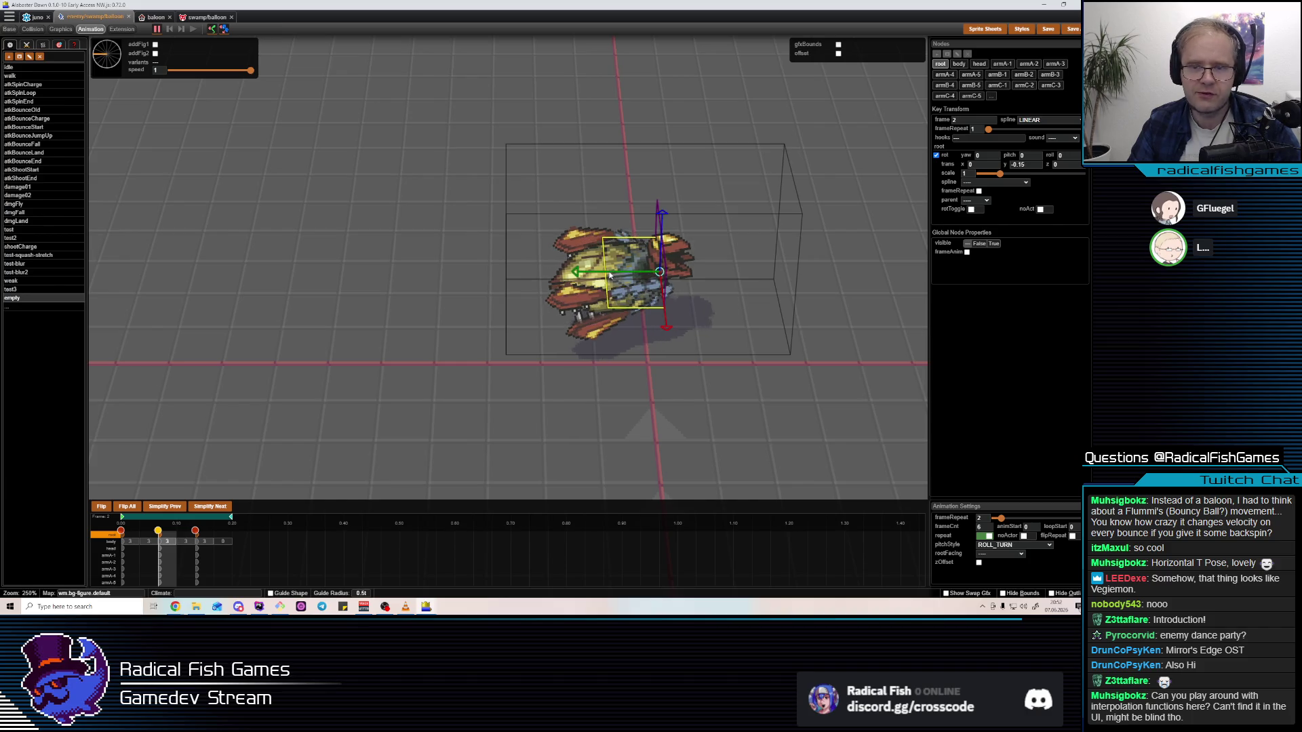
pyautogui.hotkey('ctrl', 'z')
pyautogui.press('space')
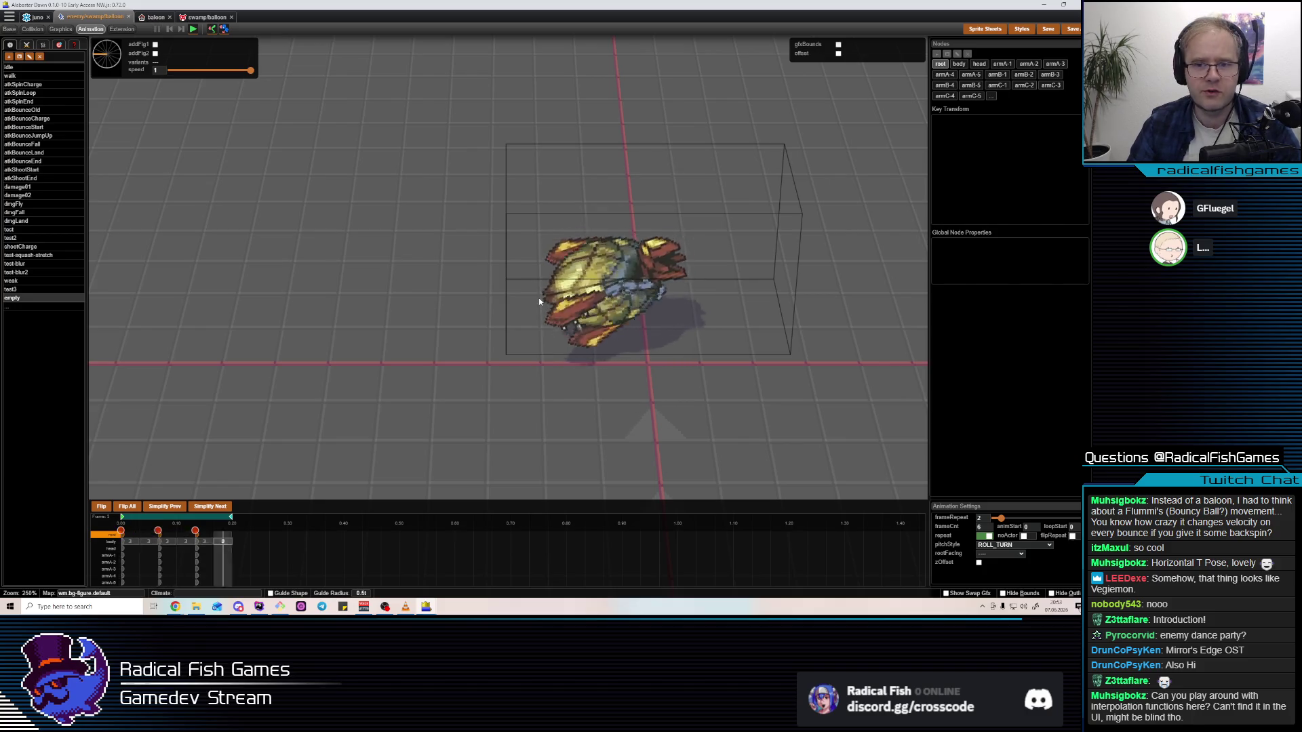
pyautogui.press('space')
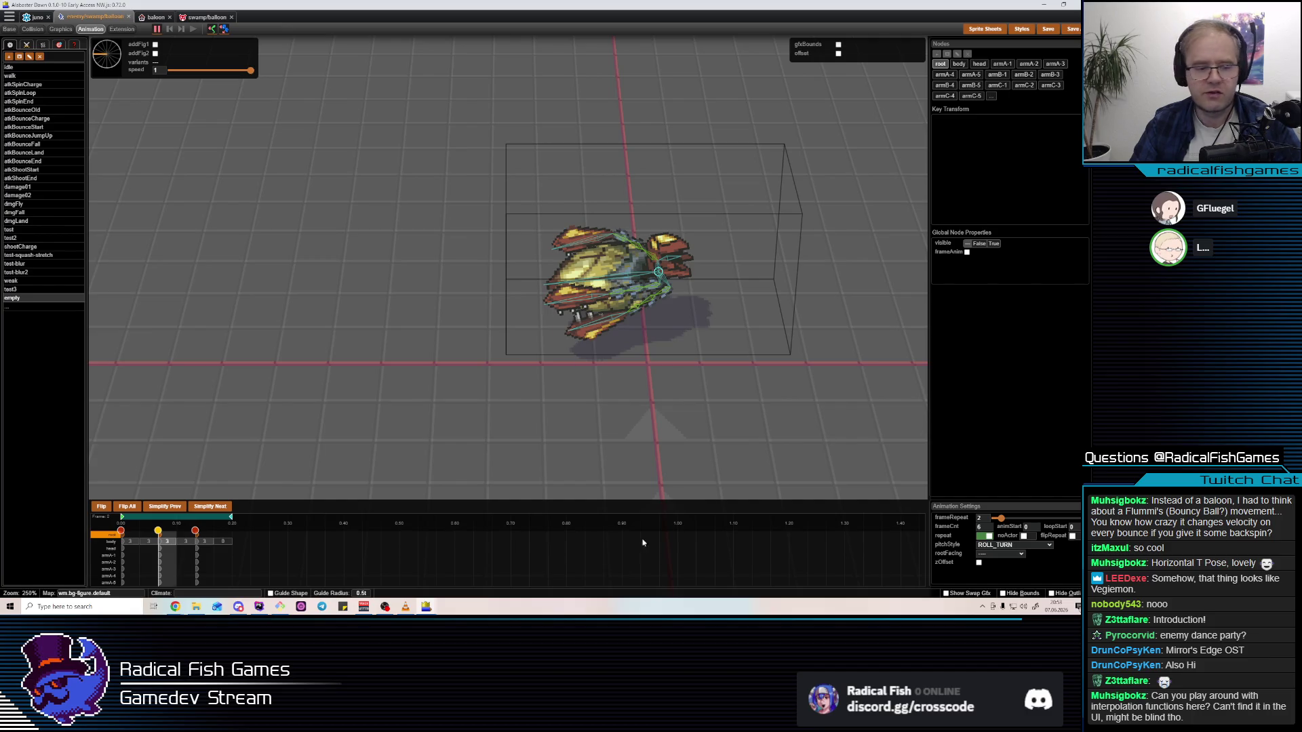
pyautogui.click(823, 220)
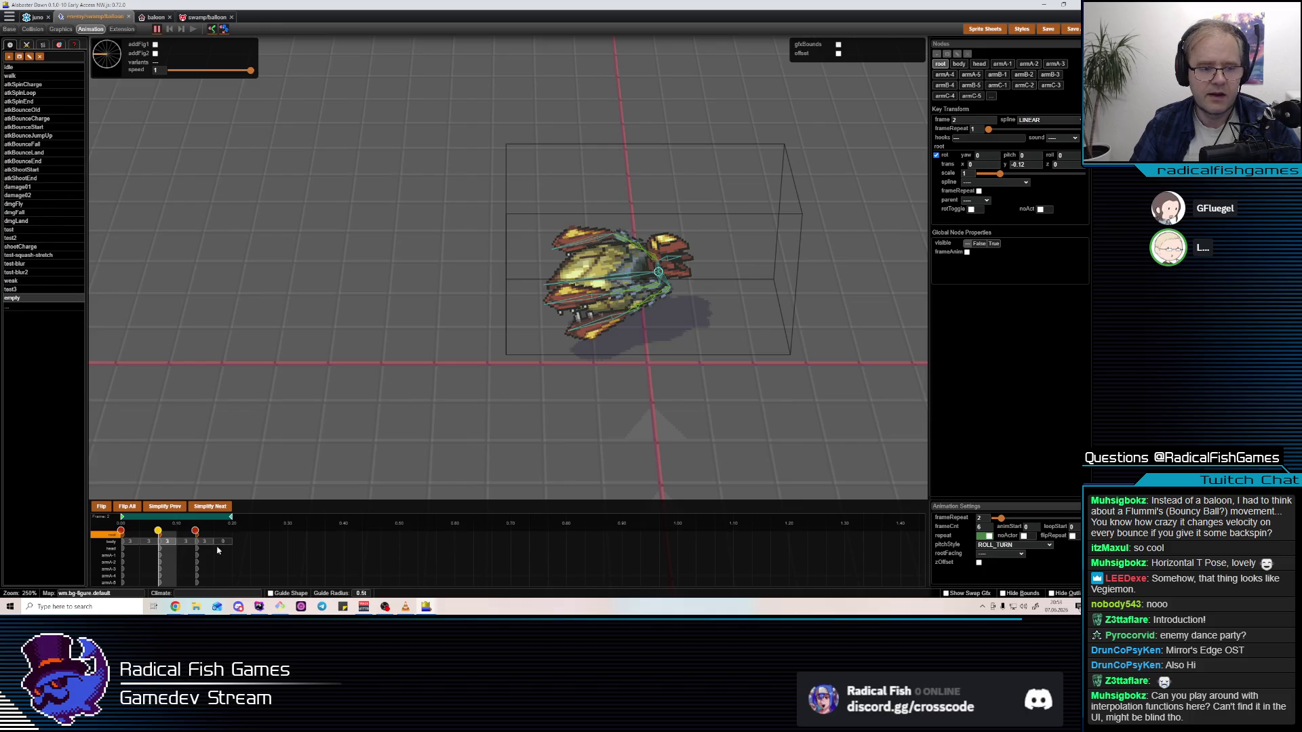
# Set the root's frame-2 key spline to EASE_STRONG
pyautogui.click(975, 183)
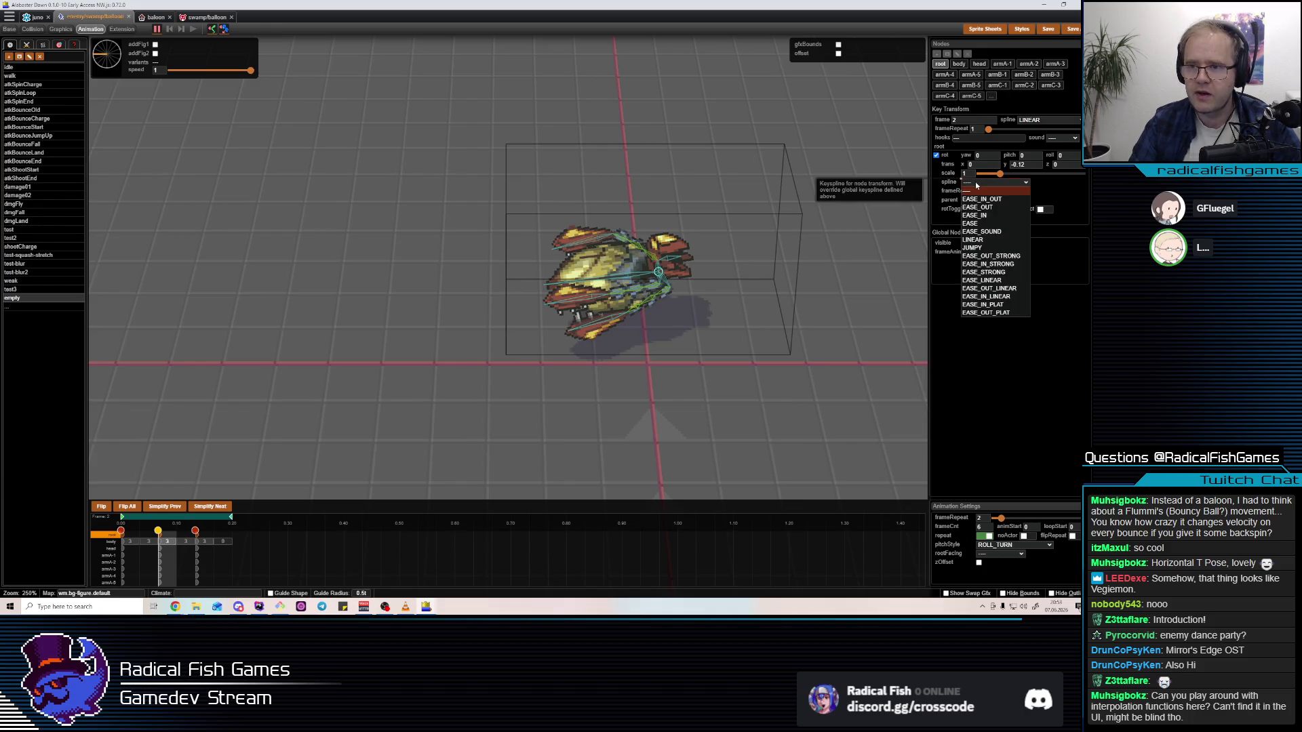
pyautogui.click(976, 185)
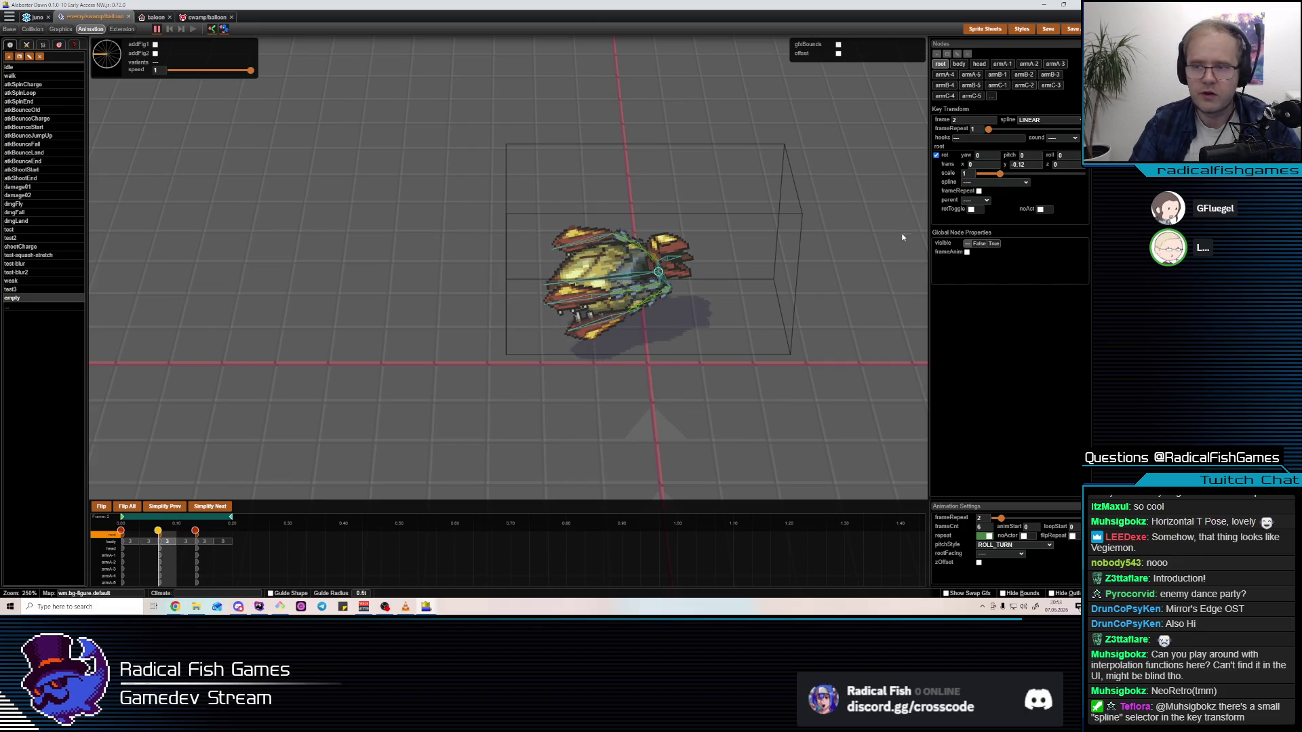
pyautogui.click(968, 184)
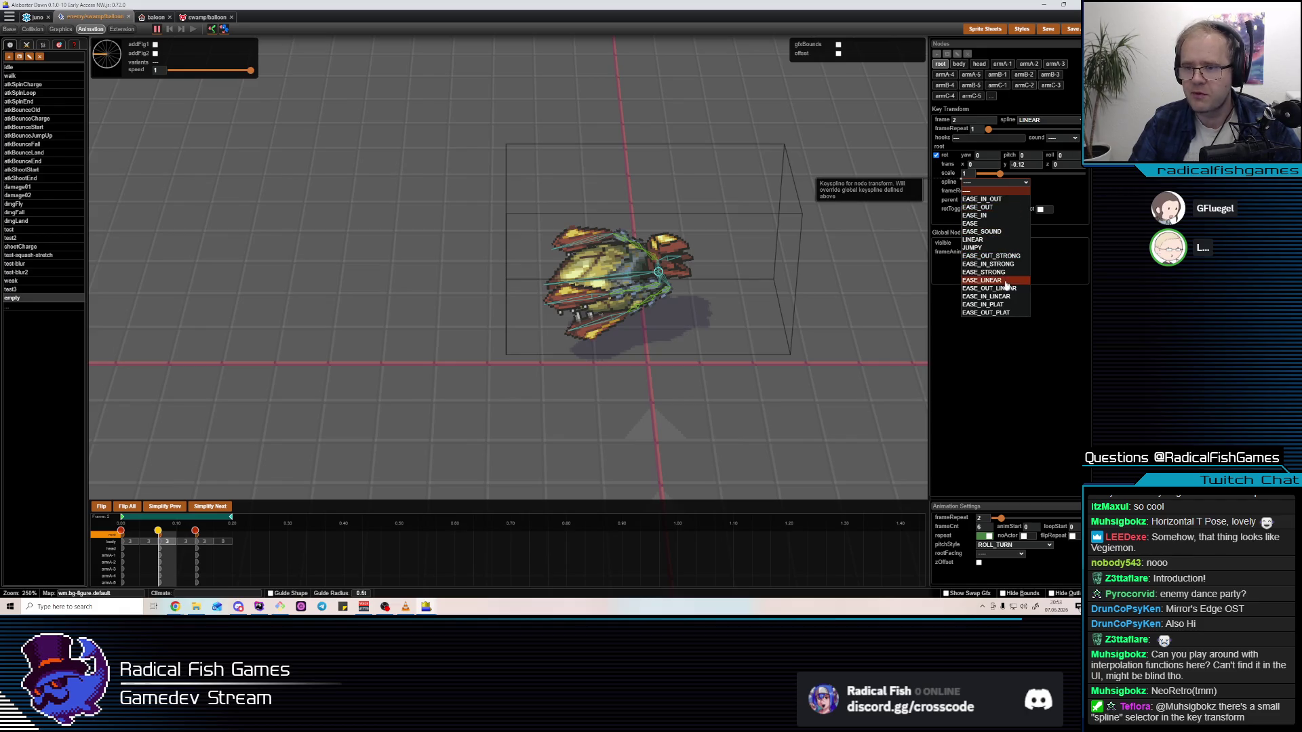
pyautogui.click(1005, 274)
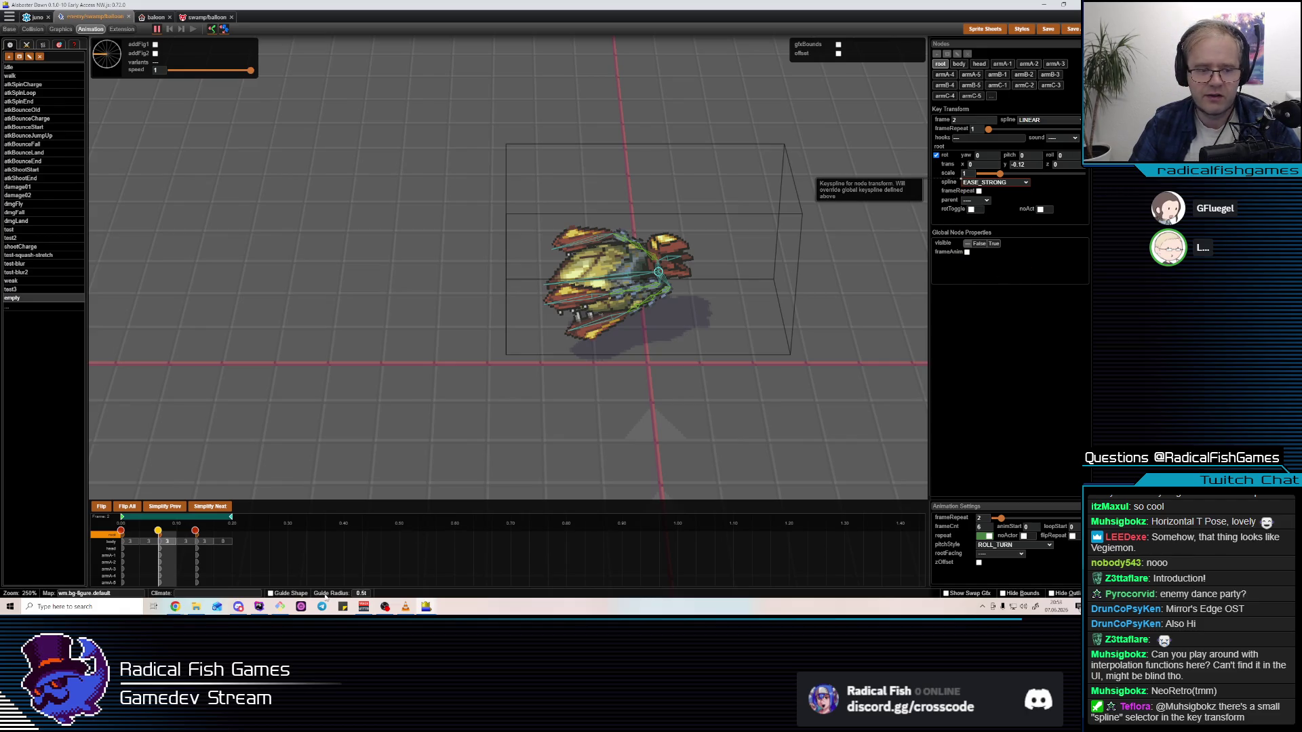
# Check the frame-4 key's easing, leaving it unchanged, and preview the eased turn
pyautogui.click(201, 567)
pyautogui.click(987, 185)
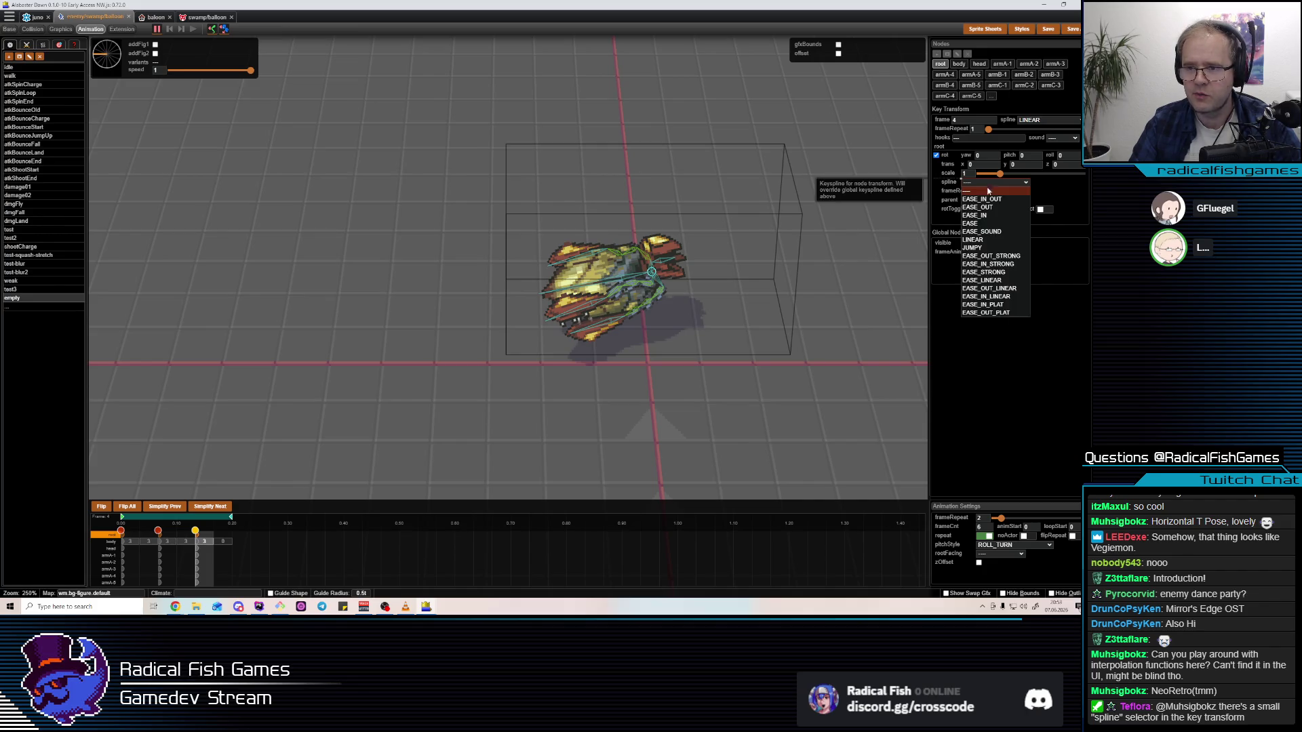
pyautogui.click(999, 279)
pyautogui.press('space')
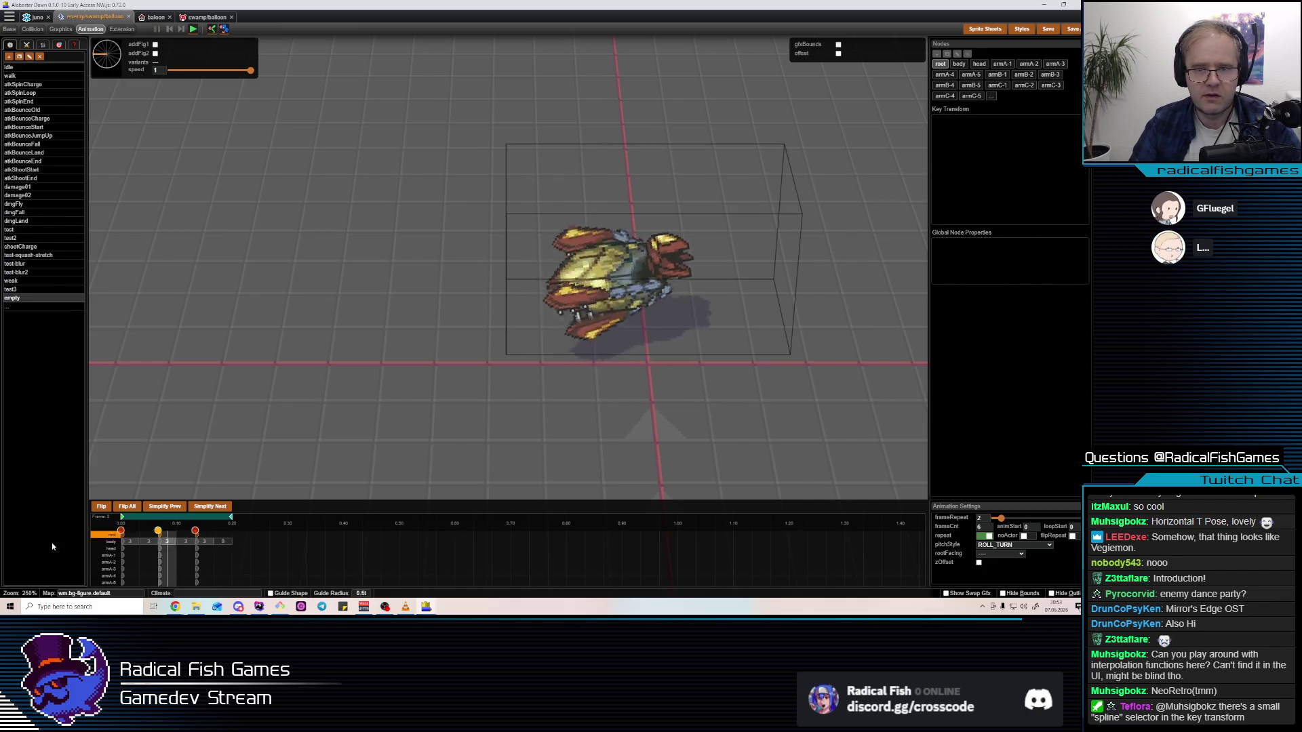
pyautogui.press('space')
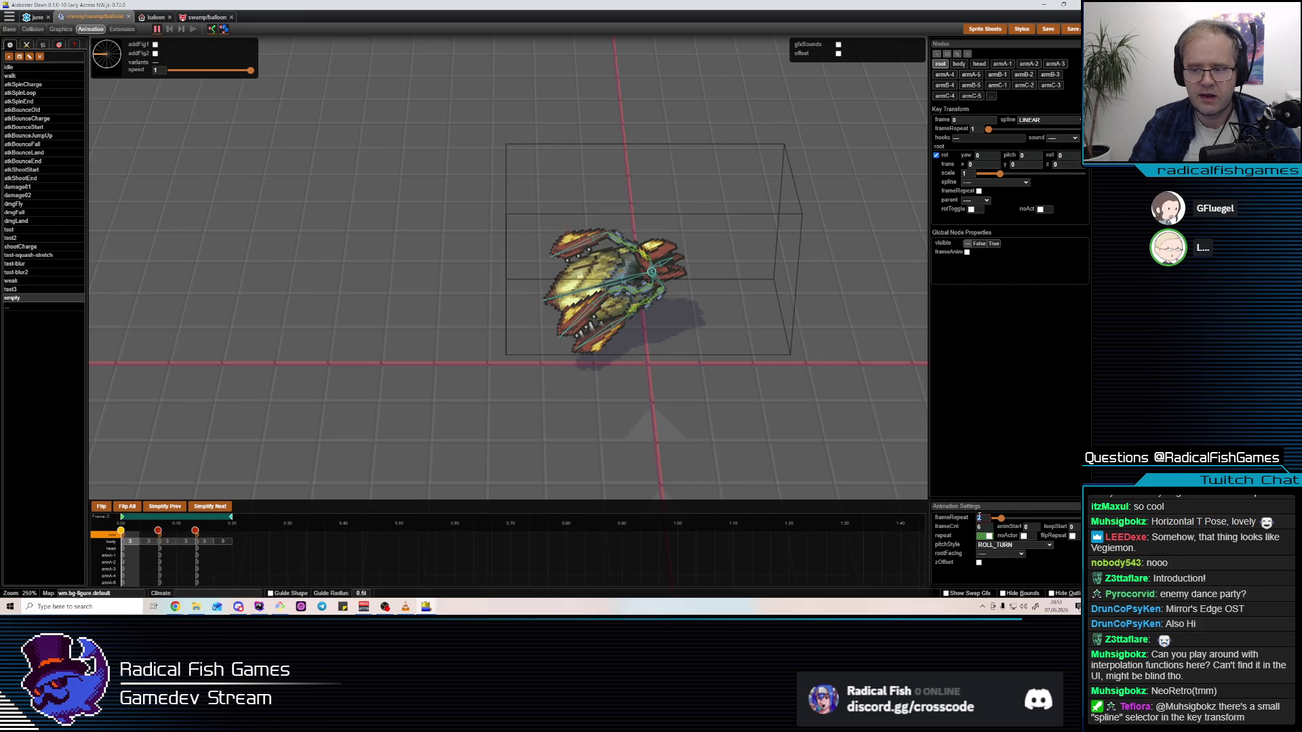
pyautogui.moveTo(583, 217); pyautogui.dragTo(648, 205)
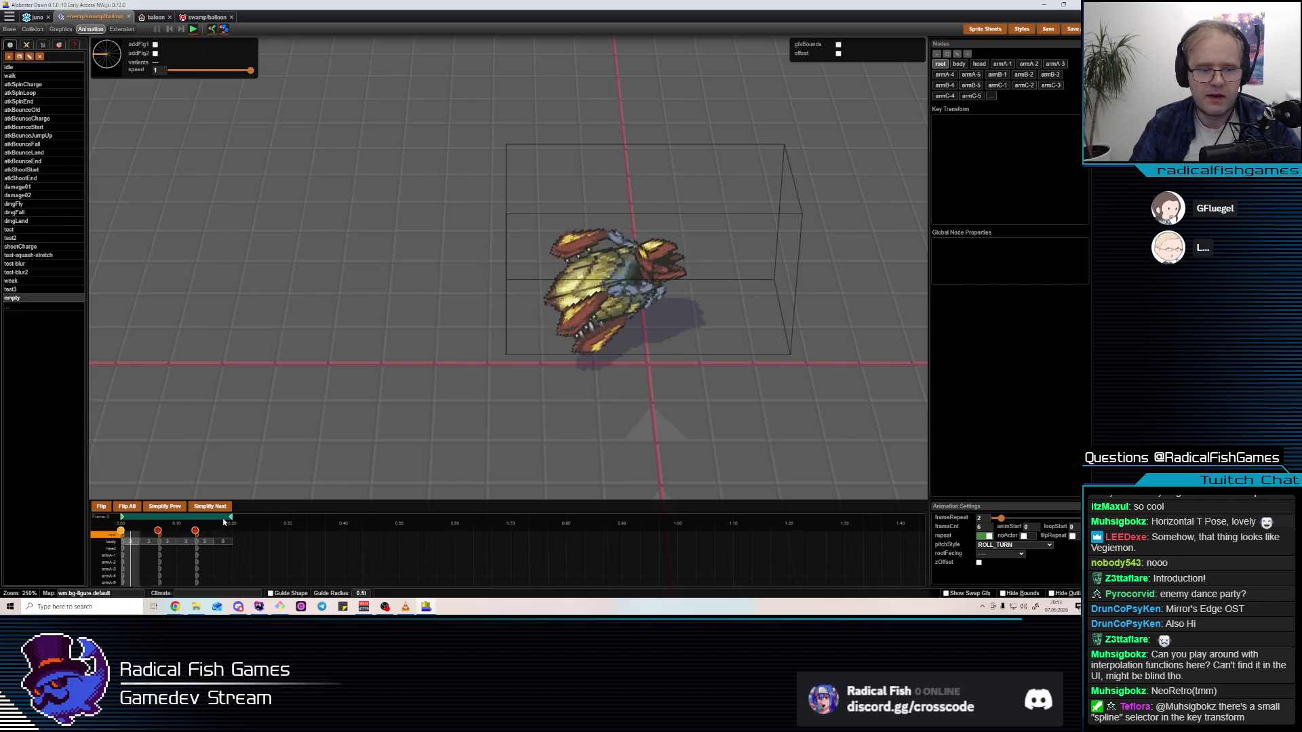
# Go to frame 3 and select the armC-4 spike
pyautogui.click(188, 540)
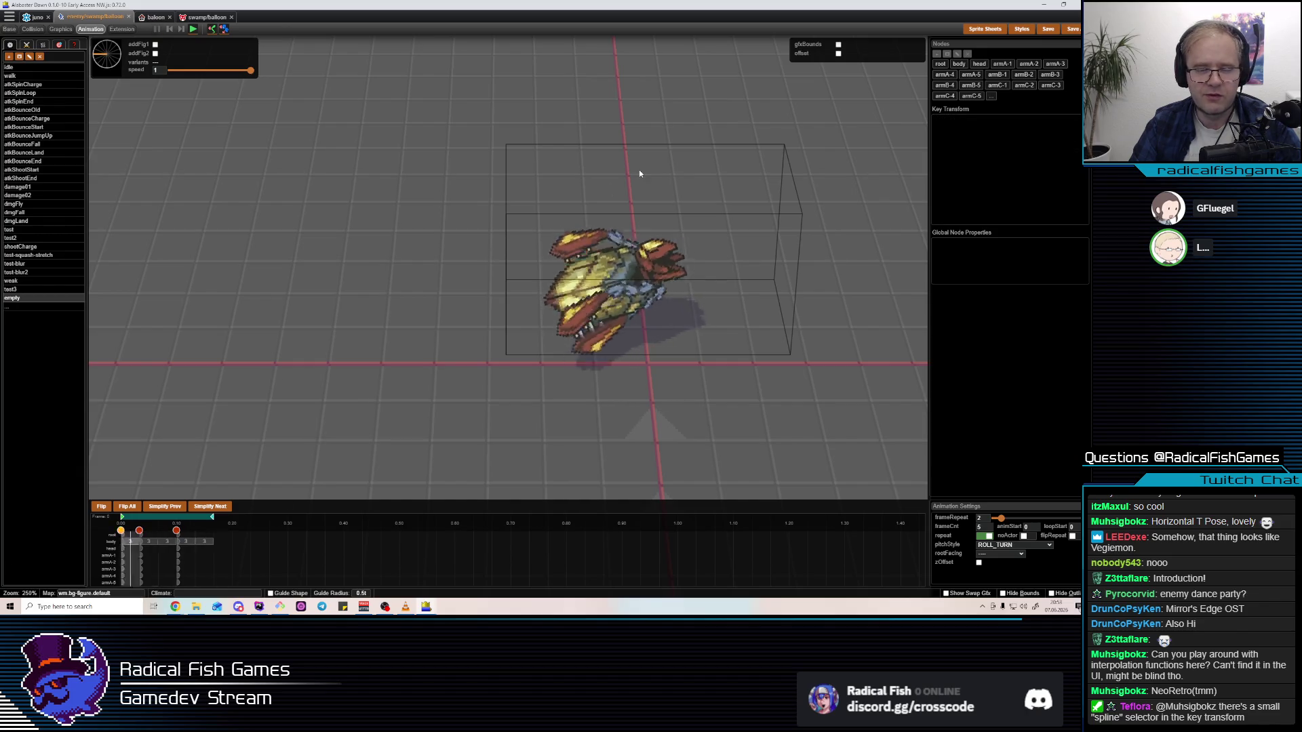
pyautogui.moveTo(639, 175); pyautogui.dragTo(638, 174)
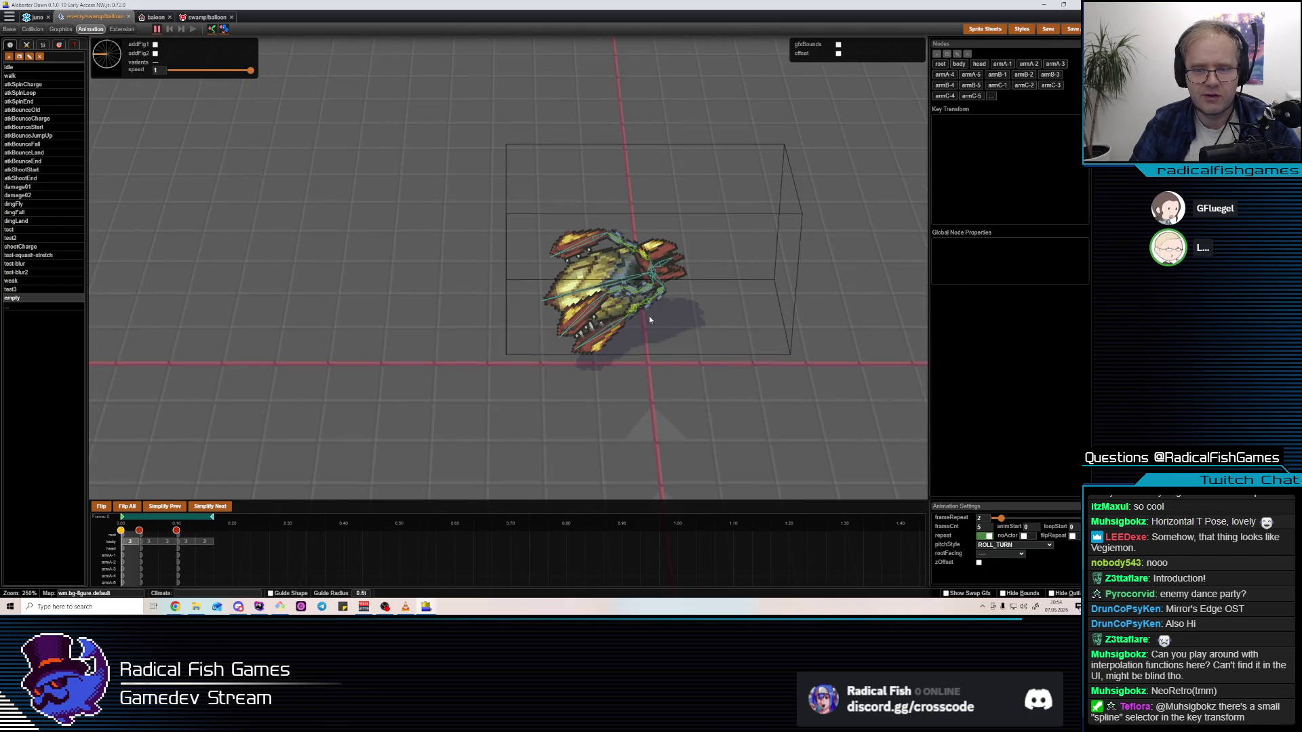
pyautogui.click(634, 312)
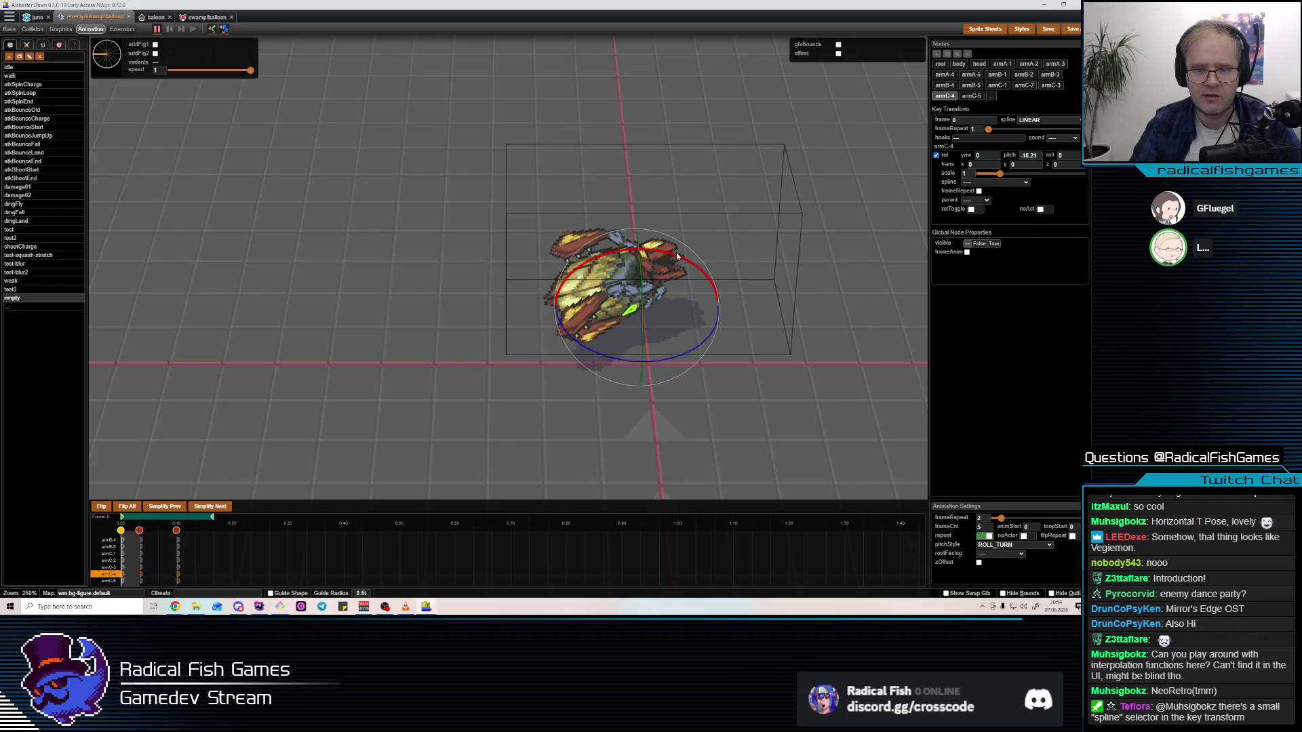
pyautogui.click(677, 258)
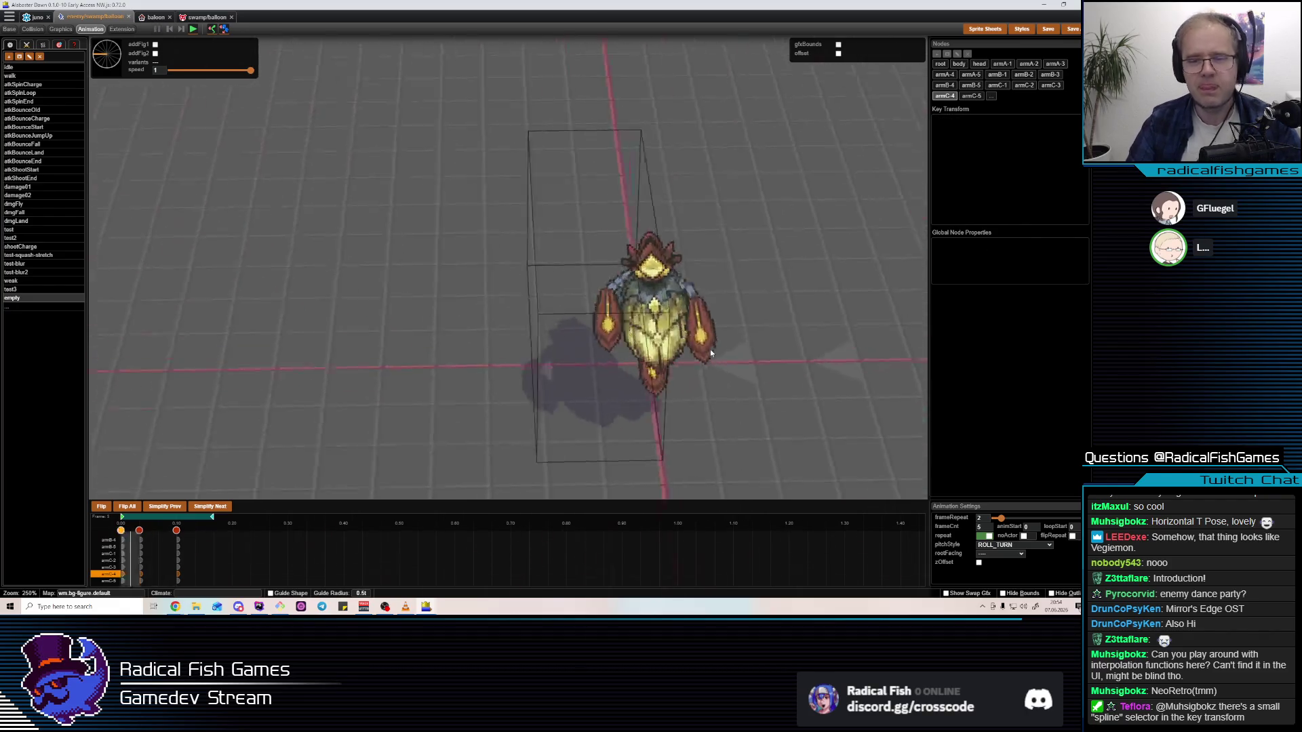
pyautogui.click(676, 299)
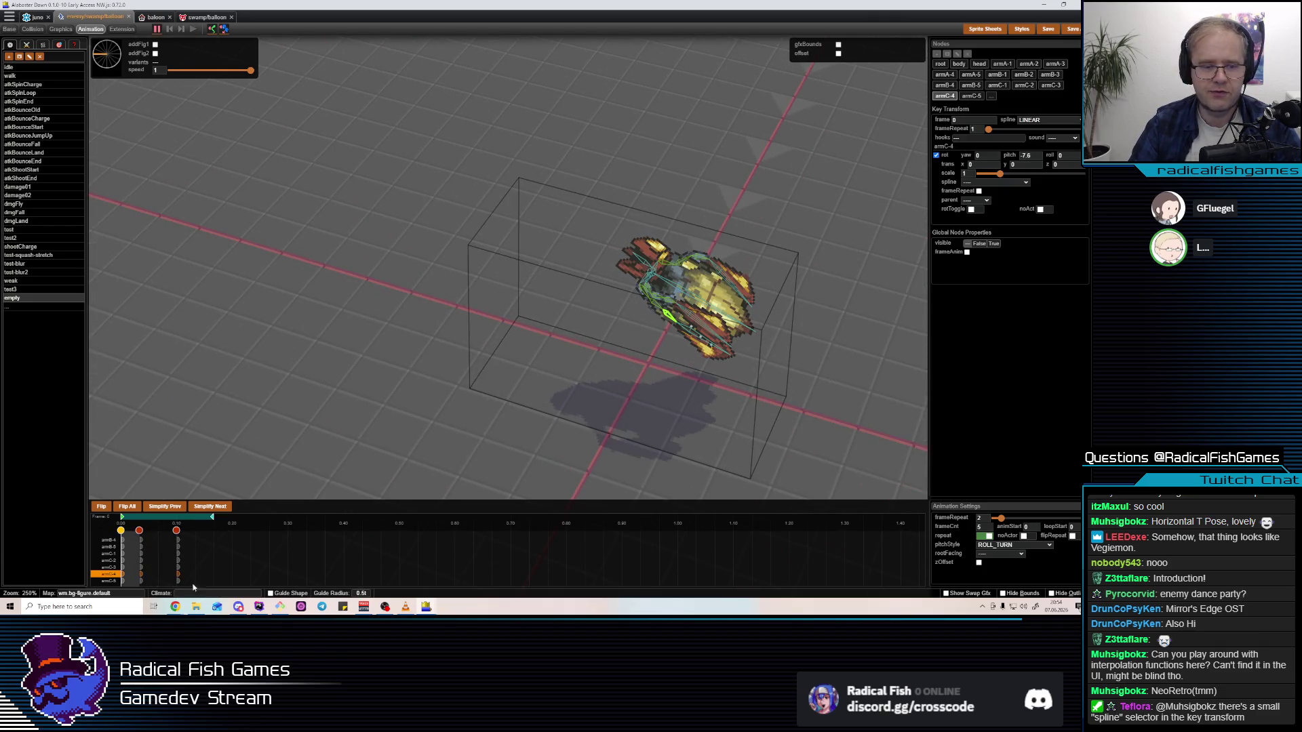
# Drag a keyframe column later on the timeline and preview the retiming
pyautogui.click(139, 557)
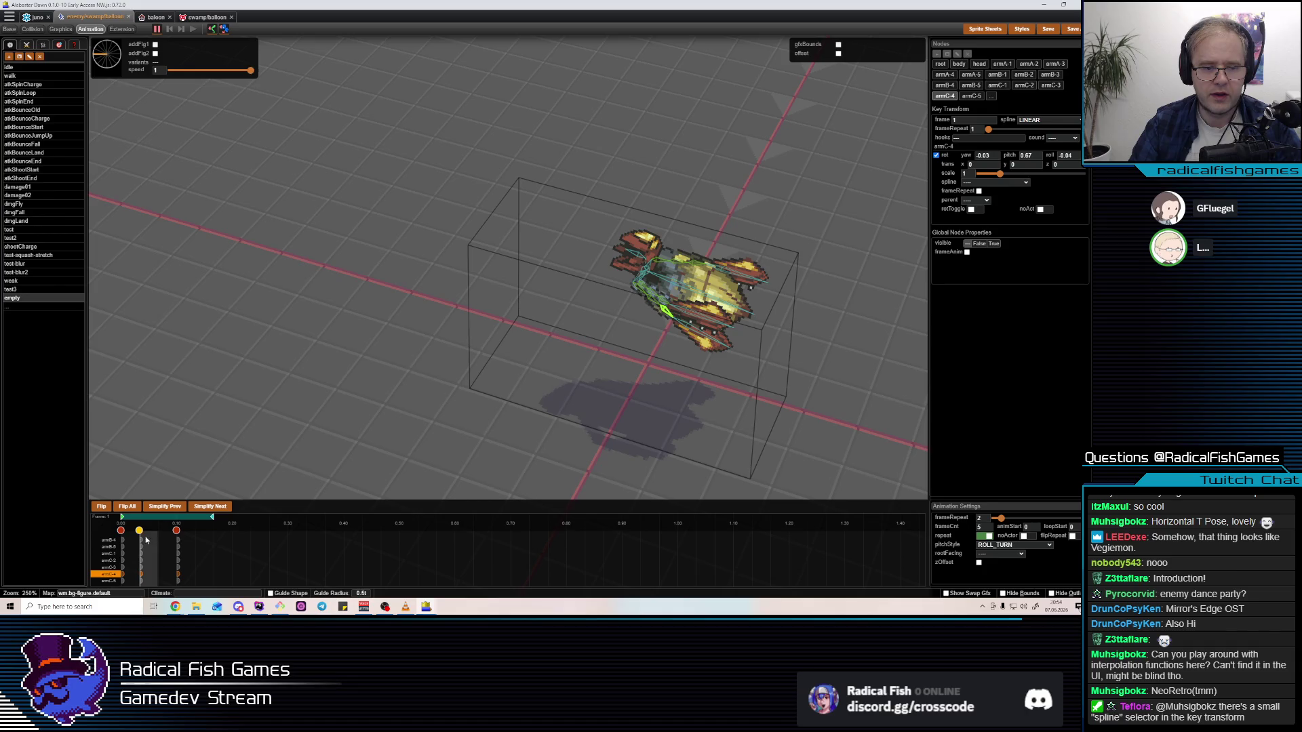
pyautogui.click(140, 531)
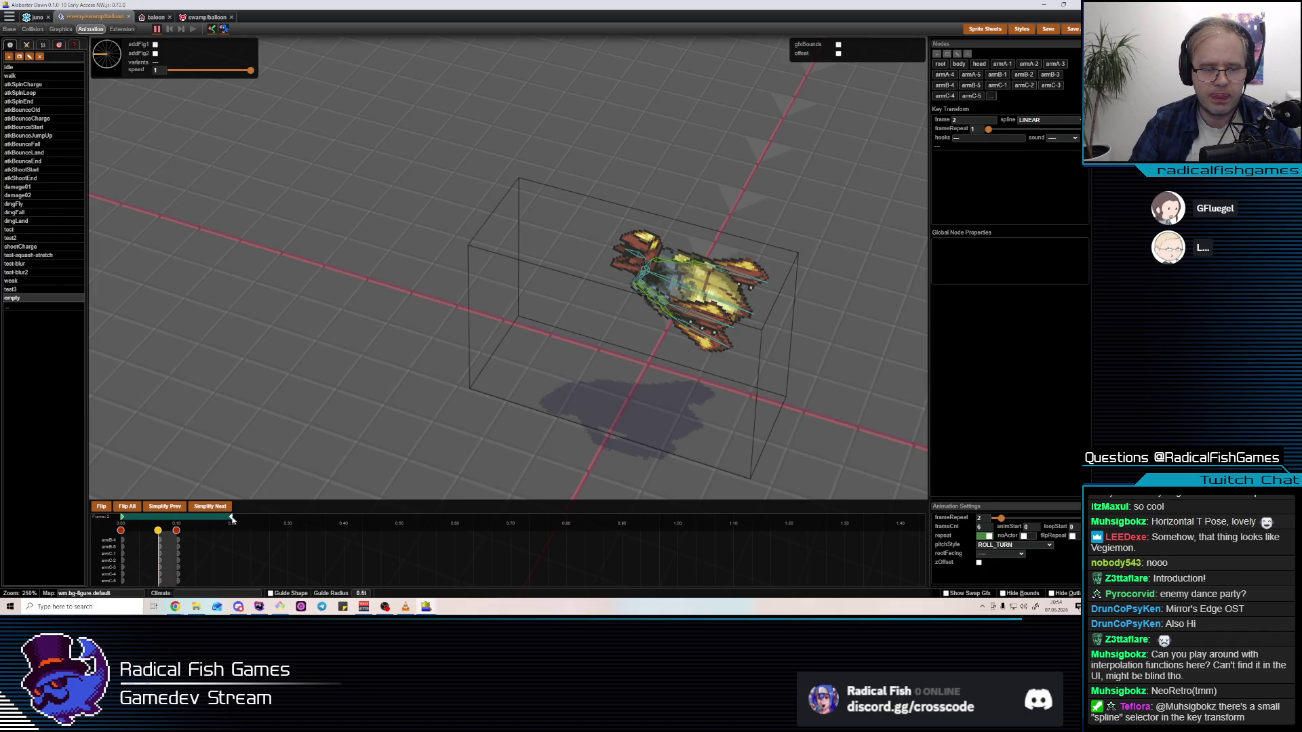
pyautogui.moveTo(178, 533); pyautogui.dragTo(195, 533)
pyautogui.press('space')
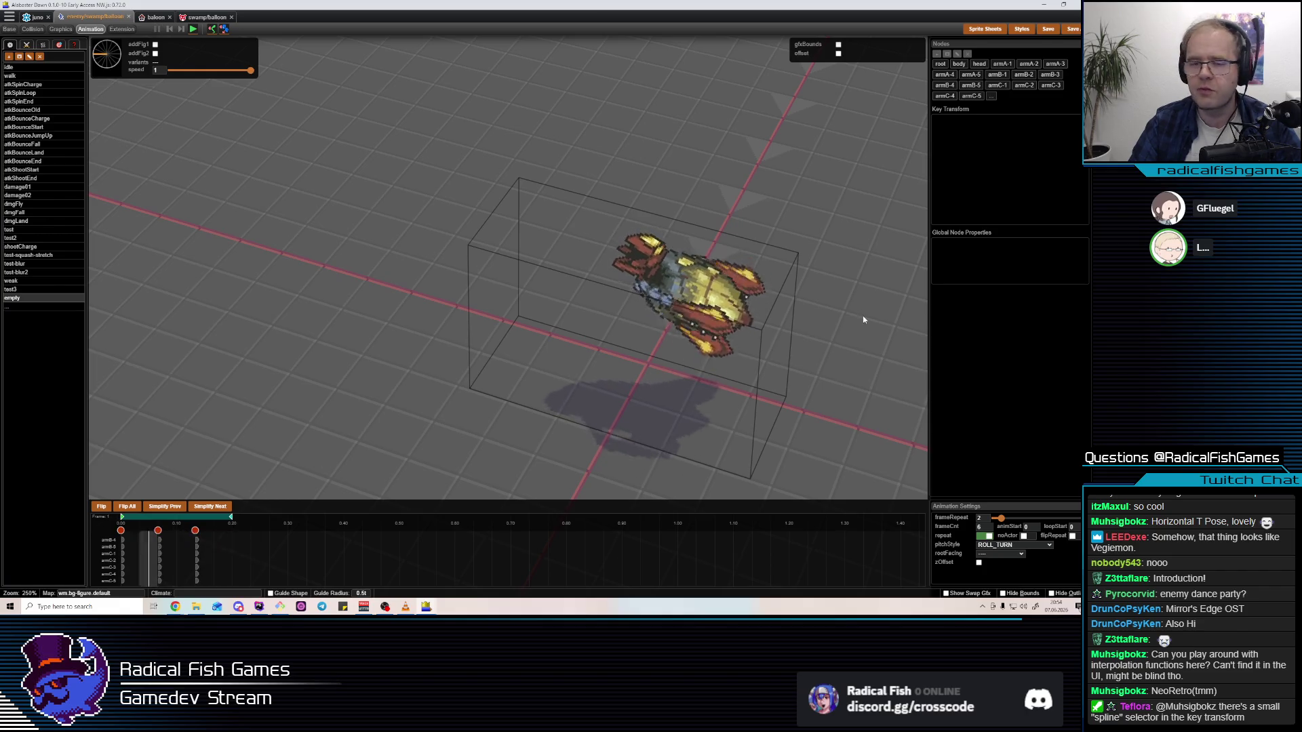
pyautogui.click(124, 565)
# Retime the keys to frames 0, 1 and 2 for a 4-frame roll-turn, then preview it
pyautogui.moveTo(158, 533)
pyautogui.mouseDown()
pyautogui.moveTo(139, 533)
pyautogui.moveTo(187, 534)
pyautogui.mouseUp()
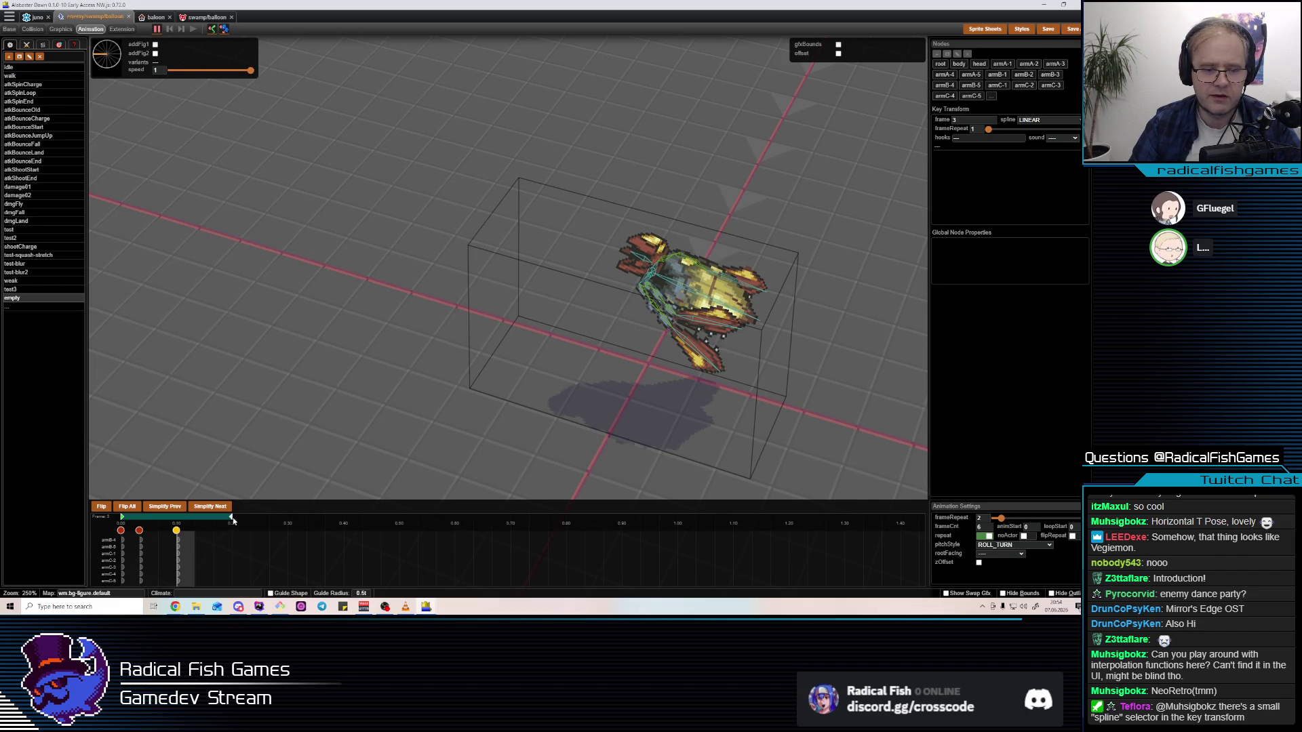
pyautogui.click(123, 570)
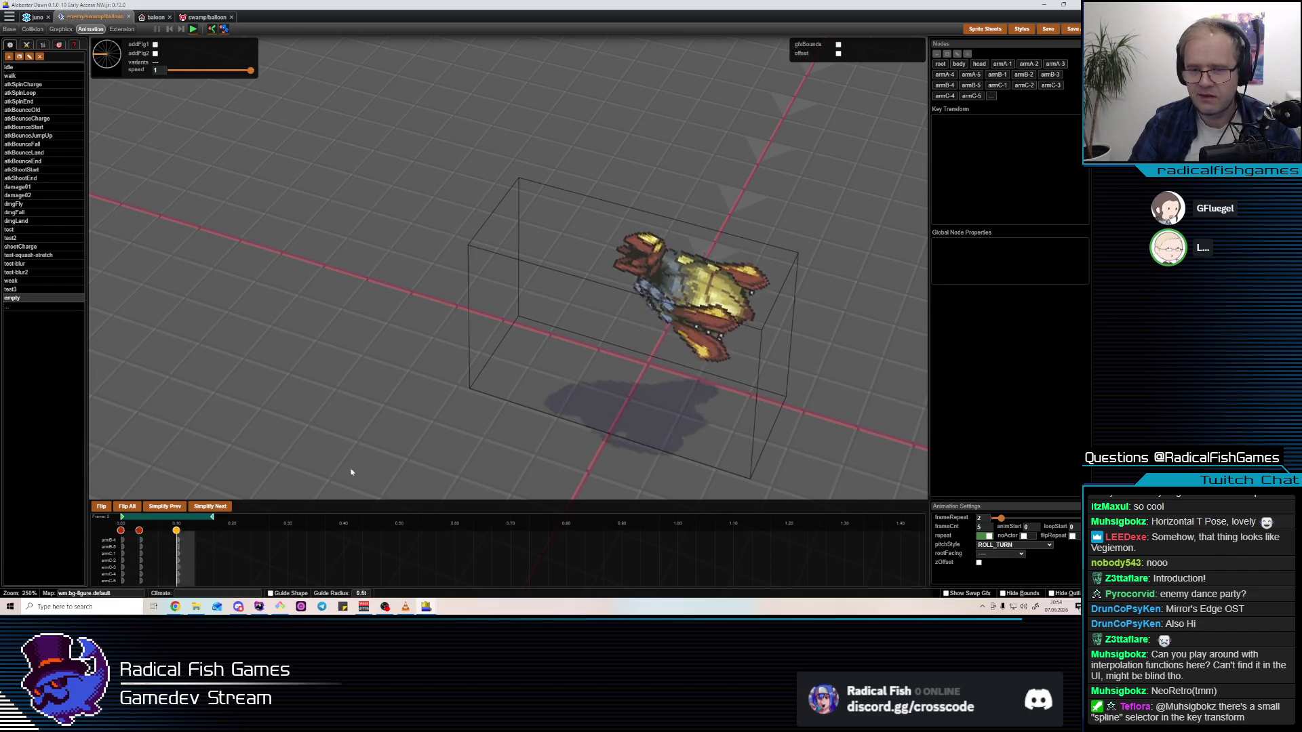
pyautogui.moveTo(177, 531); pyautogui.dragTo(163, 533)
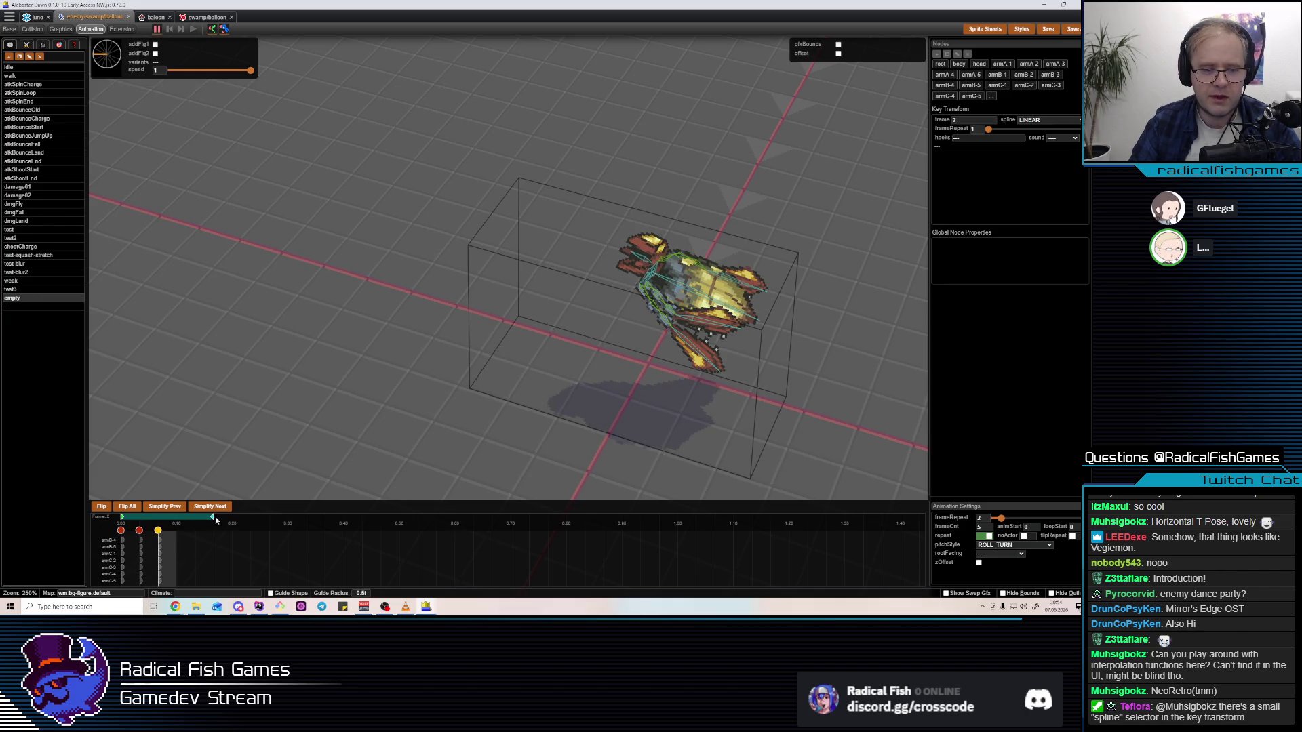
pyautogui.press('space')
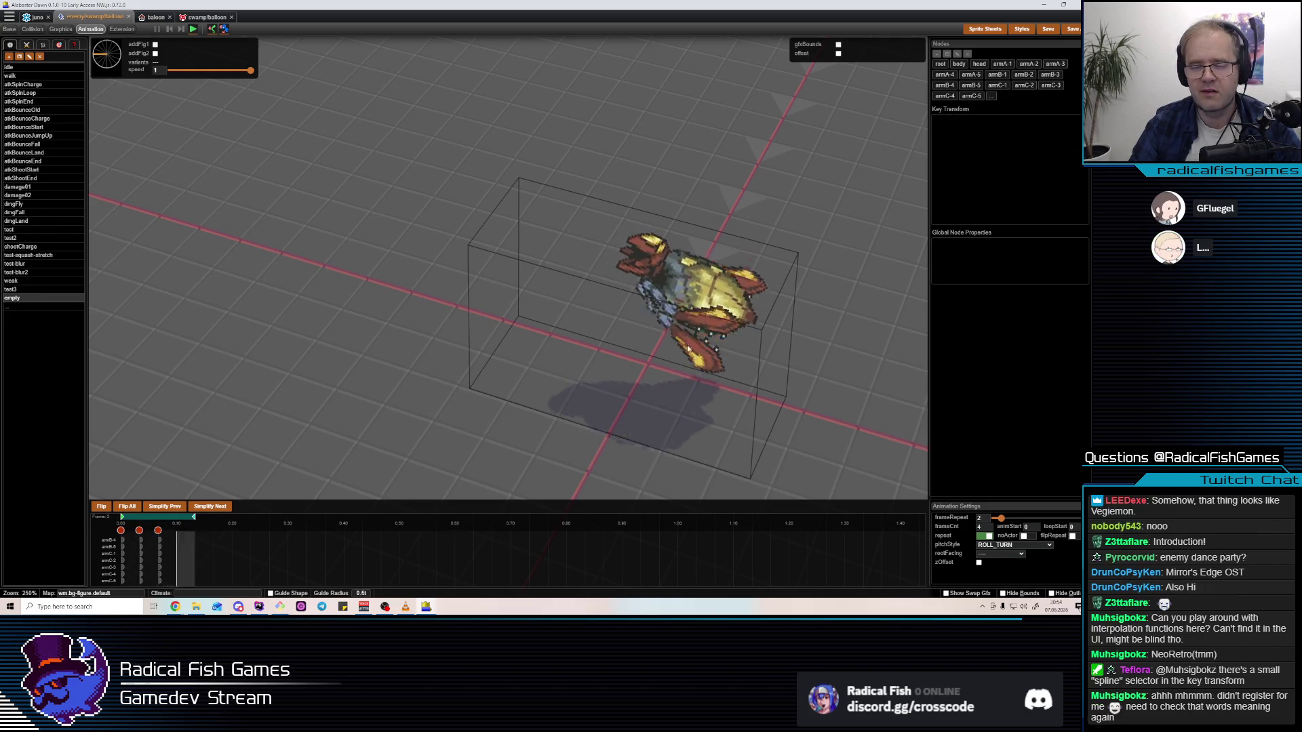
pyautogui.press('space')
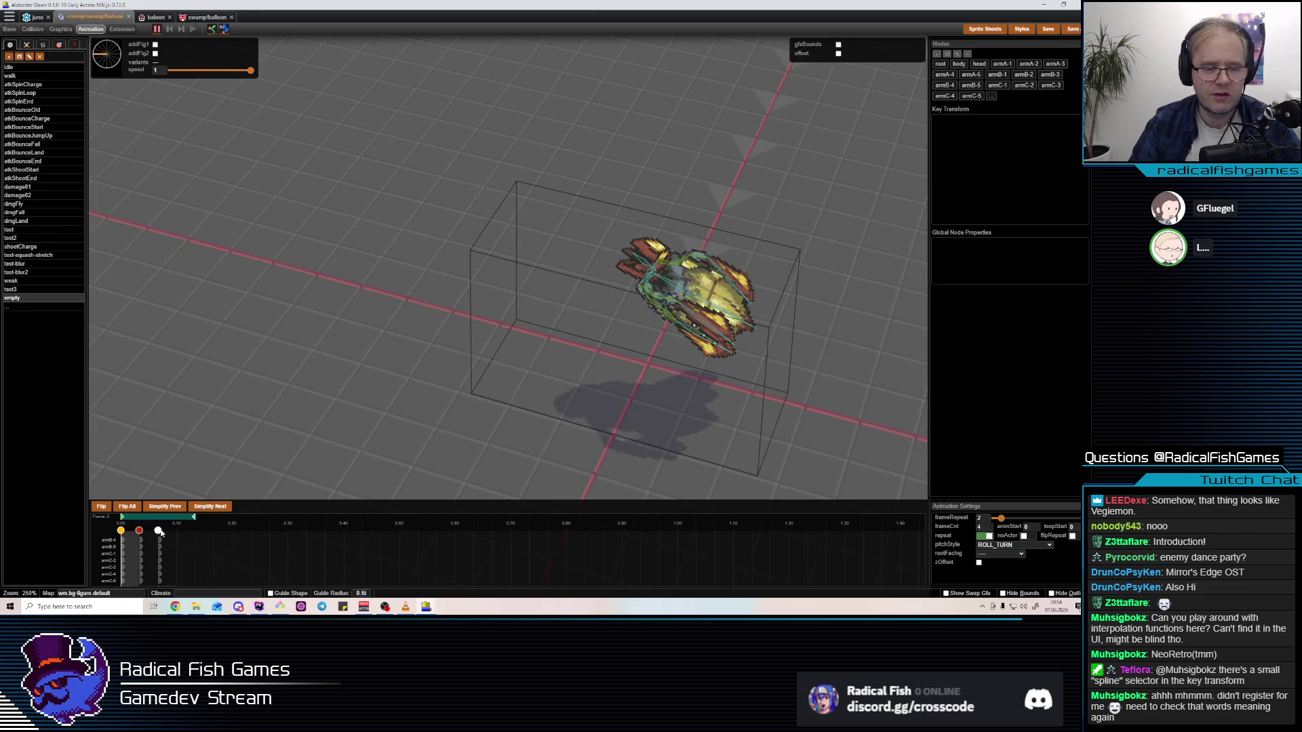
pyautogui.moveTo(160, 533); pyautogui.dragTo(177, 532)
pyautogui.press('space')
pyautogui.press('space')
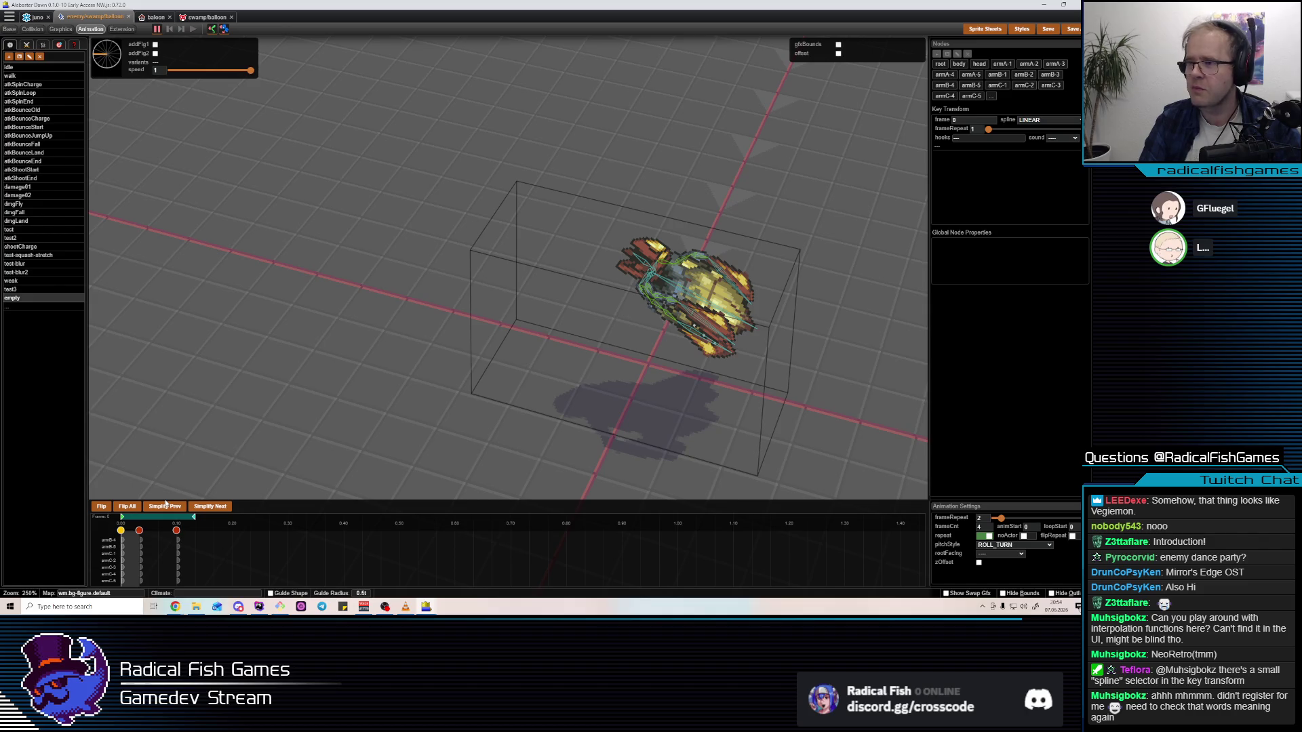
# Replay the shortened roll-turn, orbit around the balloon, and switch to its action editor
pyautogui.press('space')
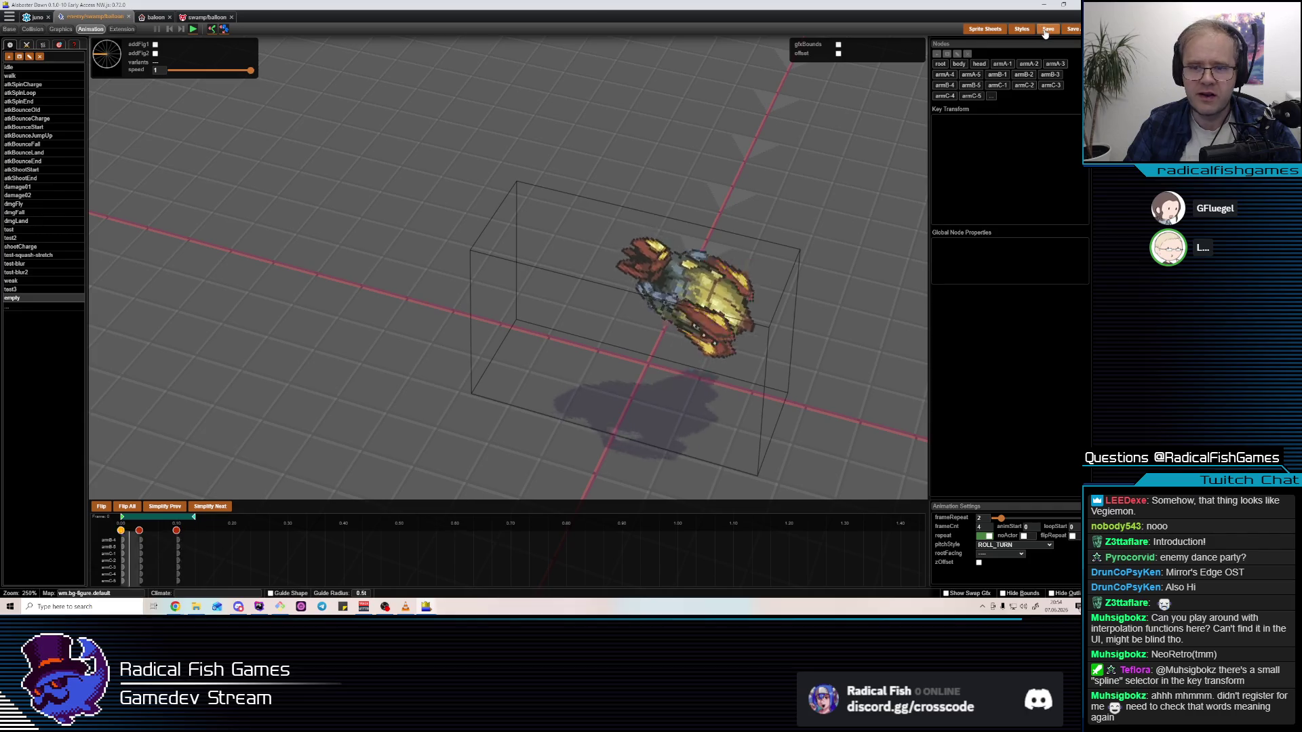
pyautogui.press('space')
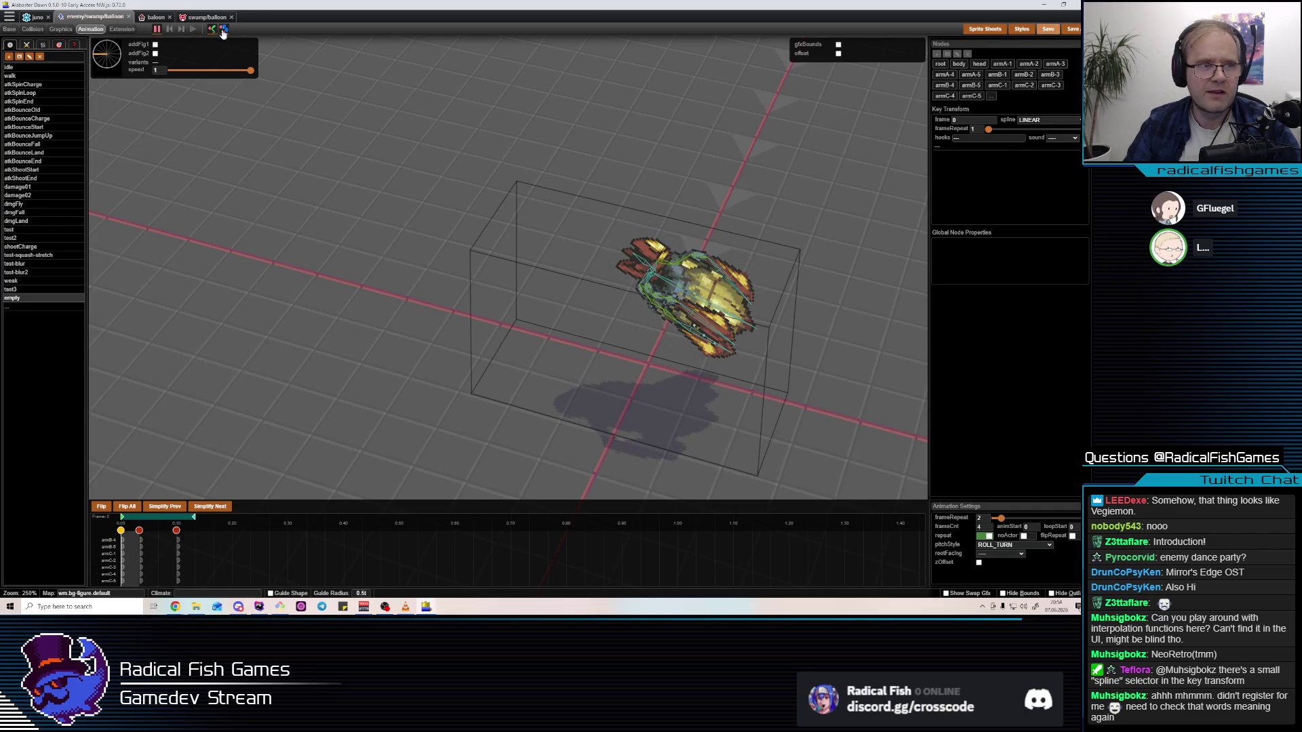
pyautogui.press('space')
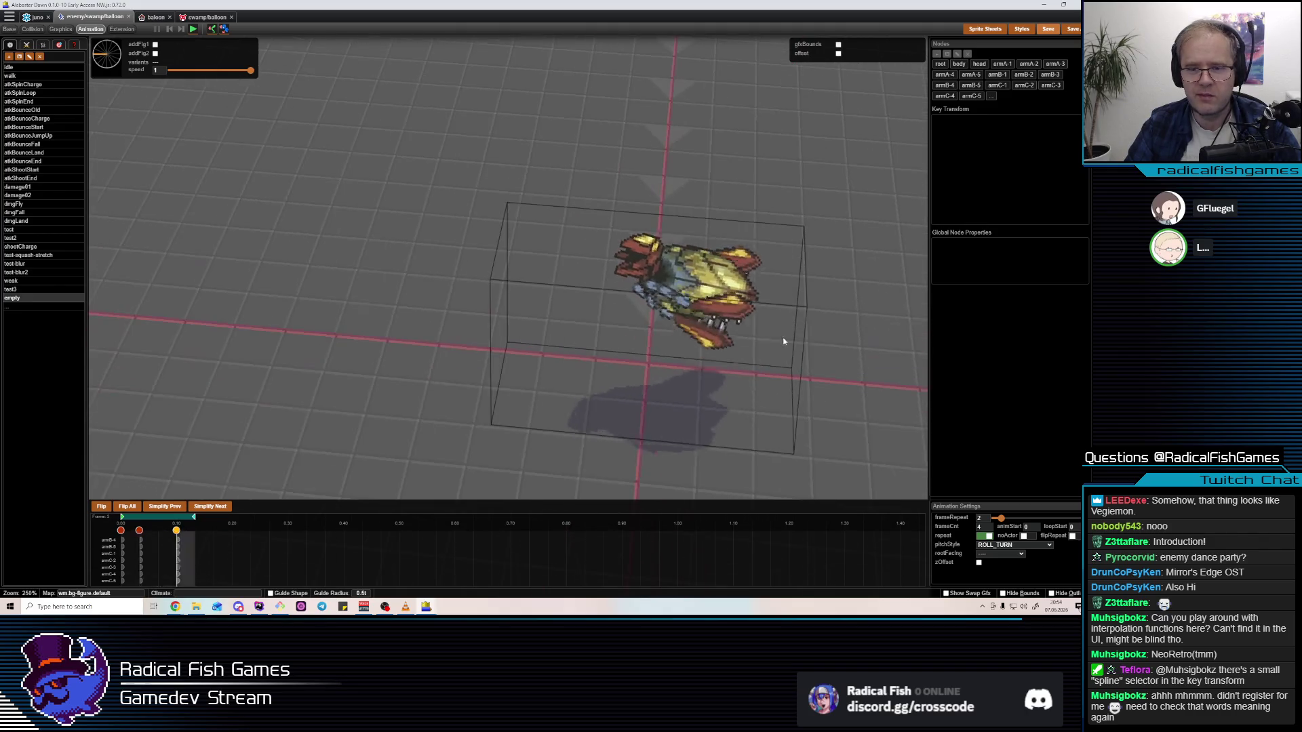
pyautogui.moveTo(659, 330)
pyautogui.mouseDown()
pyautogui.moveTo(716, 314)
pyautogui.moveTo(611, 347)
pyautogui.mouseUp()
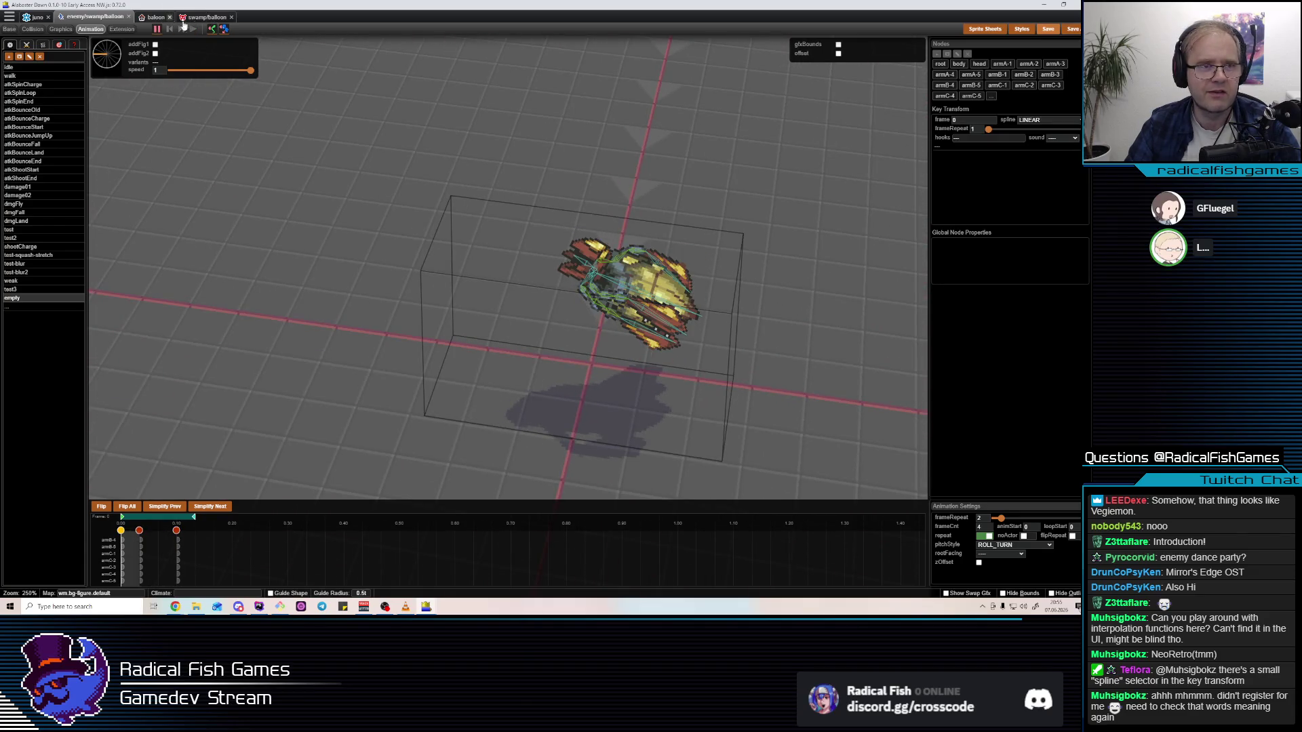
pyautogui.click(195, 21)
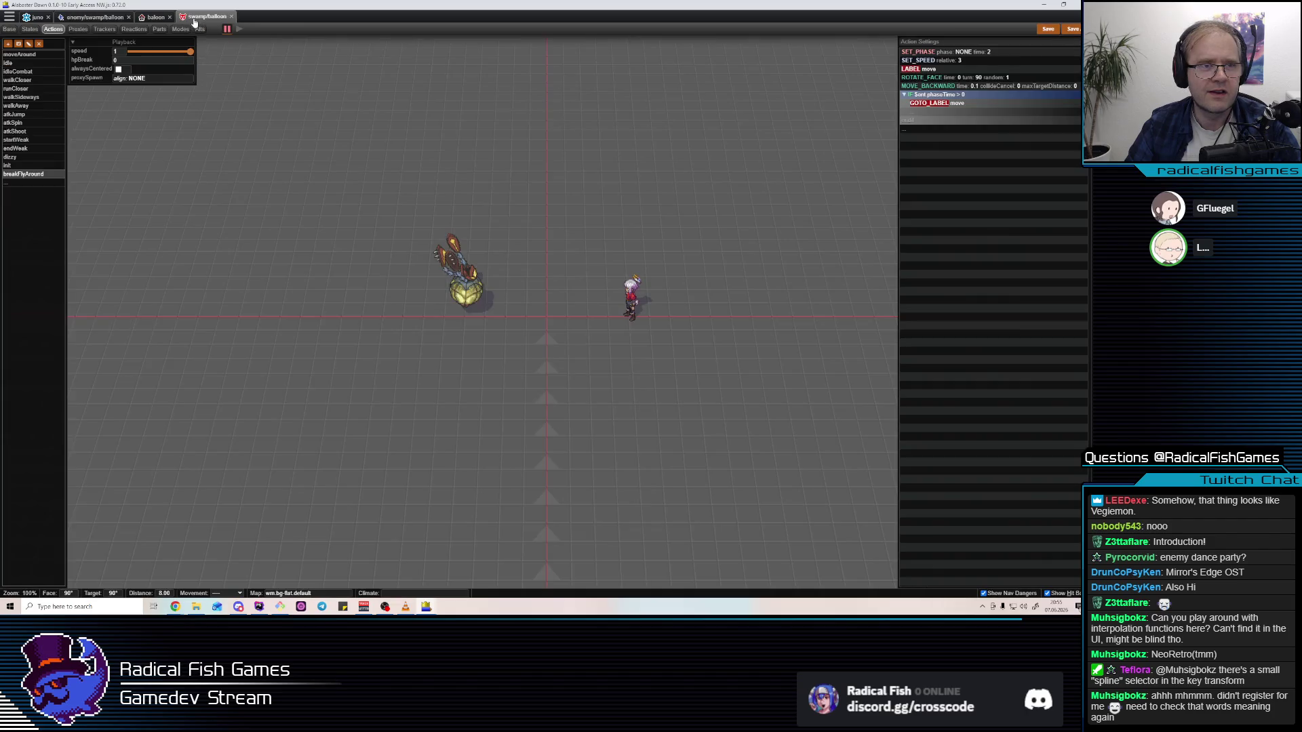
# Insert a SHOW_ANIMATION step above LABEL move that plays the 'empty' animation
pyautogui.click(937, 72)
pyautogui.write('ANIM')
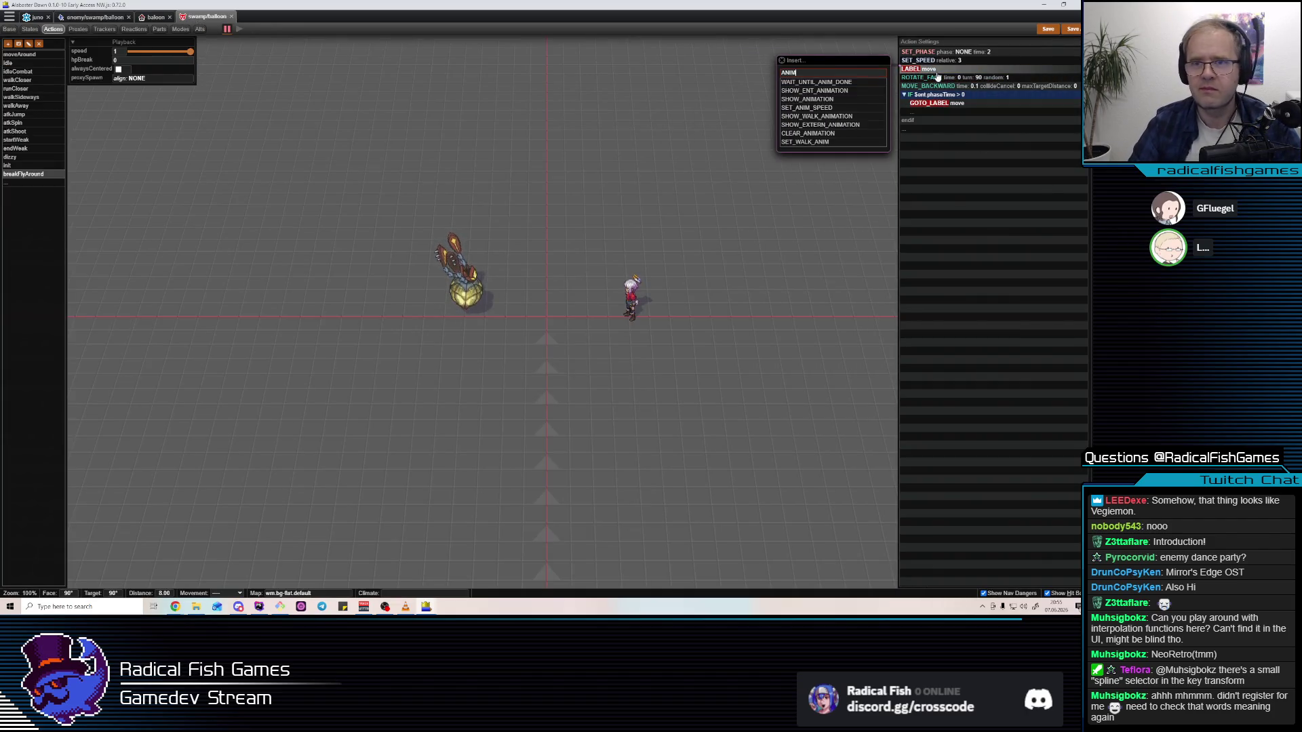
pyautogui.click(824, 100)
pyautogui.click(817, 72)
pyautogui.scroll(-5, 695, 203)
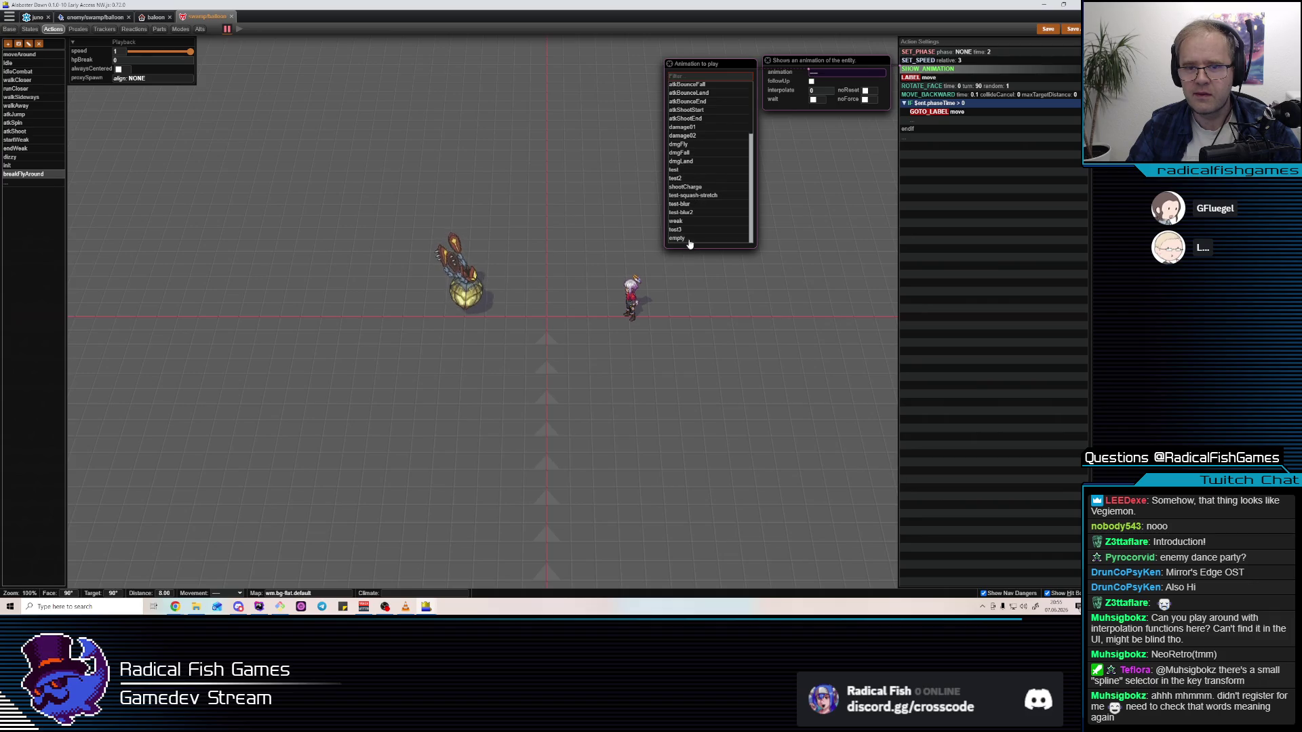
pyautogui.click(976, 152)
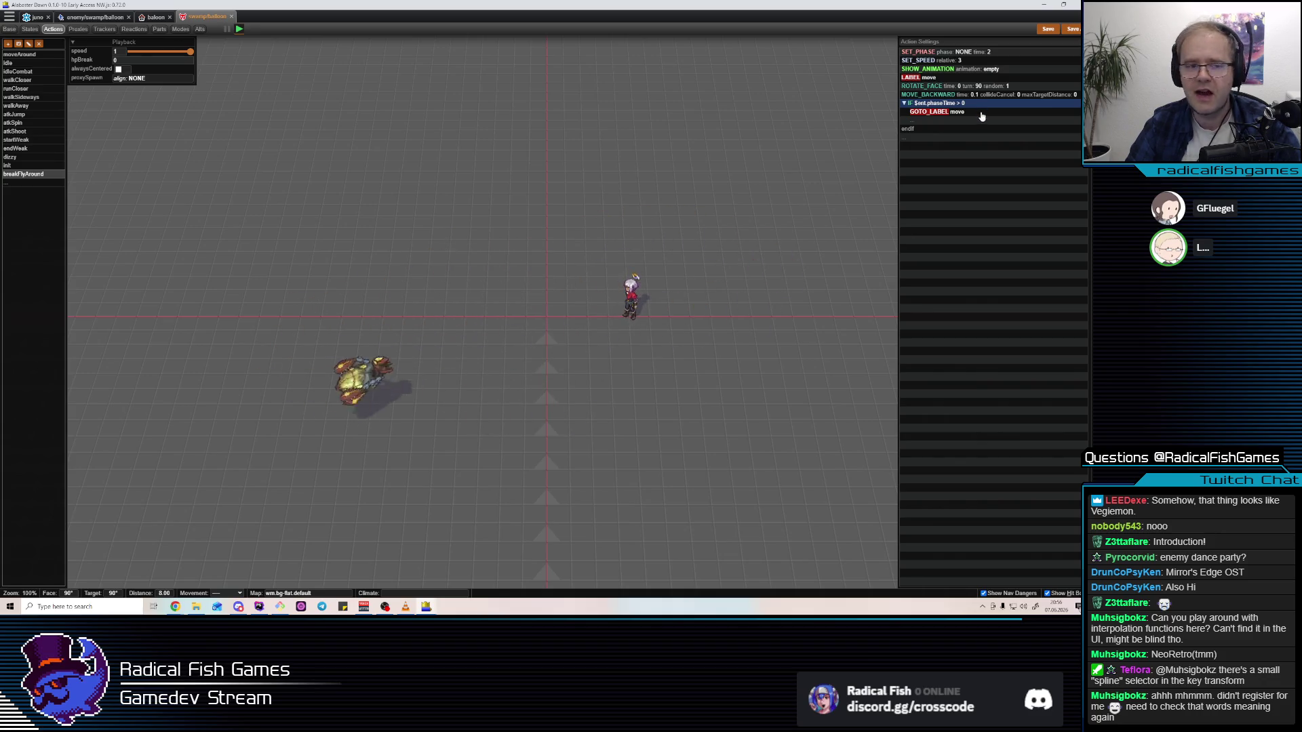
pyautogui.moveTo(972, 97)
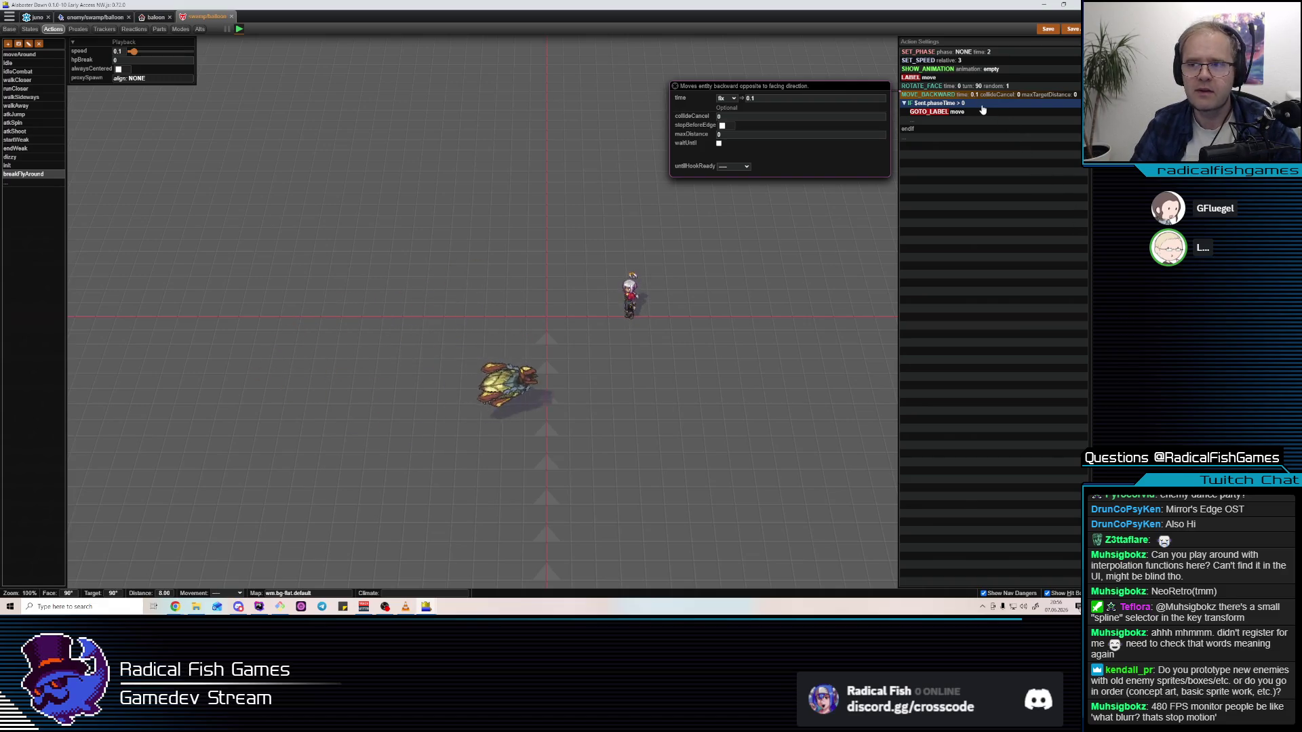
pyautogui.click(983, 87)
pyautogui.click(987, 78)
pyautogui.press('Down')
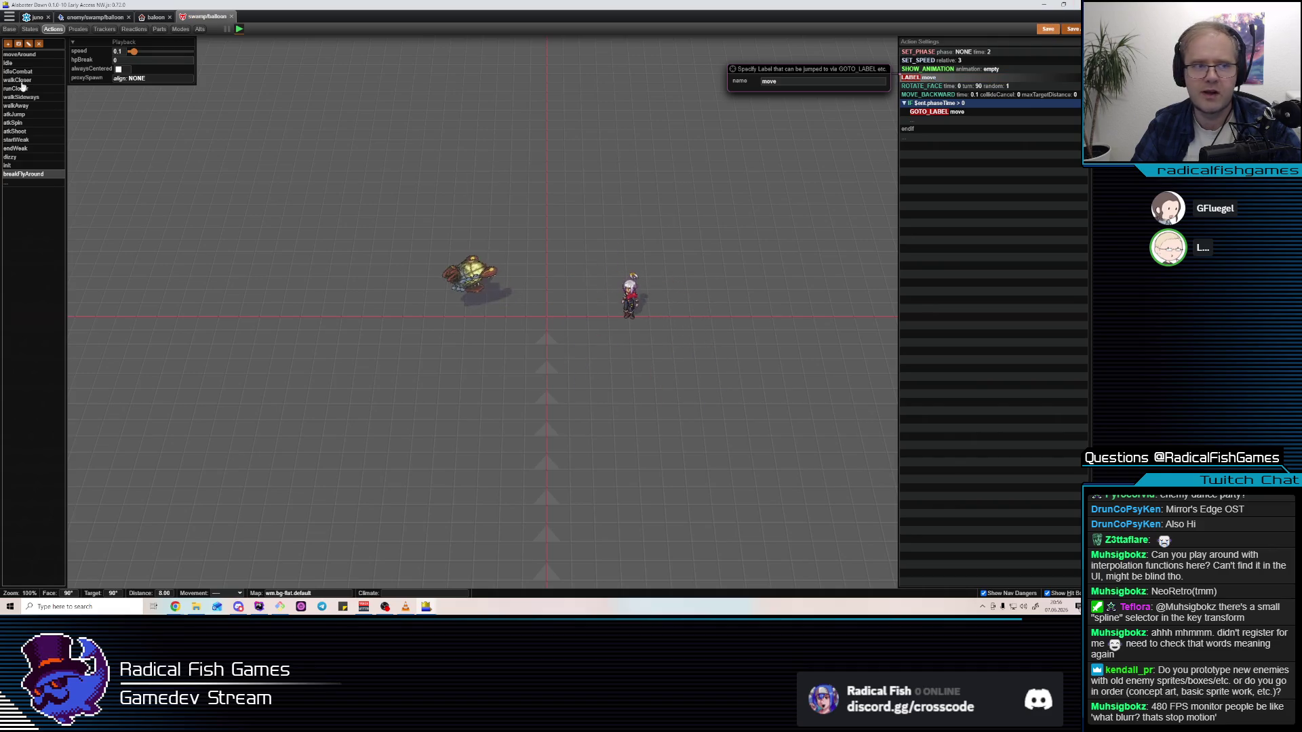
pyautogui.moveTo(133, 53); pyautogui.dragTo(319, 48)
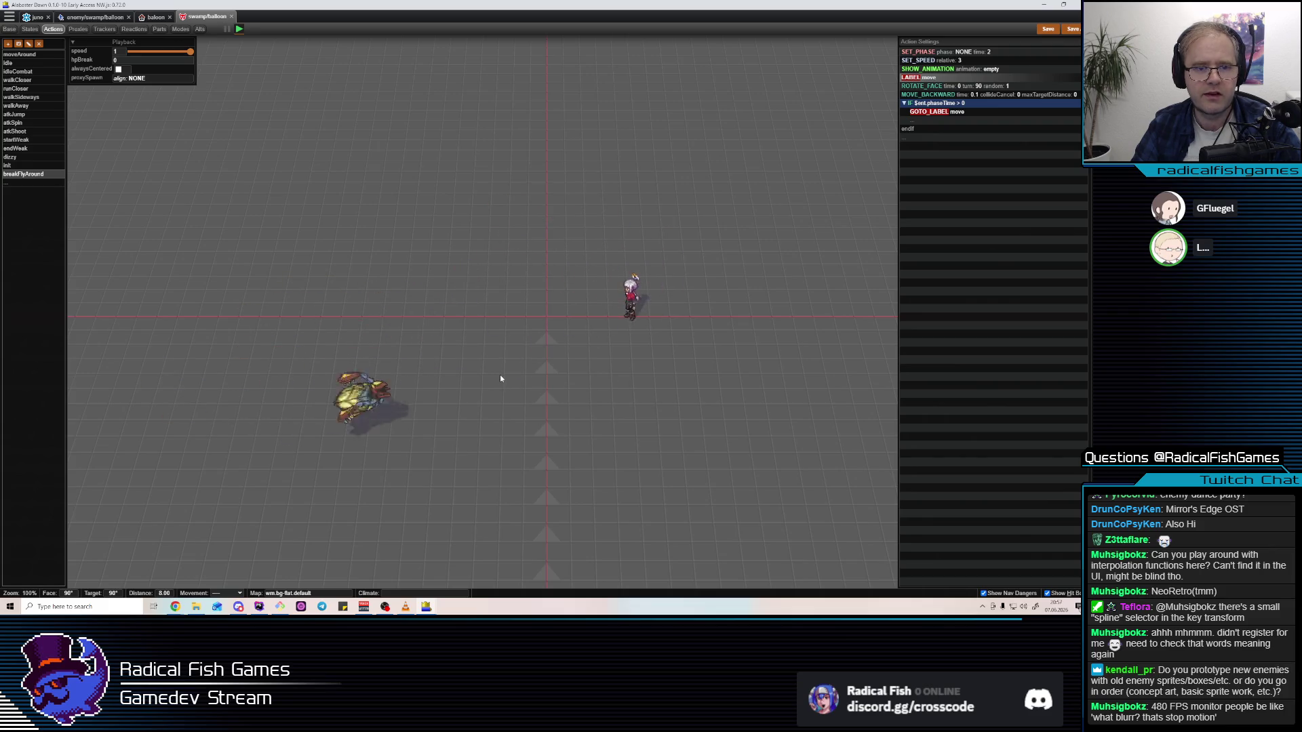
pyautogui.press('Down')
pyautogui.press('Up')
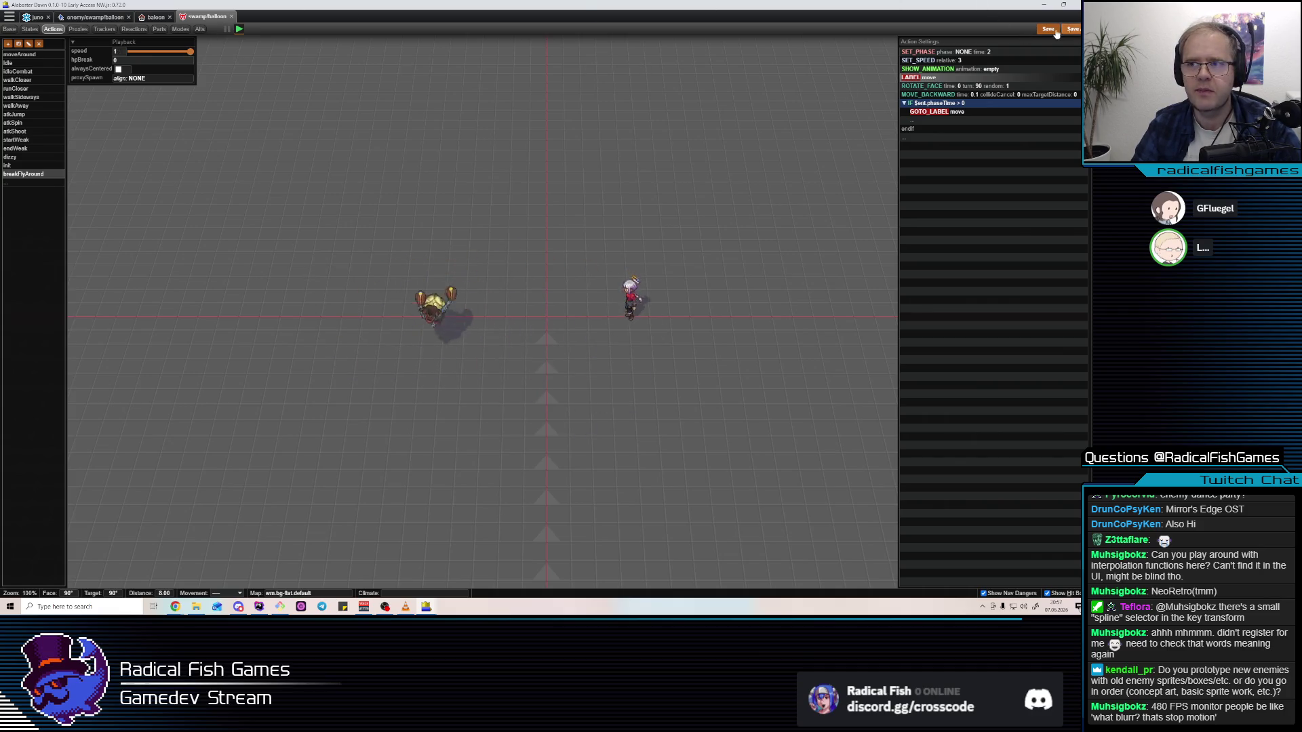
# Rename the balloon's empty animation to emptyStart
pyautogui.click(146, 19)
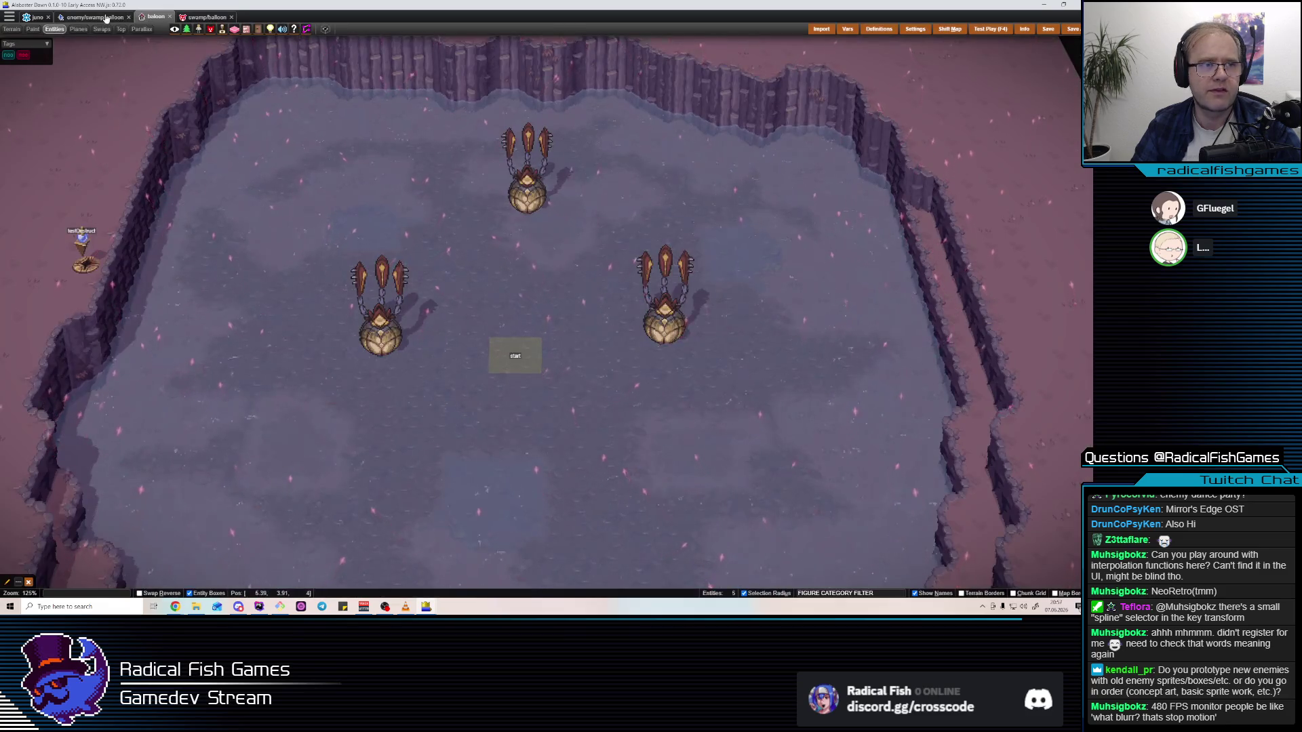
pyautogui.click(95, 17)
pyautogui.doubleClick(21, 299)
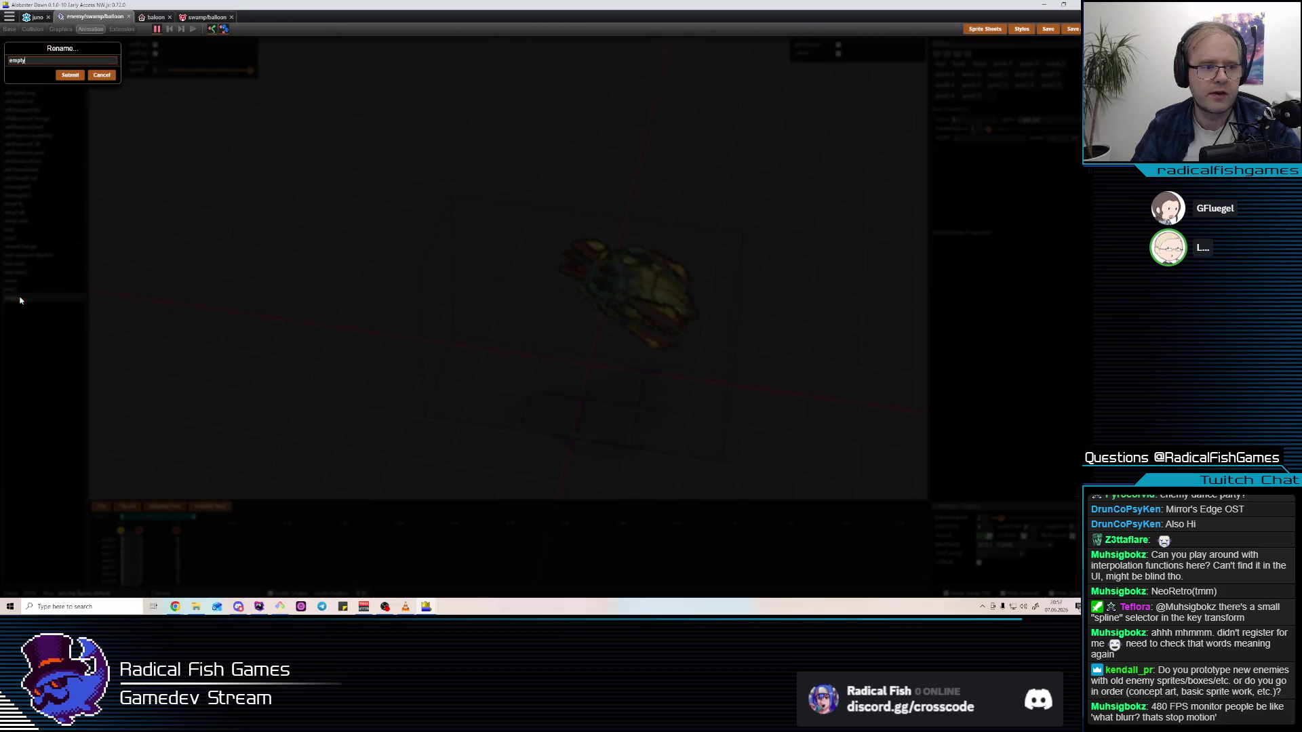
pyautogui.write('Still')
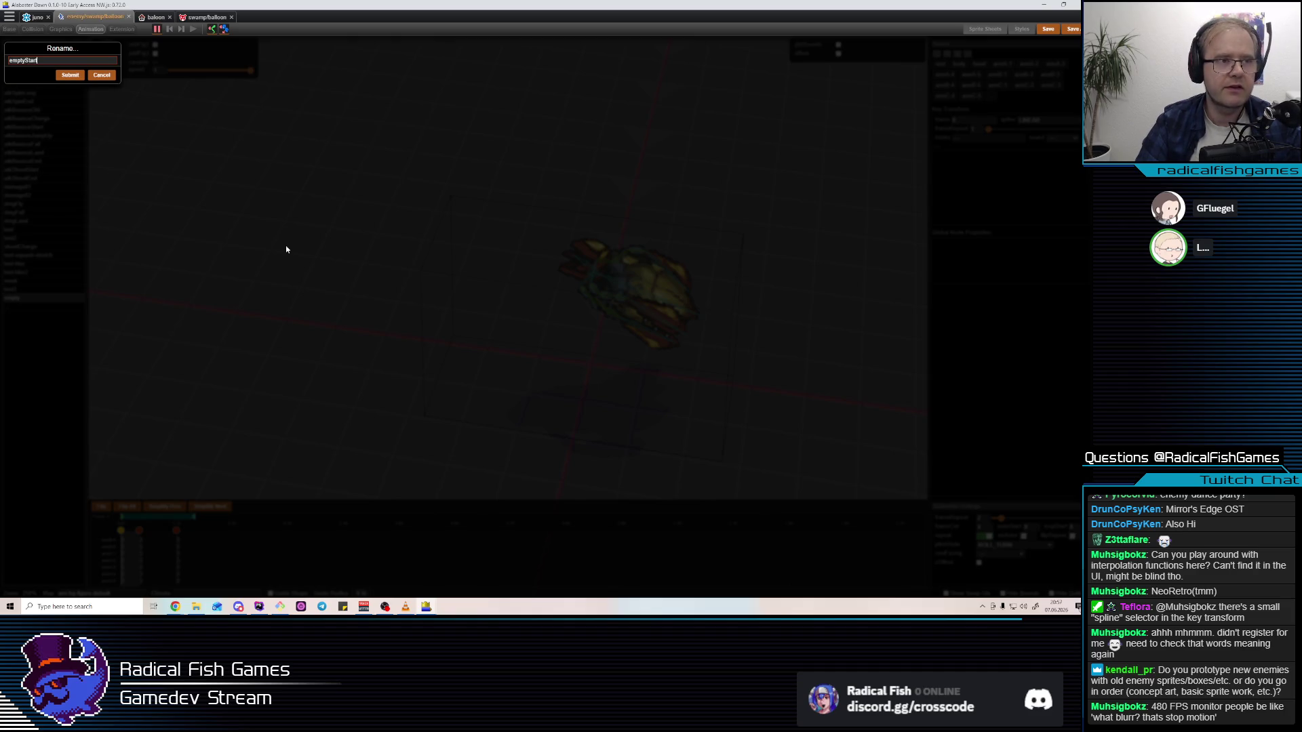
pyautogui.press('Return')
# Duplicate emptyStart and name the copy emptyEnd
pyautogui.click(20, 306)
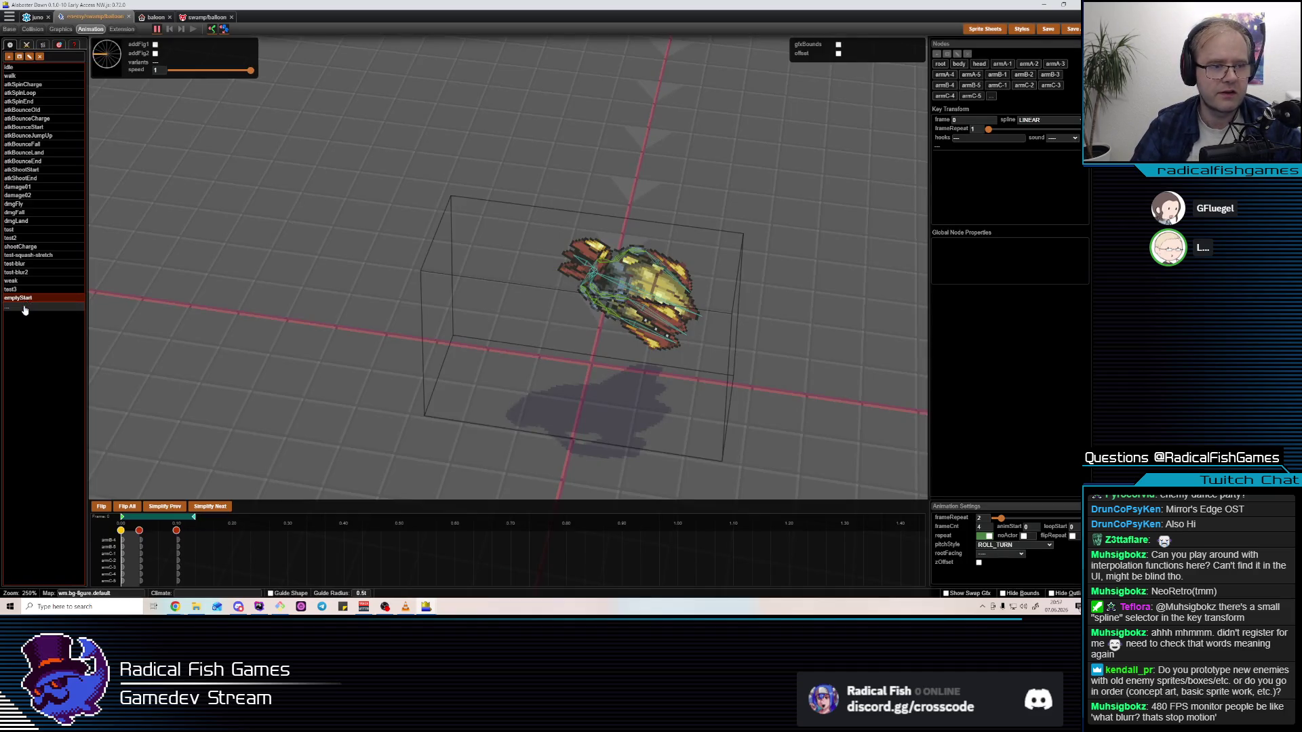
pyautogui.doubleClick(21, 307)
pyautogui.write('End')
pyautogui.press('Return')
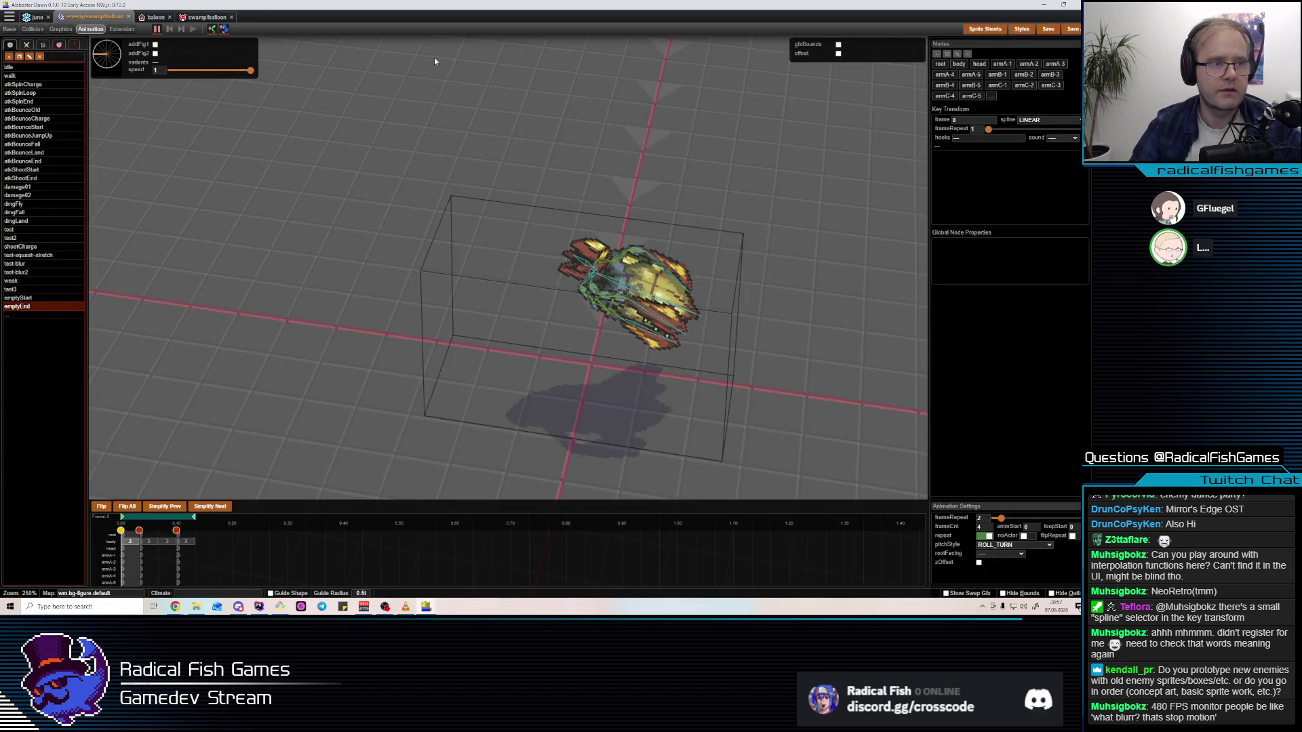
# Move the root key at 0.10 earlier on the emptyEnd timeline
pyautogui.click(145, 573)
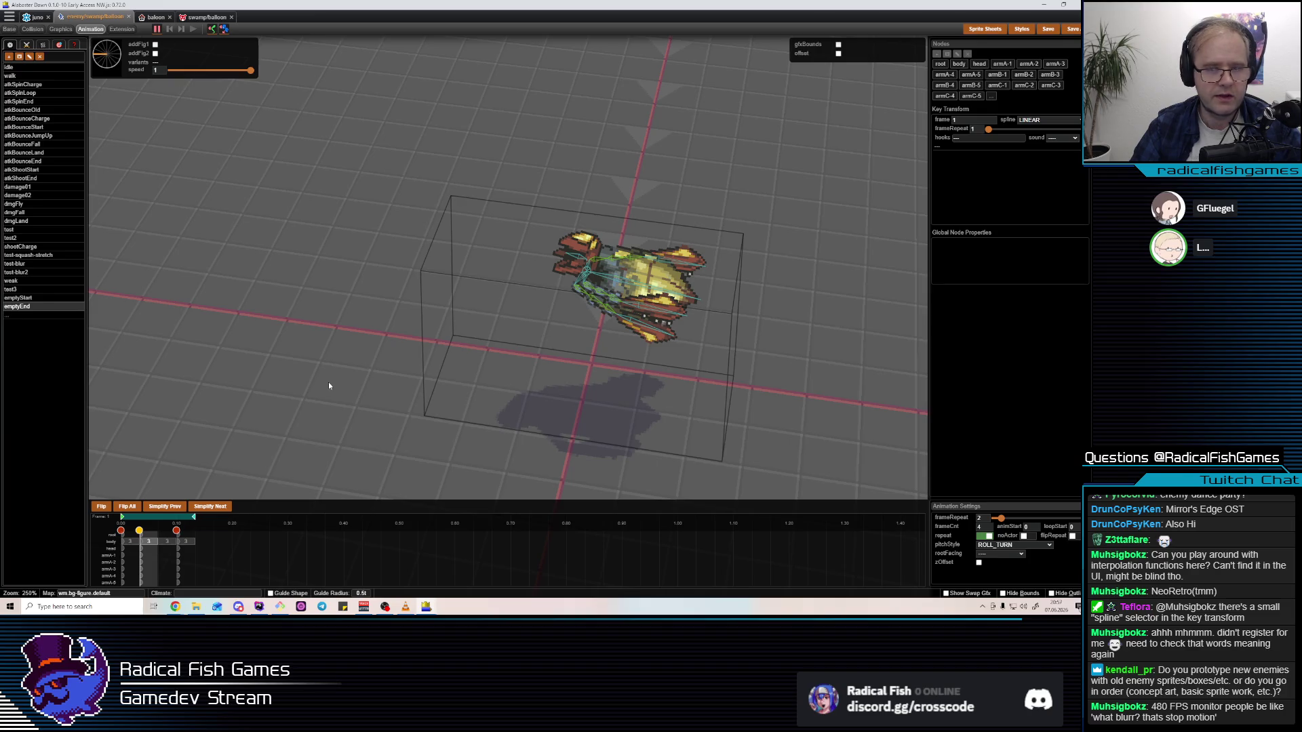
pyautogui.click(627, 279)
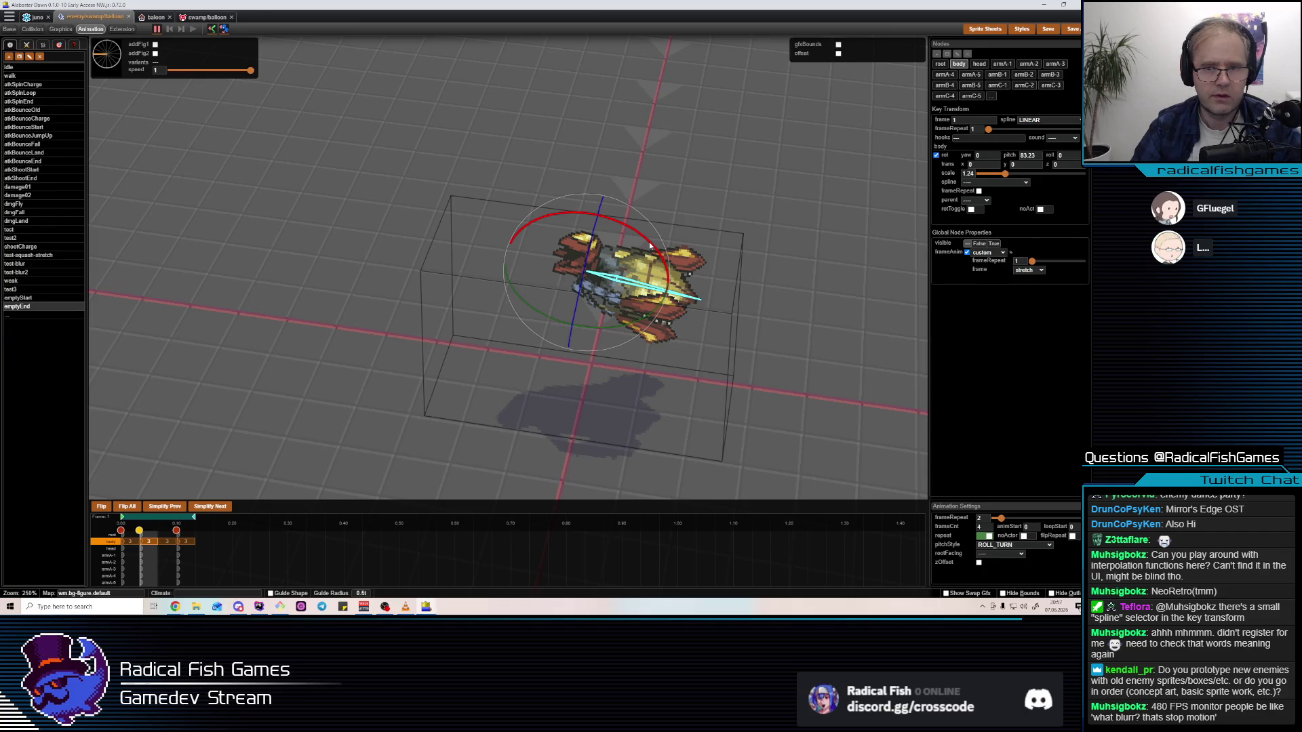
pyautogui.click(176, 532)
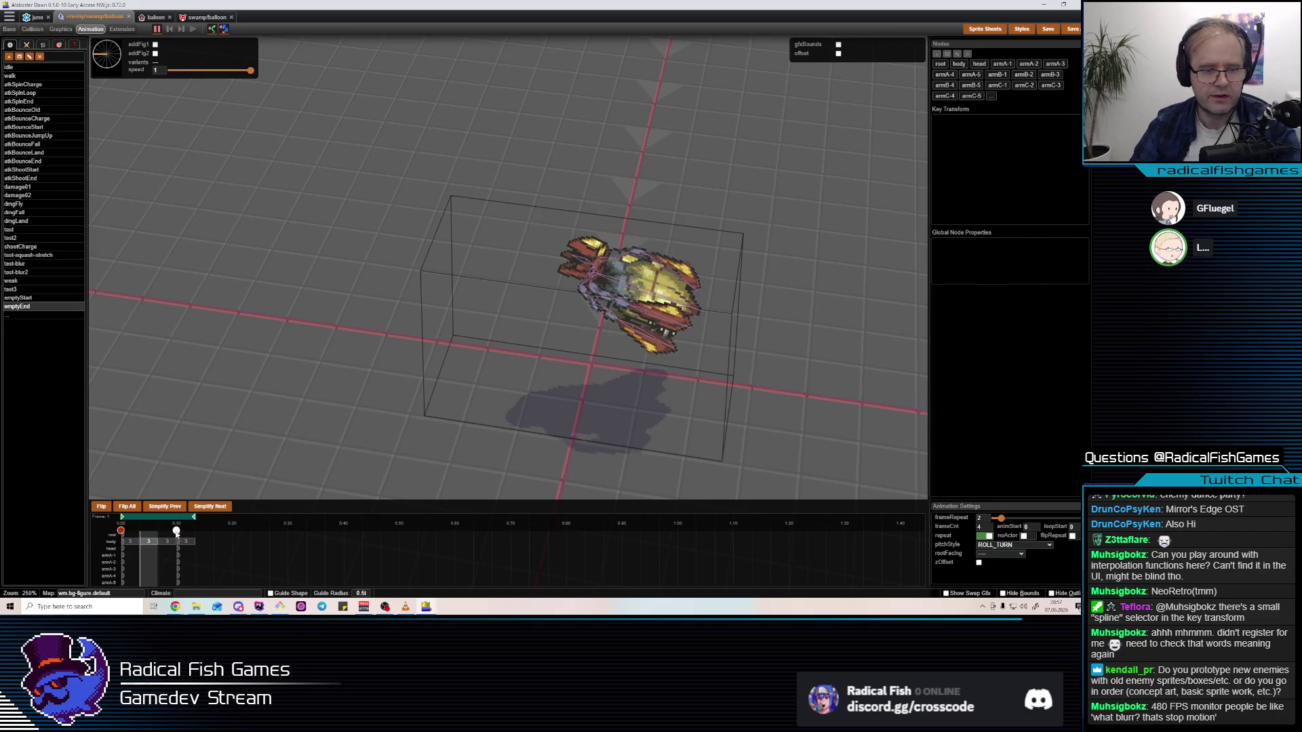
pyautogui.moveTo(176, 531); pyautogui.dragTo(158, 532)
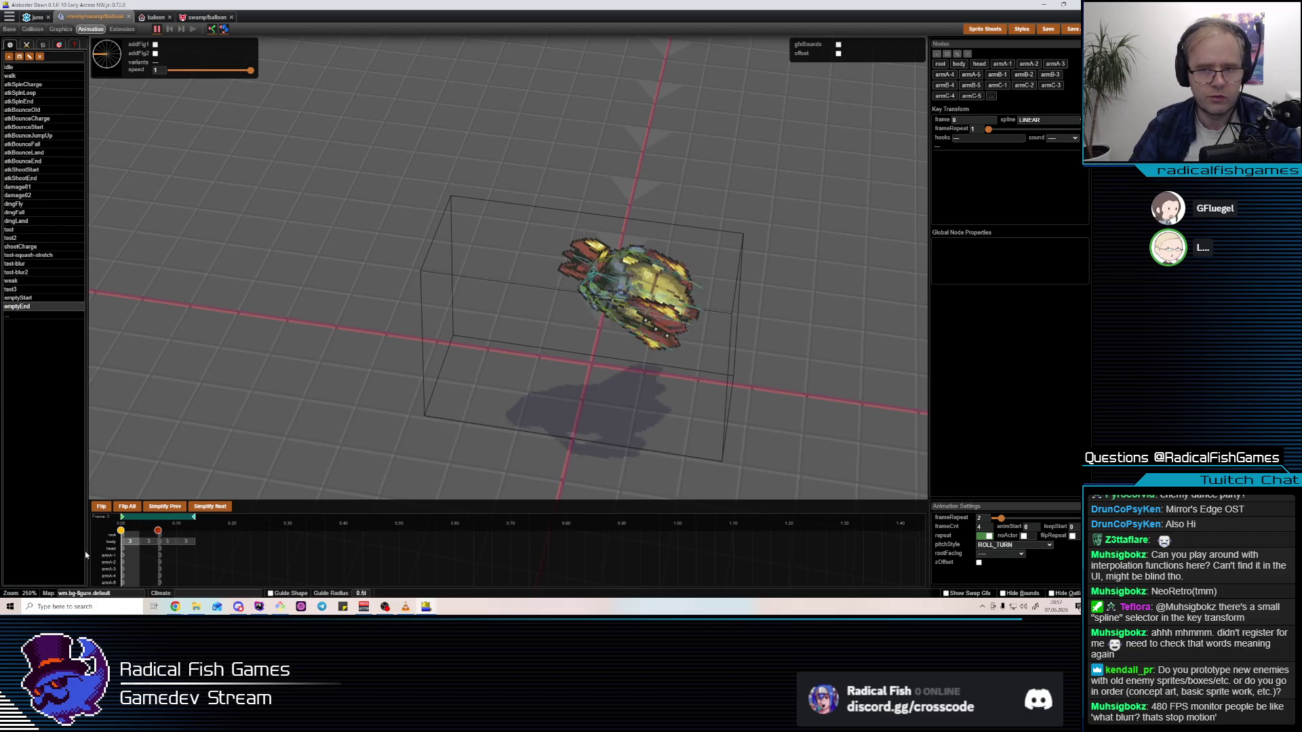
# Rotate the body further around to a pitch of 107.76 with the gizmo
pyautogui.click(636, 291)
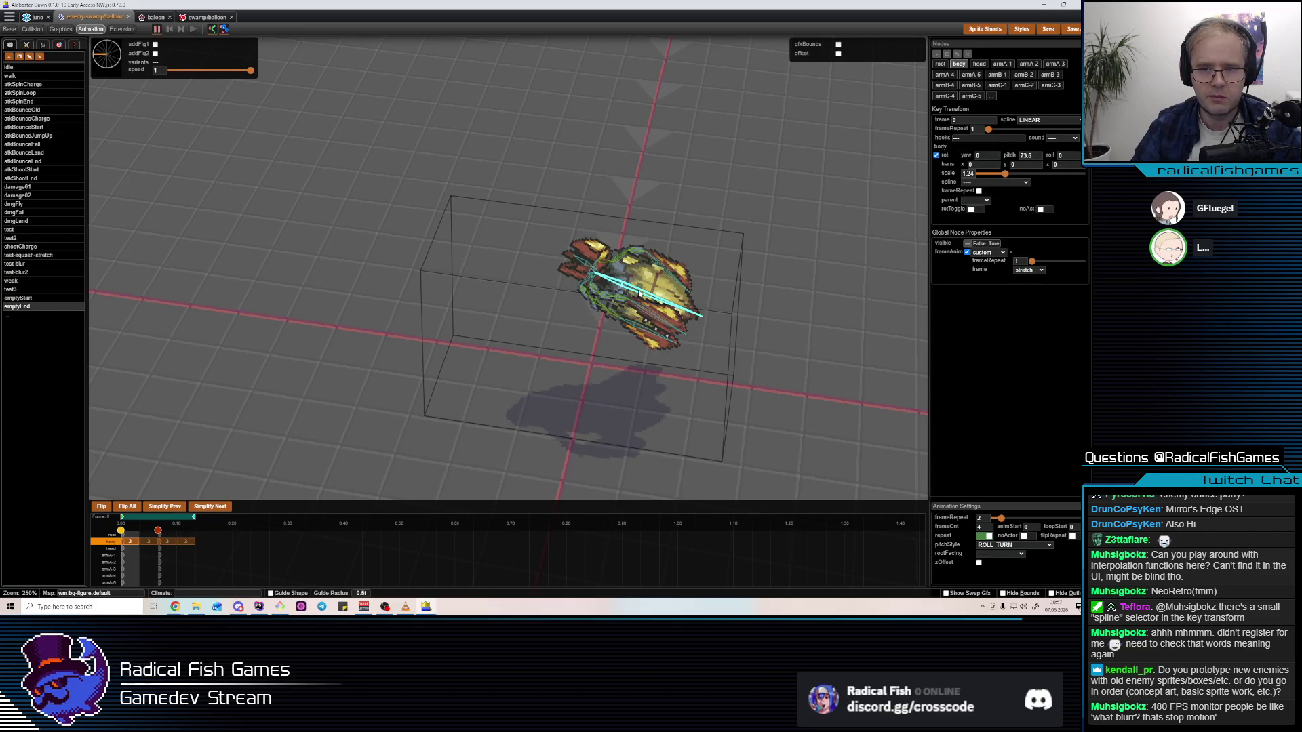
pyautogui.moveTo(627, 218); pyautogui.dragTo(649, 235)
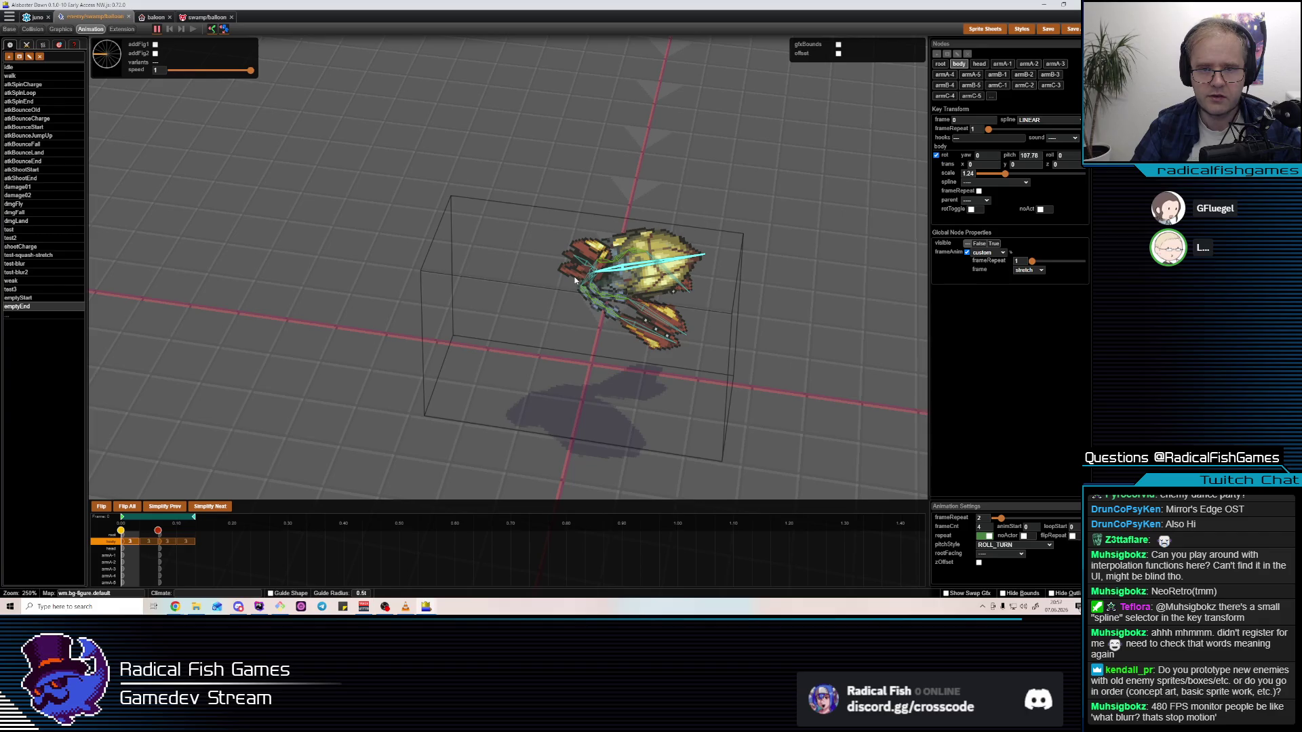
pyautogui.click(616, 215)
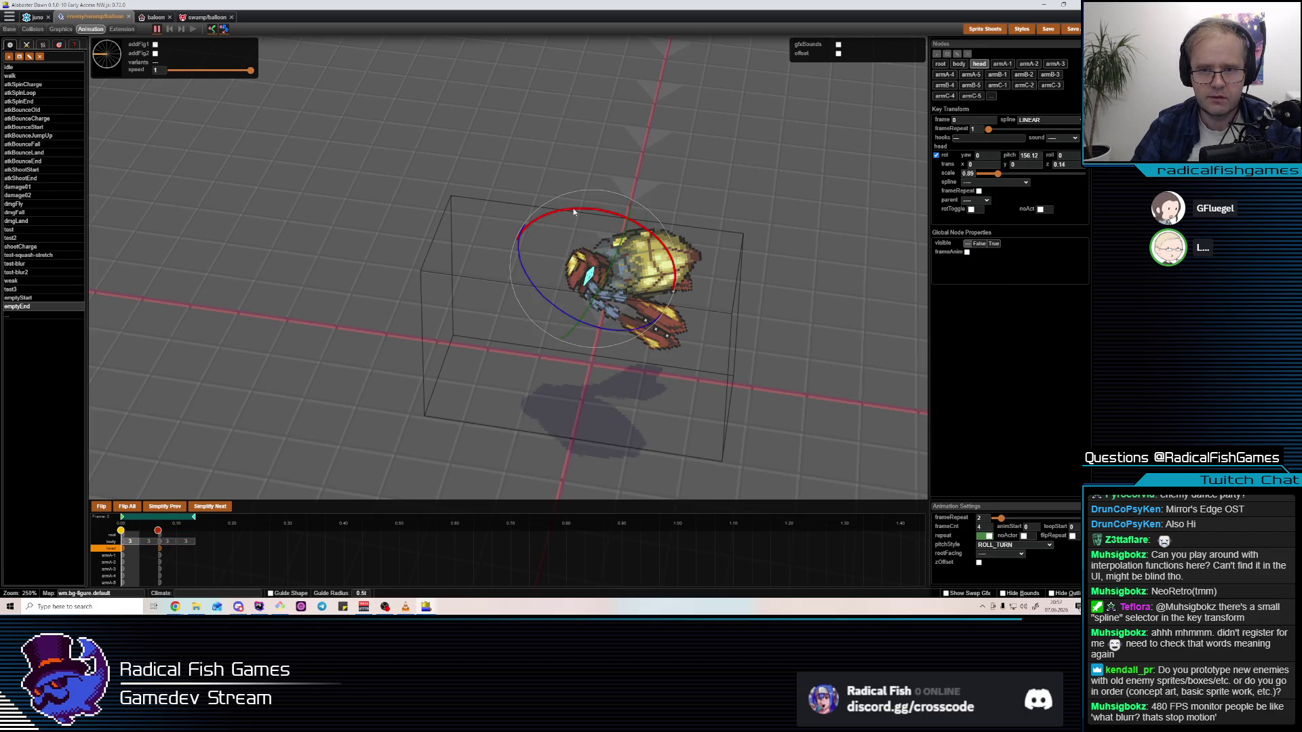
pyautogui.click(628, 267)
pyautogui.click(629, 269)
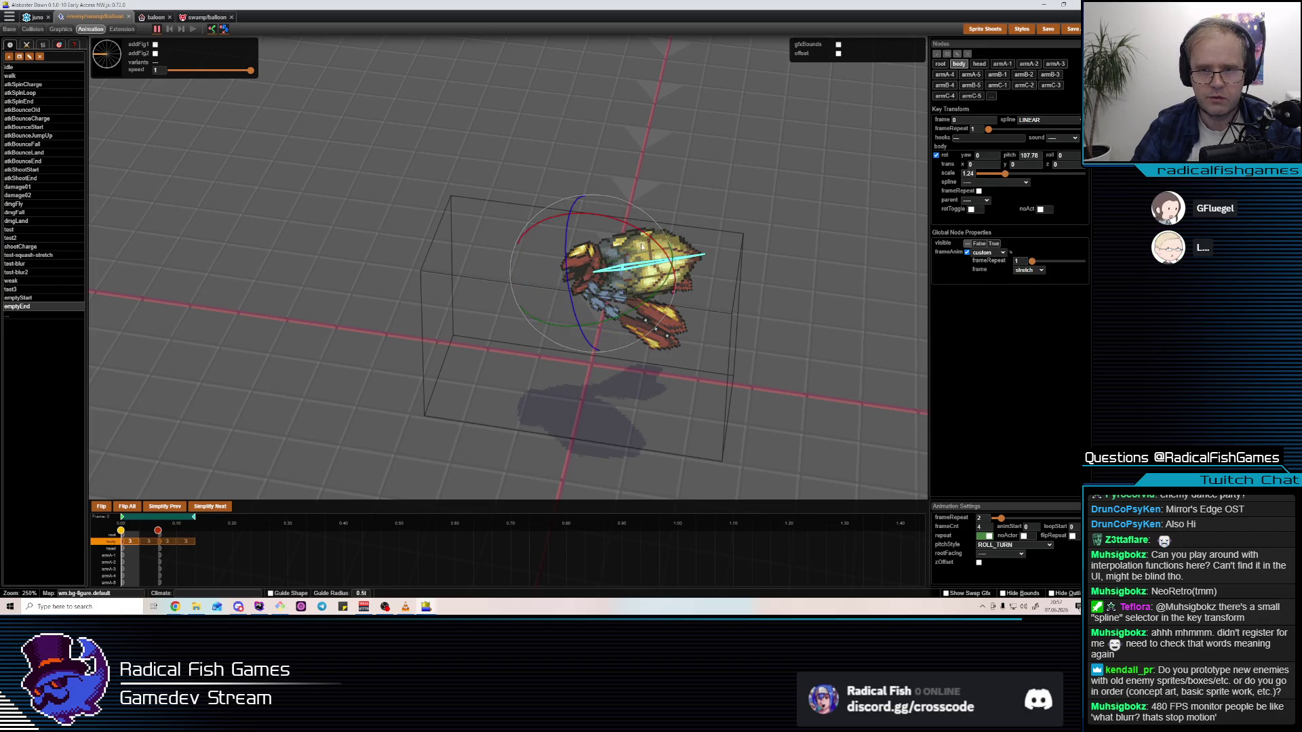
pyautogui.moveTo(628, 269)
pyautogui.mouseDown()
pyautogui.moveTo(591, 274)
pyautogui.moveTo(596, 261)
pyautogui.moveTo(646, 303)
pyautogui.moveTo(610, 299)
pyautogui.mouseUp()
pyautogui.click(586, 272)
pyautogui.click(610, 297)
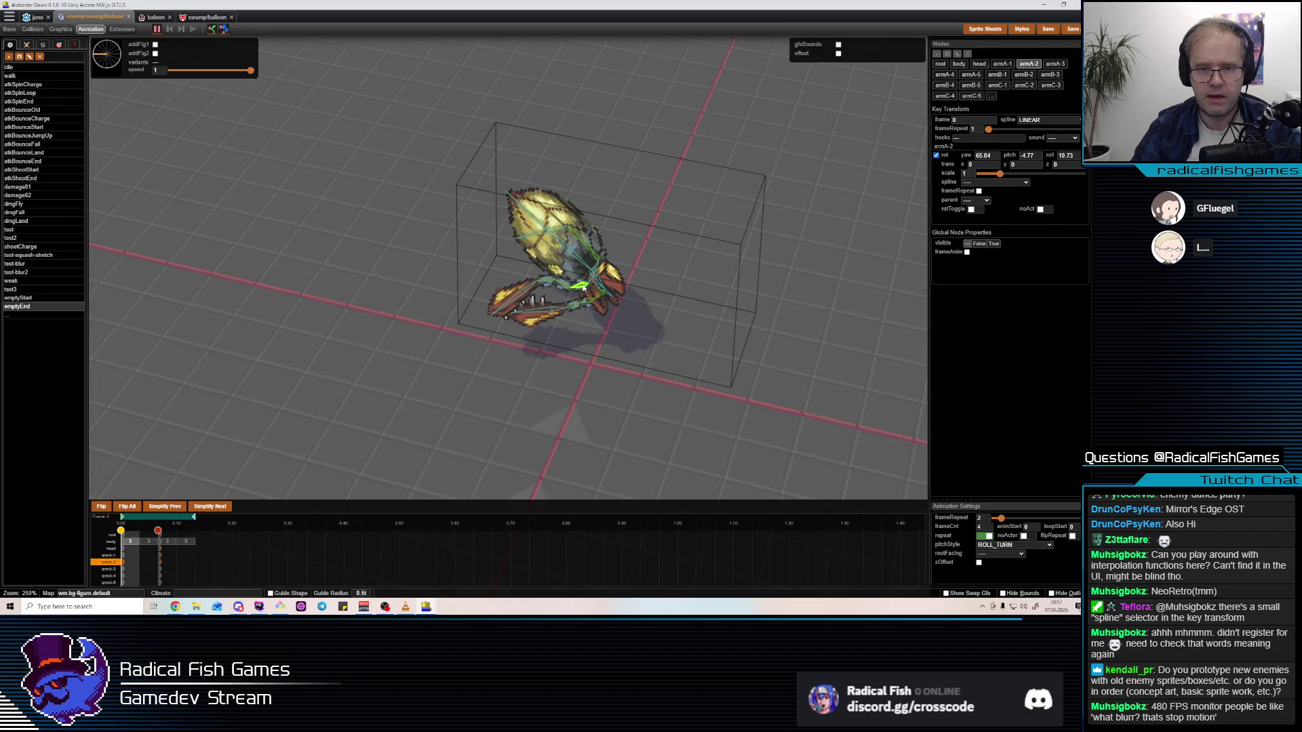
# Rotate armA-2 into a new pose and pitch armC-1 to about 85
pyautogui.moveTo(624, 242)
pyautogui.mouseDown()
pyautogui.moveTo(654, 249)
pyautogui.moveTo(590, 310)
pyautogui.moveTo(625, 282)
pyautogui.moveTo(613, 226)
pyautogui.moveTo(614, 318)
pyautogui.moveTo(590, 292)
pyautogui.moveTo(661, 257)
pyautogui.mouseUp()
pyautogui.click(620, 263)
pyautogui.click(588, 288)
pyautogui.click(634, 238)
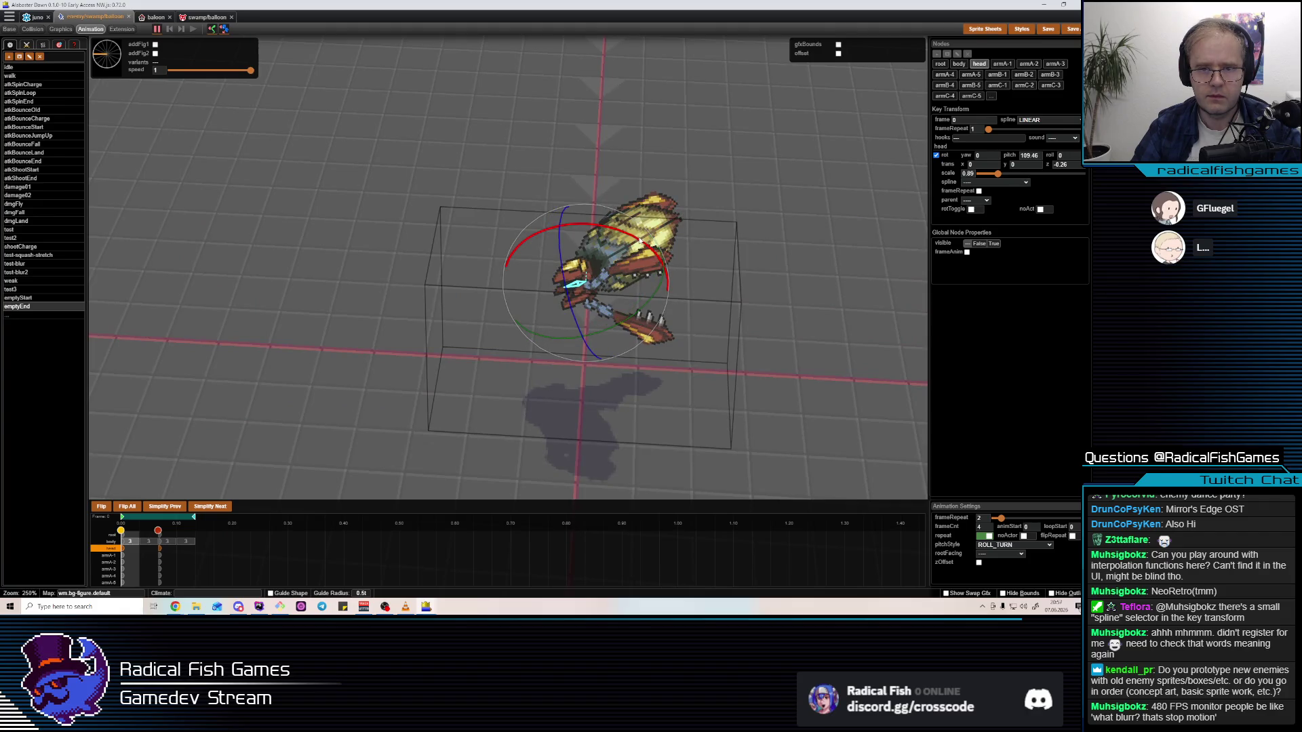
pyautogui.click(610, 245)
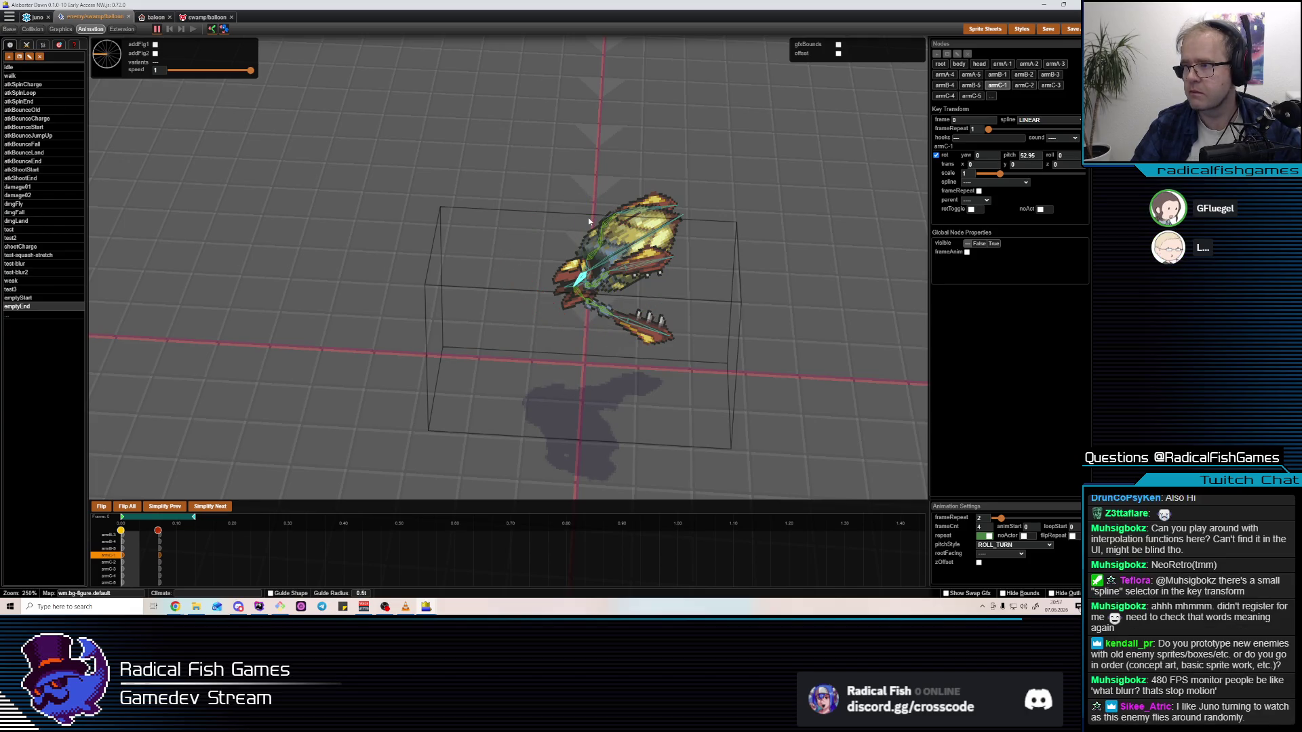
pyautogui.moveTo(590, 221); pyautogui.dragTo(589, 215)
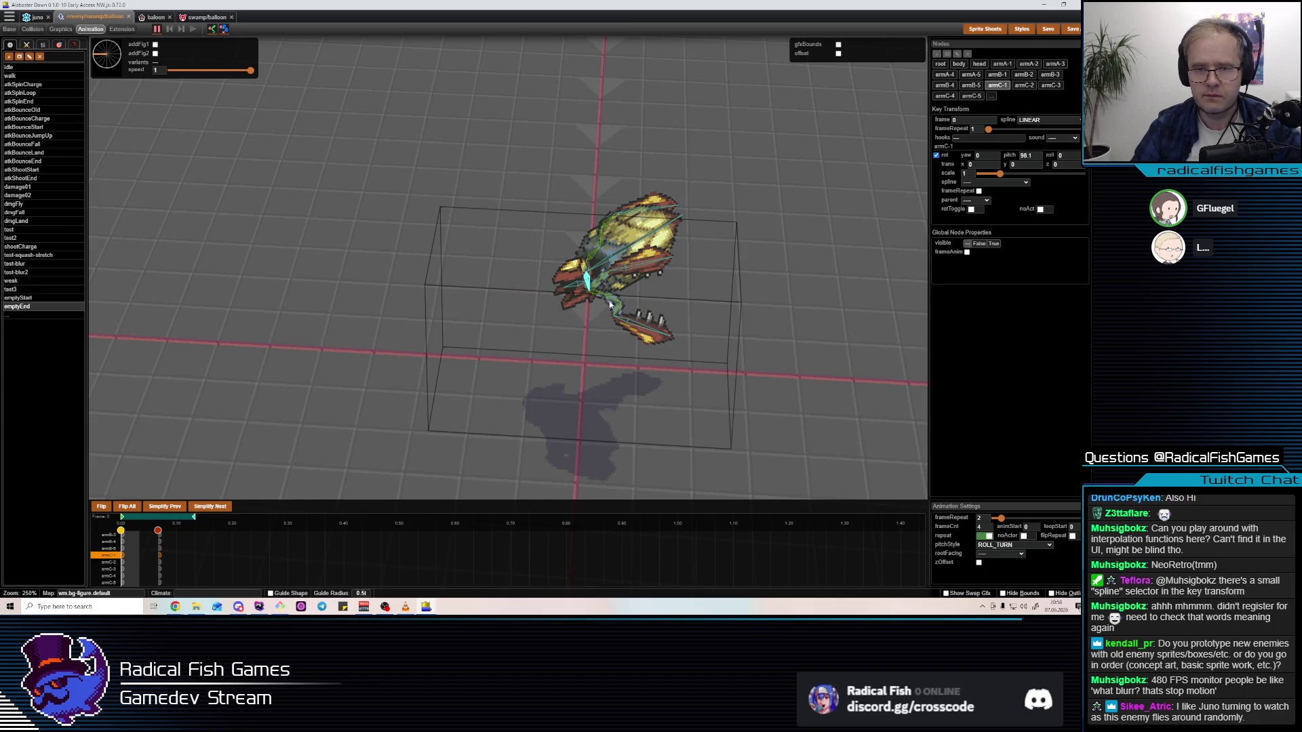
# Pitch armC-4 to about 2 and armC-5 to about 12, then save the balloon
pyautogui.click(643, 278)
pyautogui.moveTo(643, 278); pyautogui.dragTo(620, 245)
pyautogui.click(632, 288)
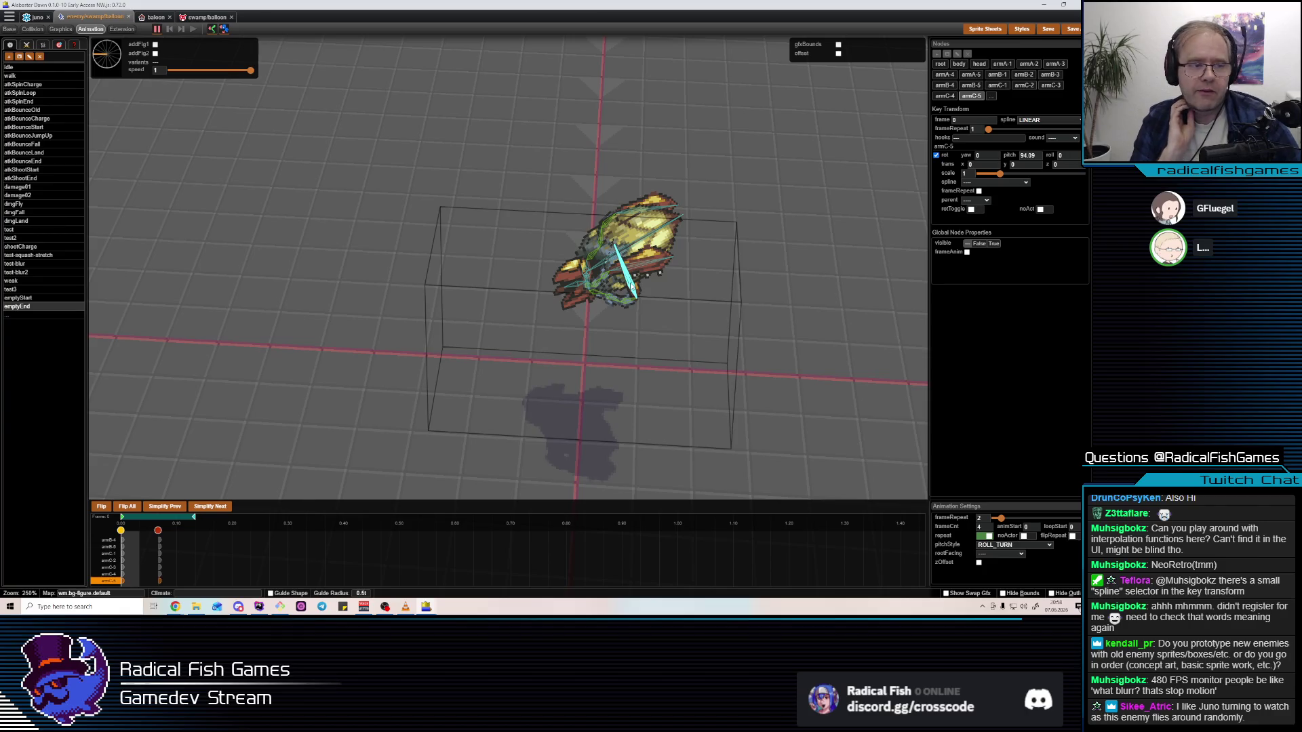
pyautogui.click(633, 288)
pyautogui.moveTo(661, 248)
pyautogui.mouseDown()
pyautogui.moveTo(711, 244)
pyautogui.moveTo(701, 239)
pyautogui.moveTo(749, 354)
pyautogui.mouseUp()
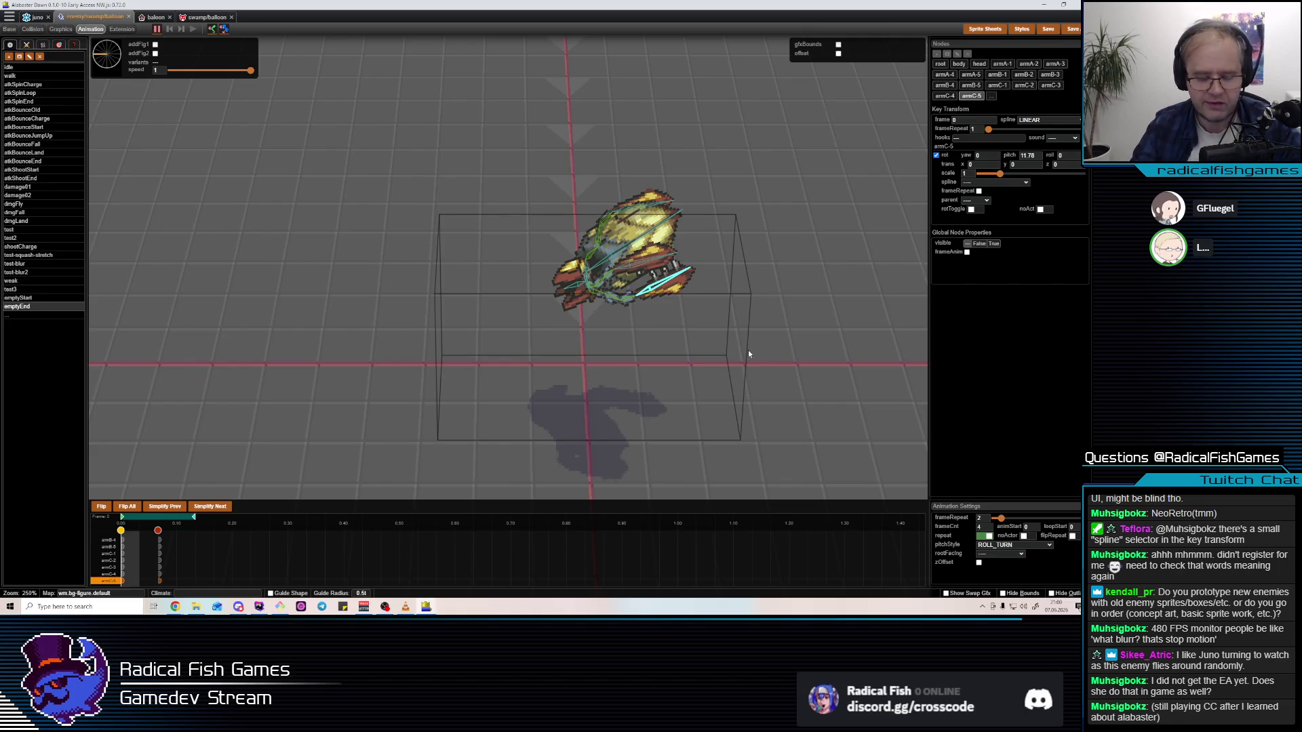
pyautogui.hotkey('ctrl', 's')
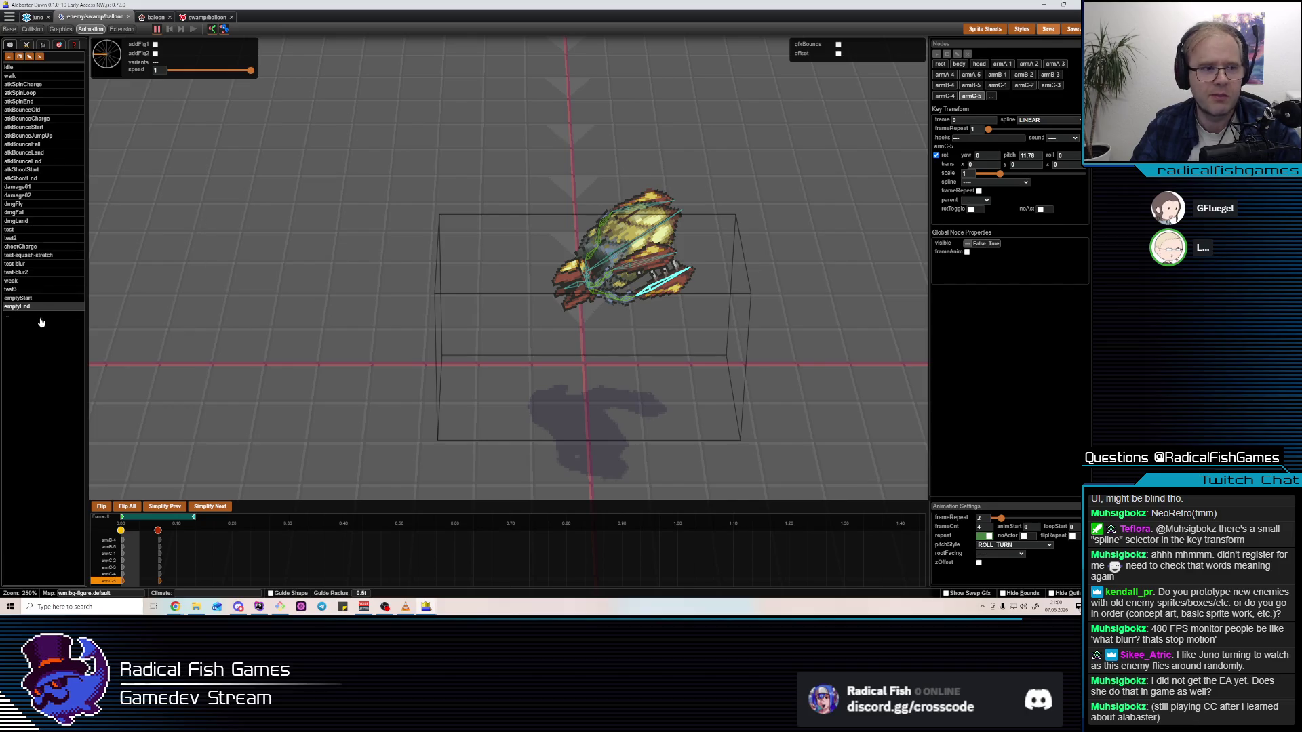
# Preview atkShootStart and atkSpinLoop, then search project files for 'bana'
pyautogui.click(32, 171)
pyautogui.click(38, 173)
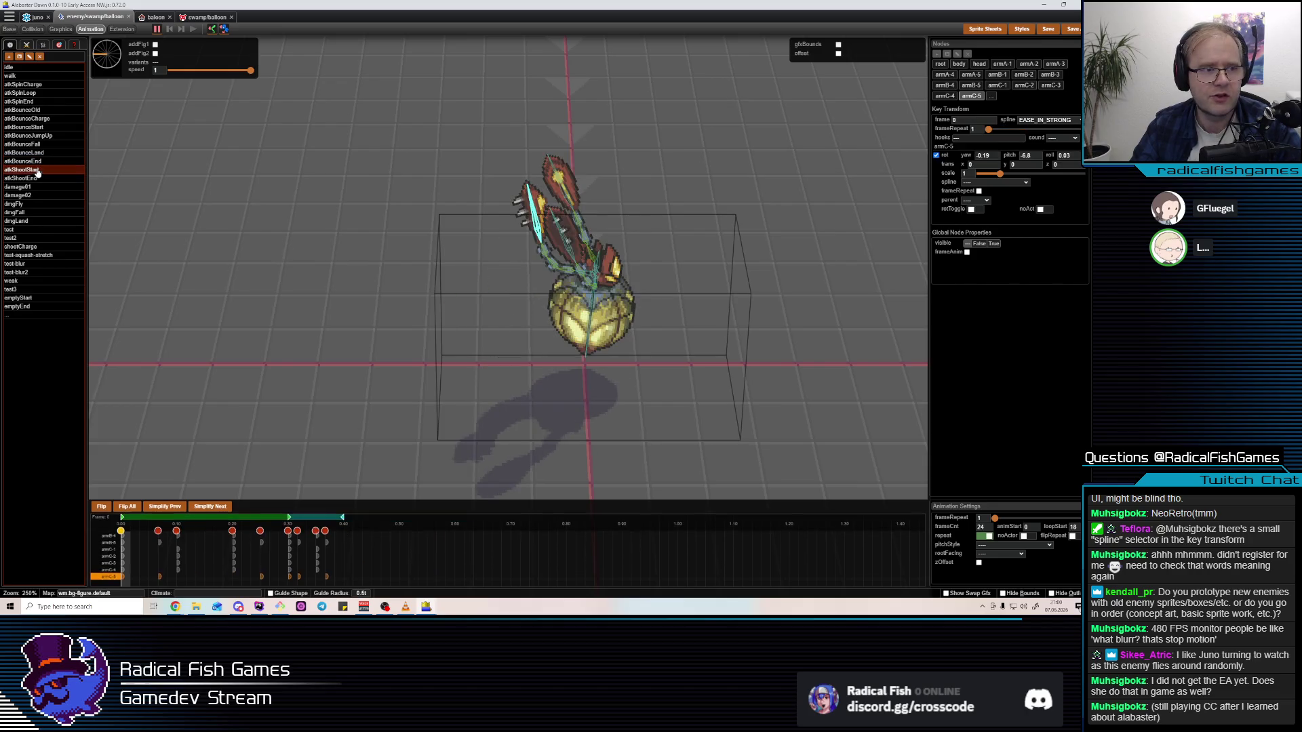
pyautogui.click(37, 173)
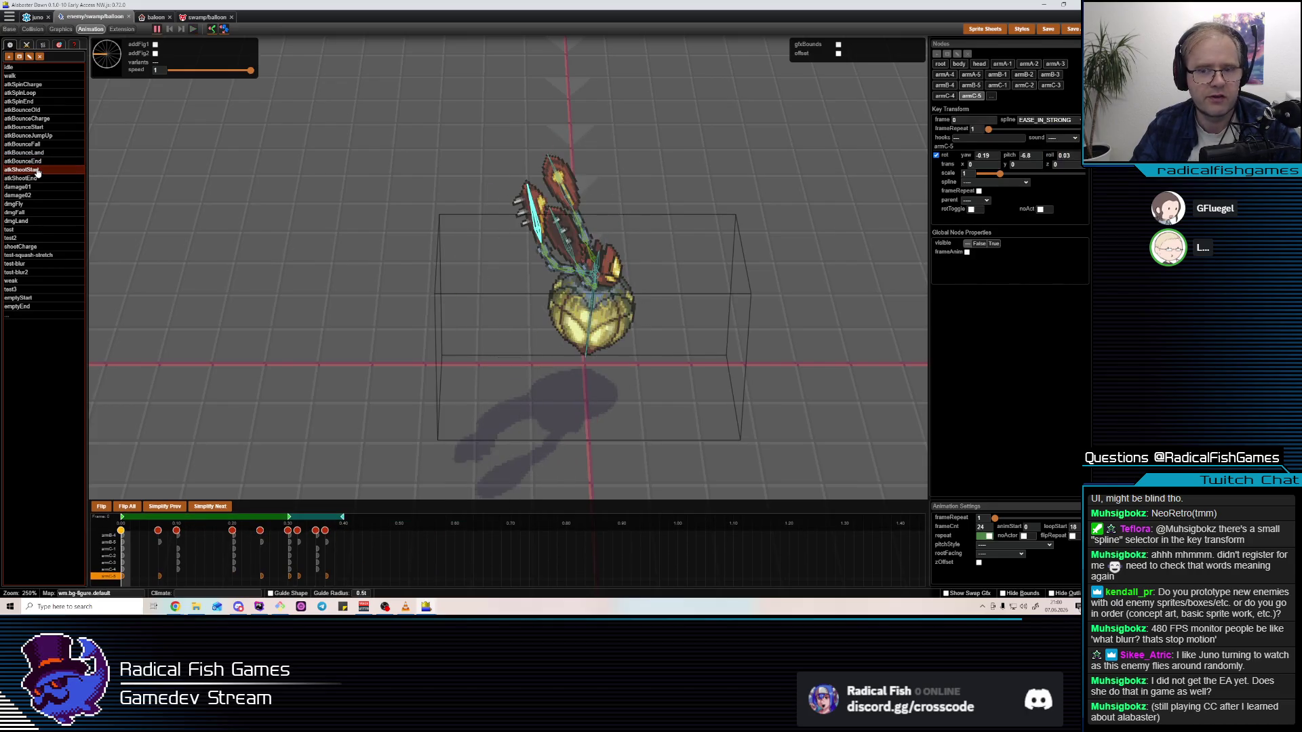
pyautogui.click(39, 94)
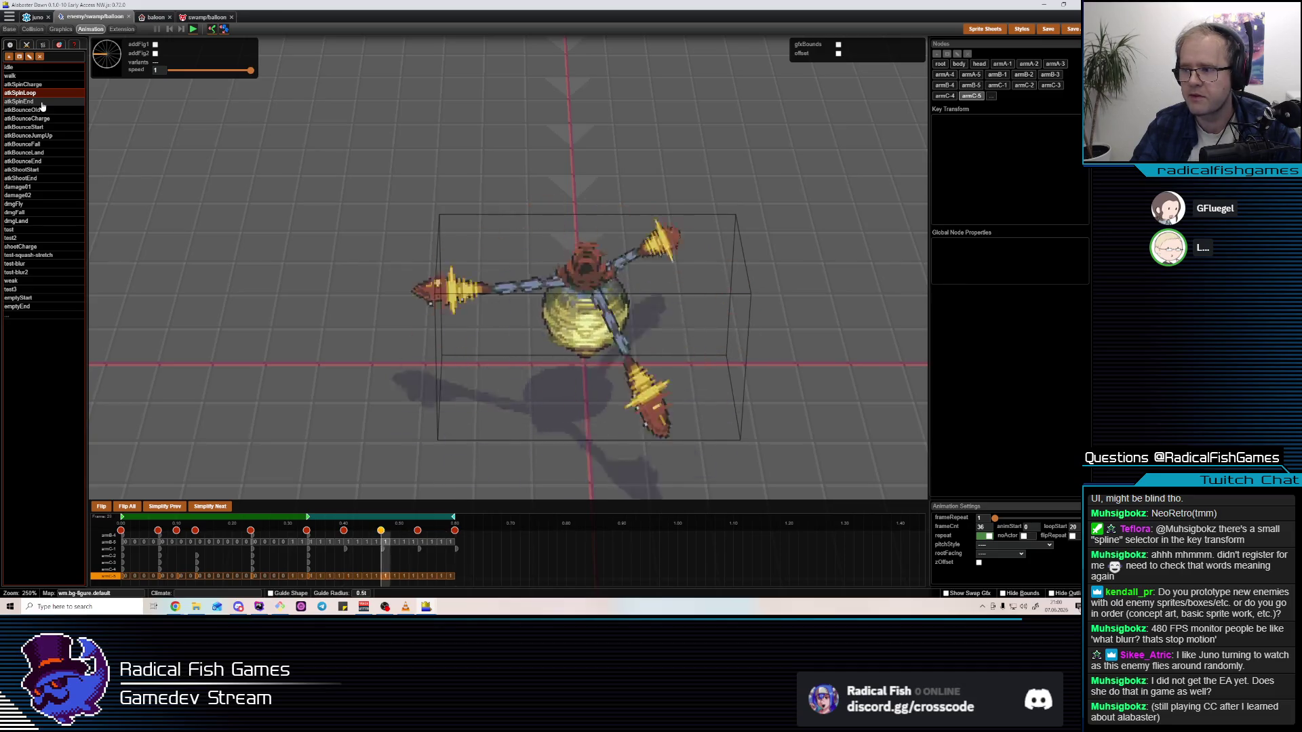
pyautogui.press('space')
pyautogui.hotkey('ctrl', 'p')
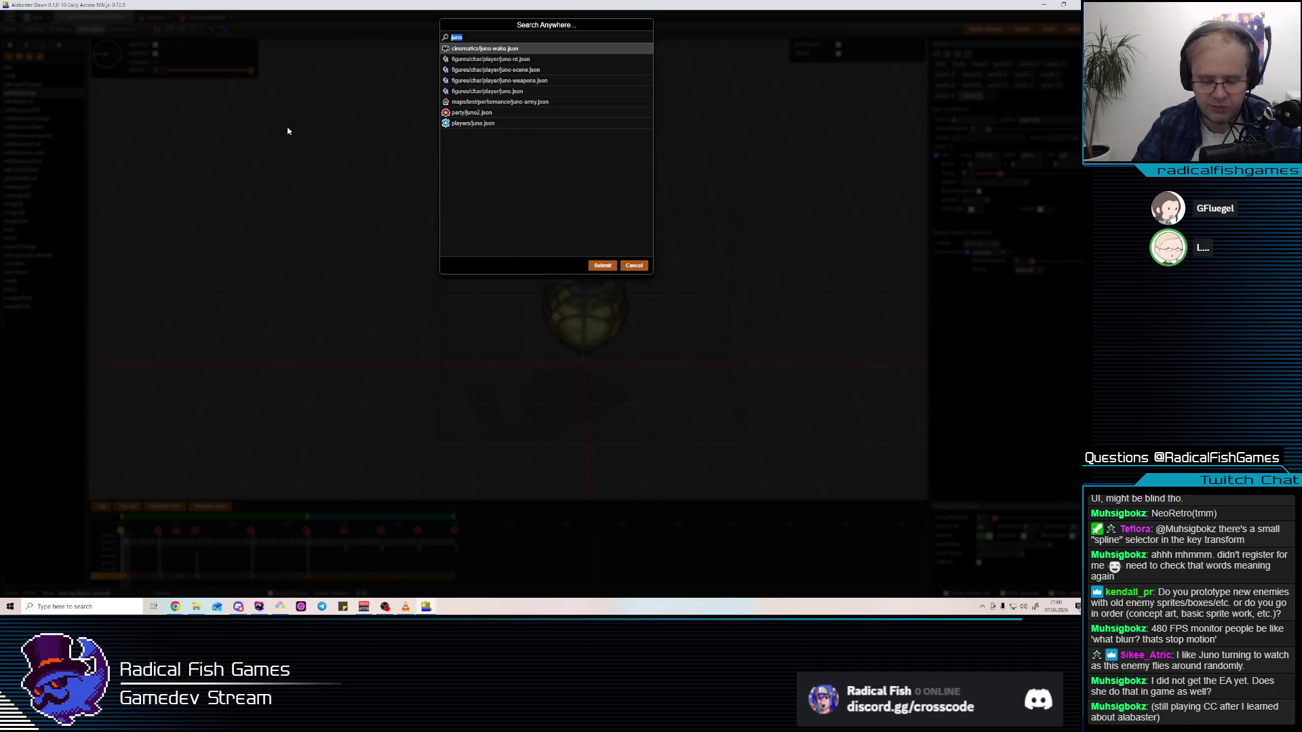
pyautogui.write('bana')
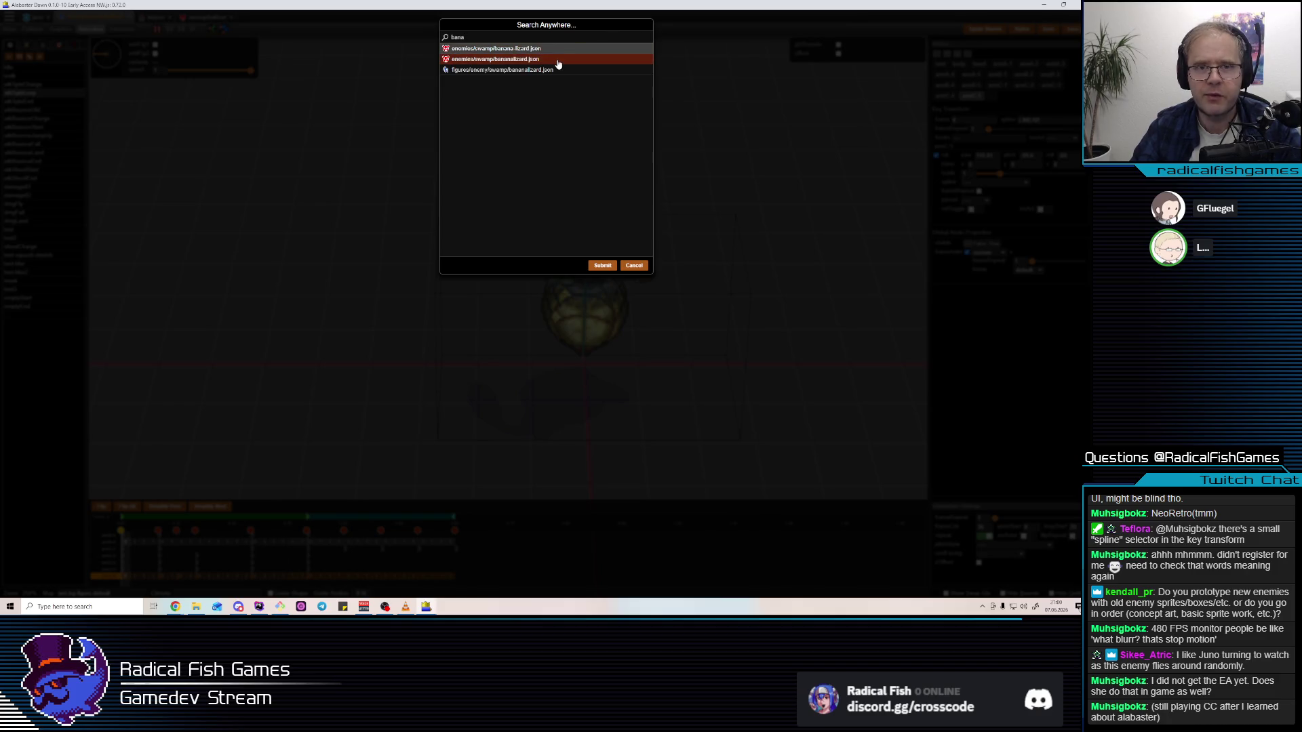
# Open bananalizard.json and review its atkMelee and startWeak action steps
pyautogui.click(558, 64)
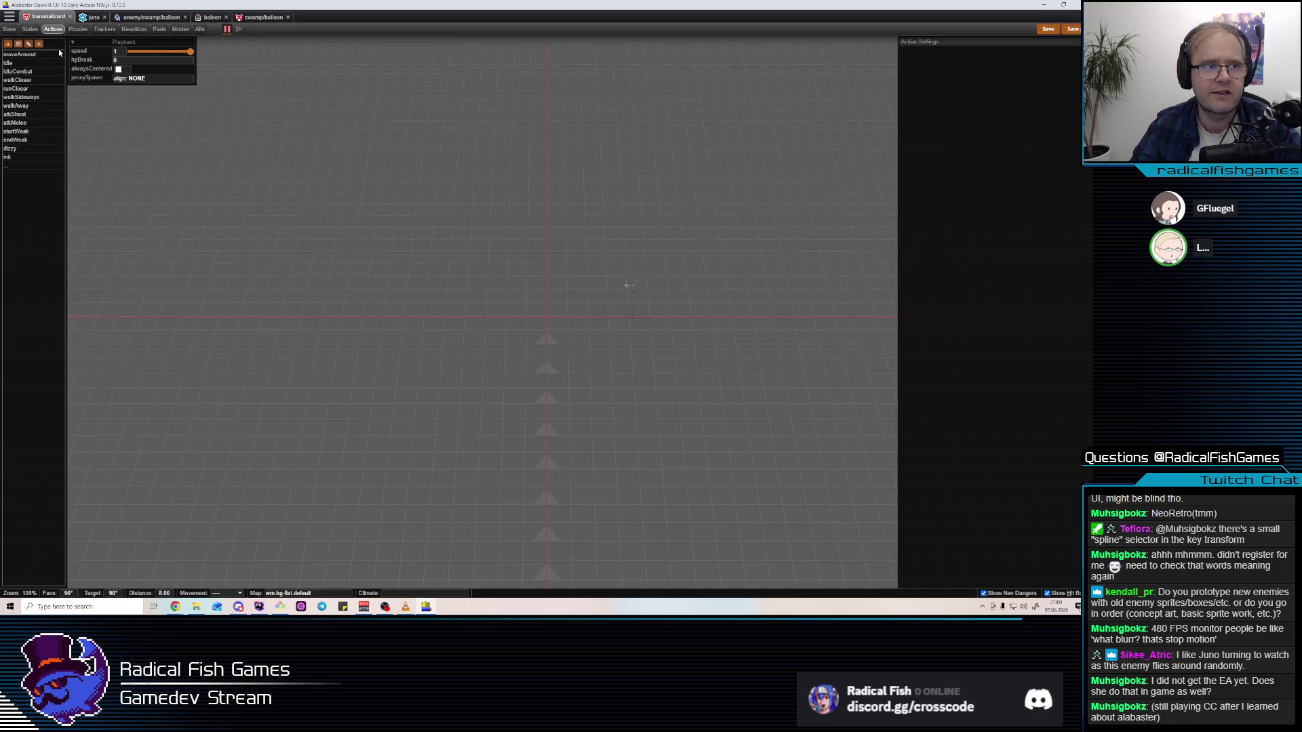
pyautogui.click(31, 124)
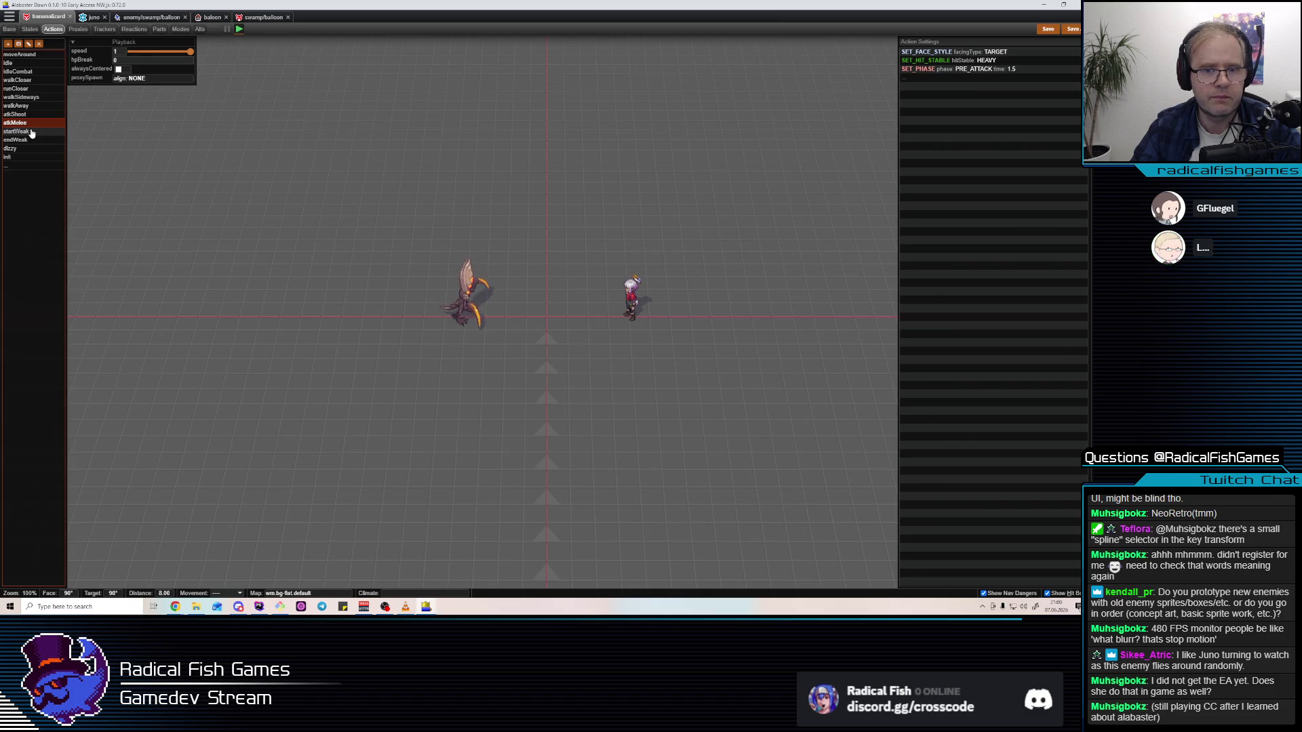
pyautogui.click(32, 132)
pyautogui.click(30, 123)
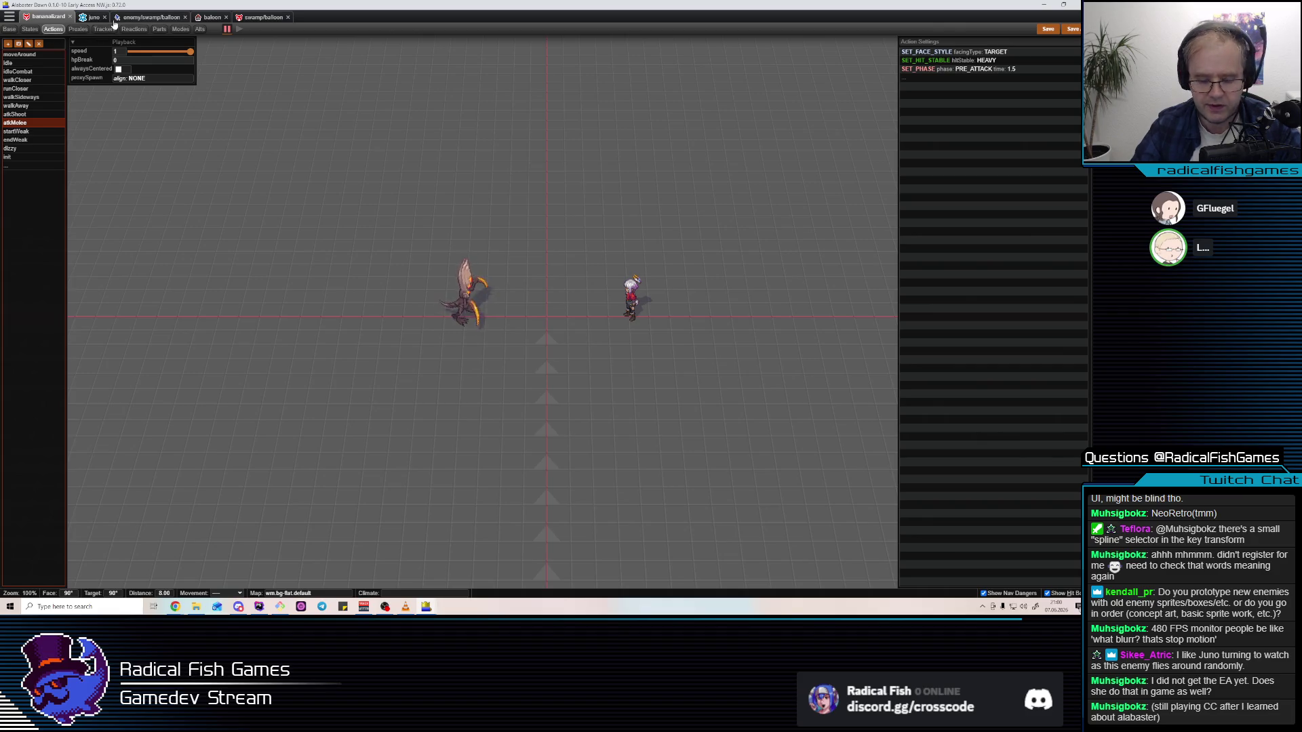
# Open the bananalizard figure's animations and play atkSpinLoop
pyautogui.hotkey('ctrl', 'p')
pyautogui.press('End')
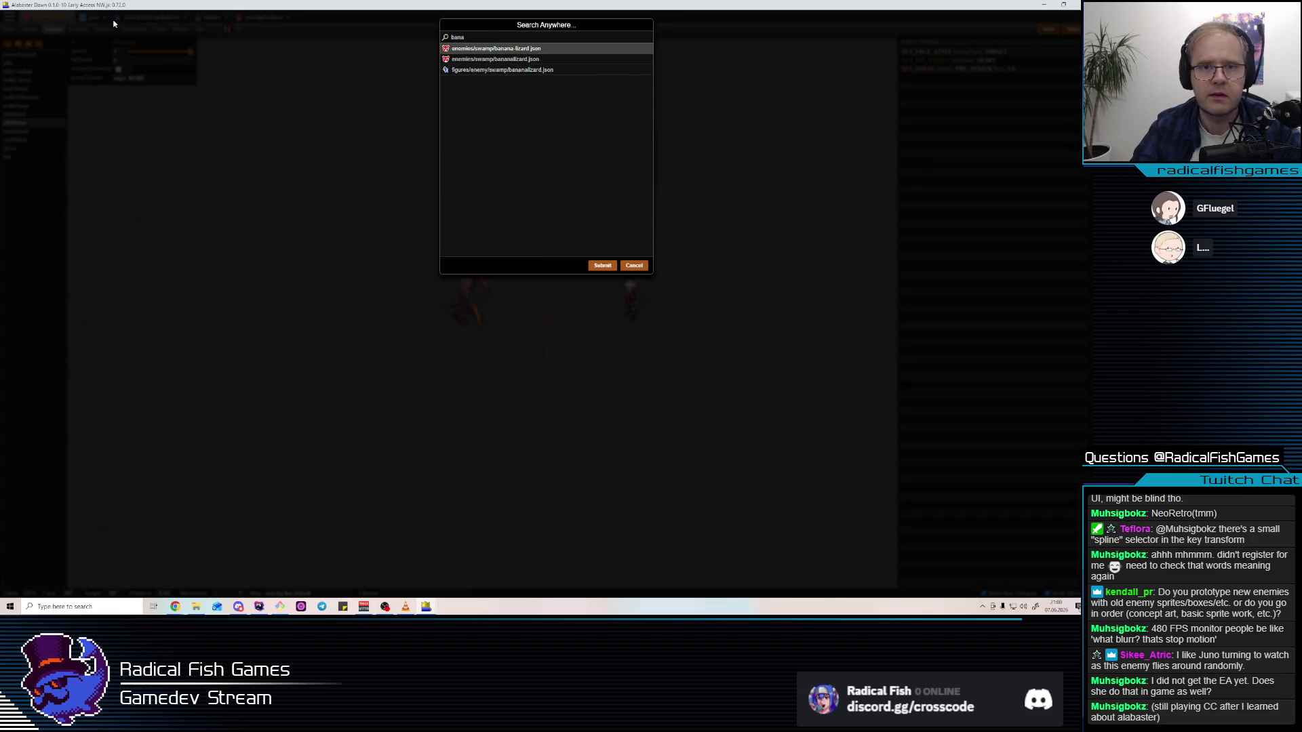
pyautogui.click(597, 71)
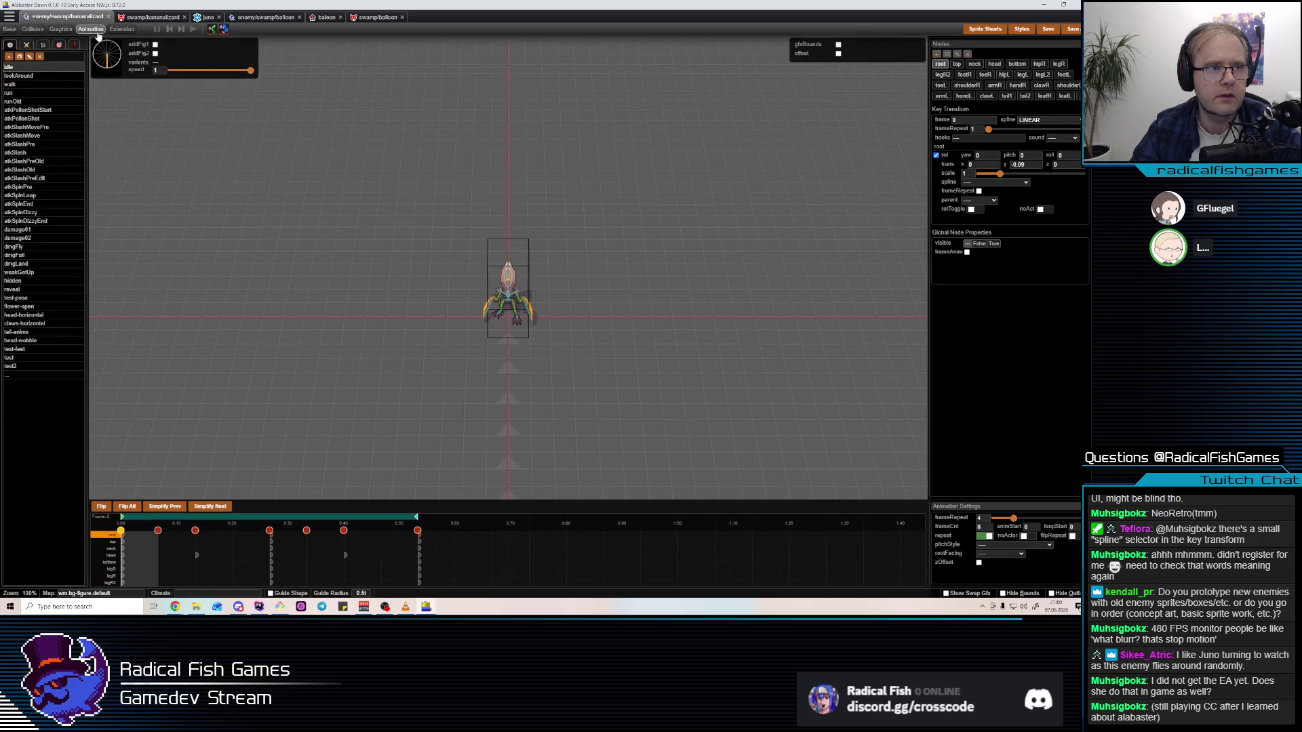
pyautogui.click(40, 196)
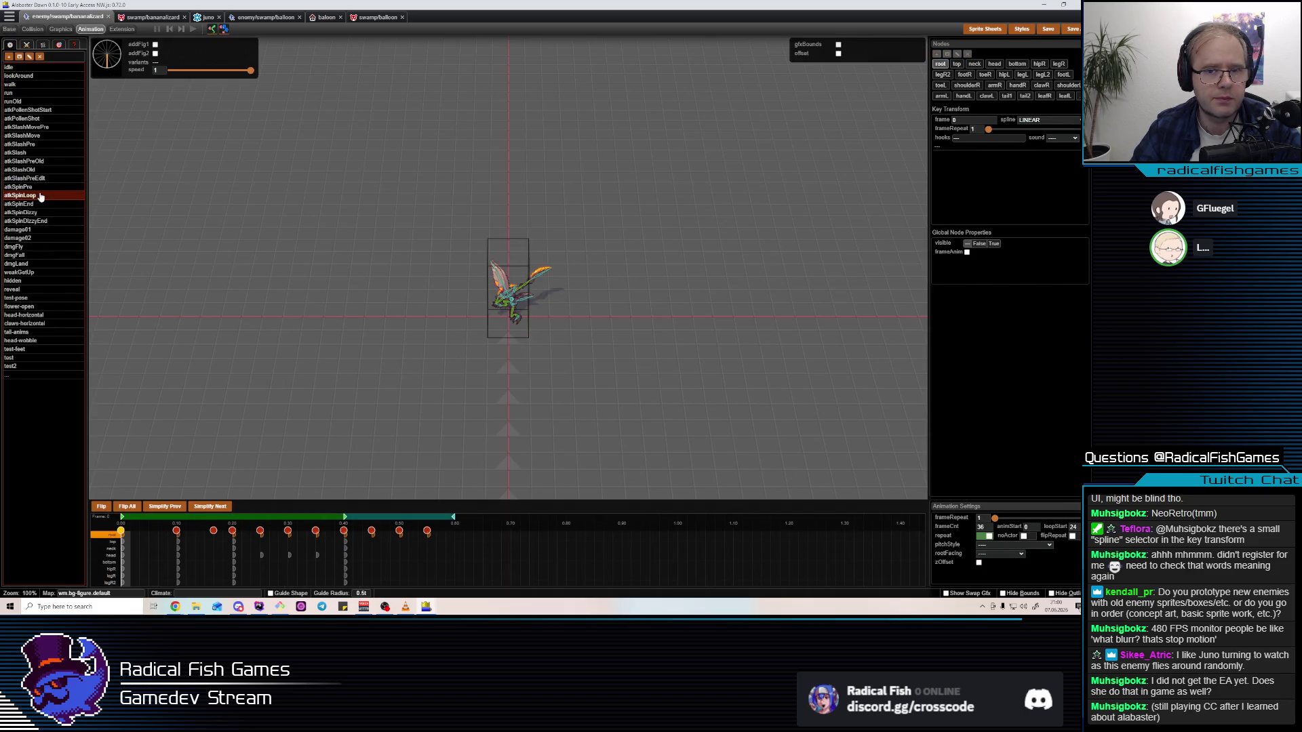
pyautogui.press('space')
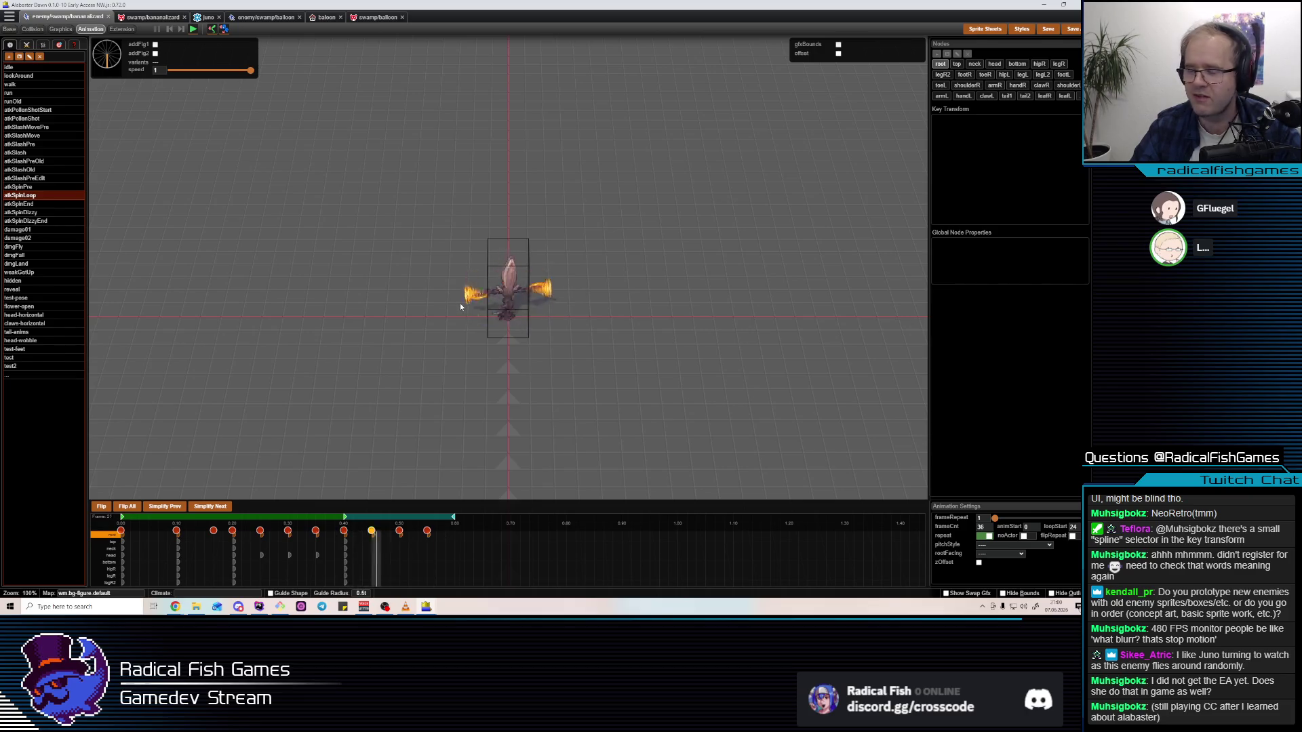
pyautogui.scroll(3, 556, 311)
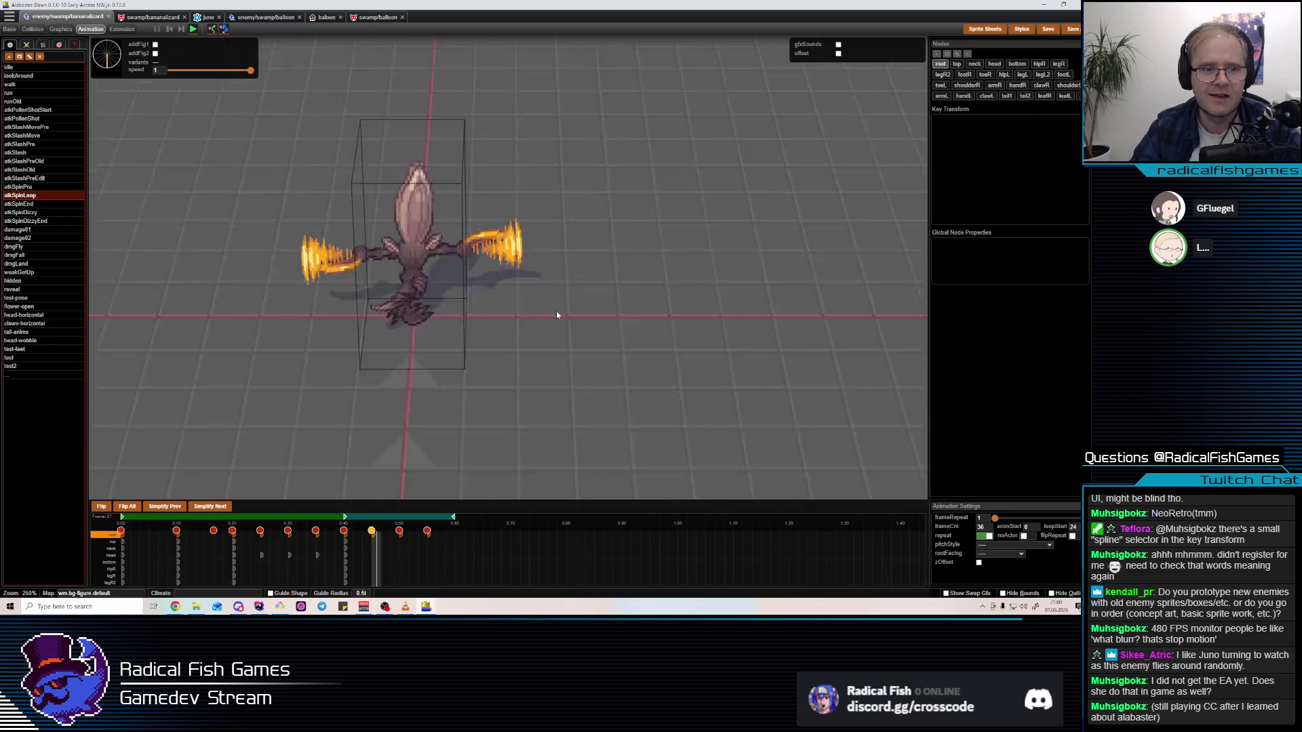
pyautogui.scroll(-1, 556, 315)
pyautogui.press('space')
# View bananalizard's atkSpinEnd animation, then return to the balloon's animations
pyautogui.click(47, 206)
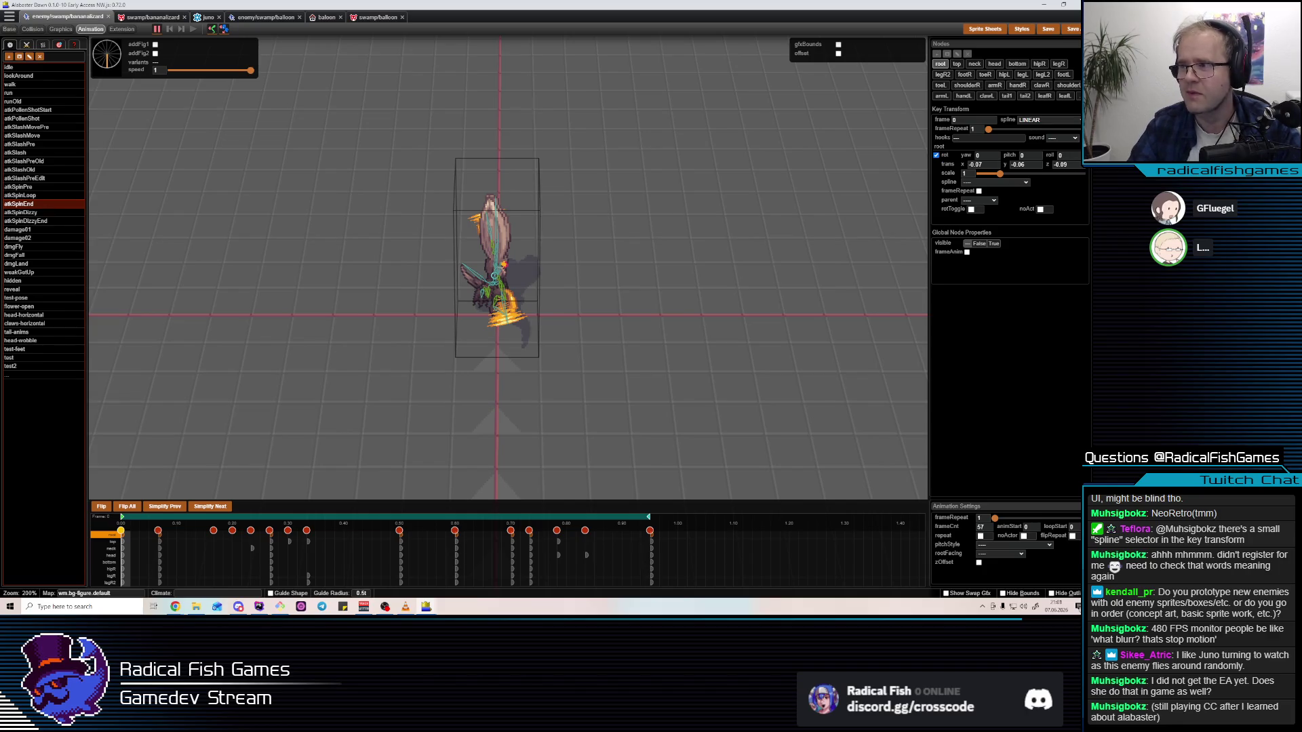
pyautogui.click(240, 369)
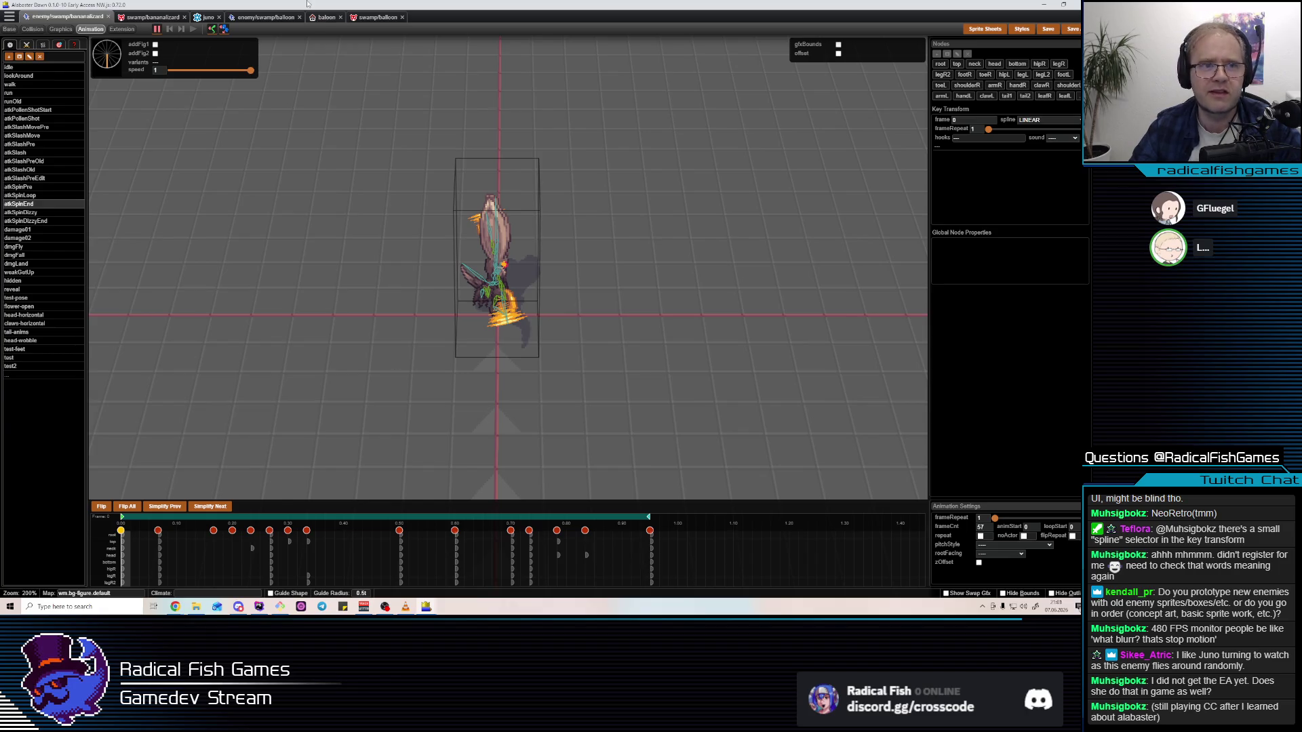
pyautogui.click(287, 18)
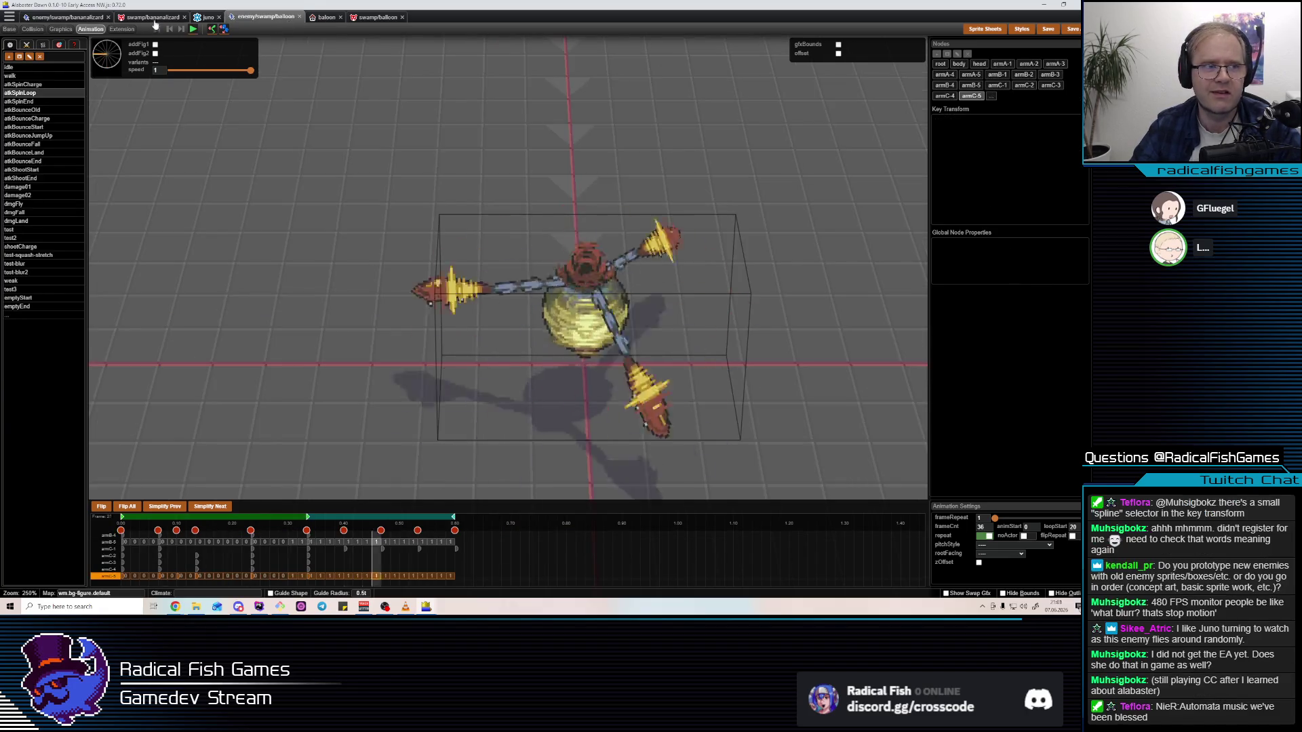
# Switch to the bananalizard's animations, then open the baloon test map
pyautogui.click(95, 16)
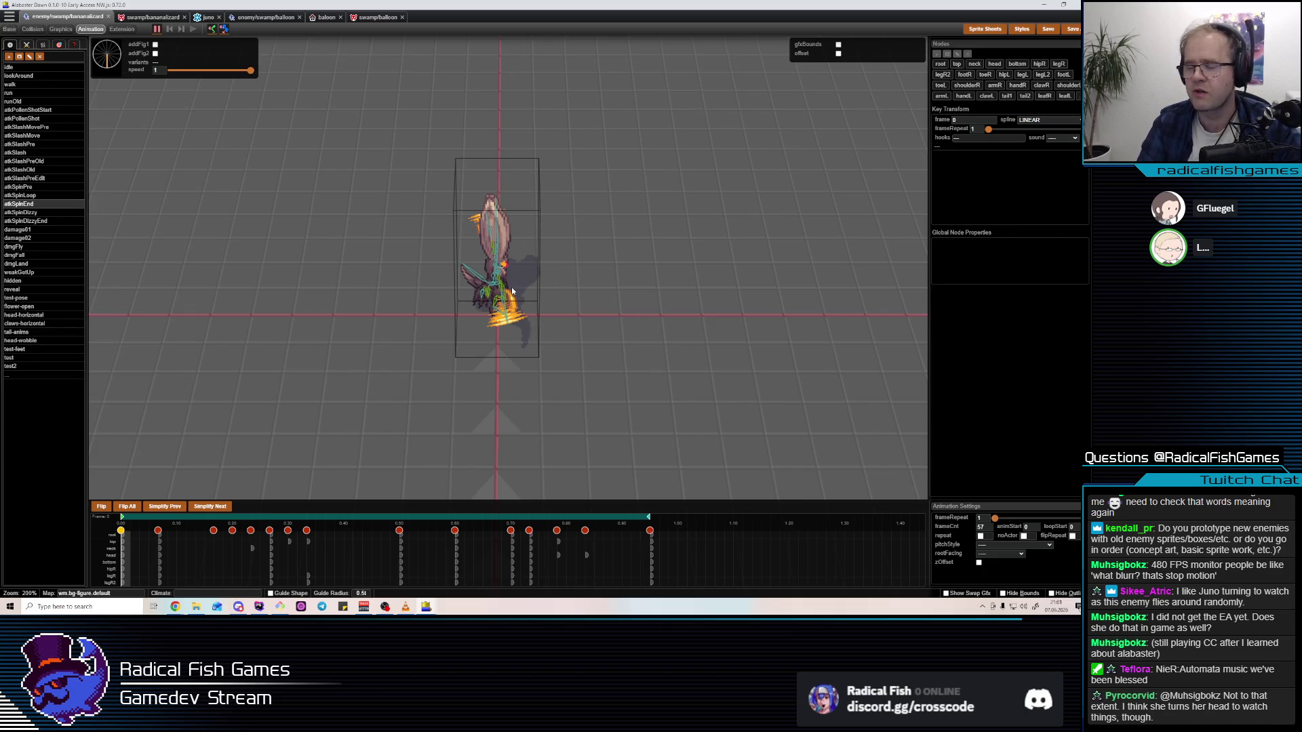
pyautogui.click(325, 18)
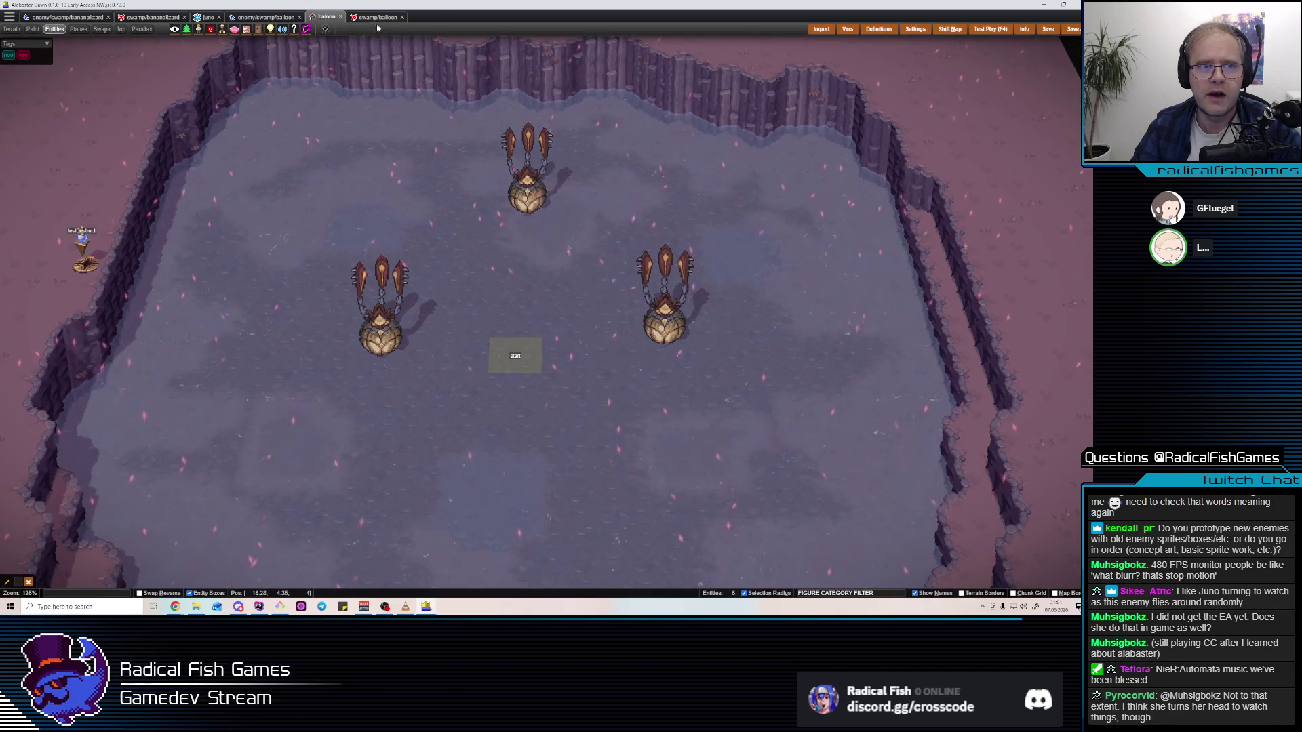
# Review breakFlyAround's MOVE_BACKWARD and ROTATE_FACE steps, then show the atkShoot action
pyautogui.click(376, 17)
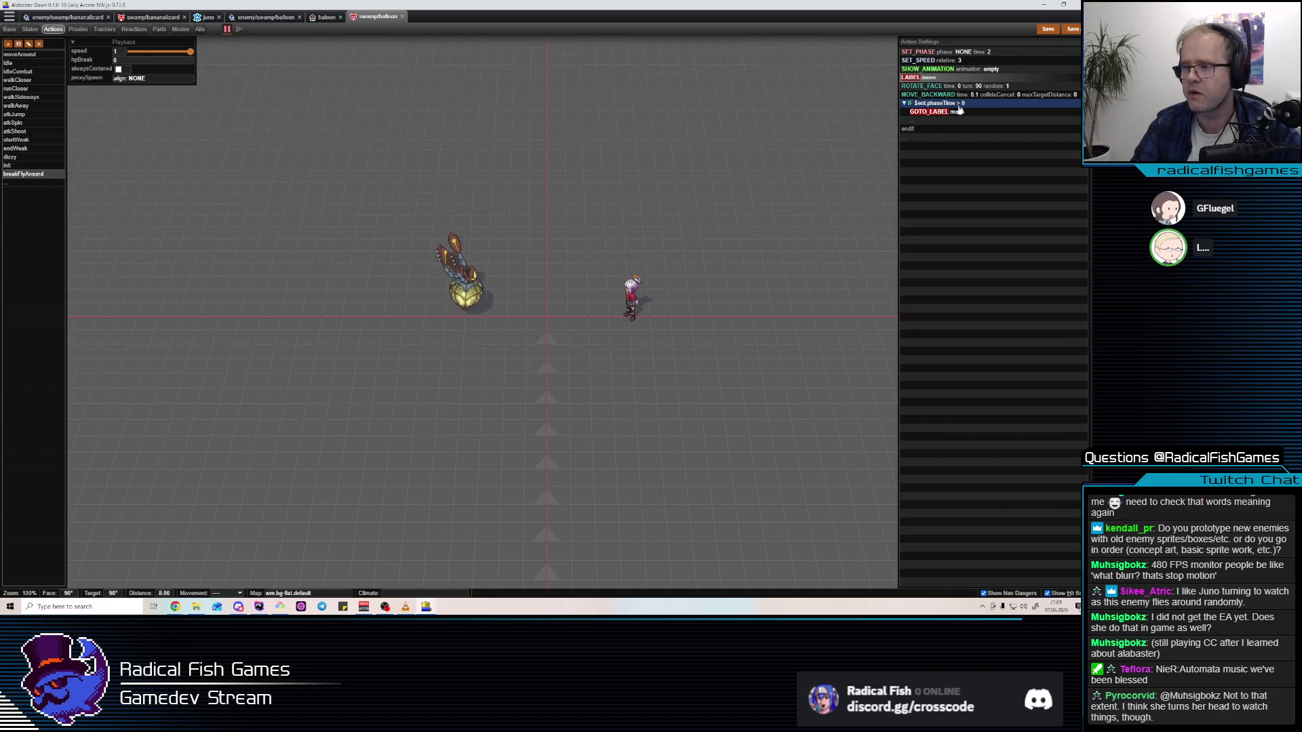
pyautogui.moveTo(964, 99)
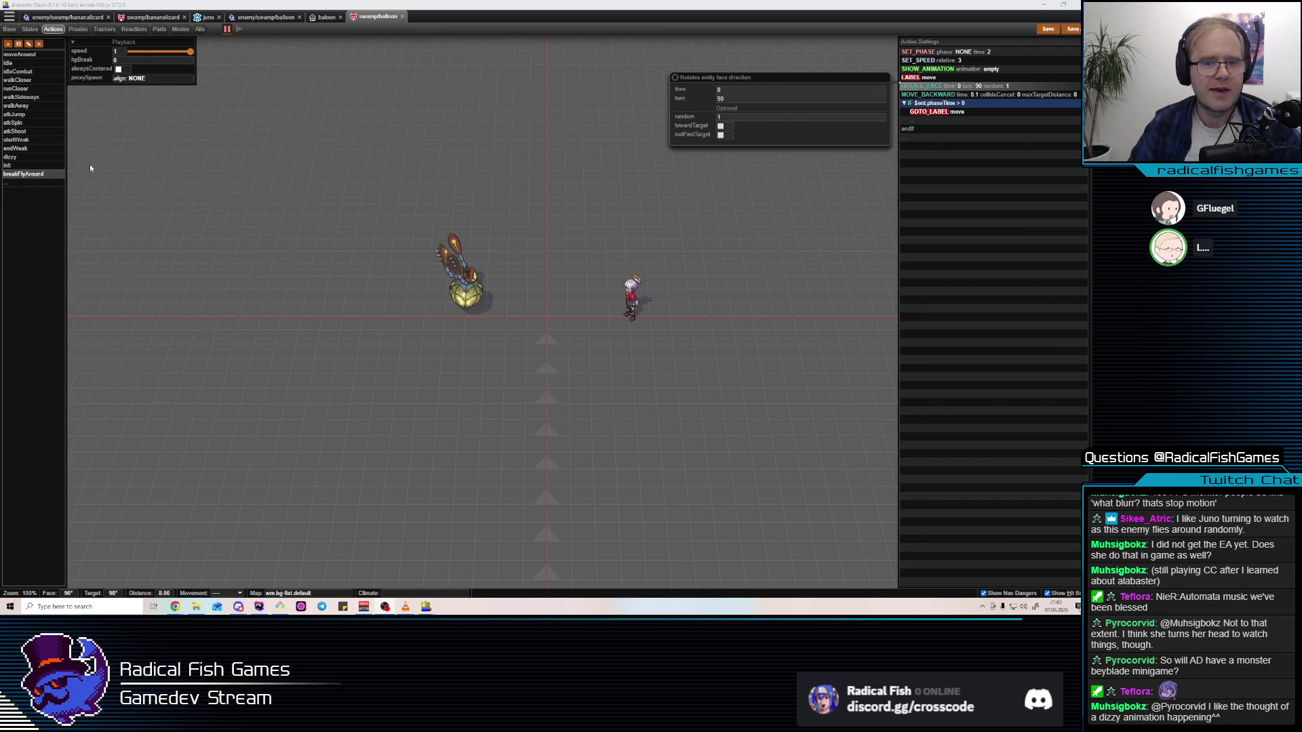
pyautogui.click(18, 131)
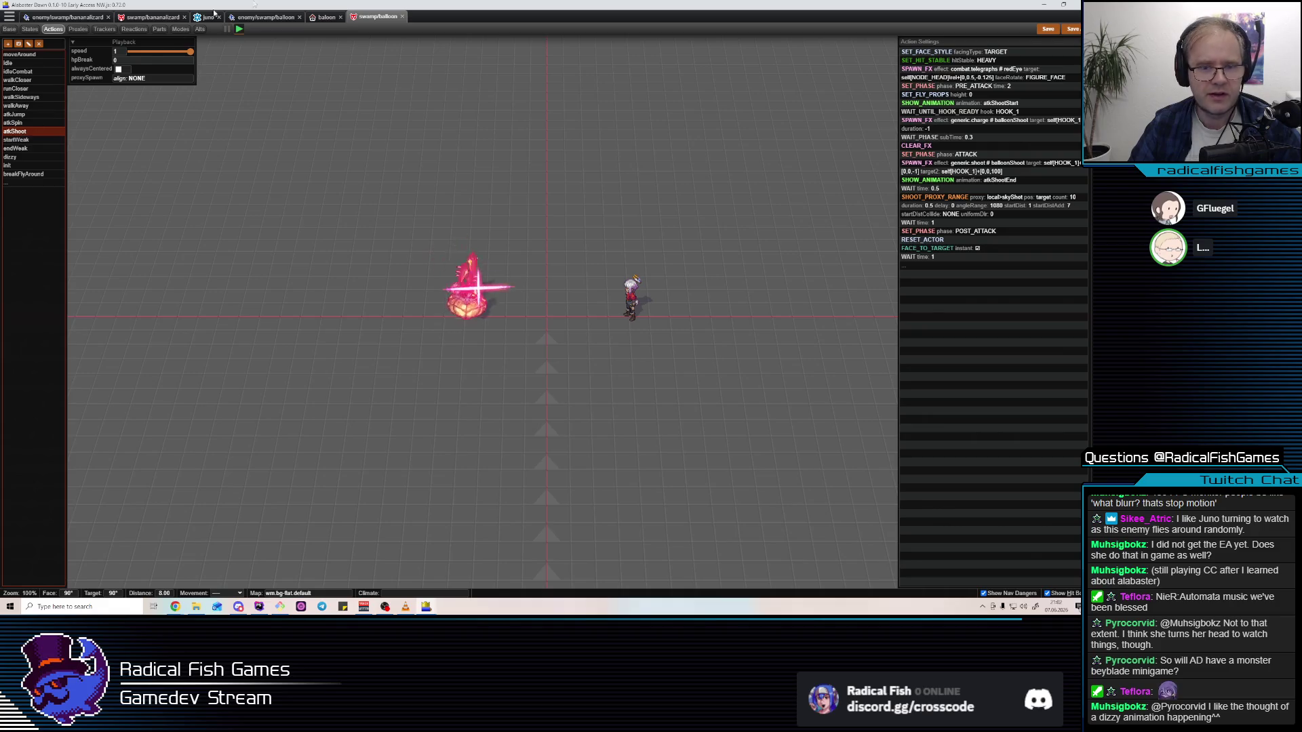
# Preview the bananalizard's atkSpinDizzy and atkSpinEnd animations
pyautogui.click(68, 17)
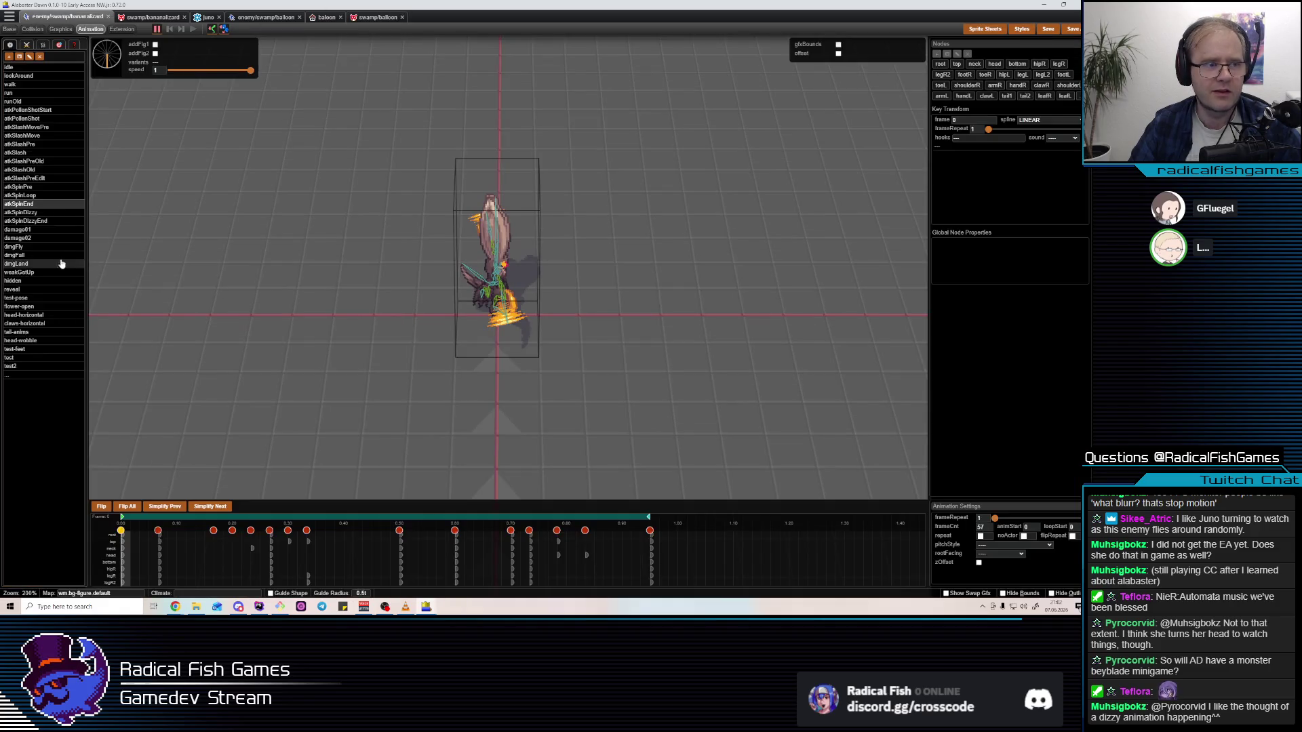
pyautogui.click(39, 213)
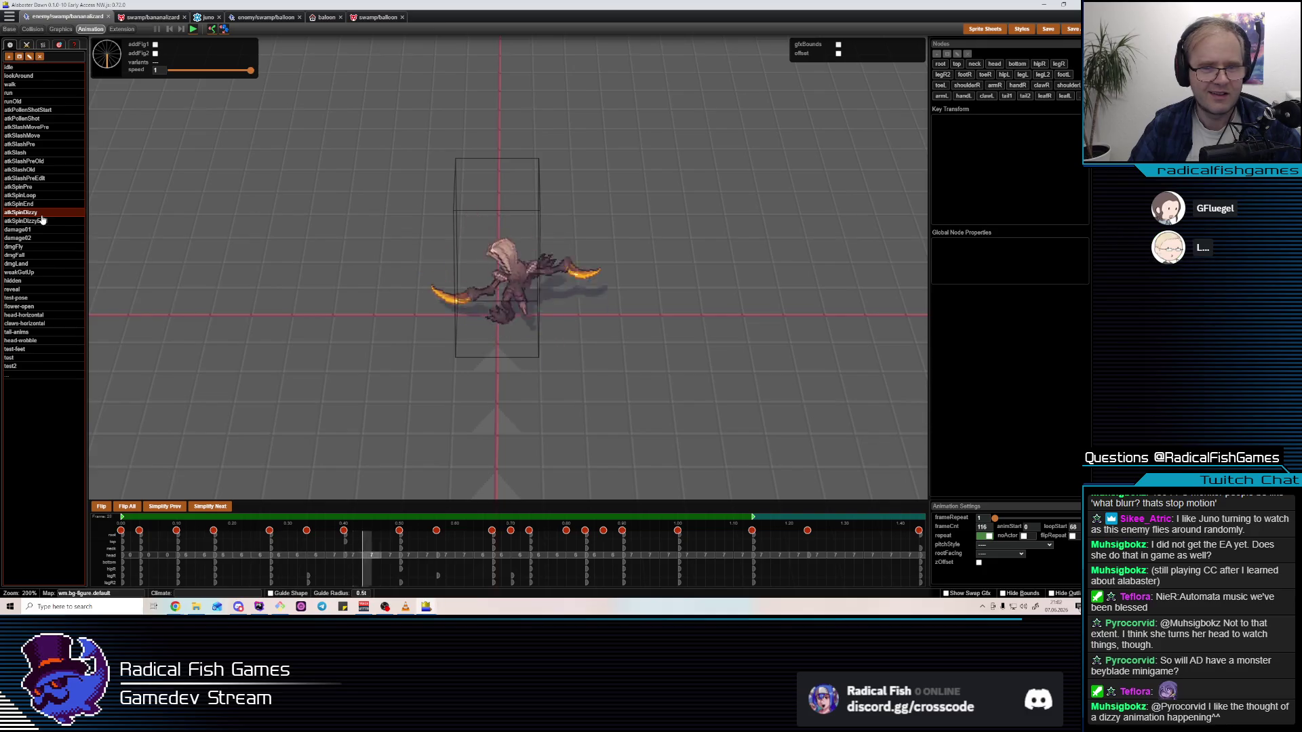
pyautogui.click(39, 204)
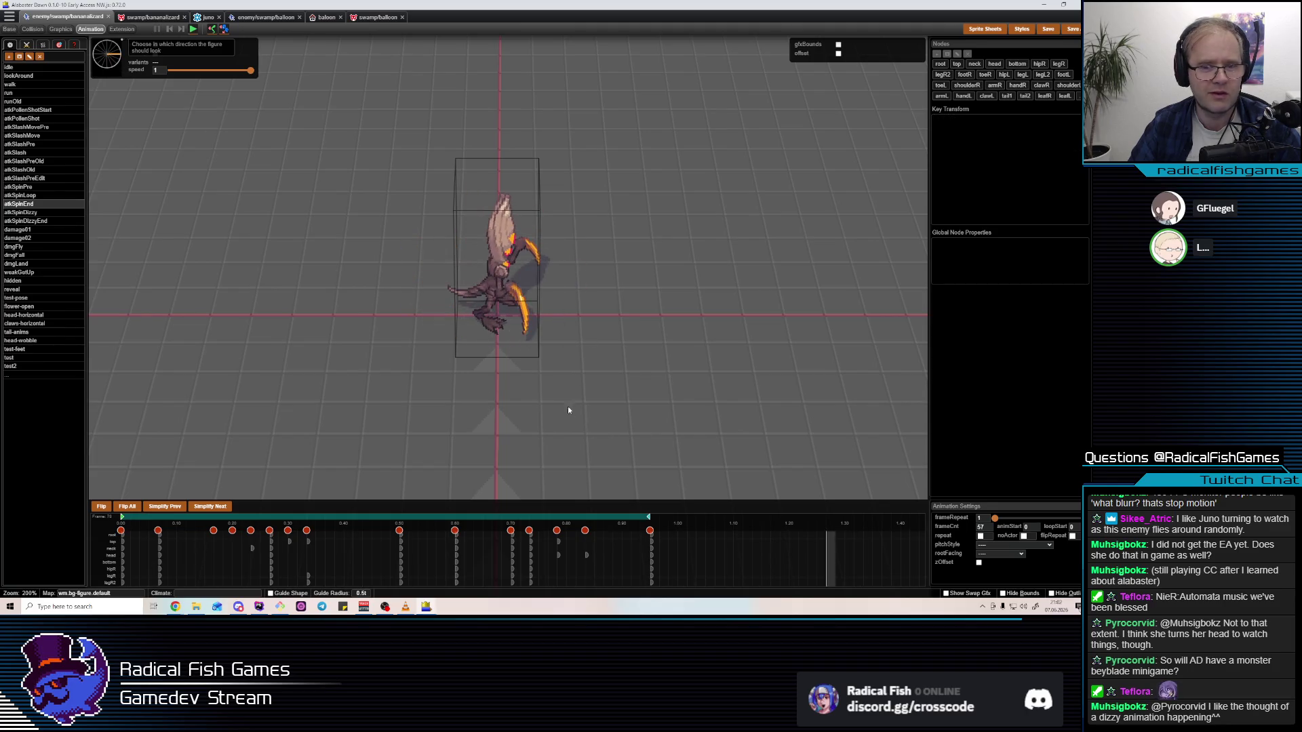
pyautogui.click(37, 214)
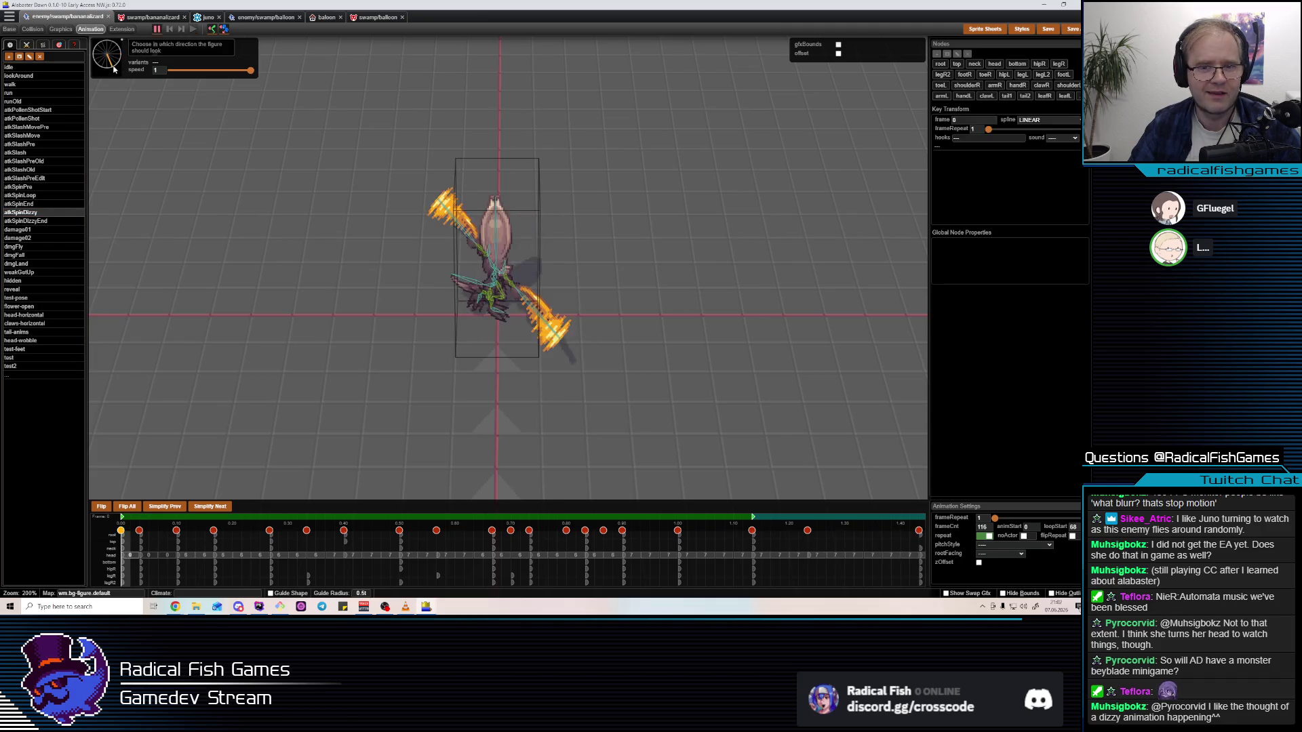
pyautogui.press('space')
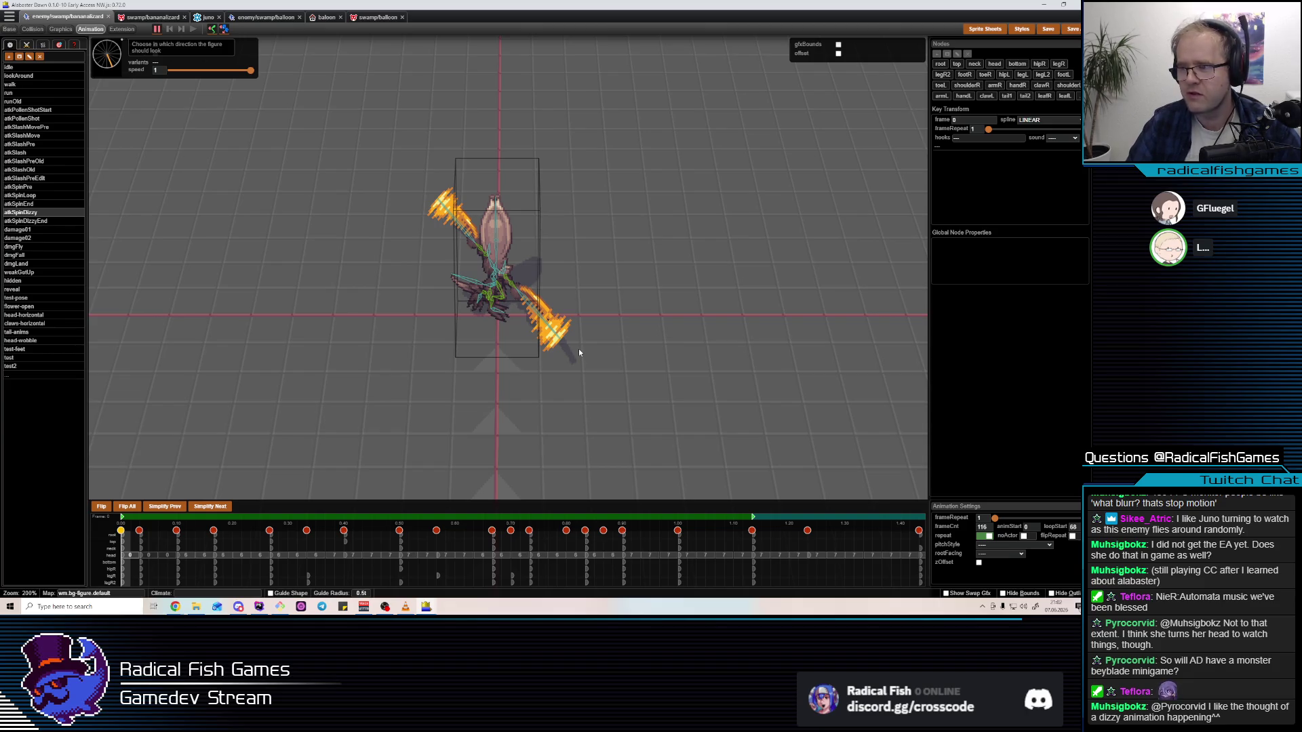
pyautogui.press('space')
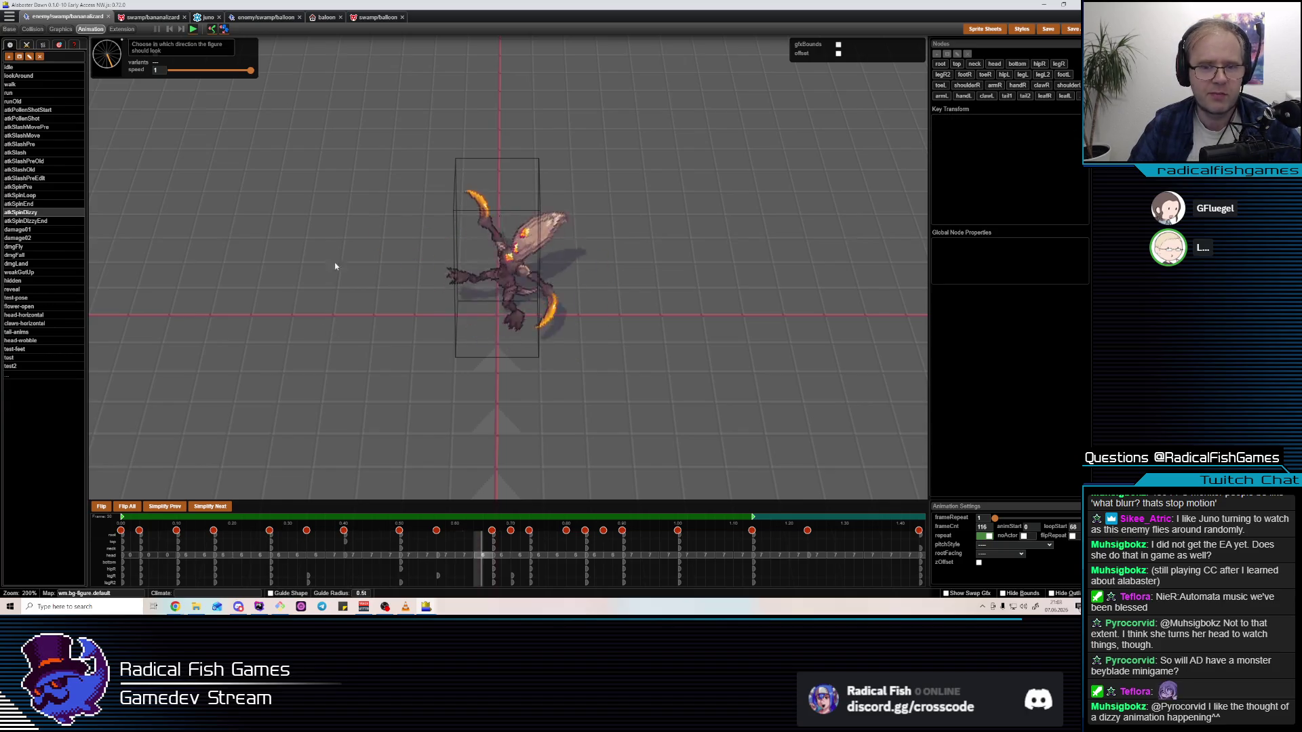
# Preview atkSpinDizzyEnd, then play weakGetUp
pyautogui.click(38, 222)
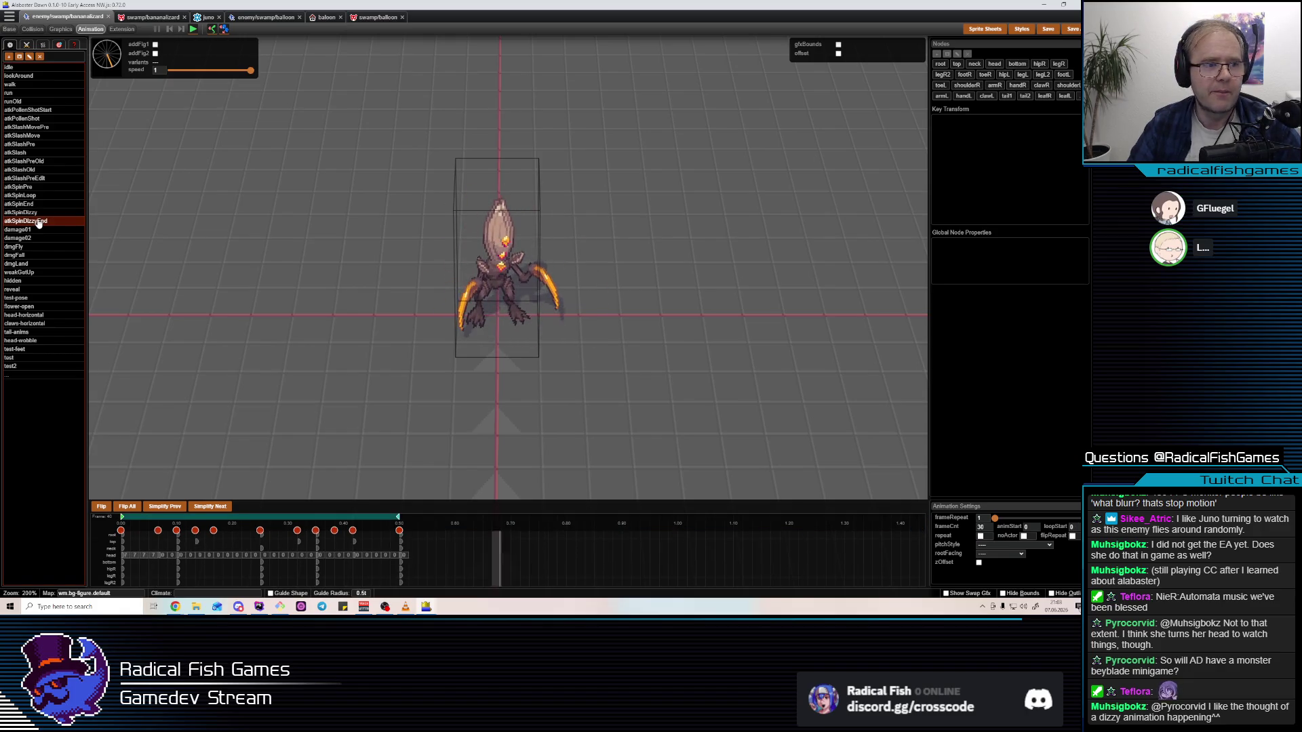
pyautogui.click(30, 274)
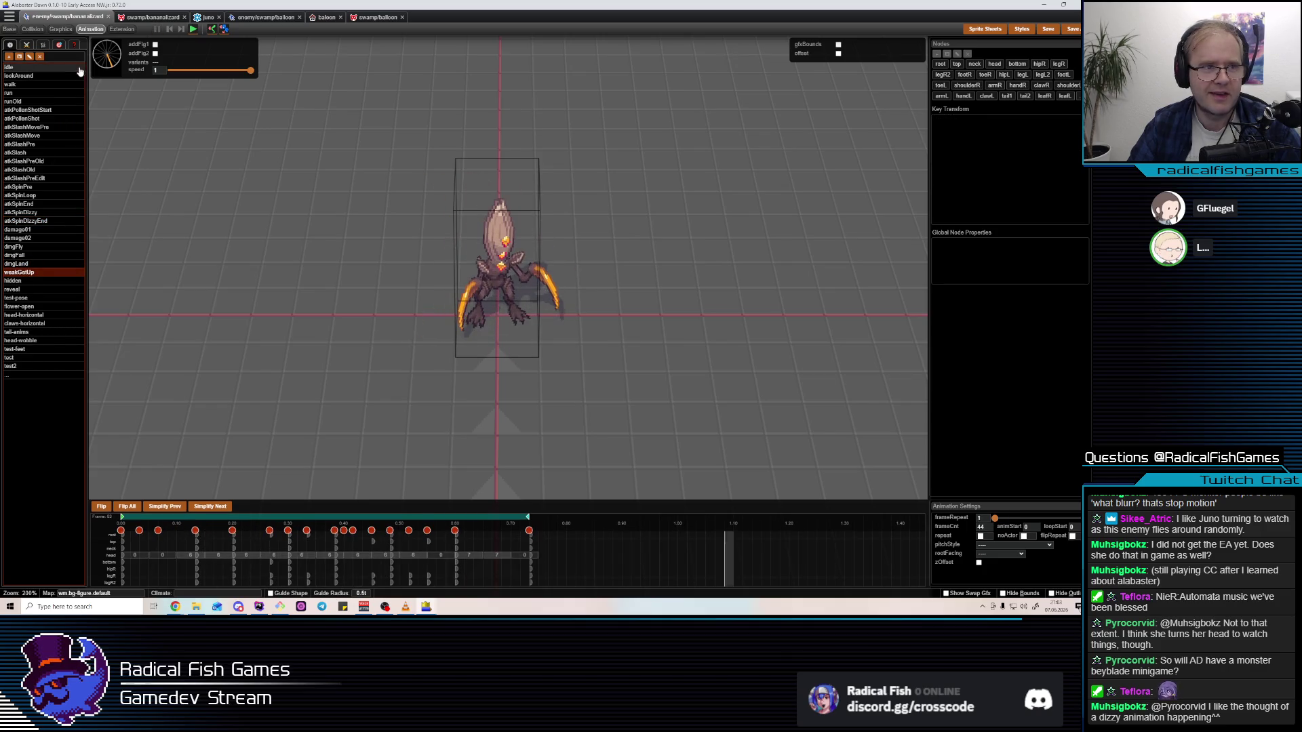
pyautogui.click(414, 294)
pyautogui.click(414, 295)
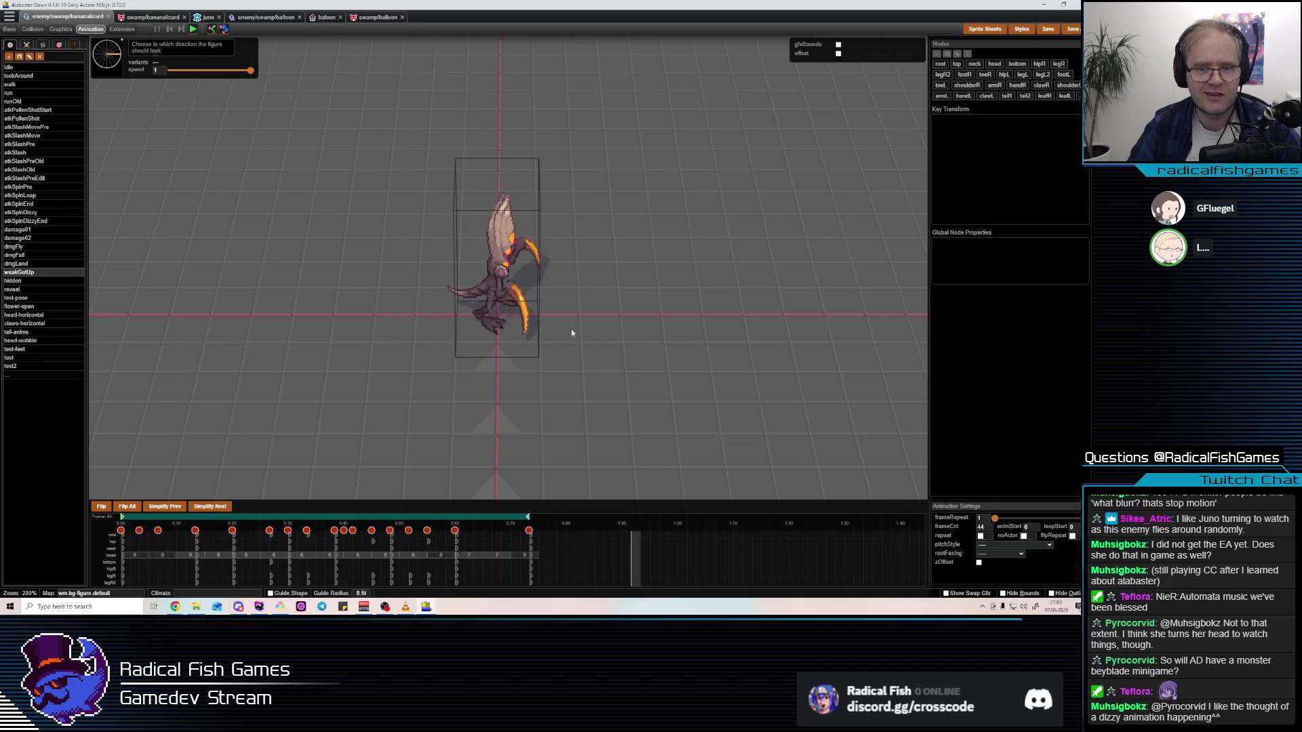
# Check dmgLand, then replay weakGetUp with the figure facing up-left
pyautogui.click(20, 264)
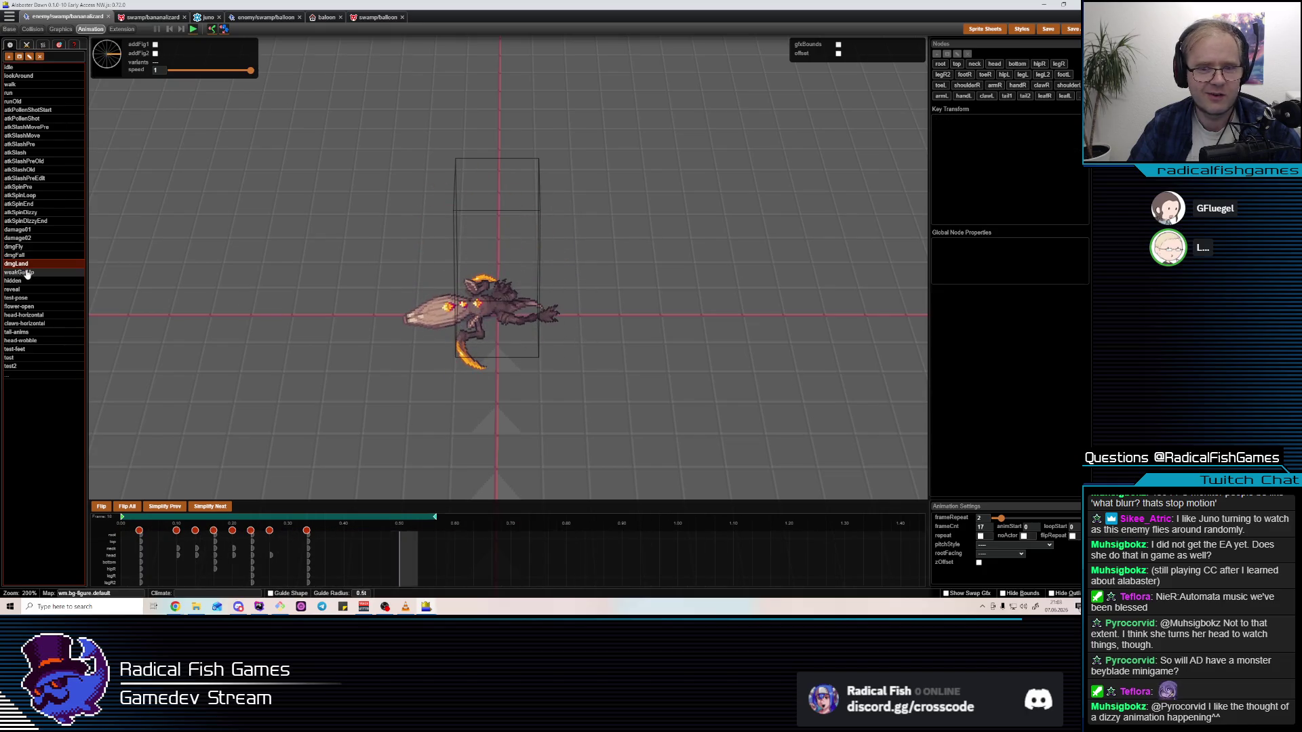
pyautogui.click(28, 273)
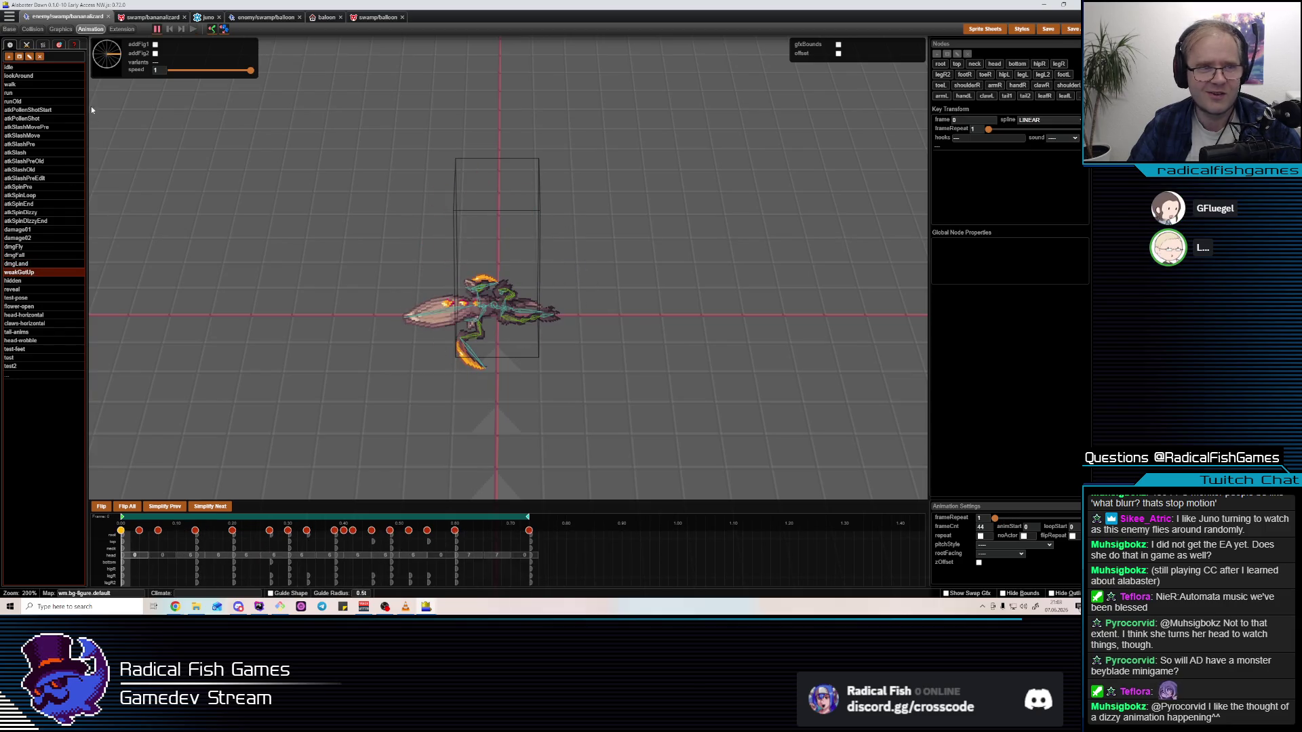
pyautogui.press('space')
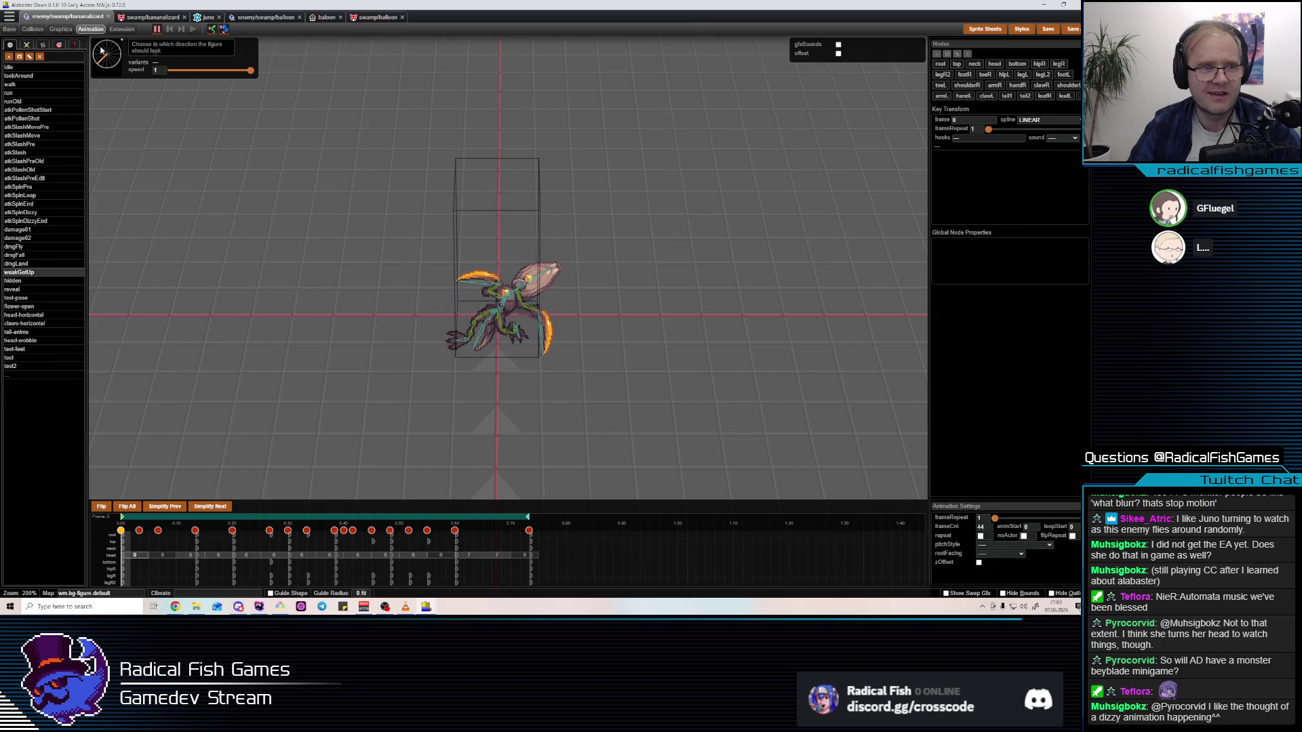
pyautogui.press('space')
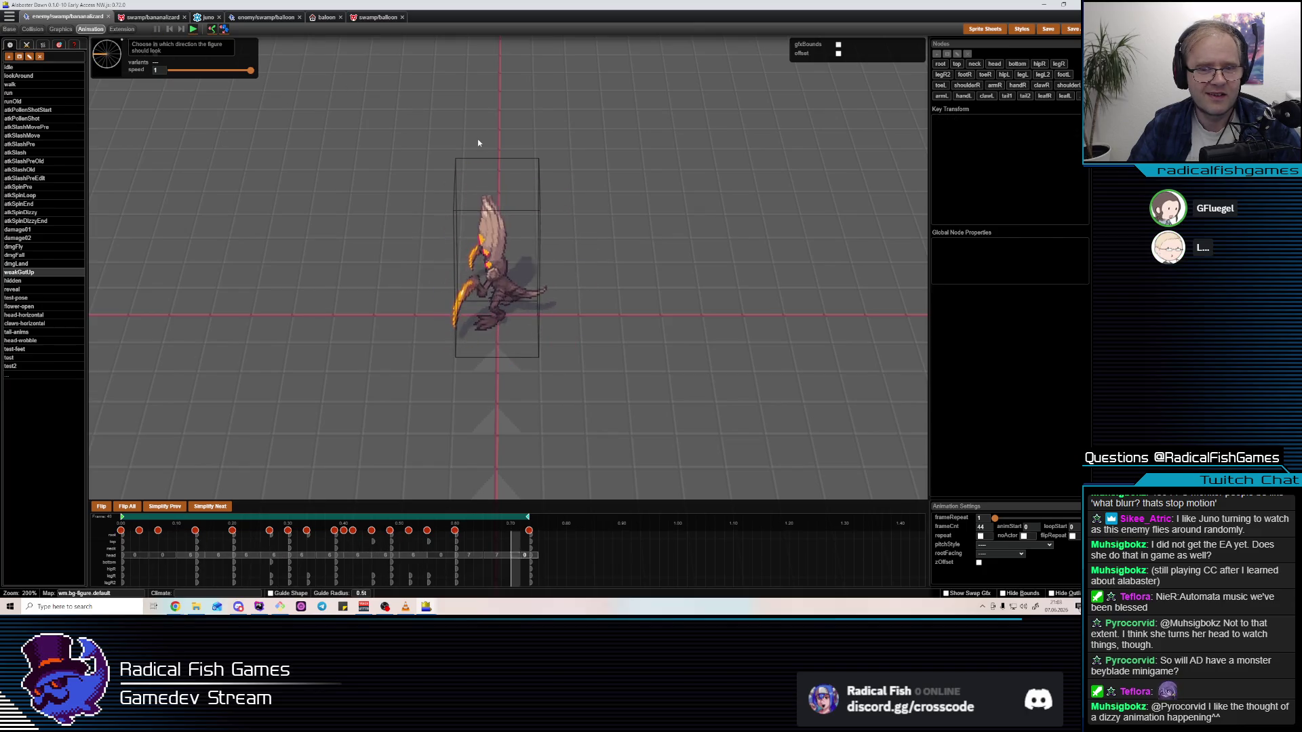
pyautogui.click(106, 56)
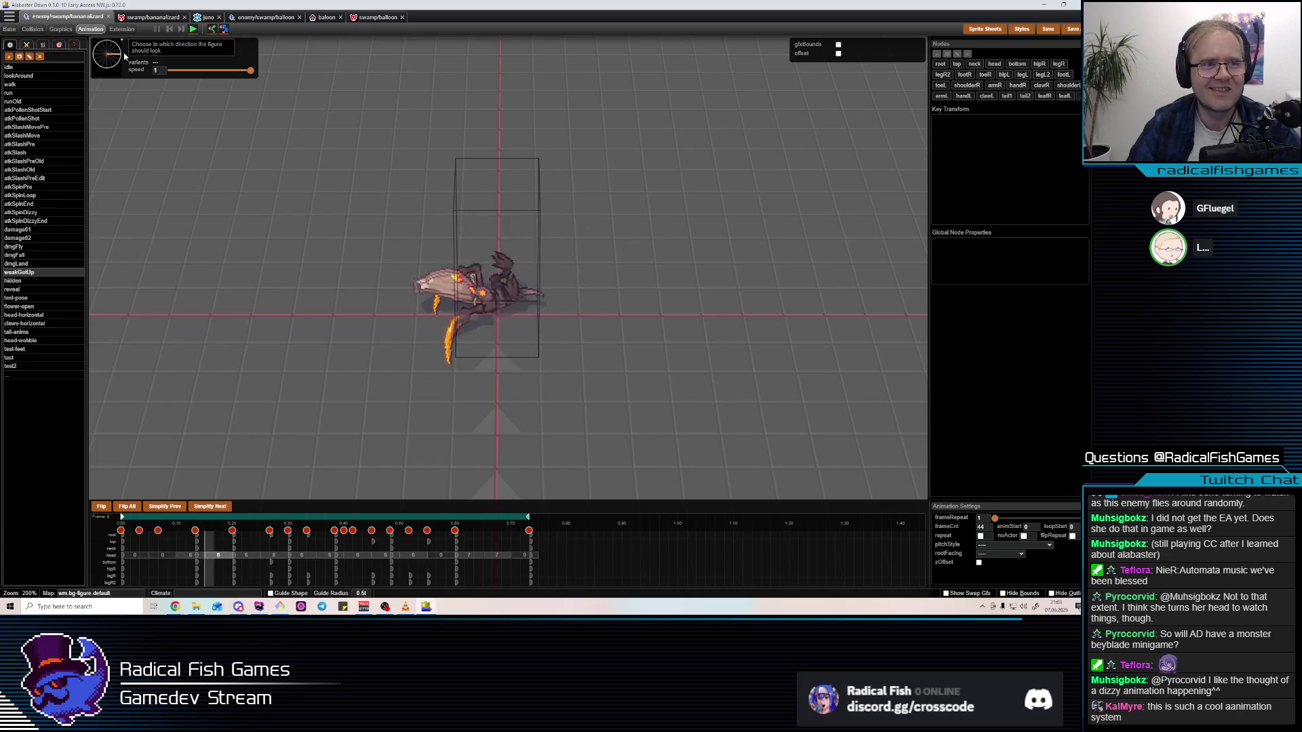
pyautogui.press('space')
pyautogui.press('space')
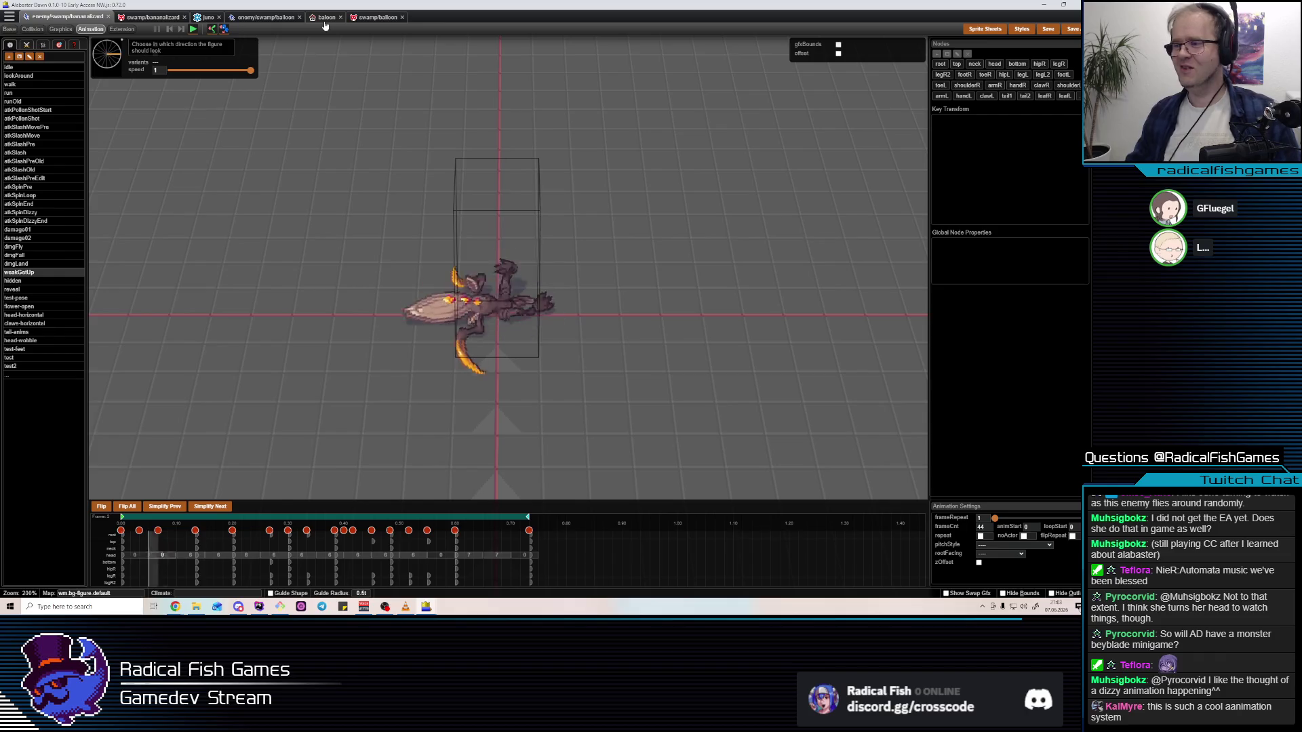
# Scrub weakGetUp to frame 15 and replay it twice
pyautogui.press('space')
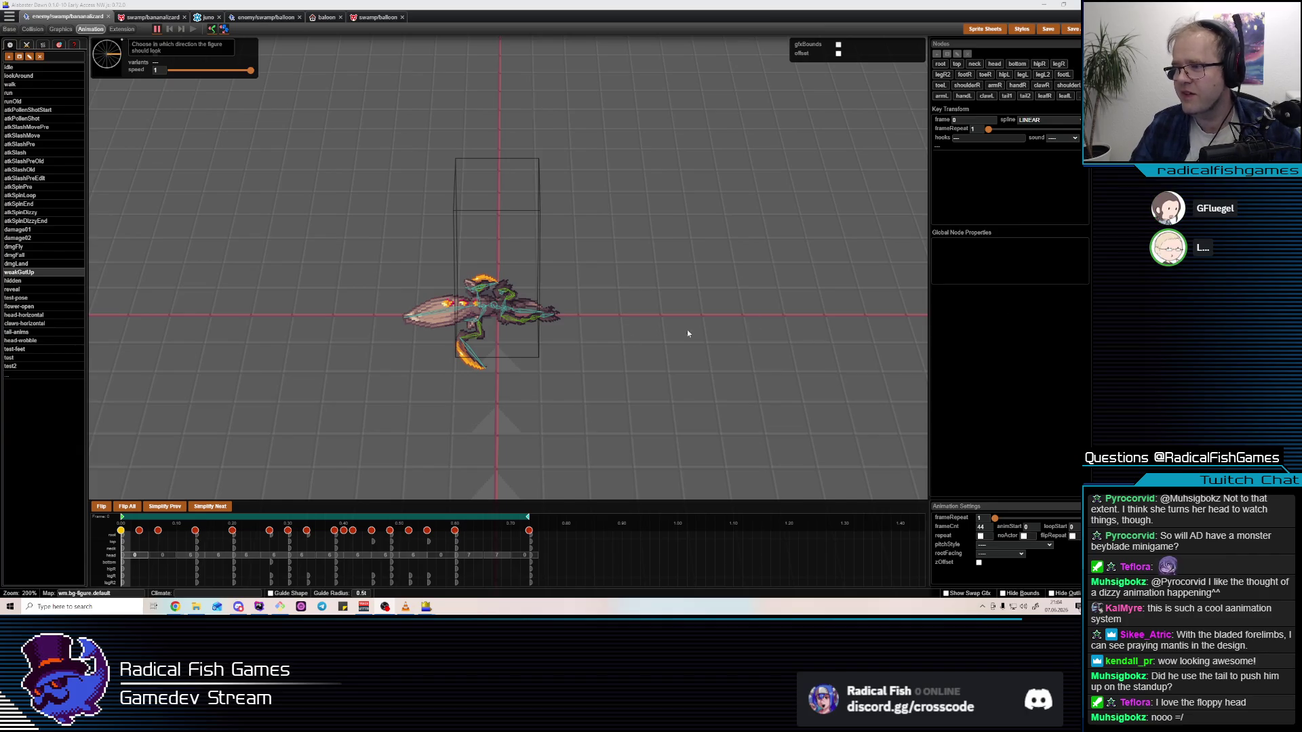
pyautogui.click(32, 272)
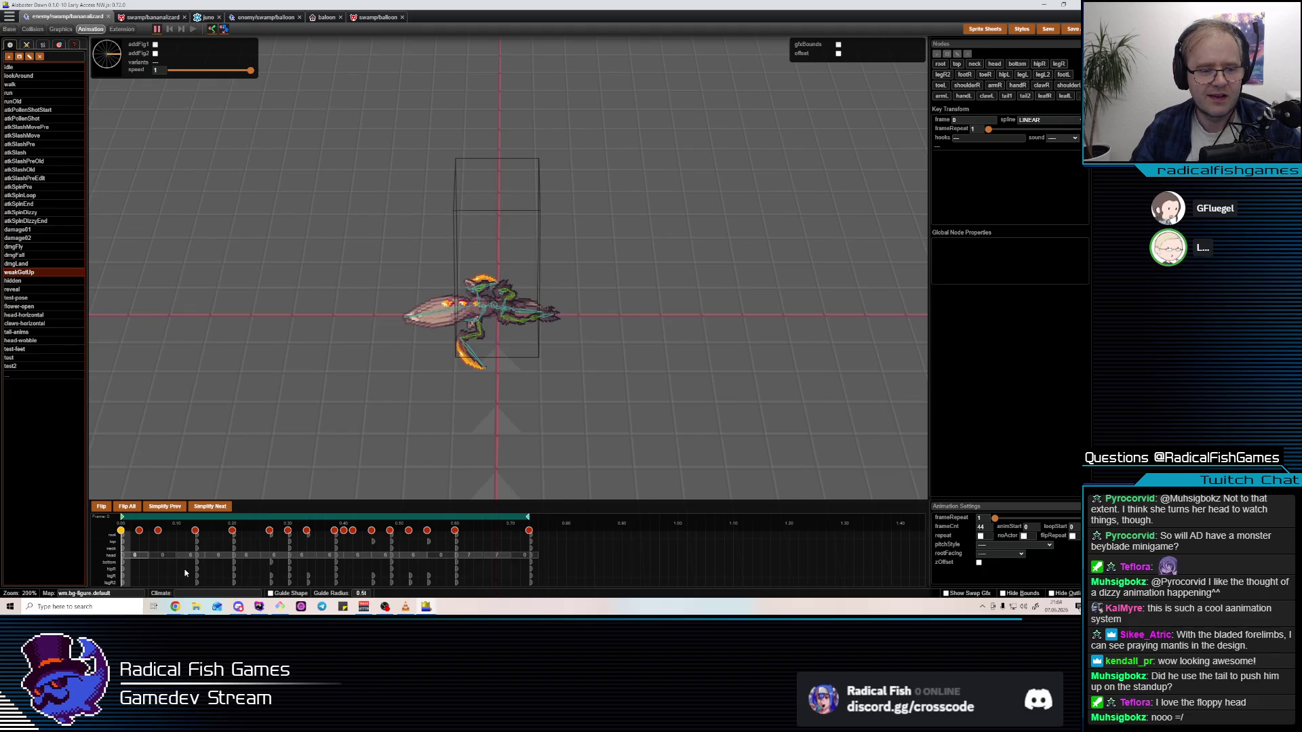
pyautogui.moveTo(184, 573)
pyautogui.mouseDown()
pyautogui.moveTo(269, 555)
pyautogui.moveTo(136, 552)
pyautogui.moveTo(459, 556)
pyautogui.moveTo(163, 557)
pyautogui.moveTo(434, 558)
pyautogui.moveTo(163, 559)
pyautogui.moveTo(402, 570)
pyautogui.mouseUp()
pyautogui.press('space')
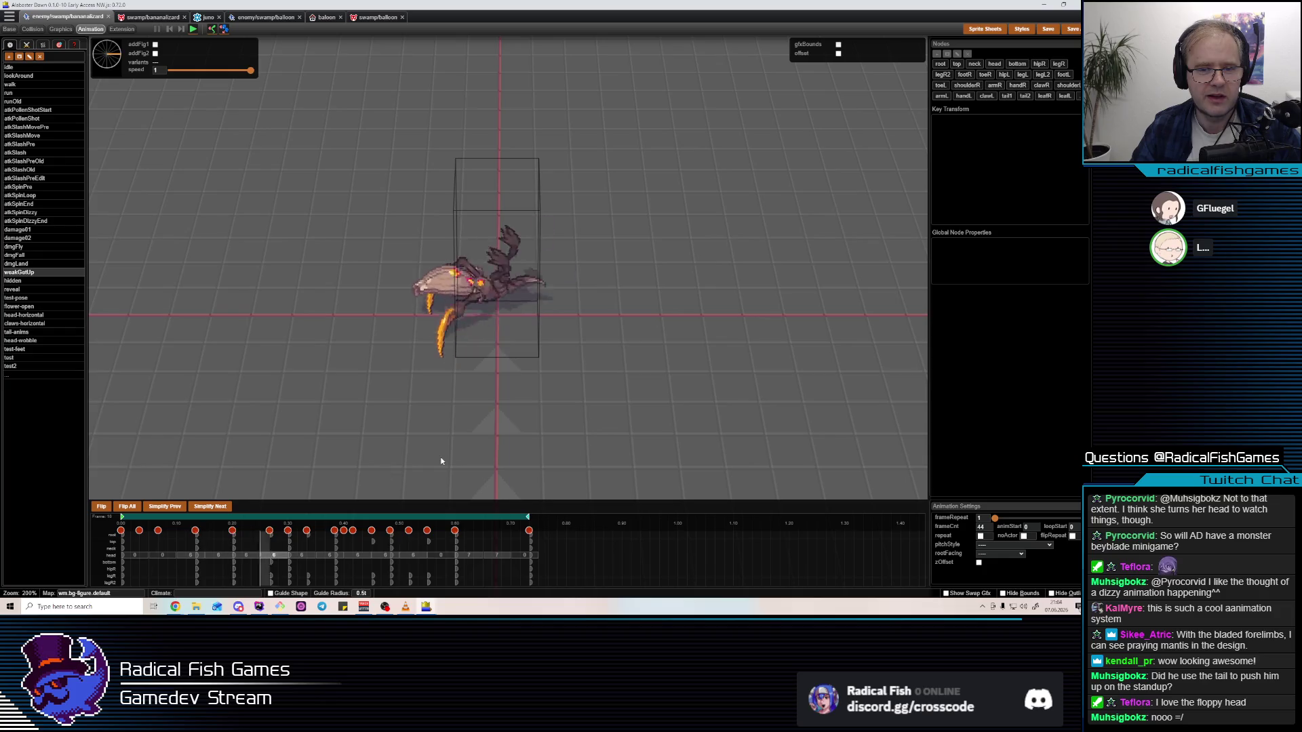
pyautogui.press('space')
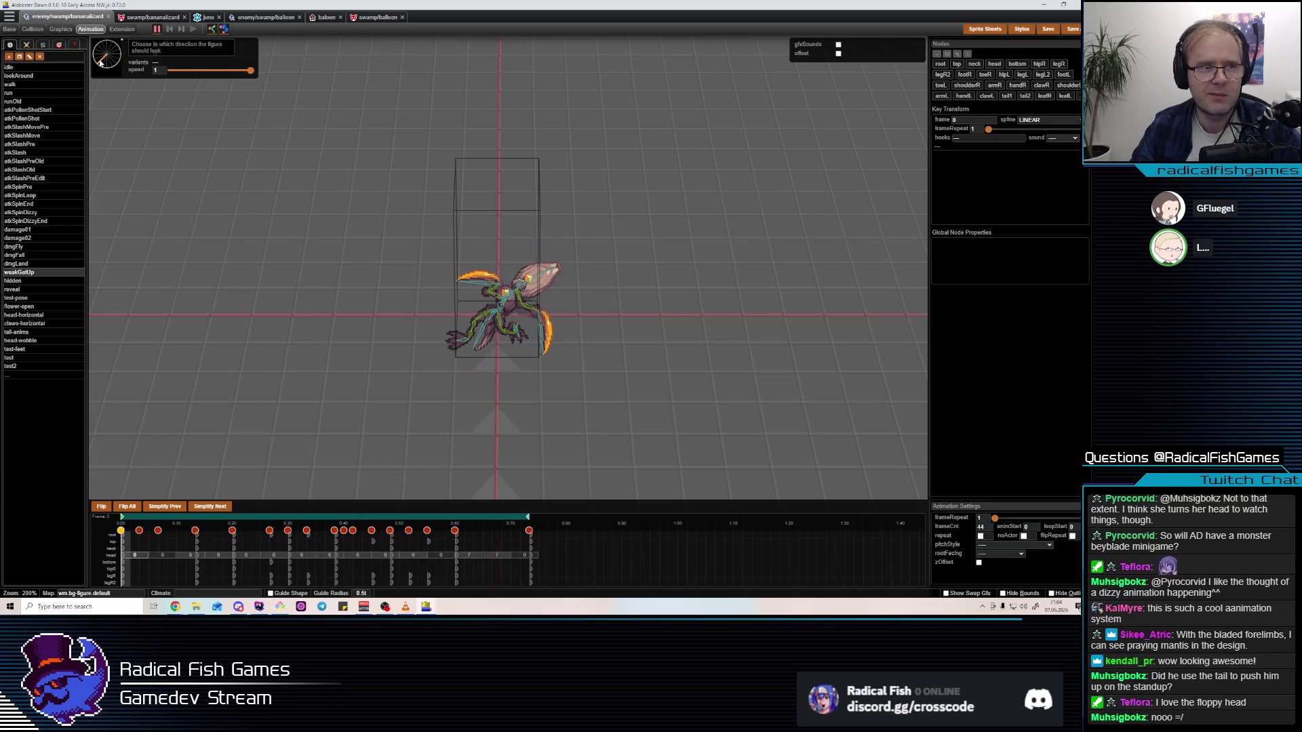
pyautogui.press('space')
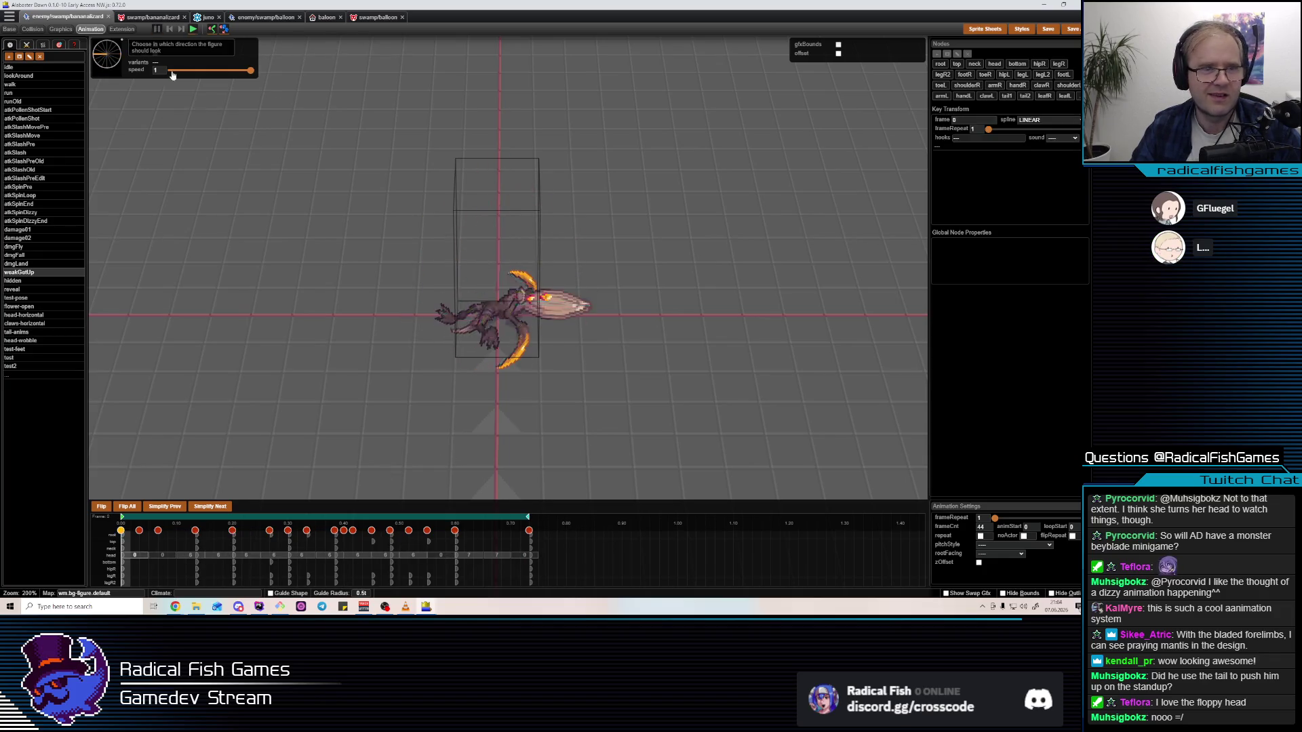
pyautogui.press('space')
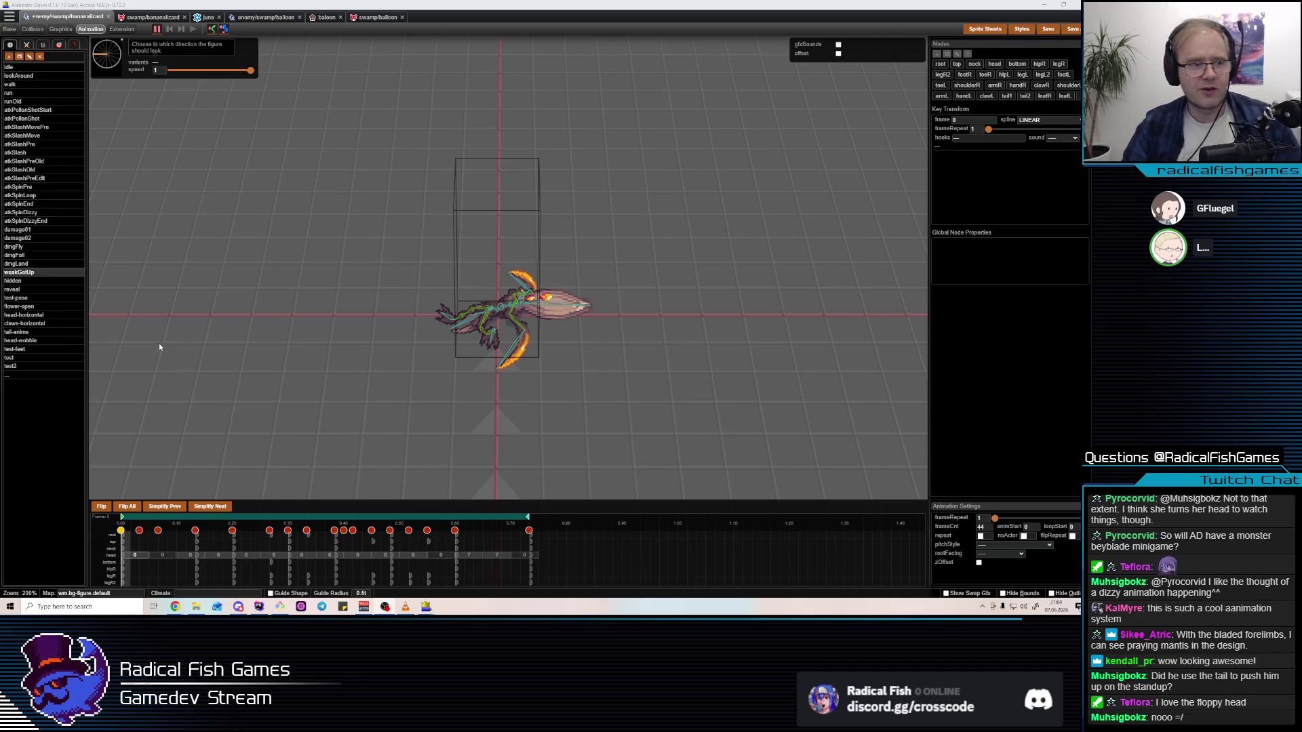
# Preview the atkPollenShotStart and atkPollenShot animations
pyautogui.click(21, 170)
pyautogui.click(23, 135)
pyautogui.click(34, 110)
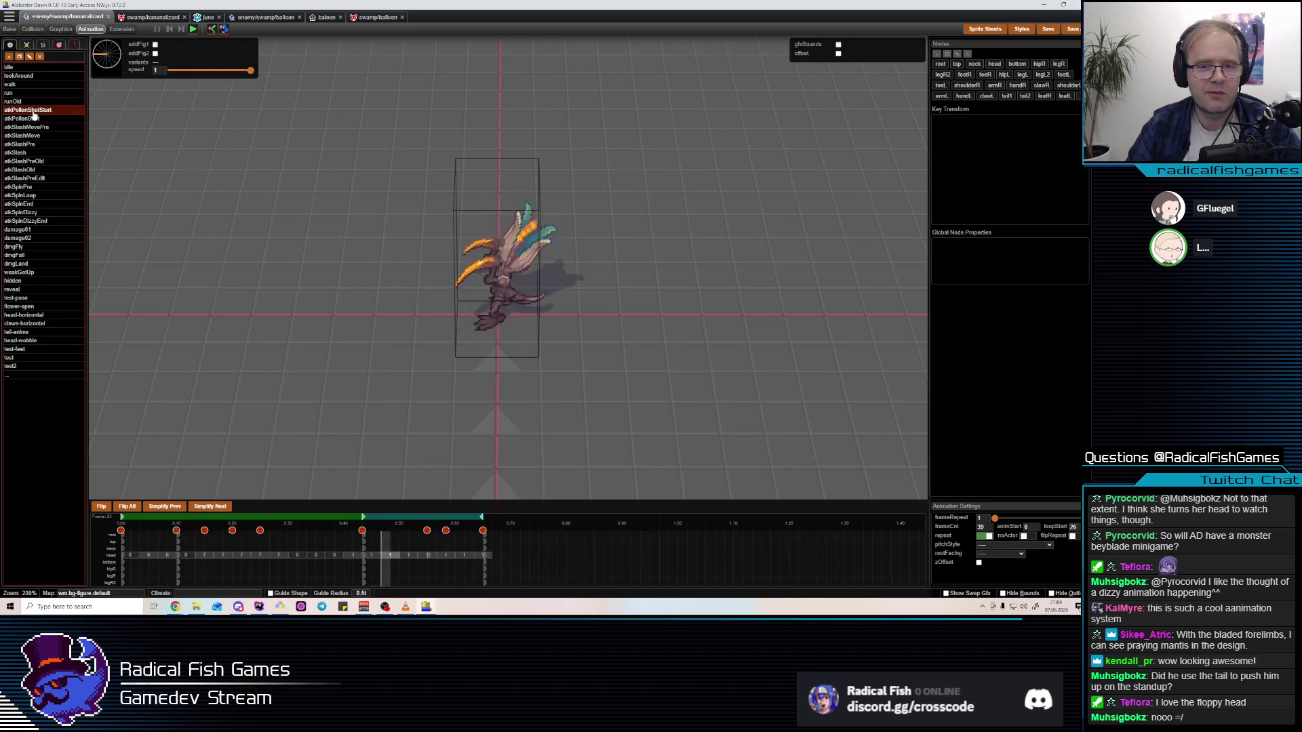
pyautogui.click(34, 118)
# Browse atkSlashMovePre and atkSlash, ending on atkSlashPre
pyautogui.click(37, 127)
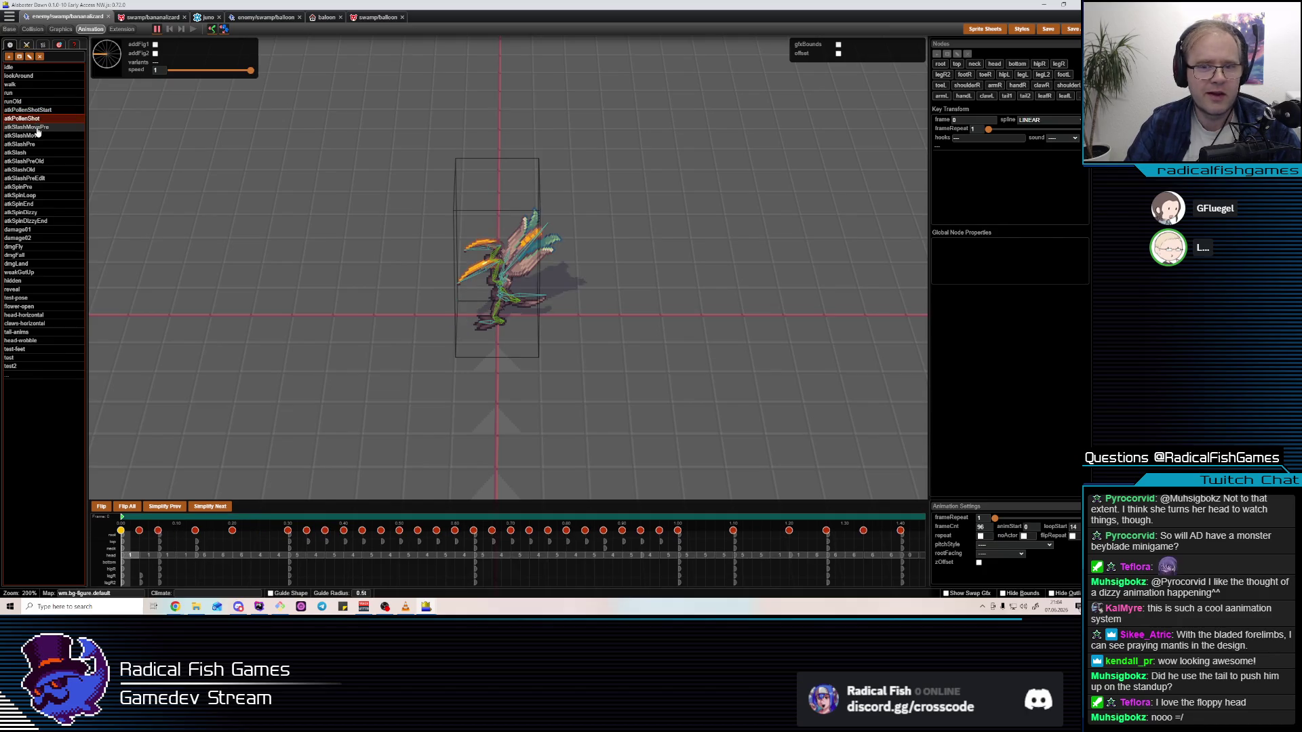
pyautogui.click(39, 119)
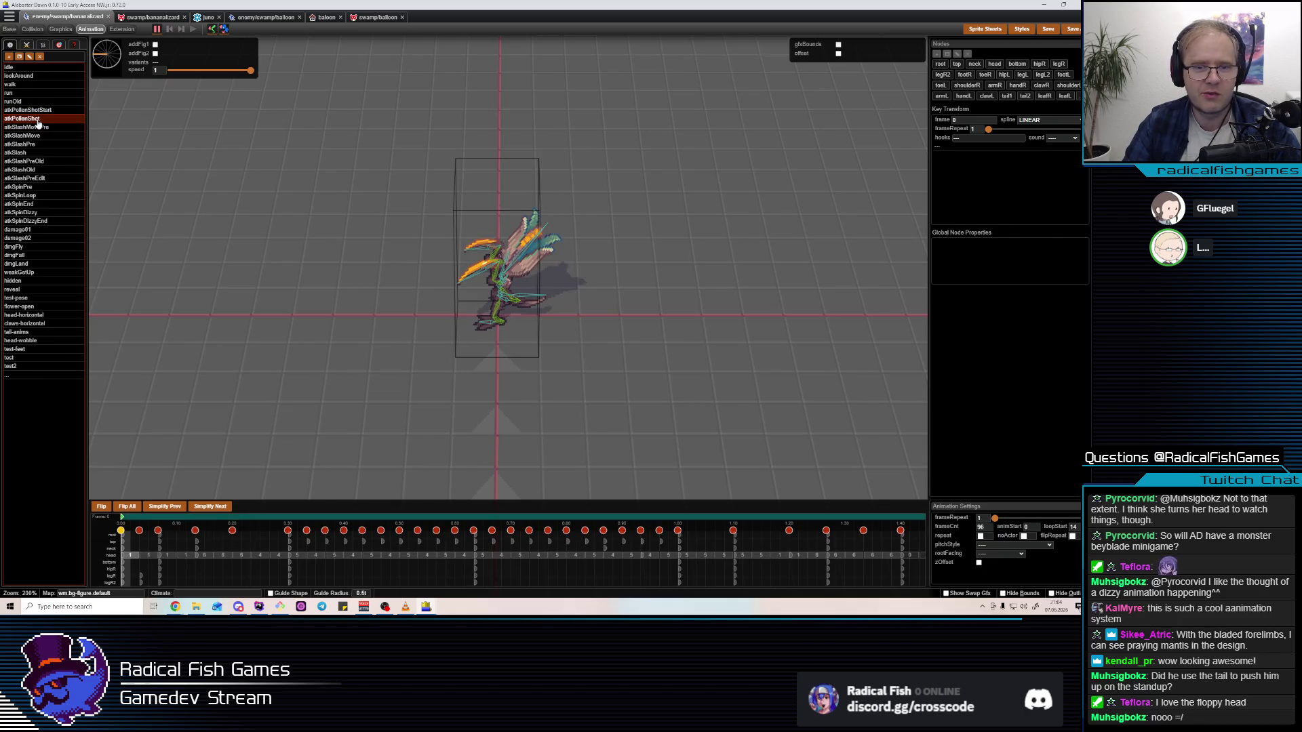
pyautogui.click(37, 127)
pyautogui.click(37, 135)
pyautogui.click(38, 153)
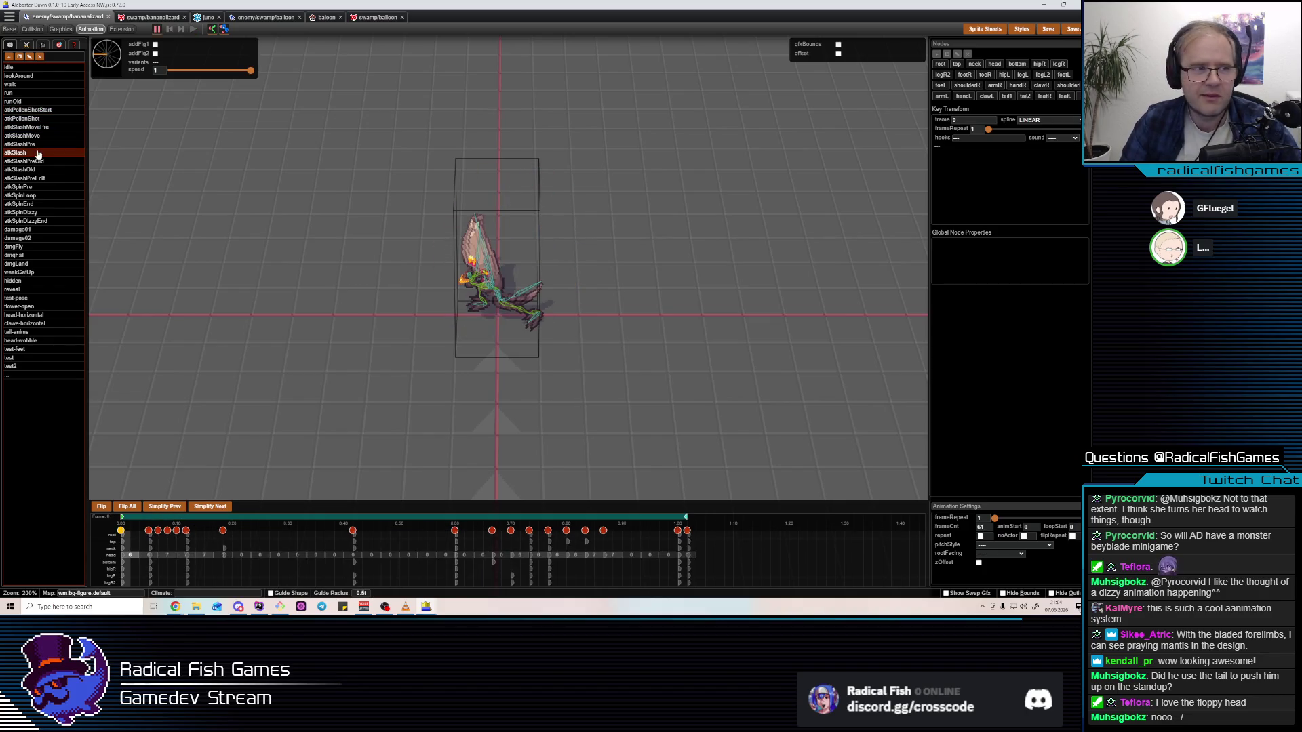
pyautogui.click(40, 145)
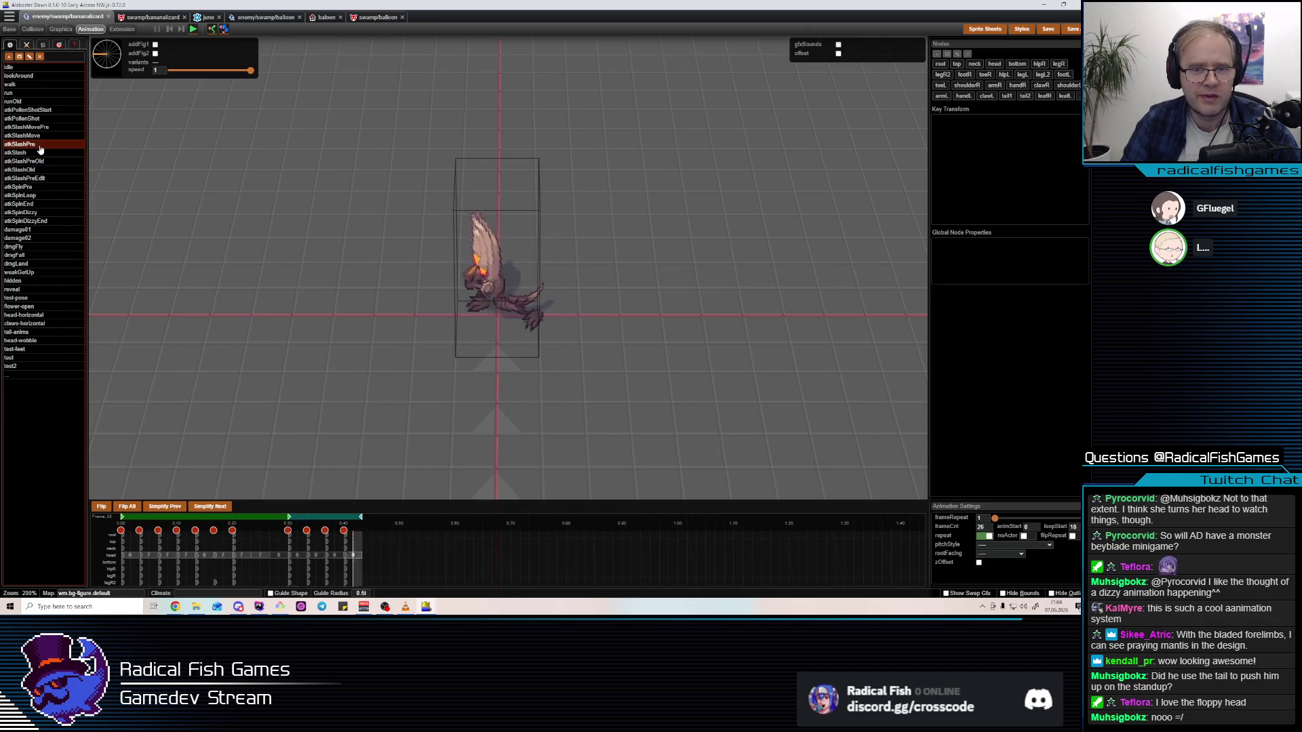
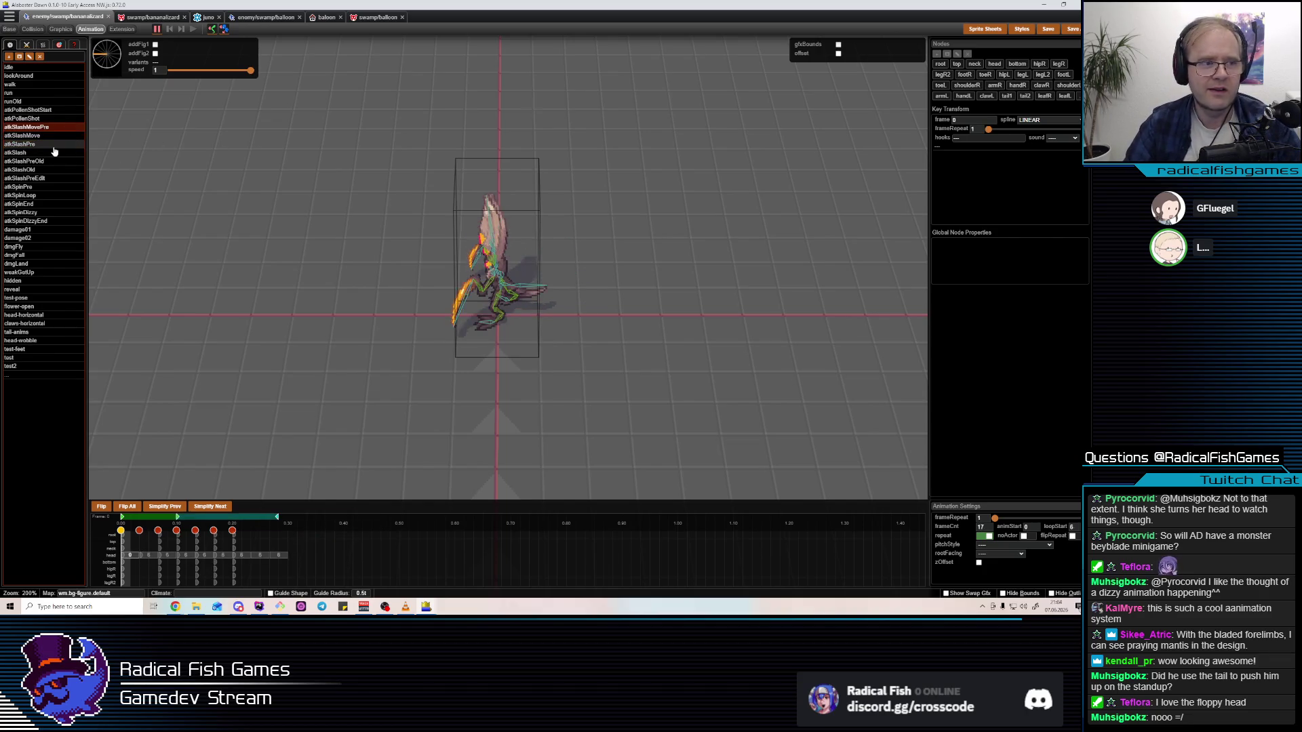
# Preview the atkSlashPreEdit animation and look through the other enemy tabs
pyautogui.click(40, 179)
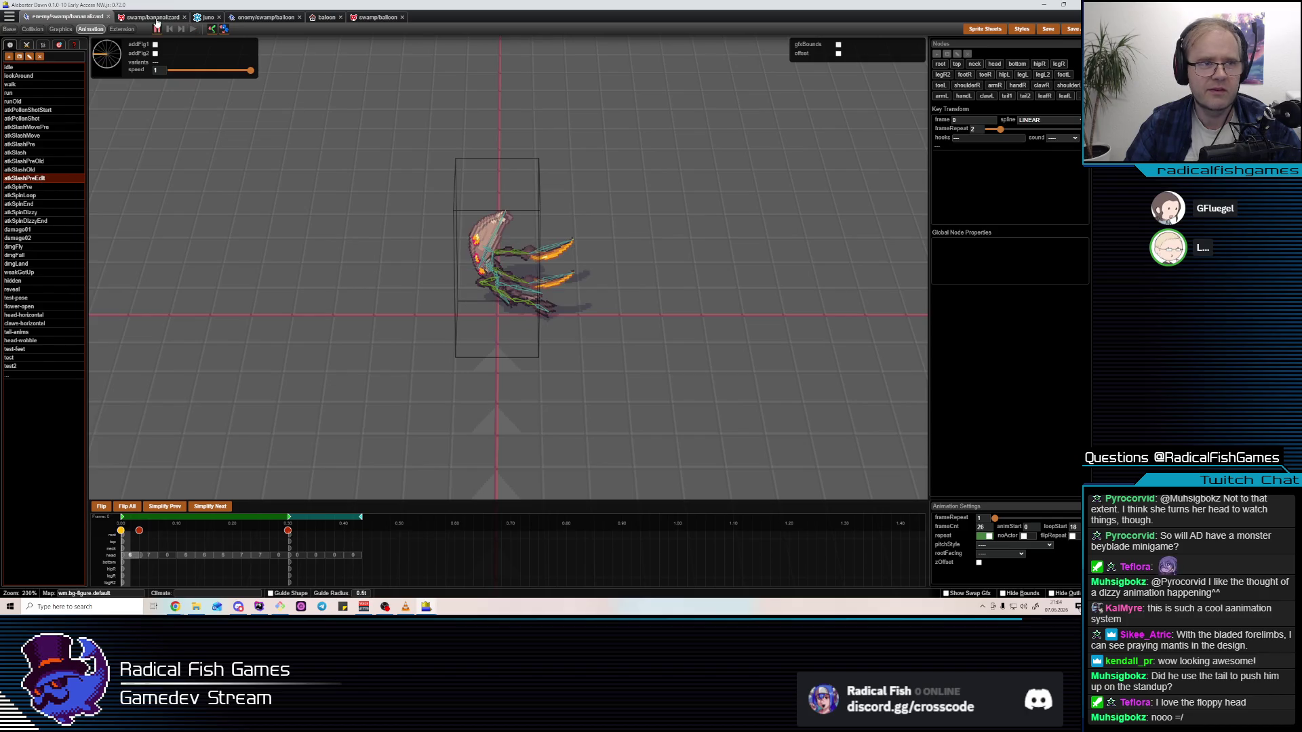
pyautogui.click(155, 19)
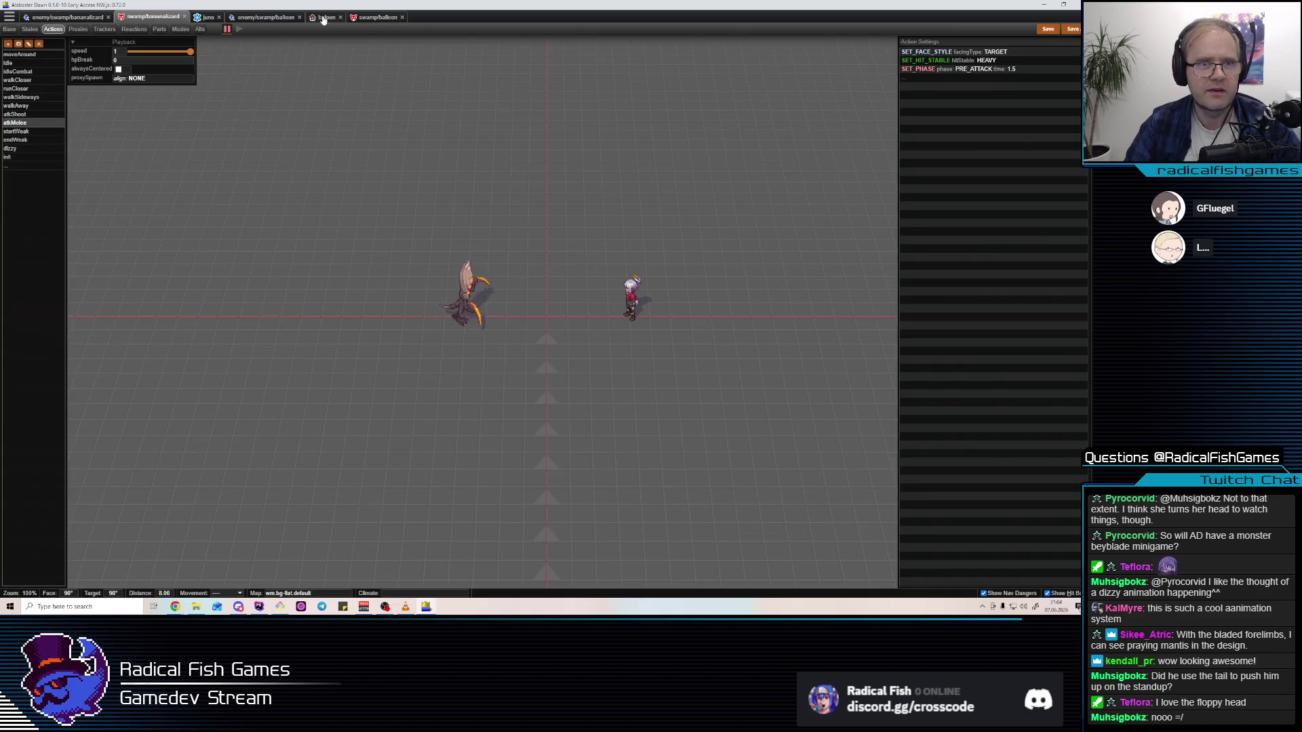
pyautogui.click(323, 18)
pyautogui.click(154, 17)
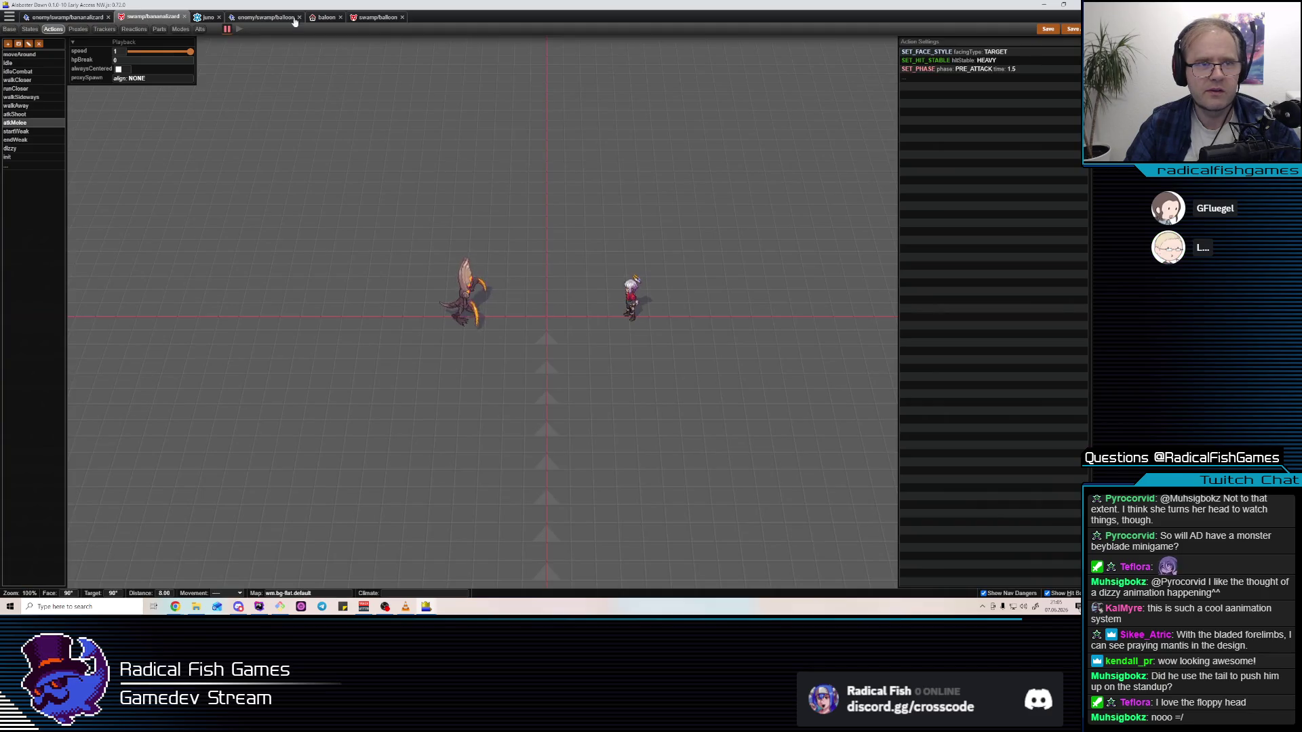
# Open the Actions view on the swamp balloon enemy's tab
pyautogui.hotkey('alt', 'Tab')
pyautogui.hotkey('alt', 'Tab')
pyautogui.hotkey('shift', 'alt', 'Tab')
pyautogui.hotkey('shift', 'alt', 'Tab')
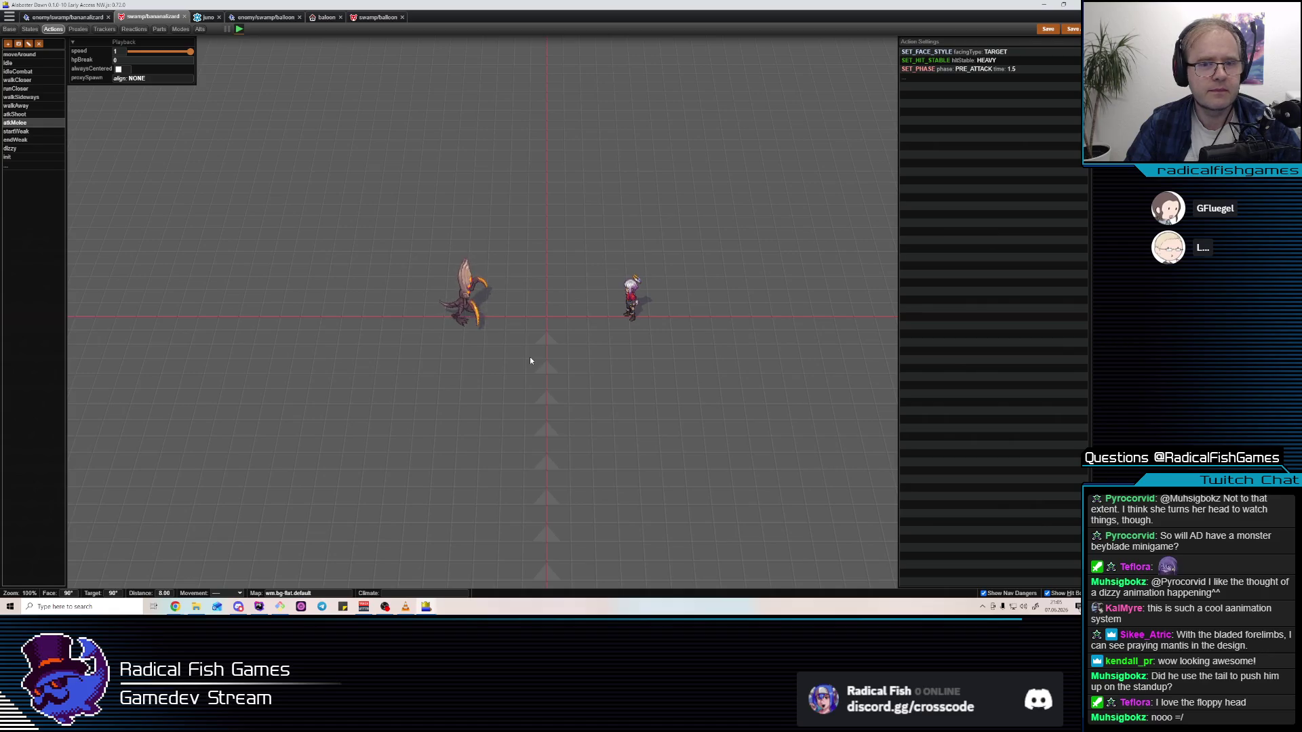
pyautogui.click(264, 17)
pyautogui.click(372, 19)
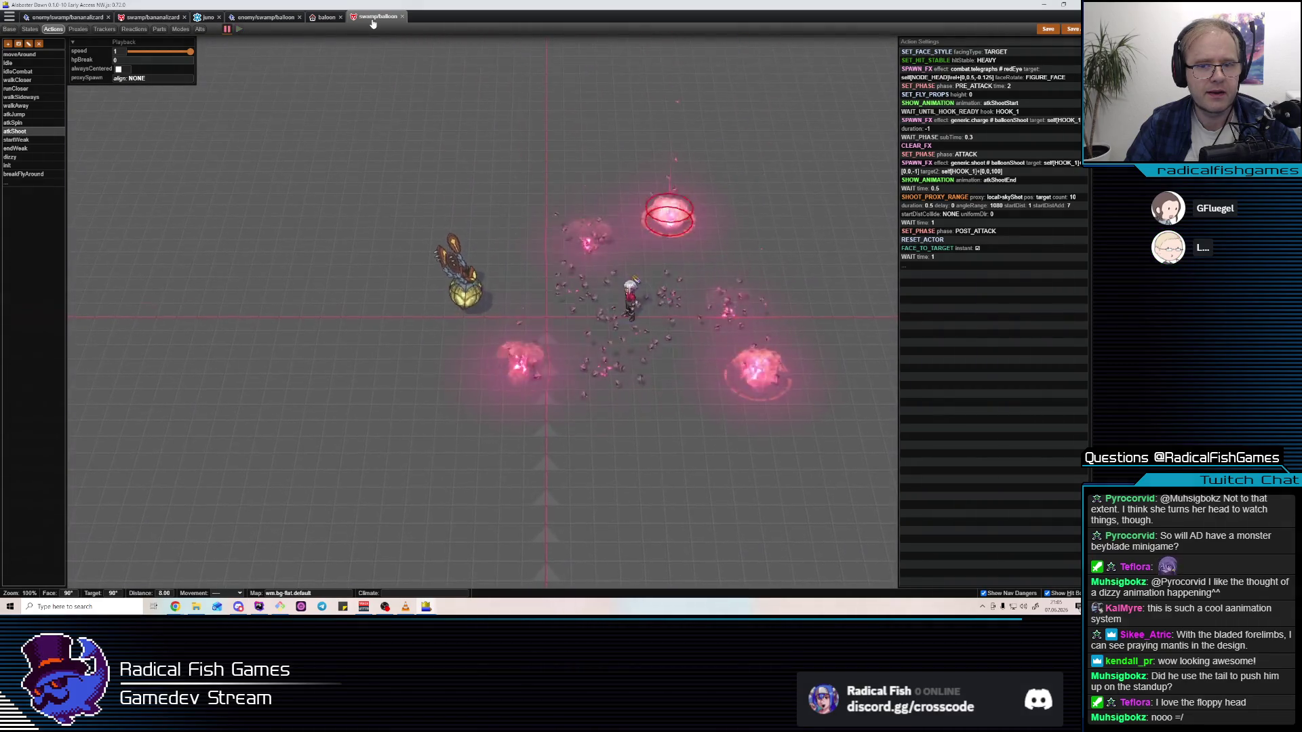
# Change breakFlyAround's SHOW_ANIMATION step to play emptyEnd instead of emptyStart
pyautogui.click(55, 123)
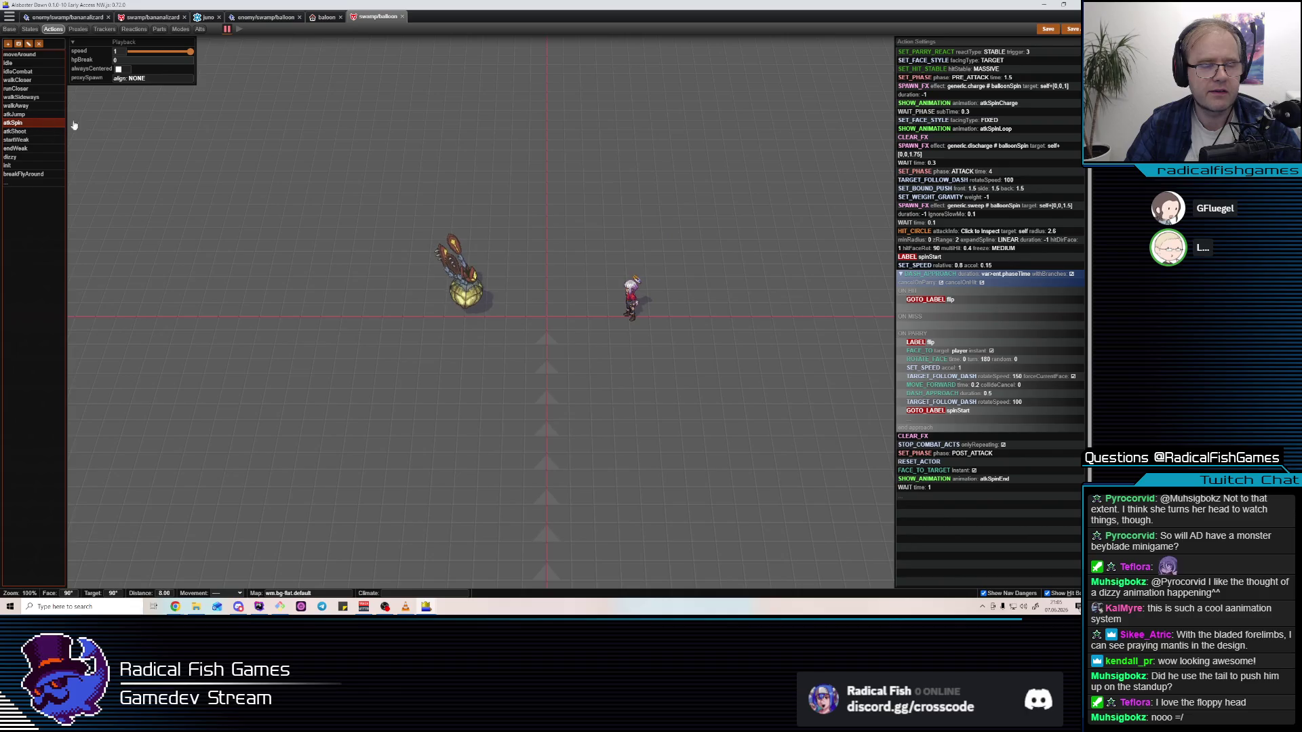
pyautogui.click(22, 176)
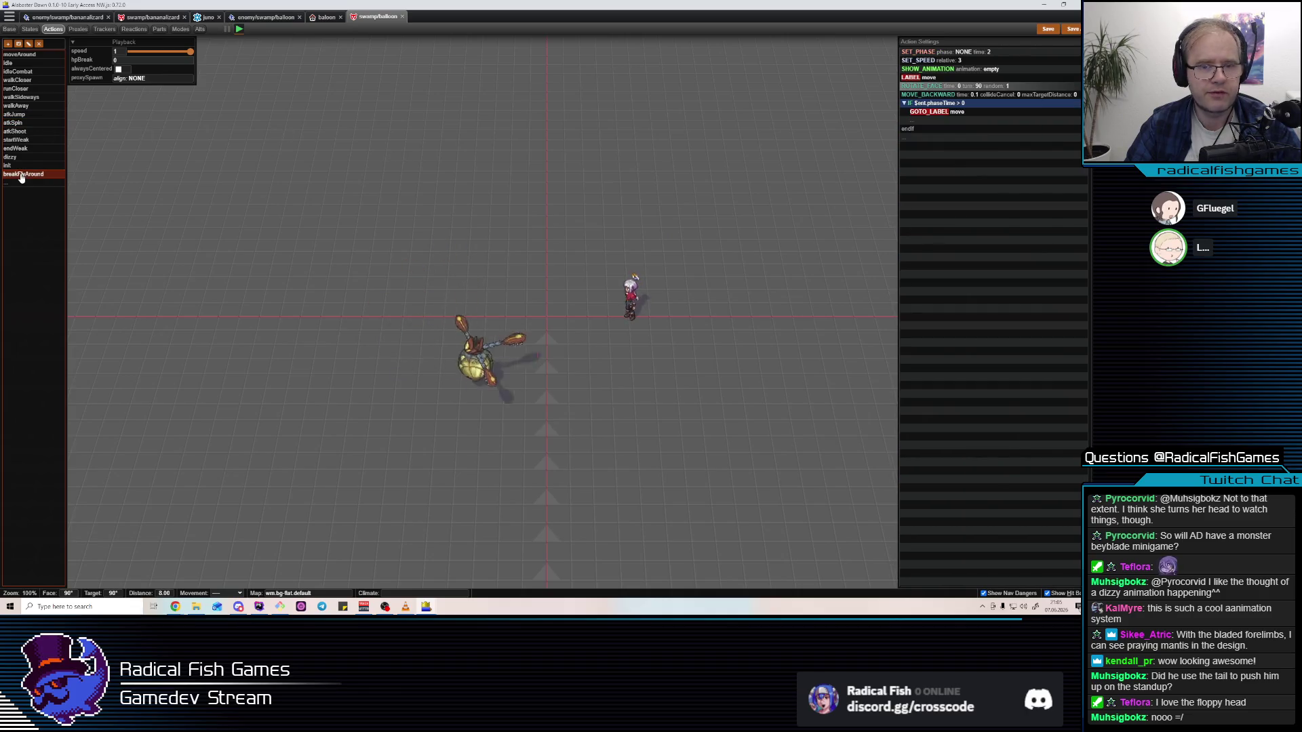
pyautogui.click(974, 70)
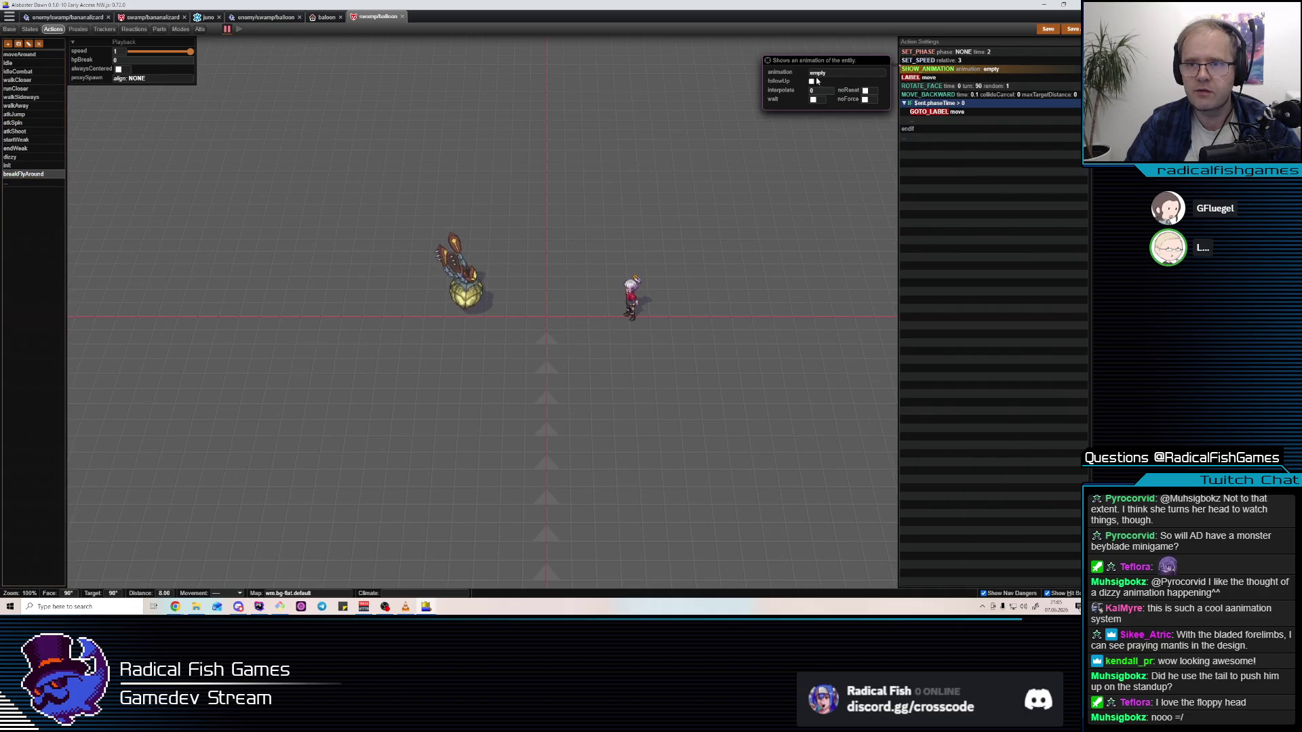
pyautogui.click(822, 73)
pyautogui.scroll(-5, 702, 210)
pyautogui.click(683, 230)
pyautogui.click(954, 74)
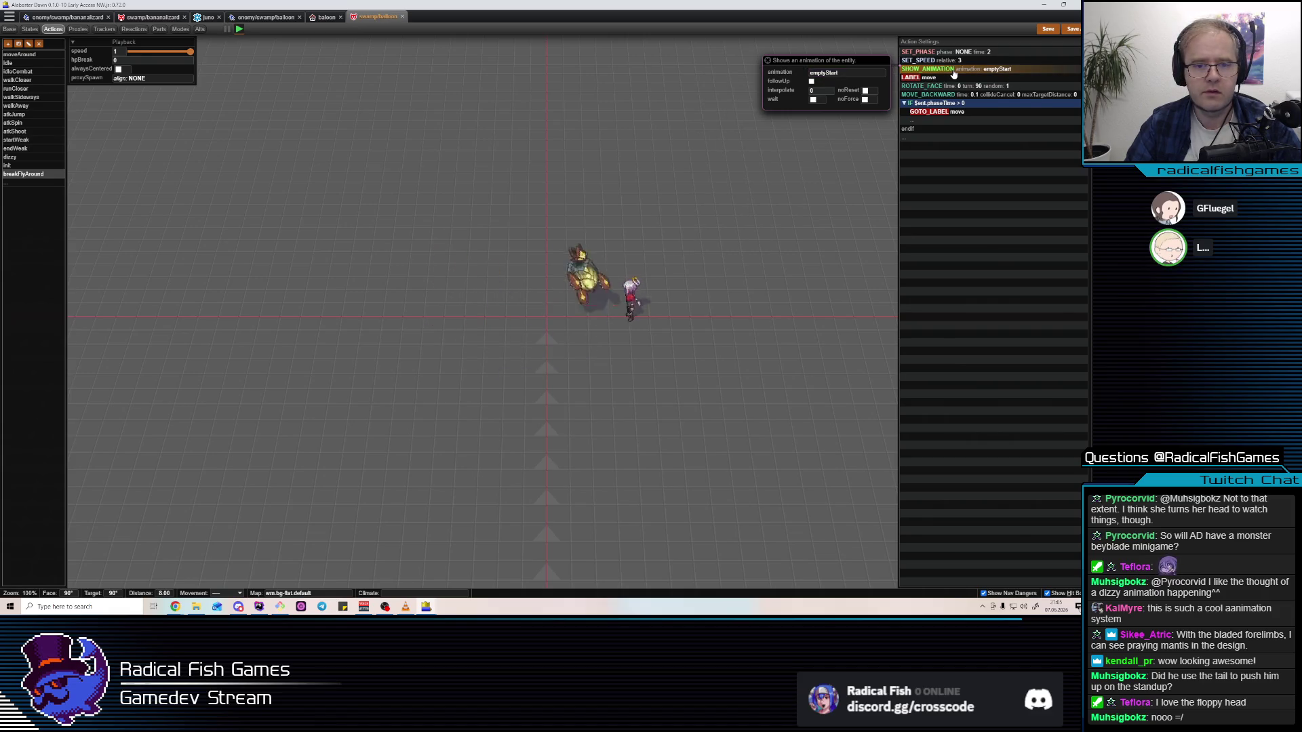
pyautogui.click(841, 73)
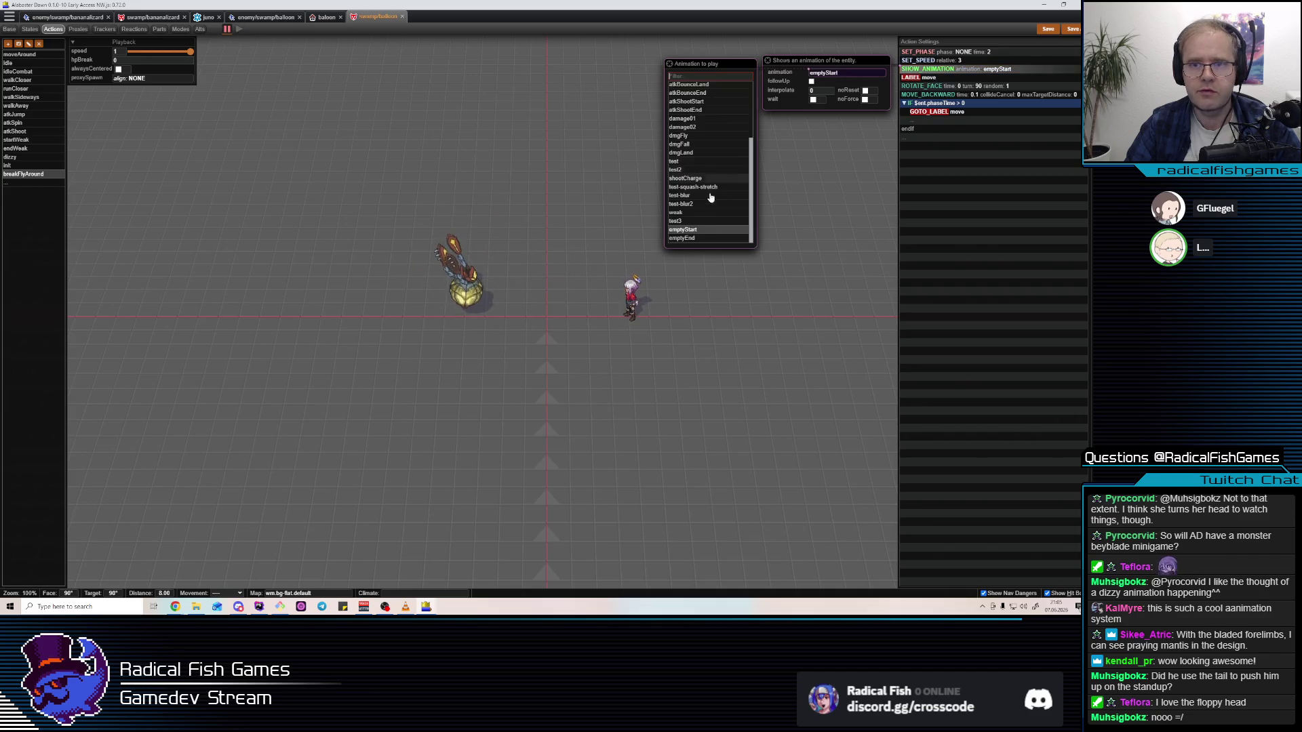
pyautogui.click(691, 240)
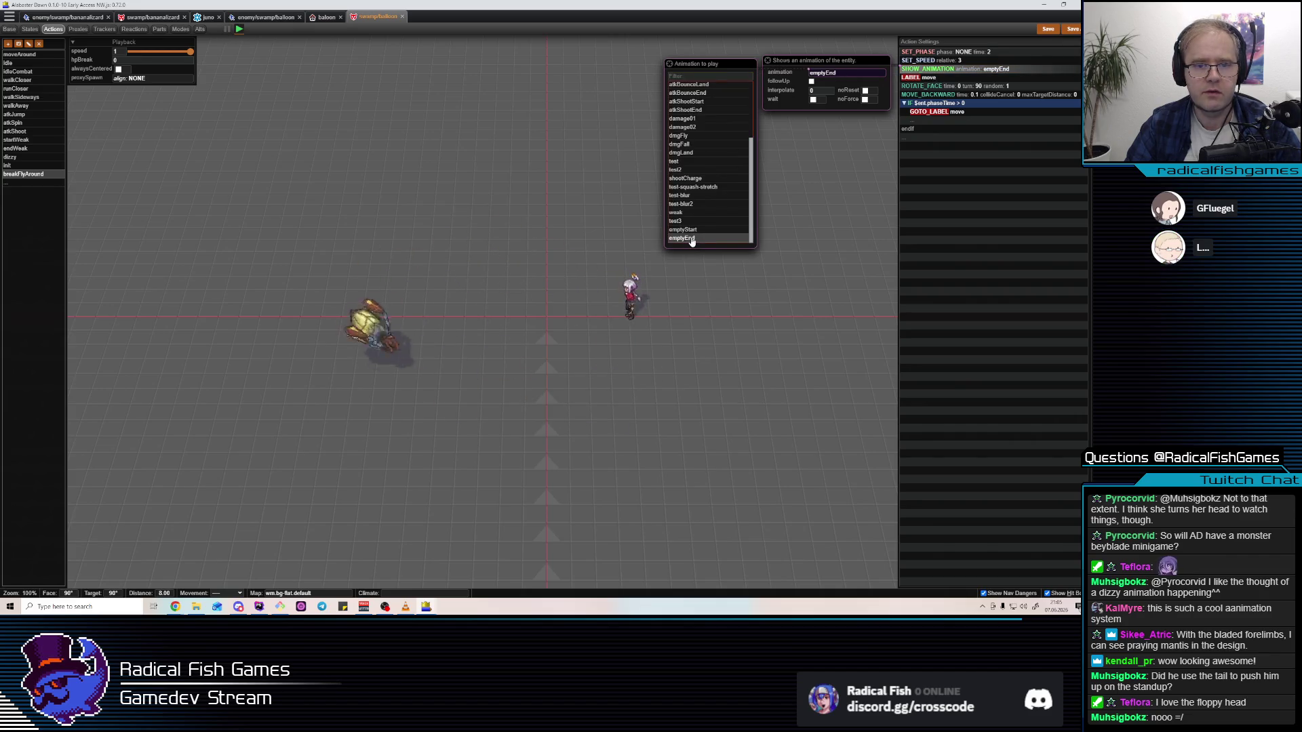
pyautogui.click(66, 16)
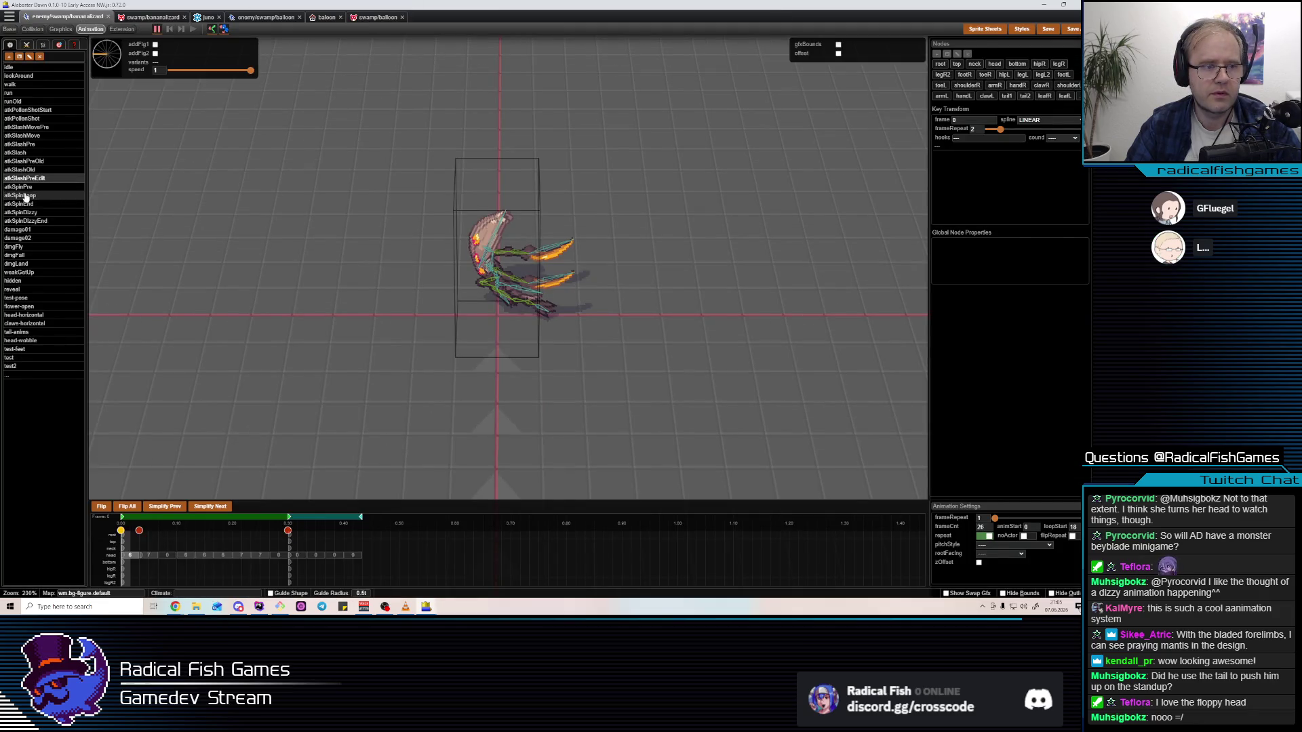
# Open the balloon's emptyEnd animation and select its frame 0 and frame 2 keyframes
pyautogui.click(277, 21)
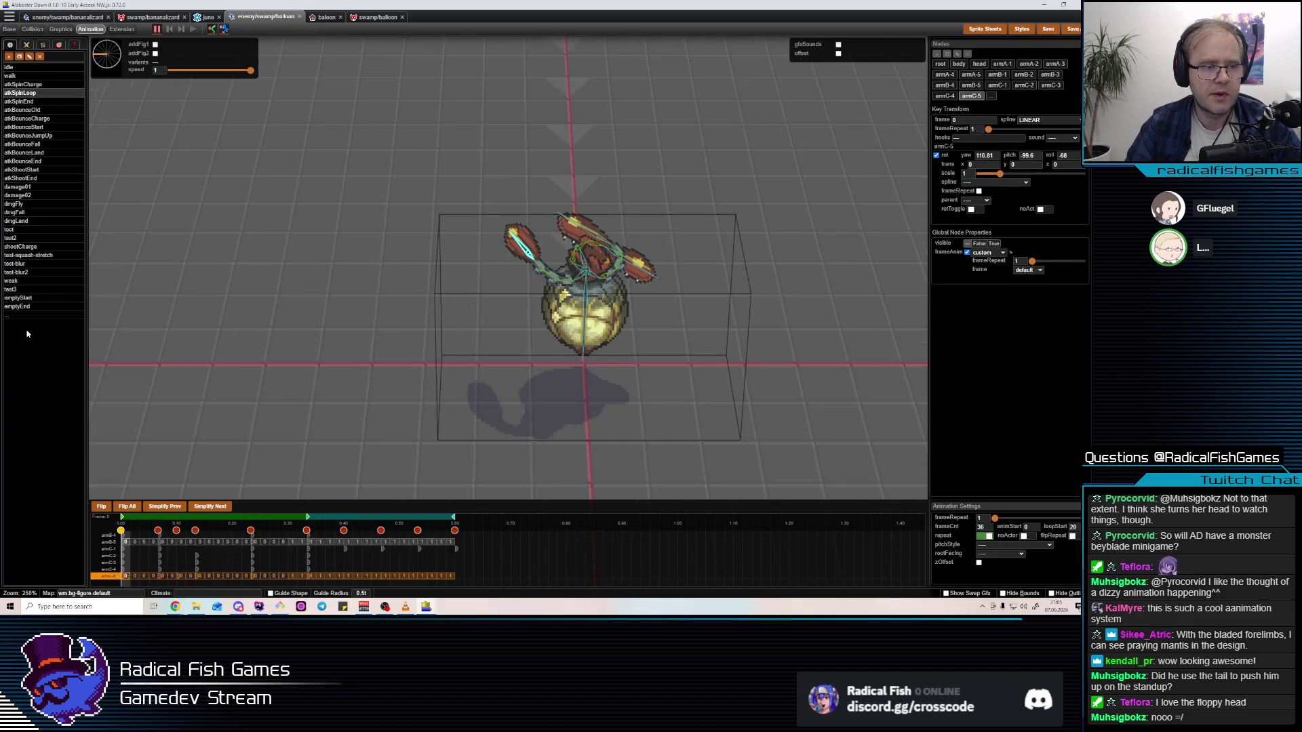
pyautogui.click(21, 306)
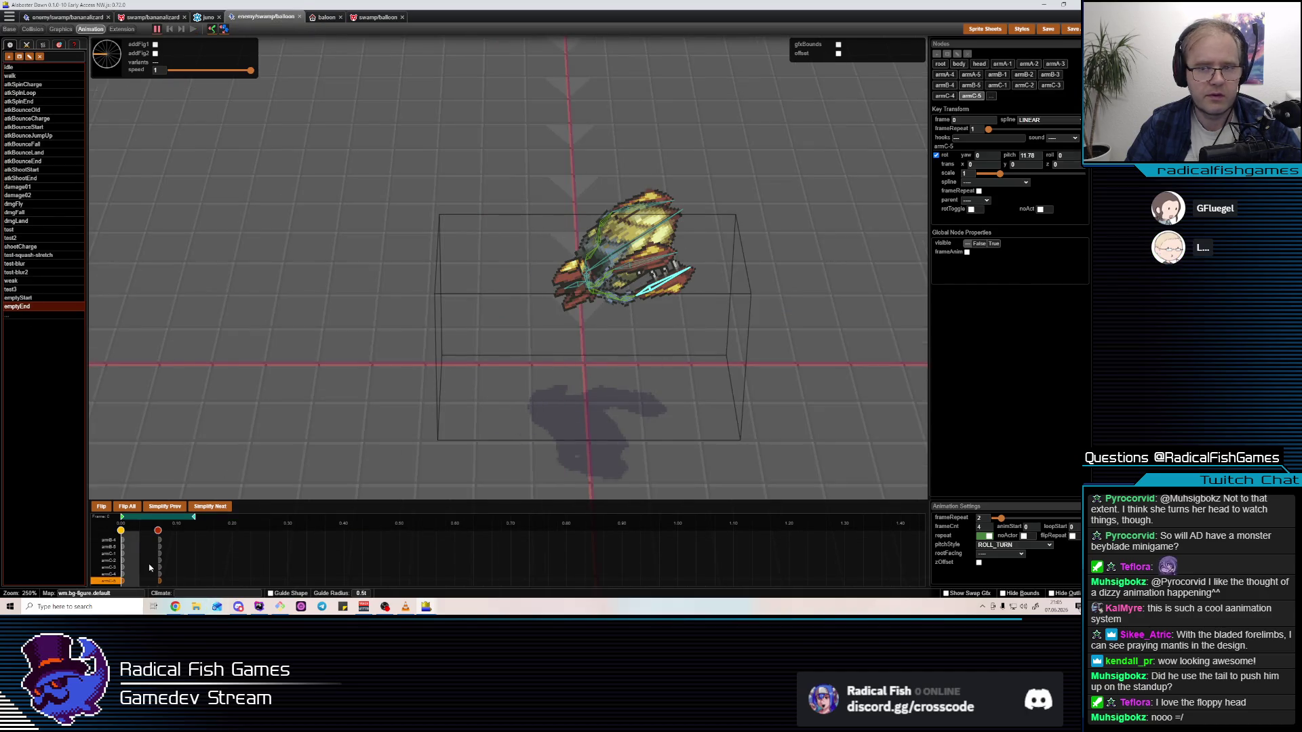
pyautogui.click(159, 567)
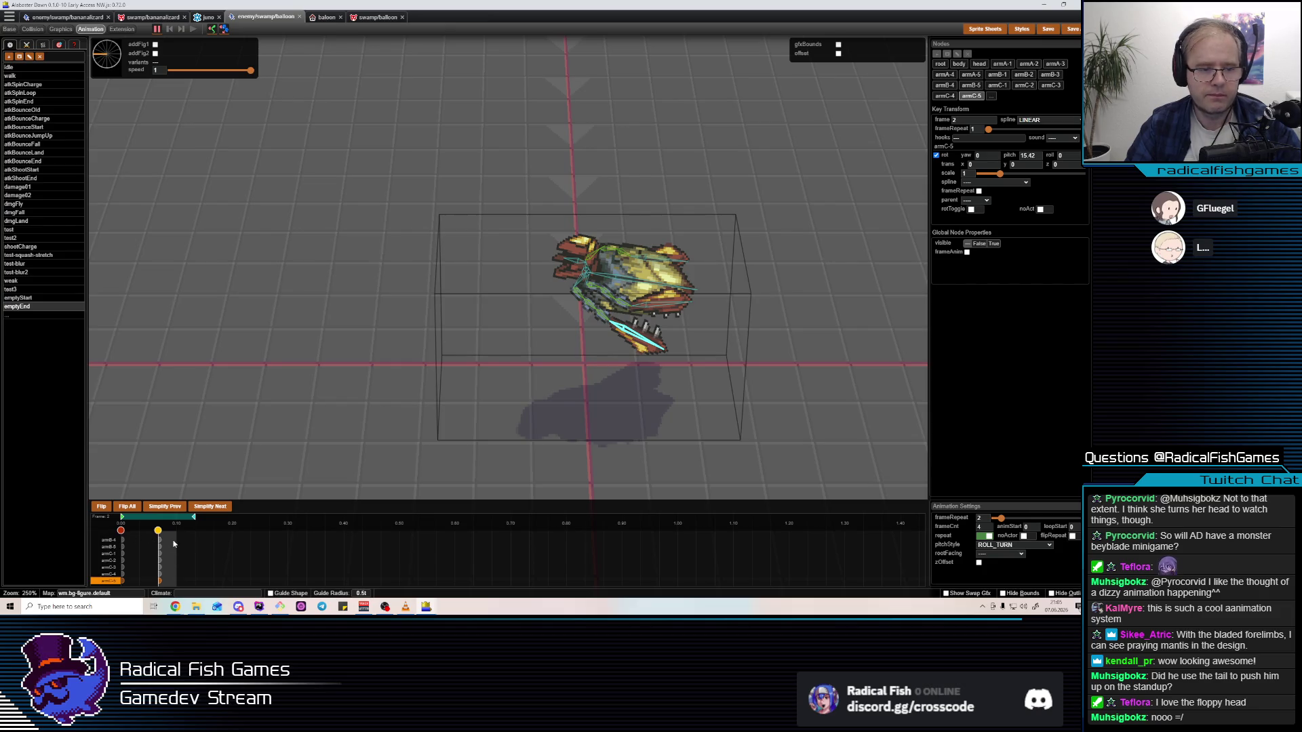
pyautogui.click(173, 544)
pyautogui.click(159, 531)
pyautogui.click(122, 530)
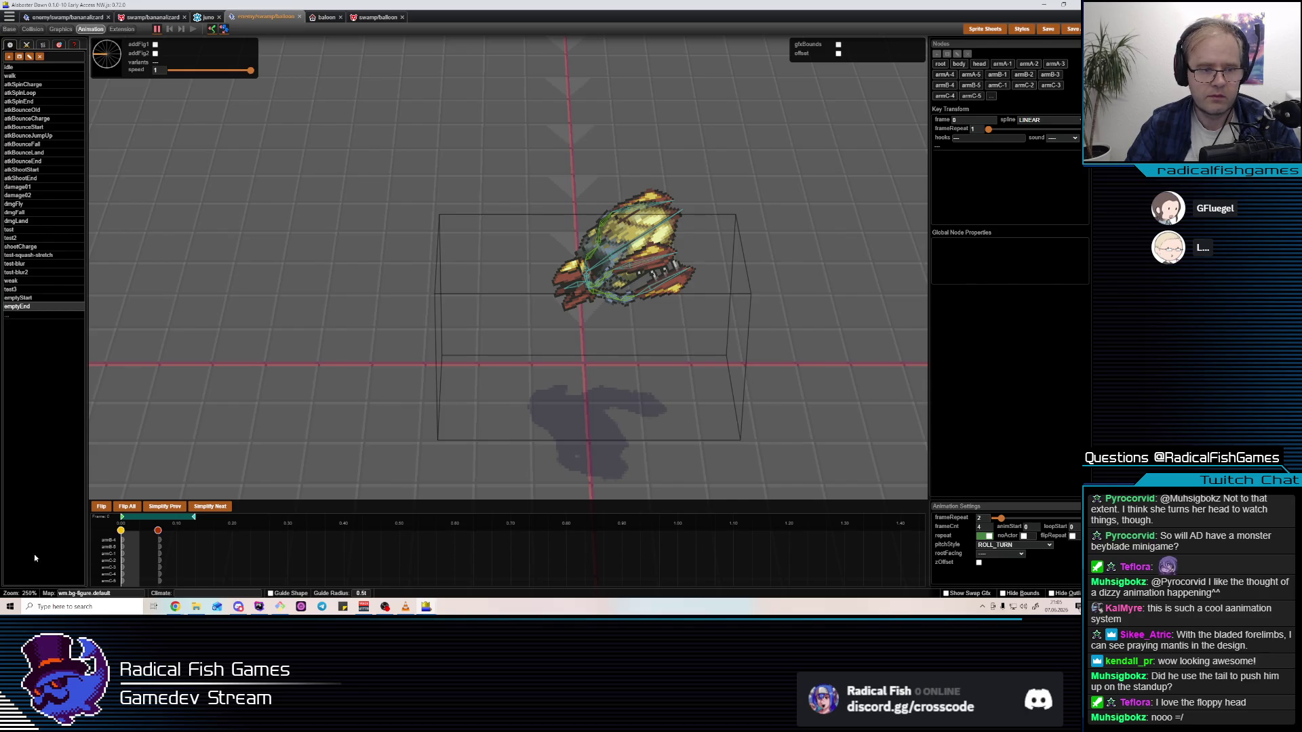
# Move the root node lower and slightly sideways with the gizmo arrows
pyautogui.click(588, 276)
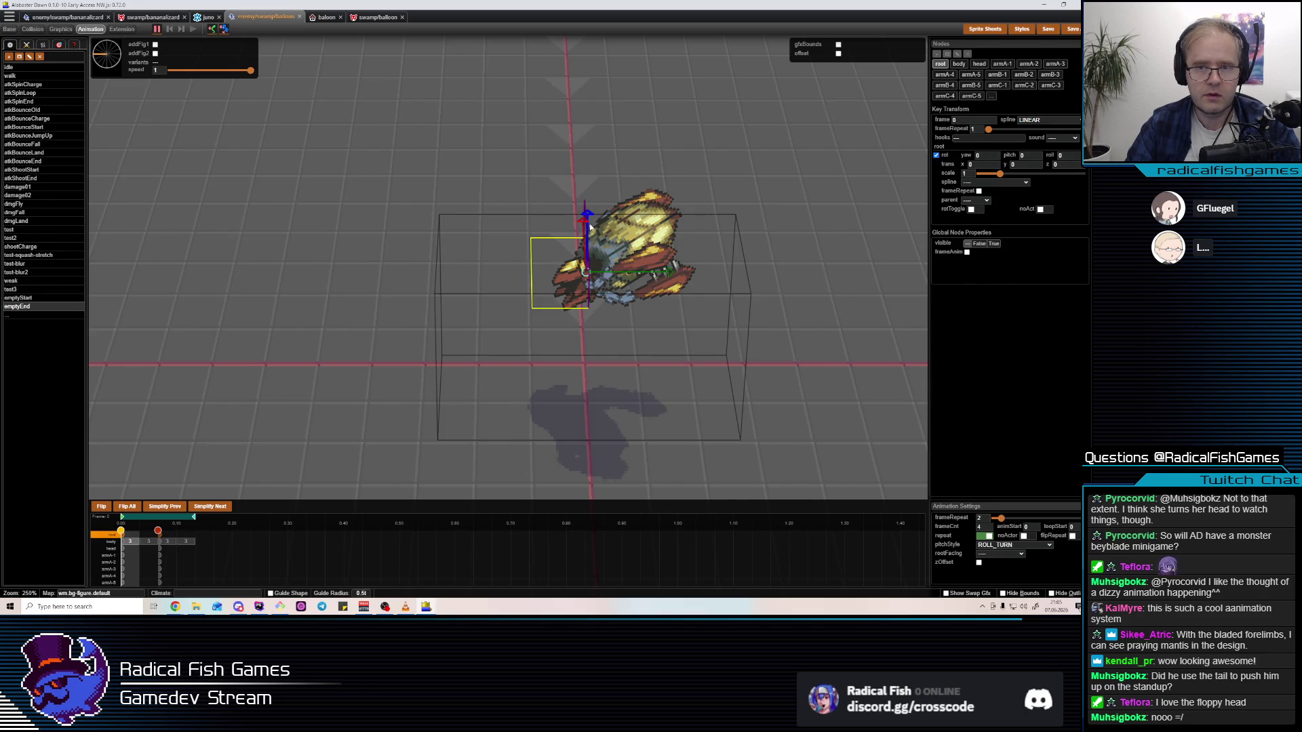
pyautogui.click(343, 89)
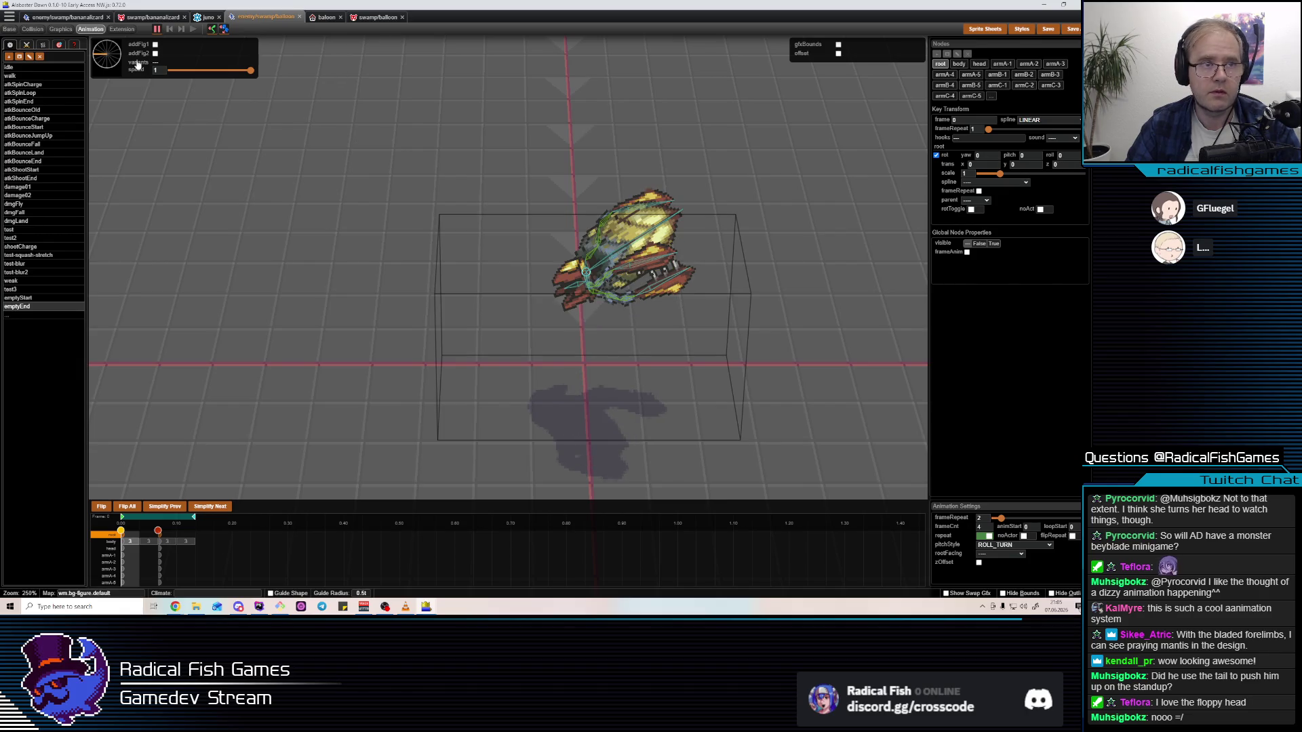
pyautogui.click(609, 252)
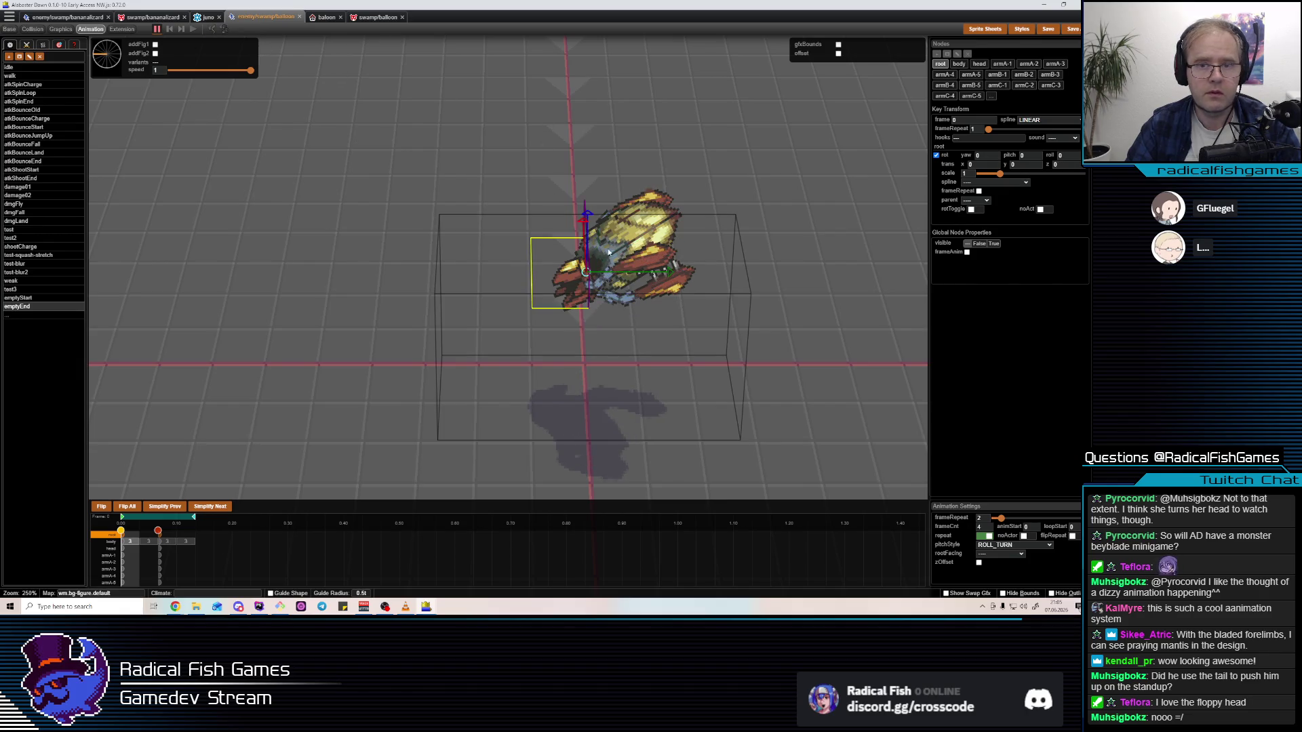
pyautogui.moveTo(588, 214); pyautogui.dragTo(587, 249)
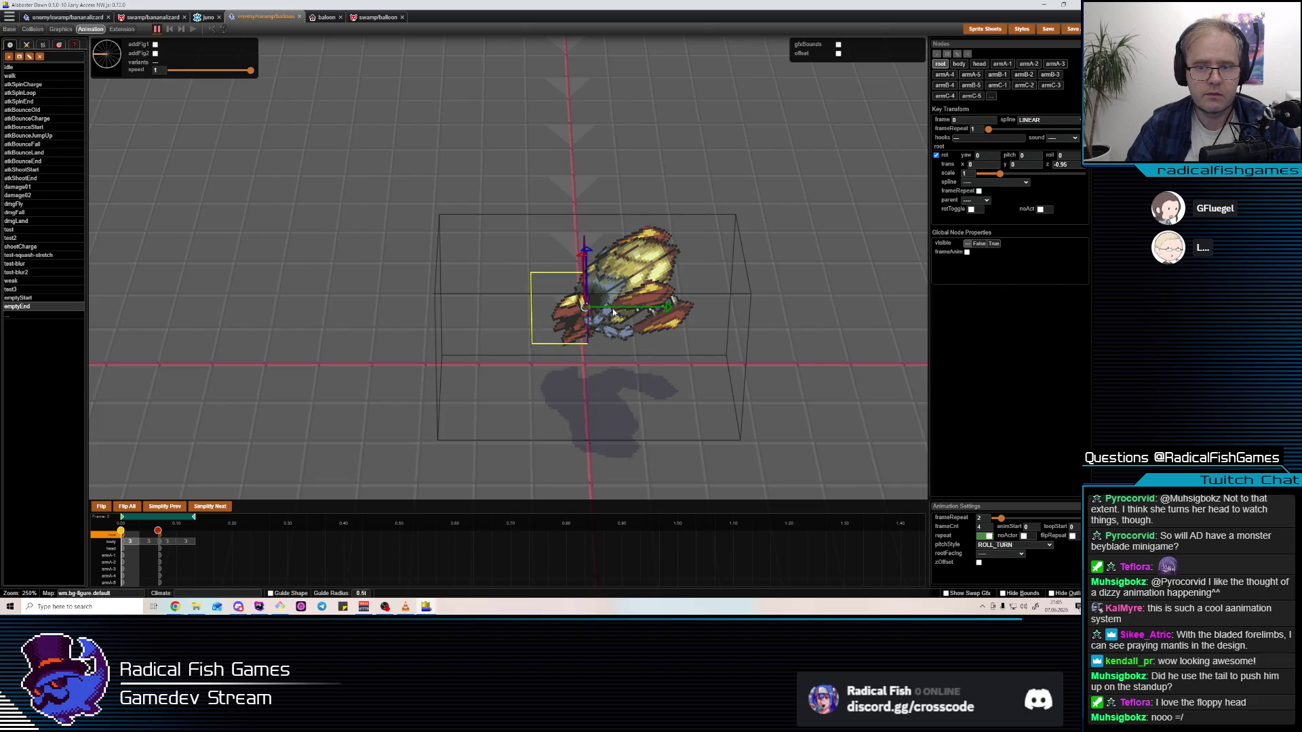
pyautogui.moveTo(609, 312); pyautogui.dragTo(601, 307)
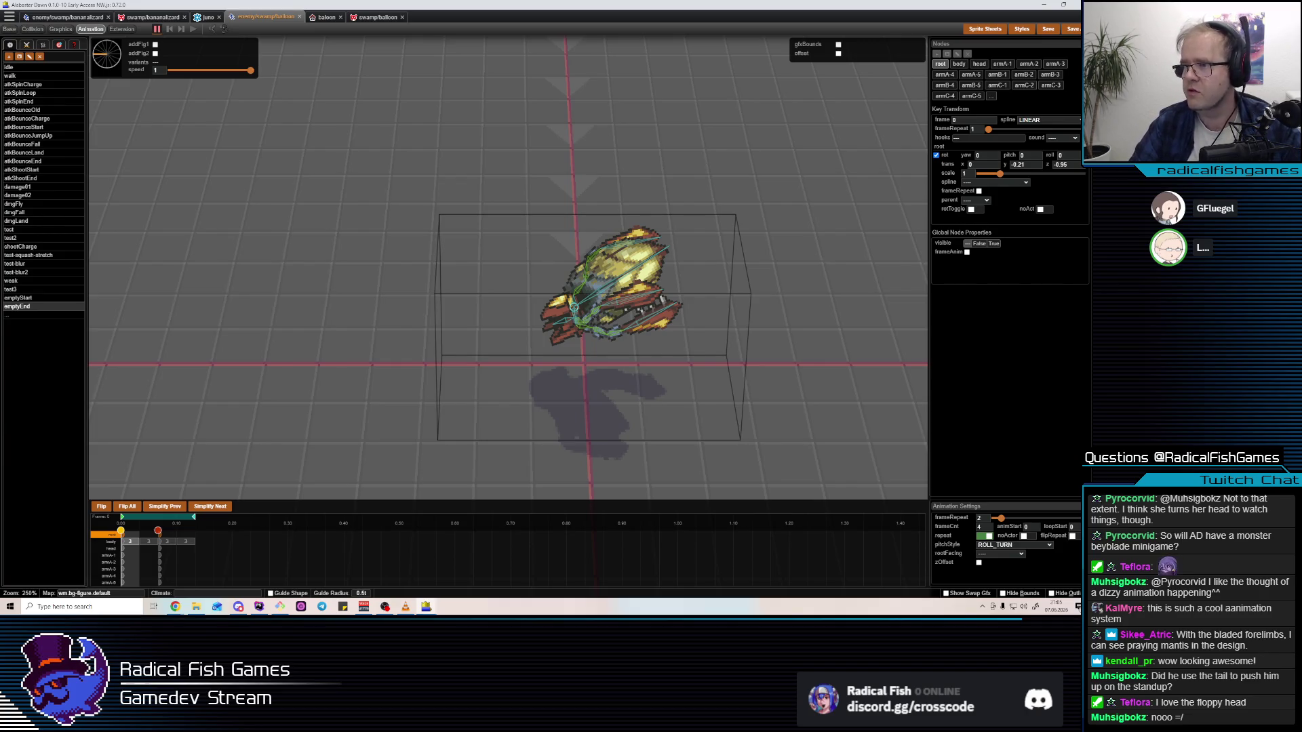
pyautogui.click(642, 381)
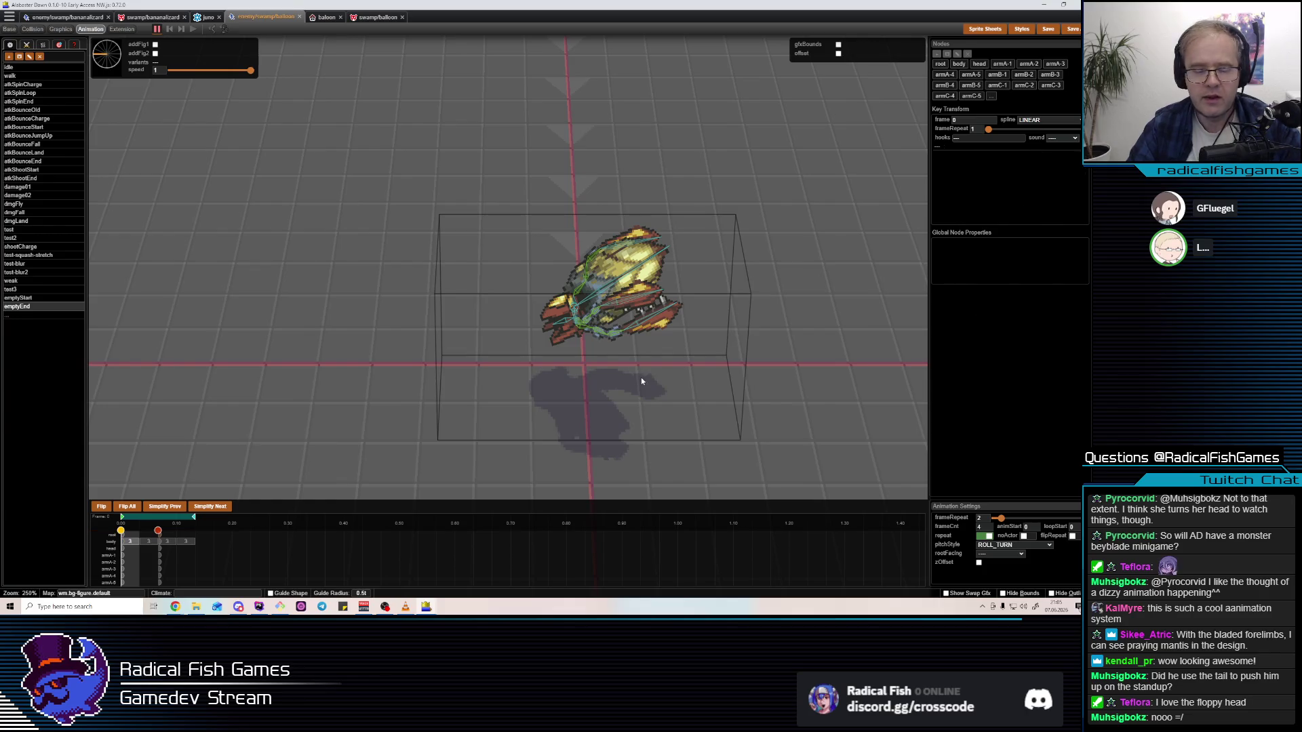
# Inspect the body node from a new view angle, then clear the keyframe selection
pyautogui.click(618, 290)
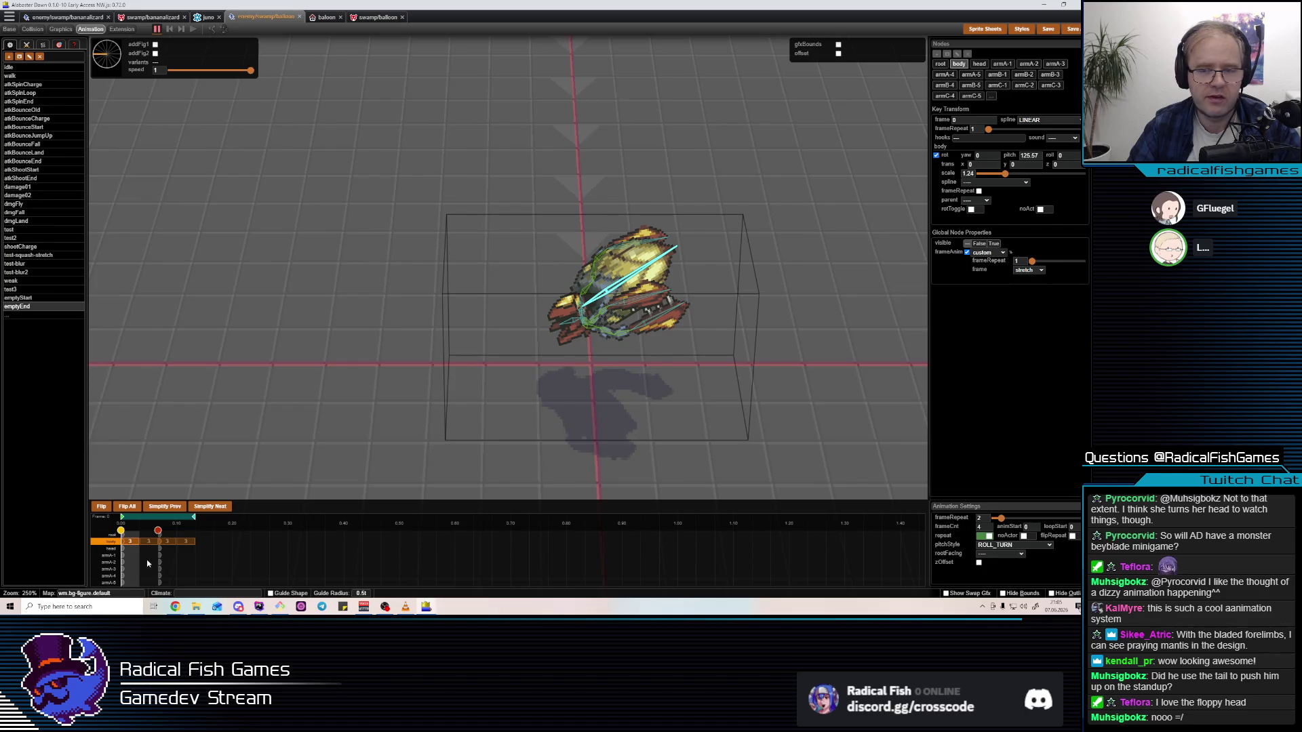
pyautogui.click(544, 394)
pyautogui.moveTo(581, 313)
pyautogui.mouseDown()
pyautogui.moveTo(767, 215)
pyautogui.moveTo(656, 268)
pyautogui.mouseUp()
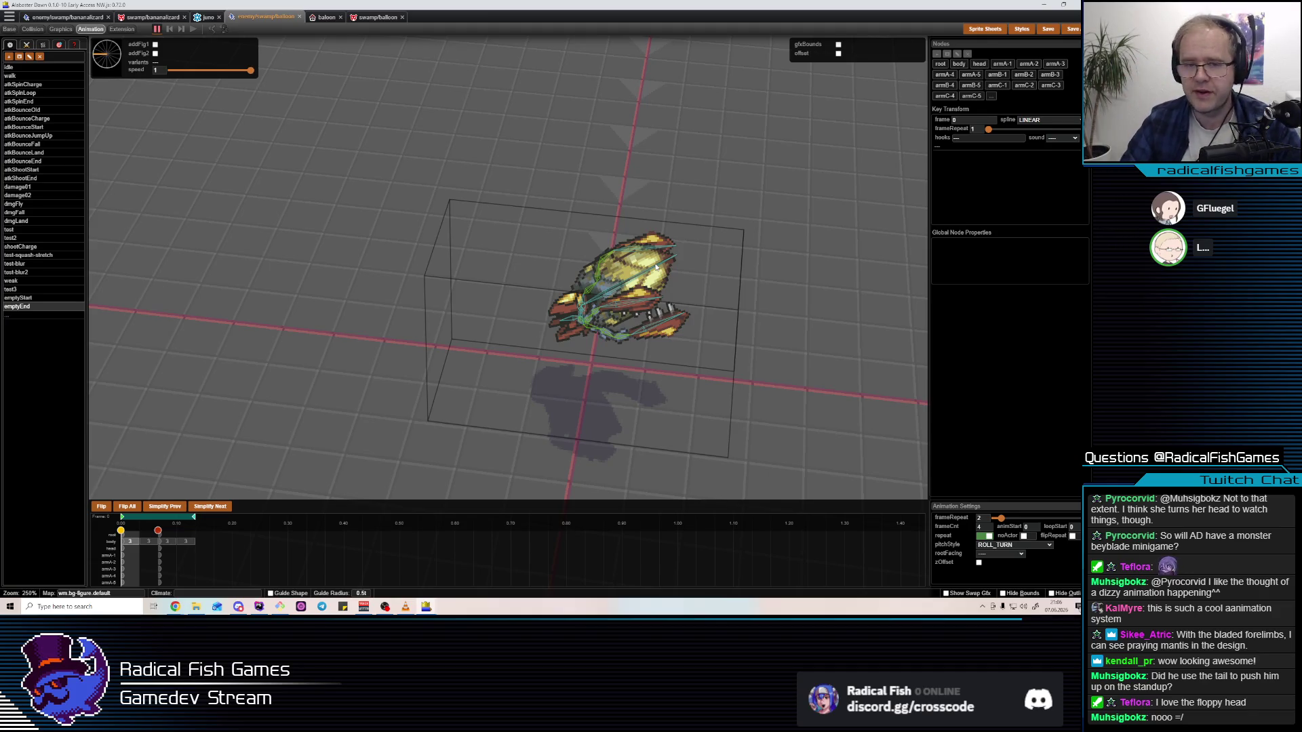
pyautogui.click(656, 268)
pyautogui.moveTo(656, 268)
pyautogui.mouseDown()
pyautogui.moveTo(621, 382)
pyautogui.moveTo(600, 310)
pyautogui.mouseUp()
pyautogui.click(599, 309)
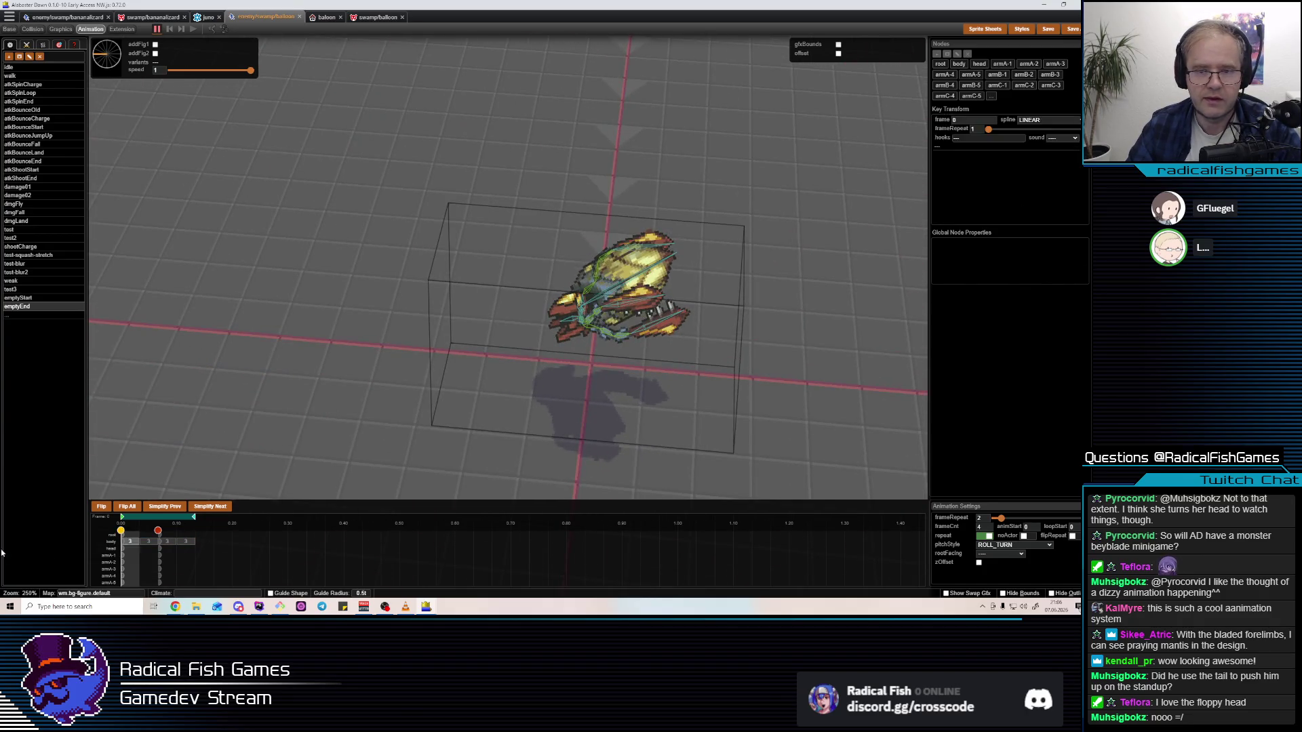
pyautogui.click(139, 543)
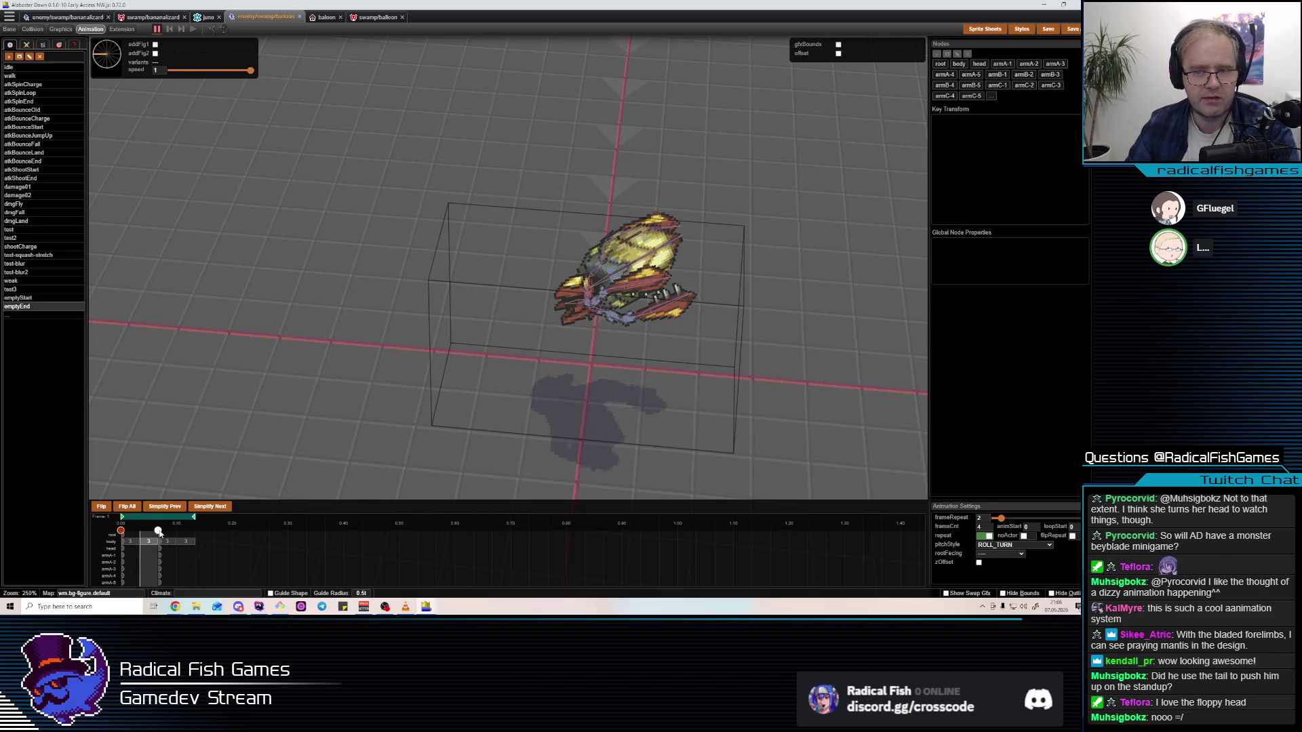
# Rotate armA-2 to a new angle on the frame 2 keyframe
pyautogui.click(158, 531)
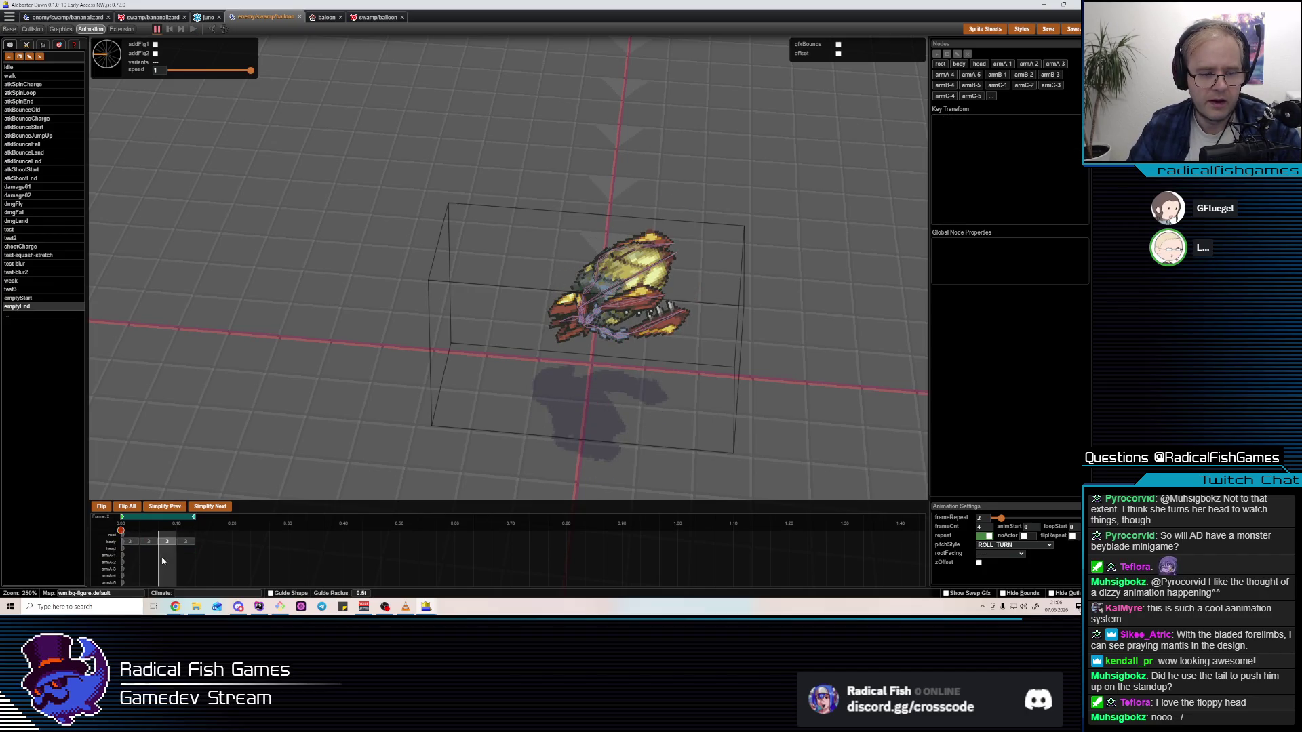
pyautogui.click(594, 301)
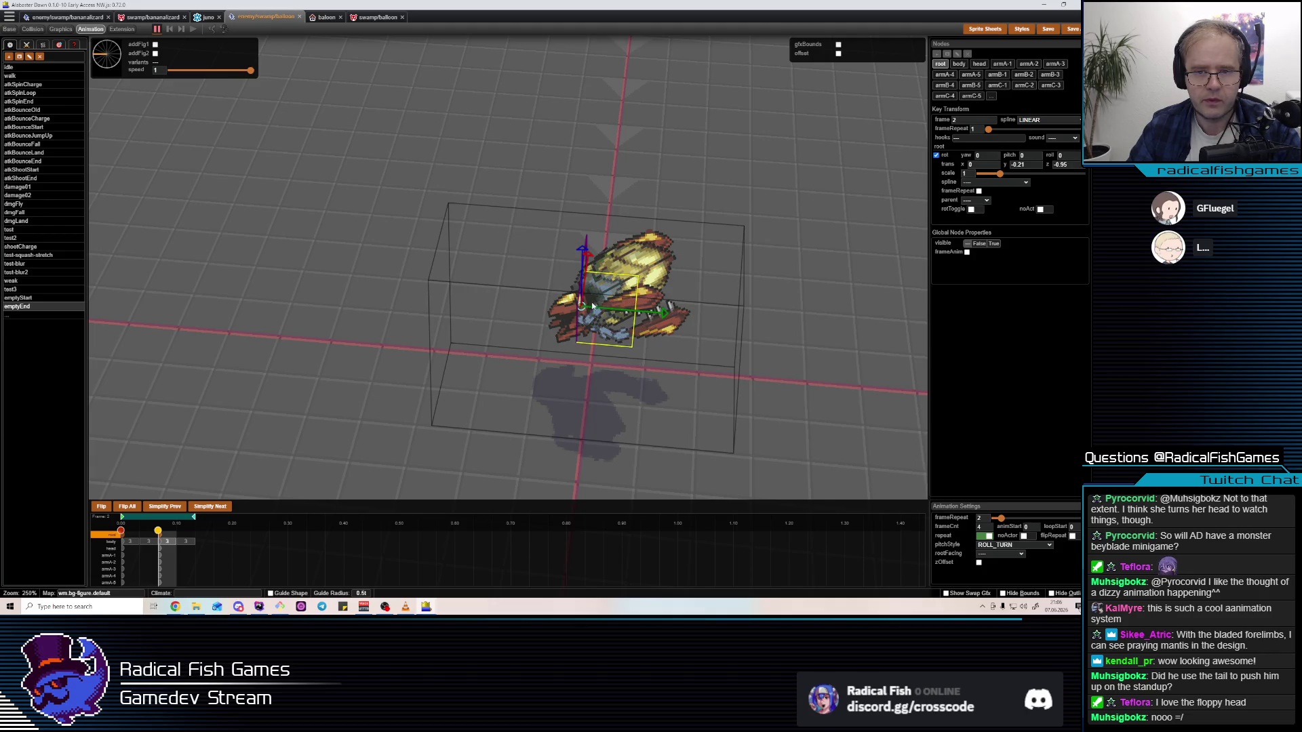
pyautogui.click(597, 330)
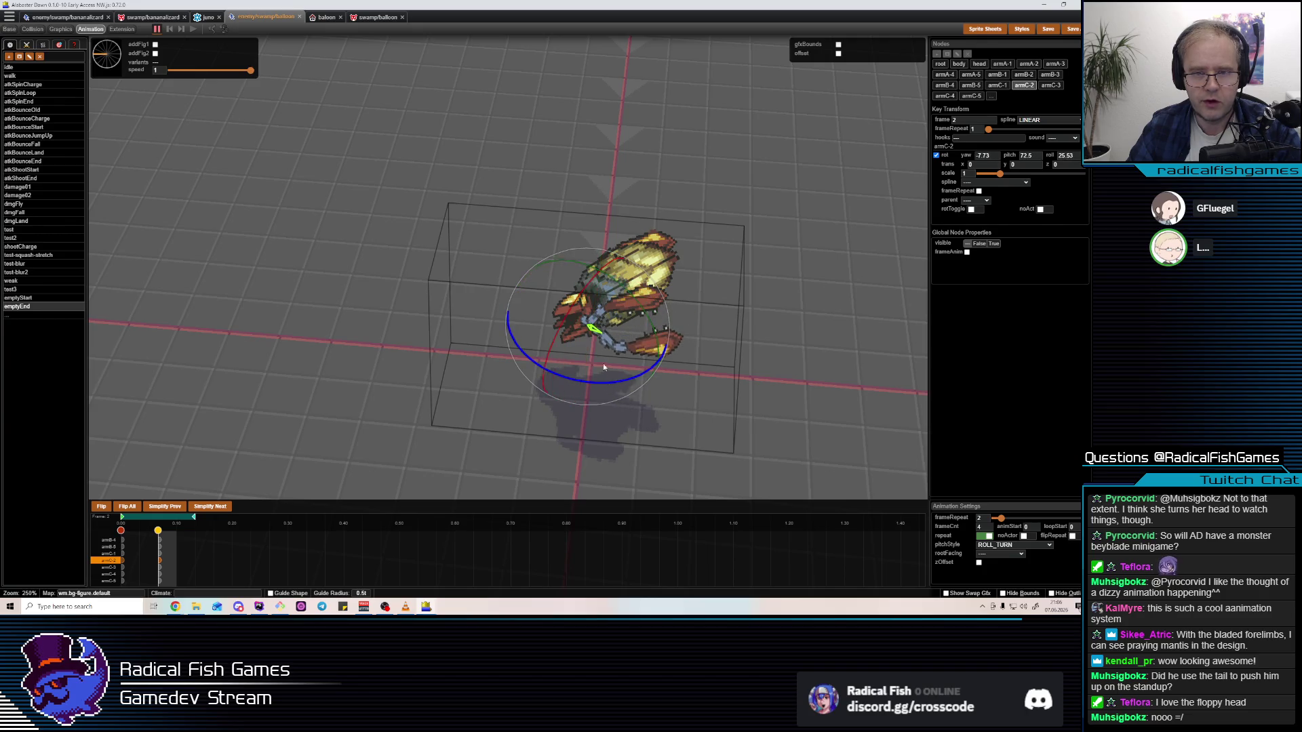
pyautogui.click(609, 340)
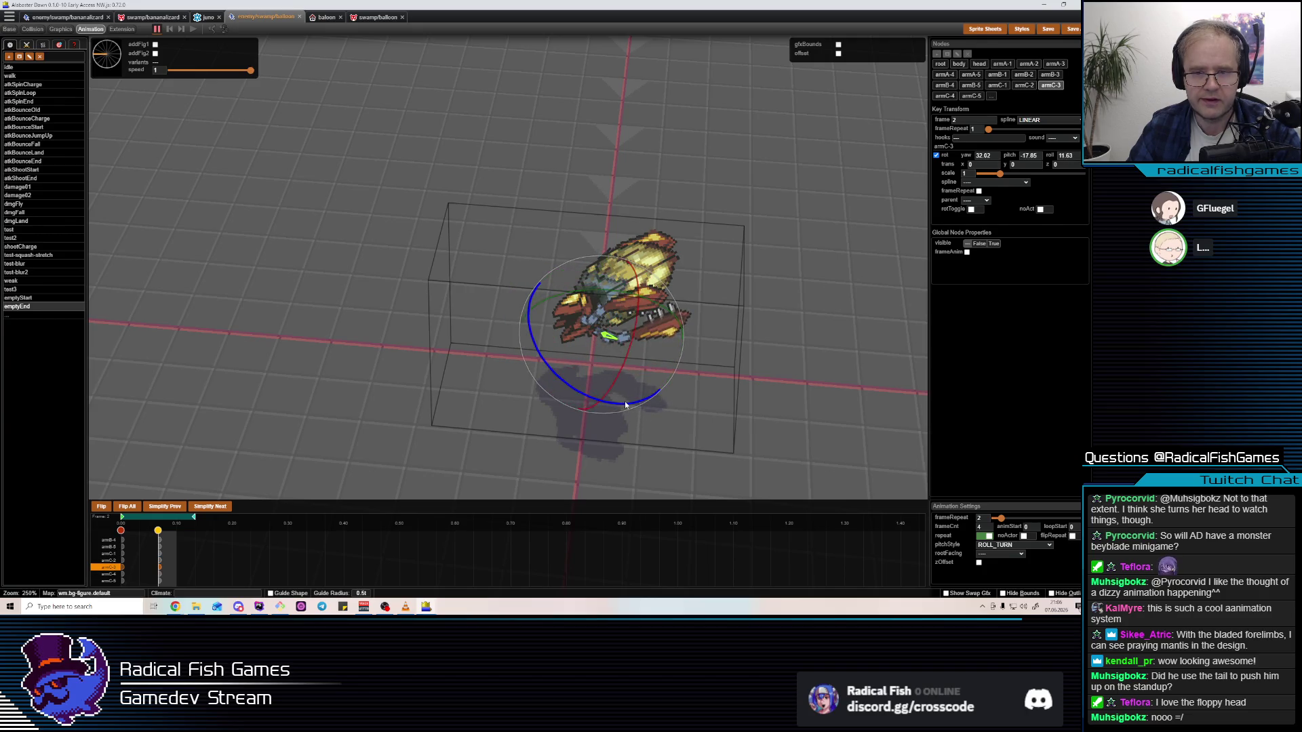
pyautogui.click(657, 303)
pyautogui.moveTo(658, 305); pyautogui.dragTo(600, 271)
pyautogui.click(600, 271)
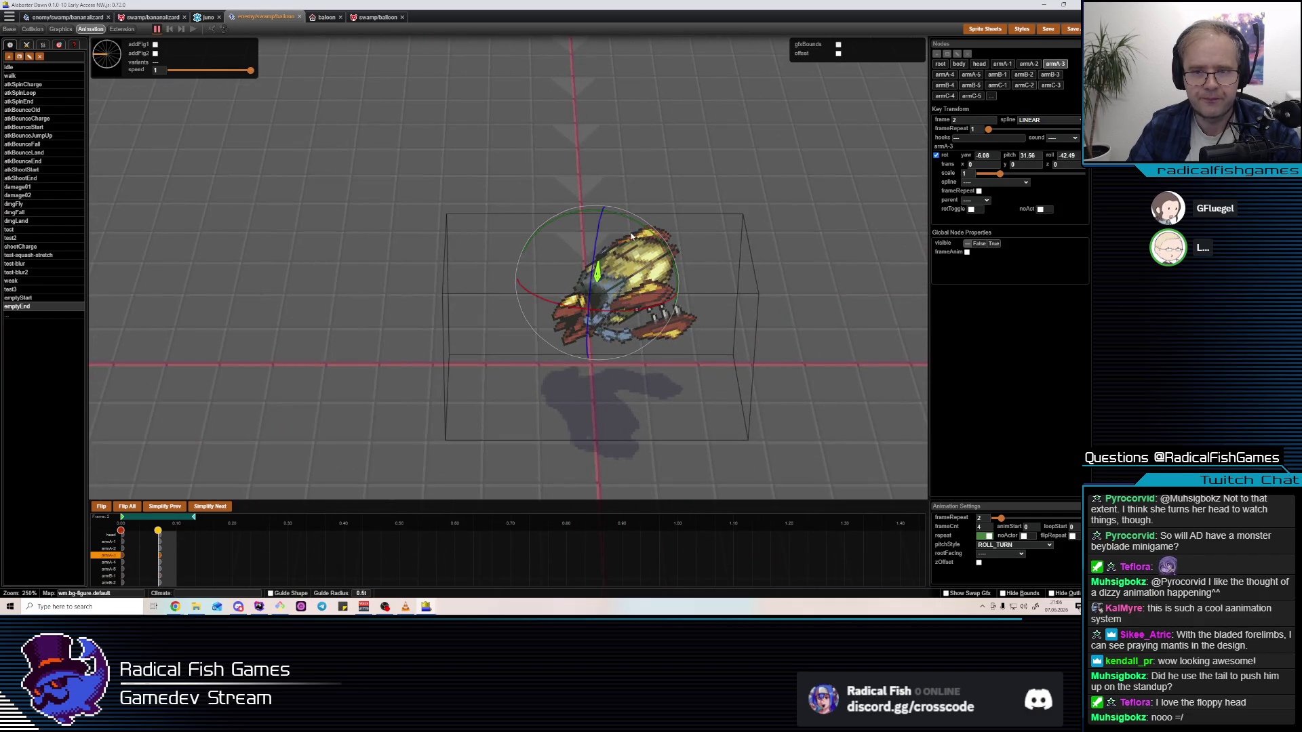
pyautogui.click(598, 282)
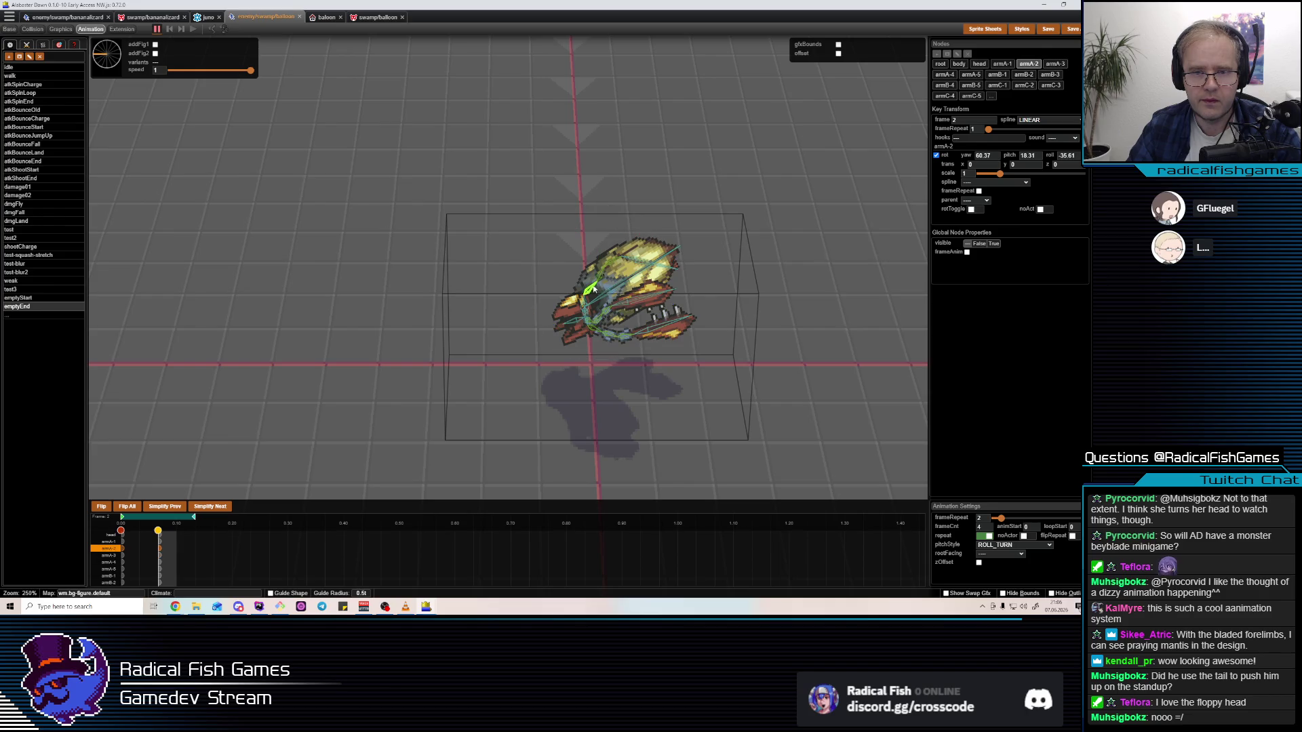
pyautogui.moveTo(612, 247); pyautogui.dragTo(599, 314)
# Lower the balloon's root slightly in trans y
pyautogui.click(609, 296)
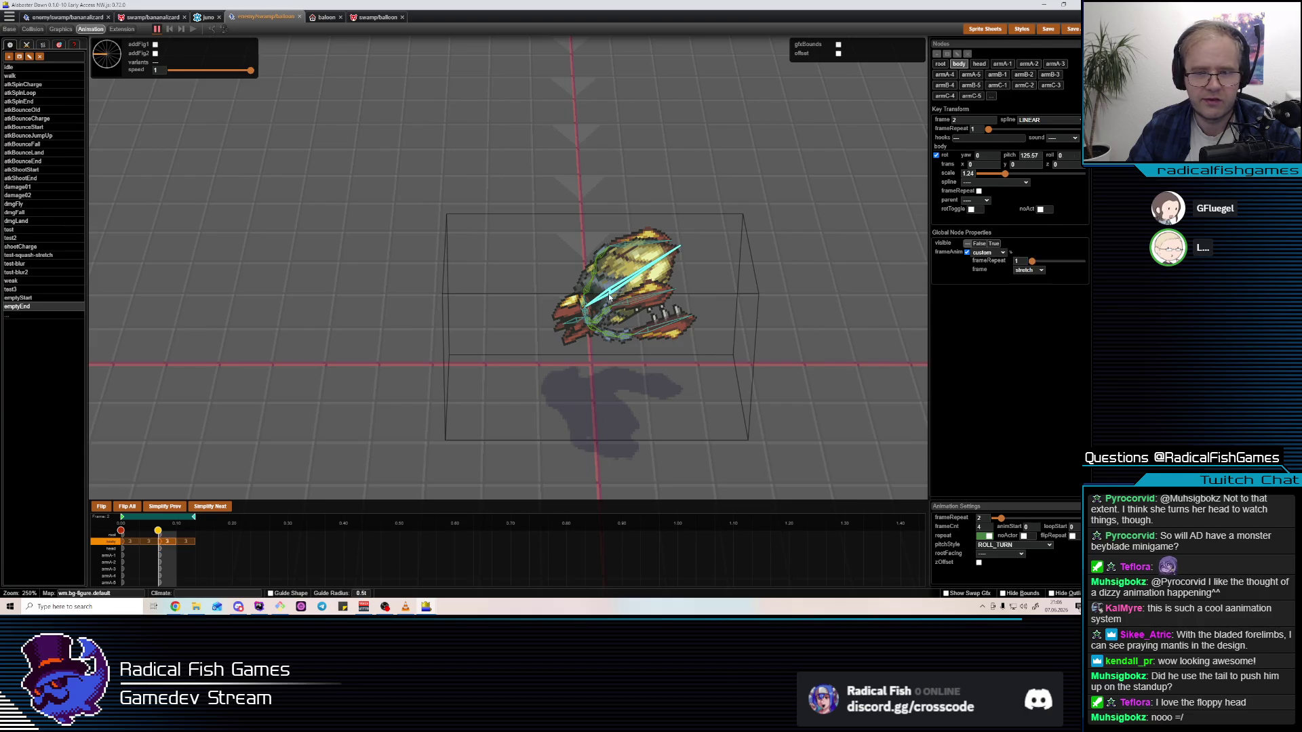
pyautogui.click(577, 324)
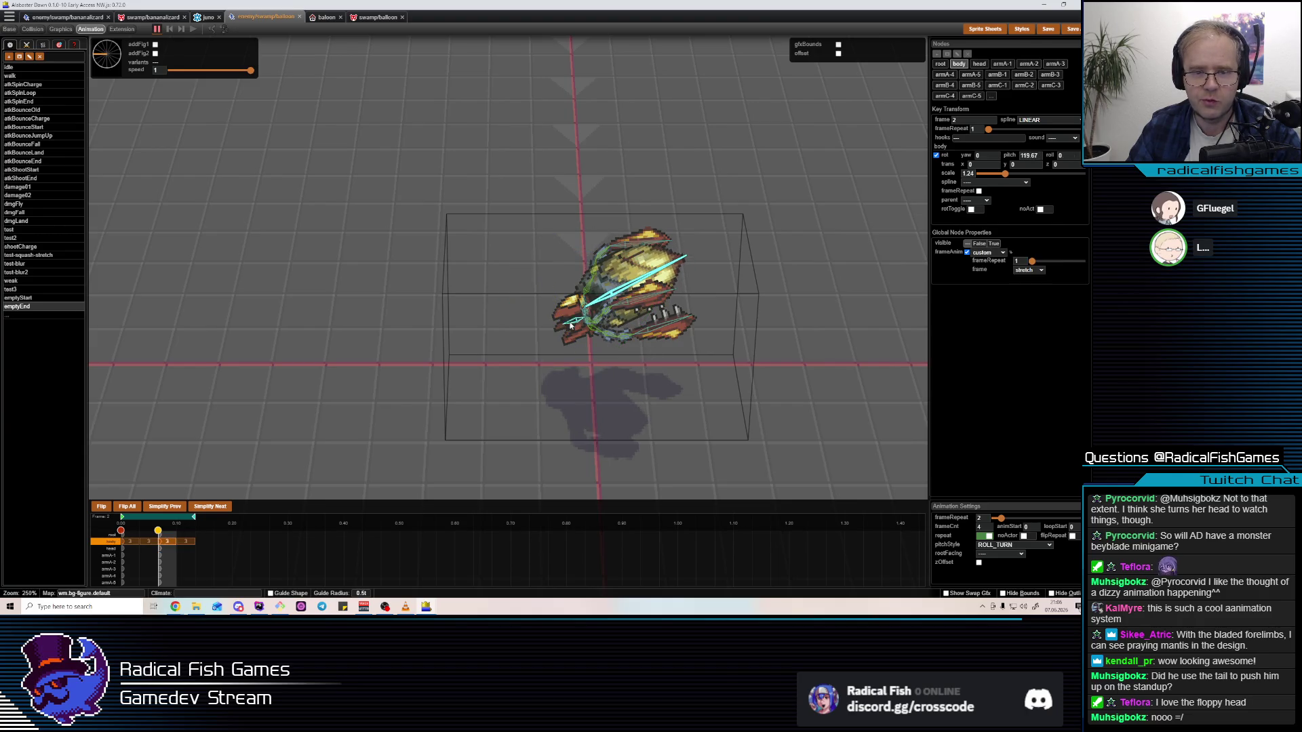
pyautogui.click(595, 318)
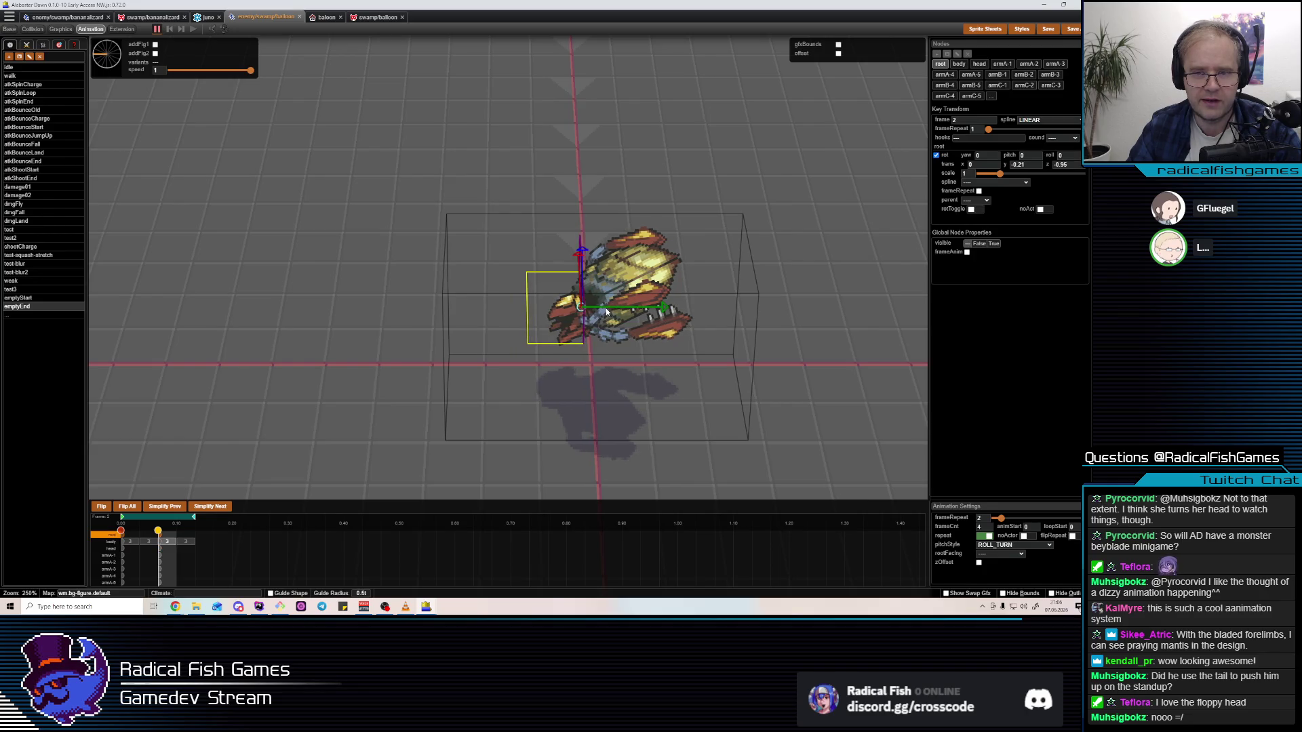
pyautogui.moveTo(611, 313); pyautogui.dragTo(592, 326)
# Rotate armB-4 in two passes to tuck it in, then play the animation
pyautogui.click(591, 326)
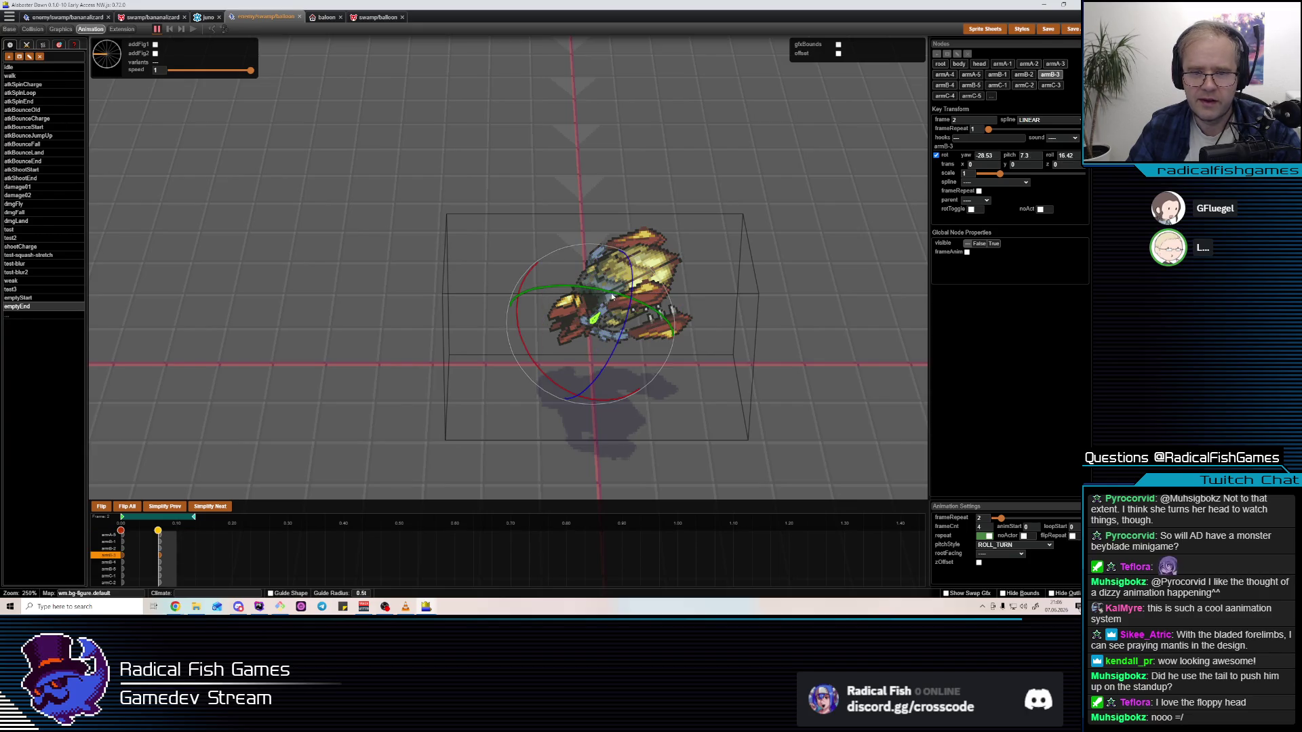
pyautogui.click(631, 299)
pyautogui.moveTo(631, 299); pyautogui.dragTo(616, 318)
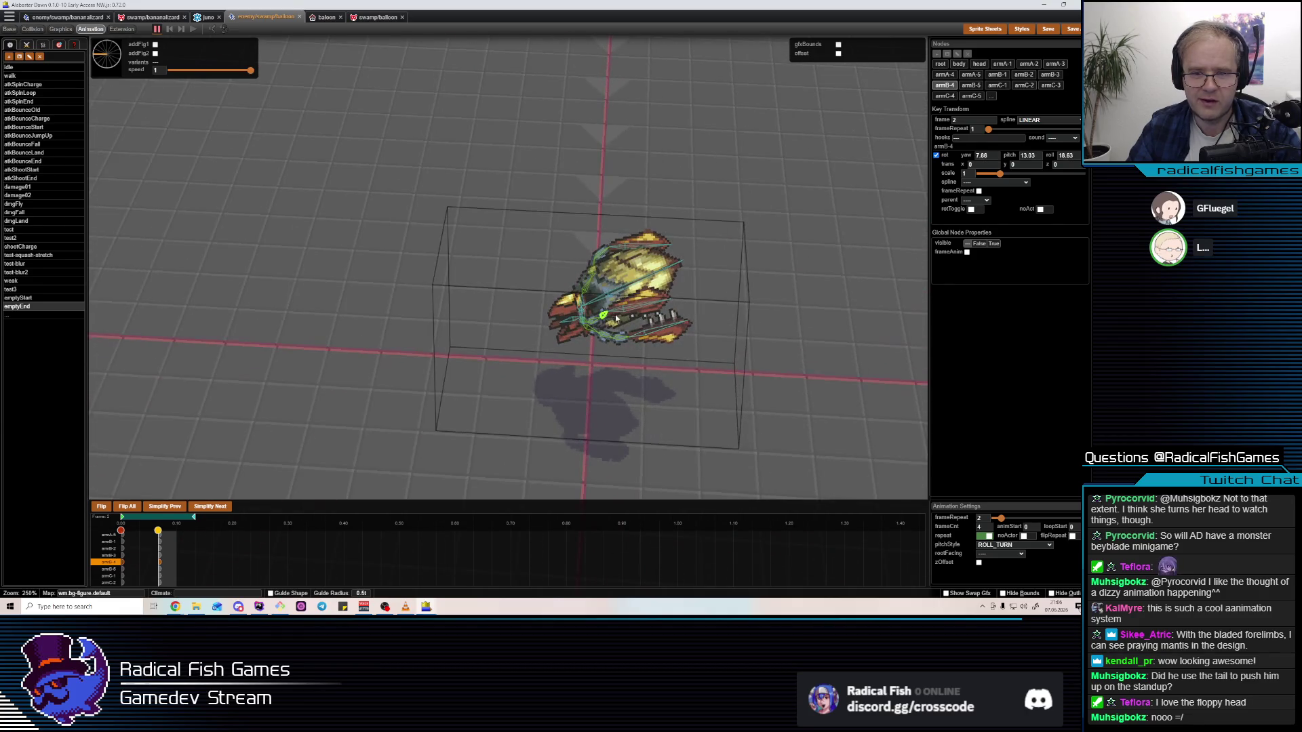
pyautogui.click(606, 339)
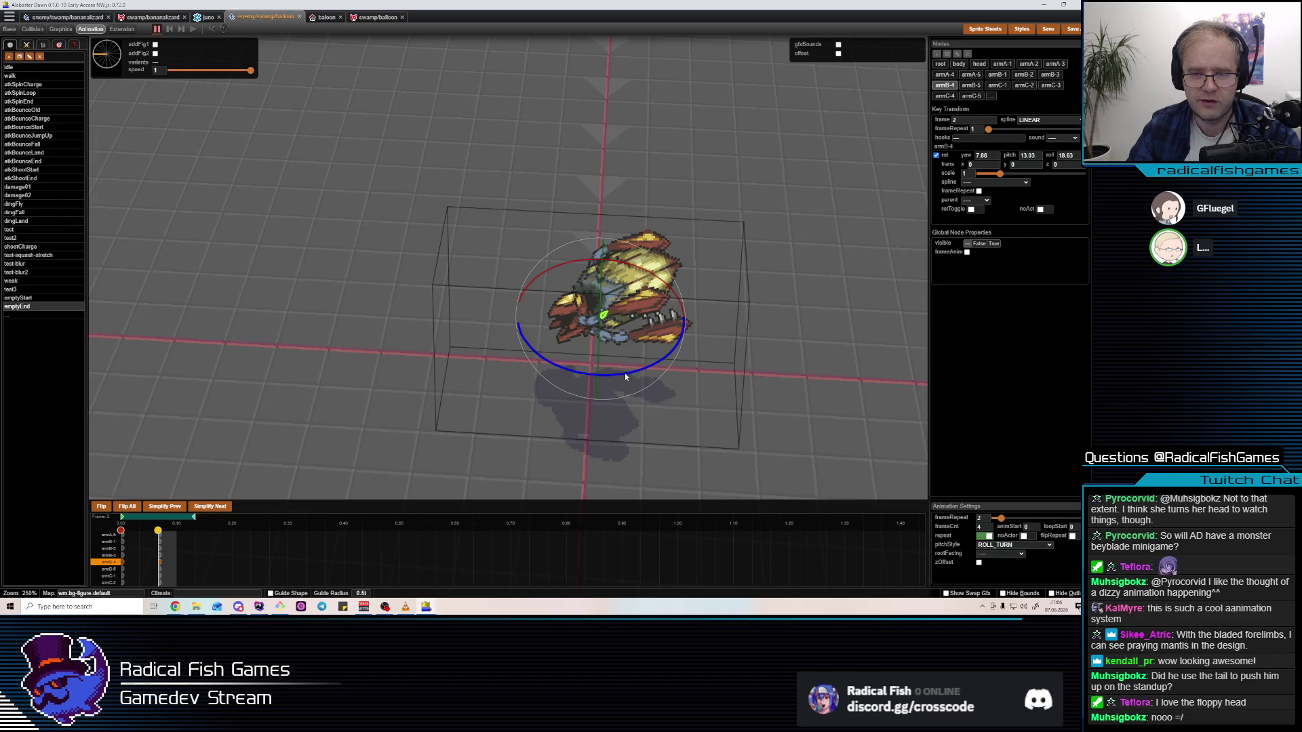
pyautogui.moveTo(630, 373); pyautogui.dragTo(606, 267)
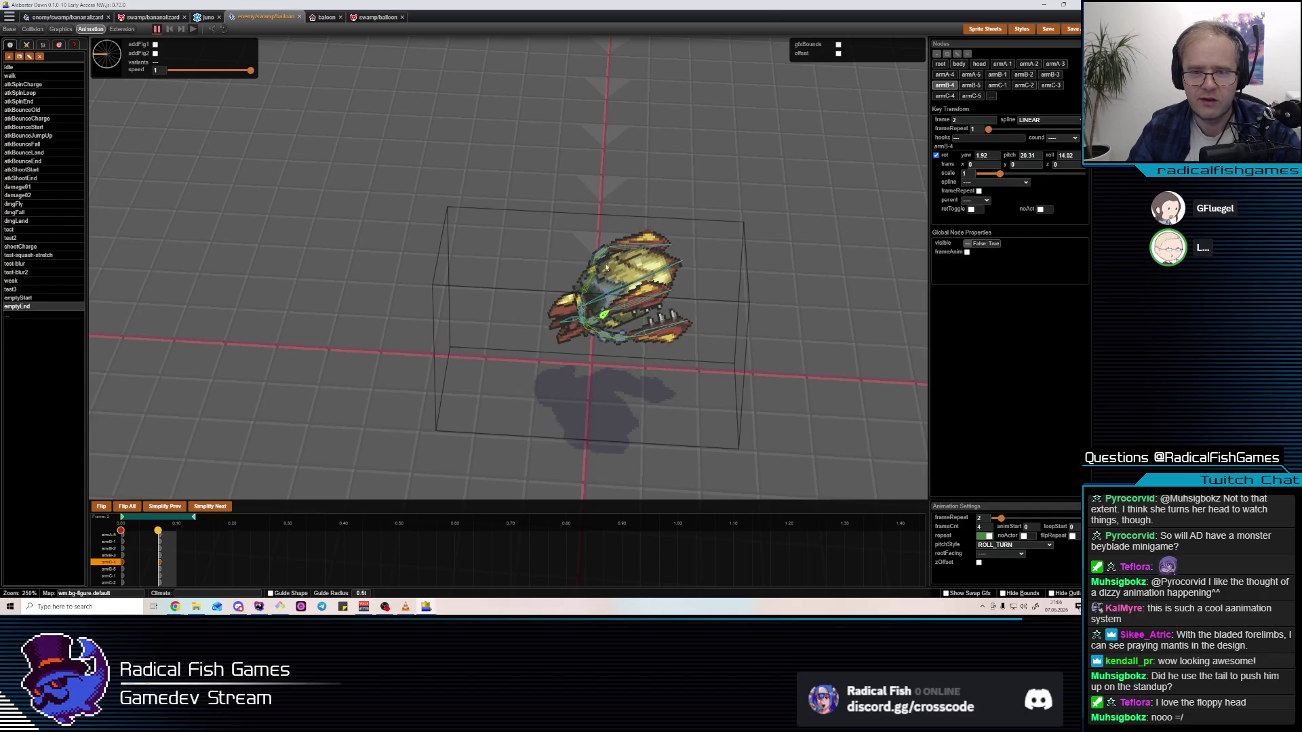
pyautogui.click(598, 316)
pyautogui.press('space')
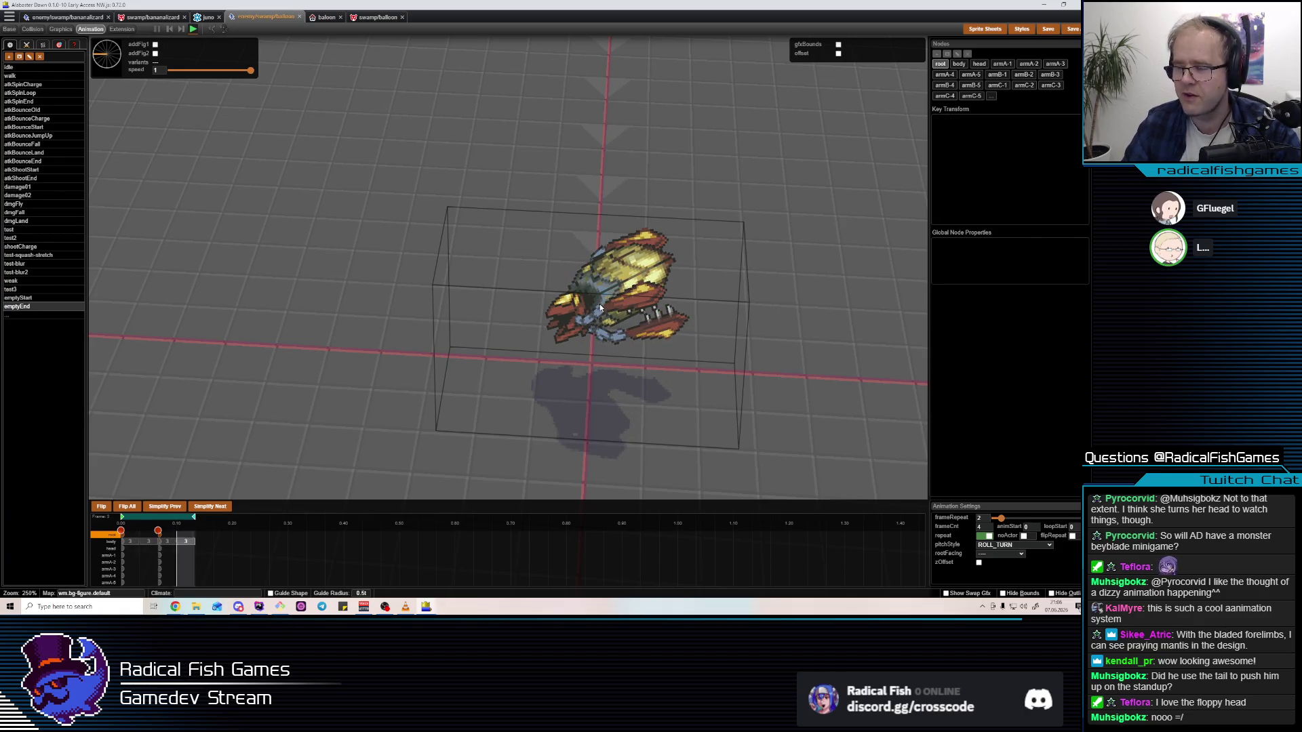
# Lower the root further, to trans y -0.32
pyautogui.click(600, 303)
pyautogui.press('space')
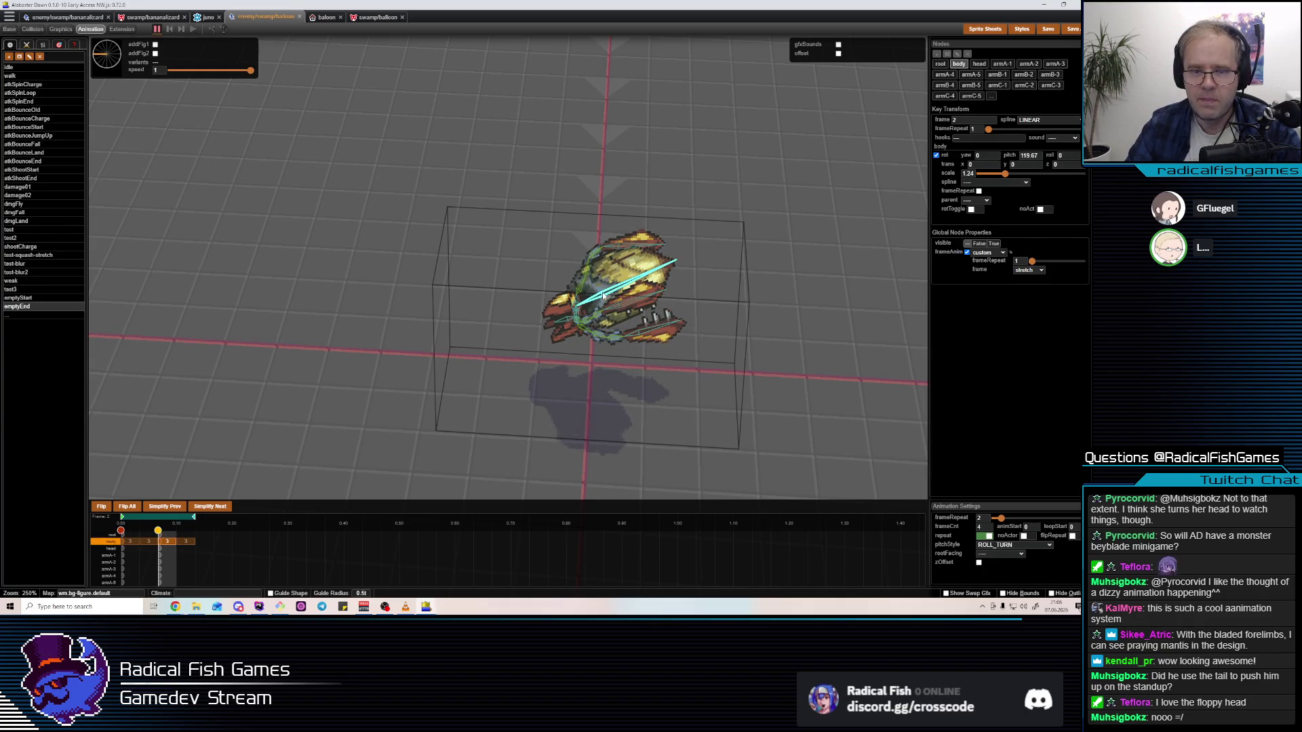
pyautogui.click(599, 312)
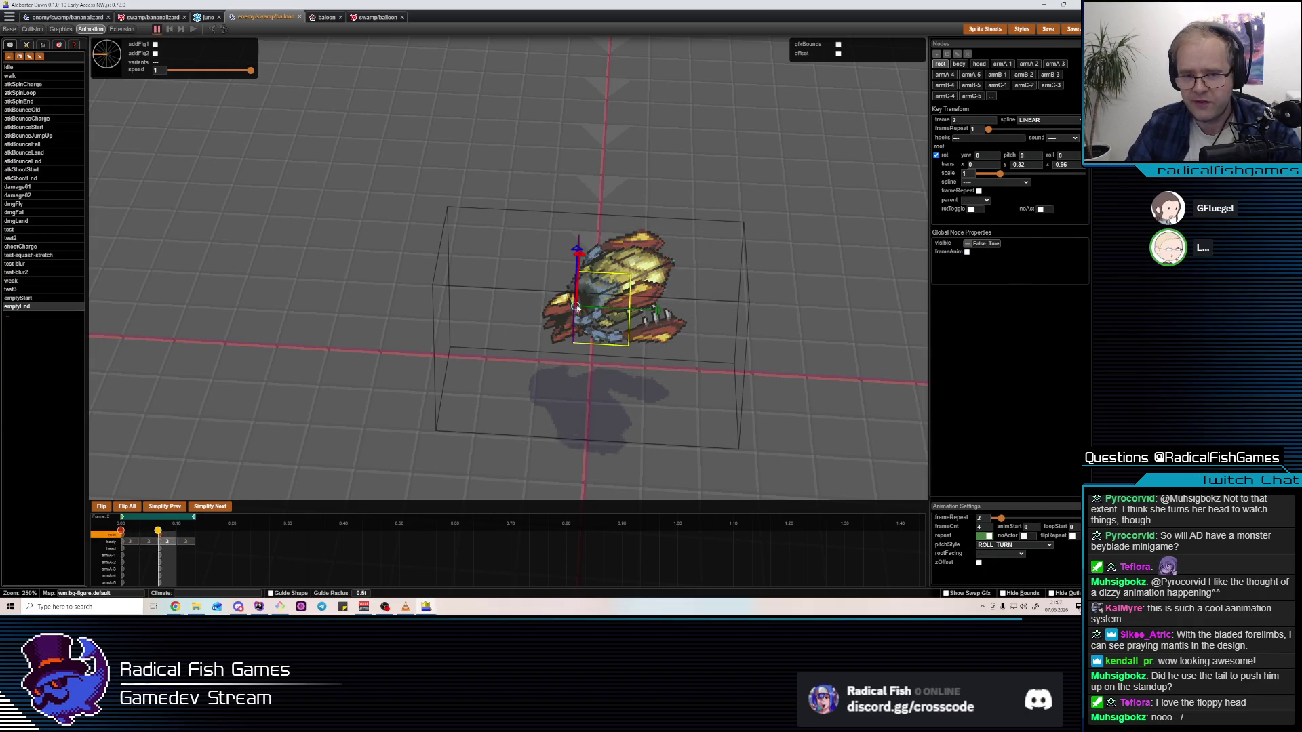
pyautogui.moveTo(600, 312); pyautogui.dragTo(597, 313)
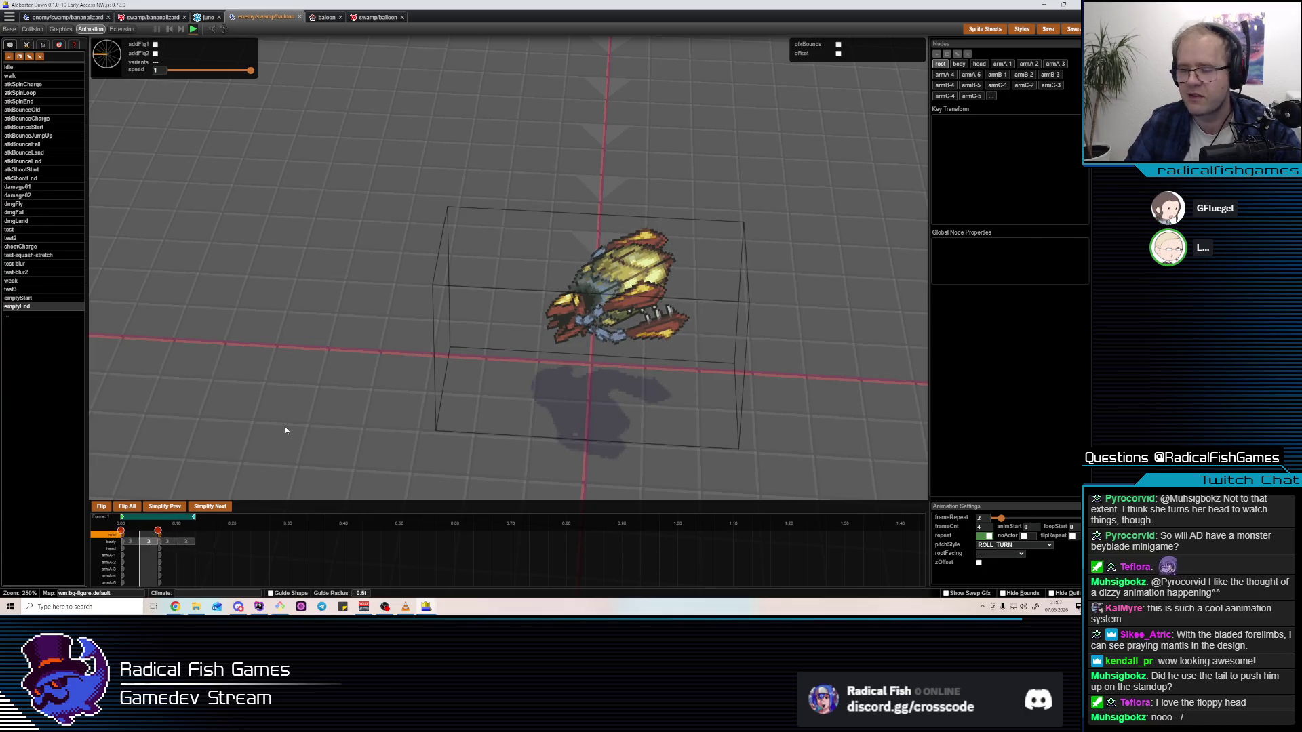
pyautogui.moveTo(661, 336); pyautogui.dragTo(563, 352)
pyautogui.press('space')
# Play the emptyEnd preview and orbit around it to check the pose
pyautogui.click(592, 298)
pyautogui.moveTo(592, 298)
pyautogui.mouseDown()
pyautogui.moveTo(611, 302)
pyautogui.moveTo(588, 278)
pyautogui.moveTo(603, 345)
pyautogui.moveTo(600, 334)
pyautogui.mouseUp()
pyautogui.click(598, 328)
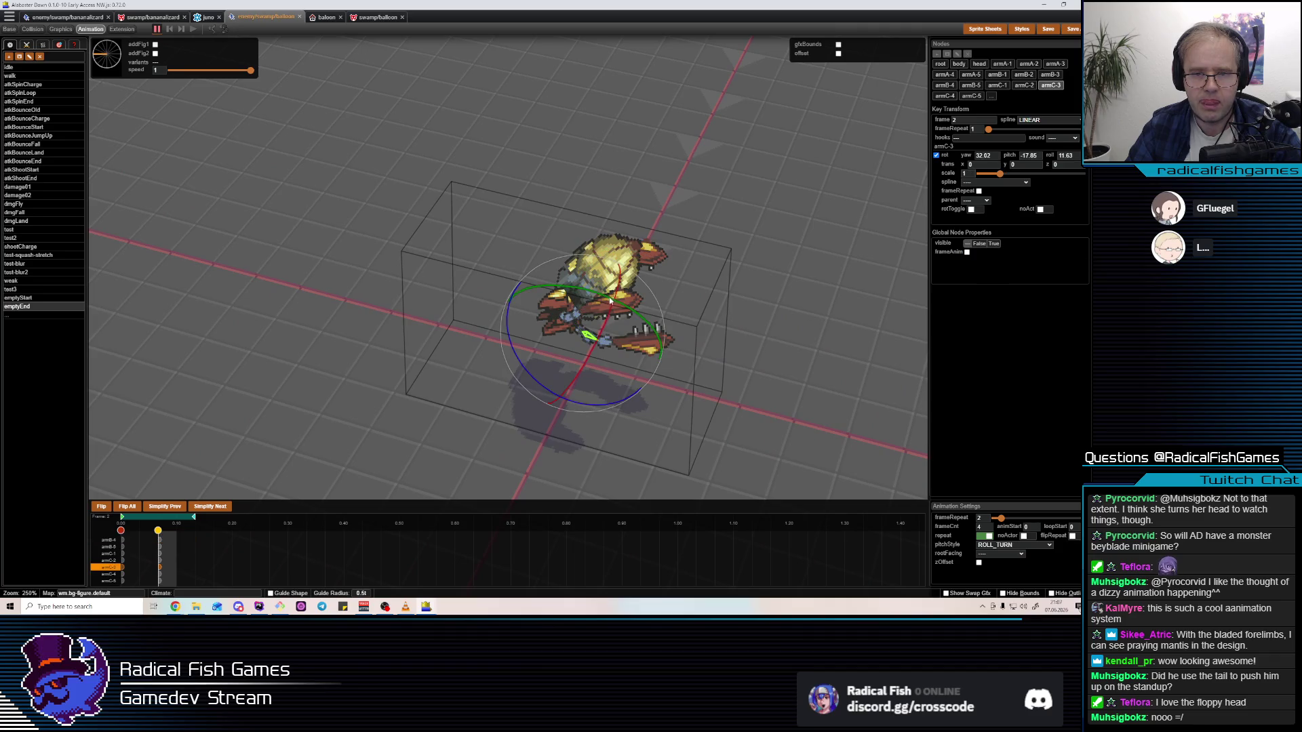
pyautogui.press('space')
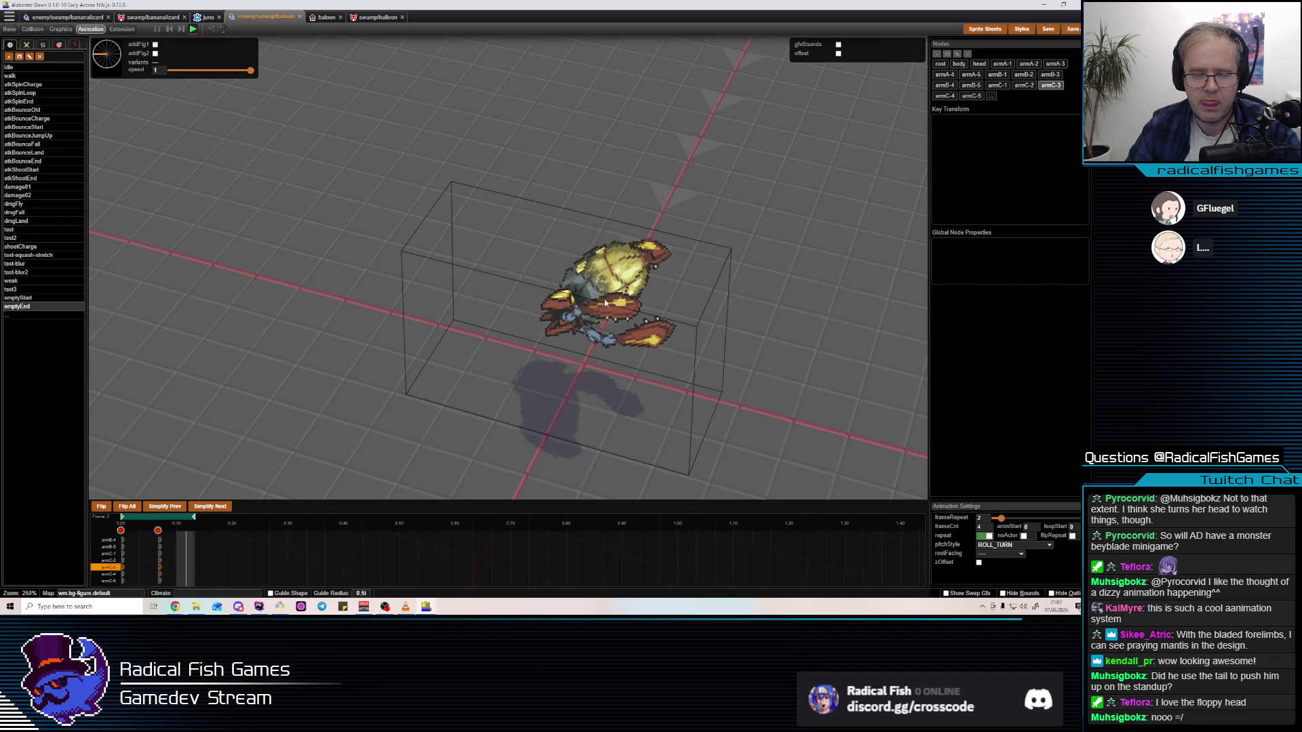
pyautogui.press('space')
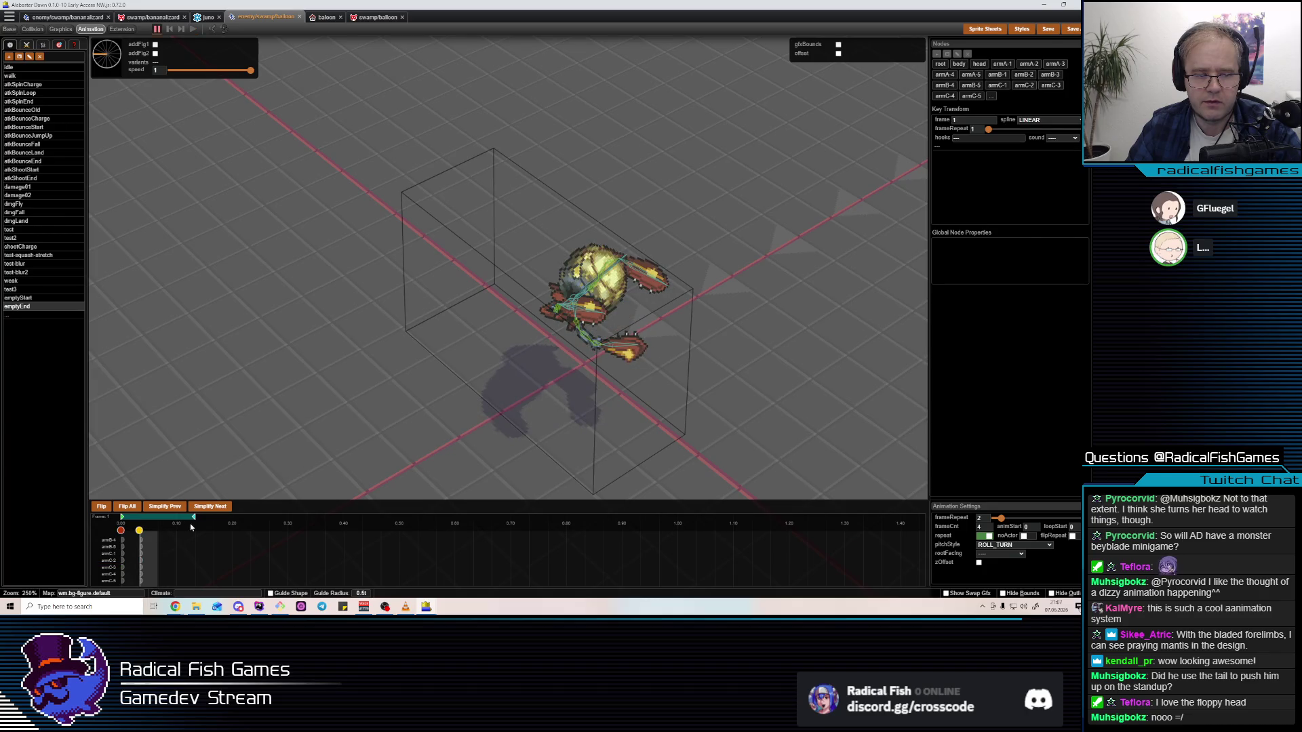
pyautogui.press('space')
pyautogui.moveTo(406, 417)
pyautogui.mouseDown()
pyautogui.moveTo(715, 225)
pyautogui.moveTo(762, 279)
pyautogui.moveTo(583, 353)
pyautogui.mouseUp()
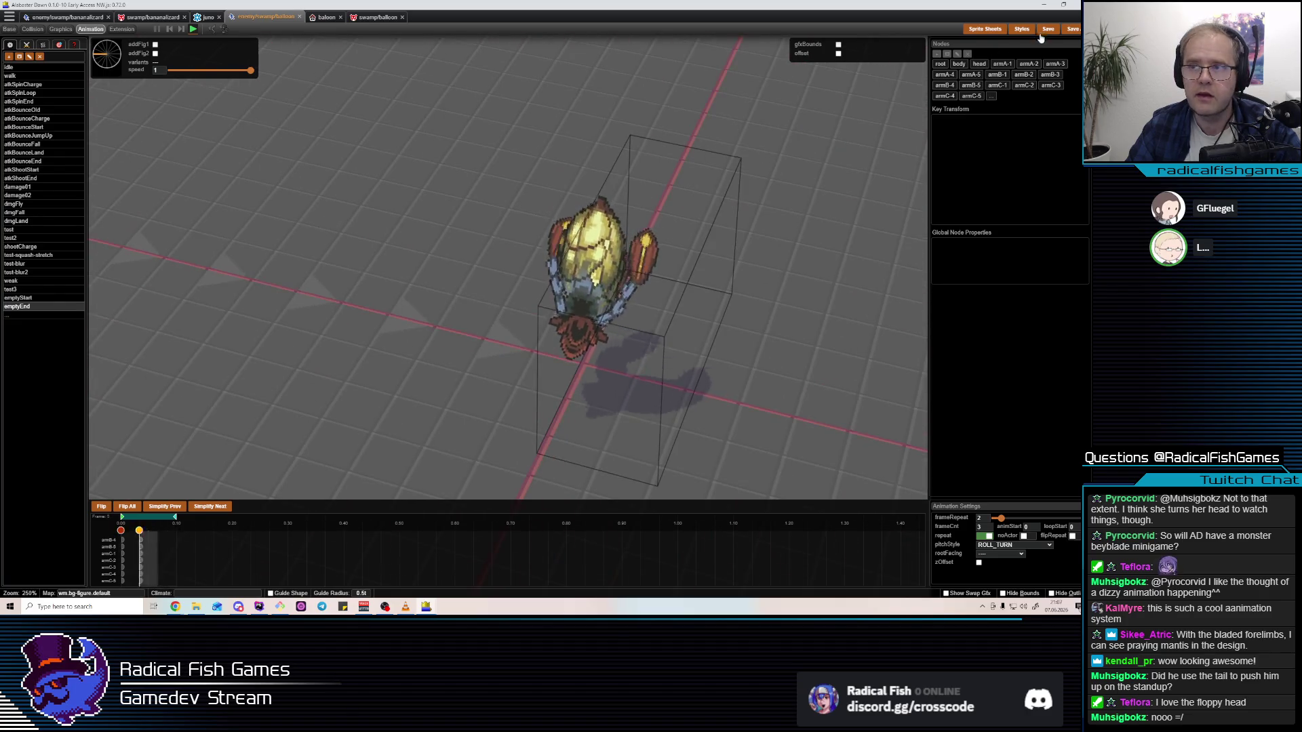
pyautogui.click(151, 16)
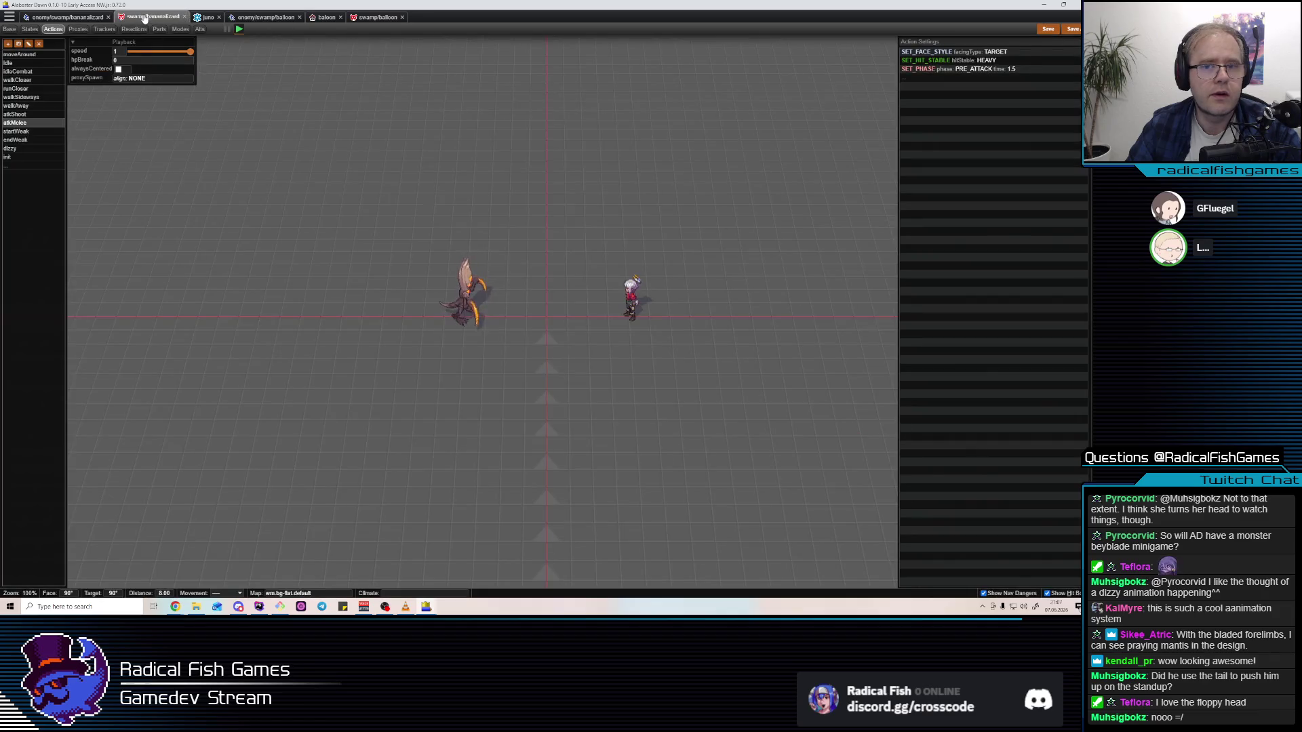
# Go to breakFlyAround's steps and edit the move label's name
pyautogui.click(67, 17)
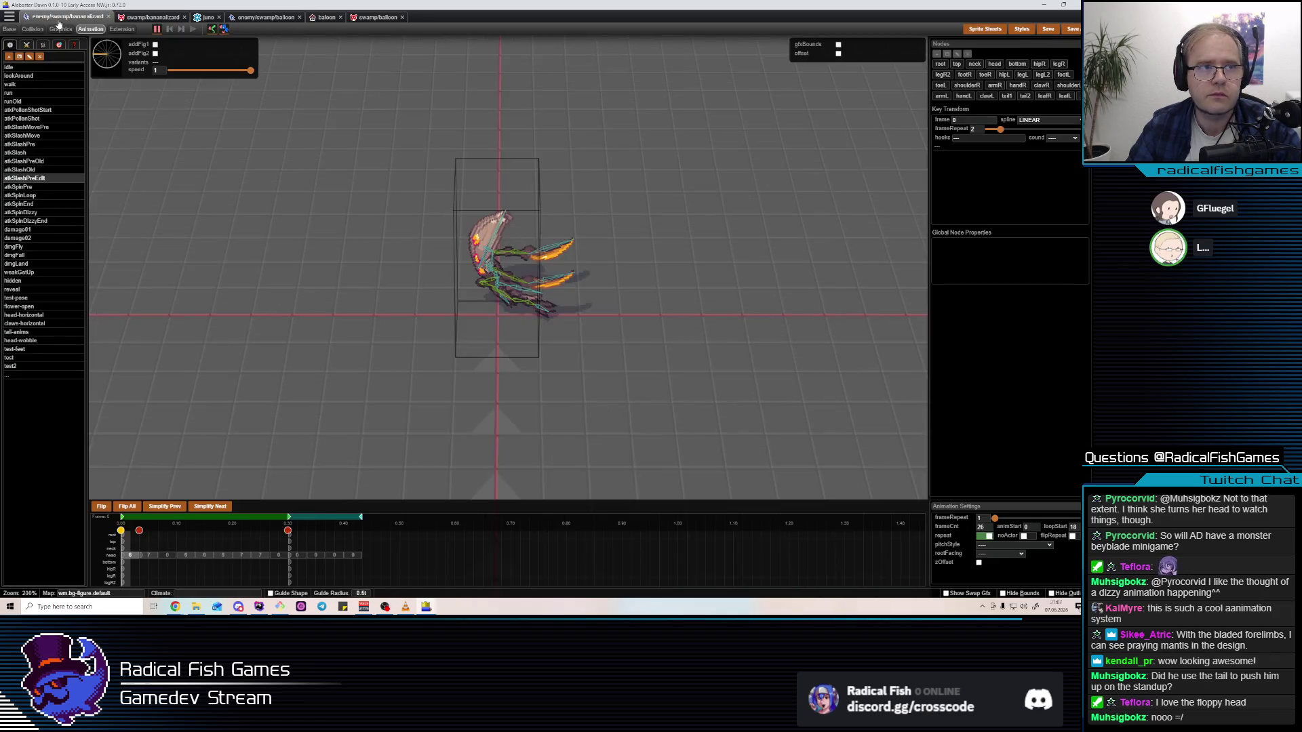
pyautogui.click(157, 17)
pyautogui.click(275, 18)
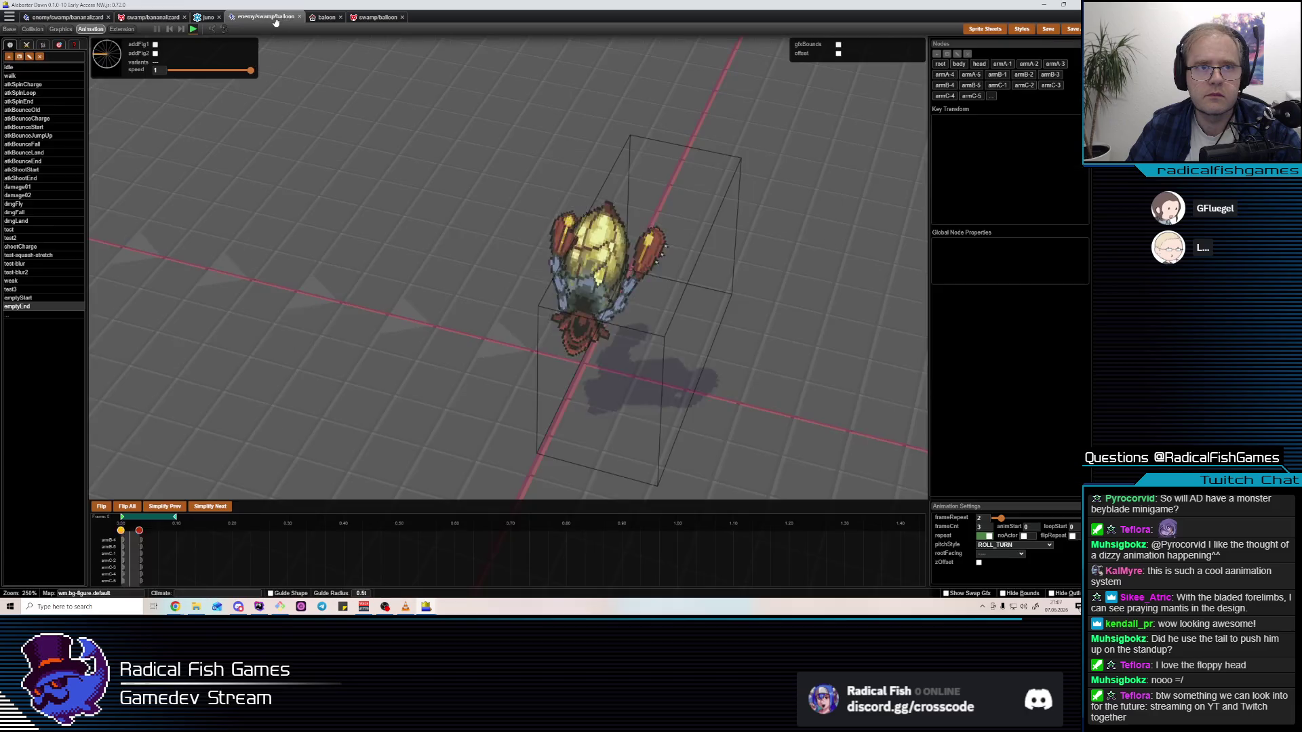
pyautogui.click(362, 18)
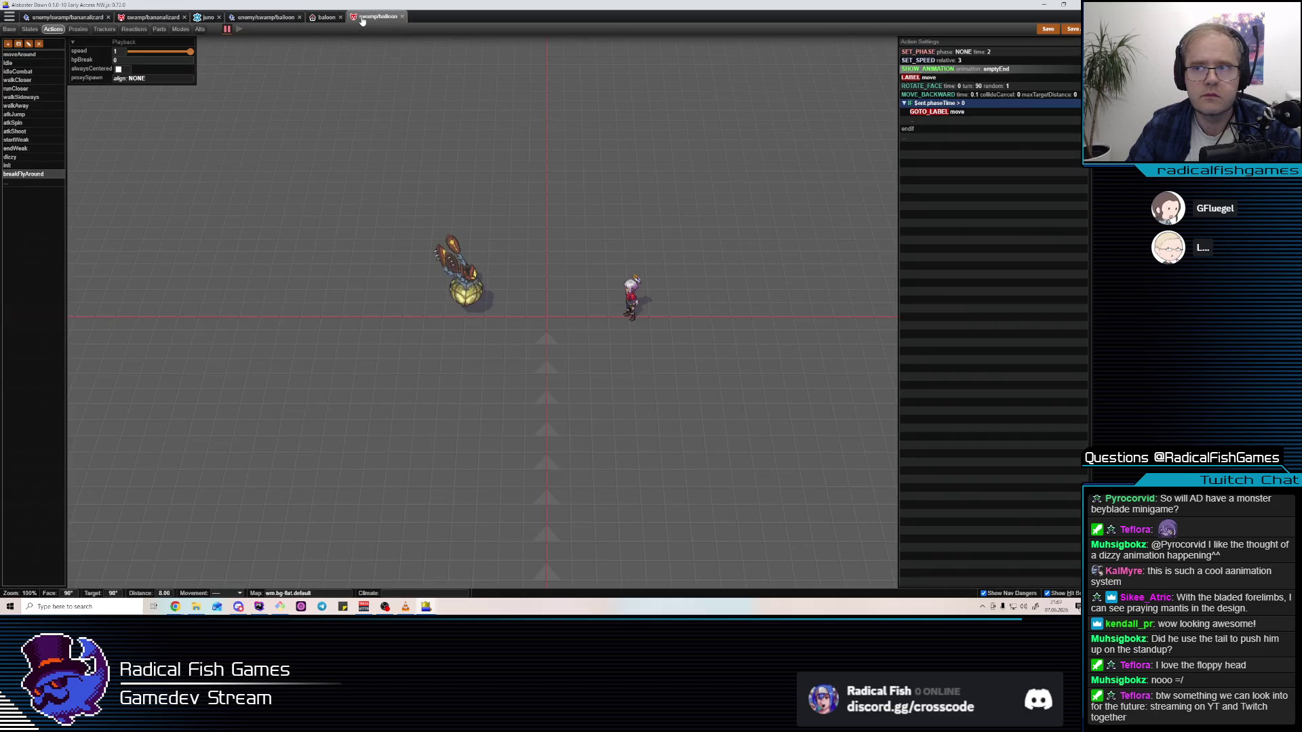
pyautogui.click(943, 109)
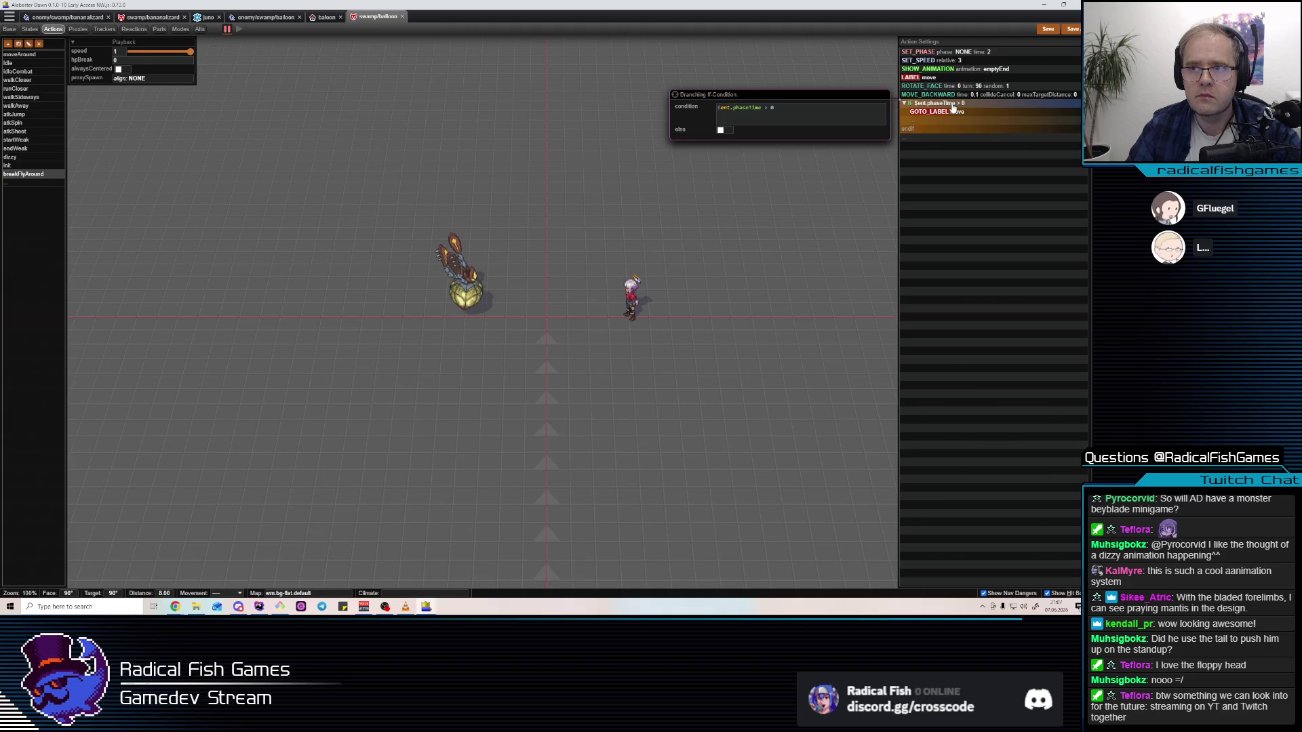
pyautogui.click(956, 54)
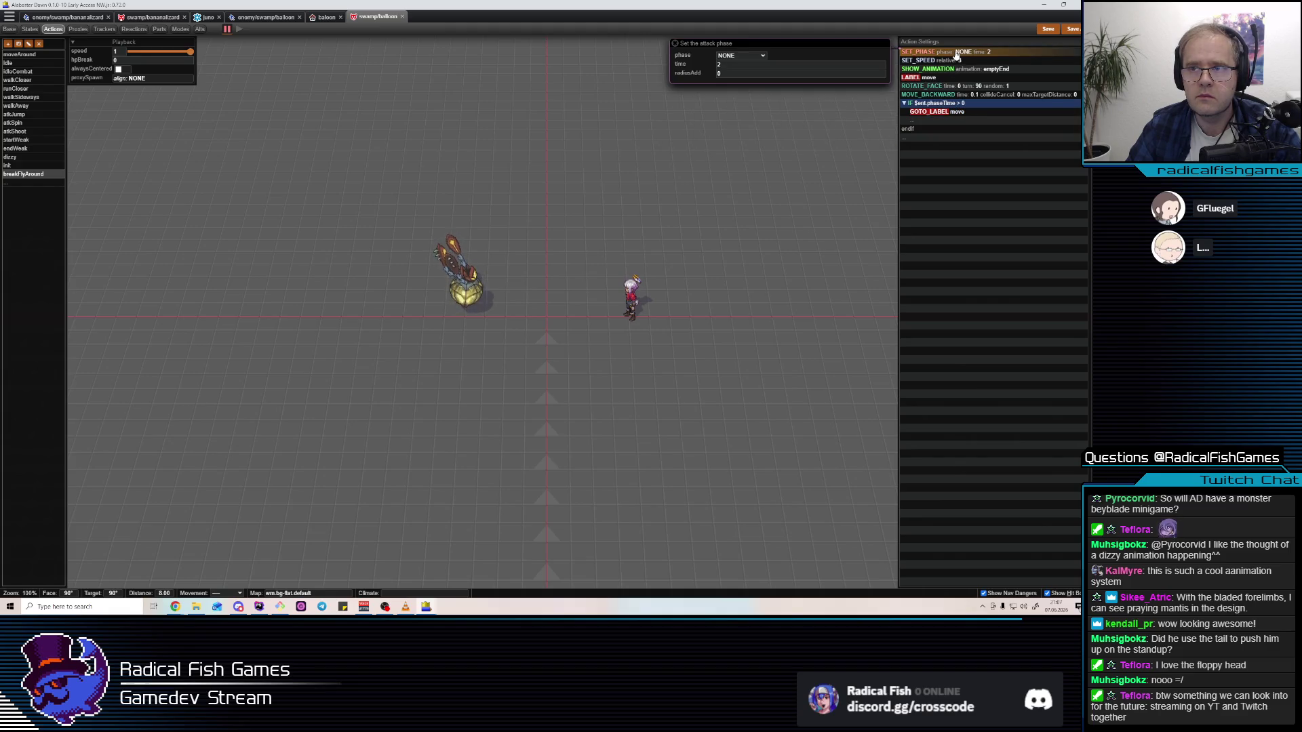
pyautogui.click(934, 79)
pyautogui.press('BackSpace')
pyautogui.press('BackSpace')
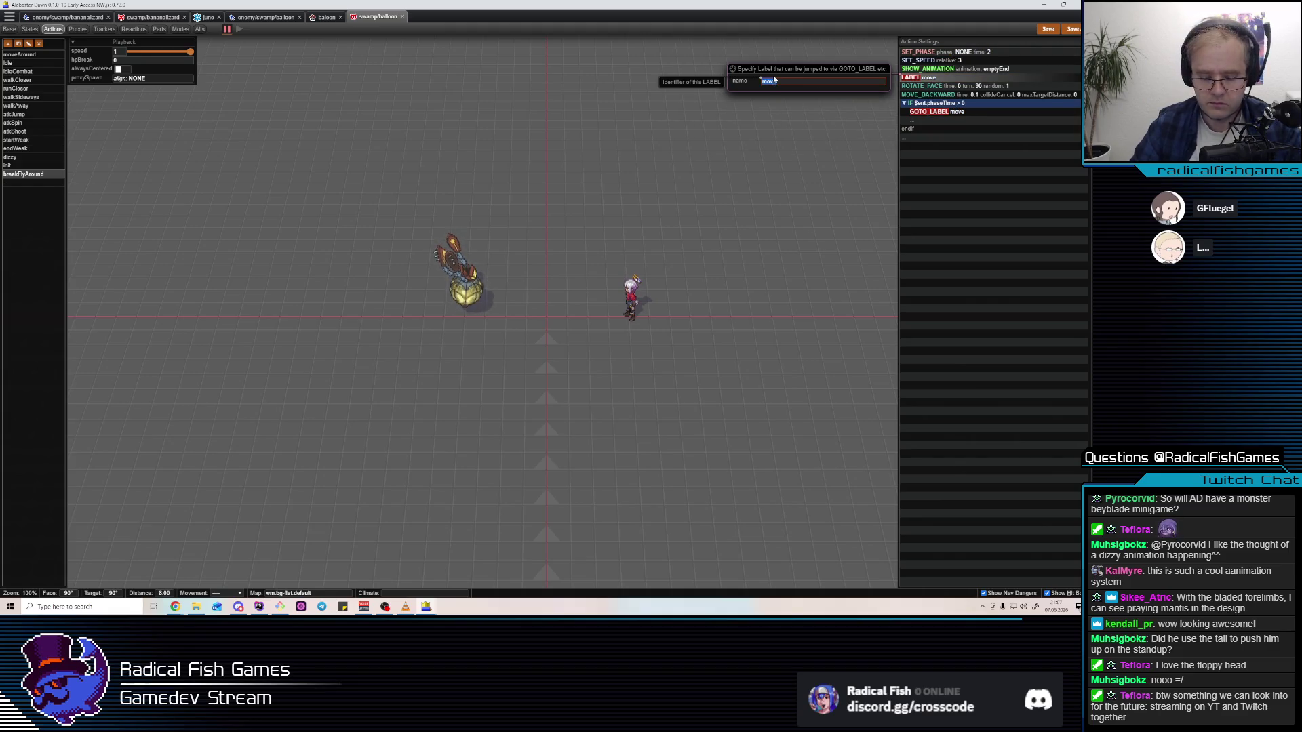
pyautogui.press('BackSpace')
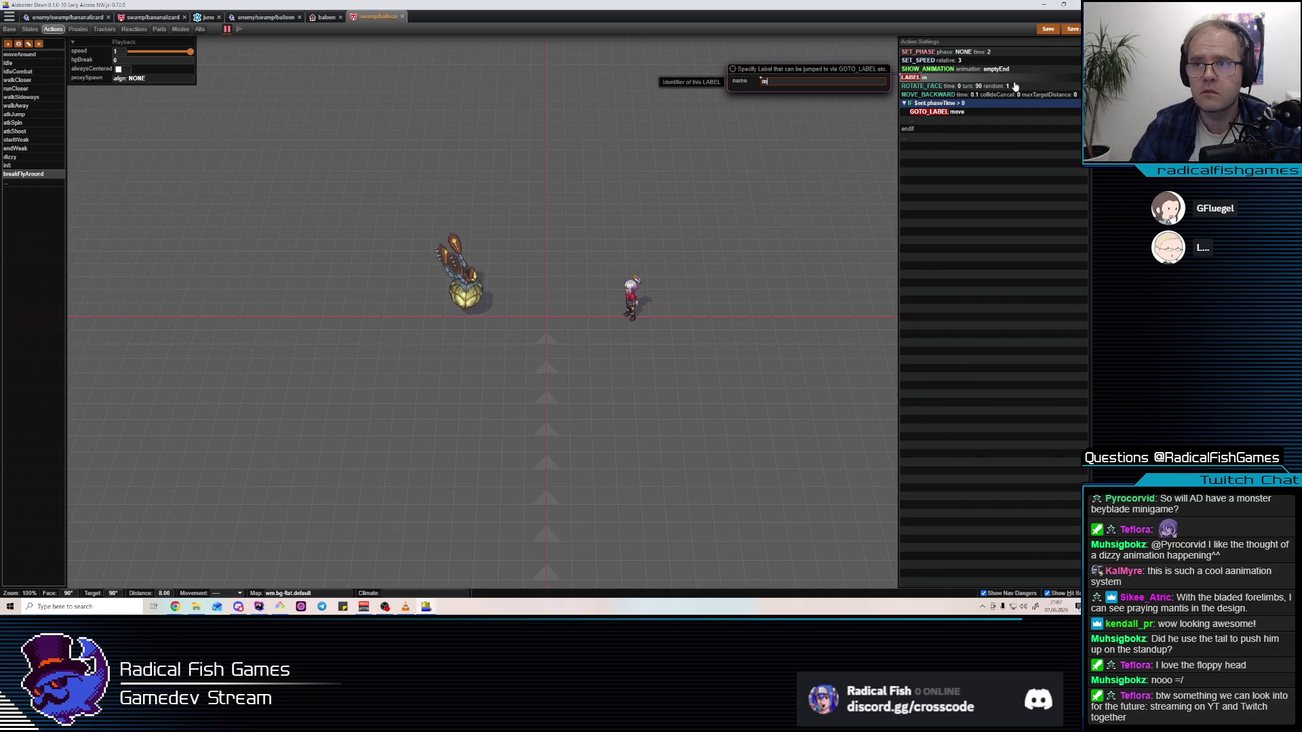
# Replace the first IF's GOTO_LABEL with a SHOW_ANIMATION emptyEnd step
pyautogui.click(948, 104)
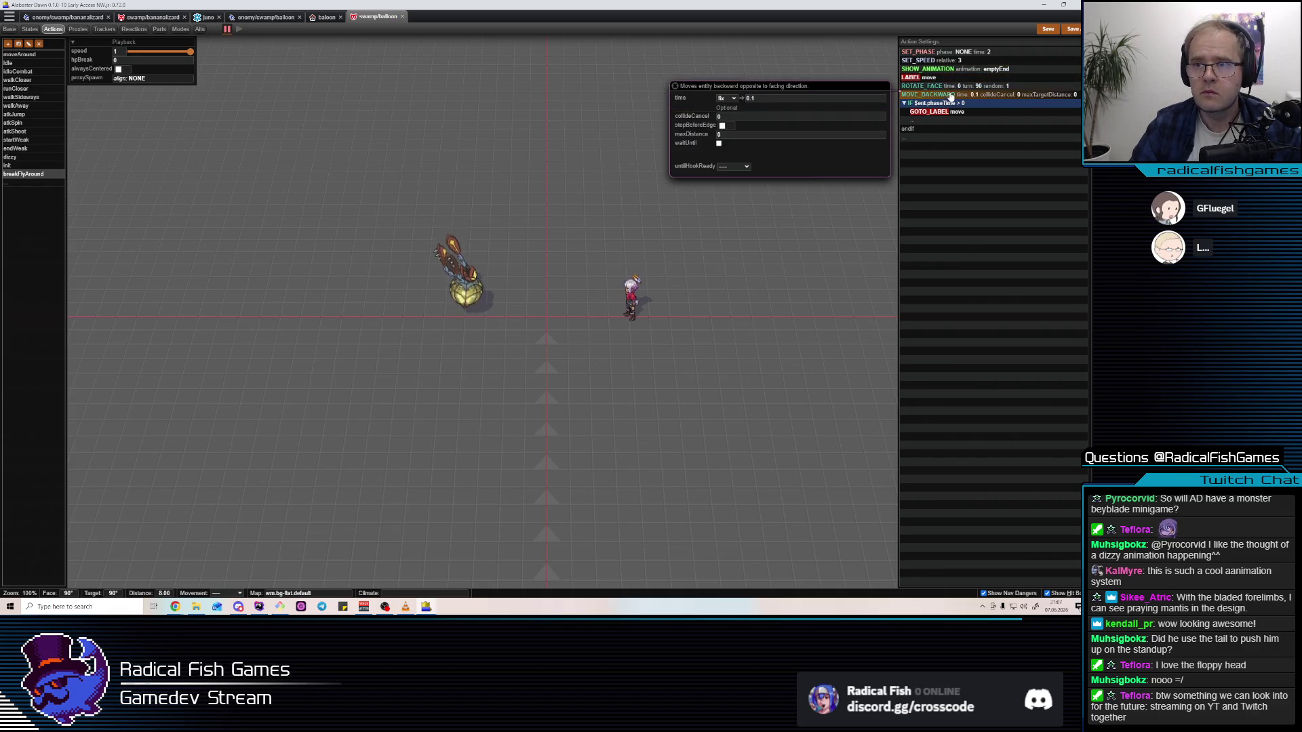
pyautogui.hotkey('ctrl', 'd')
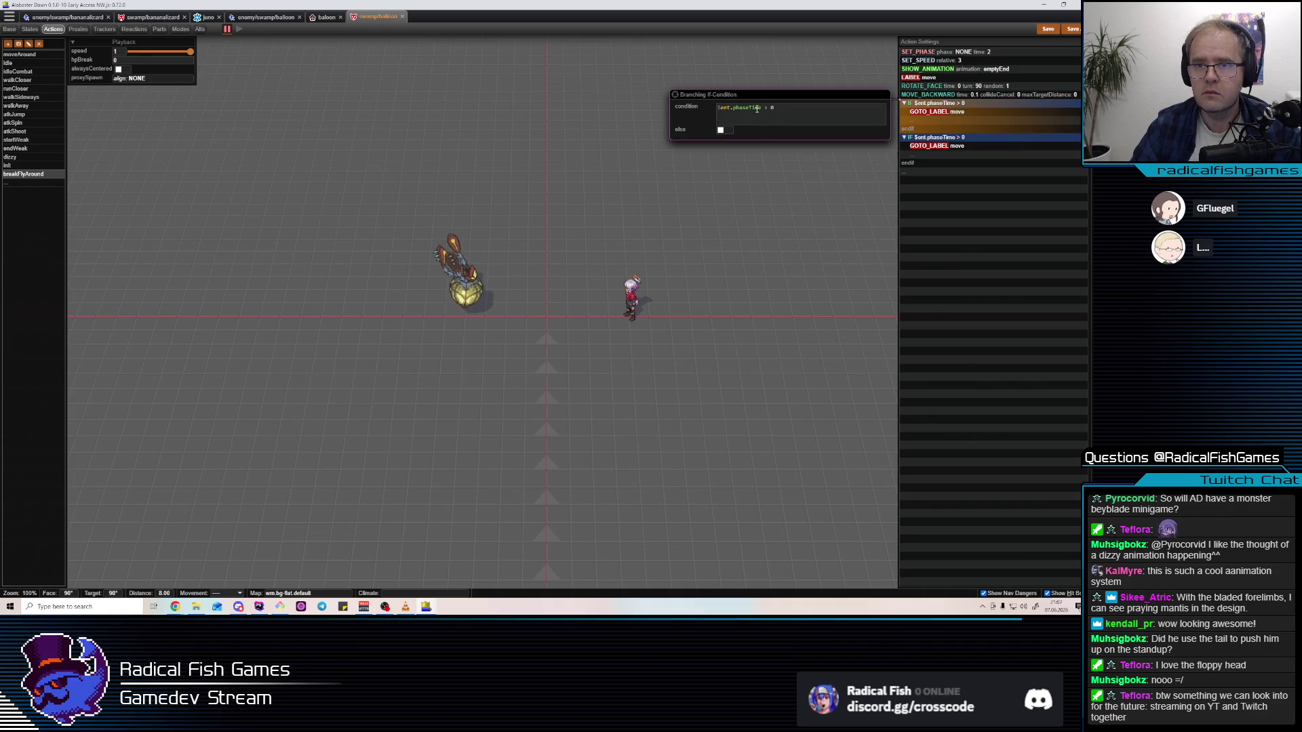
pyautogui.write('5')
pyautogui.click(984, 117)
pyautogui.press('Delete')
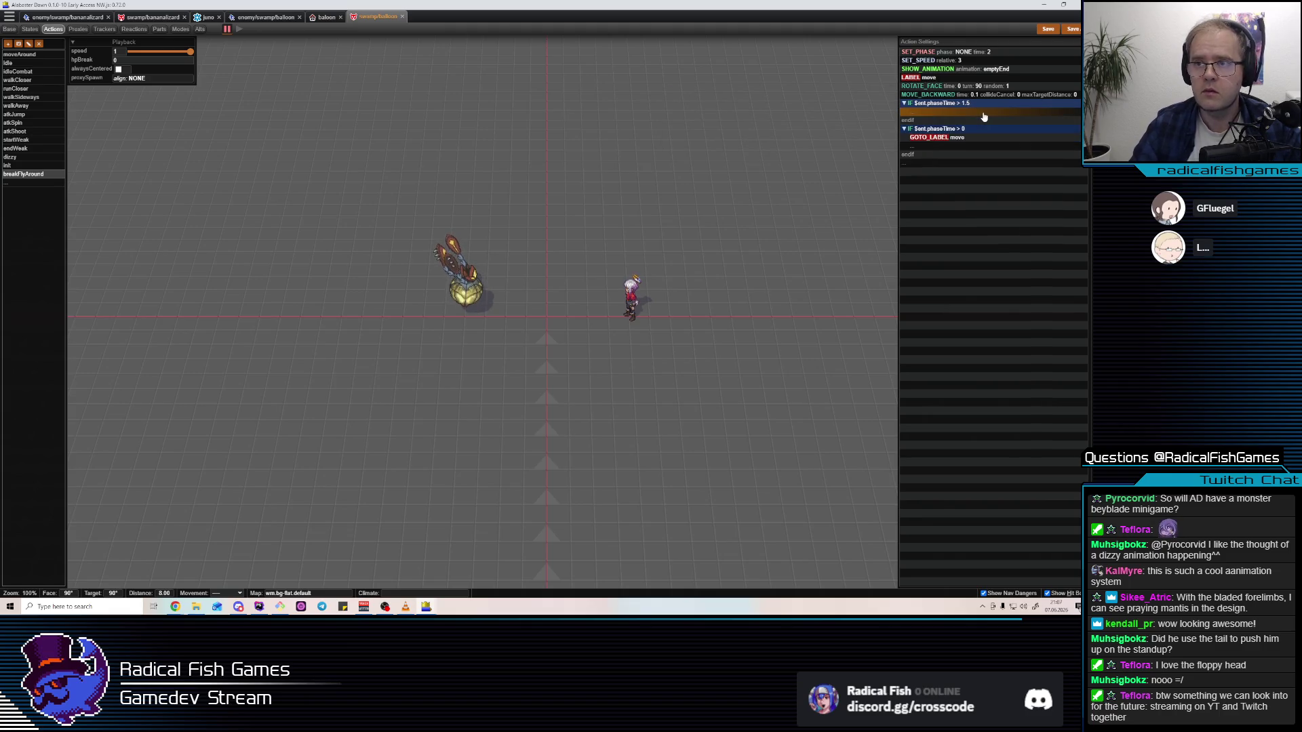
pyautogui.click(939, 118)
pyautogui.hotkey('ctrl', 'v')
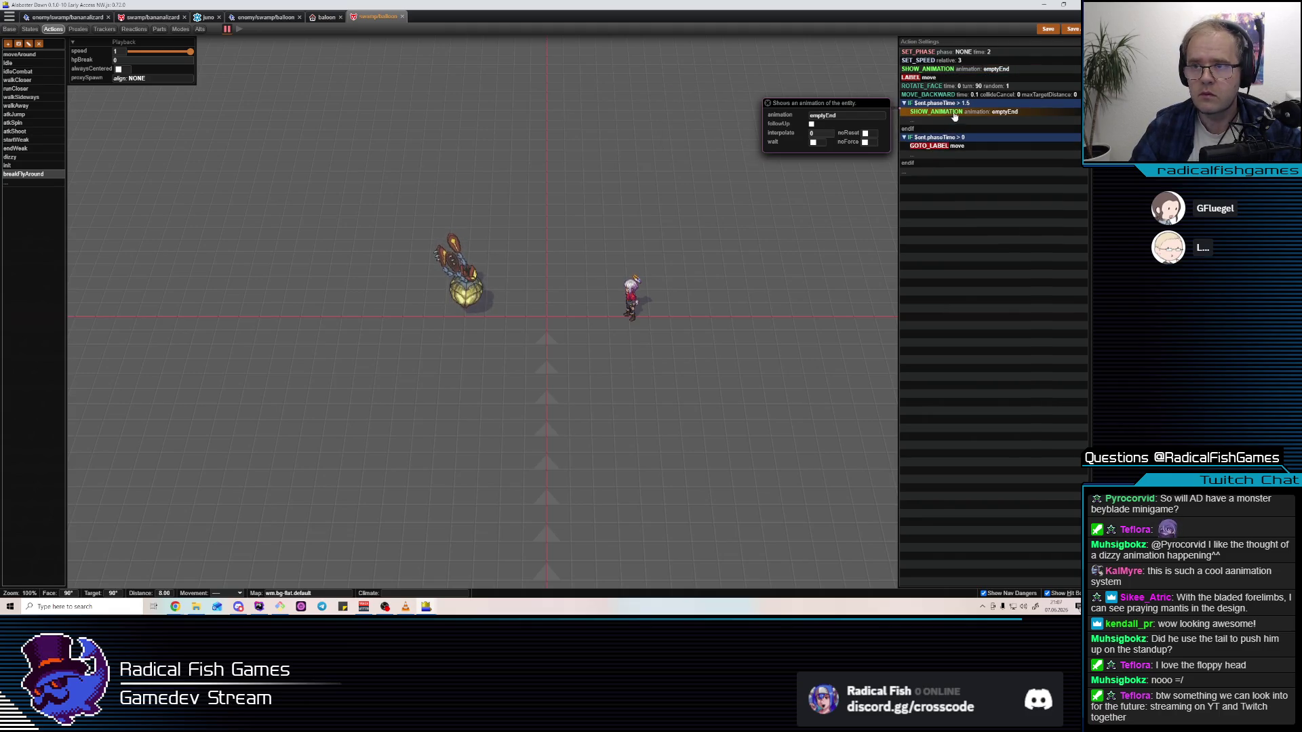
# Make the first animation emptyStart and turn on noForce for emptyEnd
pyautogui.click(829, 74)
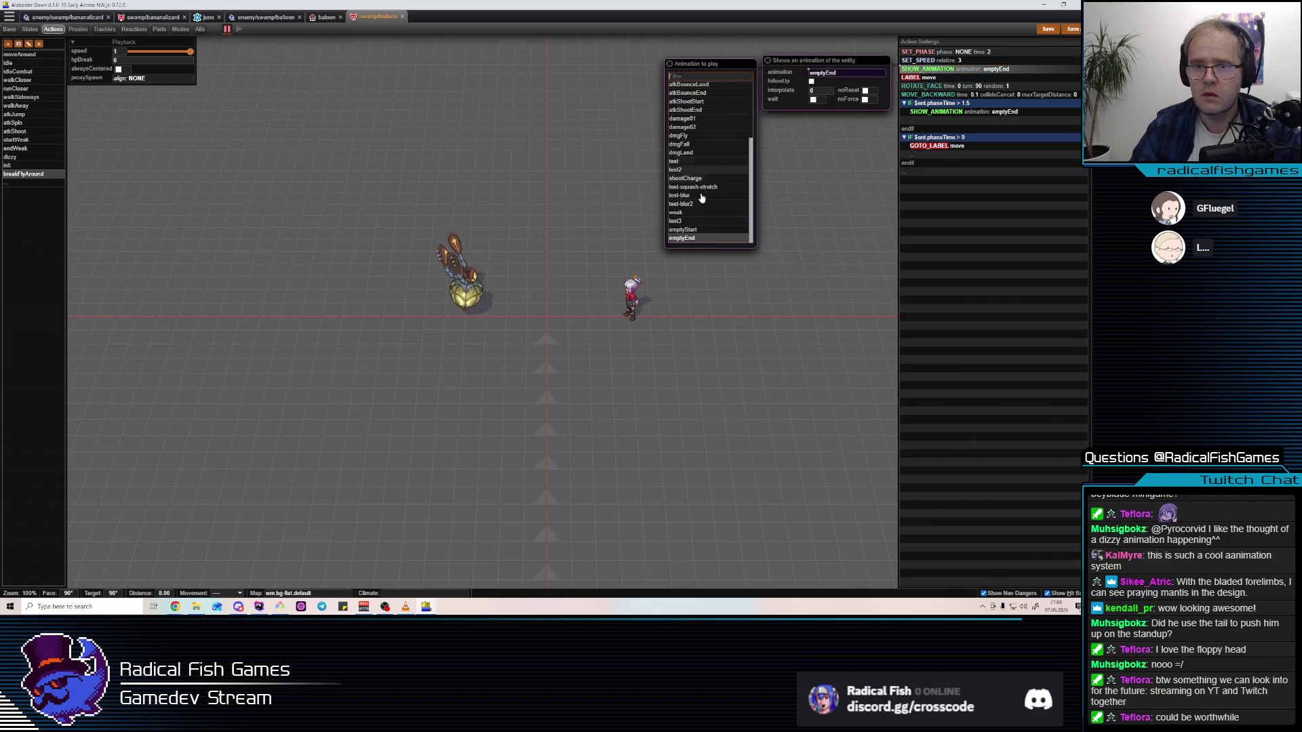
pyautogui.click(683, 229)
pyautogui.click(985, 113)
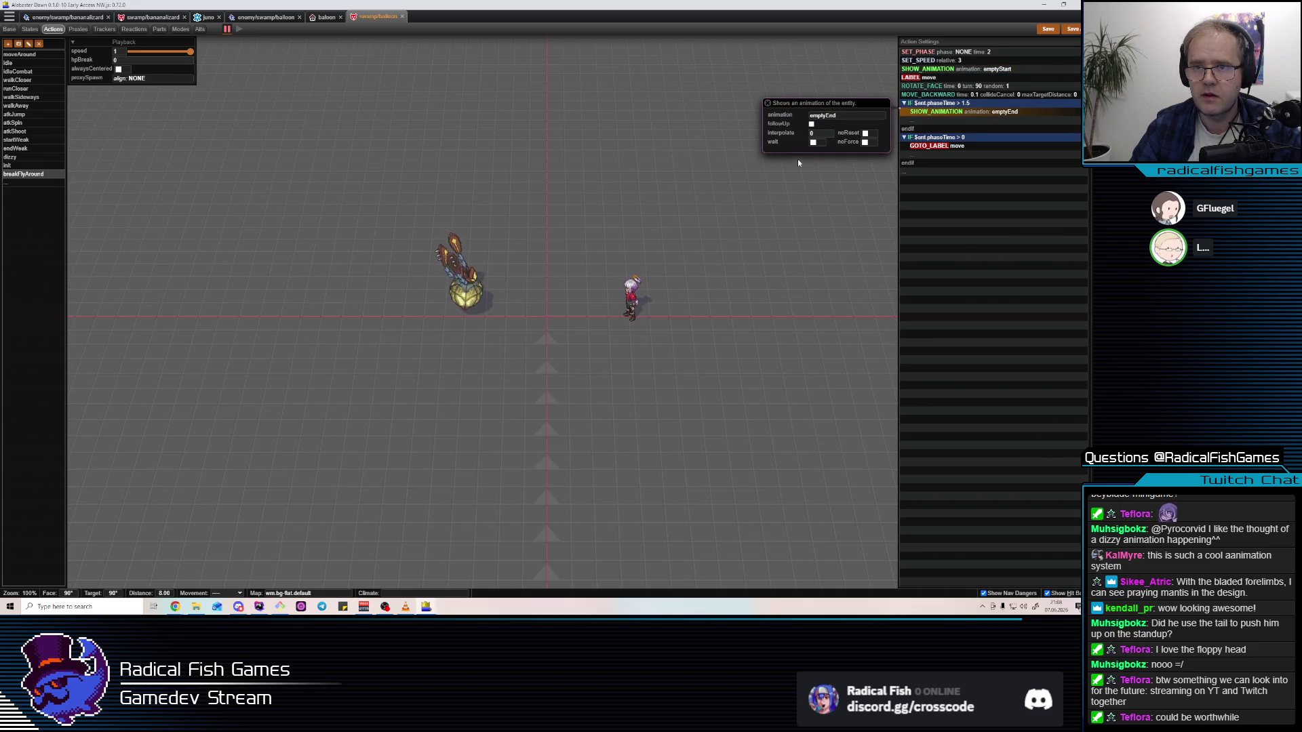
pyautogui.click(866, 143)
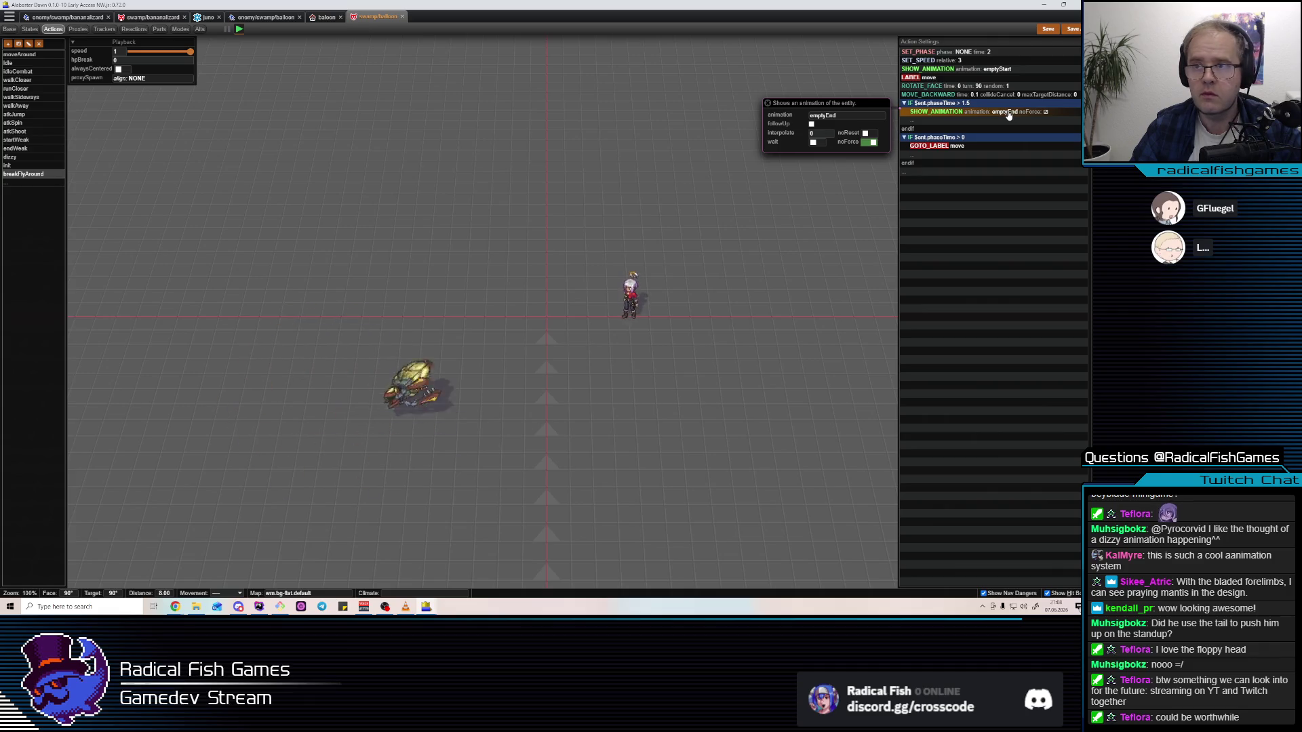
pyautogui.press('space')
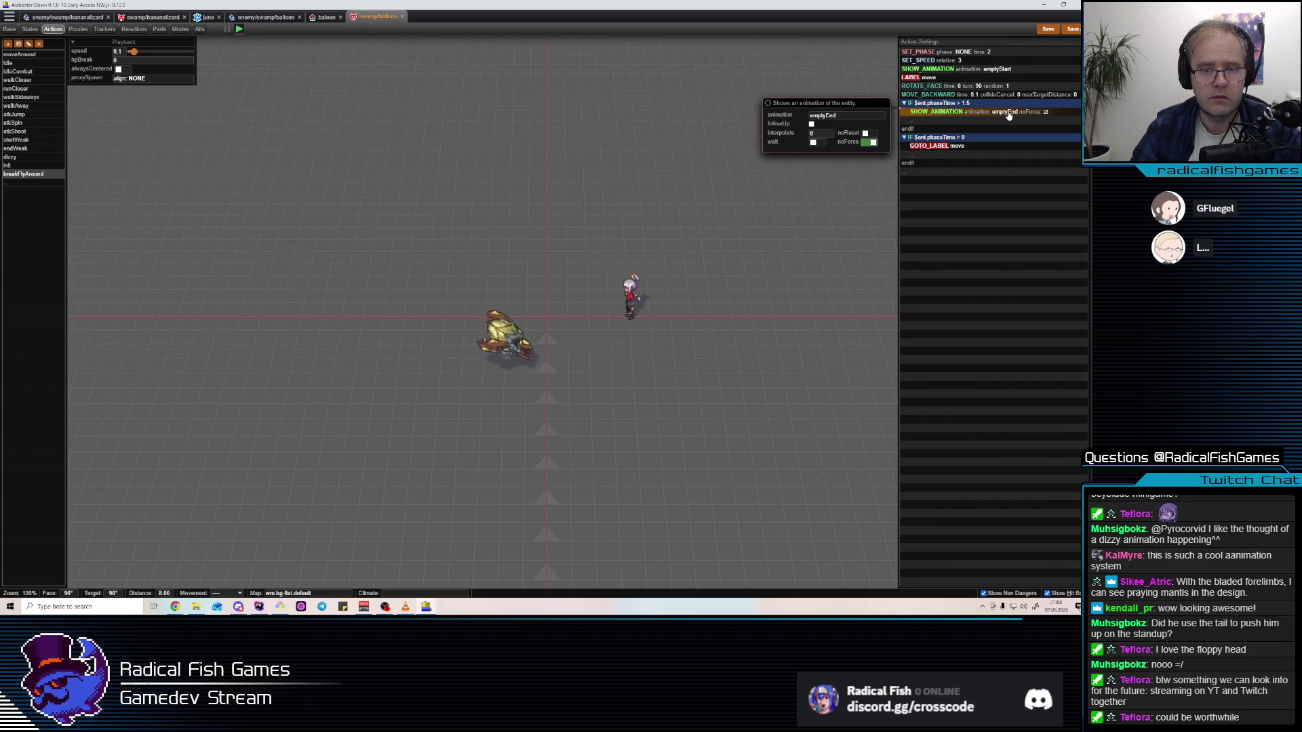
pyautogui.press('space')
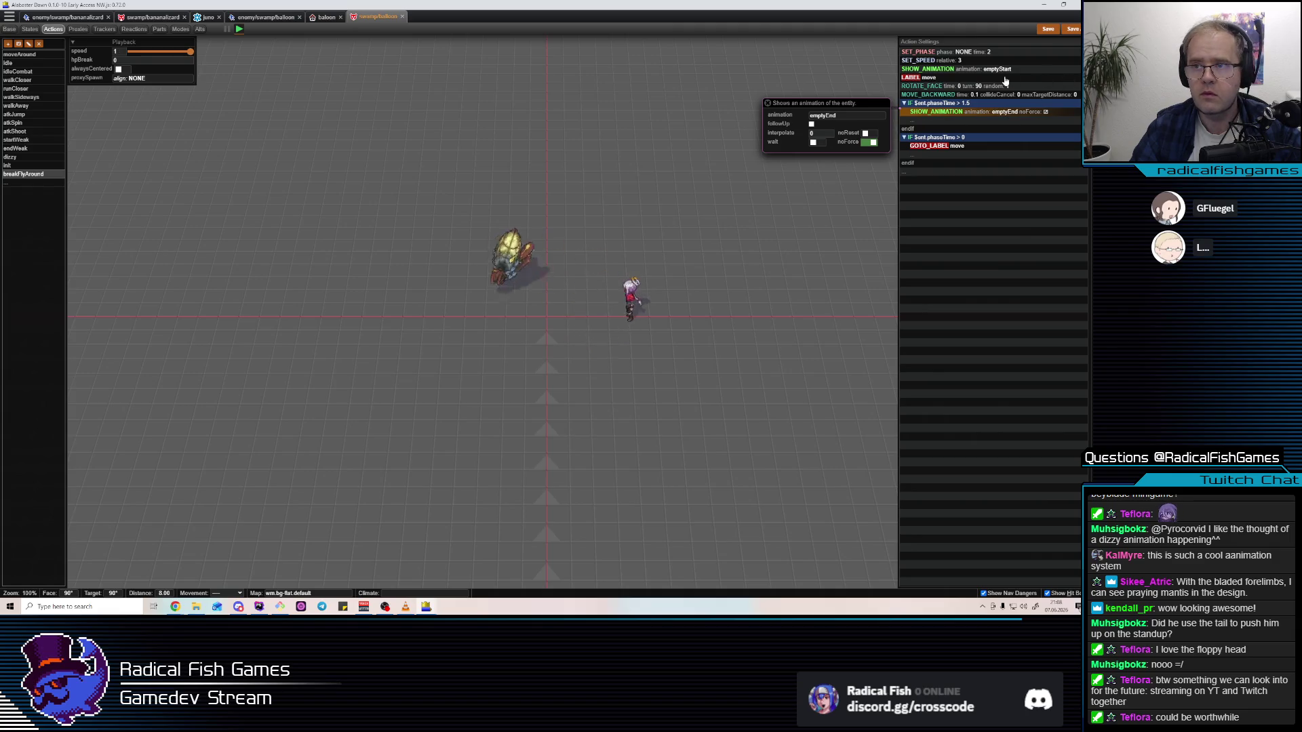
# Change the first condition to phaseTime < 1.5
pyautogui.click(988, 103)
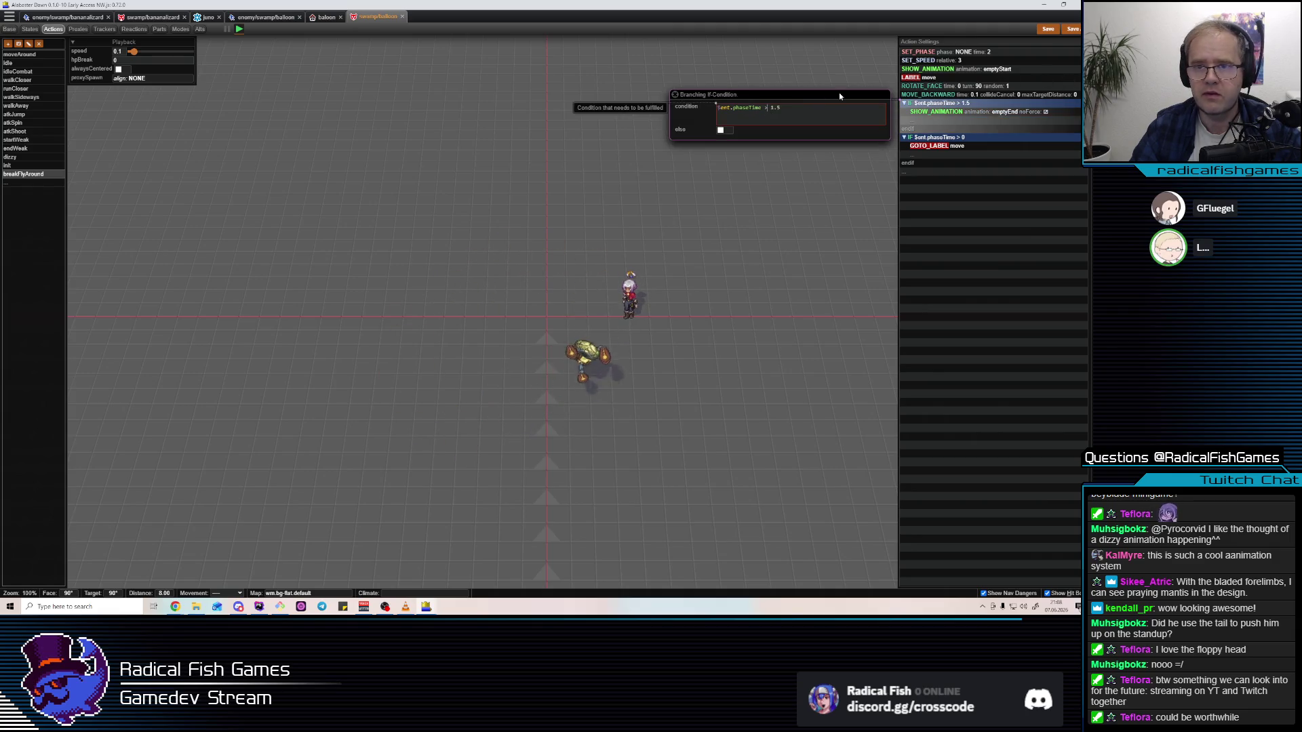
pyautogui.press('BackSpace')
pyautogui.write('<')
pyautogui.click(953, 114)
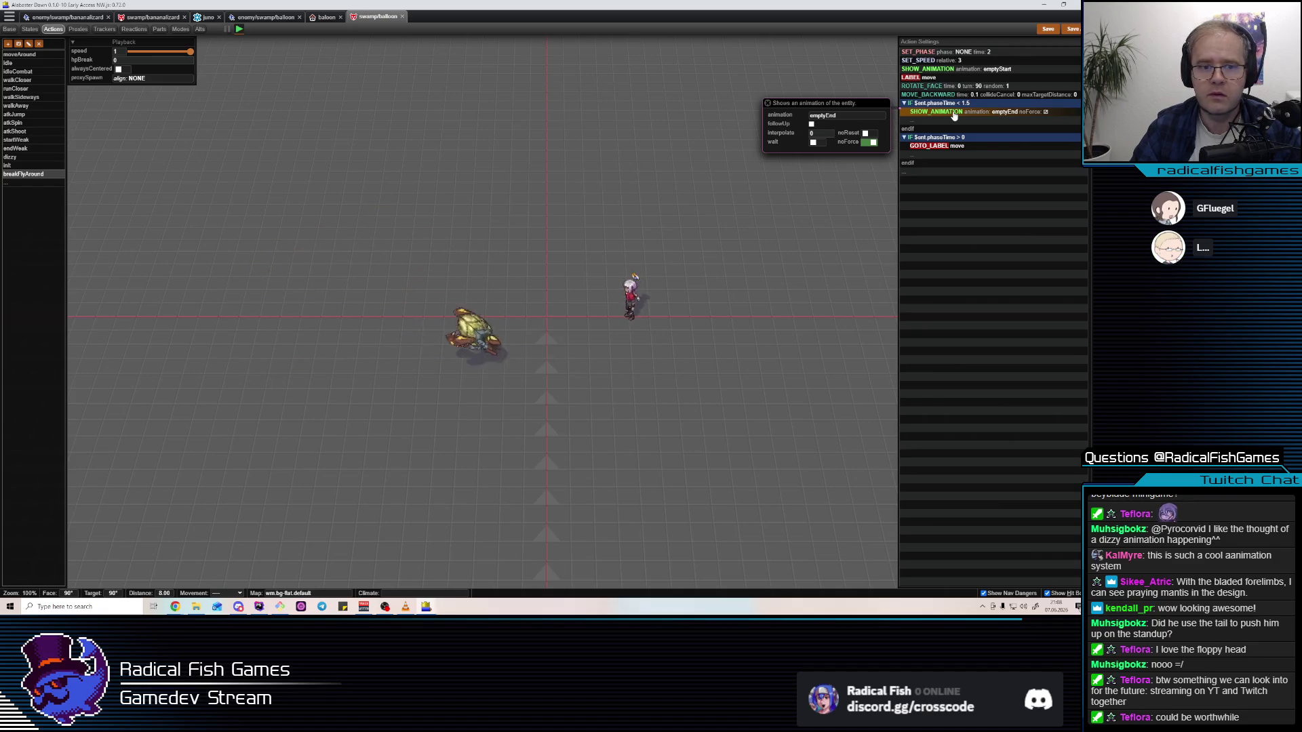
pyautogui.click(973, 61)
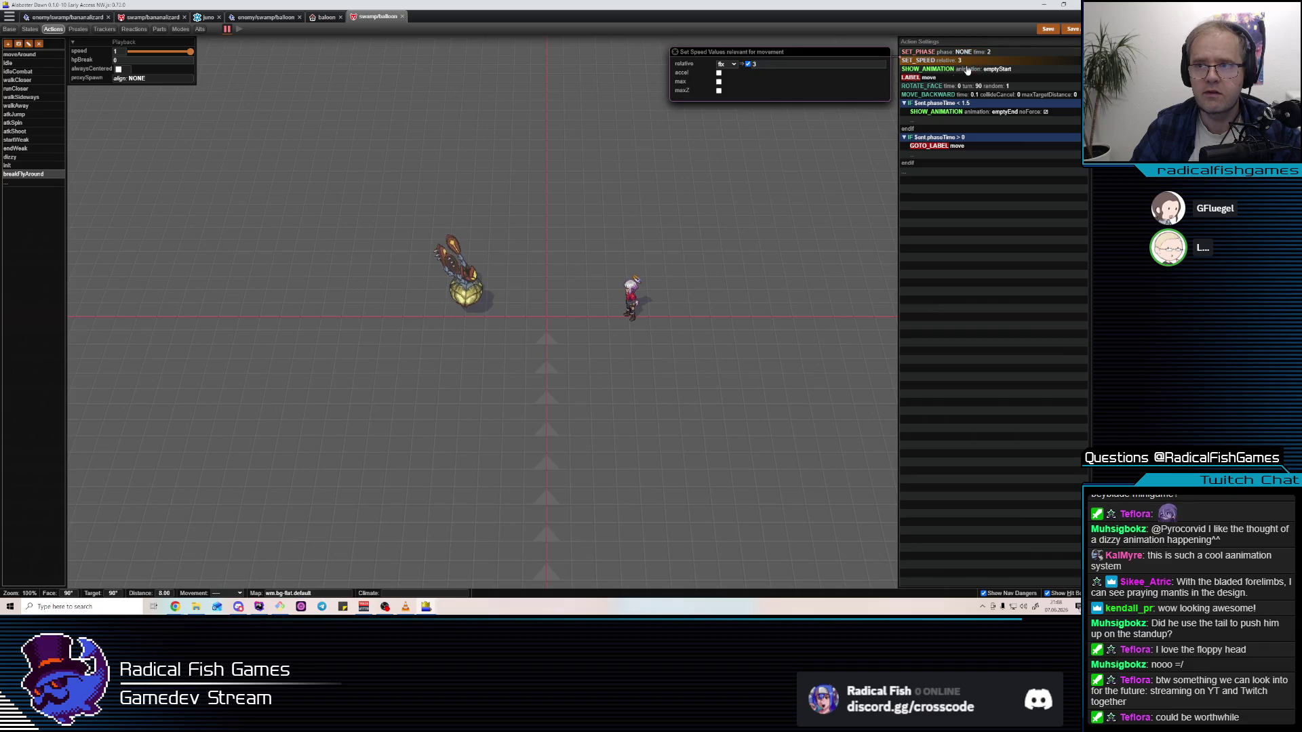
# Set the SET_PHASE step's time to 1
pyautogui.click(980, 53)
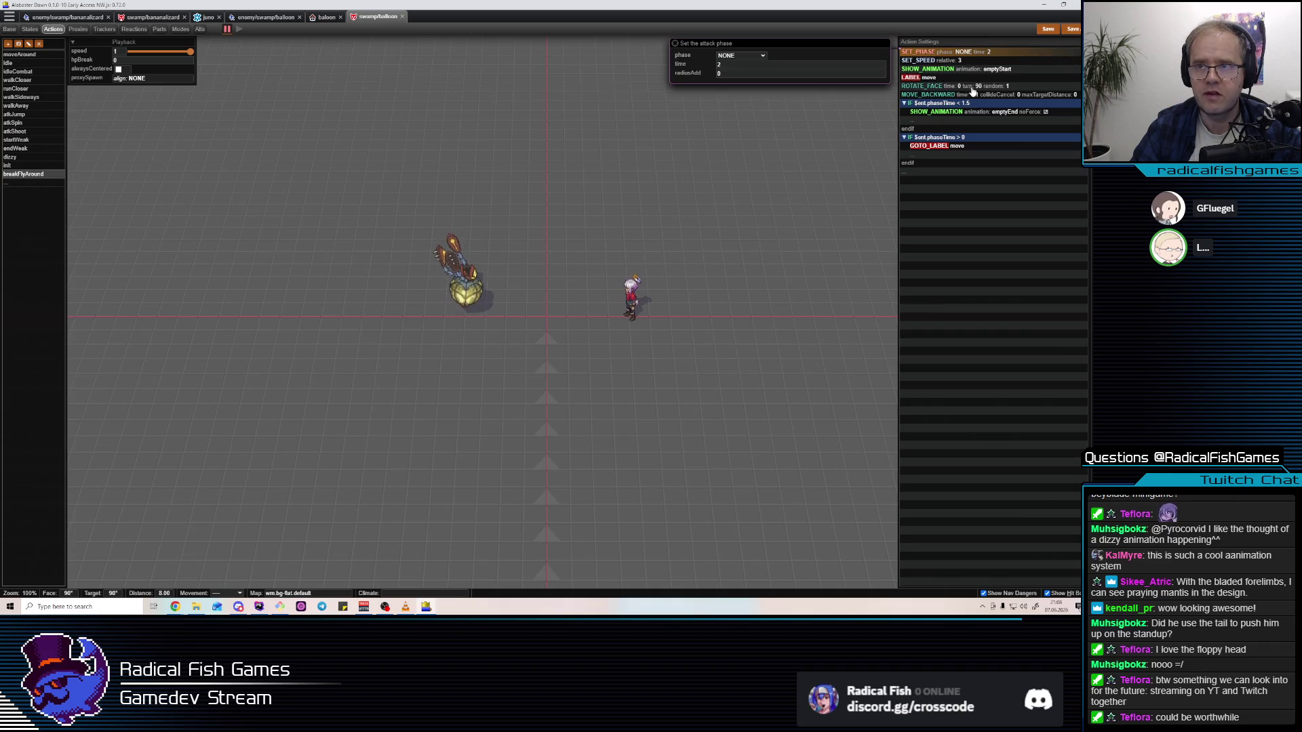
pyautogui.click(785, 65)
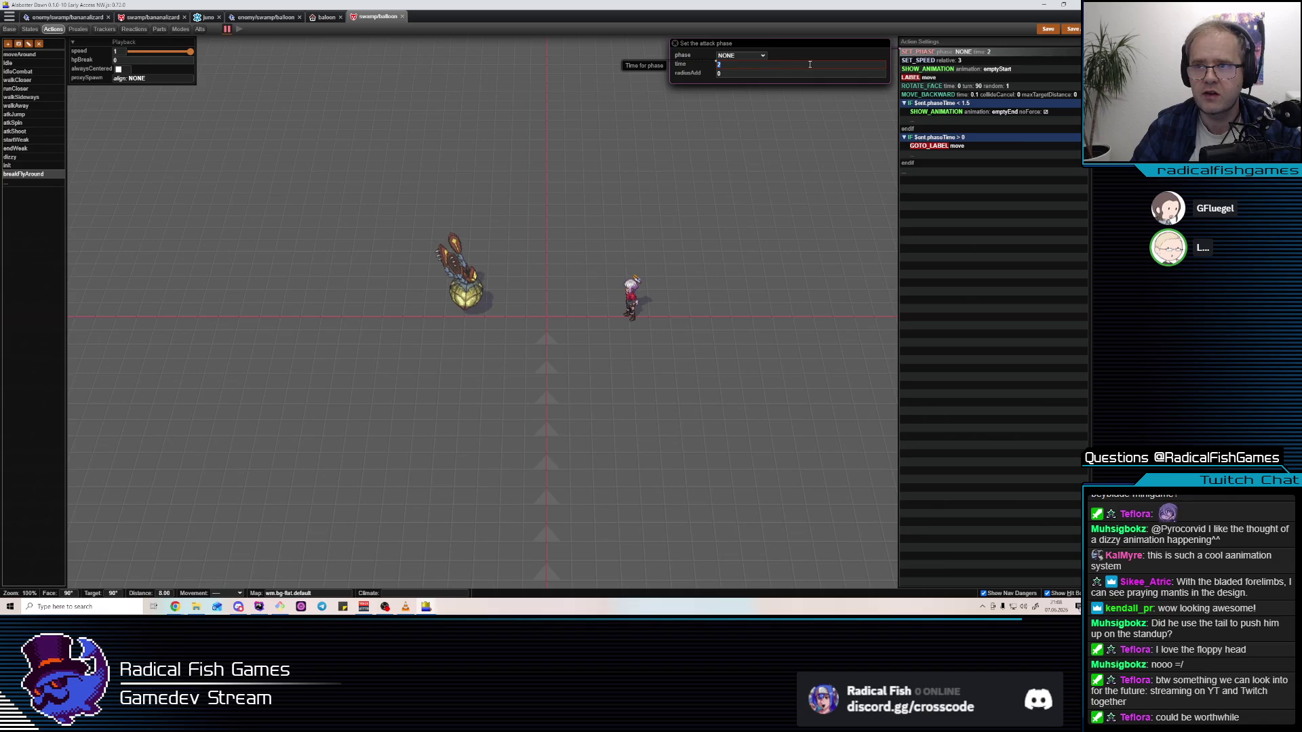
pyautogui.write('1')
pyautogui.click(987, 103)
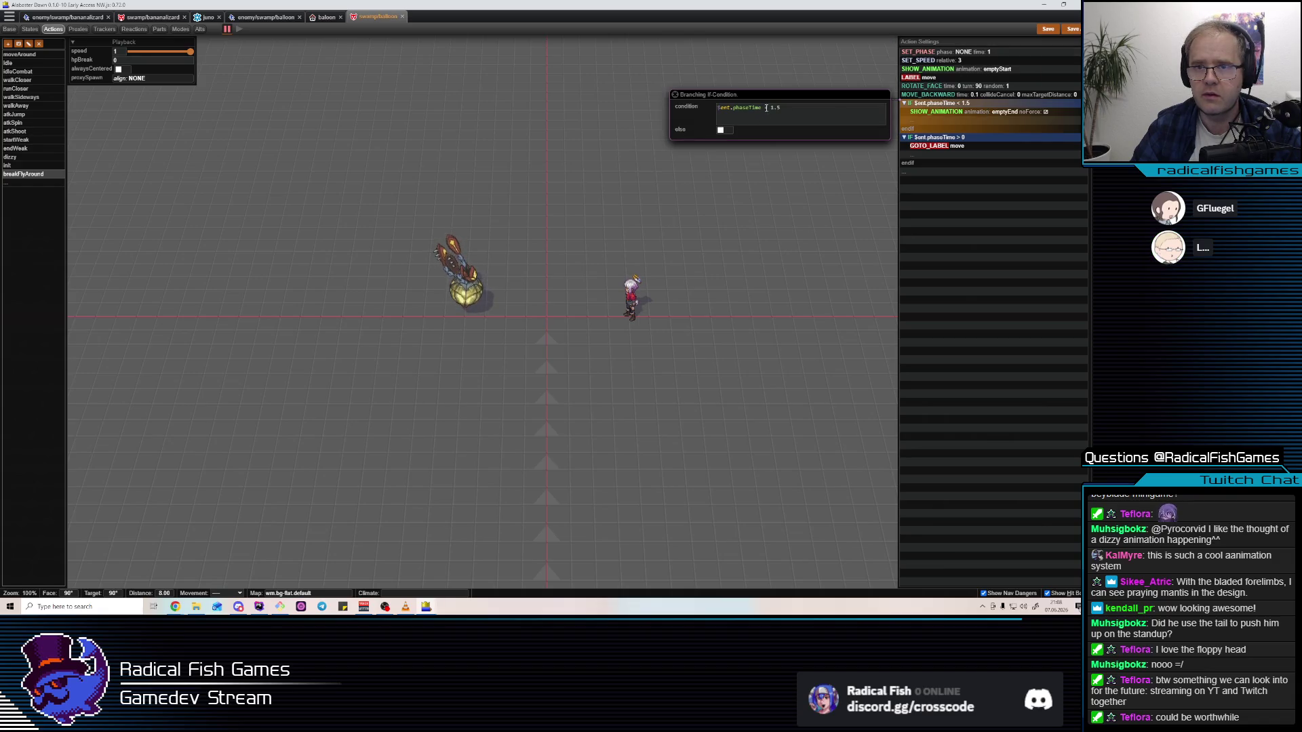
# Change the emptyEnd condition to phaseTime < 0.5 and replay the preview
pyautogui.doubleClick(770, 109)
pyautogui.write('0.5')
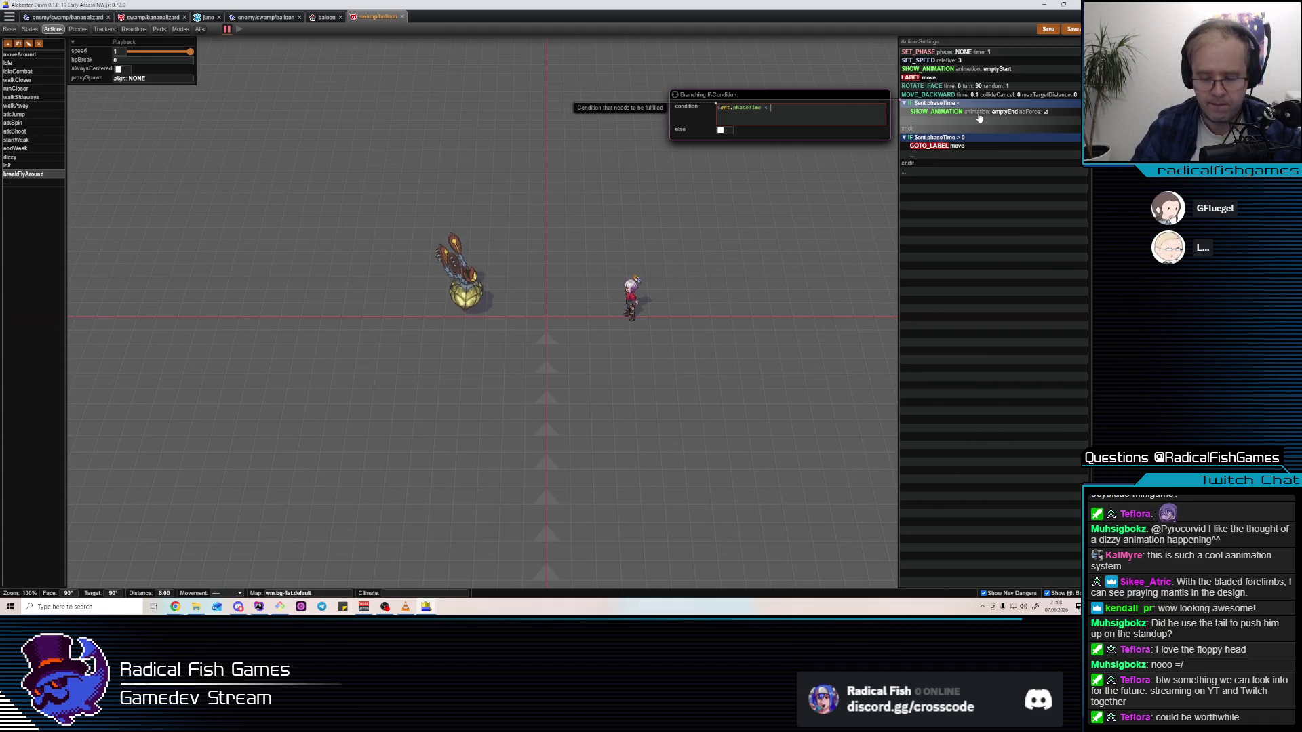
pyautogui.press('super')
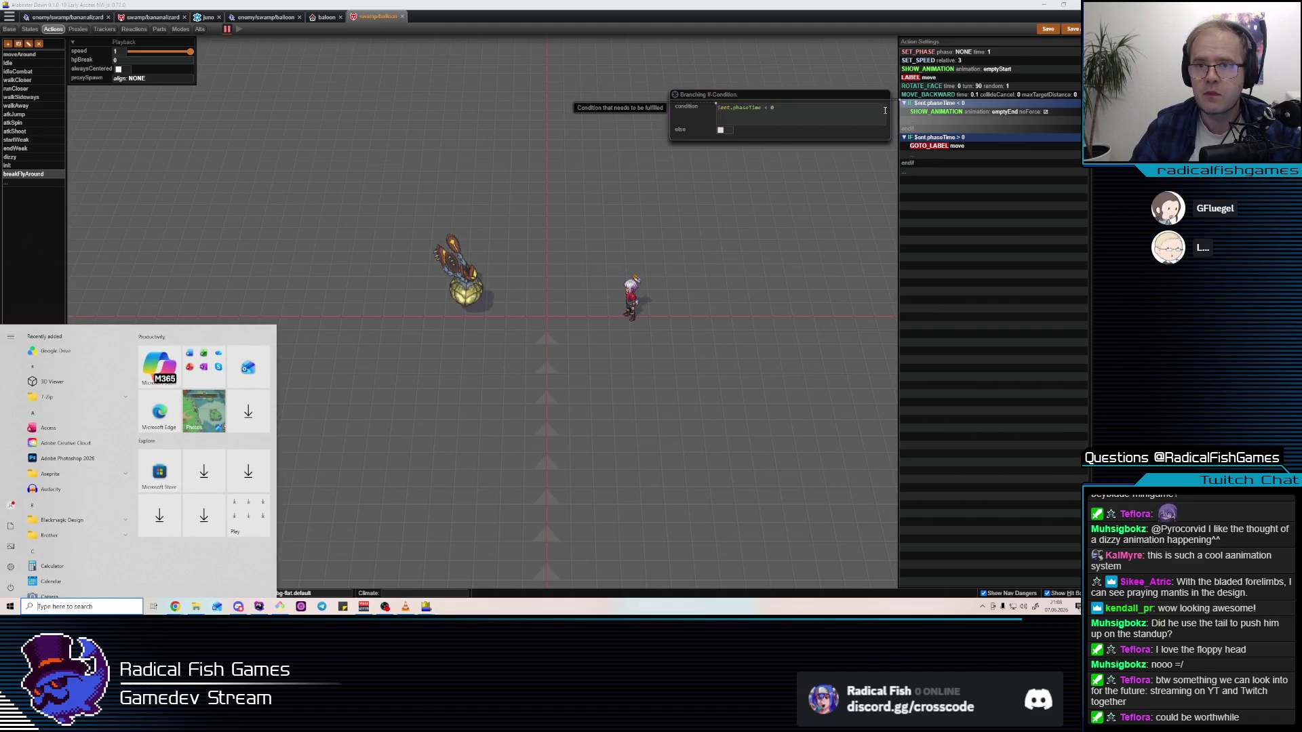
pyautogui.click(863, 111)
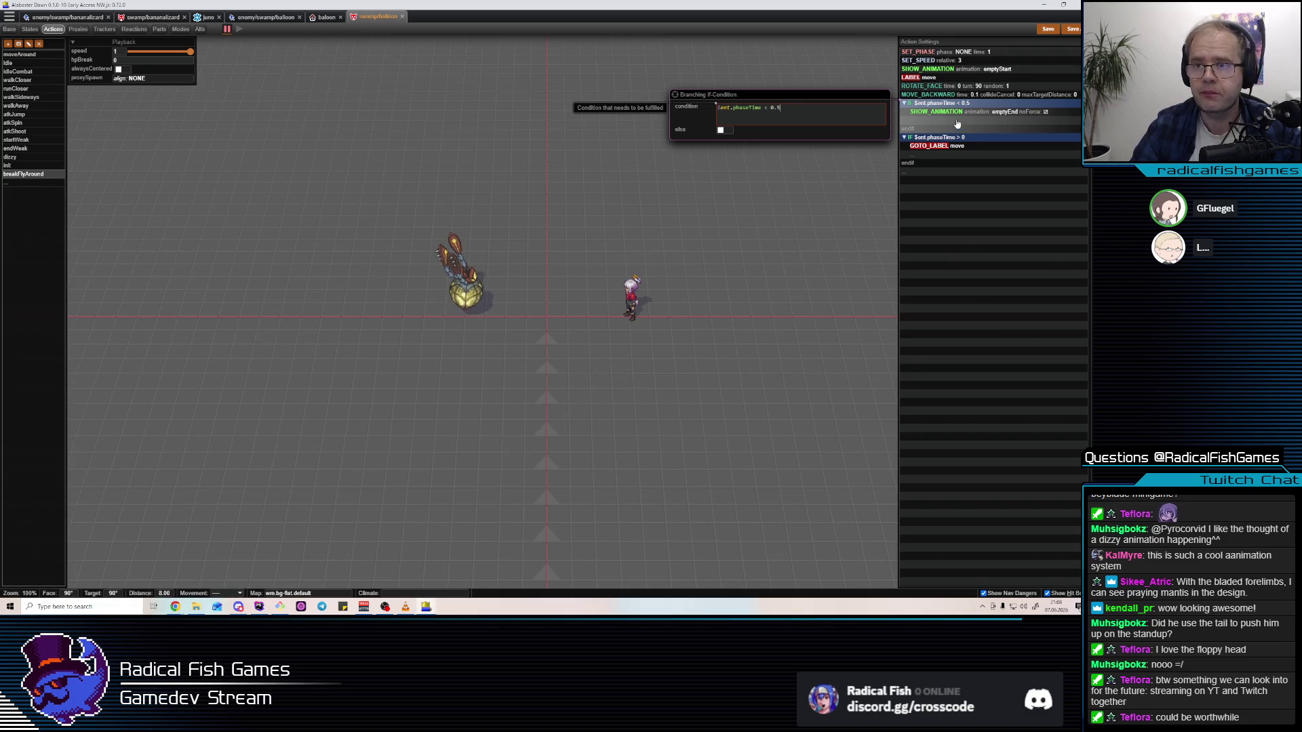
pyautogui.press('Return')
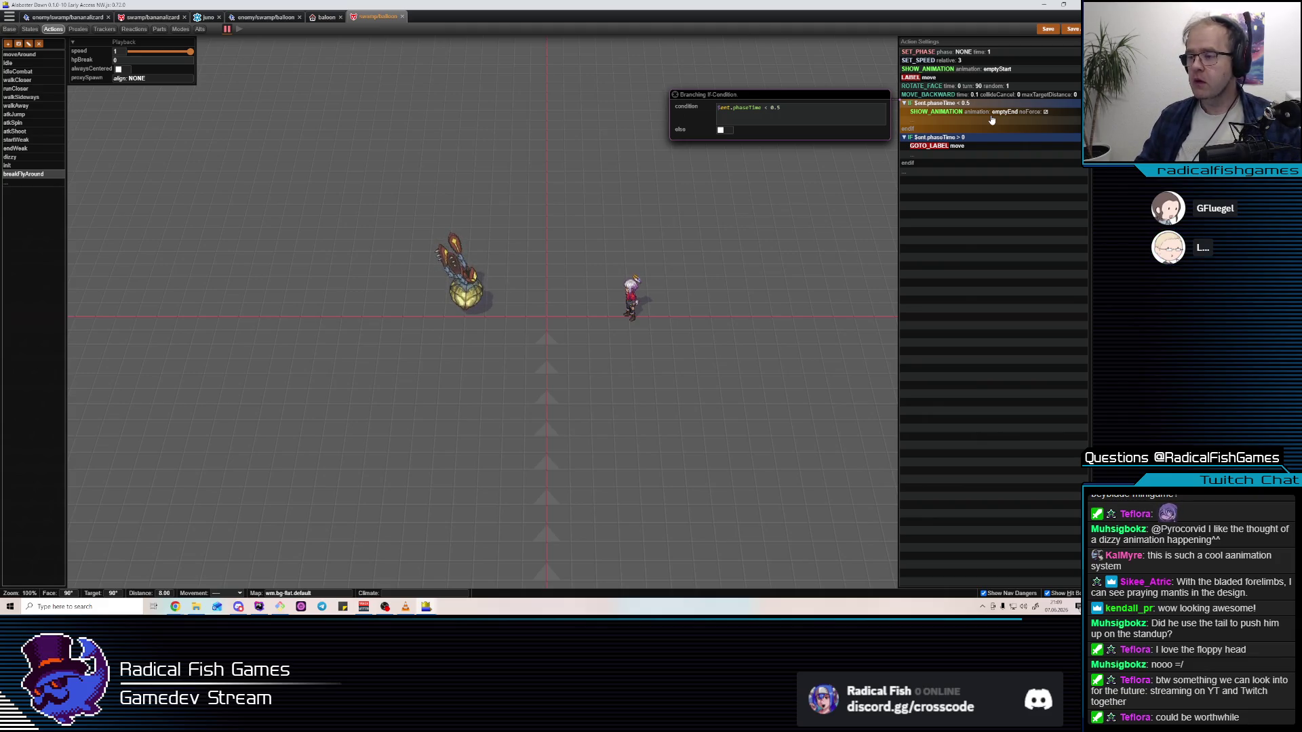
pyautogui.press('space')
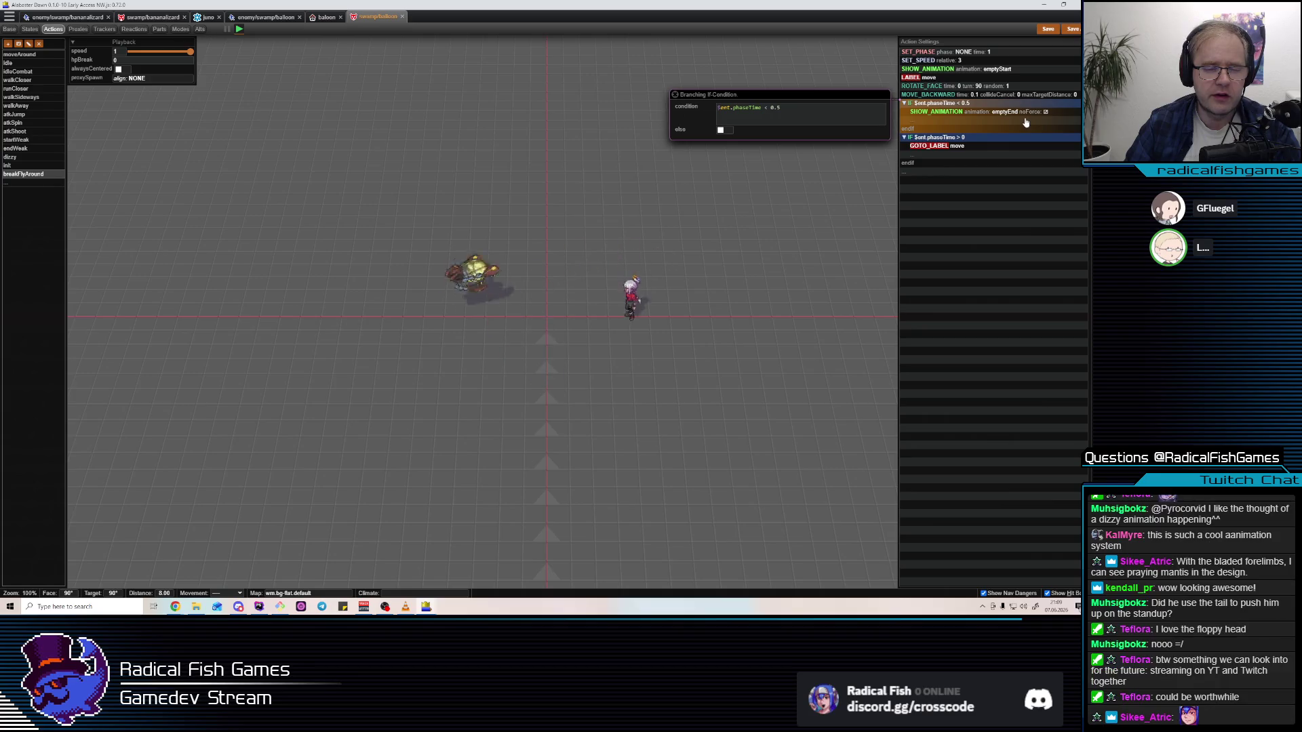
pyautogui.press('space')
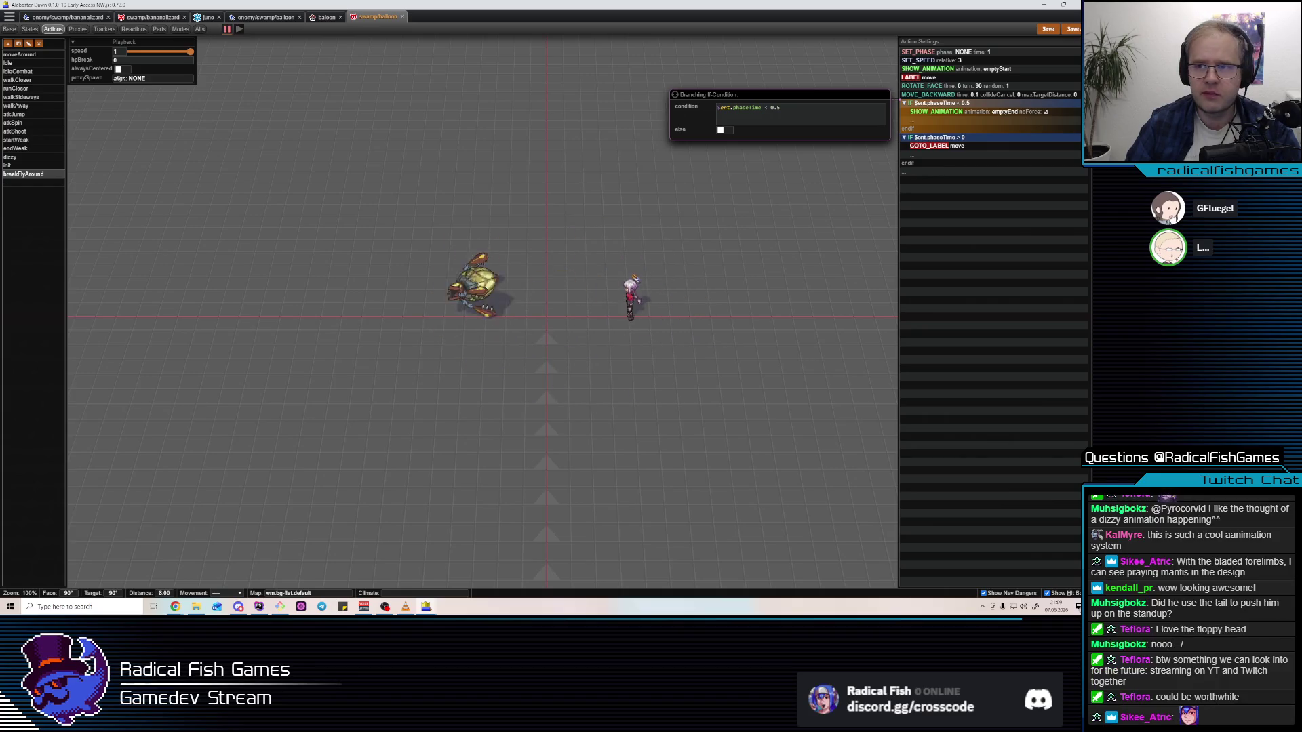
# Insert a SET_COLL step with collType DASHING just above the move label
pyautogui.click(968, 78)
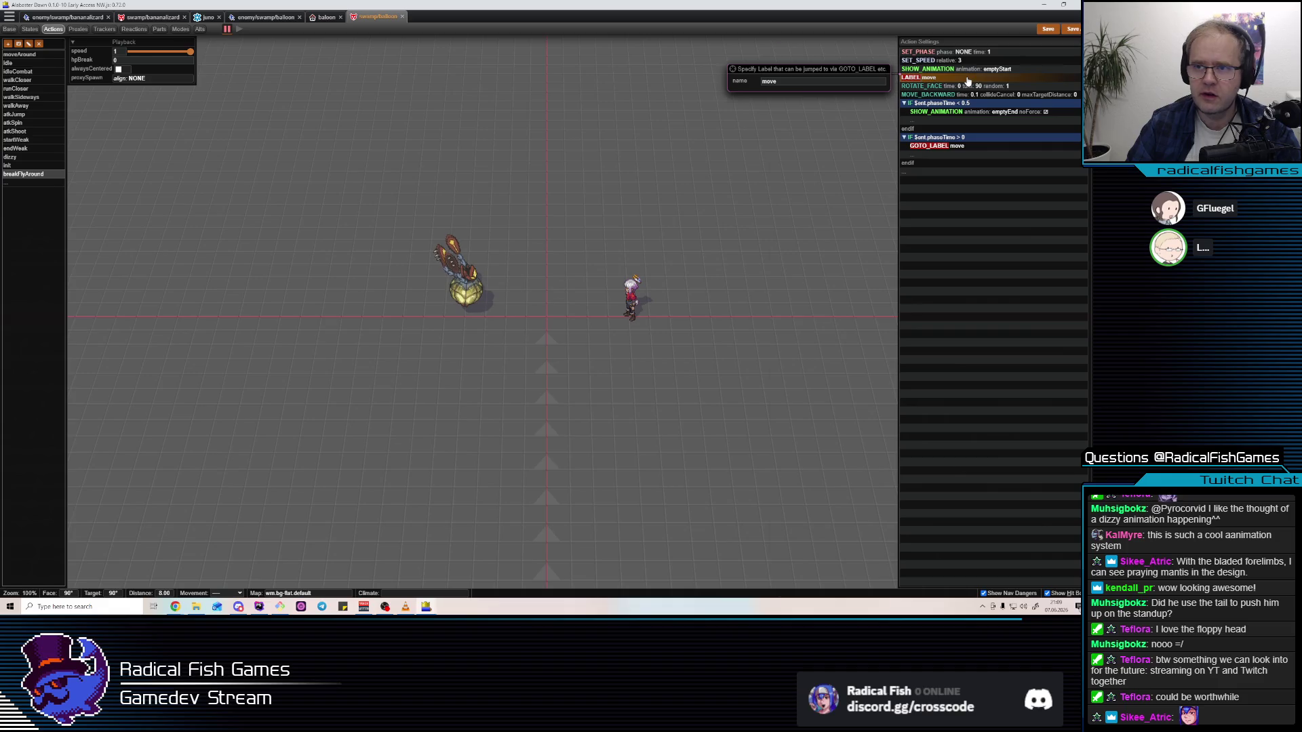
pyautogui.press('Insert')
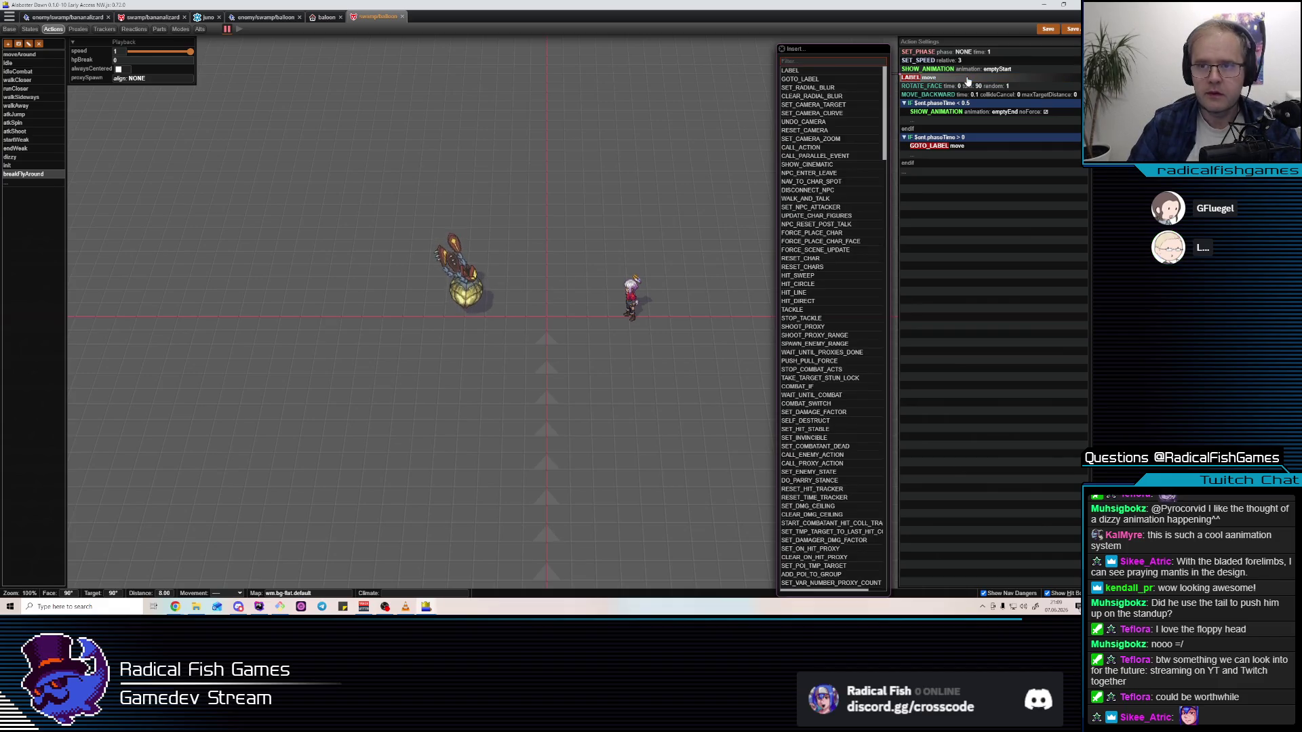
pyautogui.write('COLL')
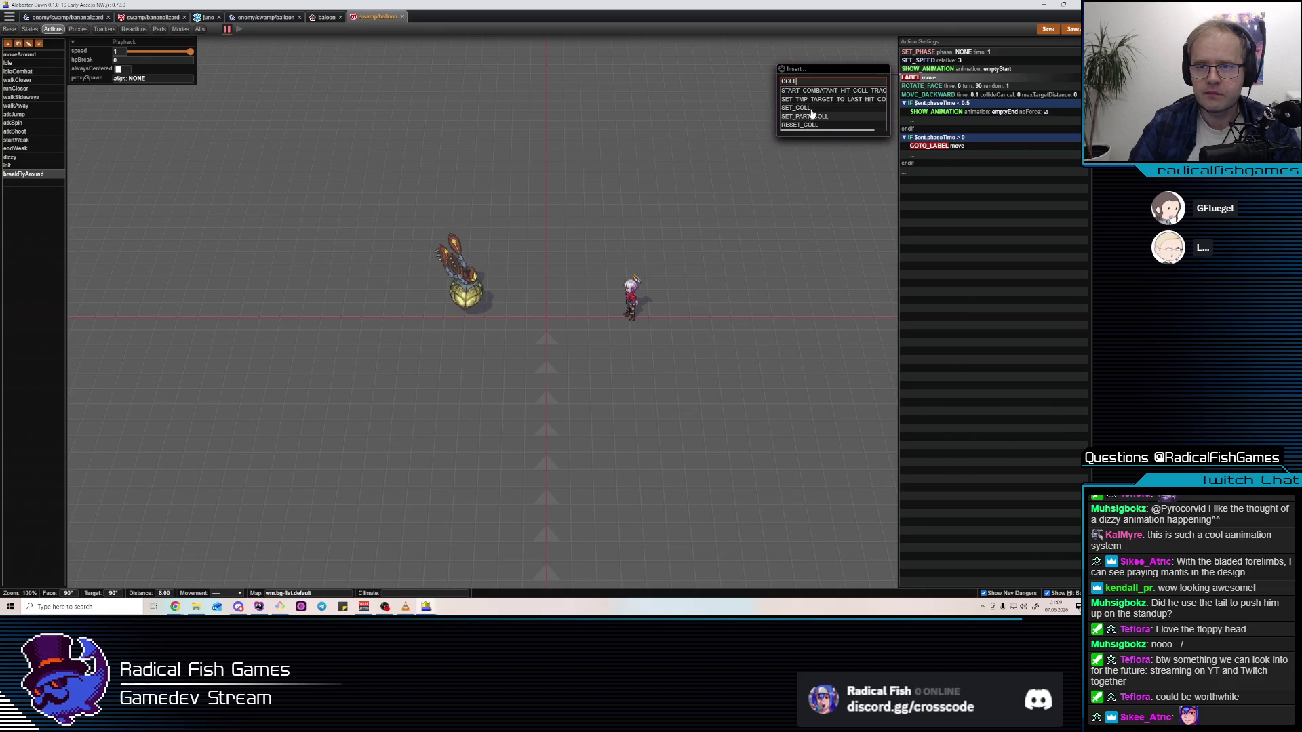
pyautogui.click(781, 108)
pyautogui.click(834, 87)
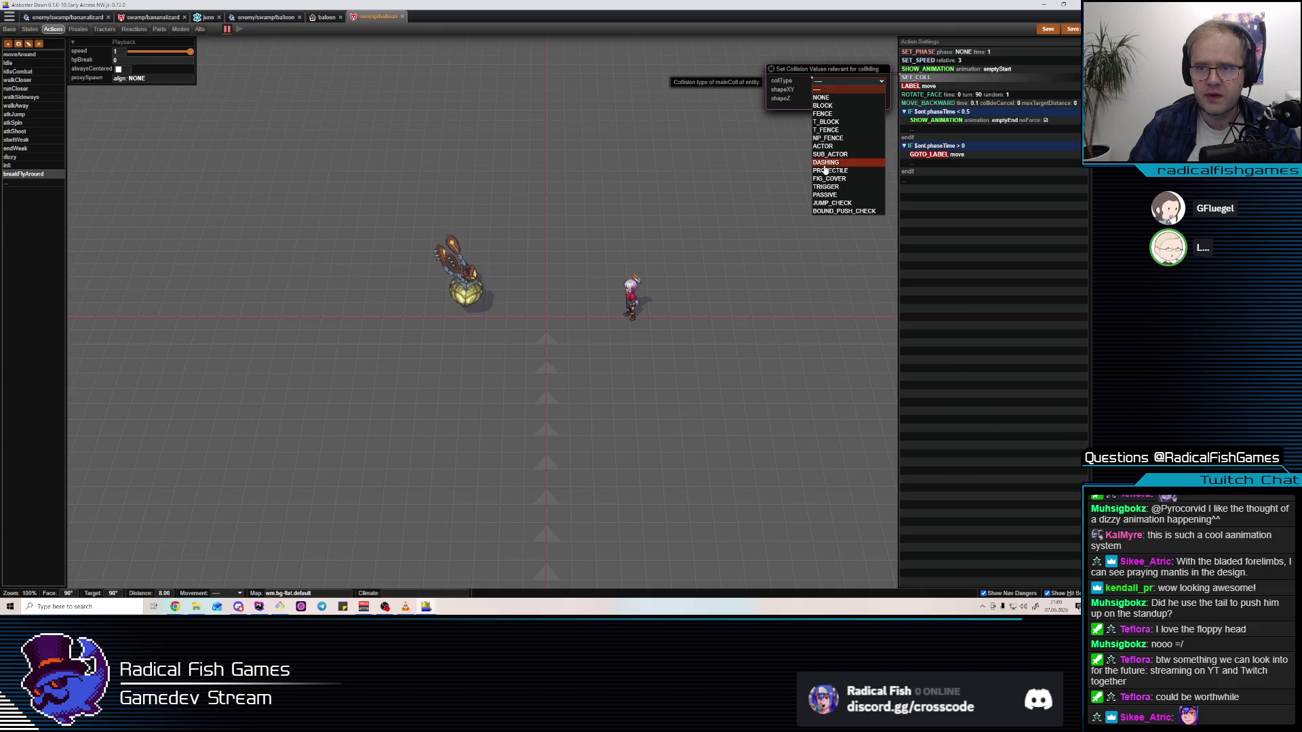
pyautogui.click(848, 179)
pyautogui.click(970, 87)
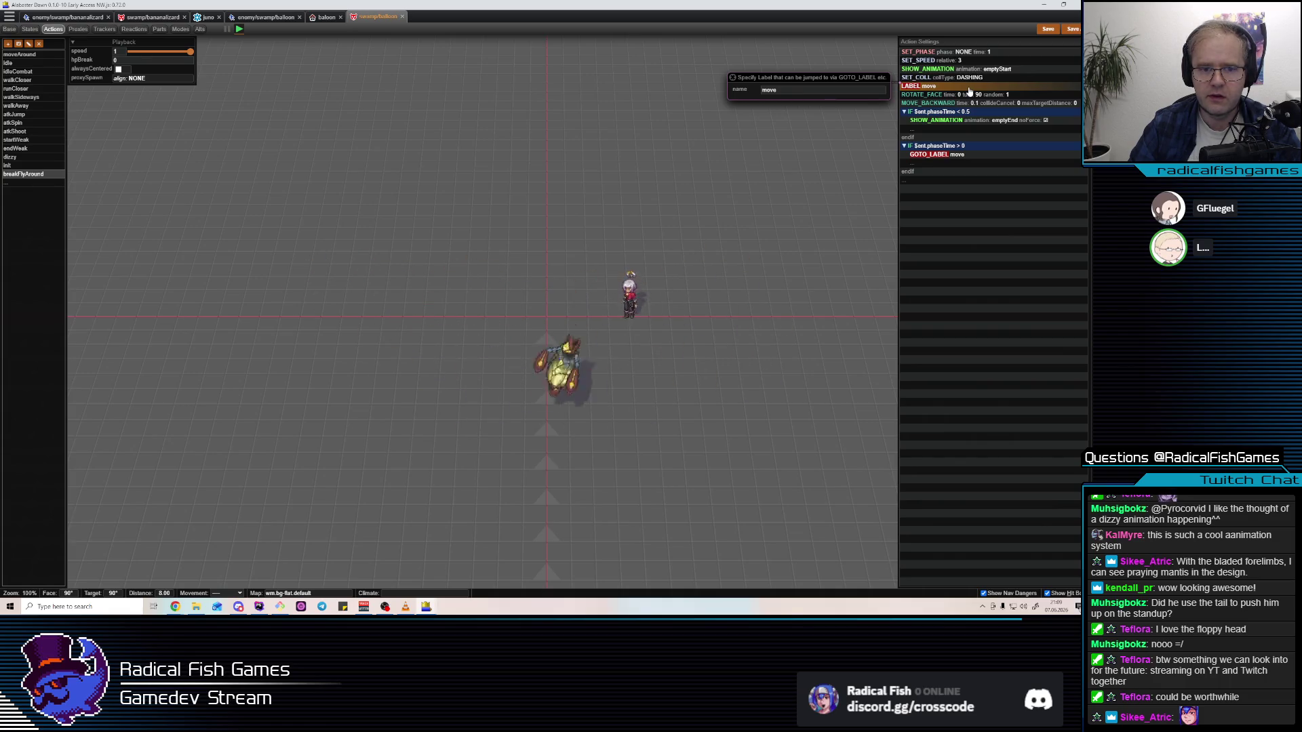
pyautogui.click(968, 97)
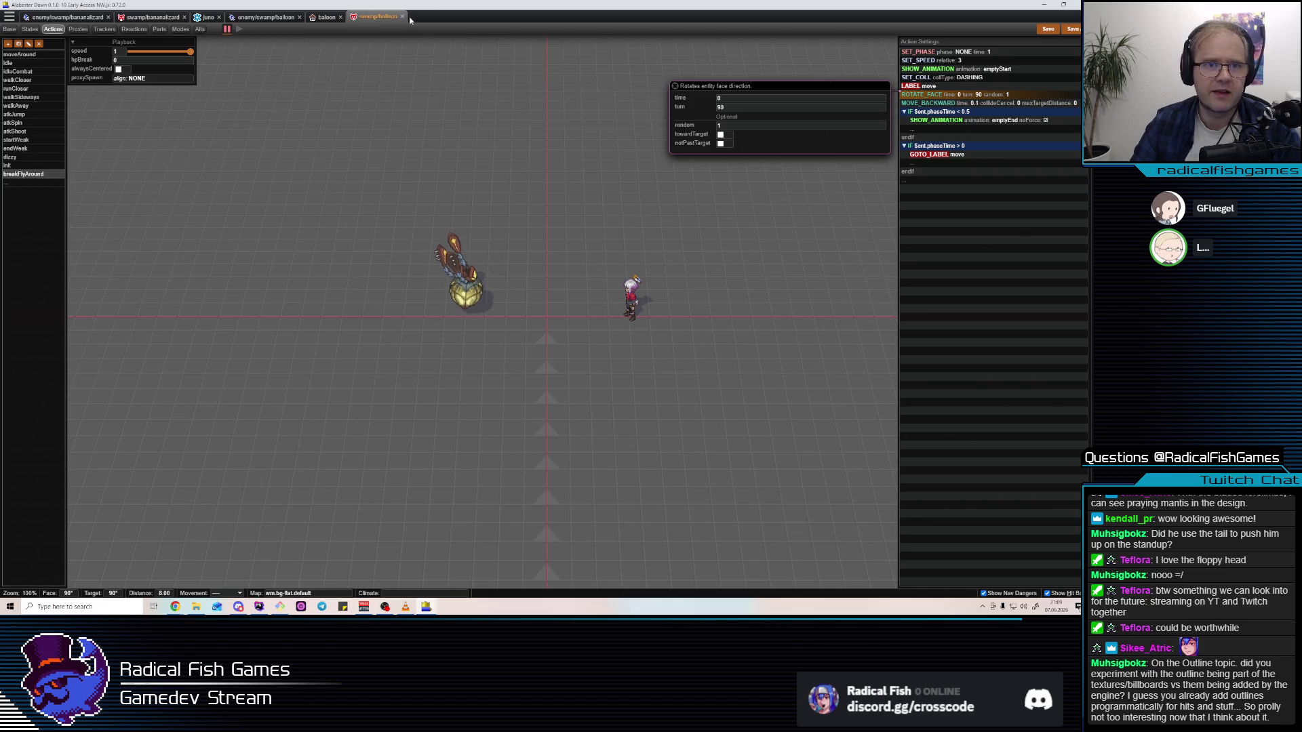
# Open the generic jump effect file and begin naming a new entry
pyautogui.hotkey('ctrl', 'p')
pyautogui.write('jump')
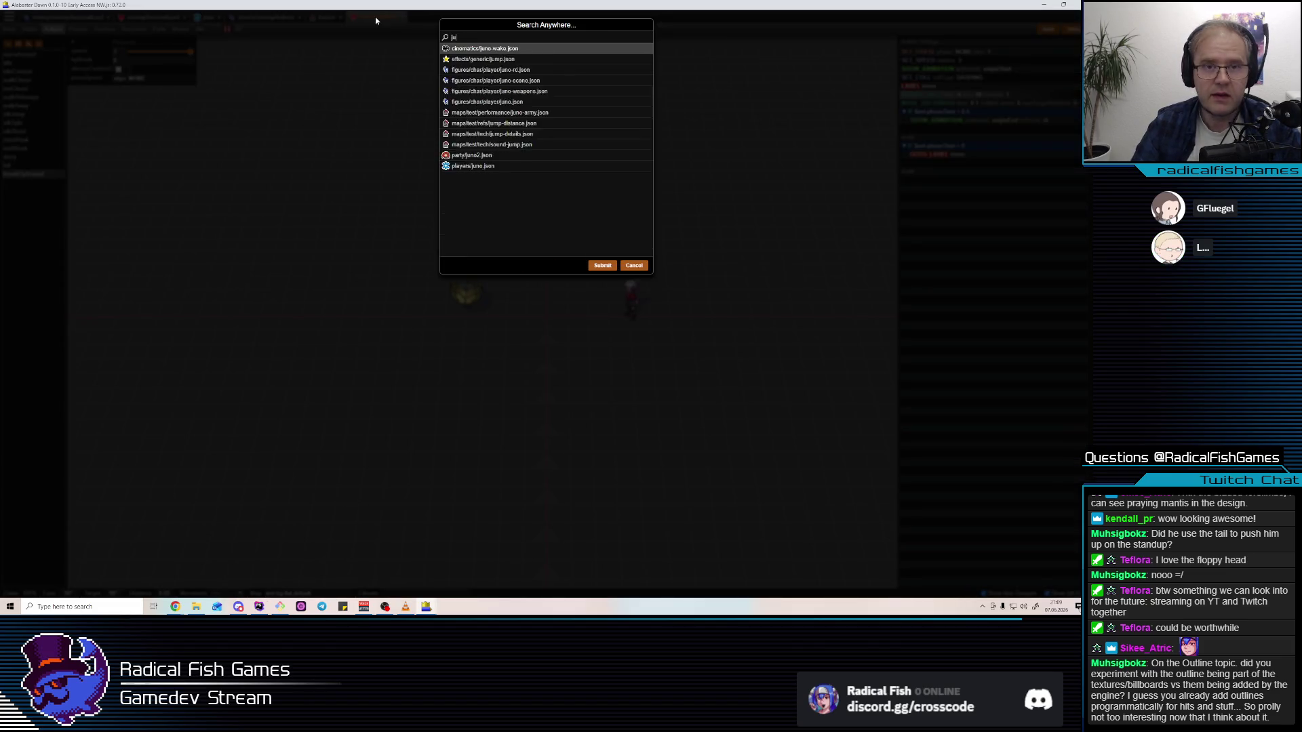
pyautogui.doubleClick(533, 50)
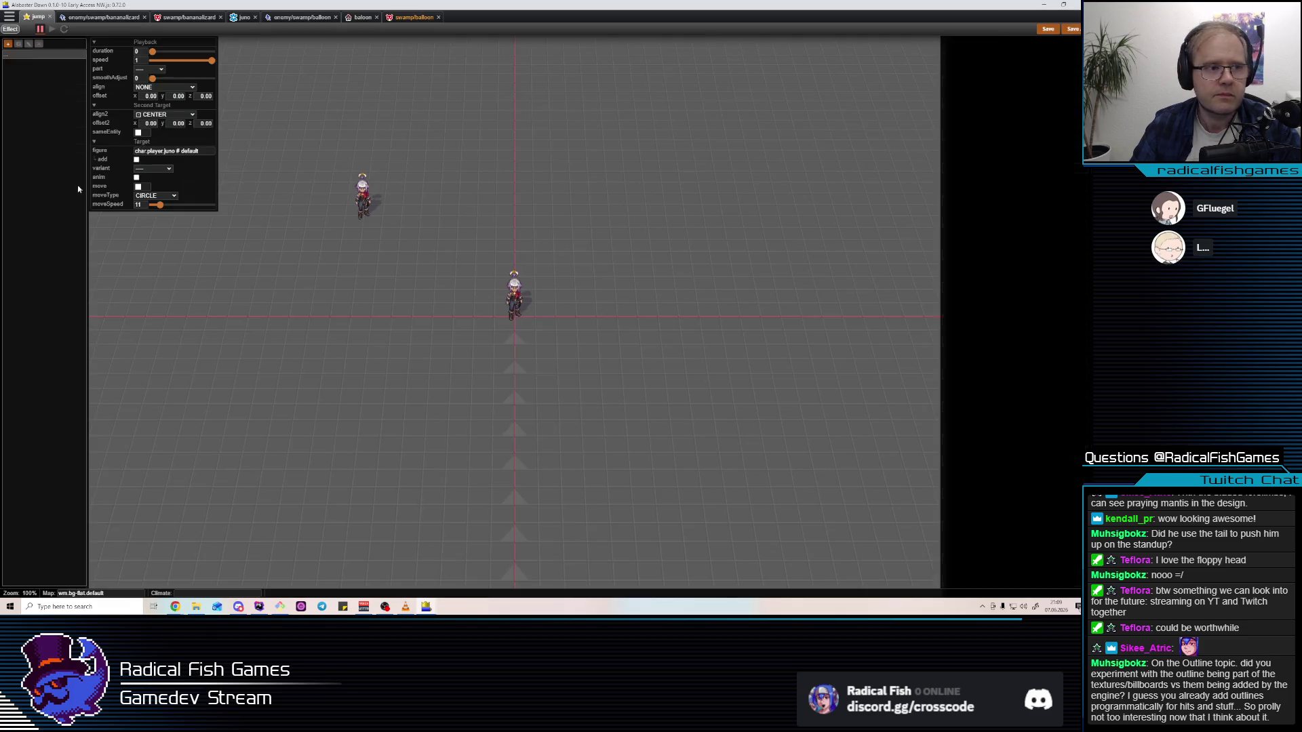
pyautogui.click(8, 43)
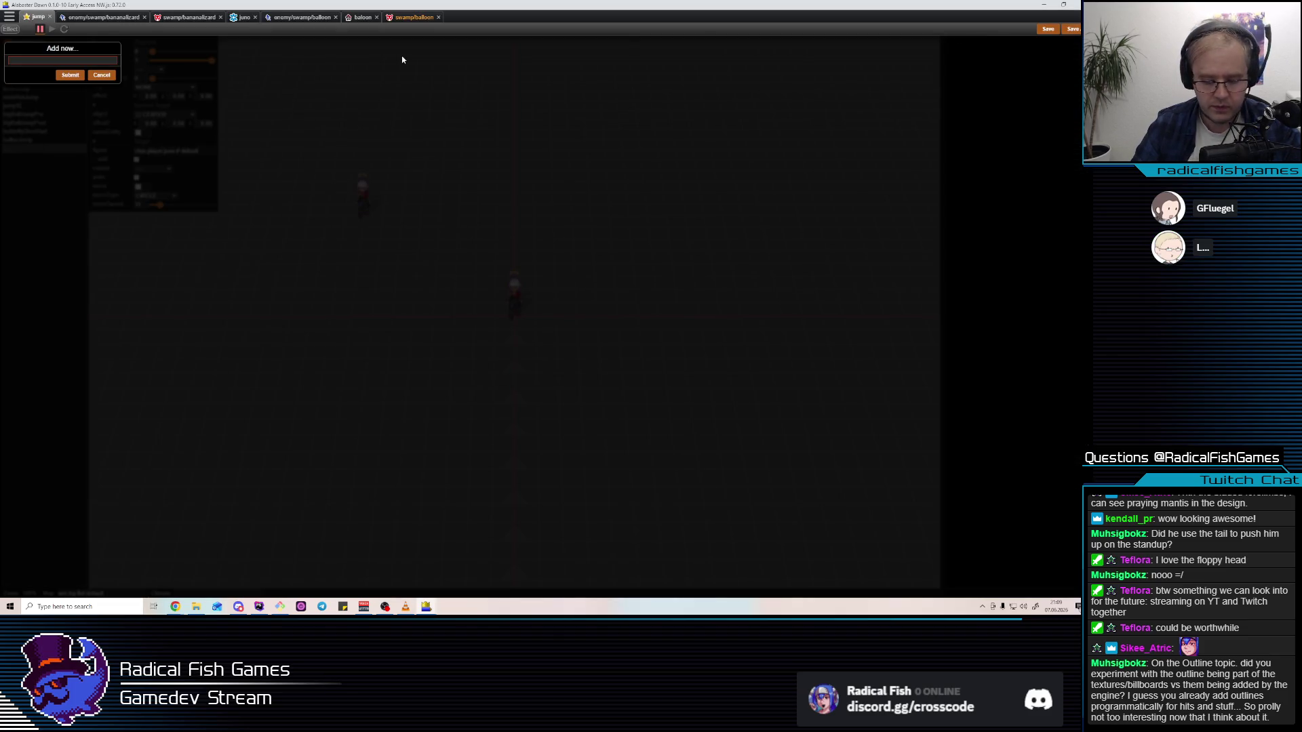
pyautogui.write('ball')
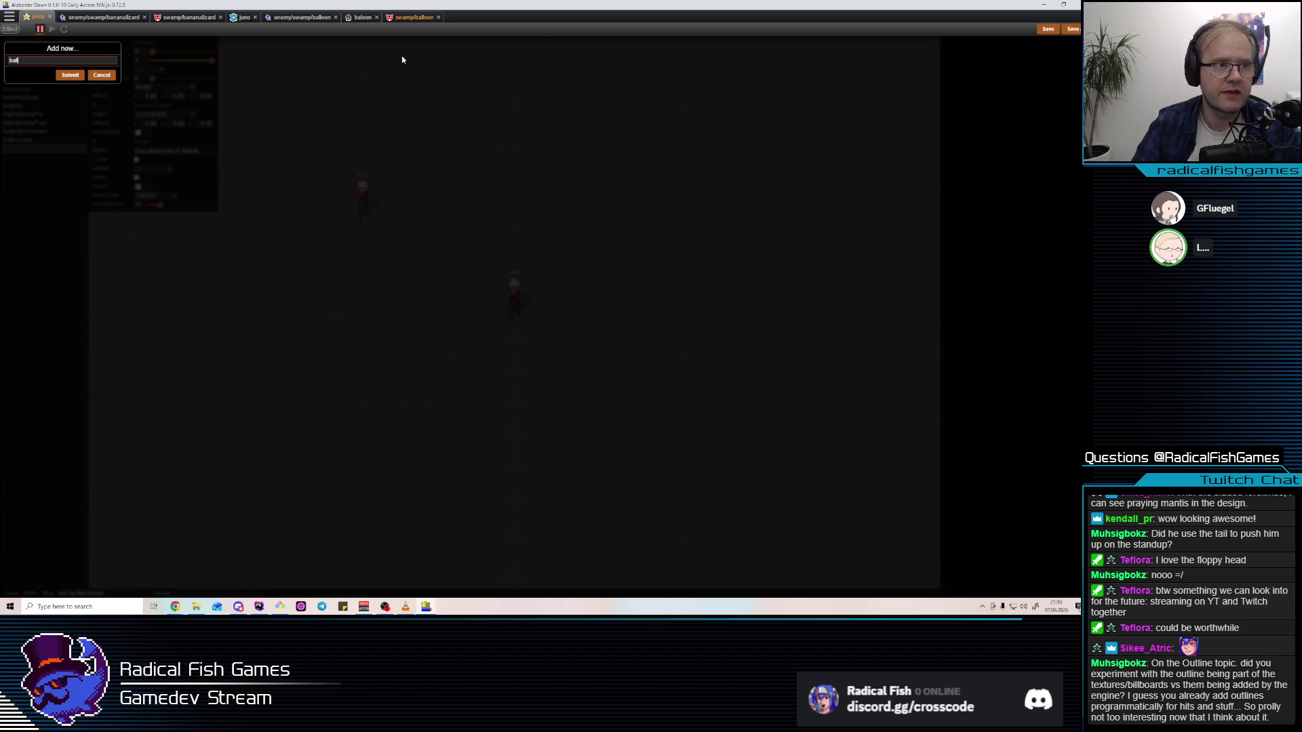
pyautogui.write('oon')
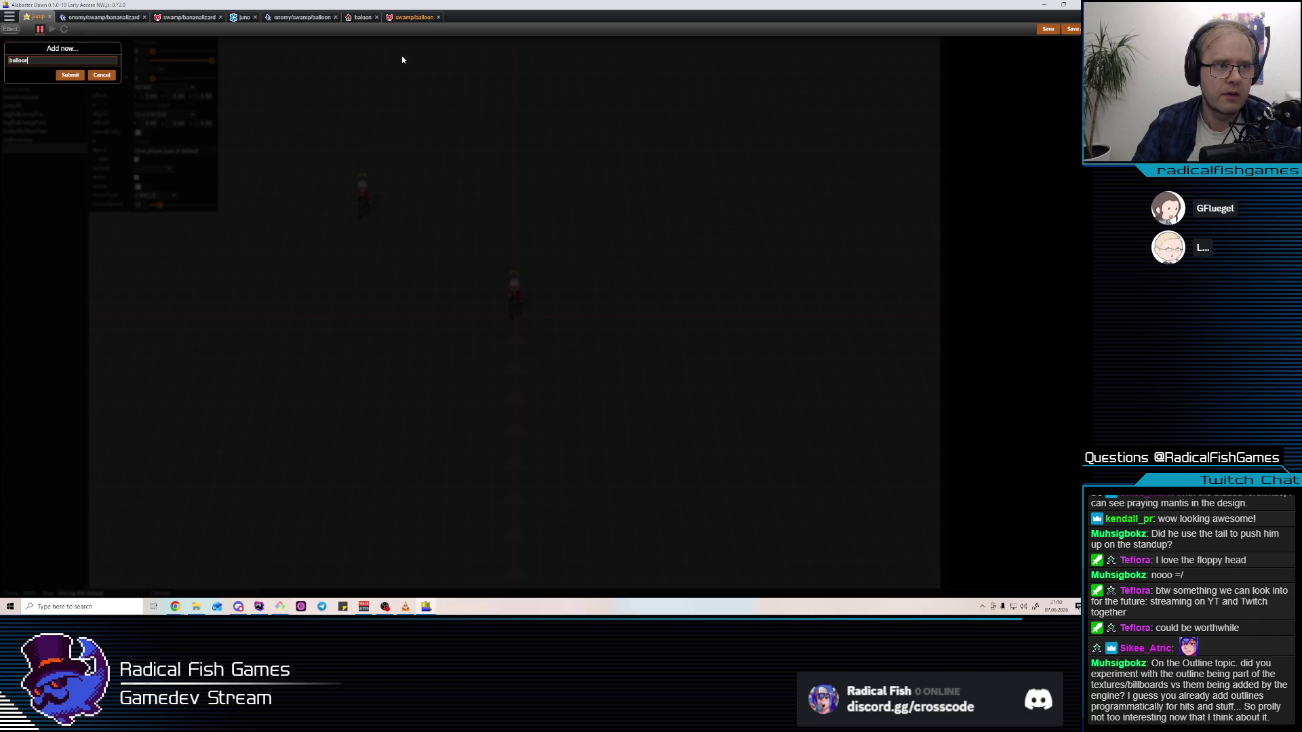
pyautogui.write('JDown')
# Confirm the balloonUpDown effect name and add a SHIFT step to it
pyautogui.press('Return')
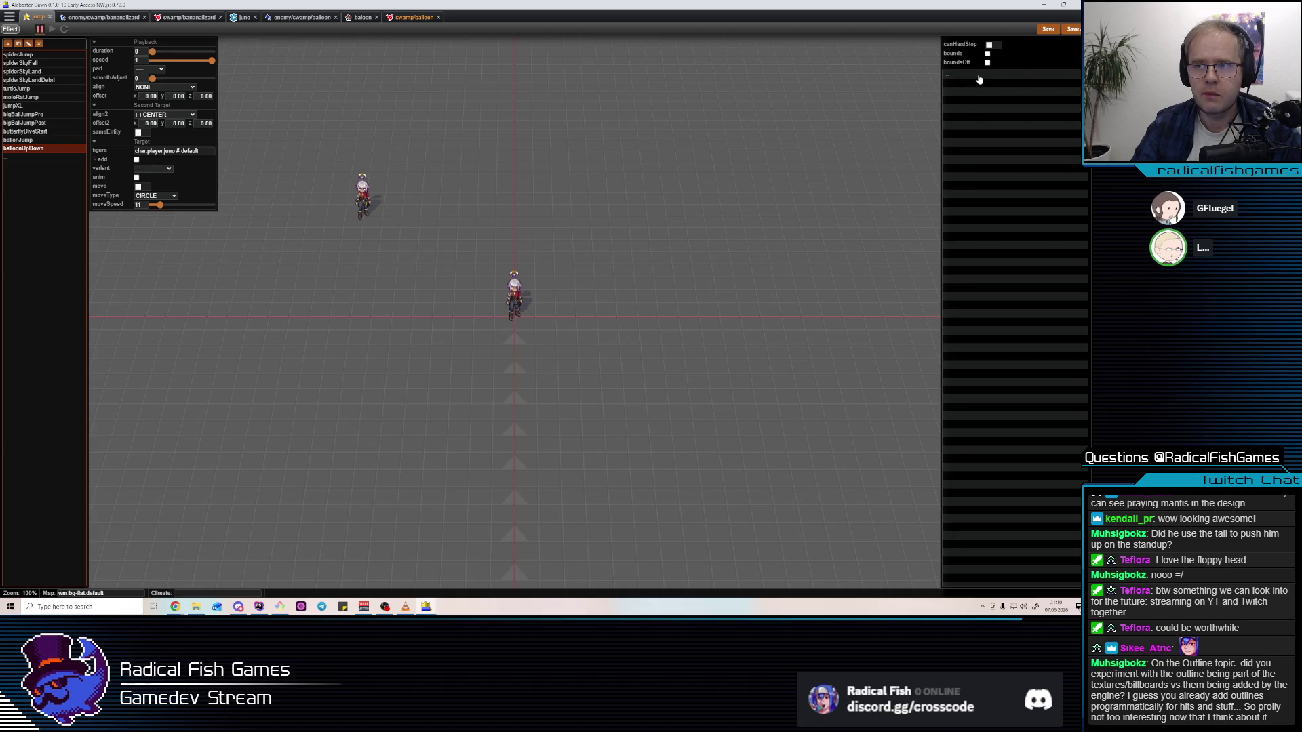
pyautogui.click(979, 80)
pyautogui.write('OFF')
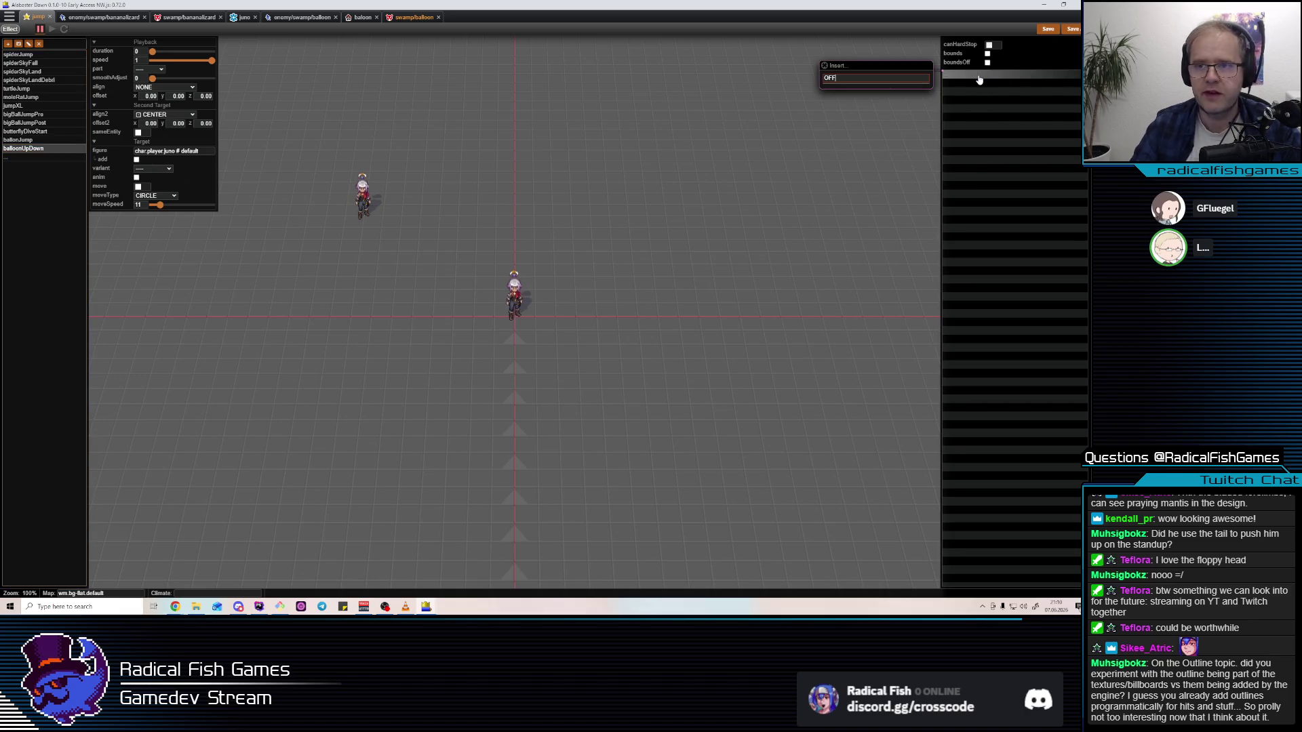
pyautogui.write('SHIF')
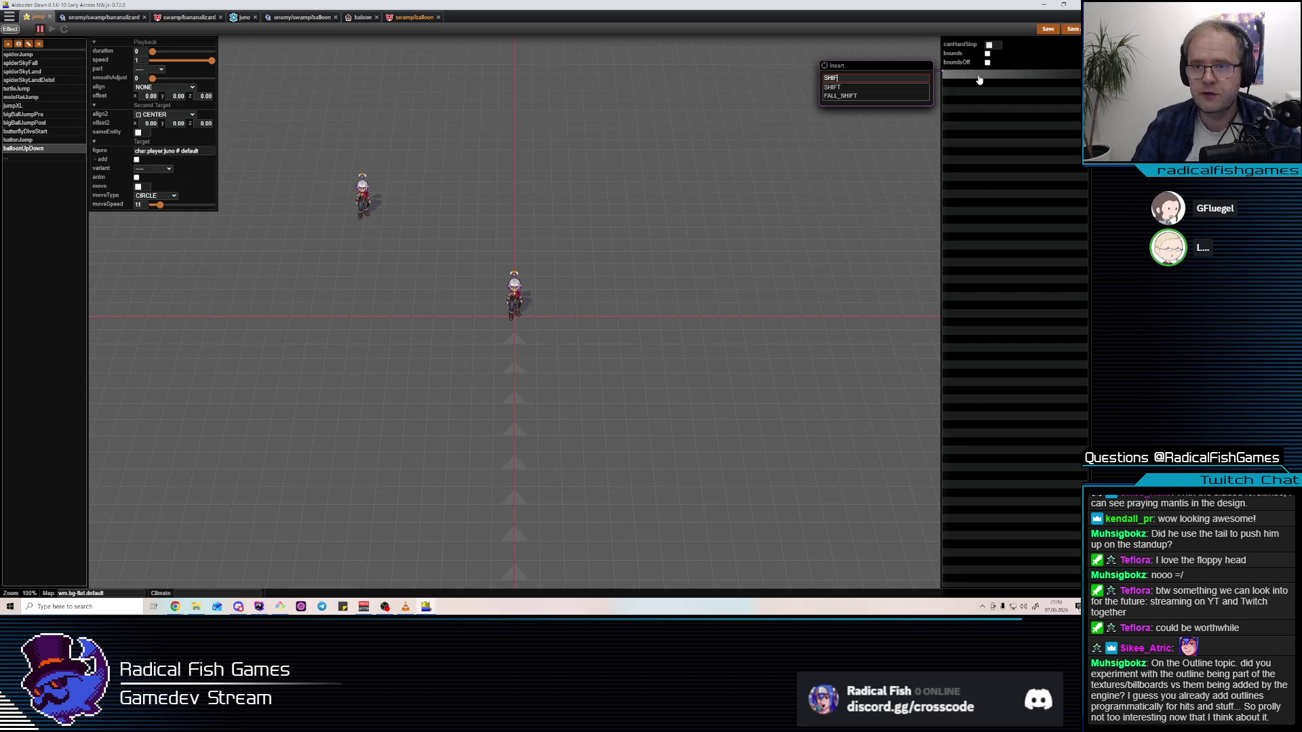
pyautogui.click(909, 86)
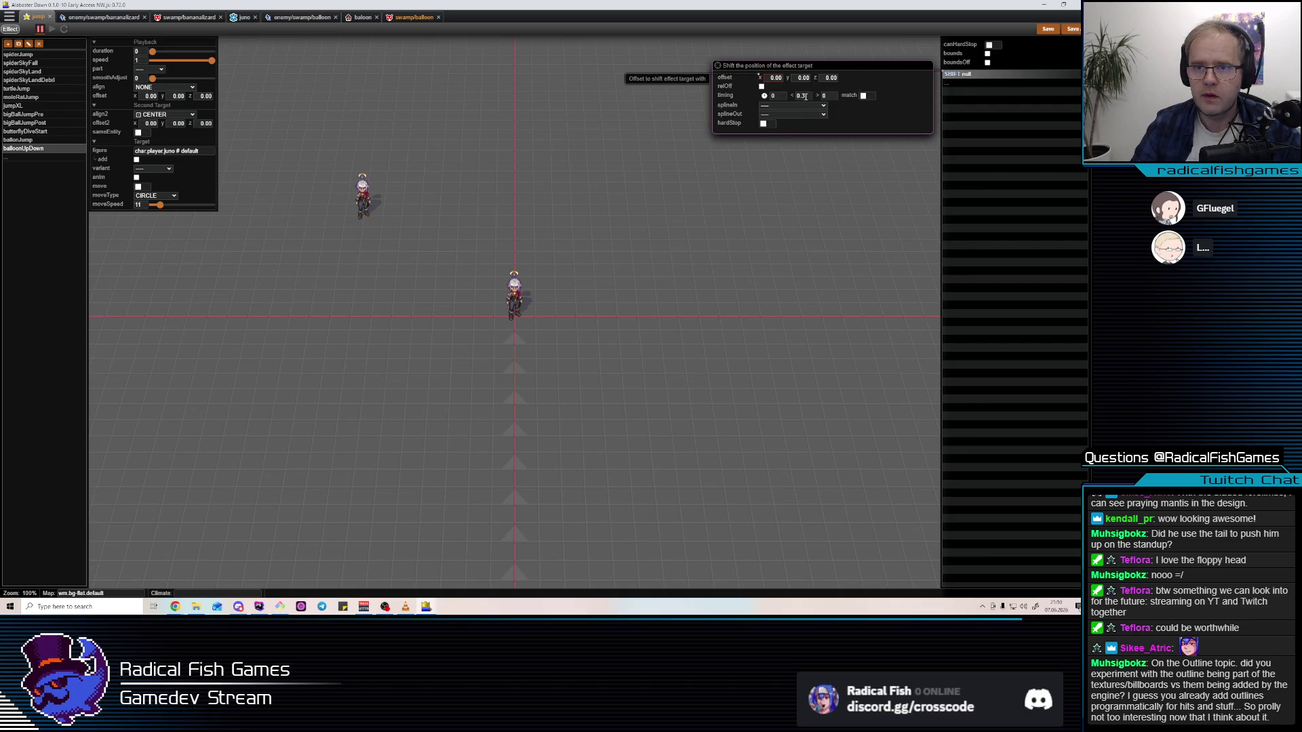
# Turn on match for the shift and set its timing to 0.5/0/0.5
pyautogui.click(864, 96)
pyautogui.click(774, 95)
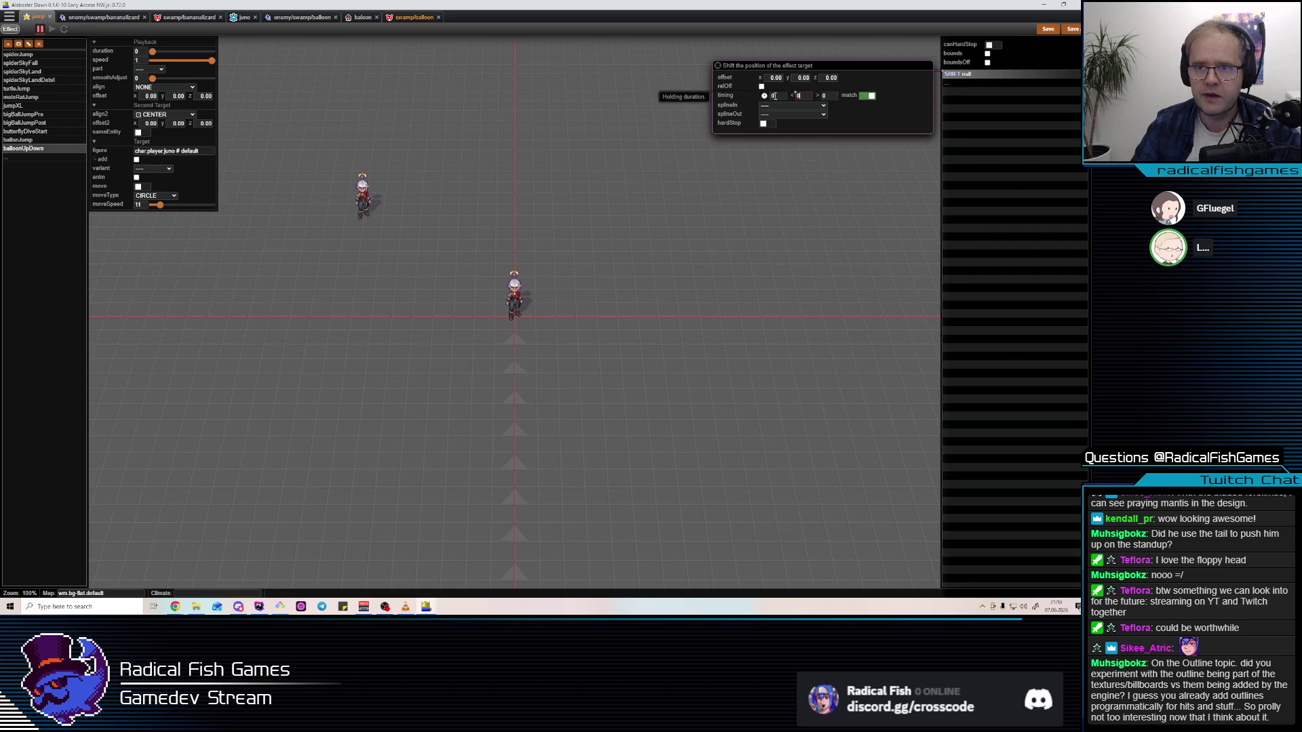
pyautogui.press('BackSpace')
pyautogui.write('5')
pyautogui.click(834, 96)
pyautogui.click(994, 76)
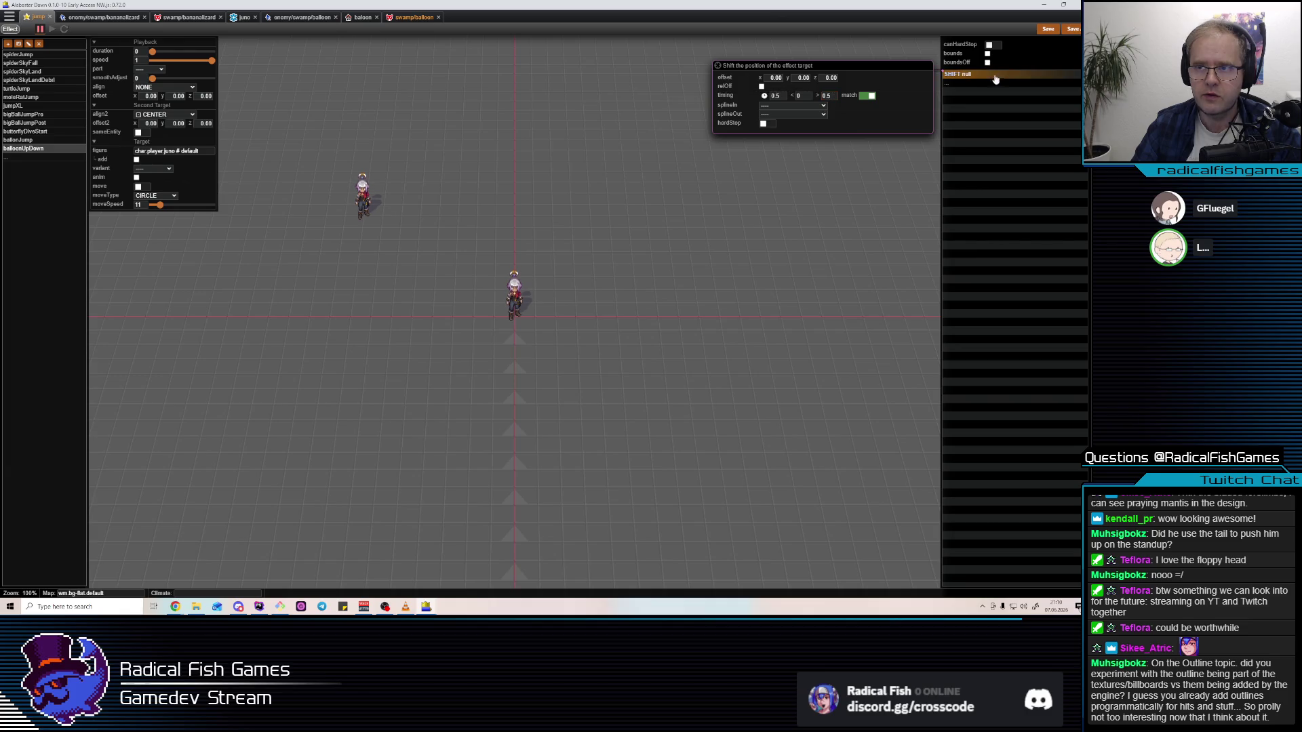
# Offset the shift's target by 1 on z
pyautogui.click(826, 78)
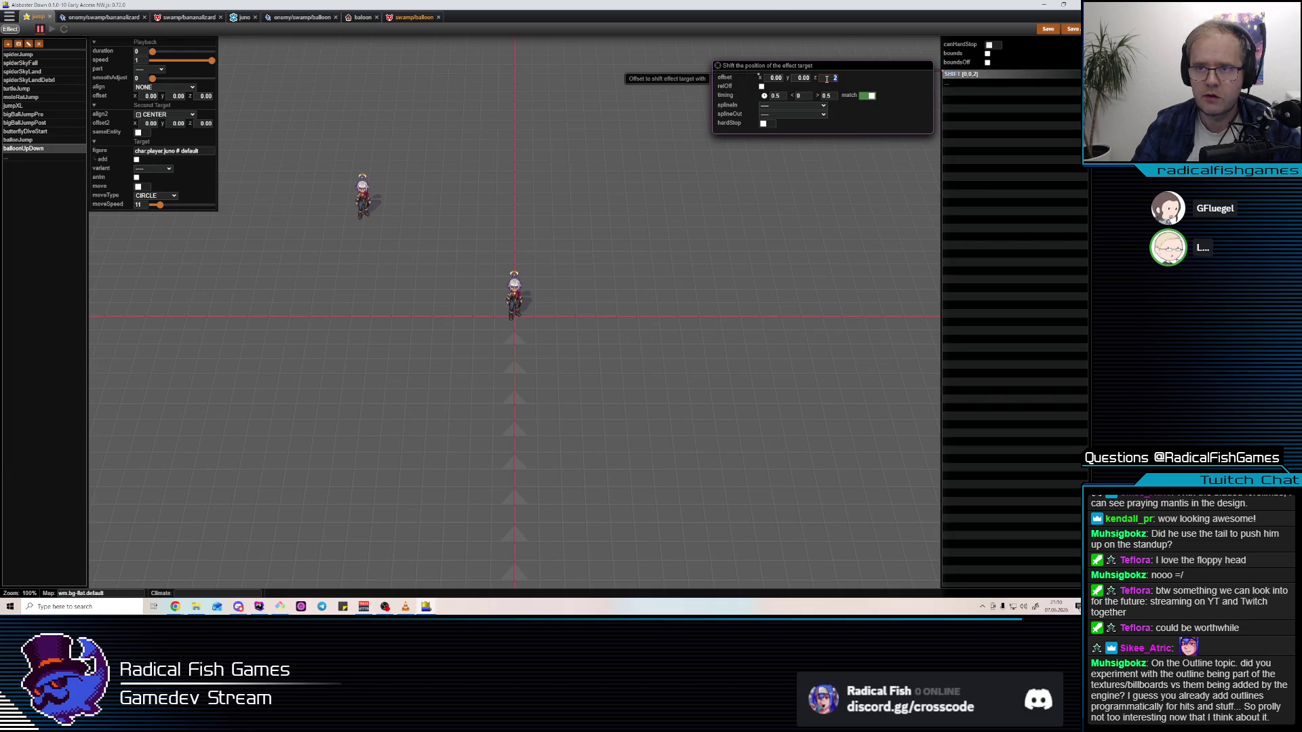
pyautogui.press('Return')
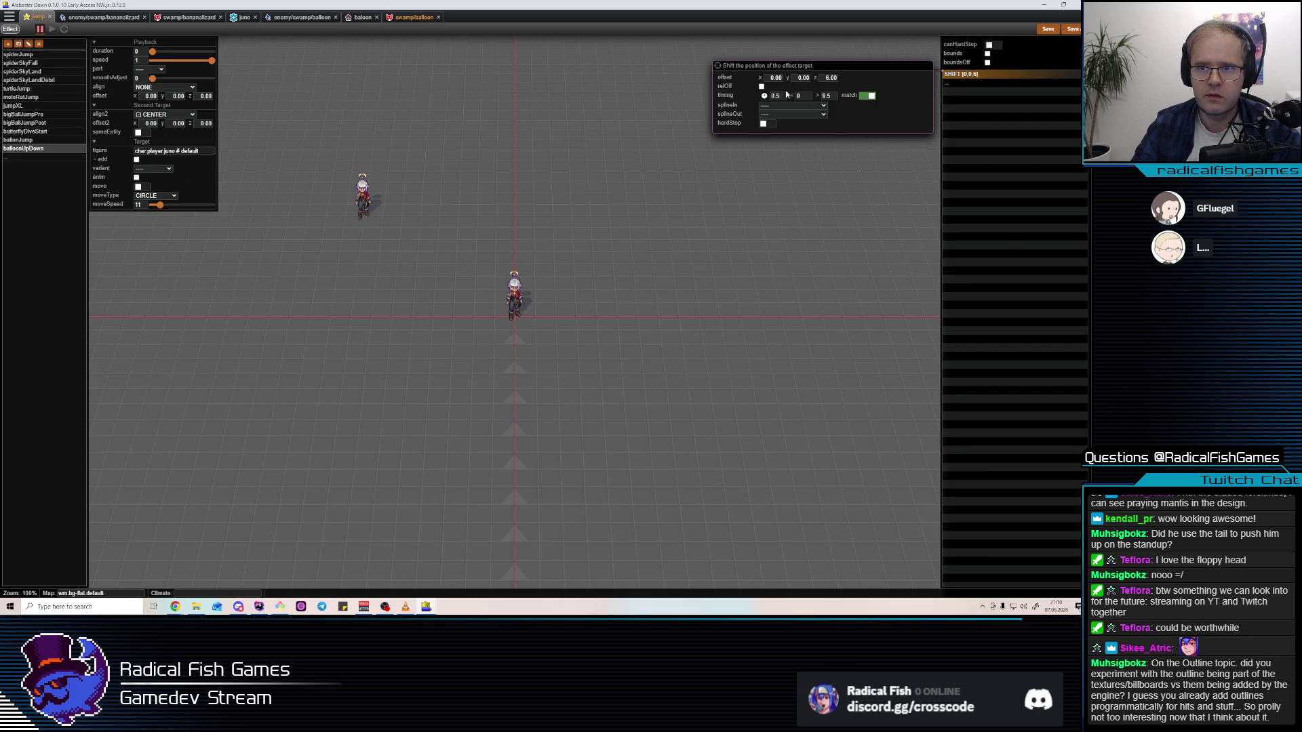
pyautogui.click(144, 52)
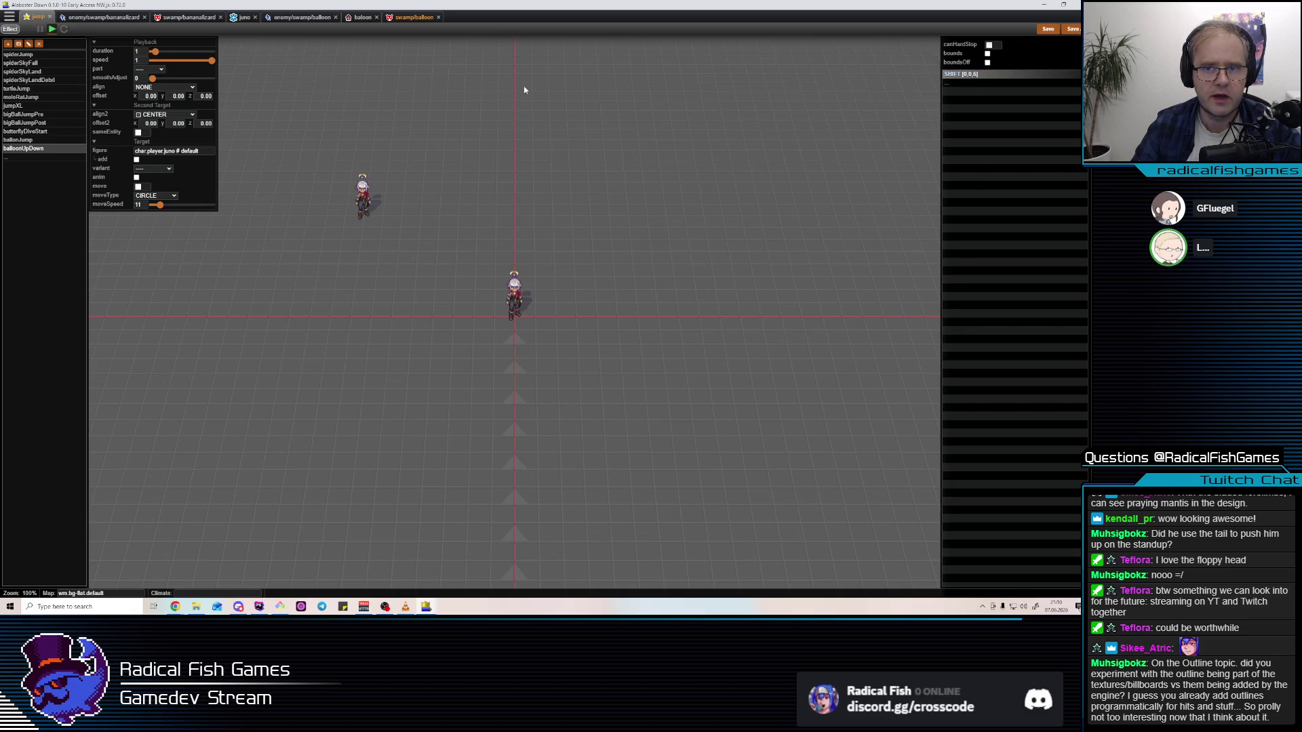
# Set the shift's splineIn and splineOut to EASE_STRONG
pyautogui.click(974, 78)
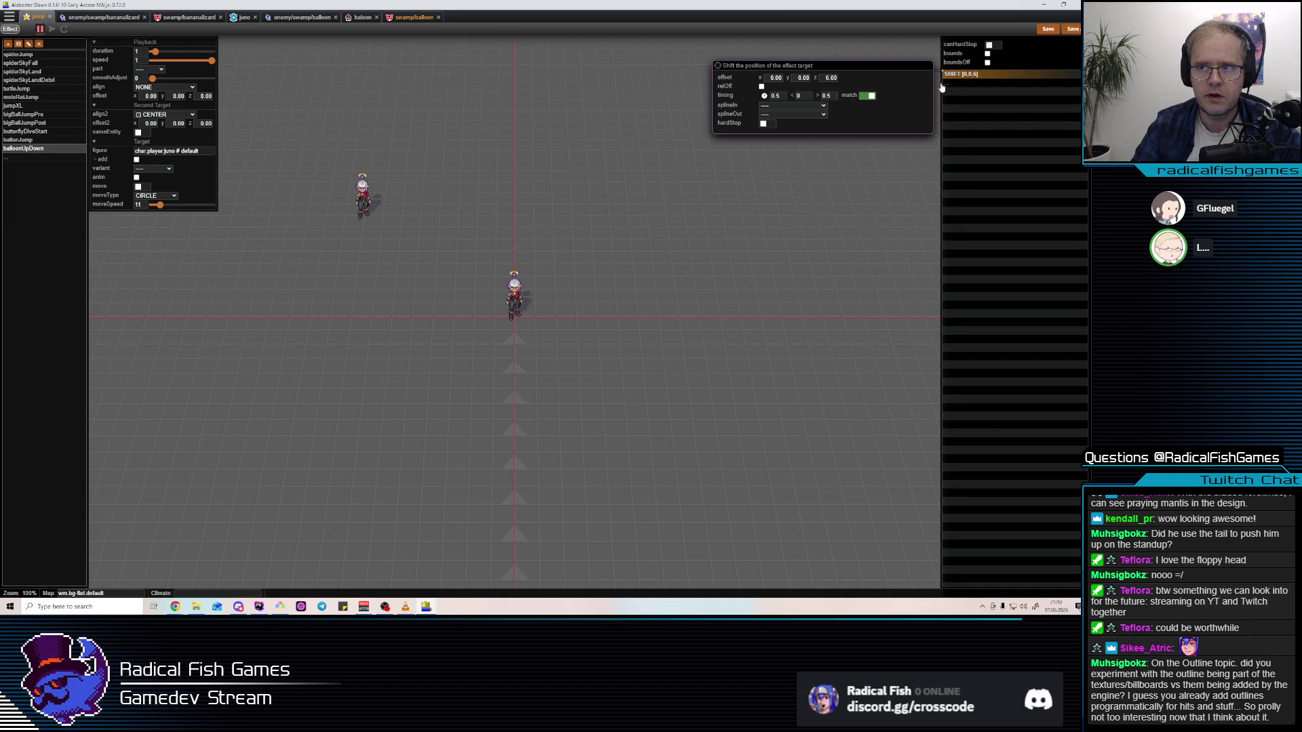
pyautogui.click(780, 106)
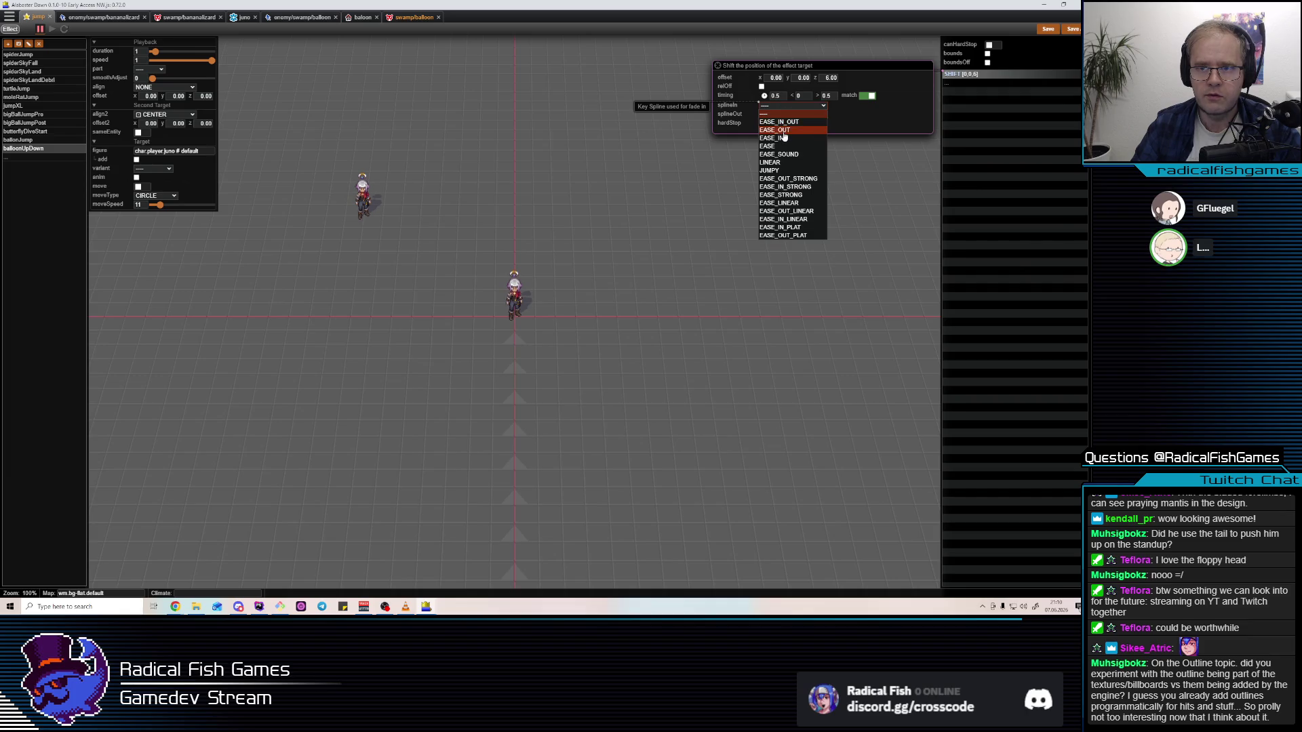
pyautogui.click(804, 197)
pyautogui.click(793, 114)
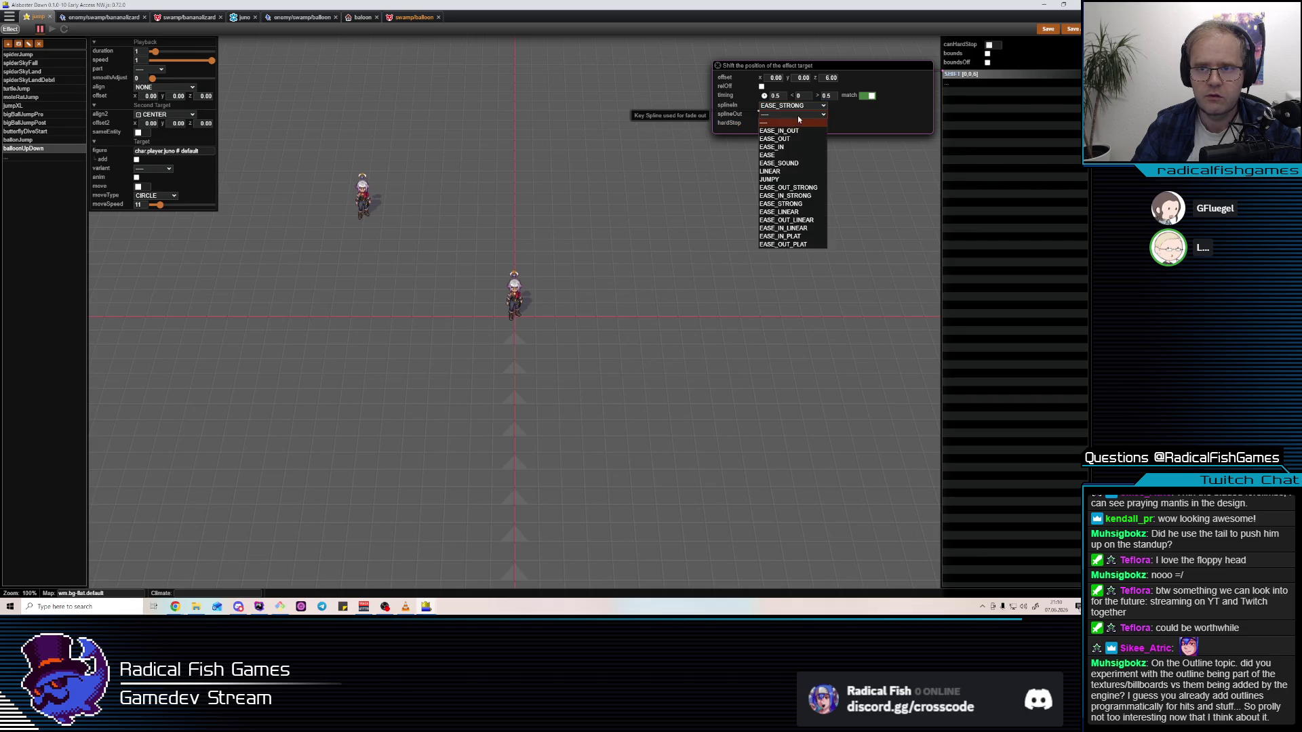
pyautogui.click(796, 206)
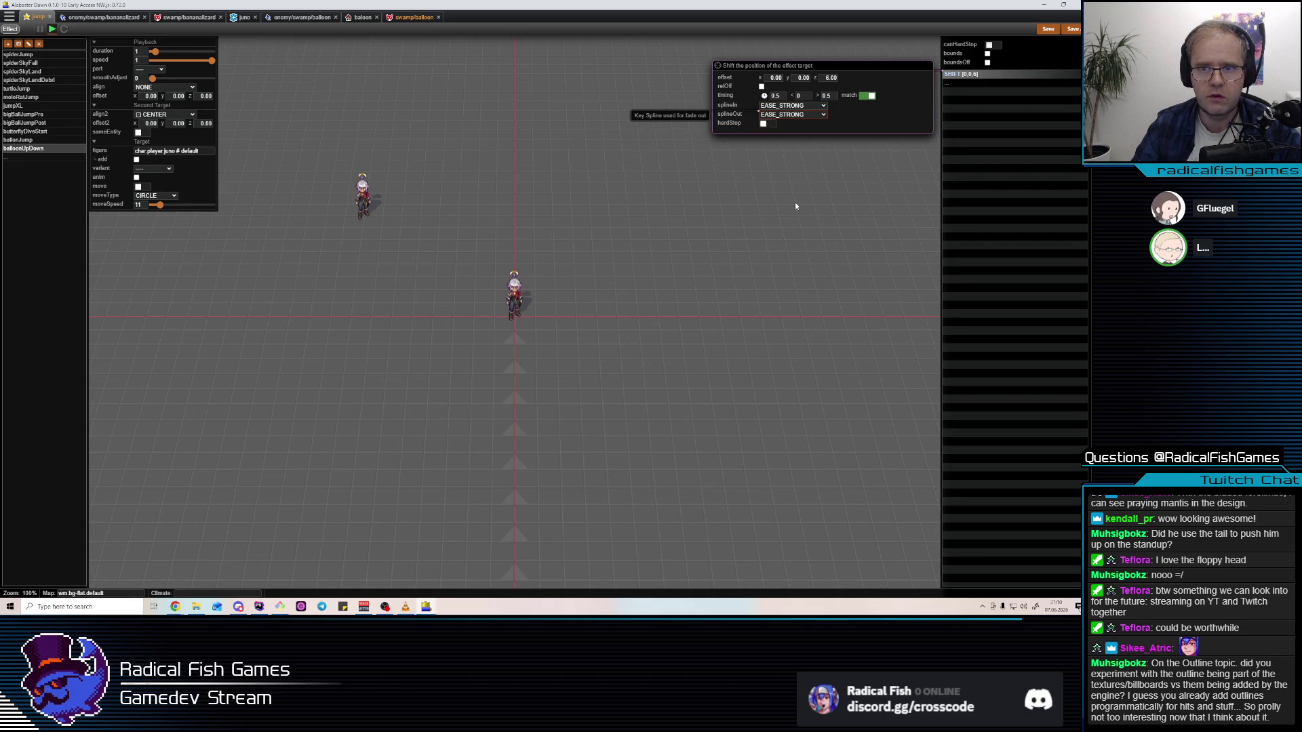
# Recheck the z offset, then start inserting a LOOP_START step below the shift
pyautogui.click(830, 79)
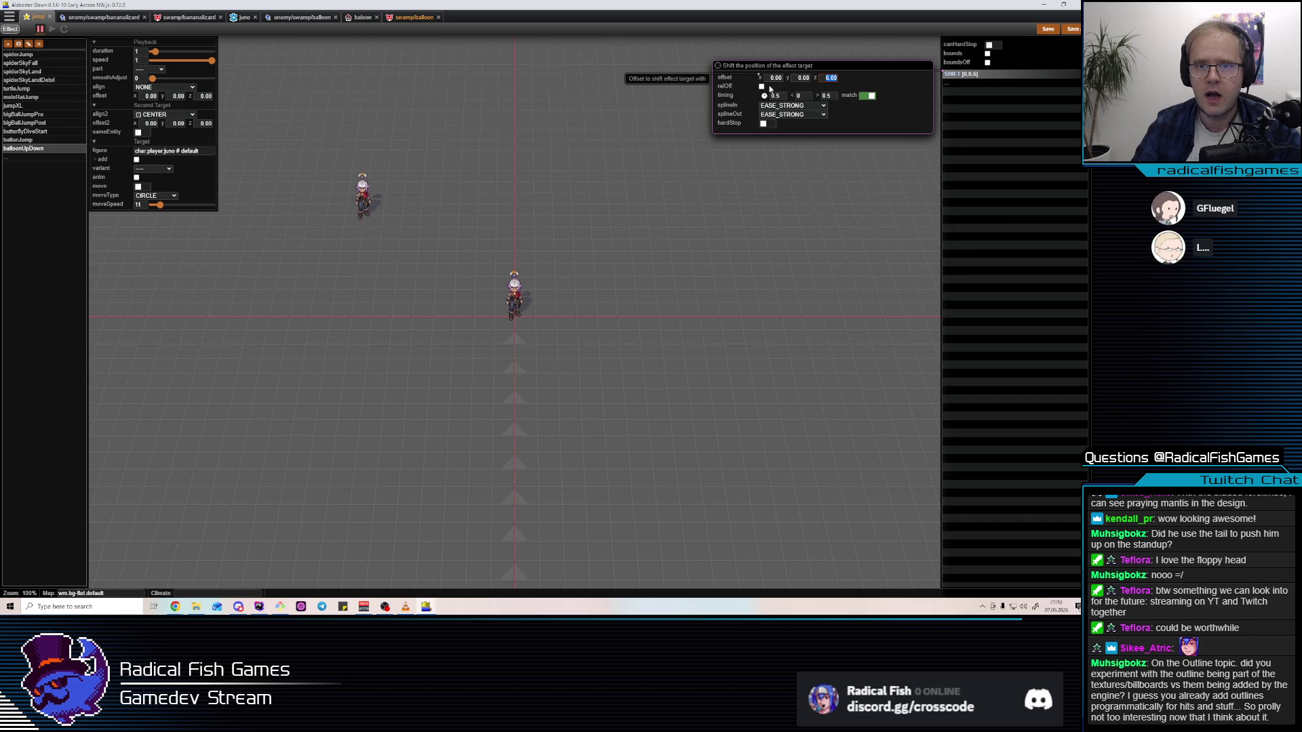
pyautogui.write('1')
pyautogui.click(955, 82)
pyautogui.click(953, 75)
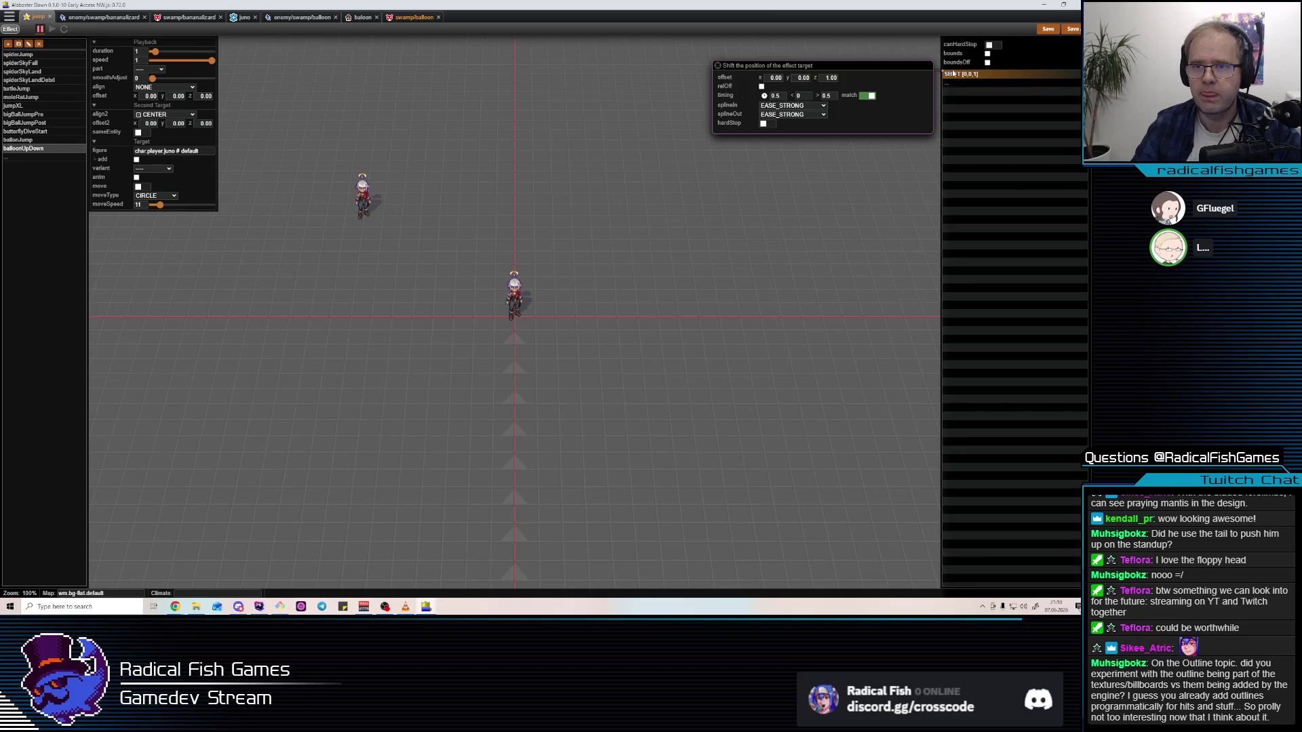
pyautogui.doubleClick(958, 82)
pyautogui.write('LO')
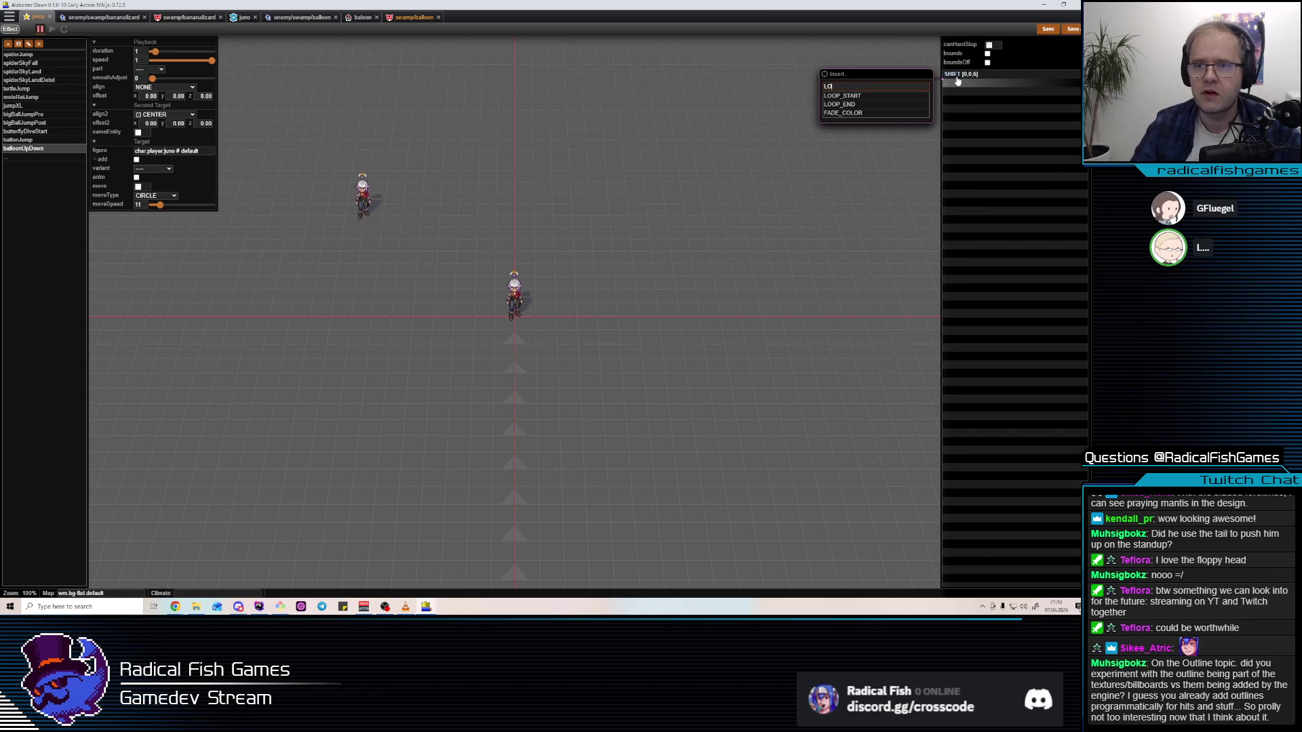
# Add a LOOP_START and a 0.1-second WAIT after the shift step
pyautogui.press('Return')
pyautogui.write('WA')
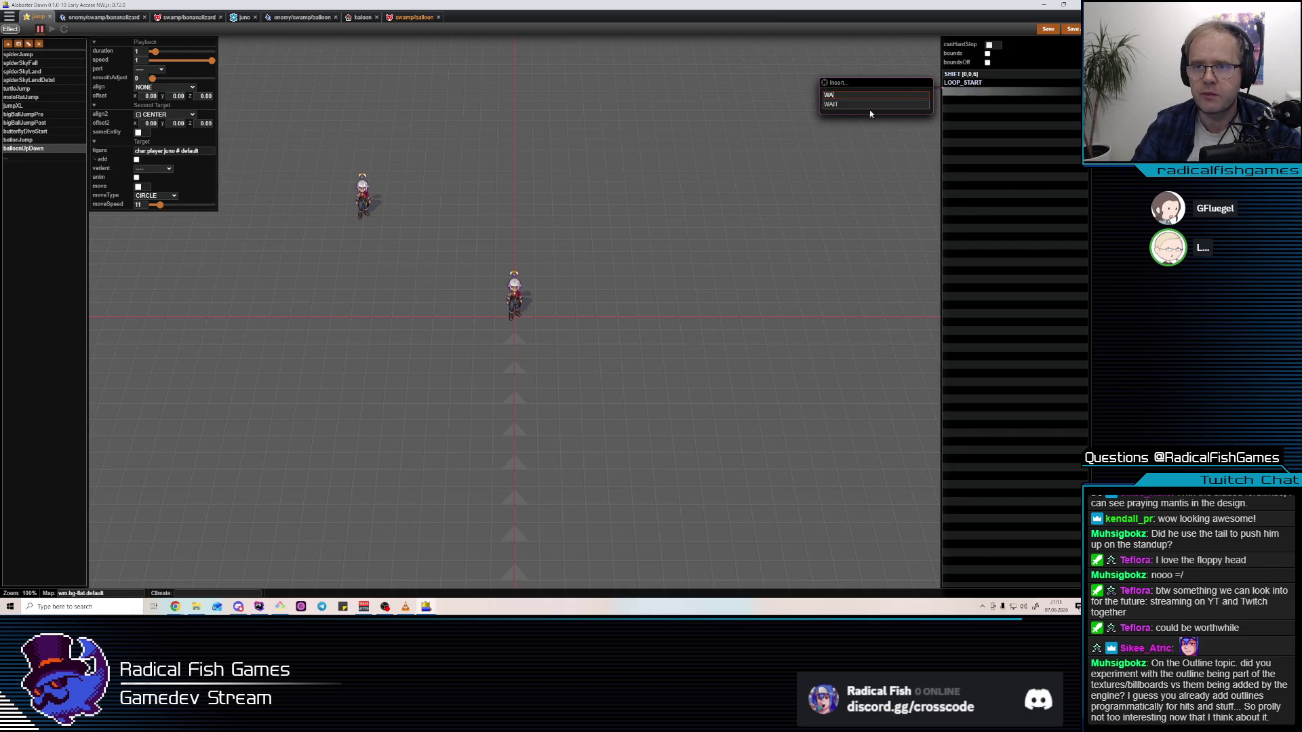
pyautogui.click(871, 105)
pyautogui.write('.1')
pyautogui.click(1008, 75)
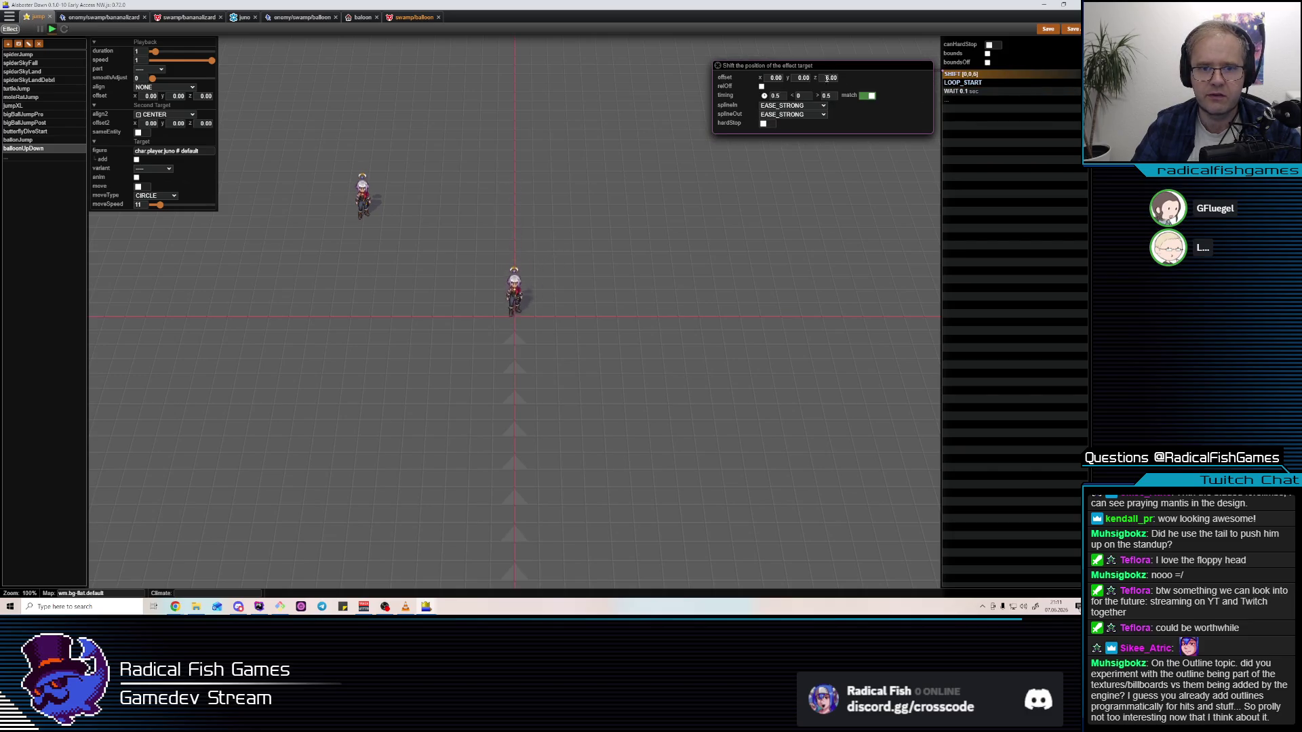
# Give the shift step splineIn EASE and splineOut EASE_IN
pyautogui.click(784, 107)
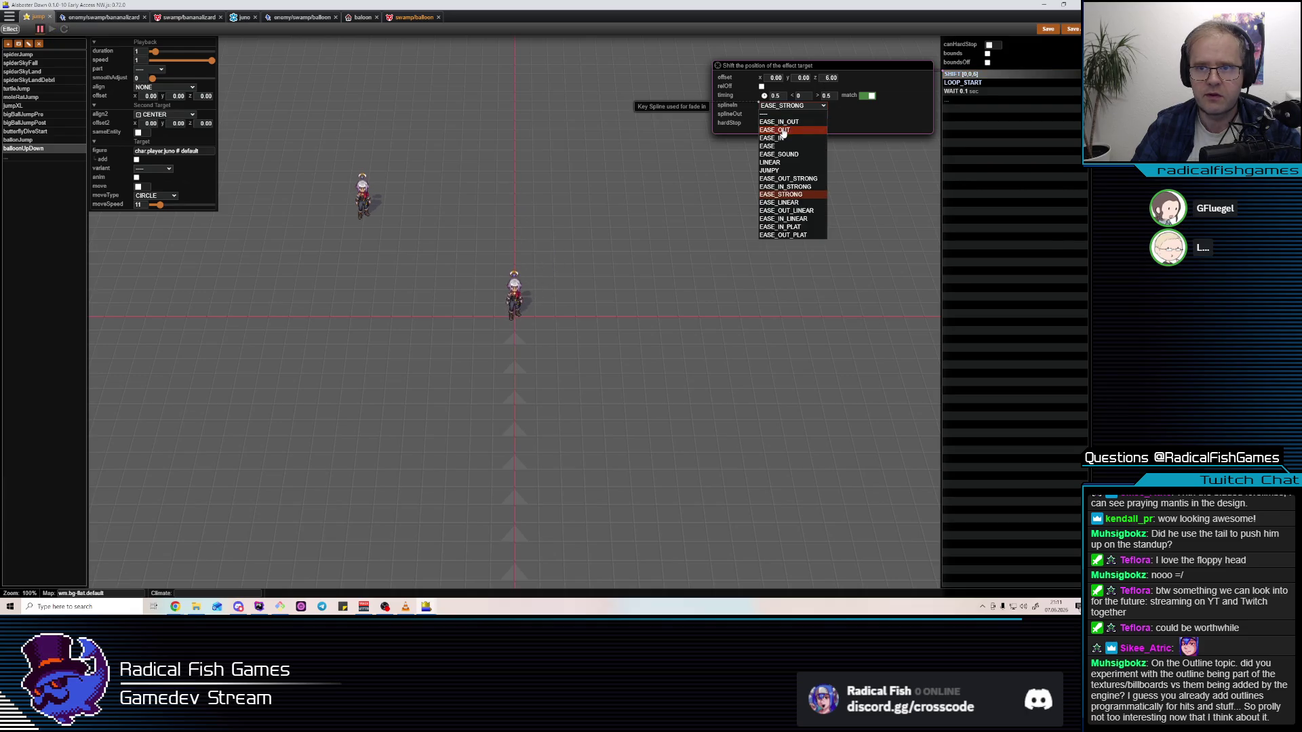
pyautogui.click(774, 130)
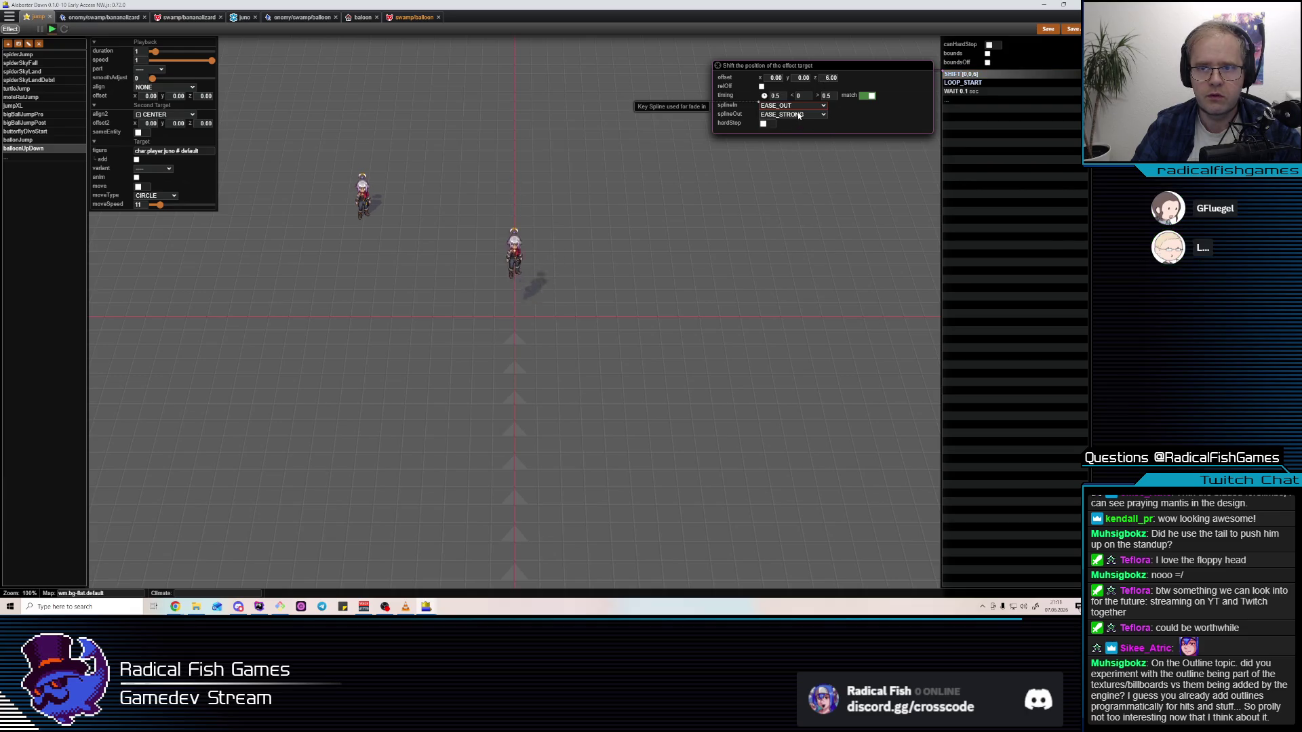
pyautogui.click(790, 114)
pyautogui.click(785, 147)
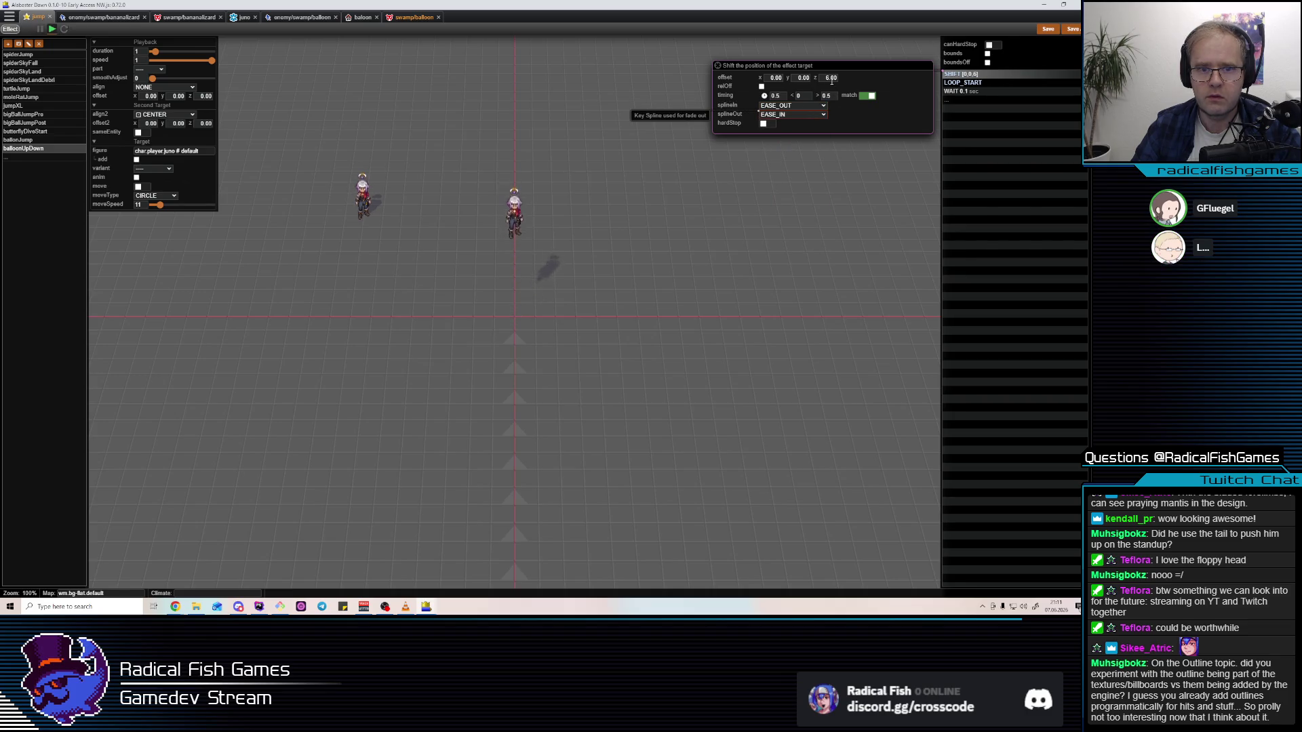
pyautogui.click(805, 115)
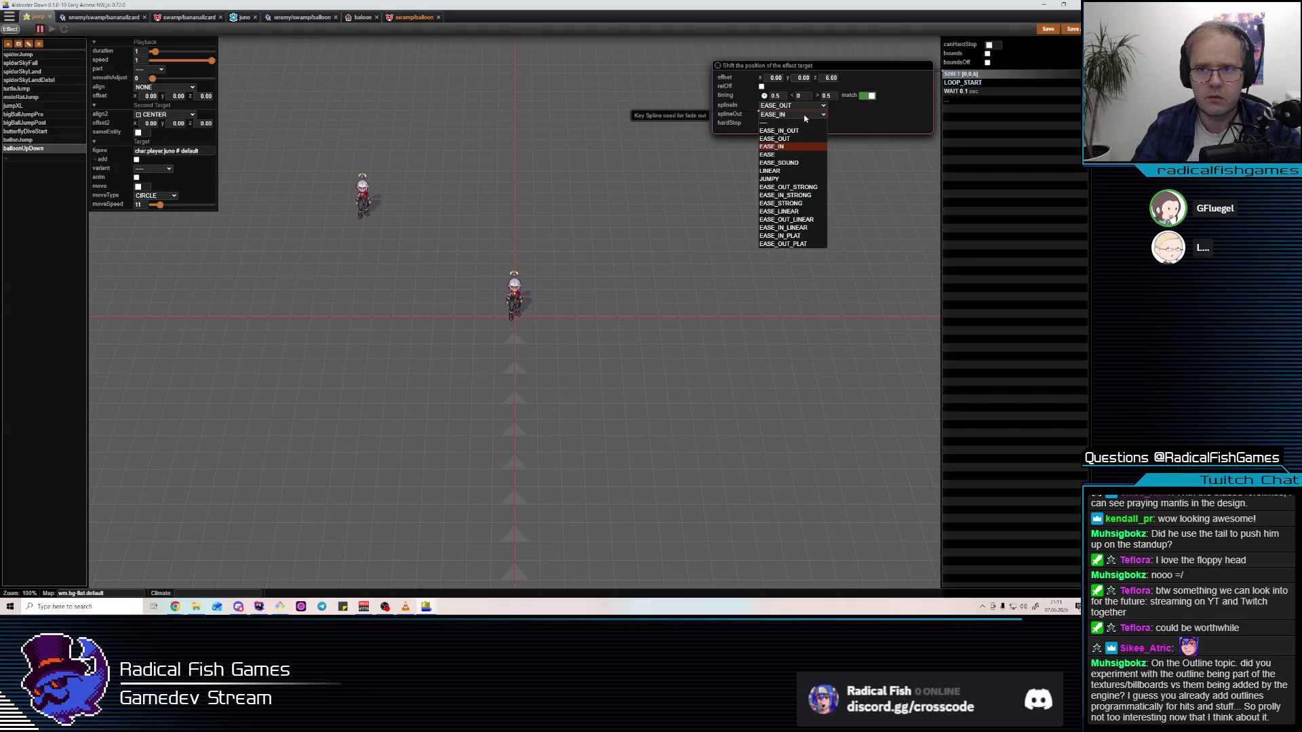
pyautogui.click(805, 106)
pyautogui.click(781, 145)
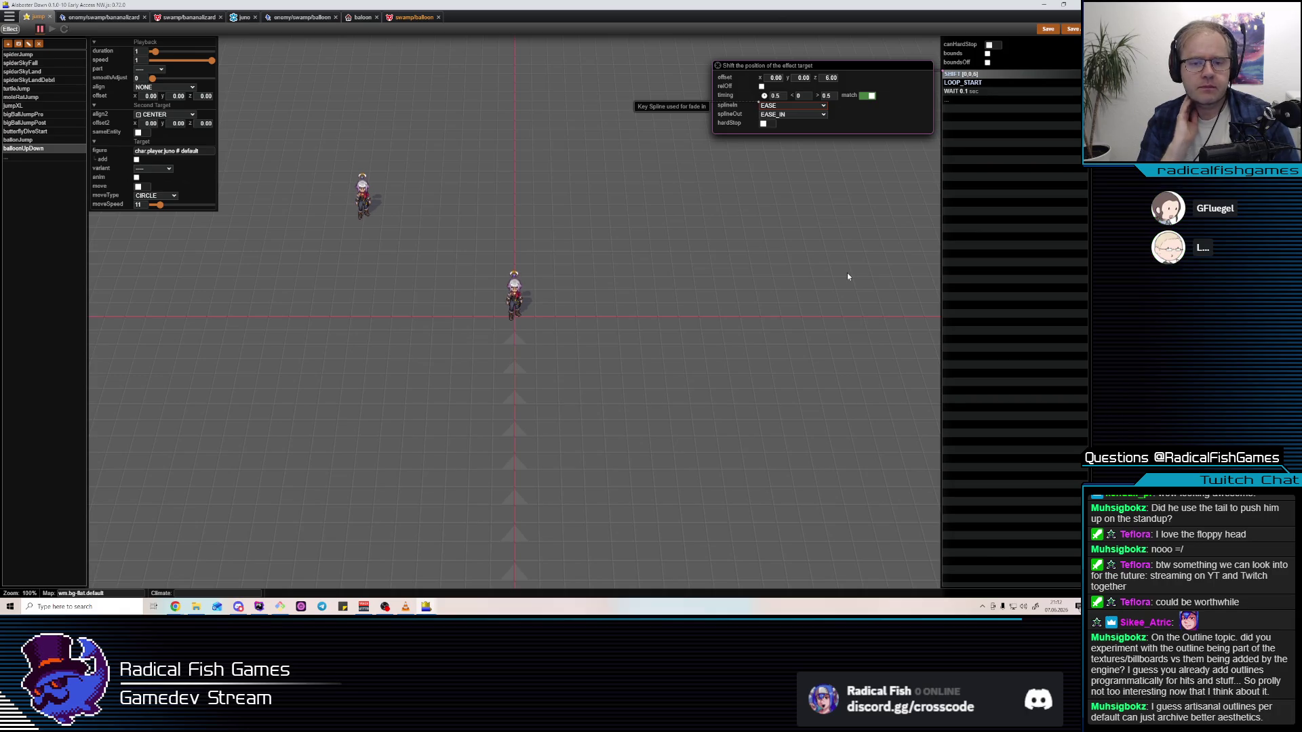
pyautogui.scroll(6, 510, 260)
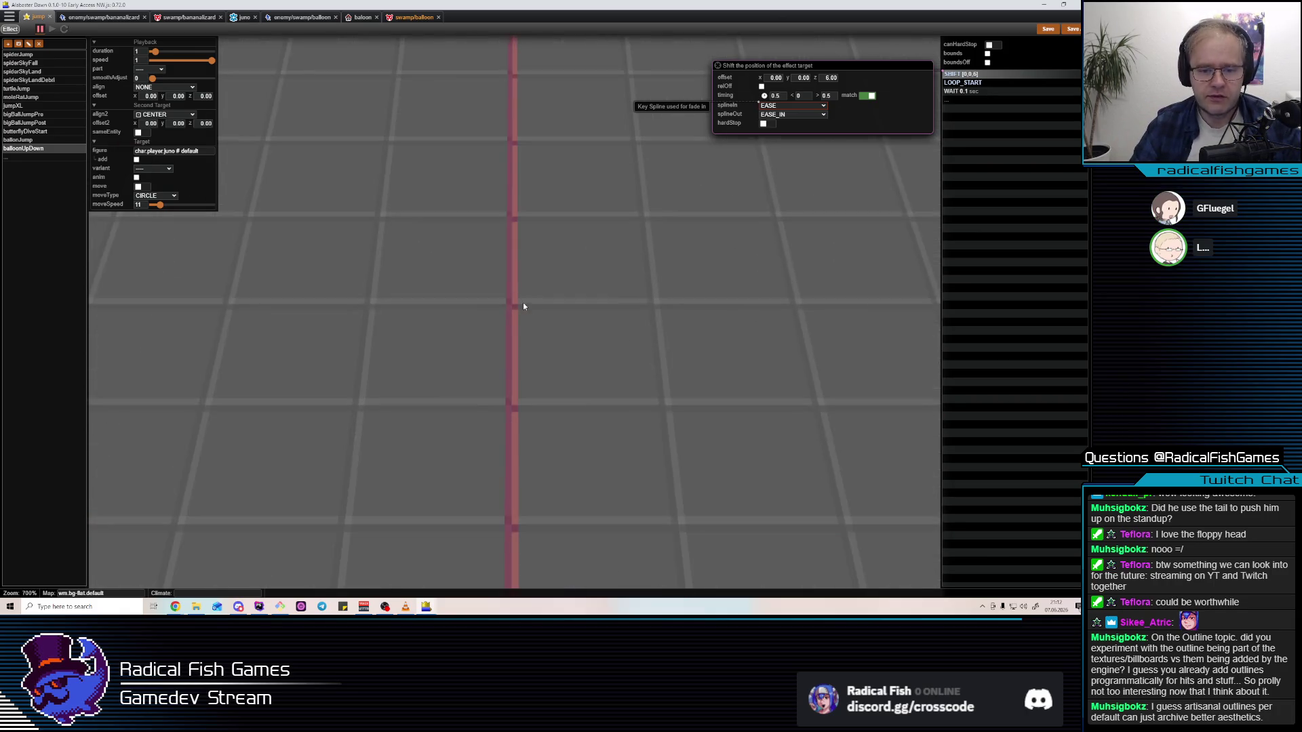
pyautogui.scroll(-5, 536, 365)
pyautogui.scroll(4, 501, 293)
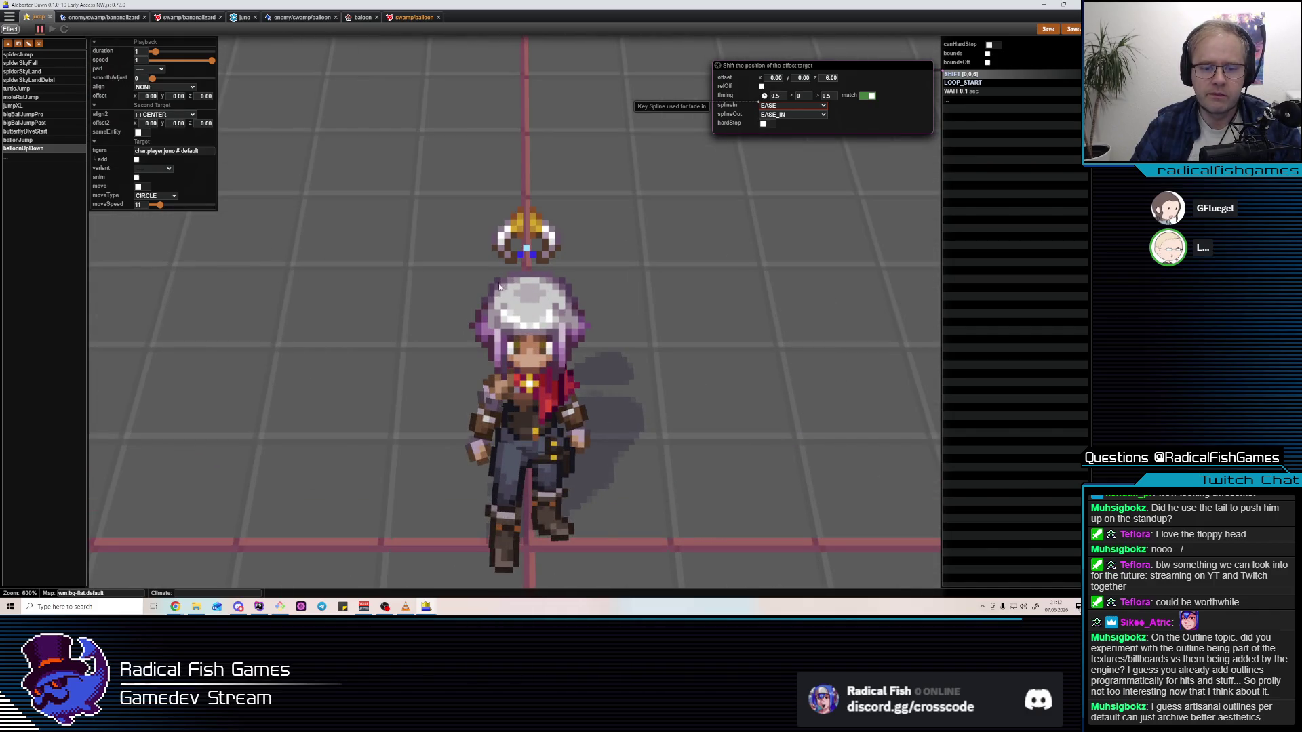
pyautogui.scroll(-4, 501, 327)
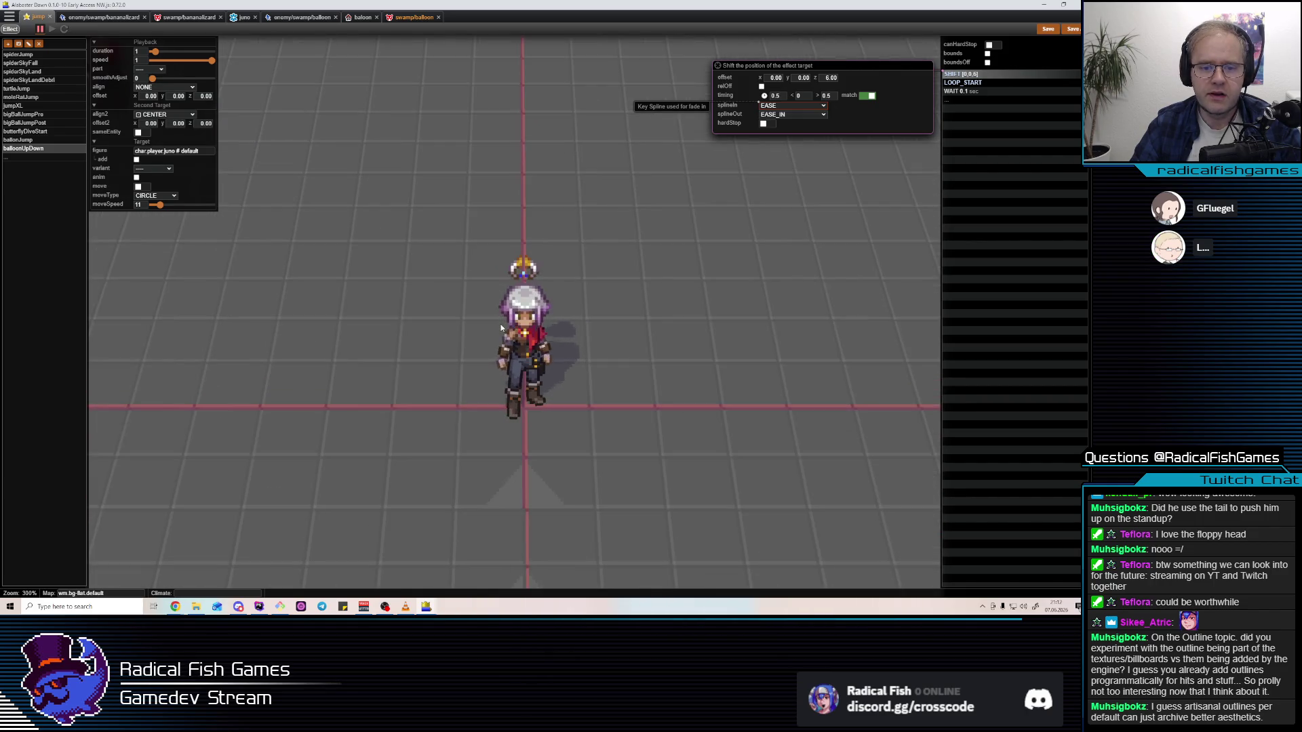
pyautogui.scroll(3, 505, 315)
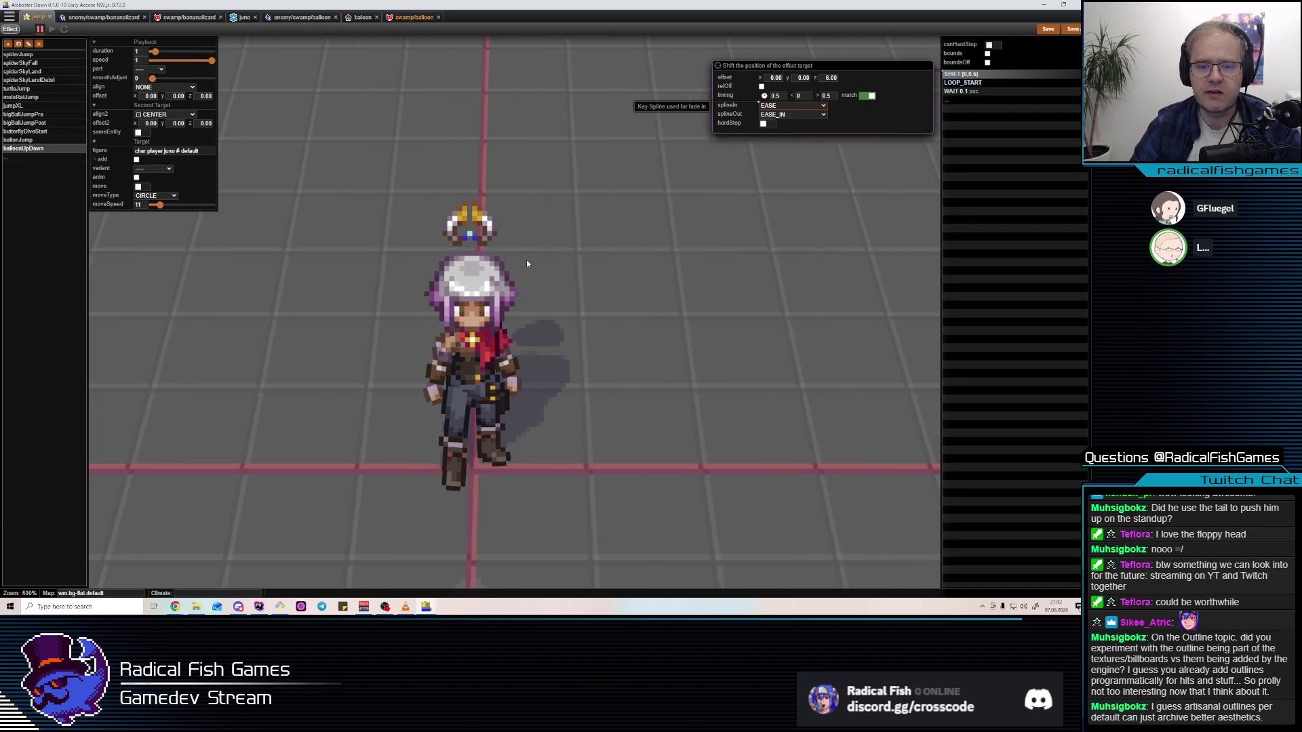
pyautogui.scroll(2, 527, 270)
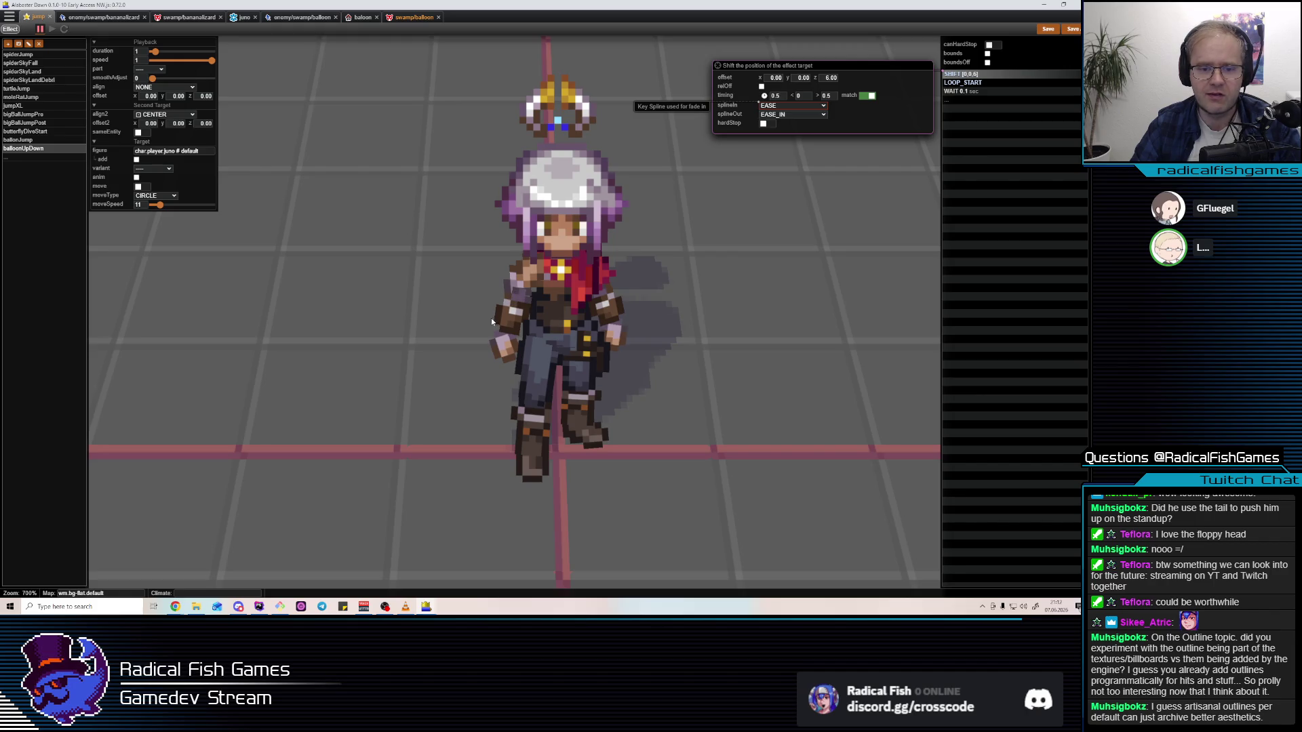
pyautogui.scroll(-5, 505, 315)
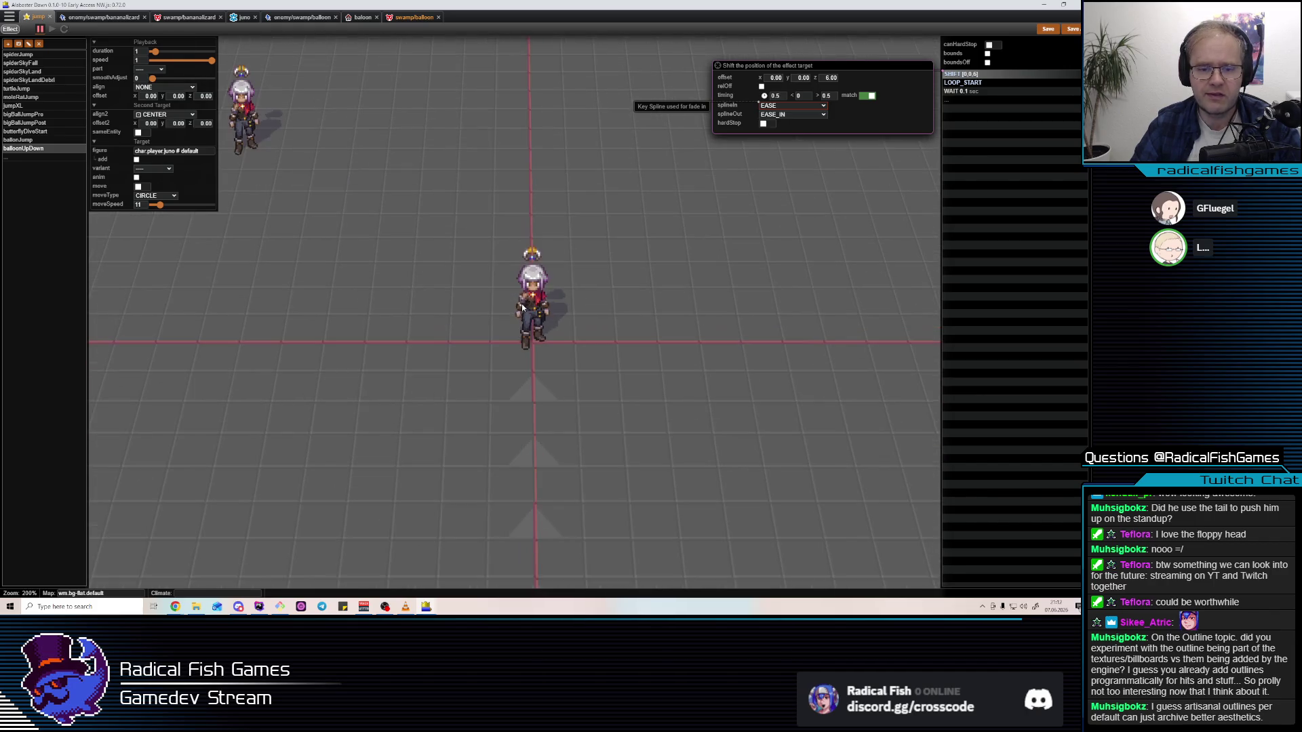
pyautogui.scroll(-2, 520, 313)
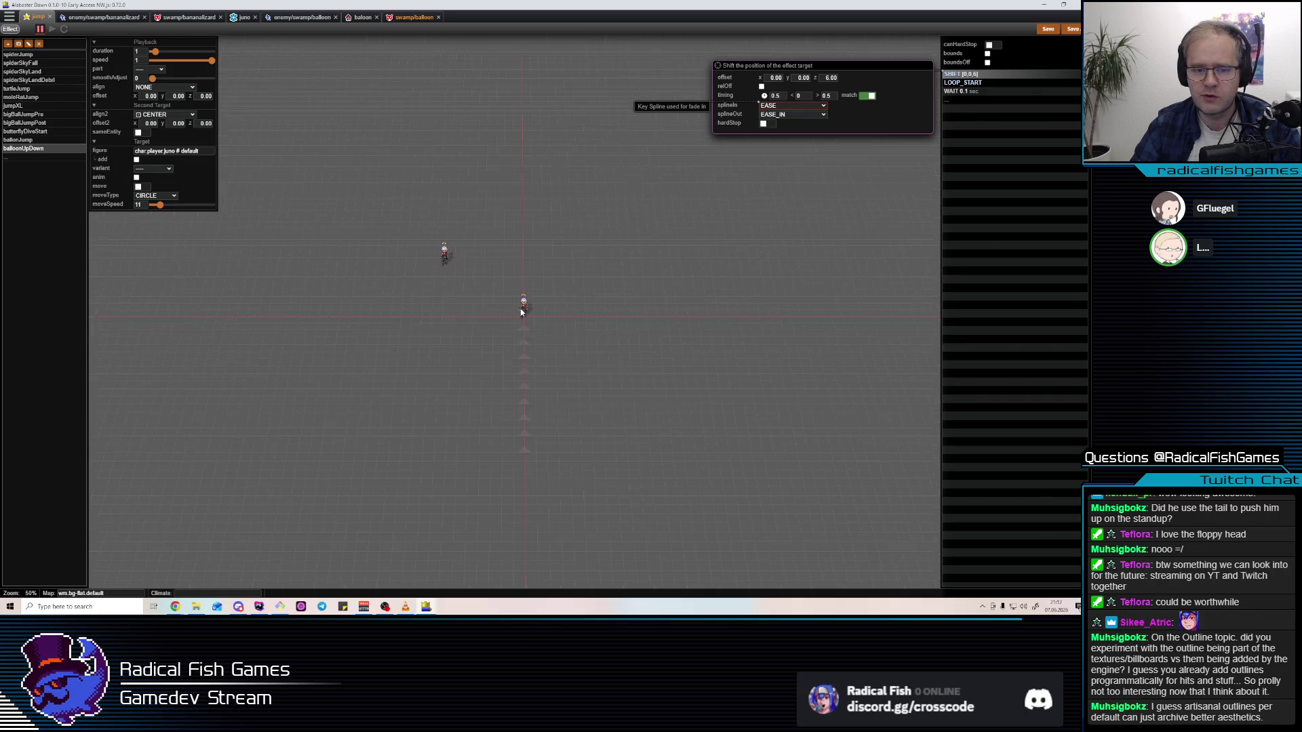
pyautogui.scroll(6, 522, 312)
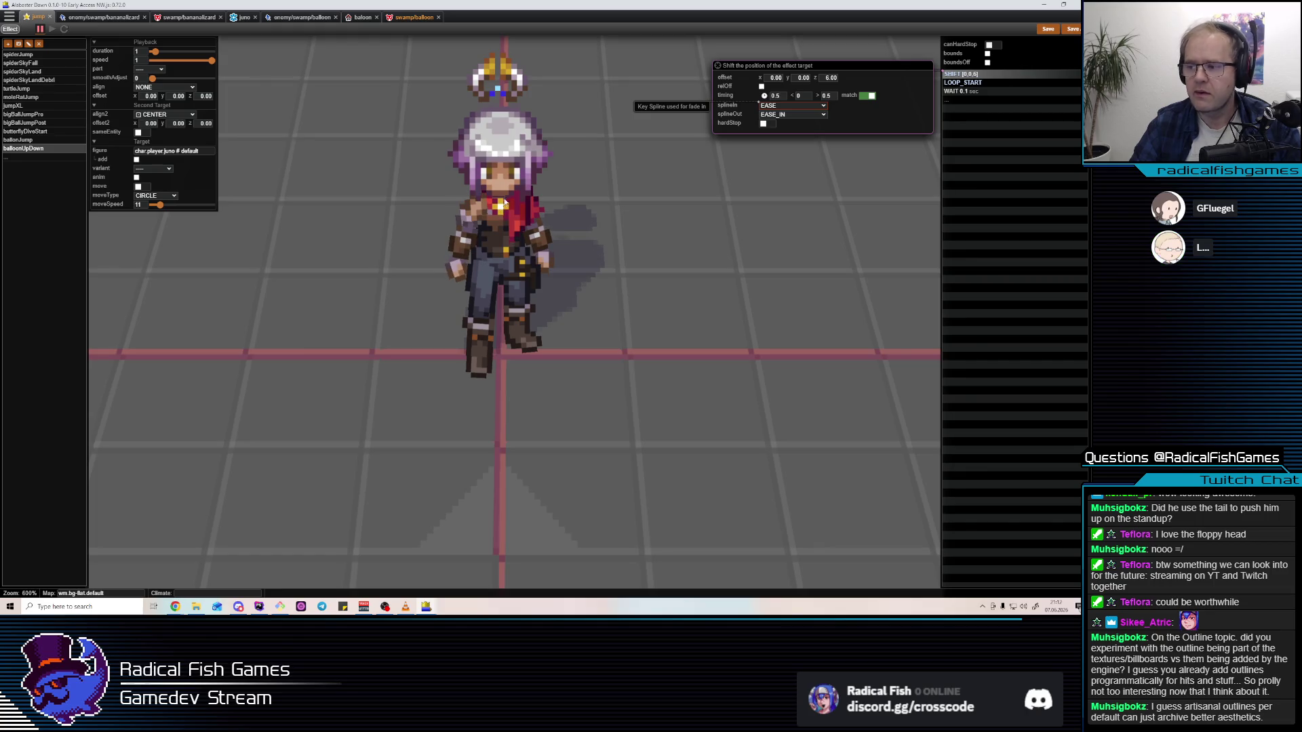
pyautogui.scroll(-3, 519, 144)
pyautogui.scroll(1, 479, 291)
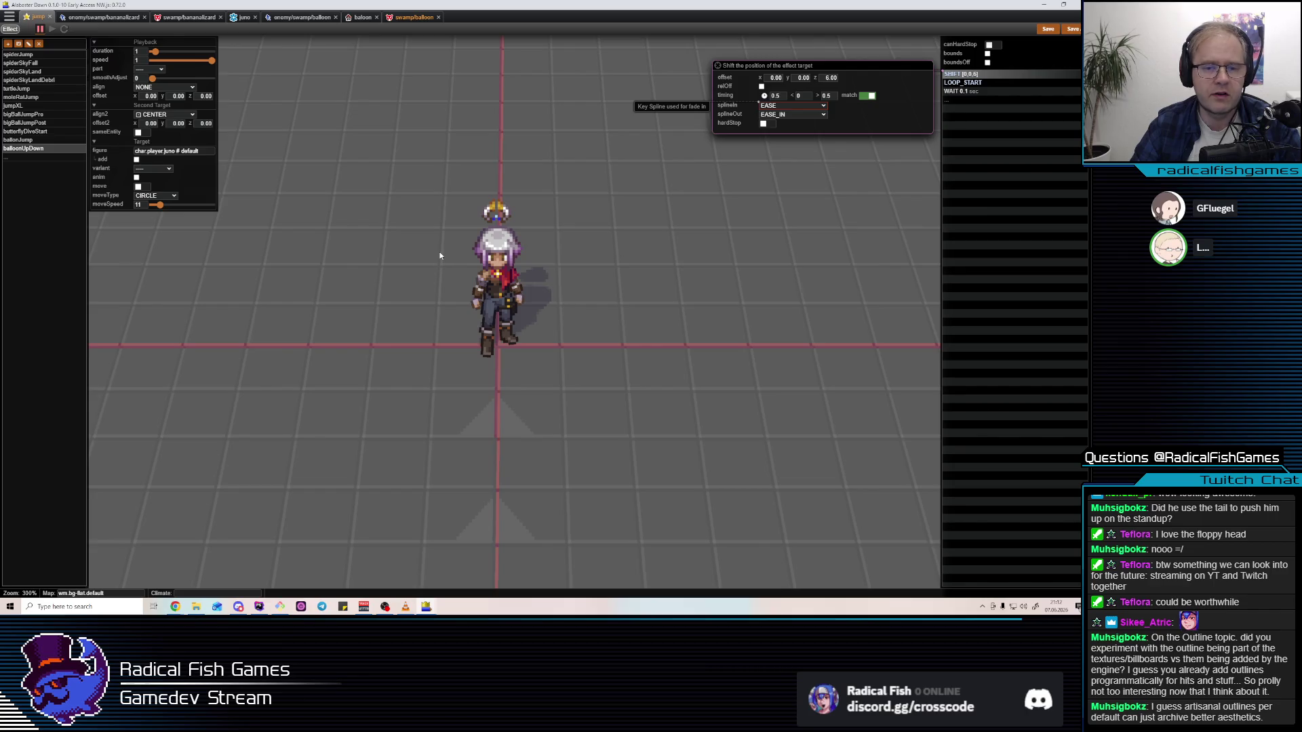
pyautogui.scroll(2, 474, 282)
pyautogui.moveTo(427, 281)
pyautogui.mouseDown()
pyautogui.moveTo(285, 352)
pyautogui.moveTo(129, 407)
pyautogui.moveTo(741, 482)
pyautogui.moveTo(968, 457)
pyautogui.mouseUp()
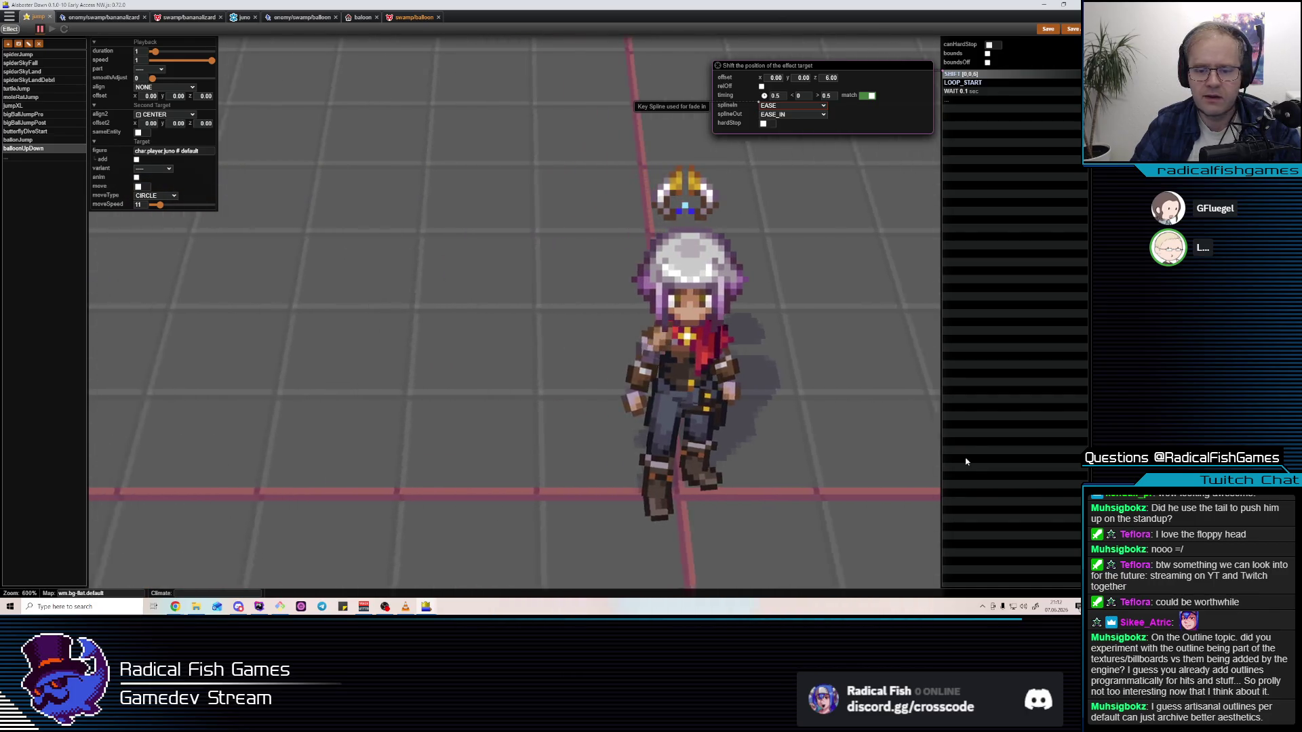
pyautogui.scroll(-4, 896, 382)
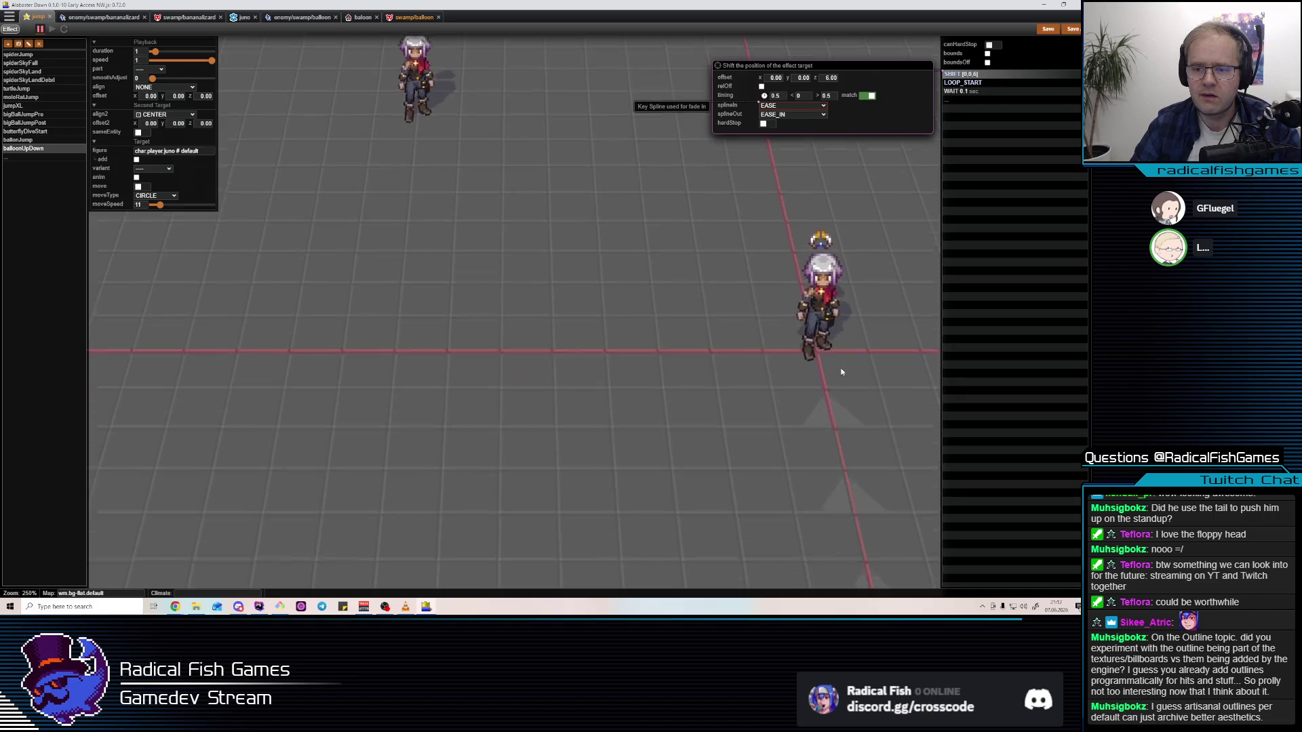
pyautogui.moveTo(778, 297); pyautogui.dragTo(372, 276)
pyautogui.scroll(-2, 377, 260)
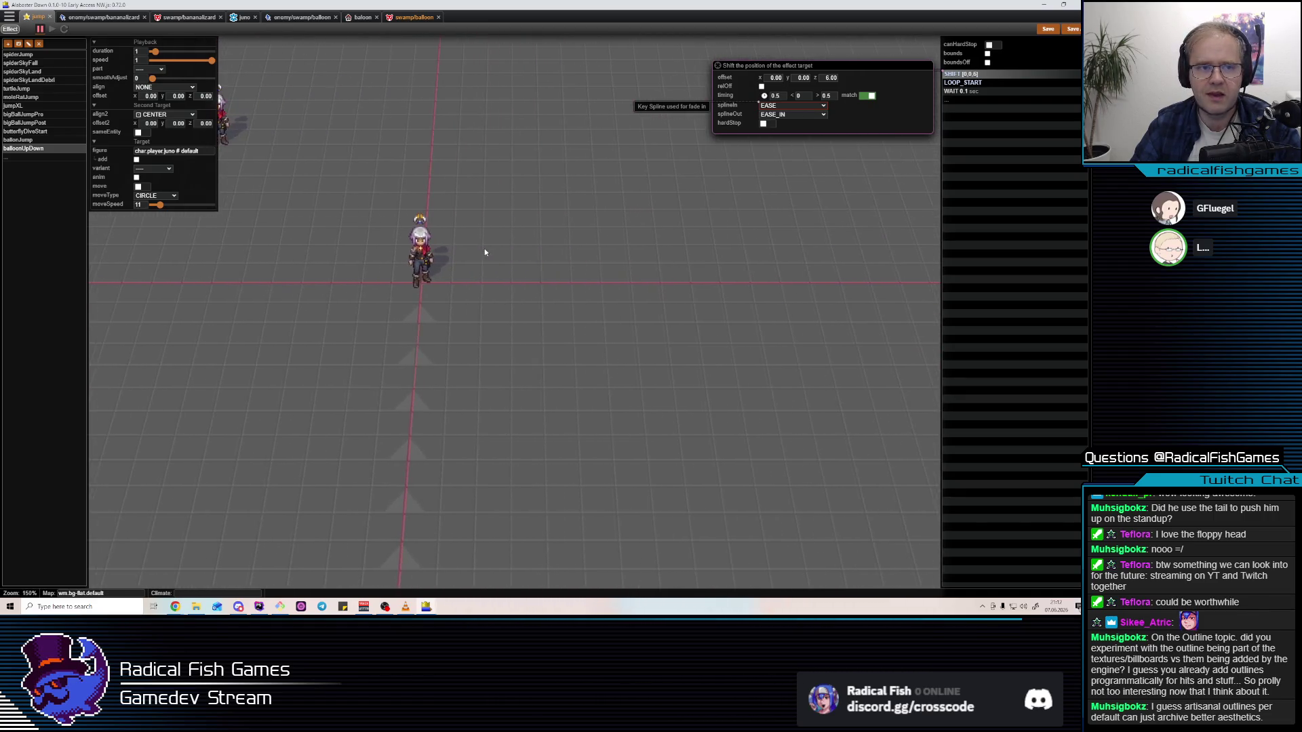
pyautogui.scroll(4, 438, 249)
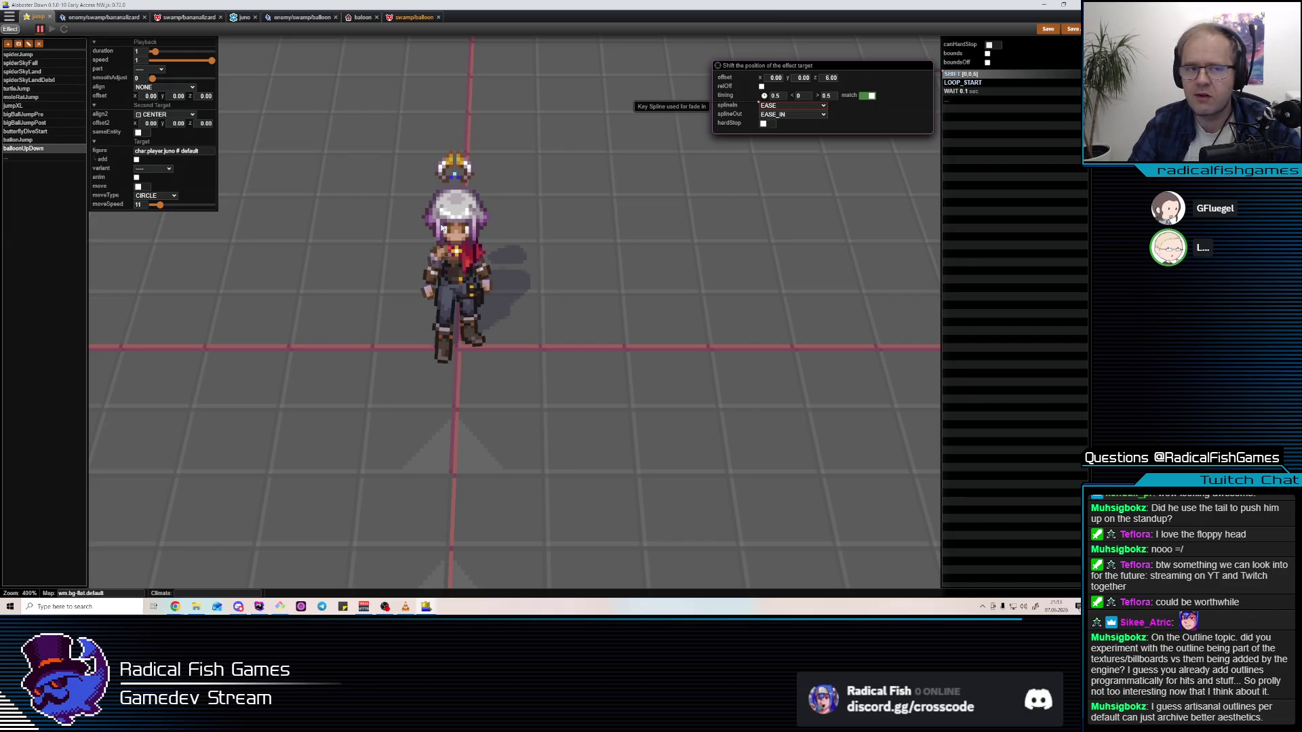
pyautogui.scroll(-1, 685, 209)
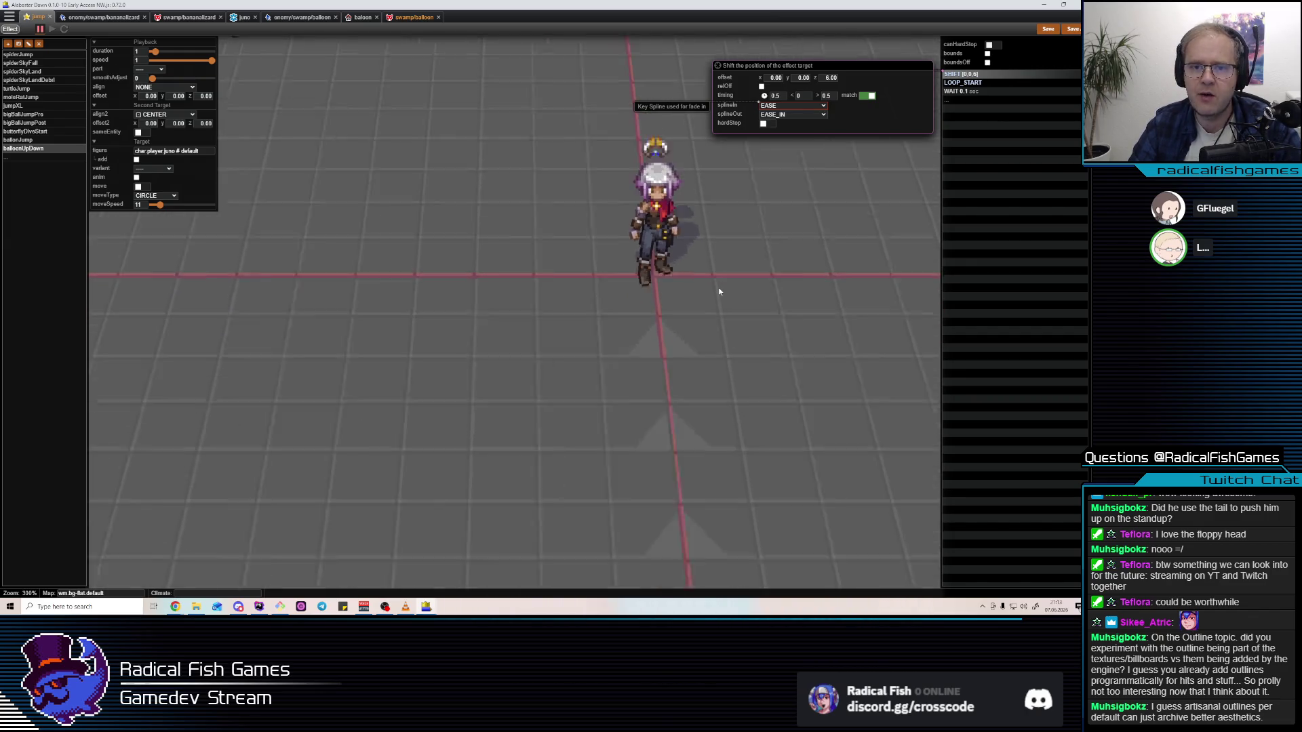
pyautogui.scroll(-1, 898, 100)
pyautogui.scroll(3, 699, 217)
pyautogui.moveTo(713, 149); pyautogui.dragTo(796, 220)
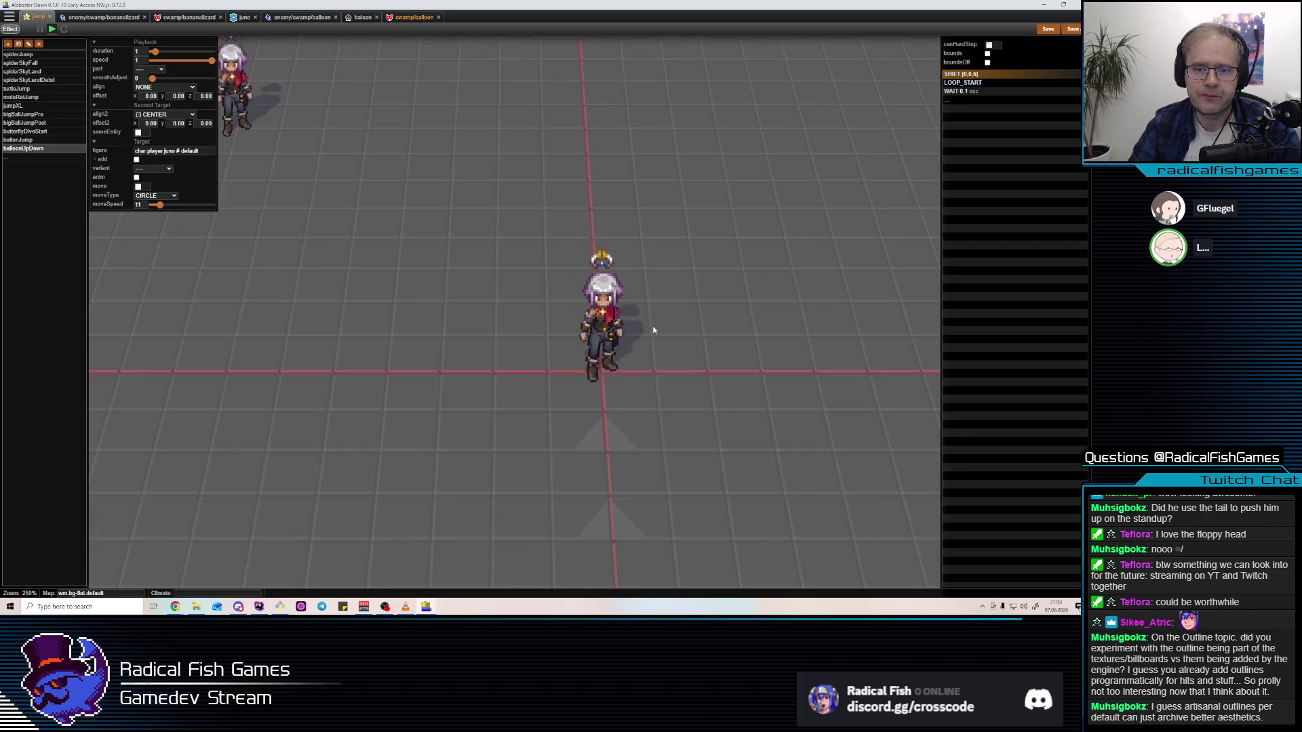
pyautogui.click(961, 74)
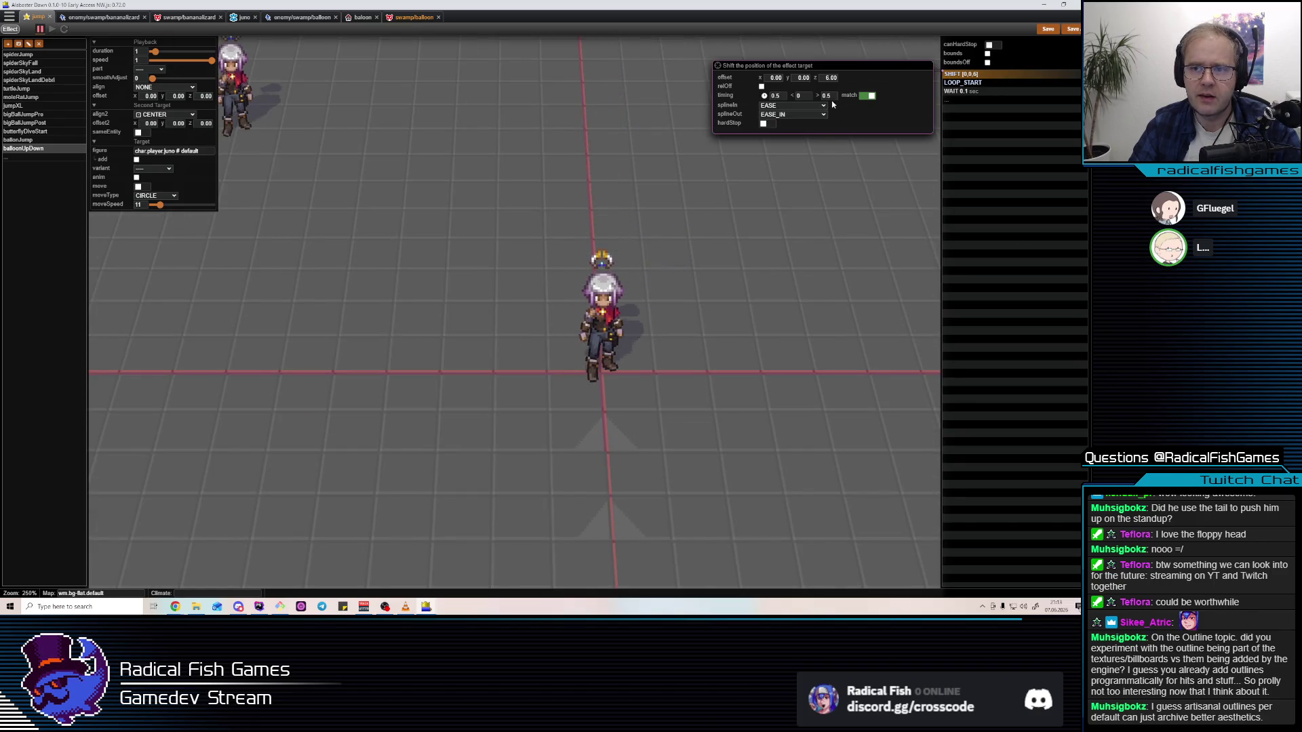
# Change the shift step's fade-in time to 0.6 and close its settings
pyautogui.doubleClick(774, 96)
pyautogui.write('0.6')
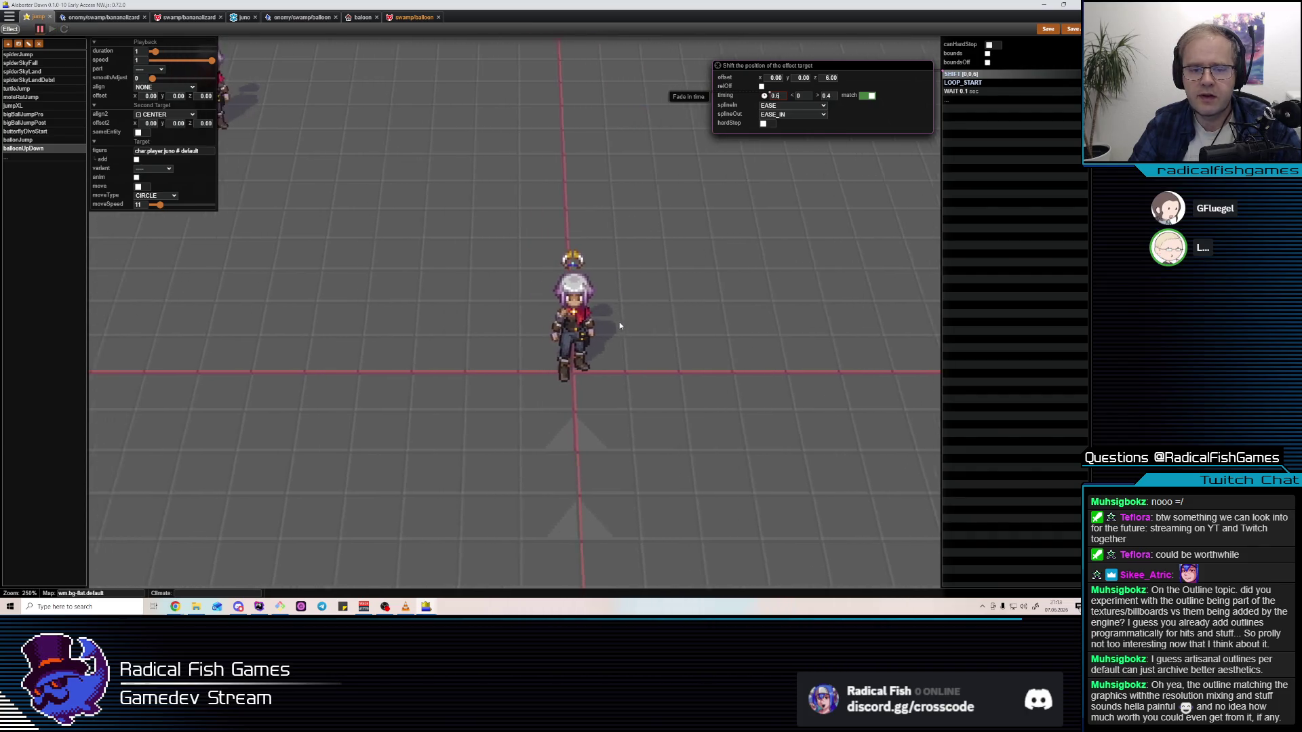
pyautogui.click(577, 305)
# Play and stop the balloonUpDown preview, then reopen the shift step's settings
pyautogui.scroll(2, 542, 292)
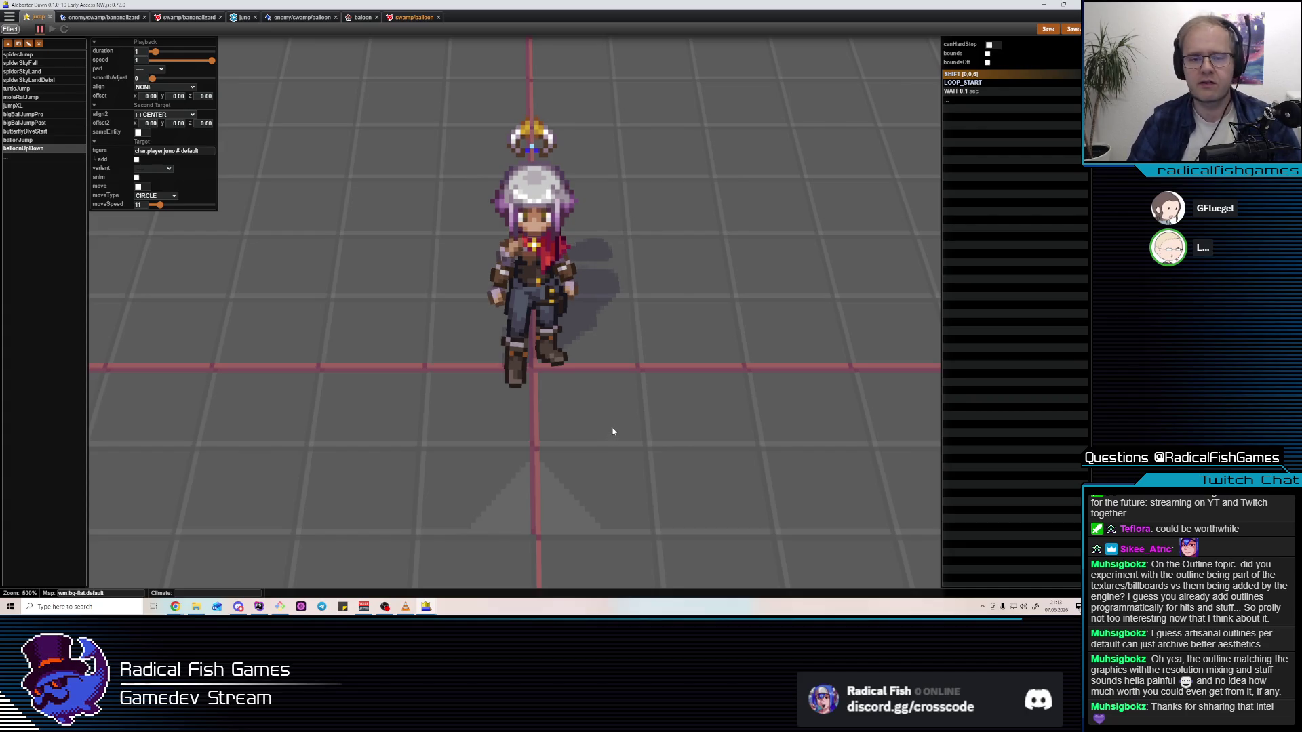
pyautogui.press('space')
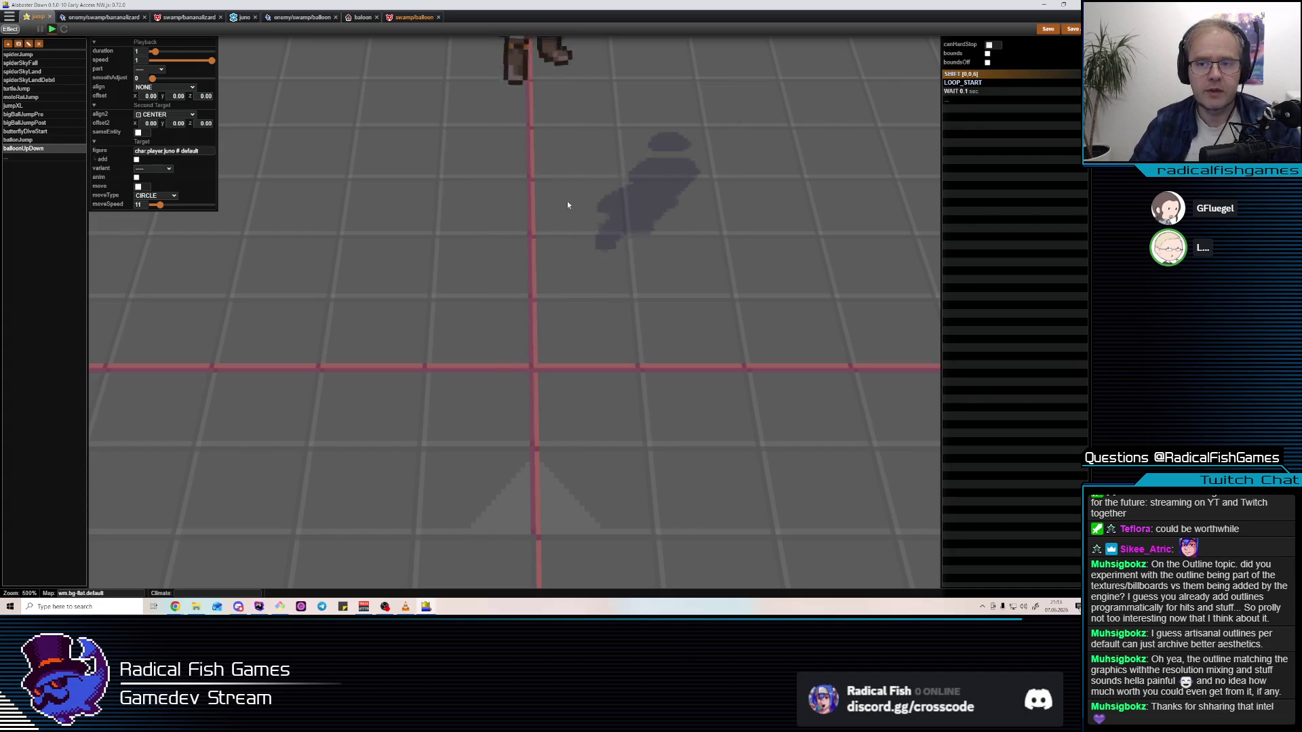
pyautogui.scroll(-2, 569, 205)
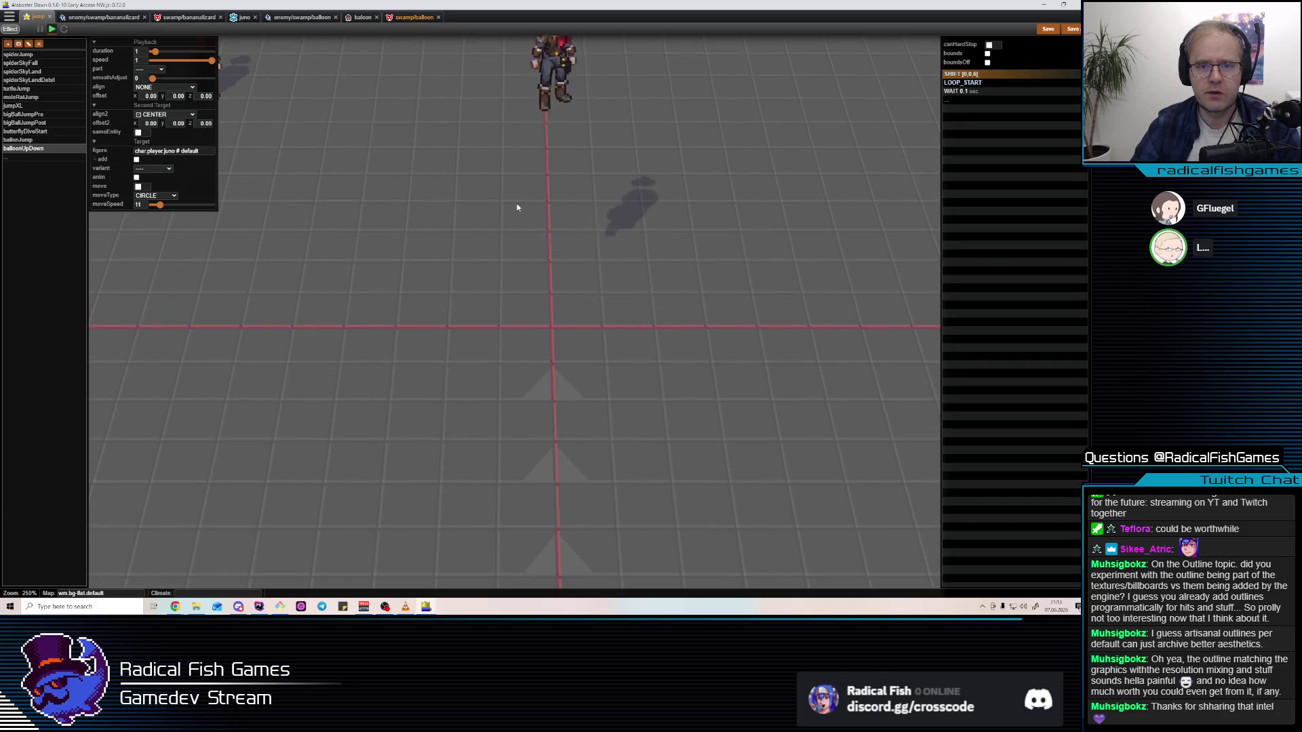
pyautogui.press('space')
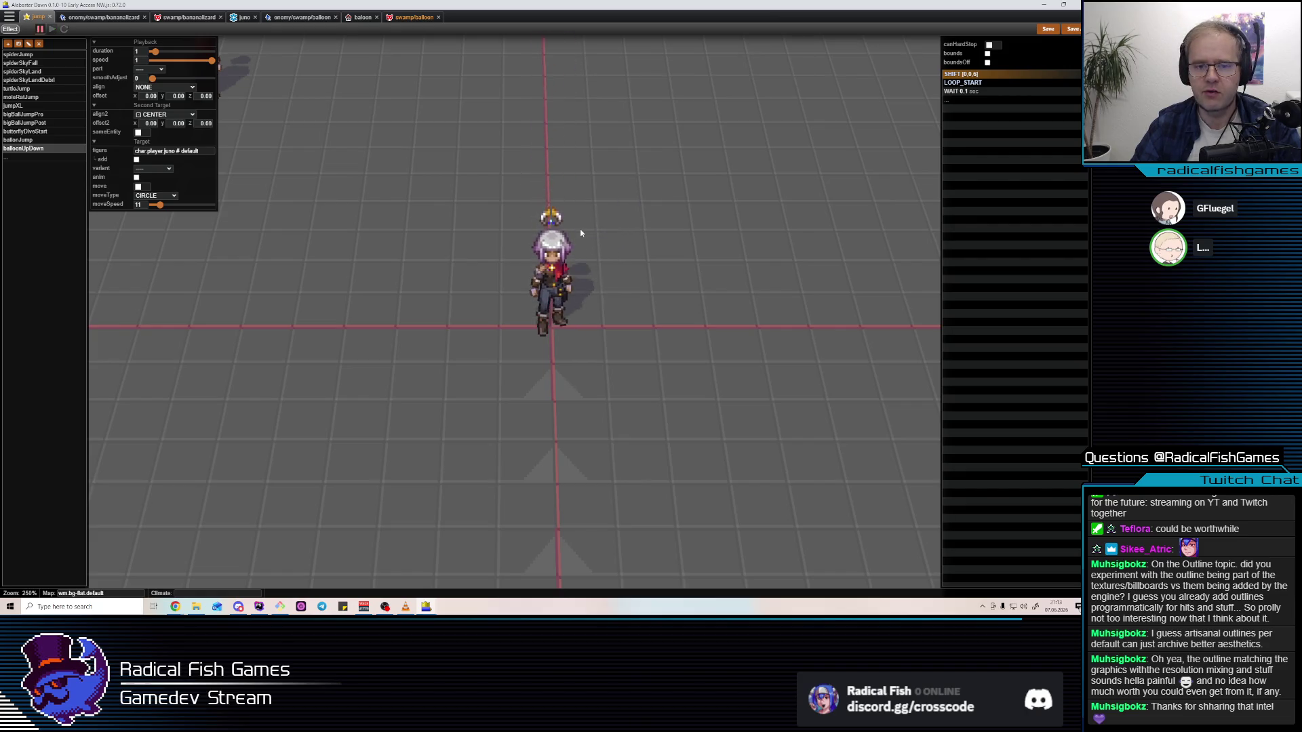
pyautogui.click(1004, 73)
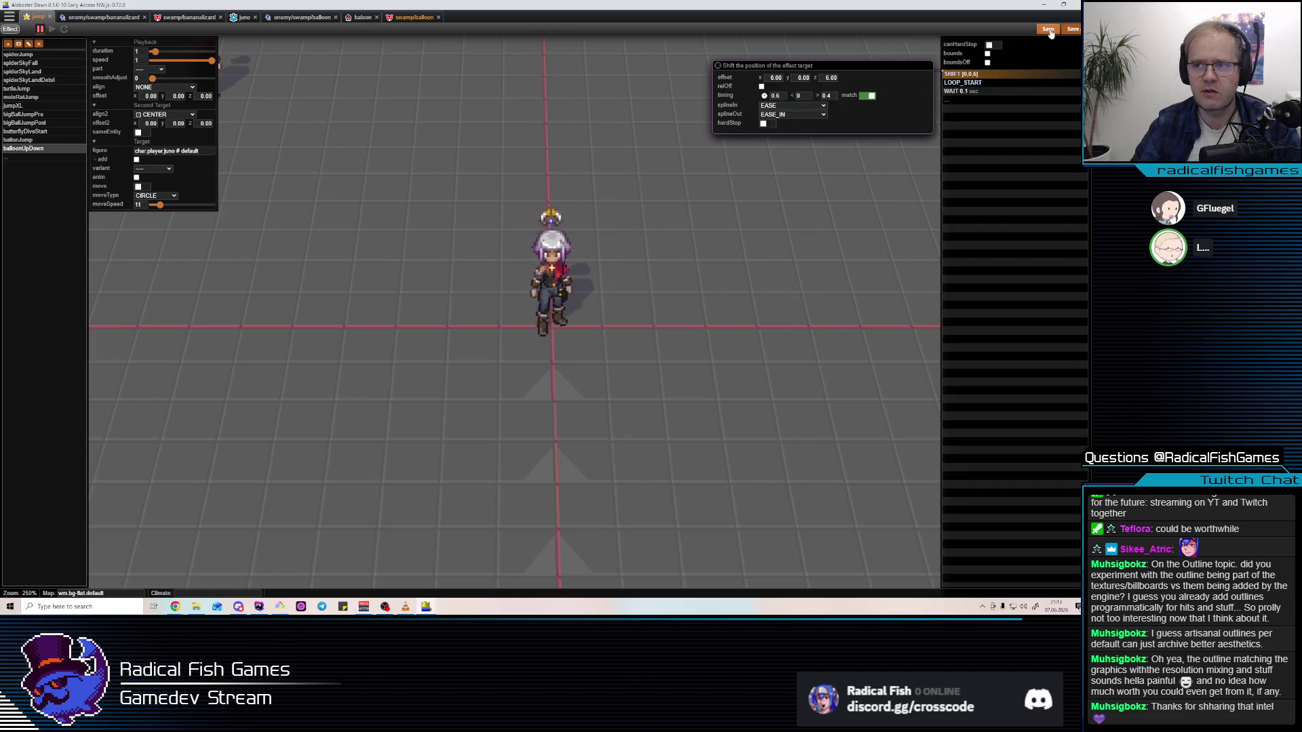
# On swamp/balloon, add SPAWN_FX after LABEL move using generic/jump balloonUpDown with duration 1
pyautogui.click(406, 16)
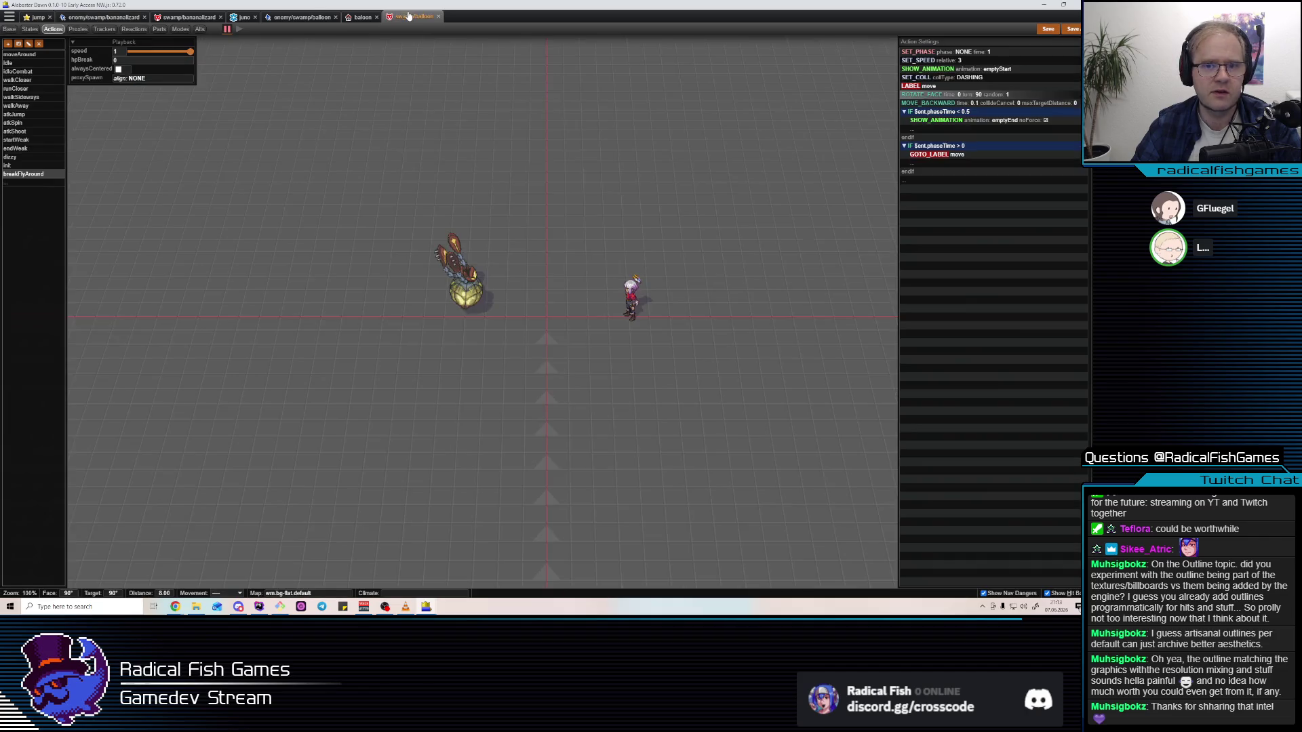
pyautogui.click(959, 89)
pyautogui.press('Insert')
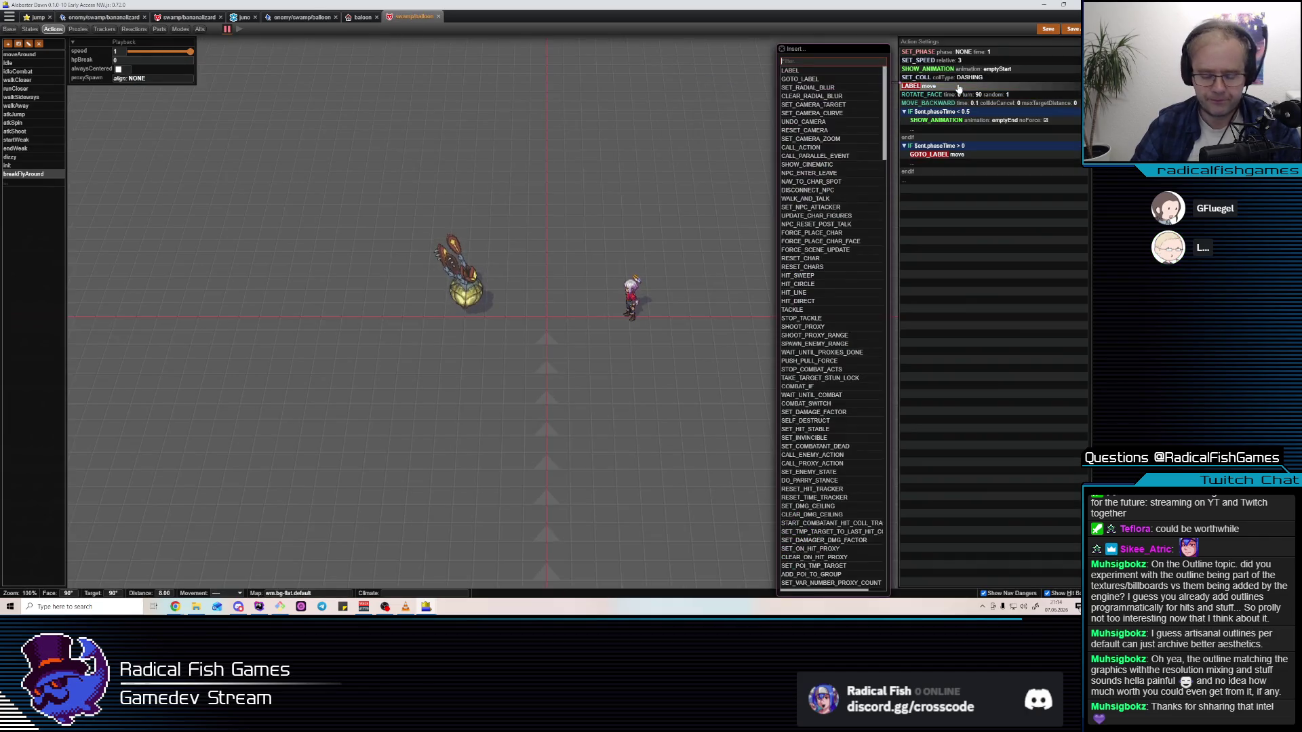
pyautogui.write('SPAWN')
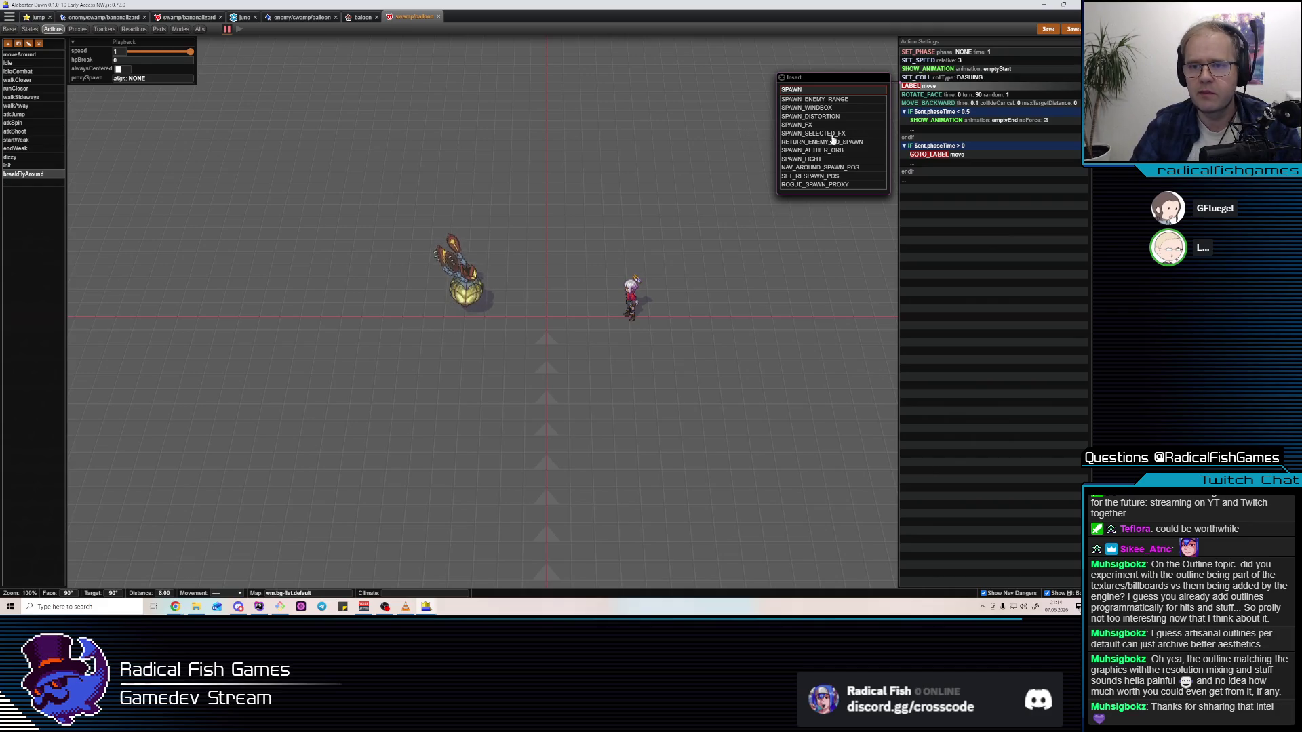
pyautogui.click(846, 126)
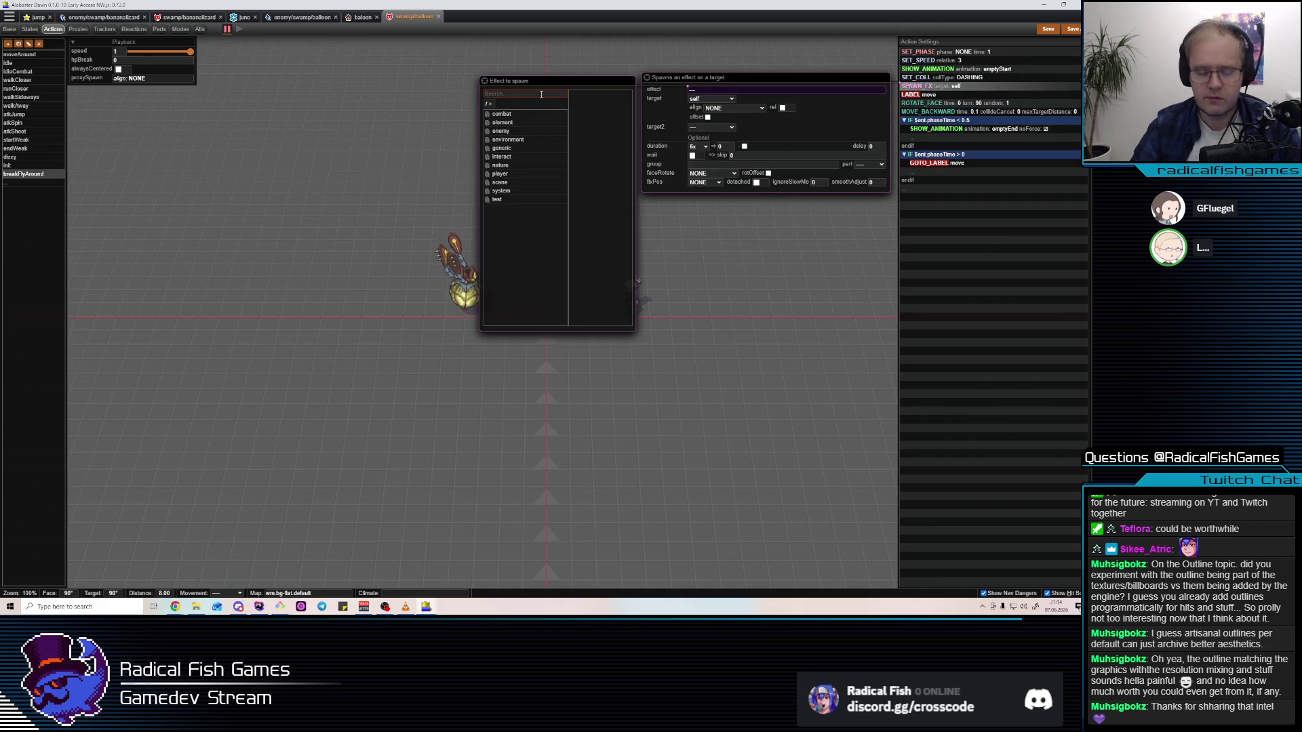
pyautogui.write('jump')
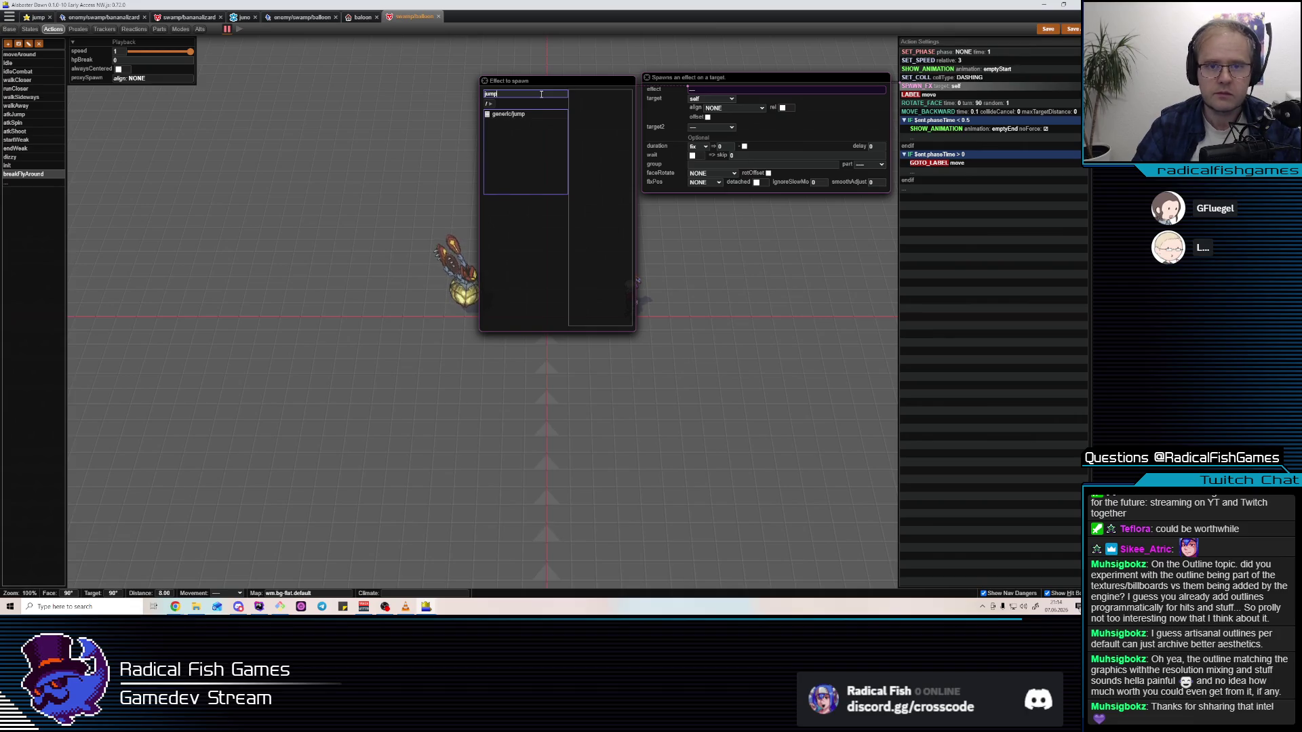
pyautogui.click(526, 116)
pyautogui.click(605, 188)
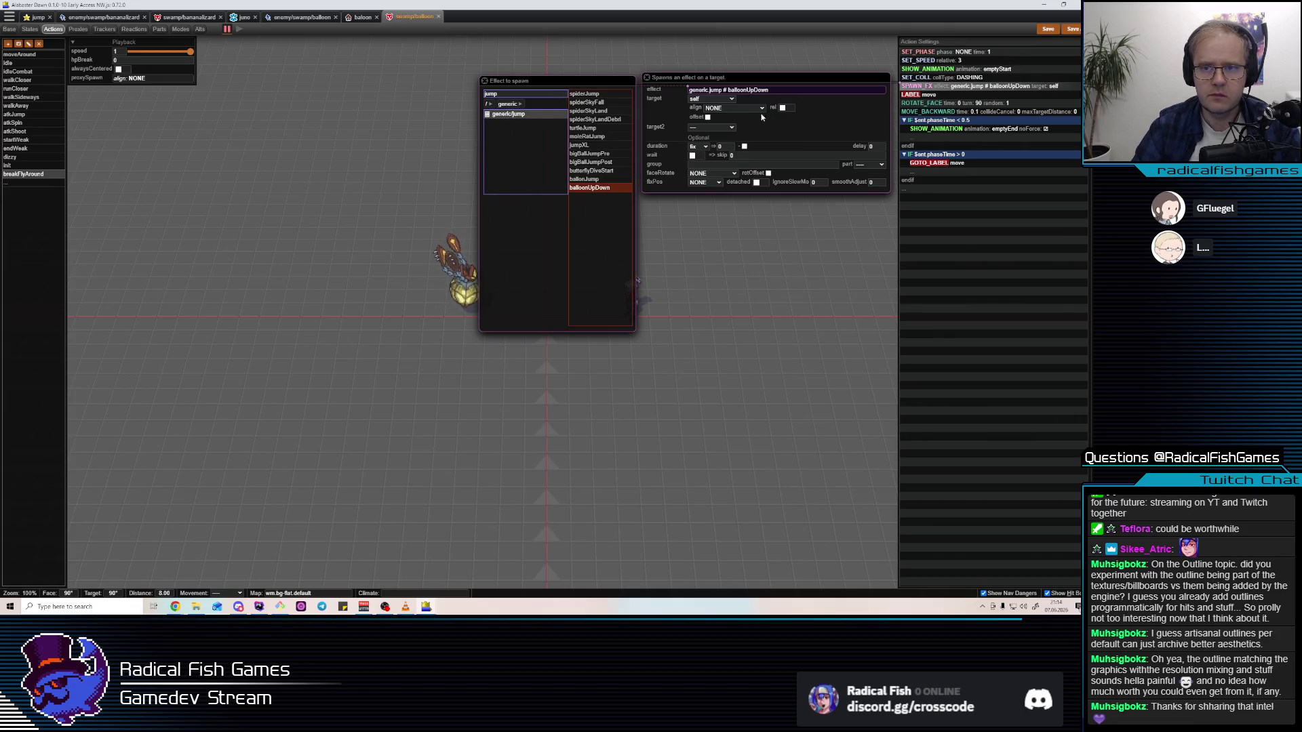
pyautogui.click(729, 146)
pyautogui.write('1')
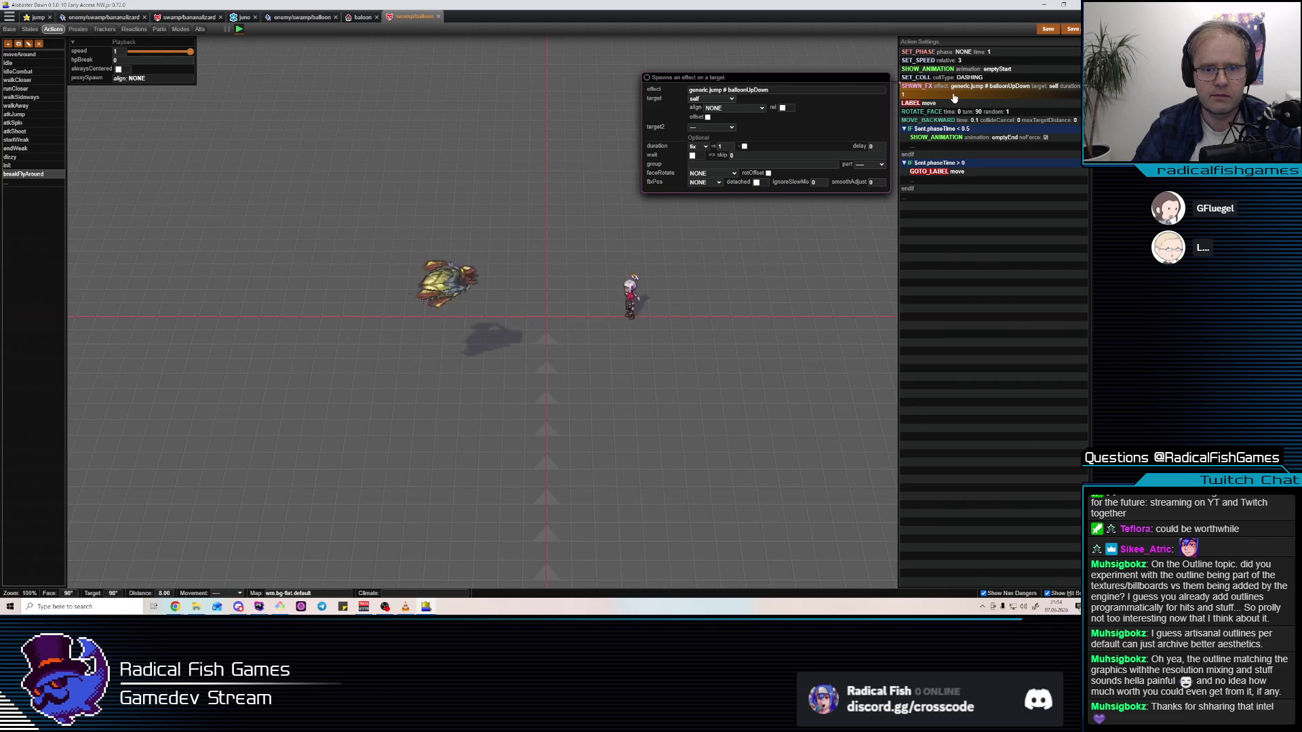
# Change the ROTATE_FACE step's turn value from 90 to 125
pyautogui.click(959, 114)
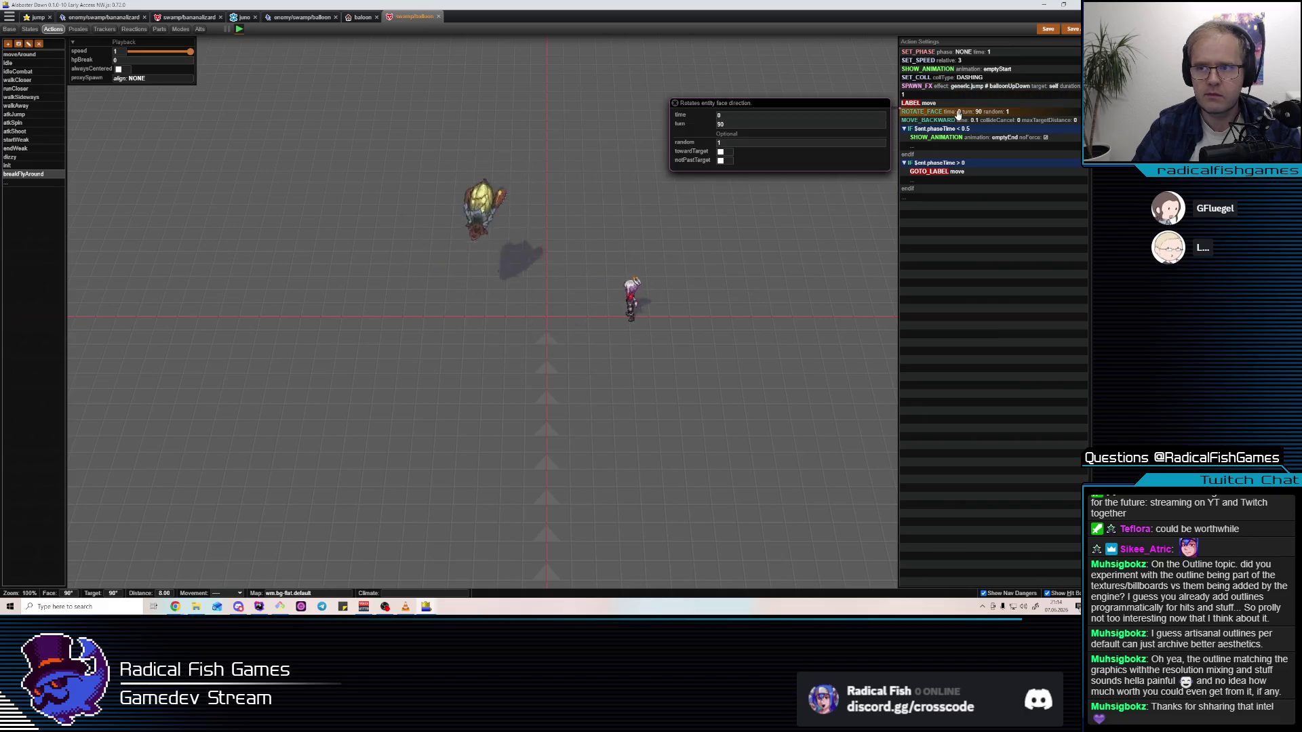
pyautogui.click(804, 125)
pyautogui.write('110')
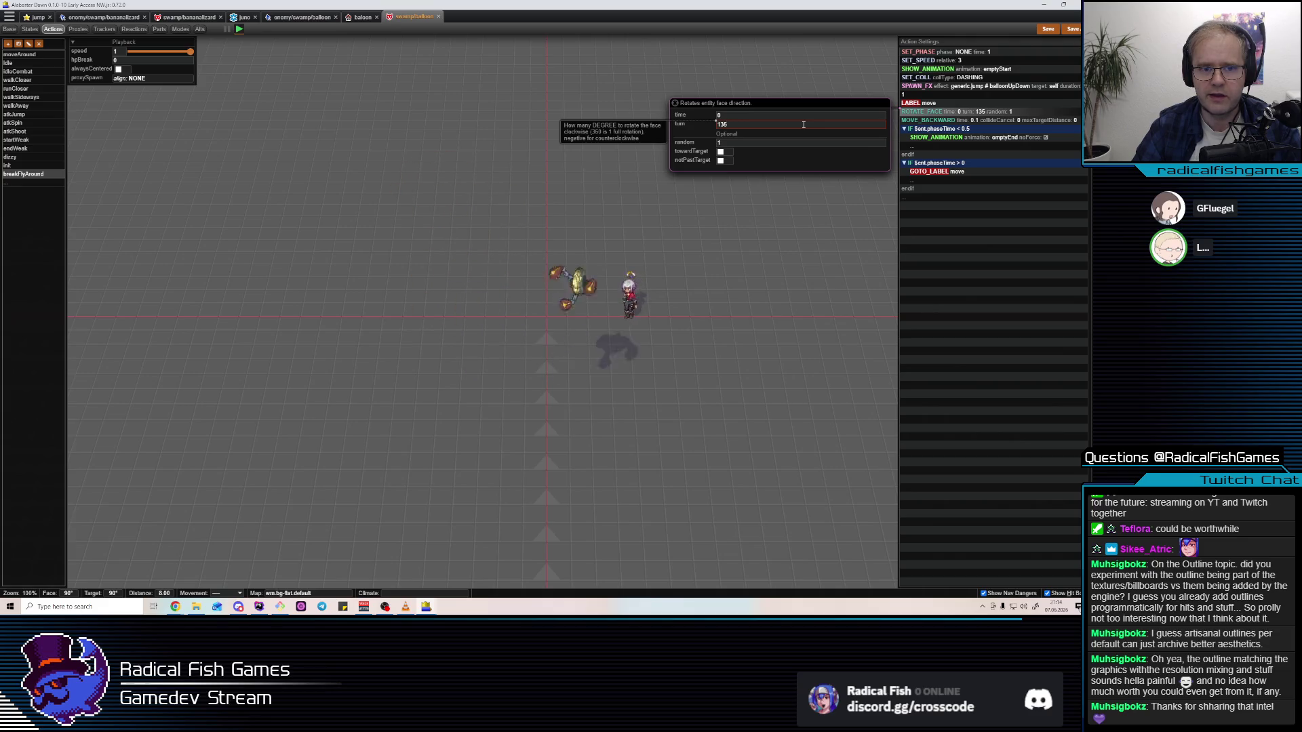
pyautogui.press('BackSpace')
pyautogui.press('BackSpace')
pyautogui.write('25')
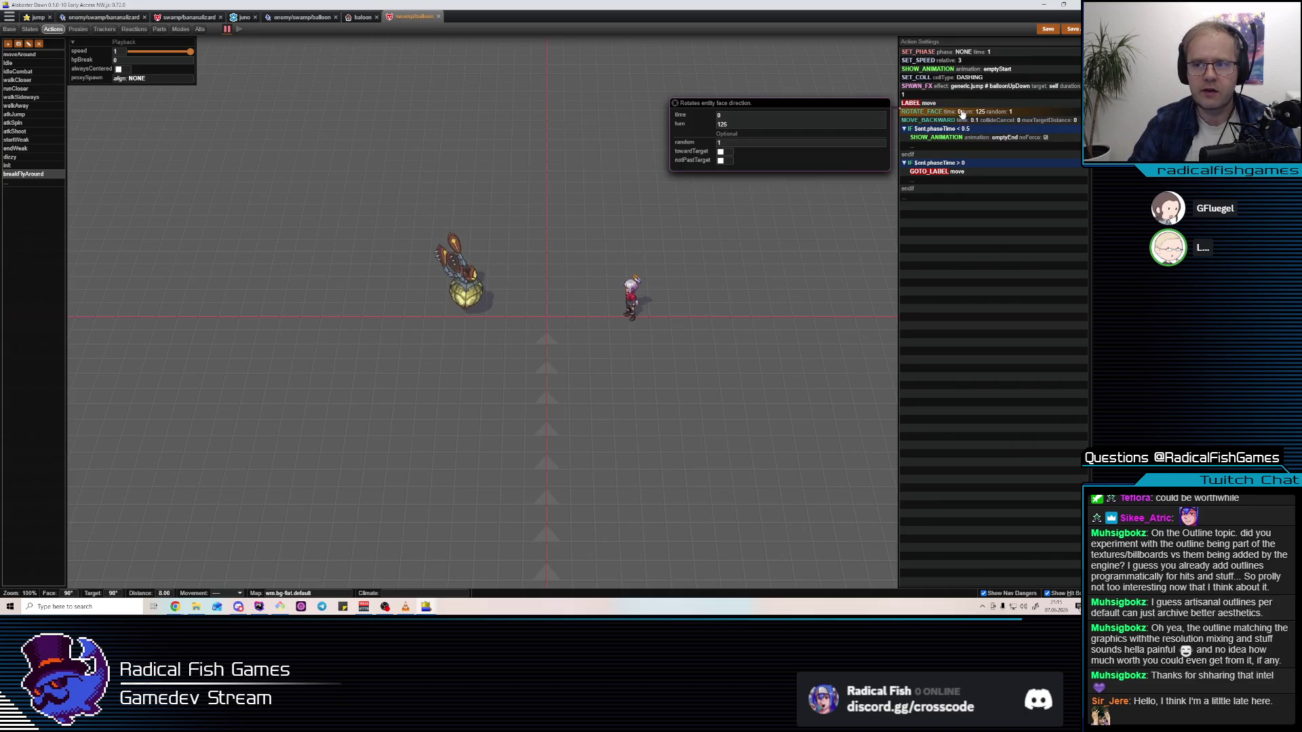
pyautogui.click(939, 202)
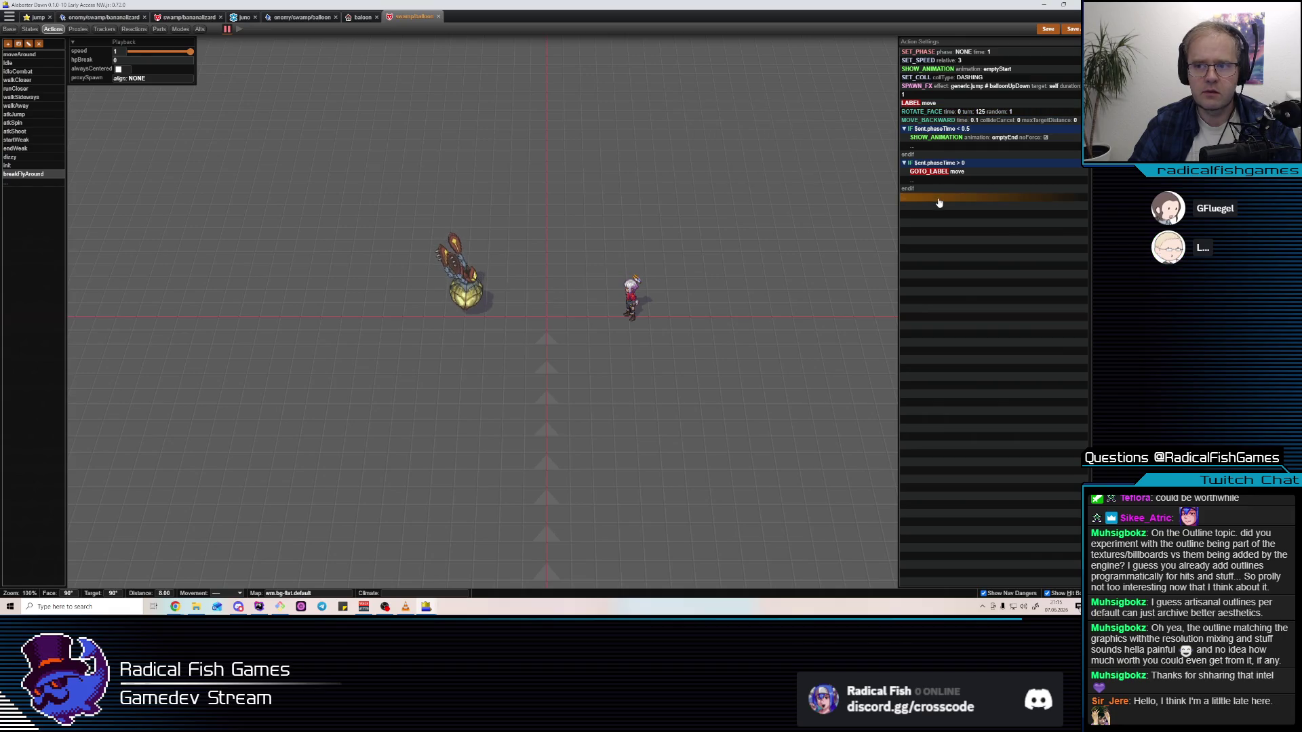
# Review the face-rotation and show-animation steps, then clear a stray pasted step after the last endif
pyautogui.click(961, 111)
pyautogui.click(956, 138)
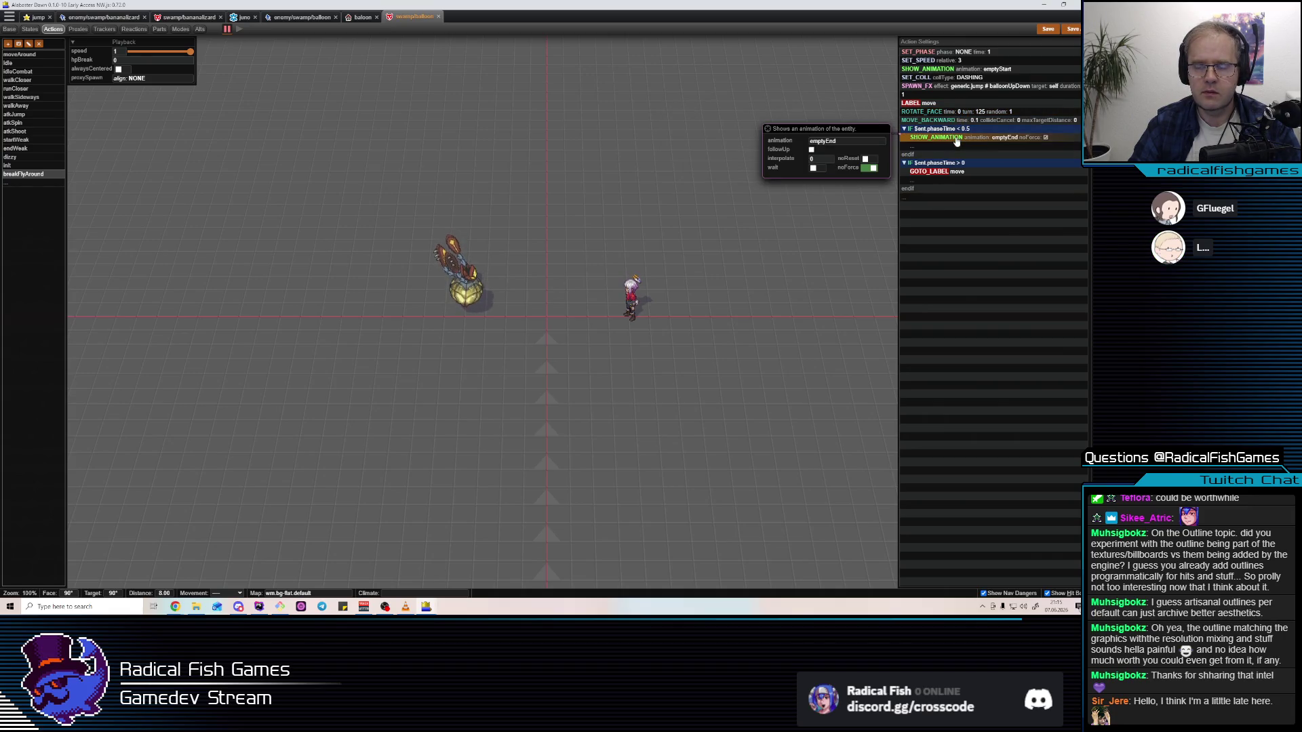
pyautogui.click(946, 198)
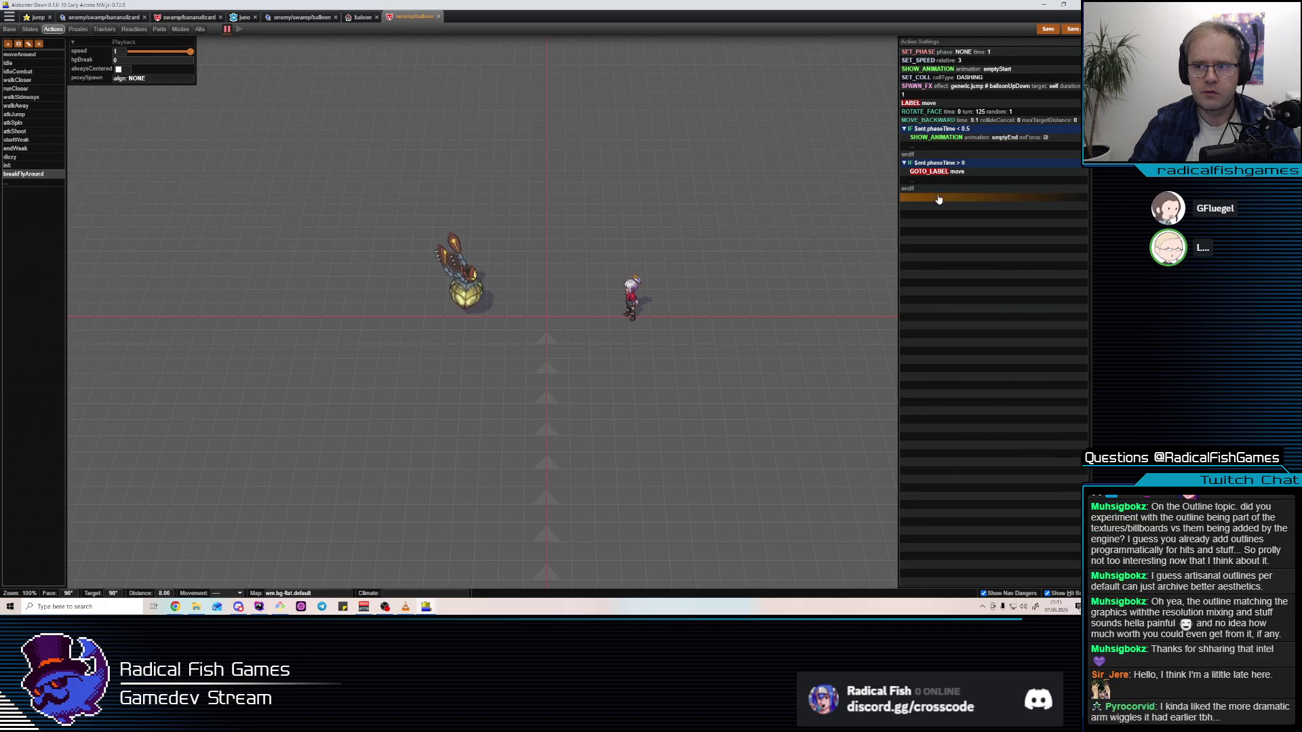
pyautogui.hotkey('ctrl', 'v')
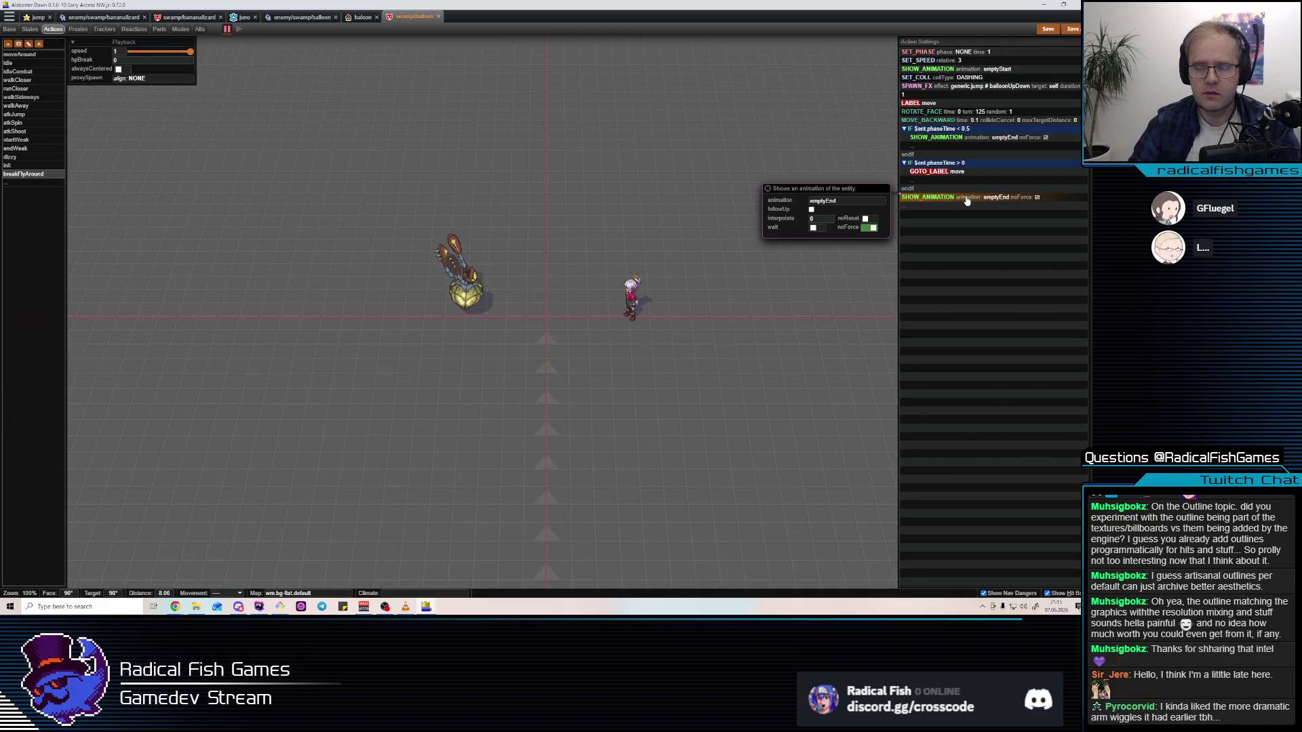
pyautogui.press('Delete')
# Below the last endif, insert DO_DAMAGE_MOVEMENT followed by a WAIT
pyautogui.click(967, 199)
pyautogui.write('DAMAG')
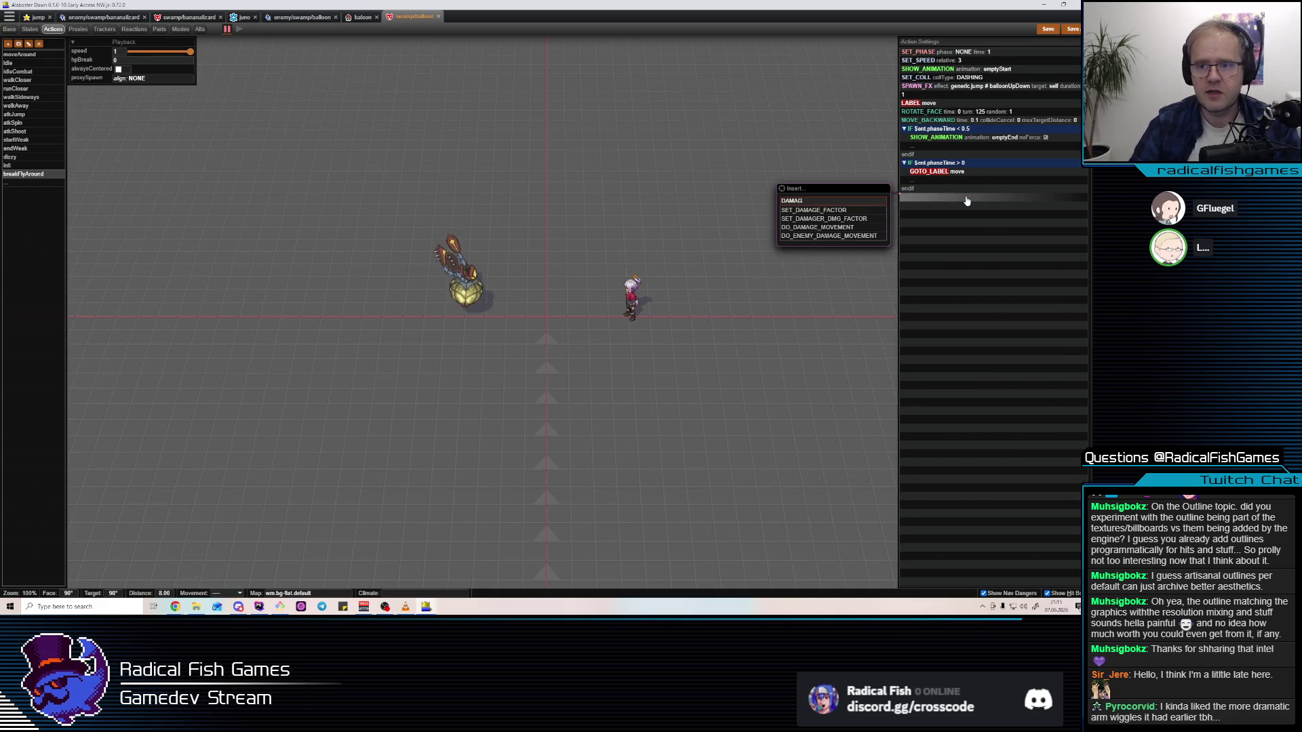
pyautogui.click(856, 227)
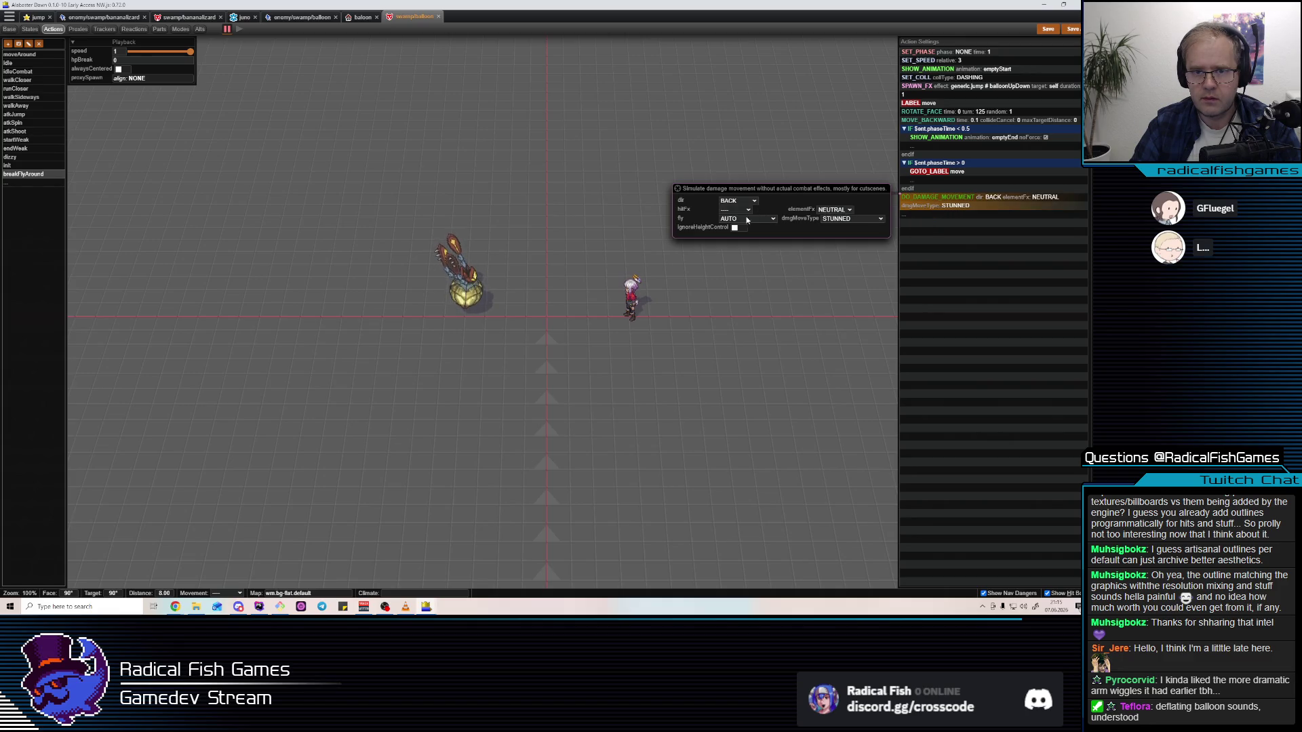
pyautogui.click(956, 216)
pyautogui.write('wait')
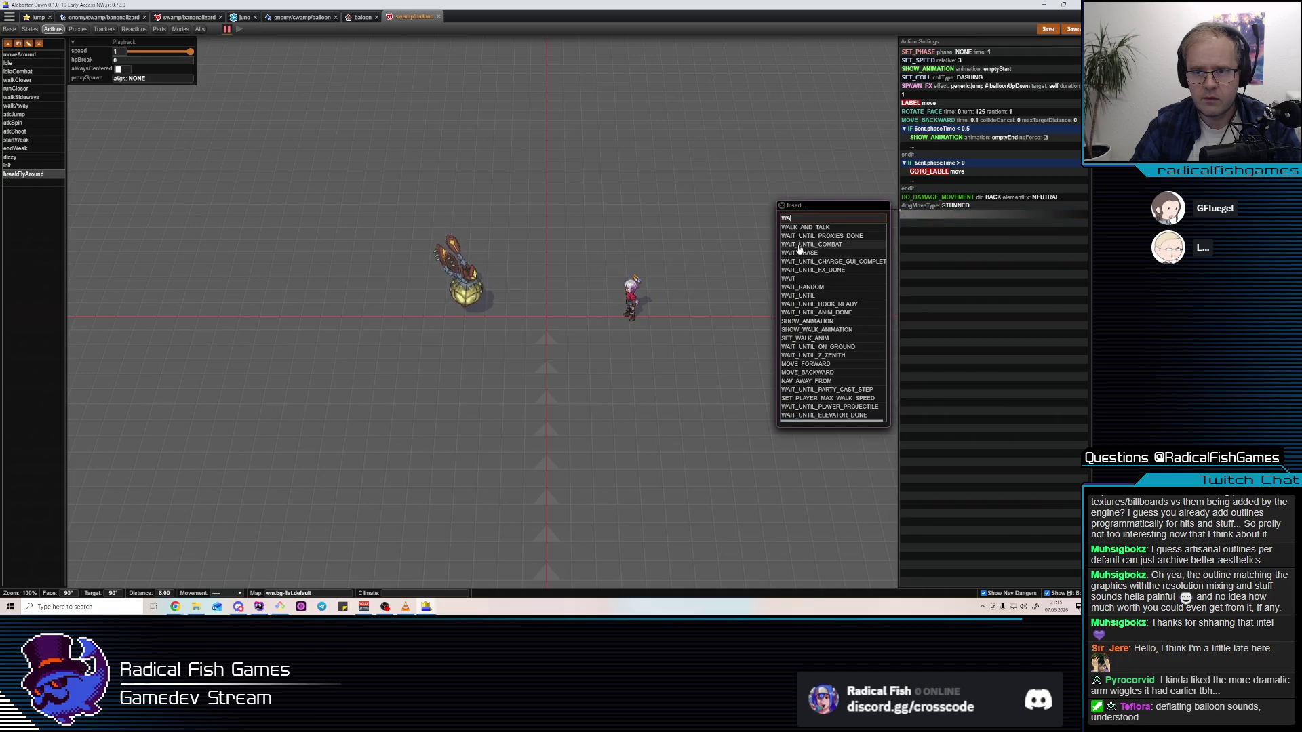
pyautogui.click(800, 280)
# Insert a DO_ENEMY_DAMAGE_MOVEMENT step after the damage movement
pyautogui.click(1012, 206)
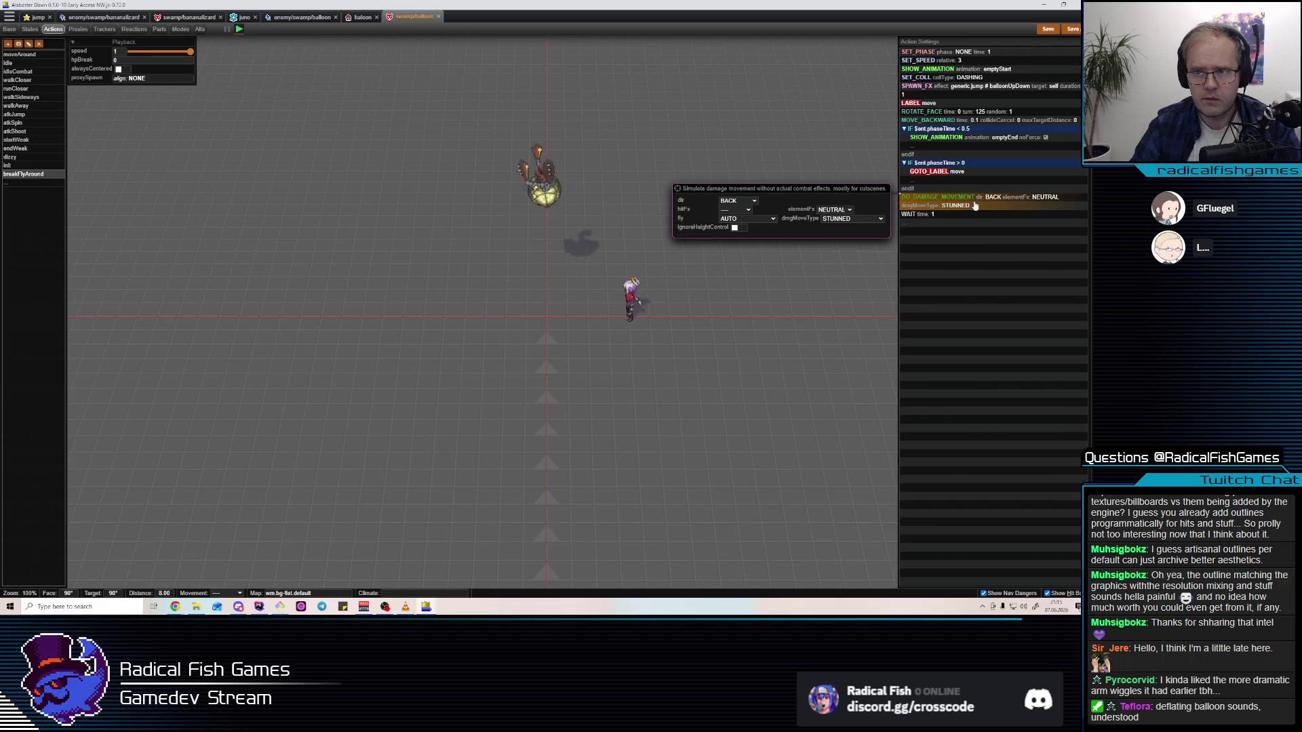
pyautogui.press('Insert')
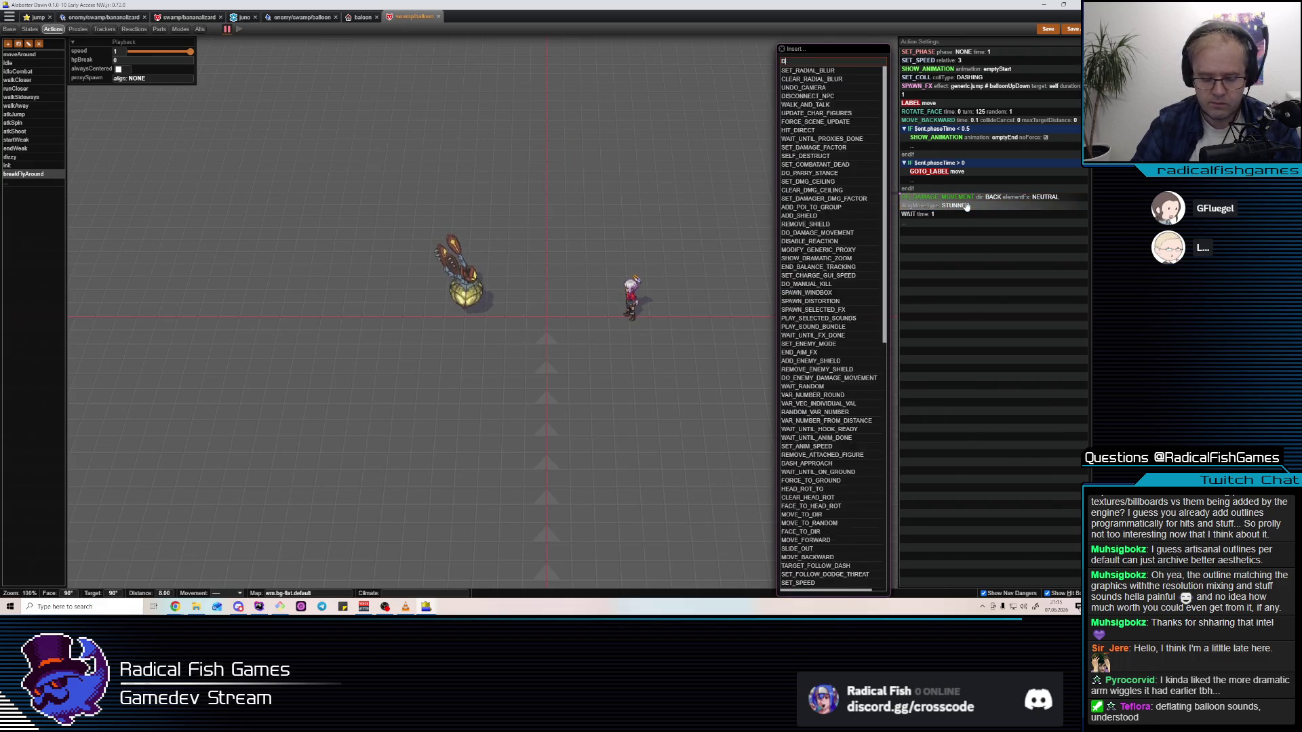
pyautogui.write('damag')
pyautogui.click(848, 236)
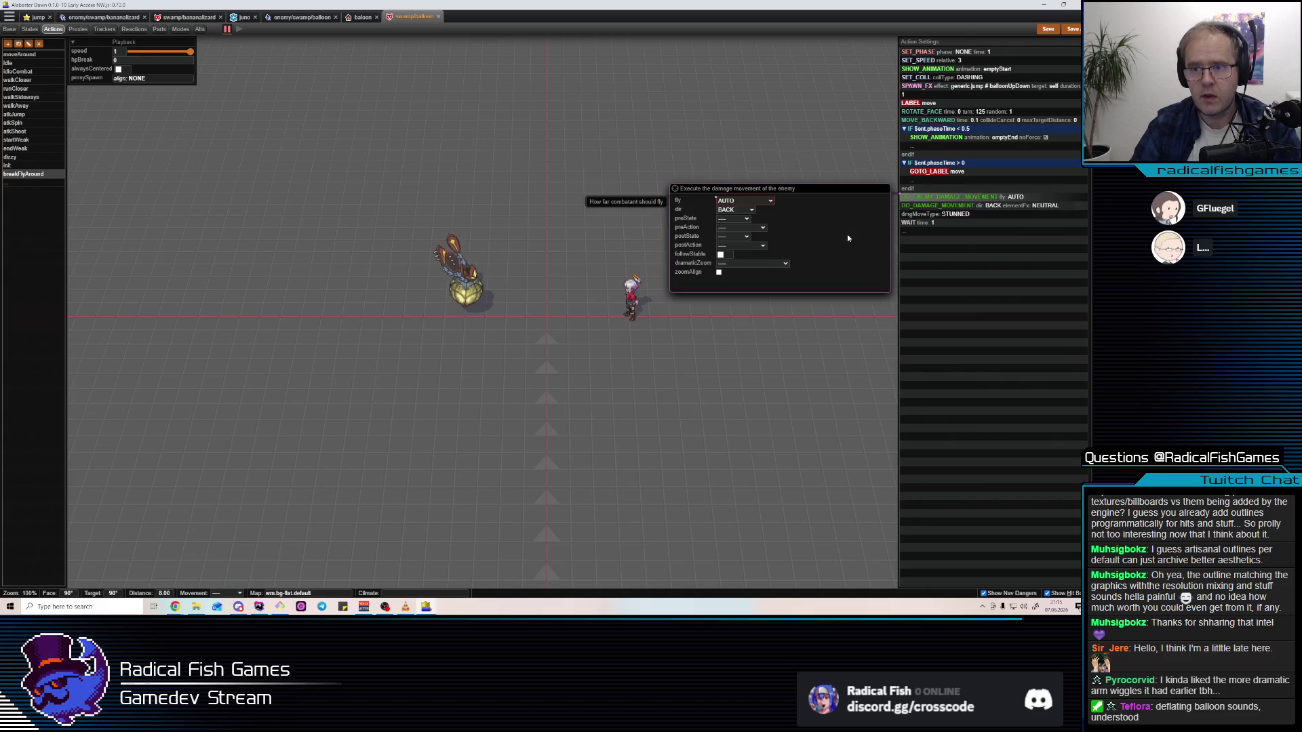
# Delete the DO_DAMAGE_MOVEMENT step and set the enemy damage movement's fly to MASSIVE2
pyautogui.click(955, 210)
pyautogui.press('Delete')
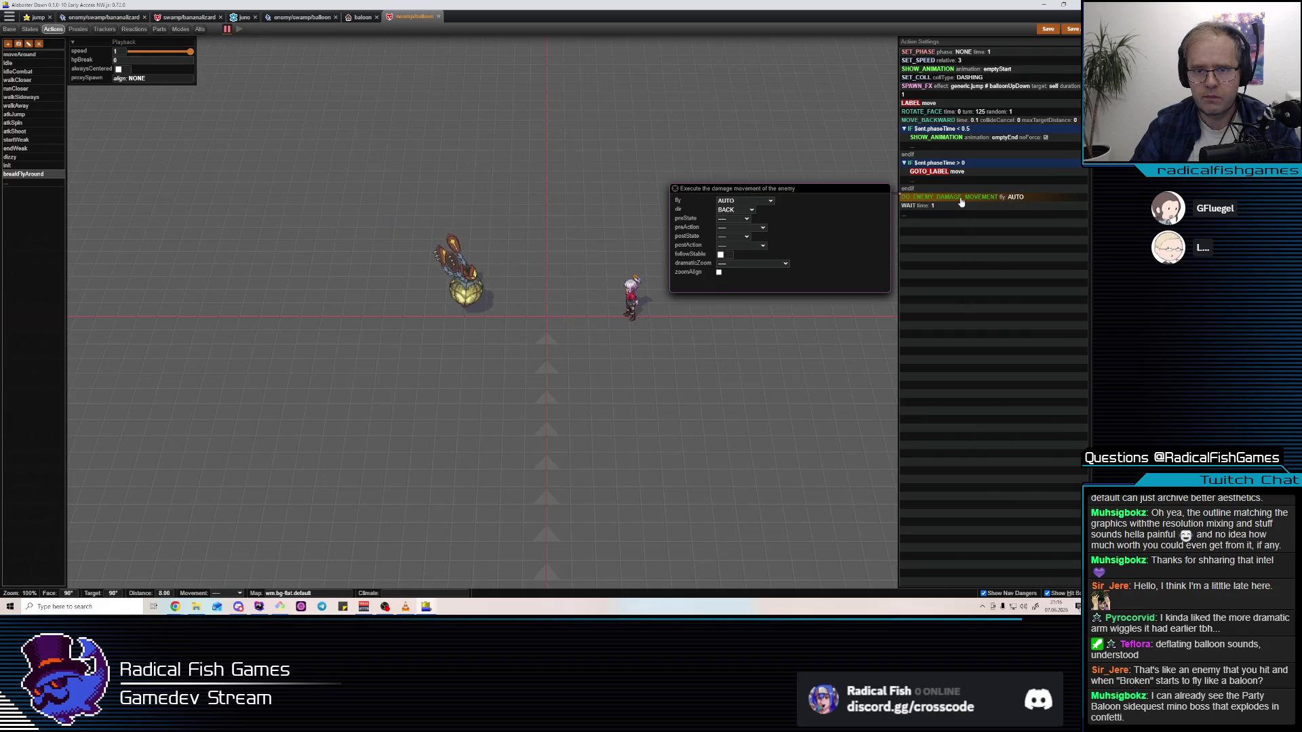
pyautogui.click(724, 233)
pyautogui.click(725, 233)
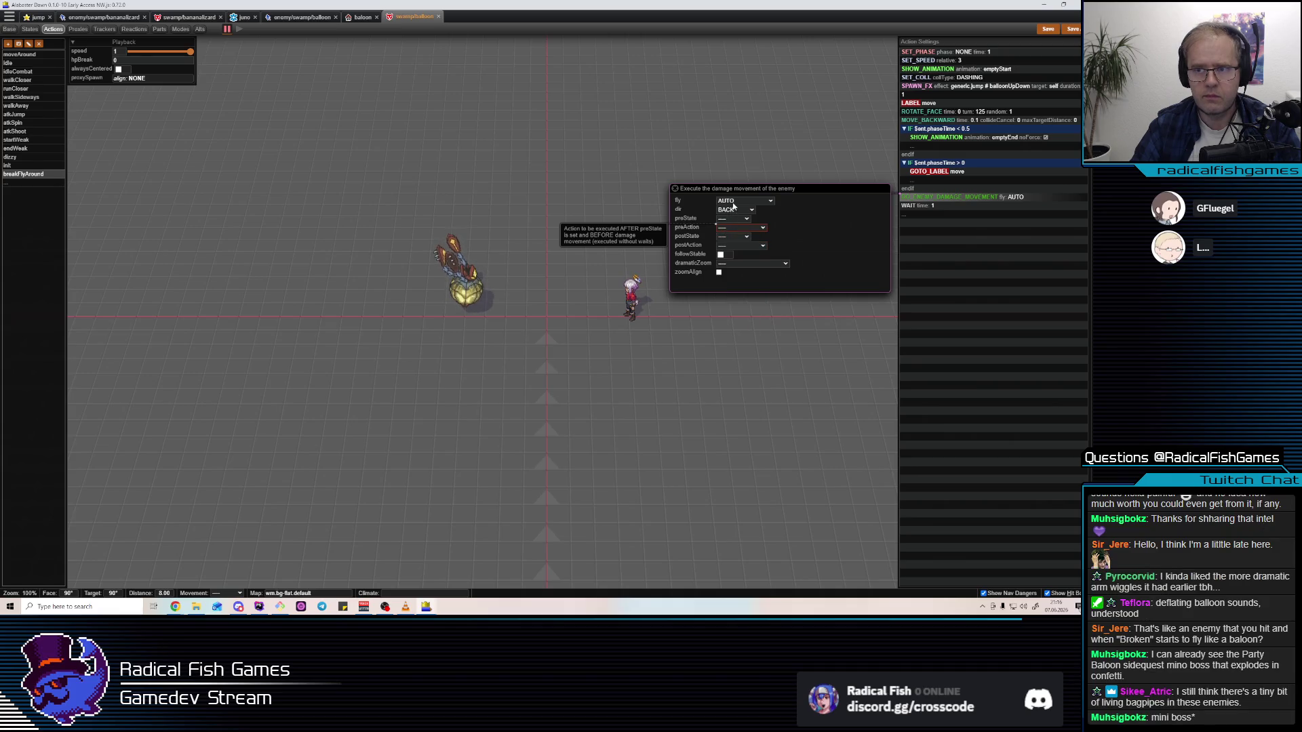
pyautogui.click(734, 202)
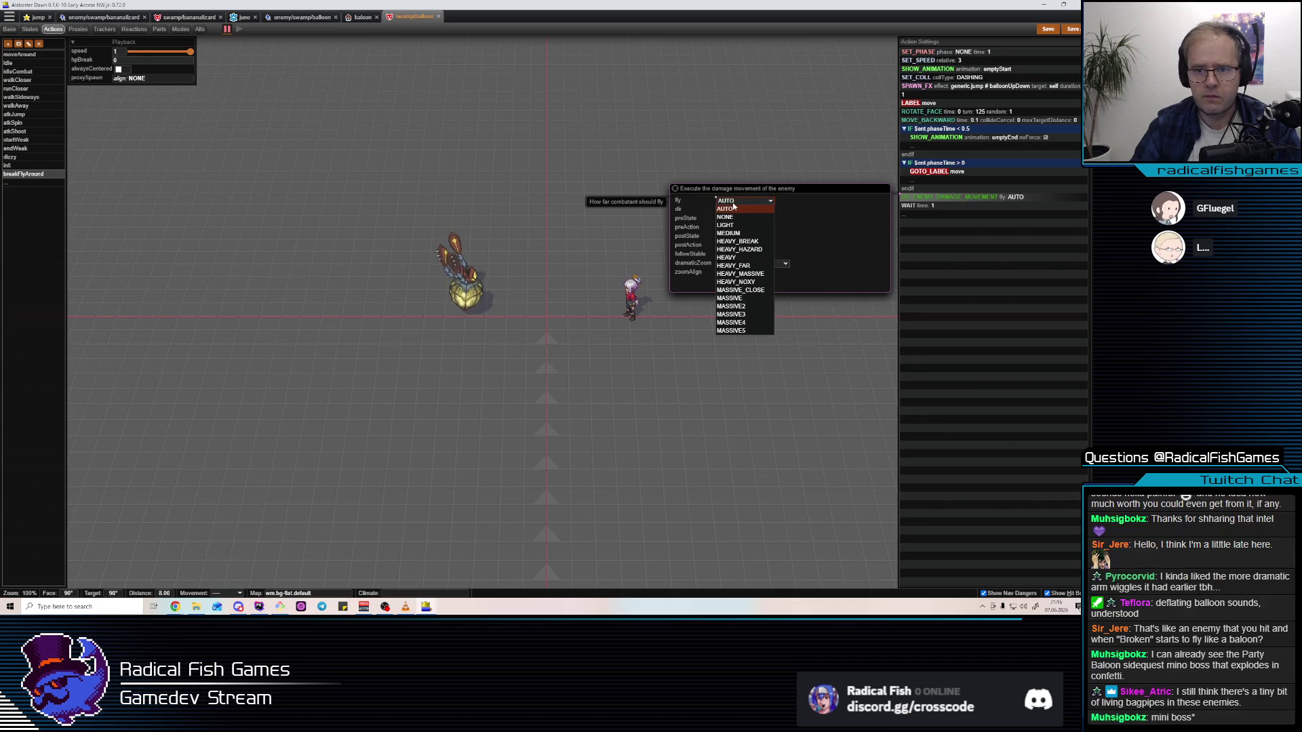
pyautogui.click(732, 307)
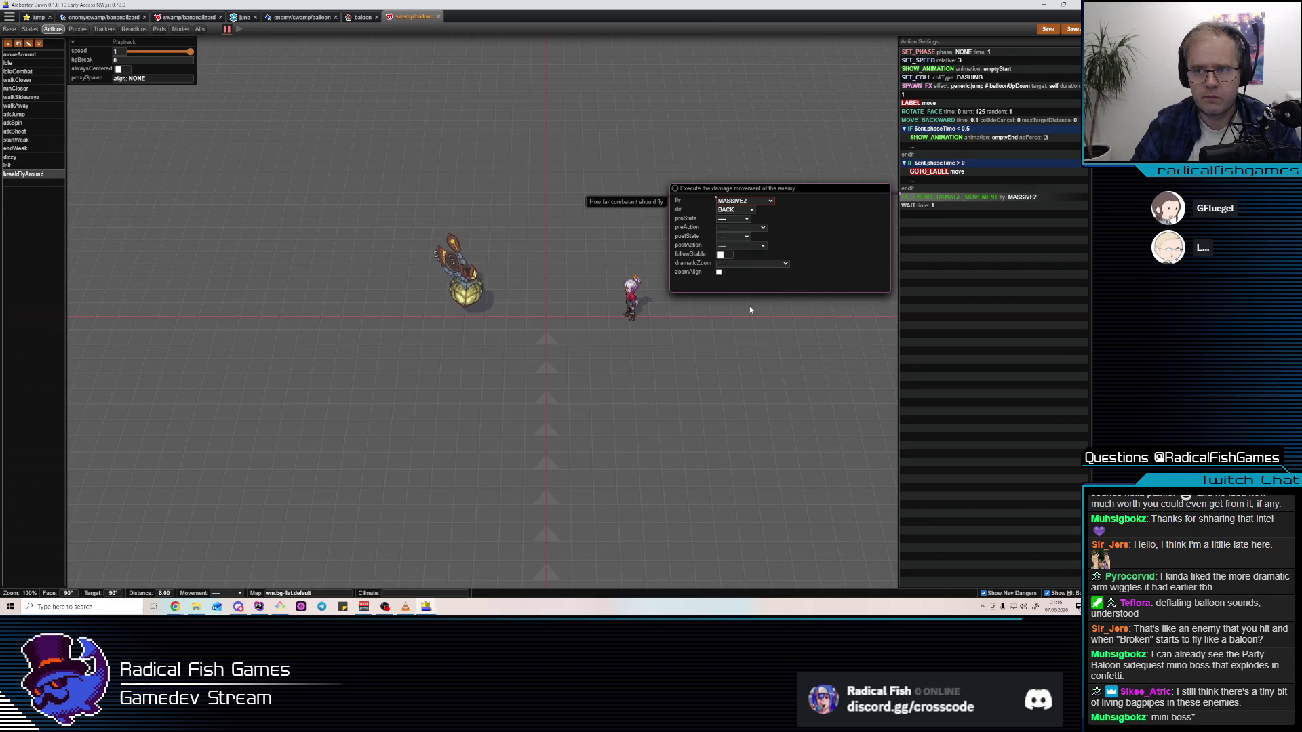
# Delete the WAIT step and resume the preview to check the action
pyautogui.click(961, 206)
pyautogui.press('Delete')
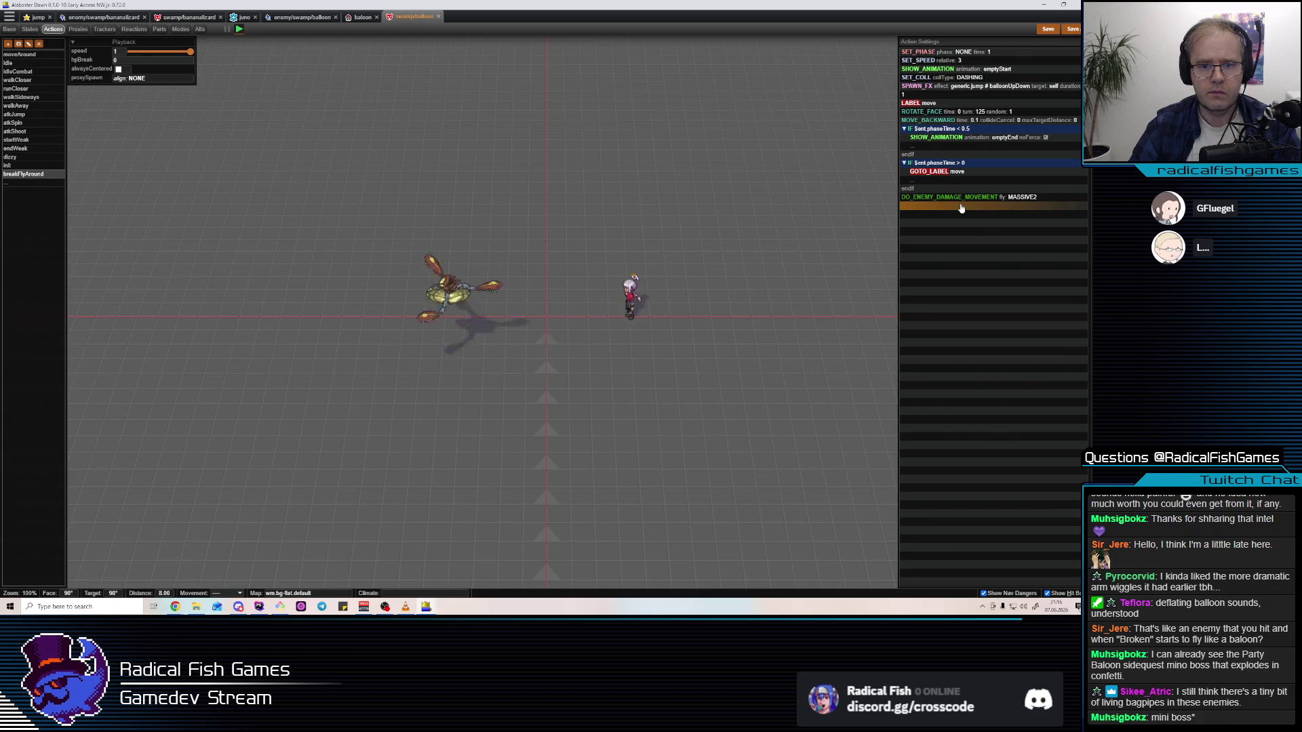
pyautogui.click(966, 130)
pyautogui.press('space')
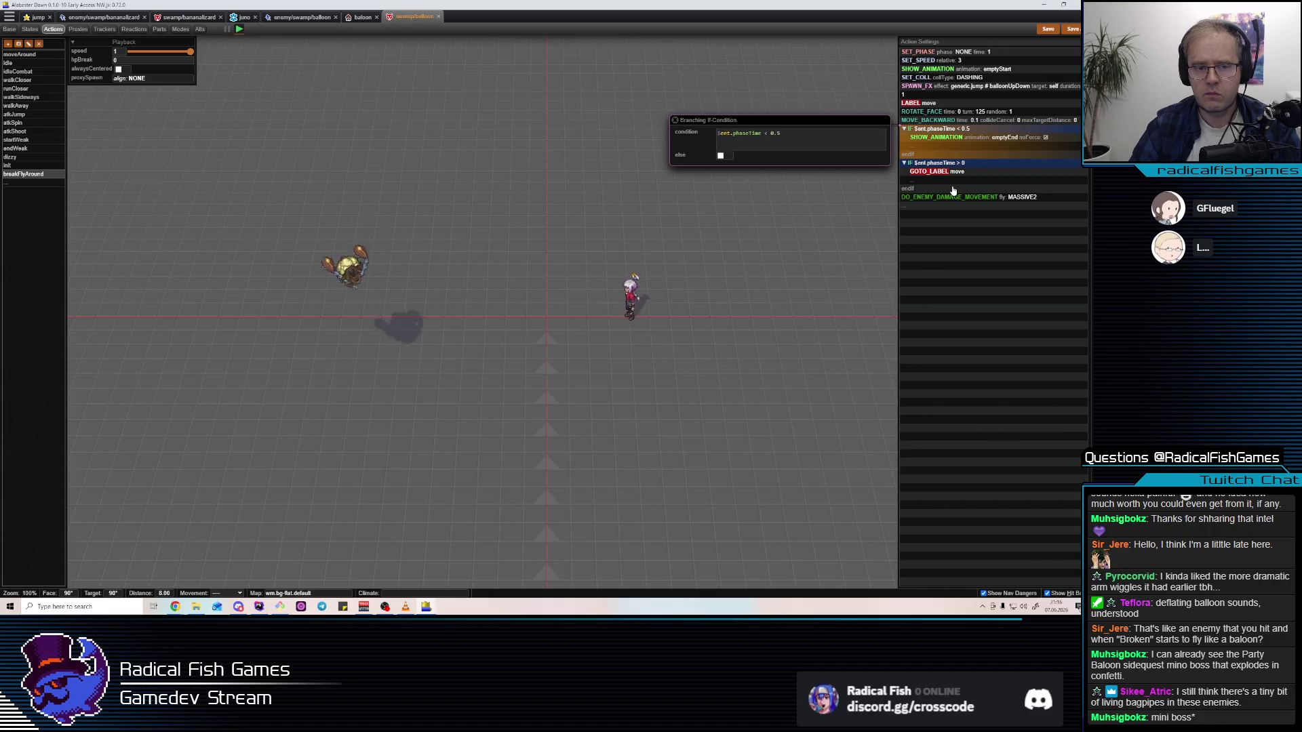
pyautogui.click(997, 68)
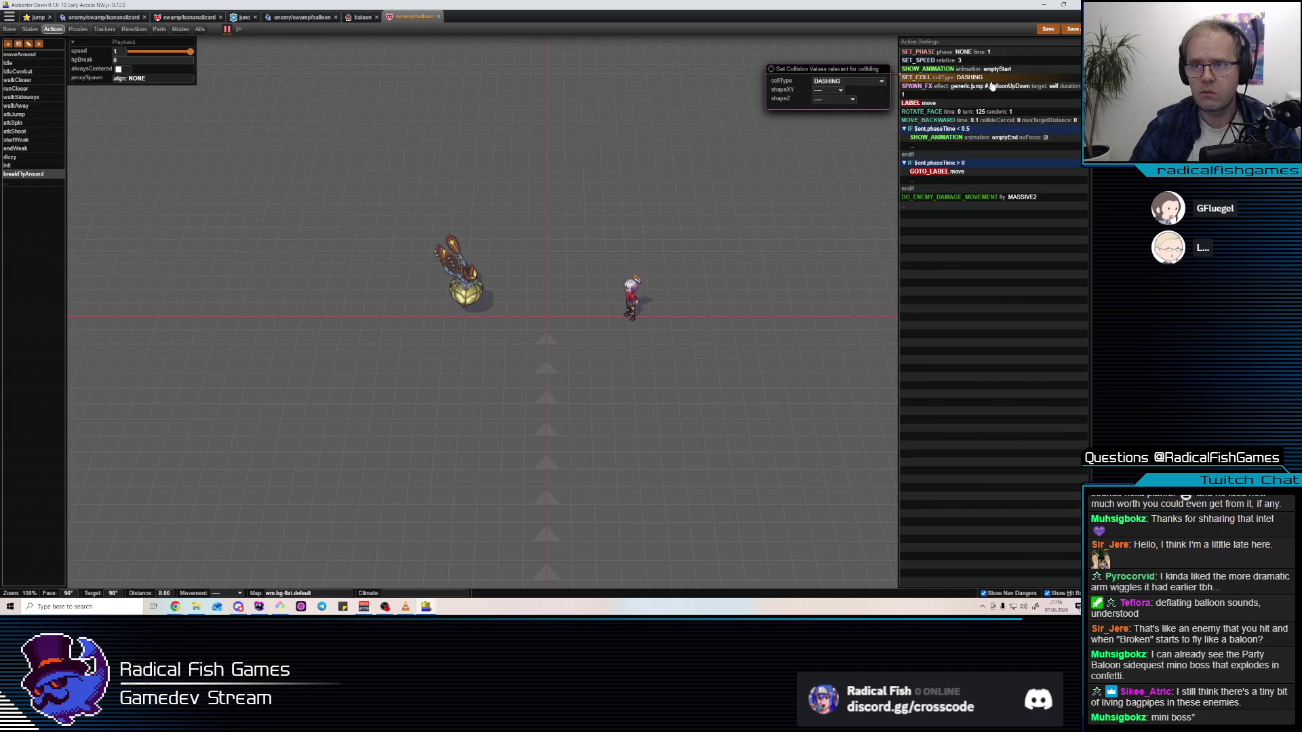
pyautogui.click(992, 87)
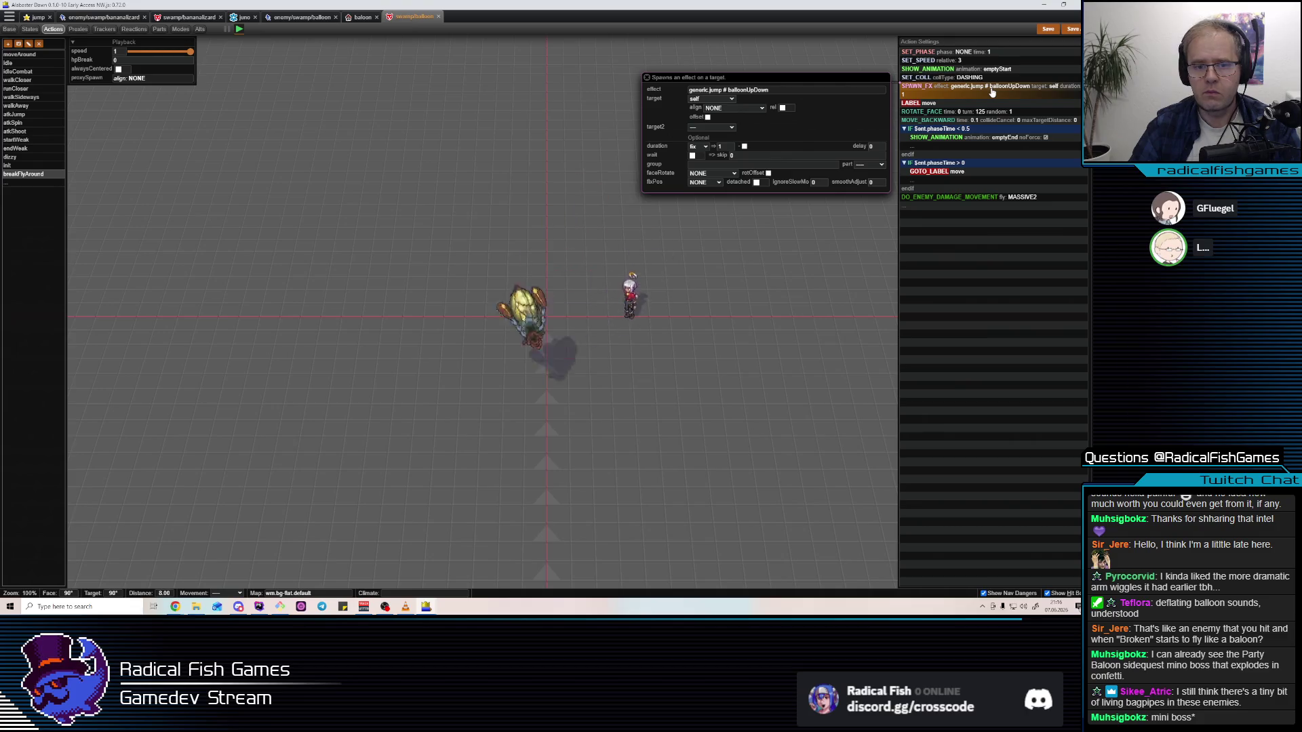
# Change the enemy damage movement's fly setting to MASSIVE_CLOSE
pyautogui.click(1011, 196)
pyautogui.click(1009, 206)
pyautogui.click(1009, 202)
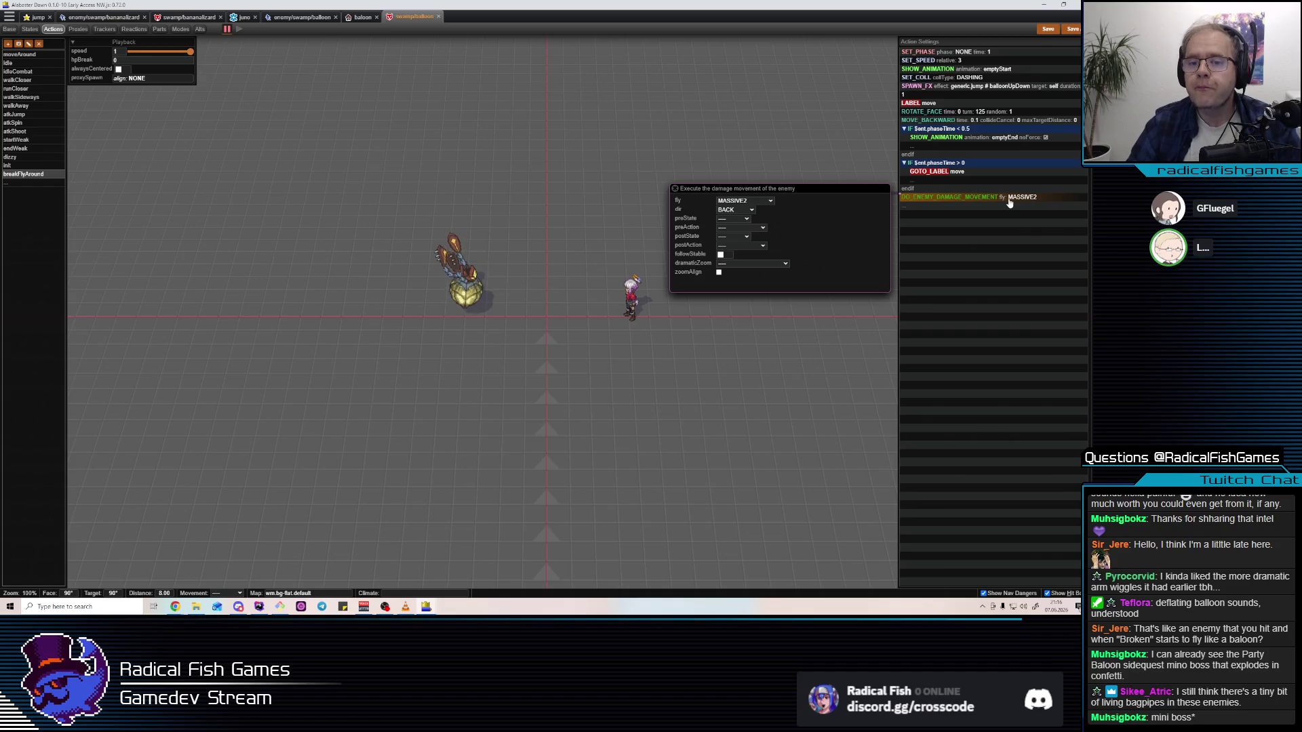
pyautogui.click(738, 203)
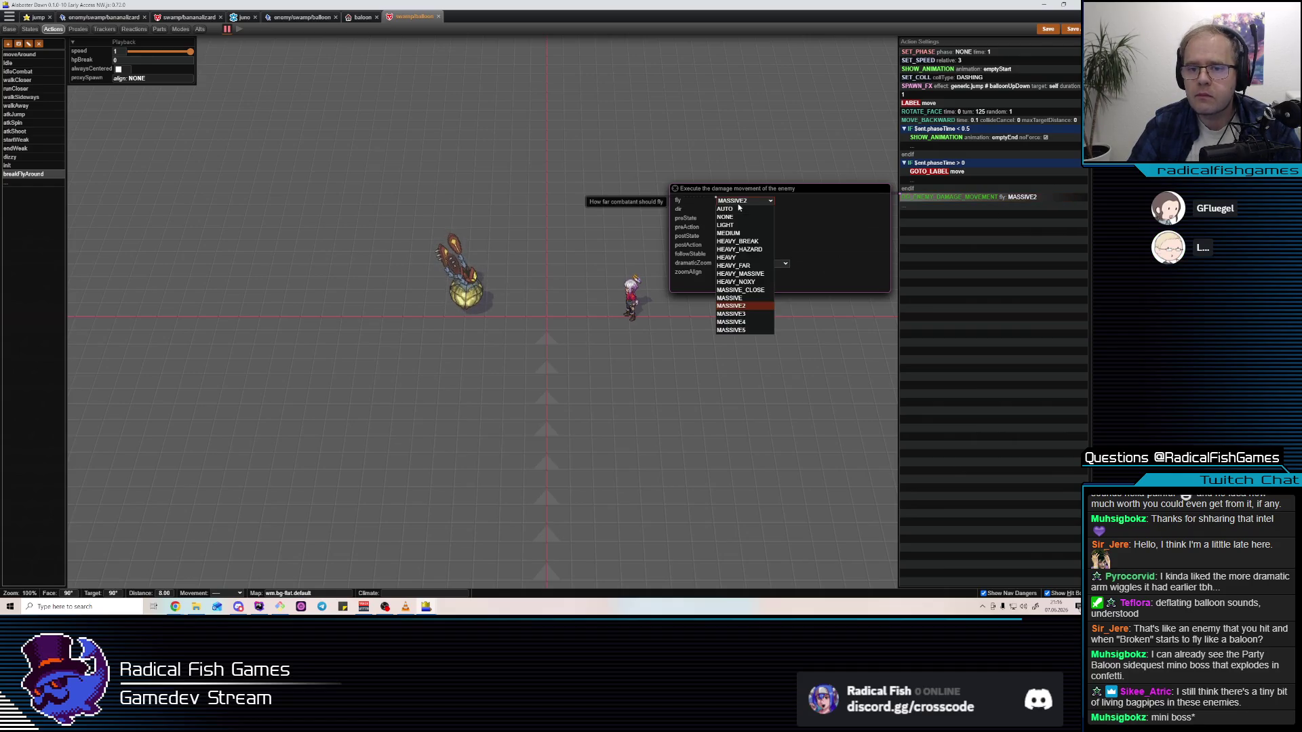
pyautogui.click(758, 291)
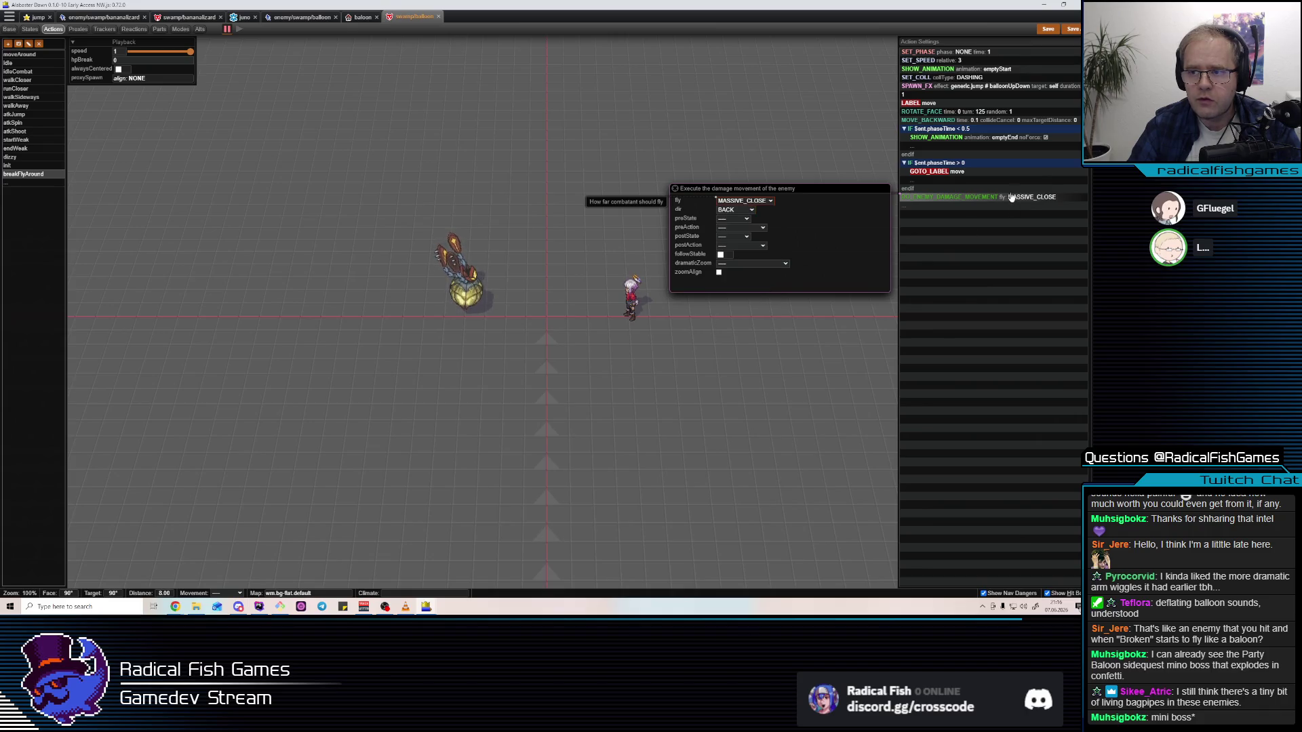
pyautogui.click(1004, 172)
pyautogui.click(994, 199)
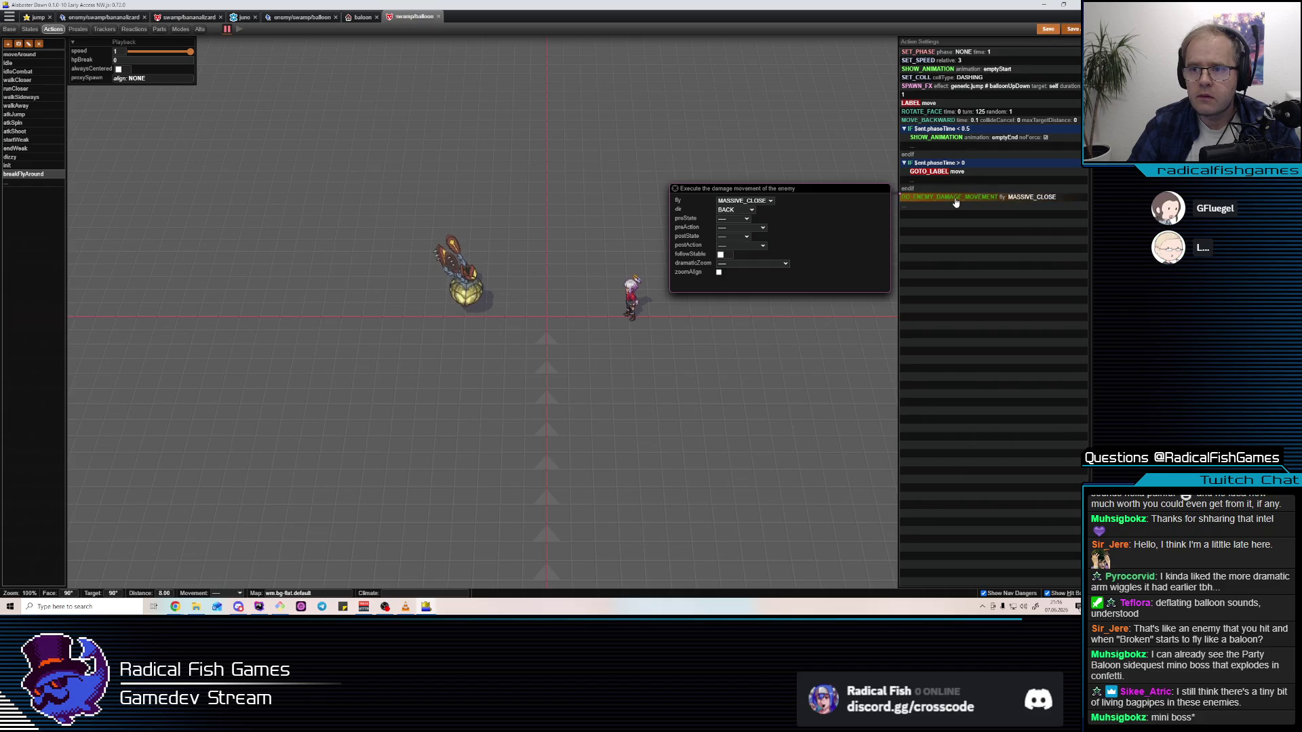
pyautogui.press('Insert')
# Insert a SPAWN_FX step using the nature/dust-system landXL effect
pyautogui.write('SPAWN_')
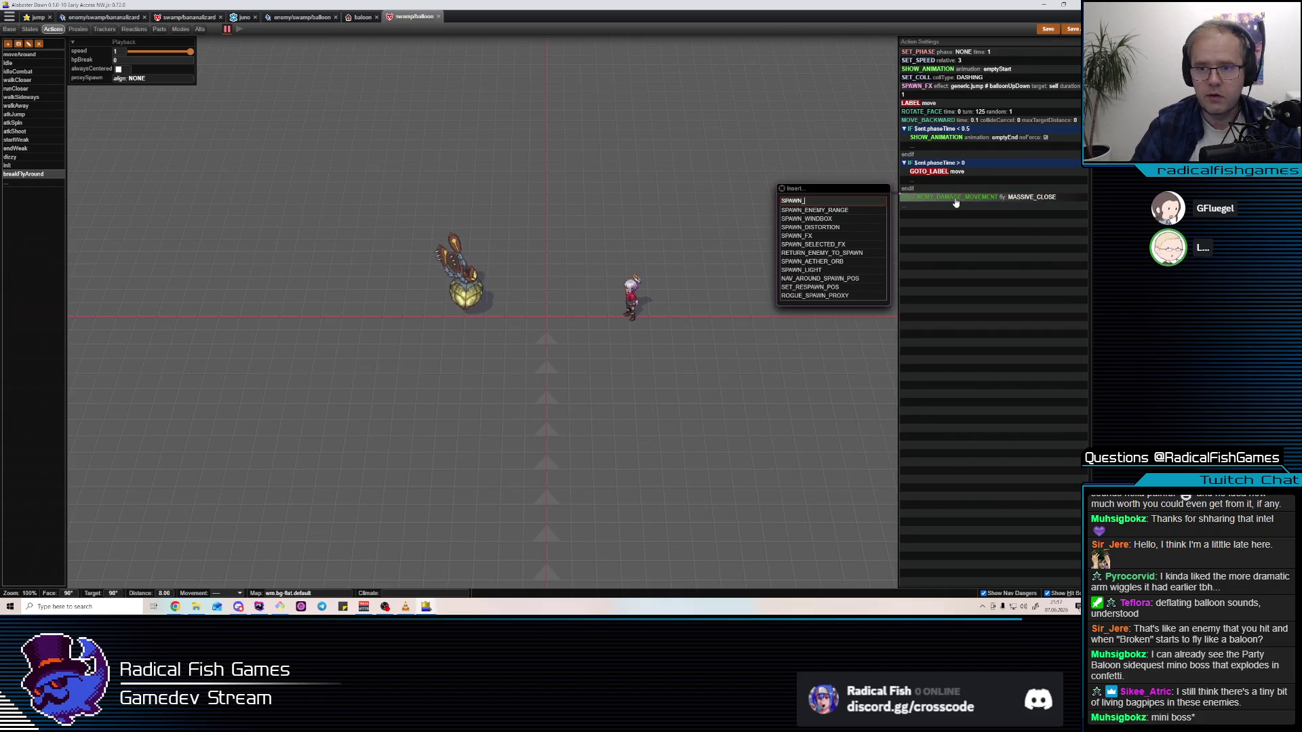
pyautogui.write('F')
pyautogui.click(799, 210)
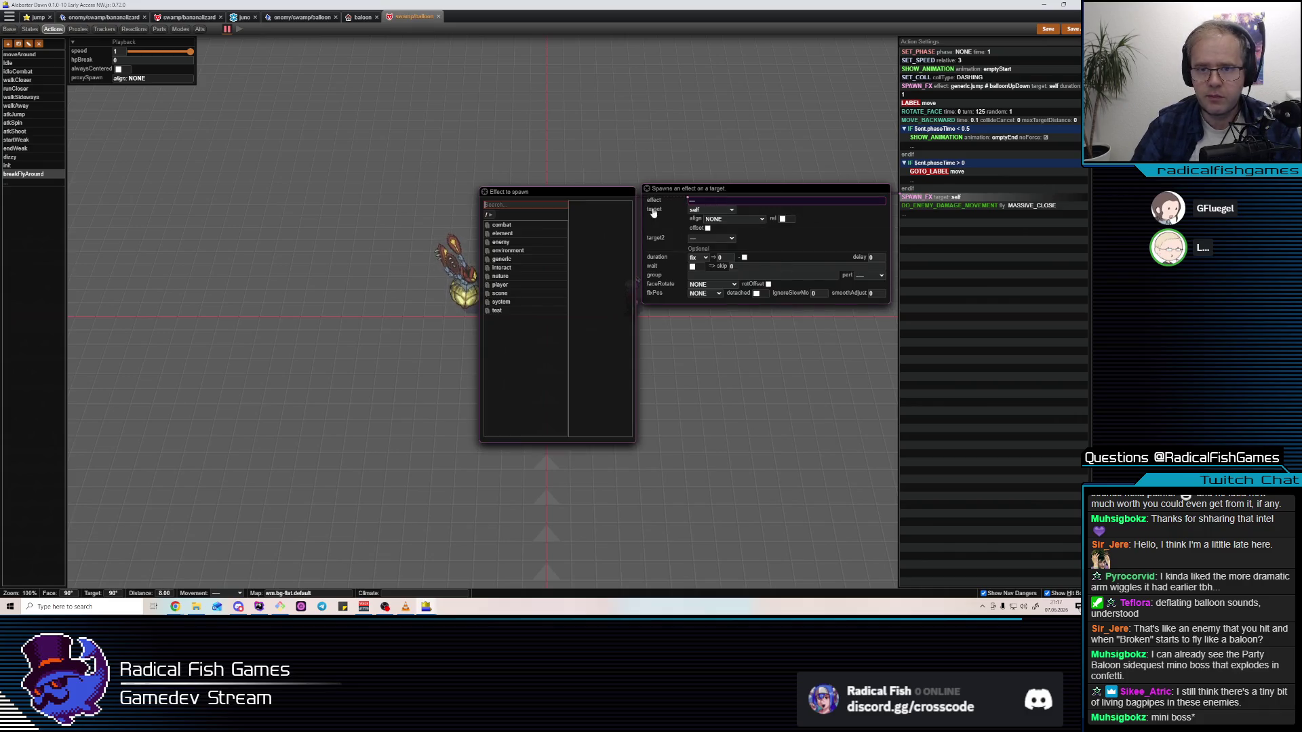
pyautogui.write('lan')
pyautogui.write('dust')
pyautogui.click(533, 225)
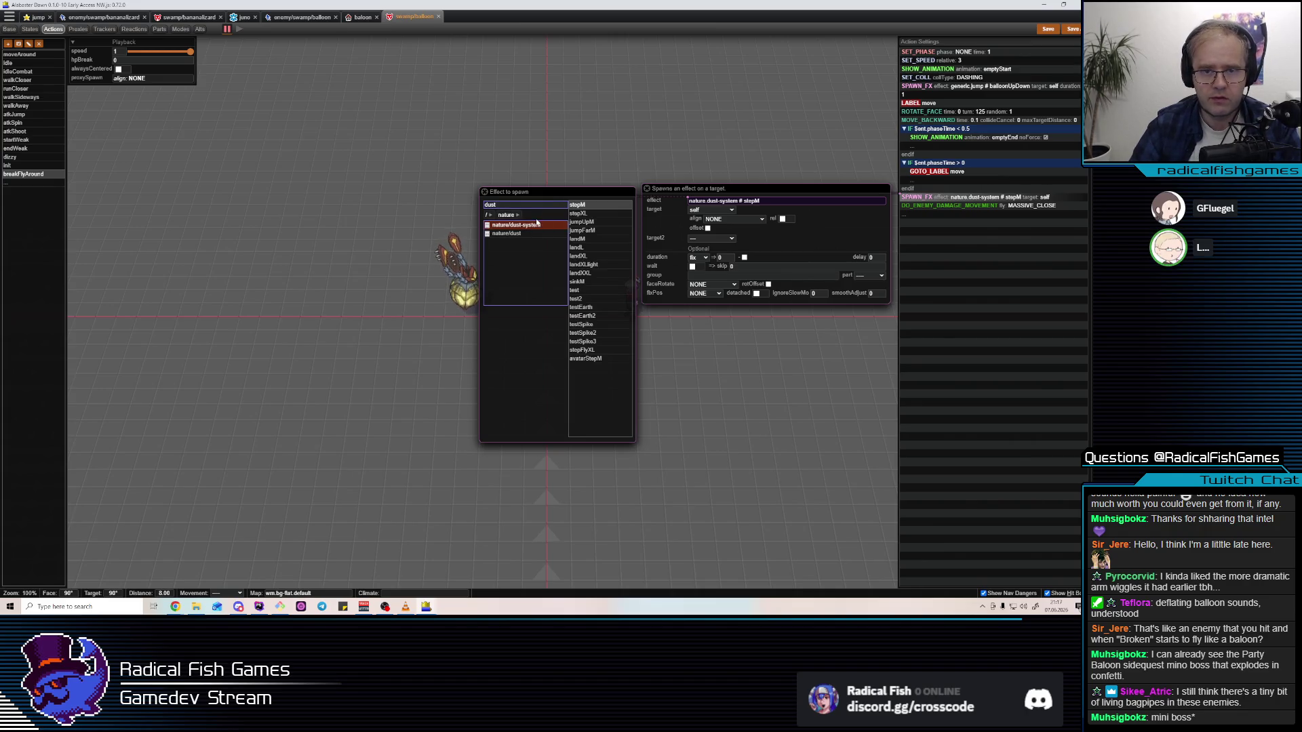
pyautogui.click(580, 256)
pyautogui.click(996, 202)
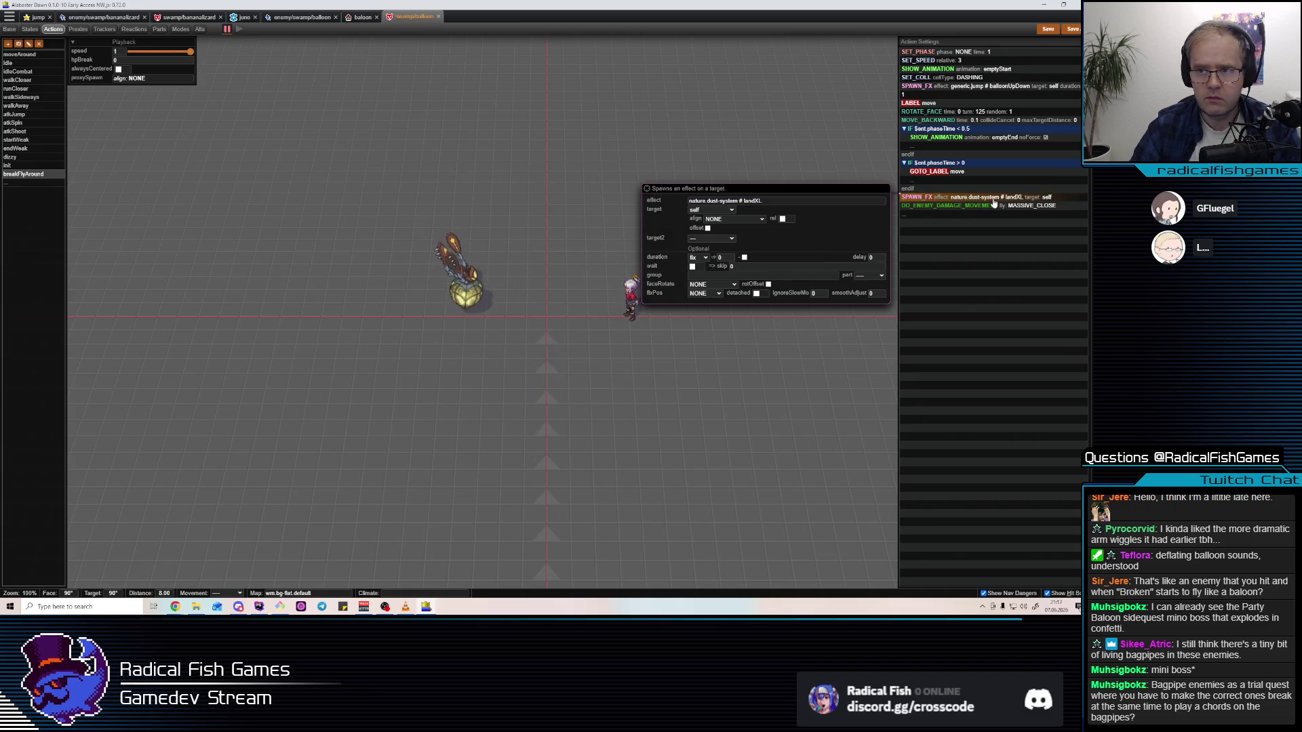
# Add a 0.2 WAIT after the dust effect and make the dust effect detached
pyautogui.rightClick(990, 208)
pyautogui.write('wait')
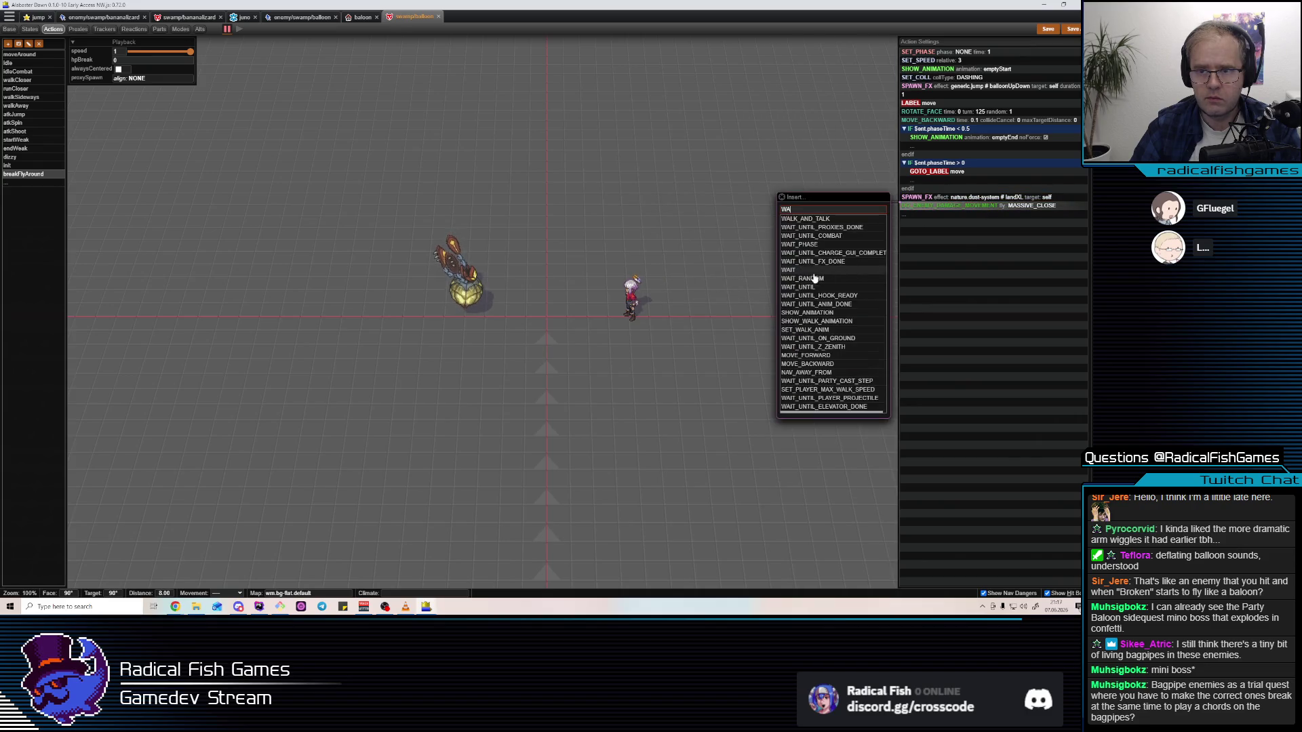
pyautogui.click(805, 270)
pyautogui.click(972, 202)
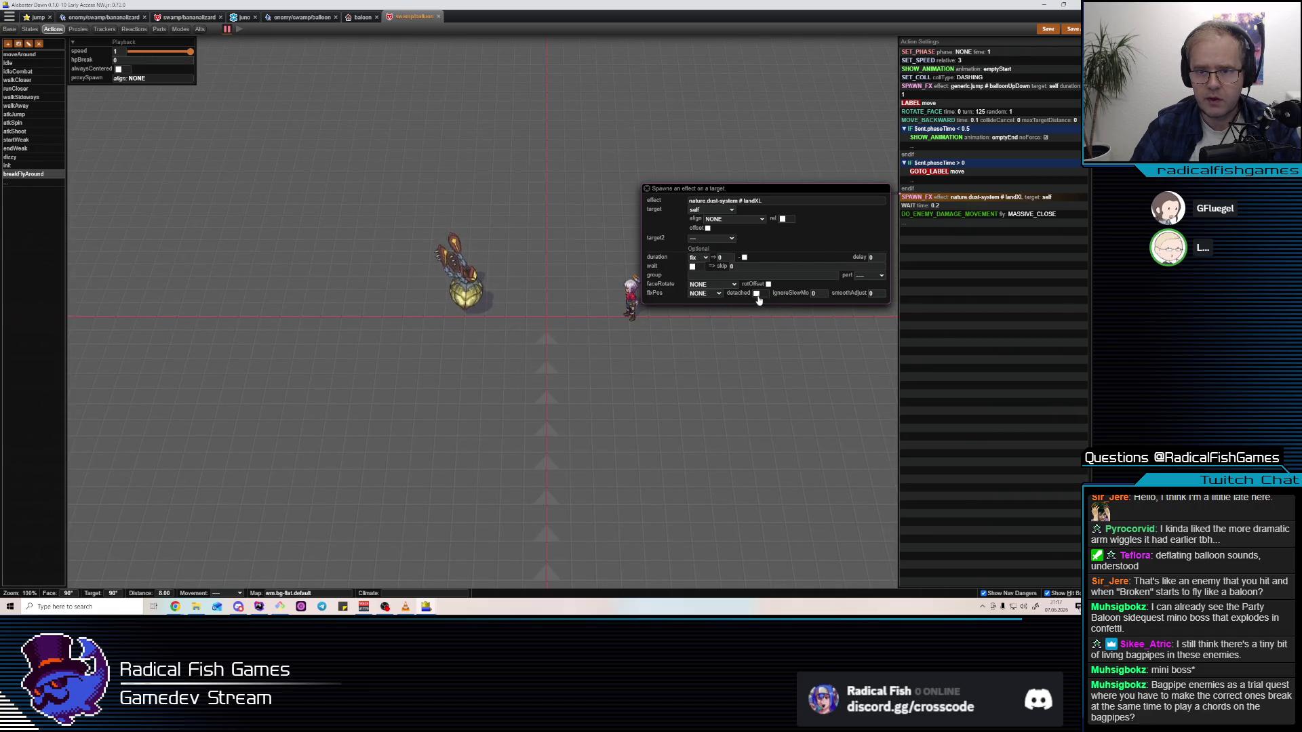
pyautogui.click(757, 294)
pyautogui.click(953, 204)
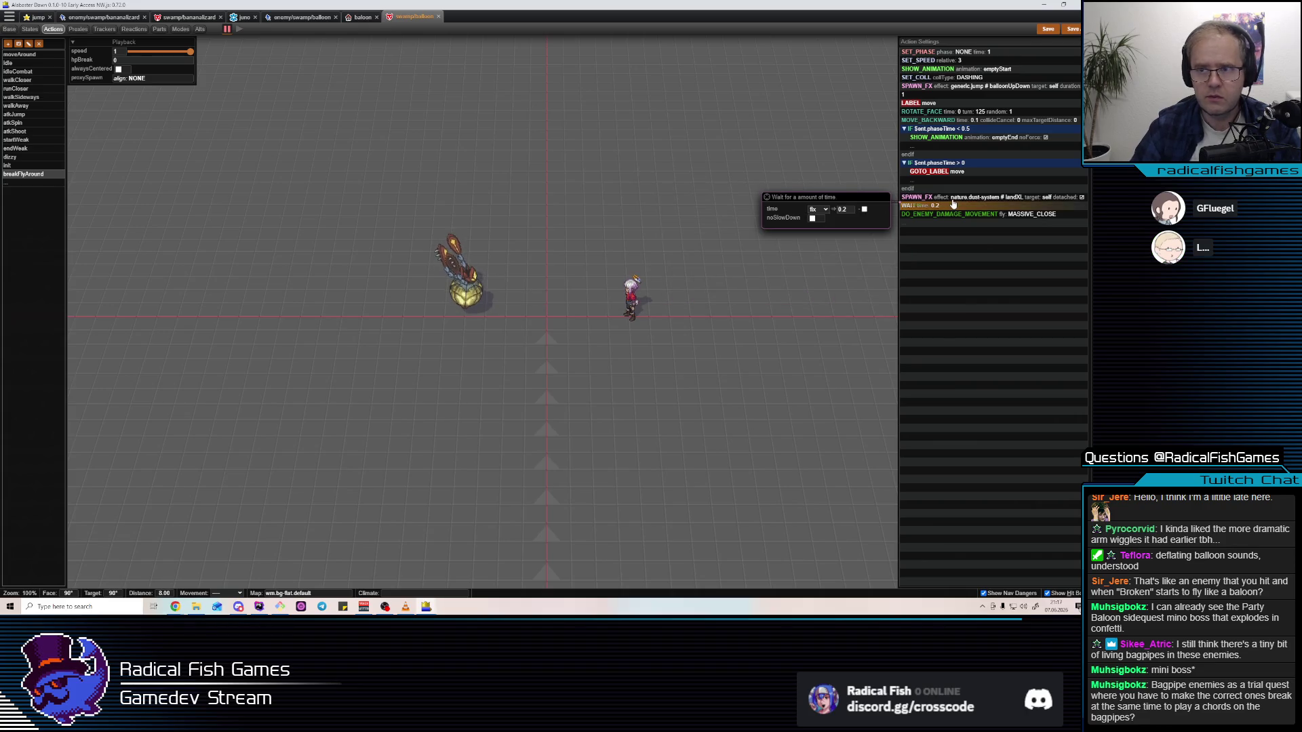
# Delete the wait step, review the attack phase and start animation, and save the balloon file
pyautogui.press('Delete')
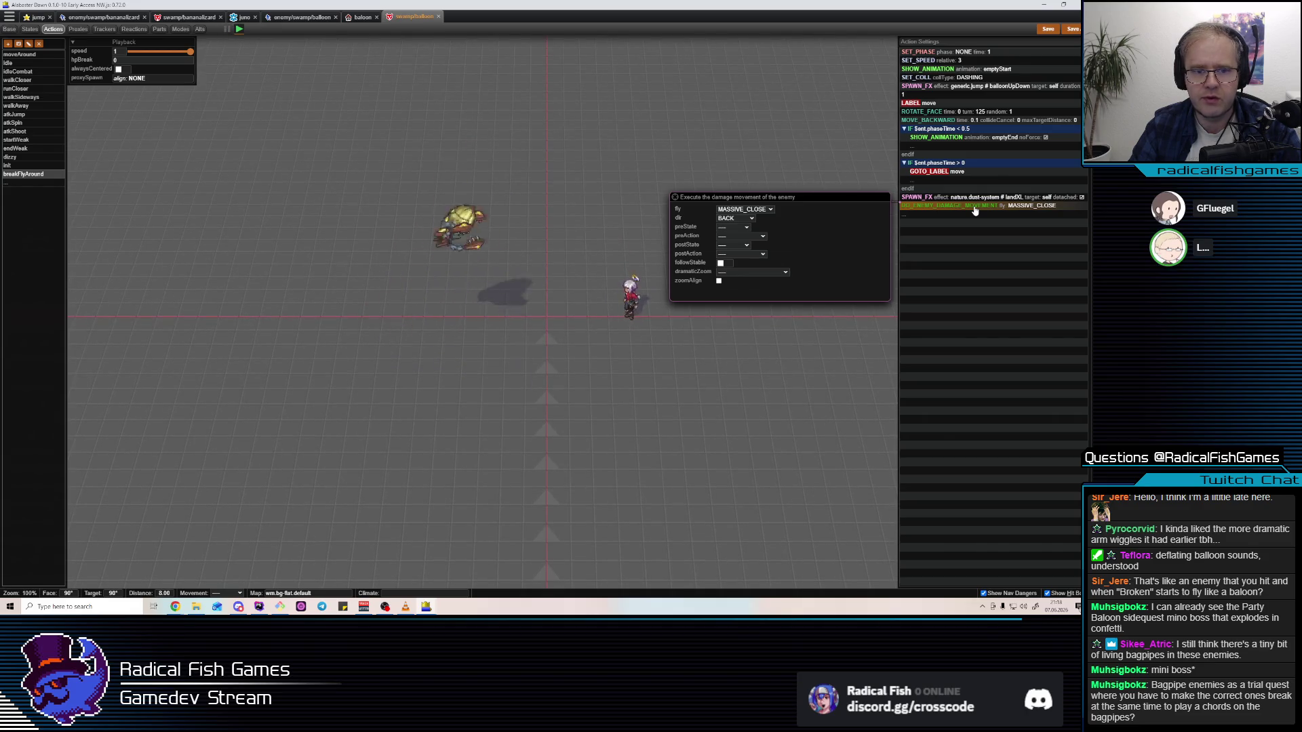
pyautogui.click(988, 53)
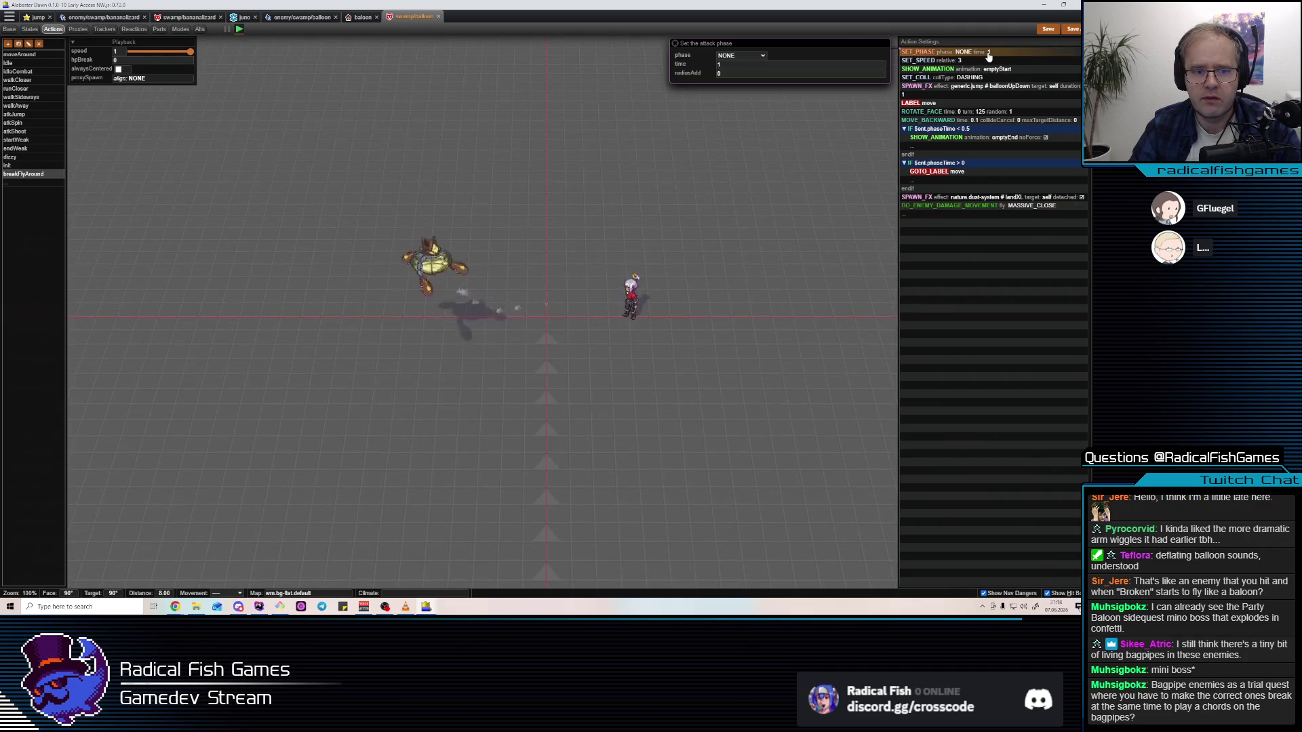
pyautogui.click(990, 68)
pyautogui.click(1048, 29)
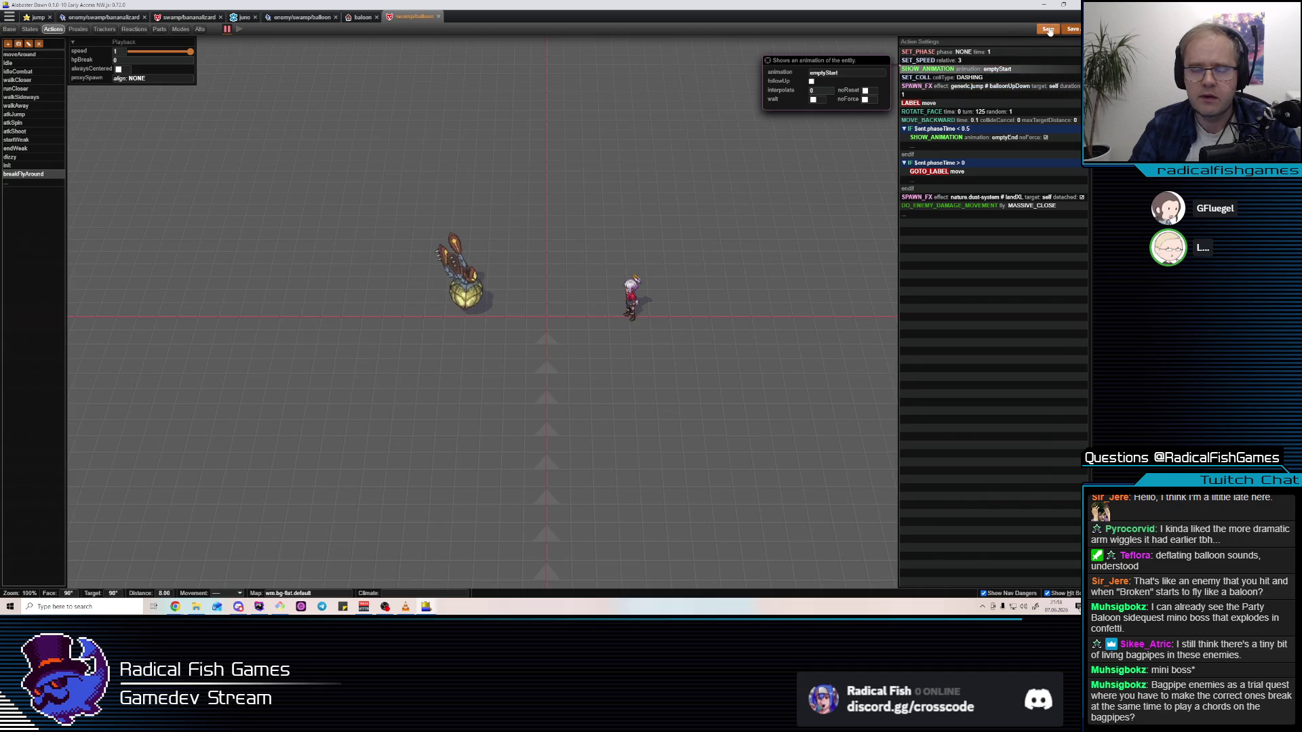
# Close the animation settings editor and show the balloon's proxies, including skyShot
pyautogui.click(76, 31)
pyautogui.click(56, 31)
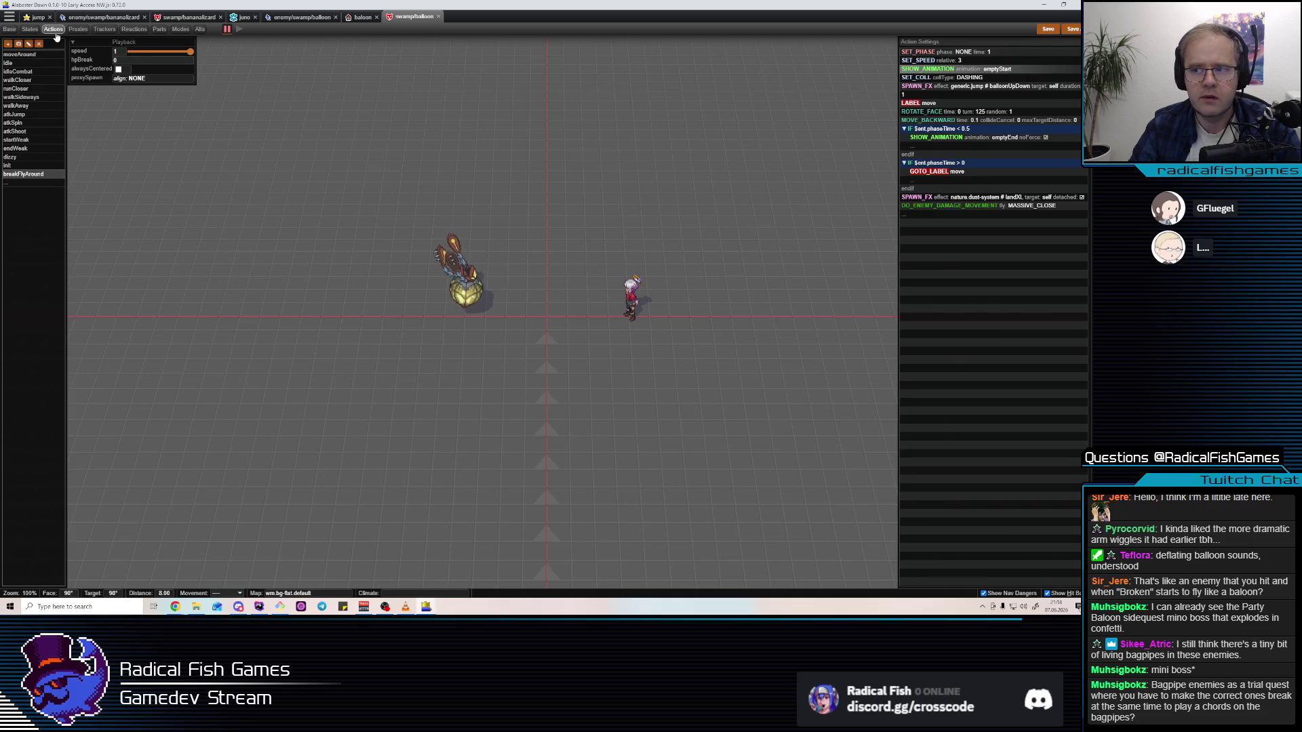
pyautogui.click(77, 30)
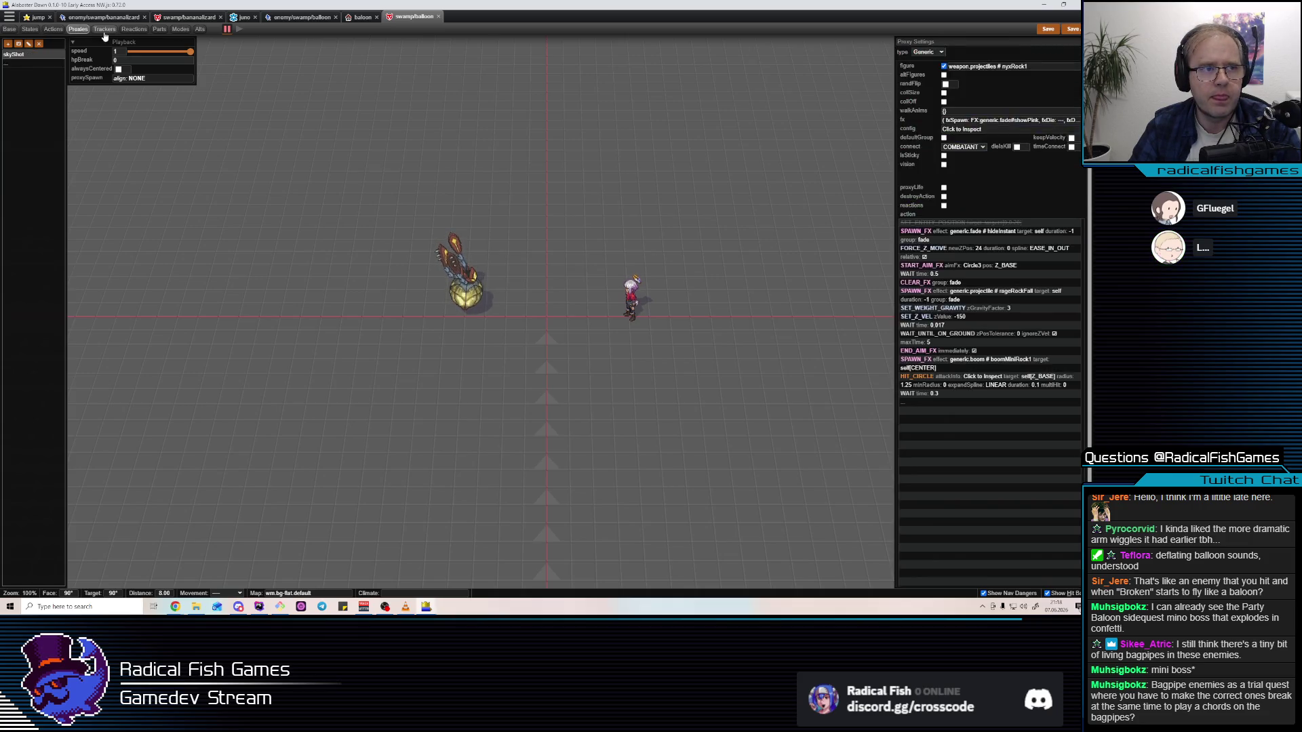
# In breakFlyAround, add a trial FLY_TO step and tick stopBeforeEdge on MOVE_BACKWARD
pyautogui.click(54, 31)
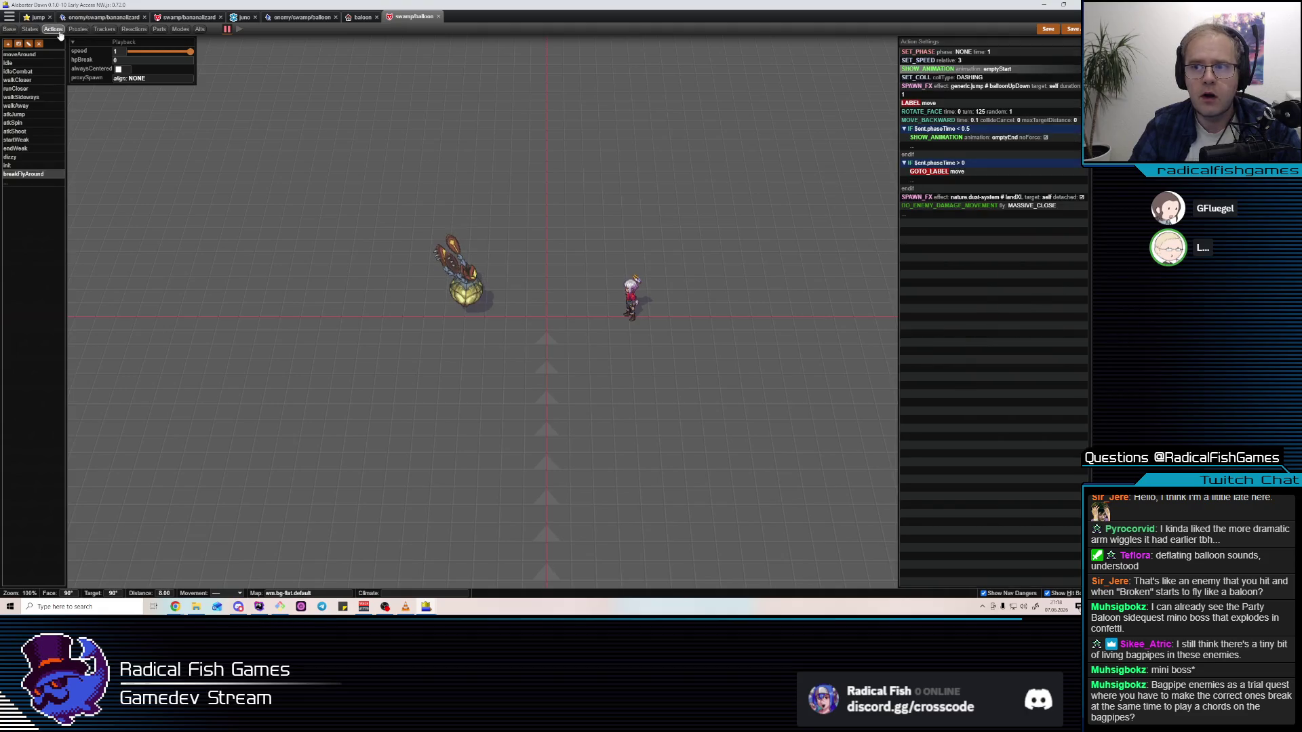
pyautogui.click(954, 61)
pyautogui.write('FLY')
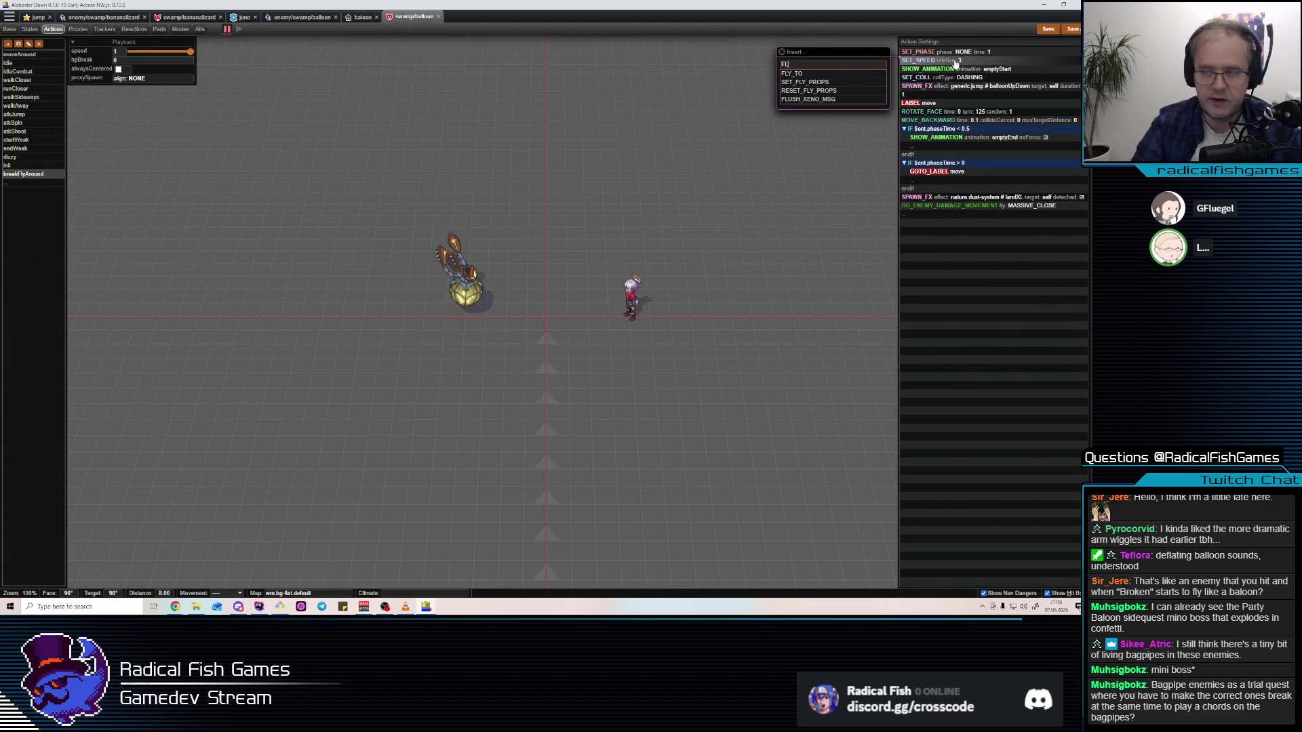
pyautogui.click(789, 74)
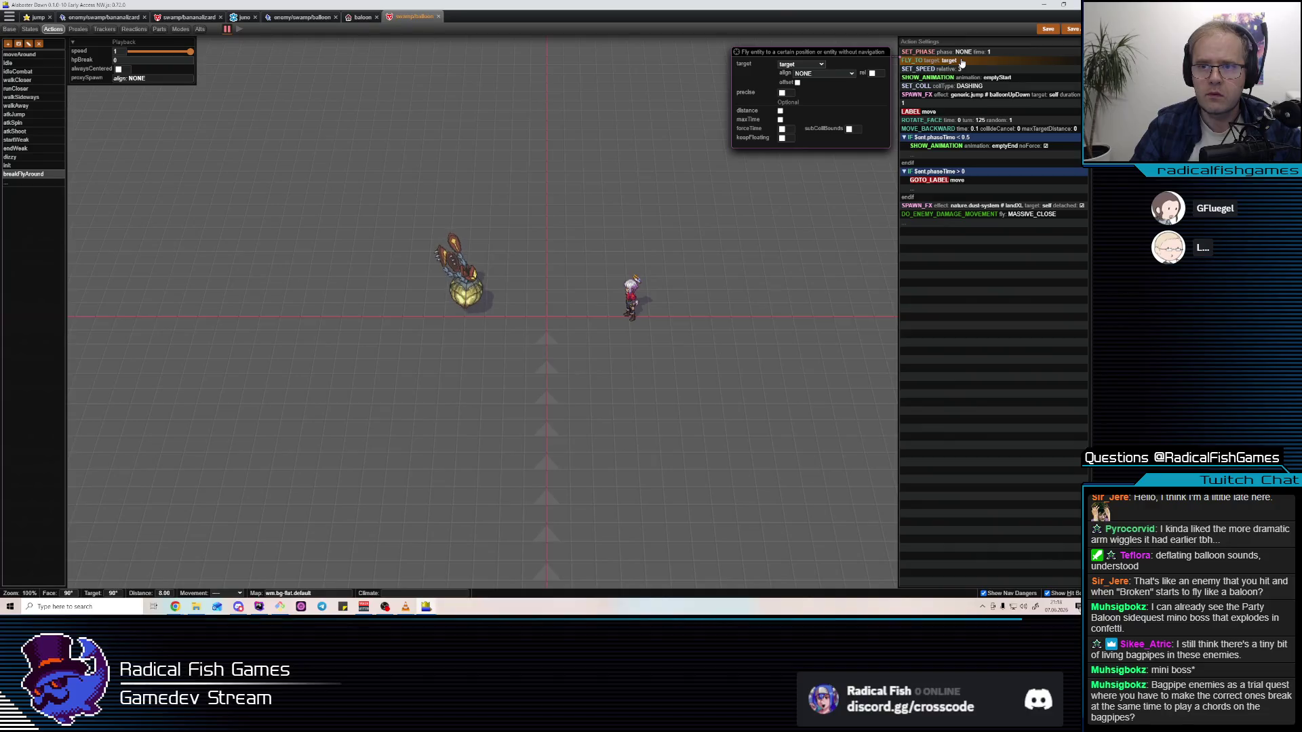
pyautogui.click(939, 130)
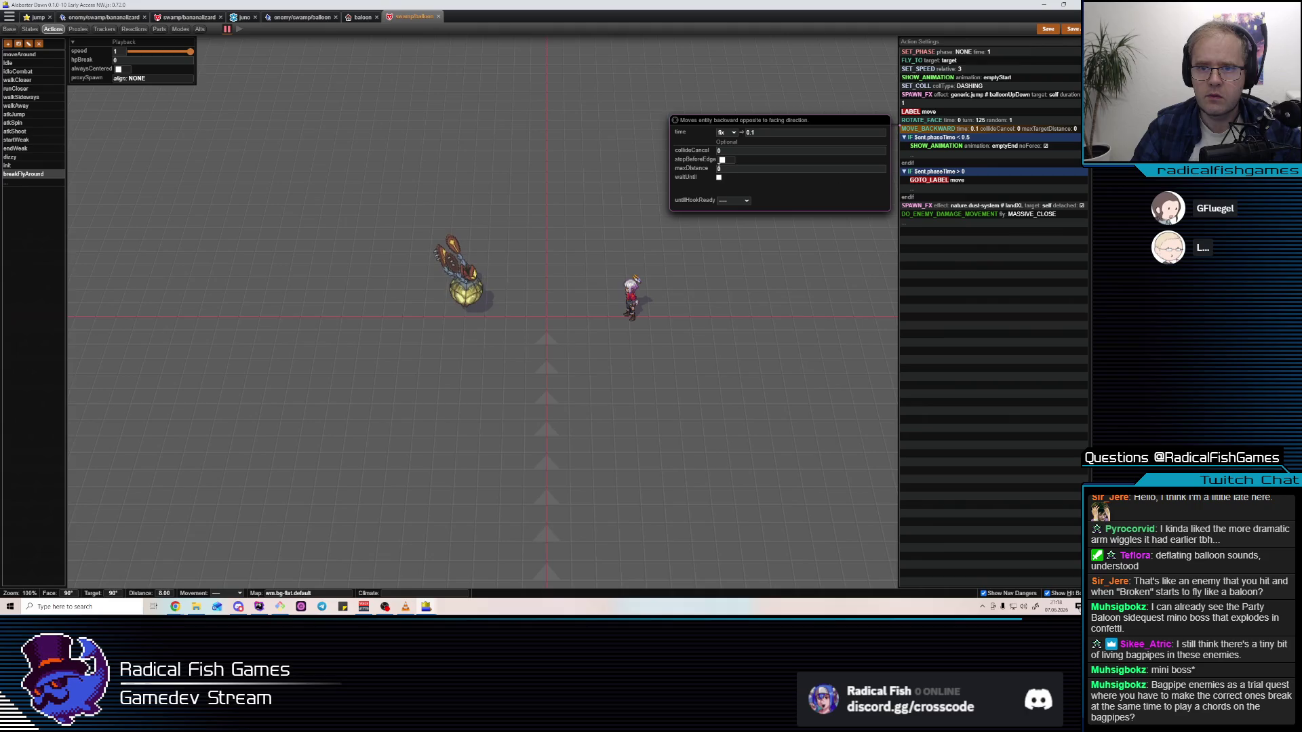
pyautogui.click(723, 160)
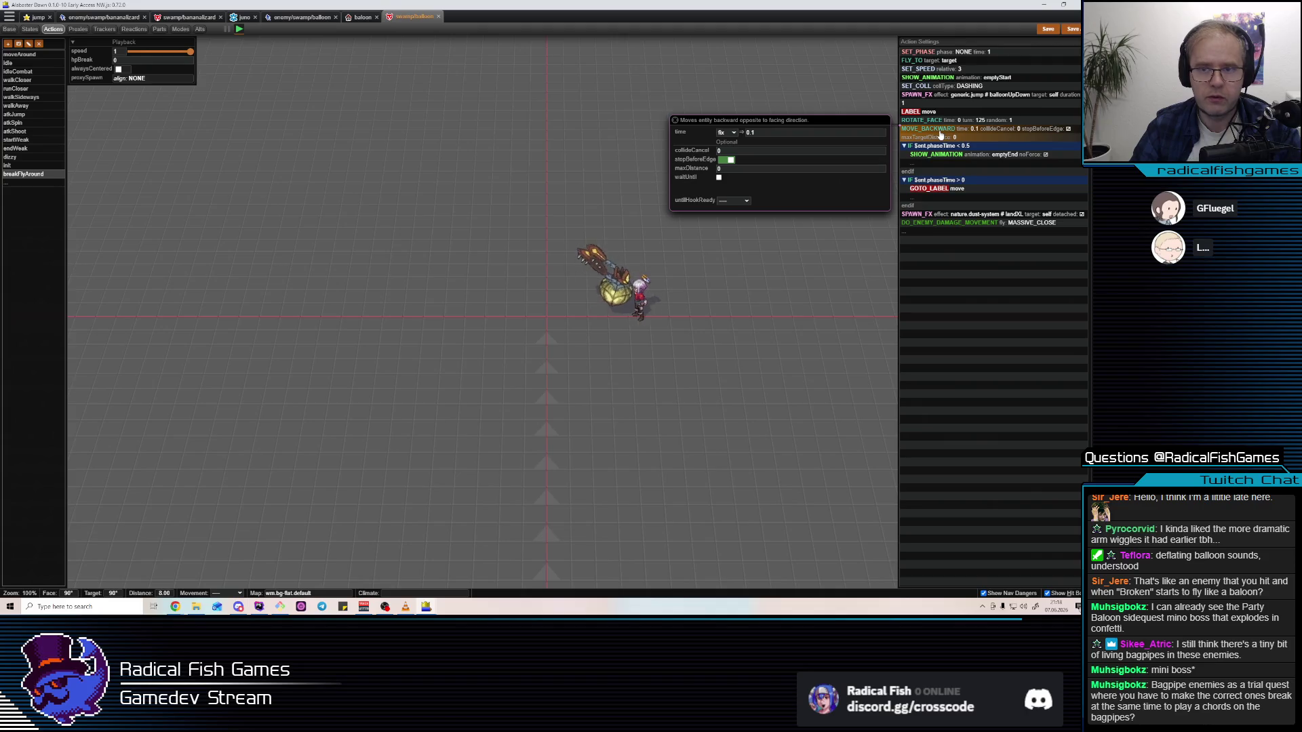
# Replace the FLY_TO with a SET_FLY_PROPS step after SET_PHASE, with fly height 0
pyautogui.click(942, 63)
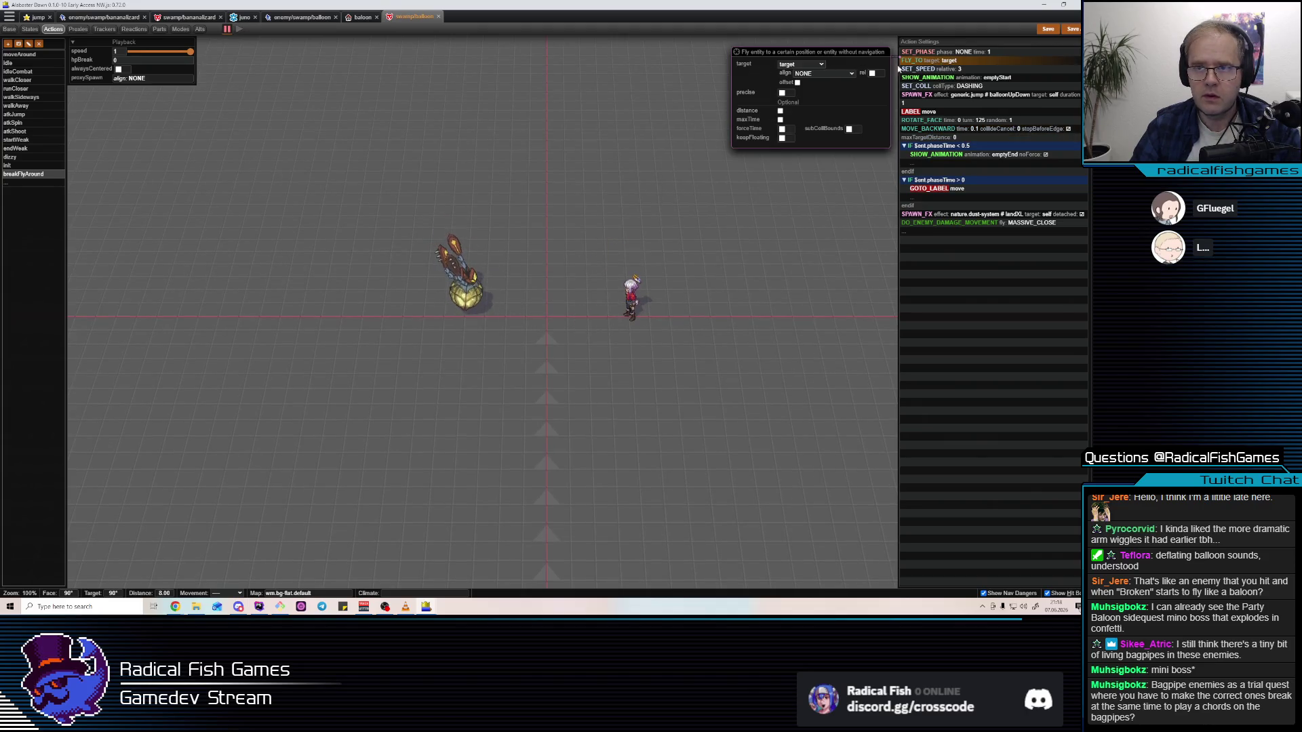
pyautogui.press('Delete')
pyautogui.press('Insert')
pyautogui.write('FL')
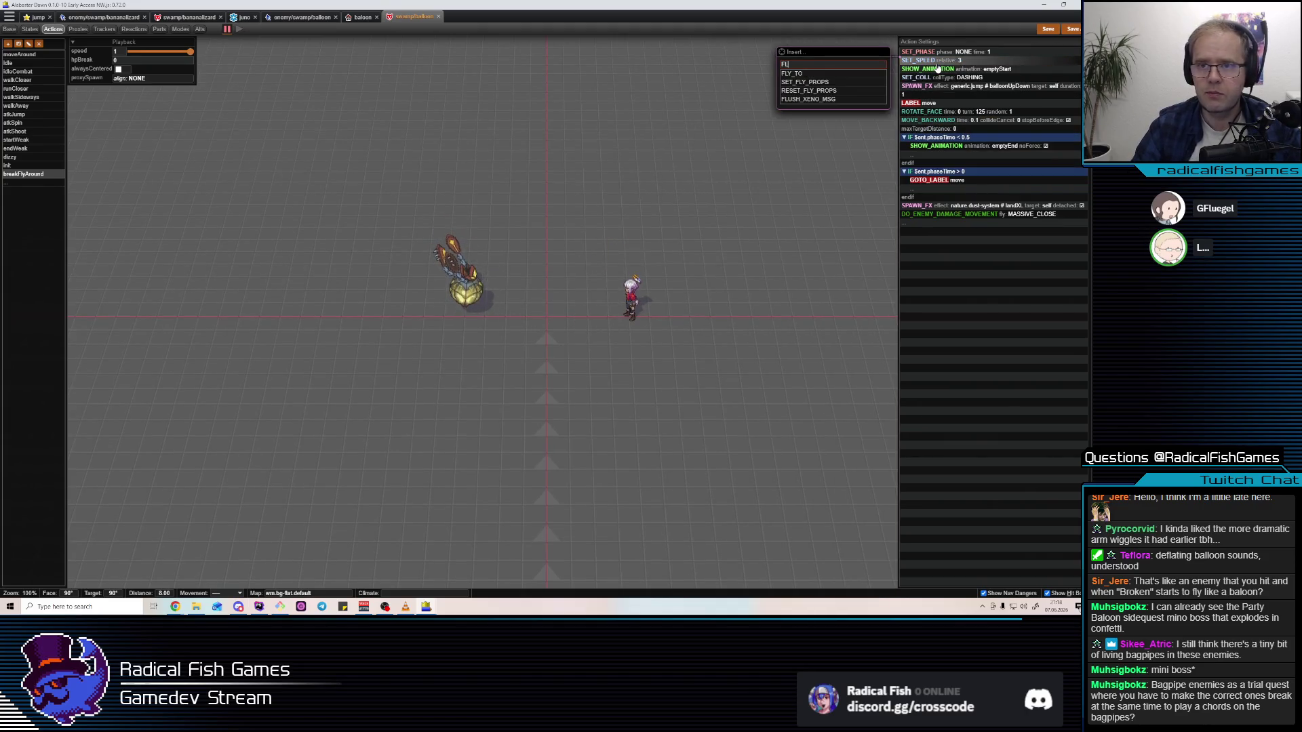
pyautogui.click(839, 82)
pyautogui.click(719, 63)
pyautogui.click(943, 69)
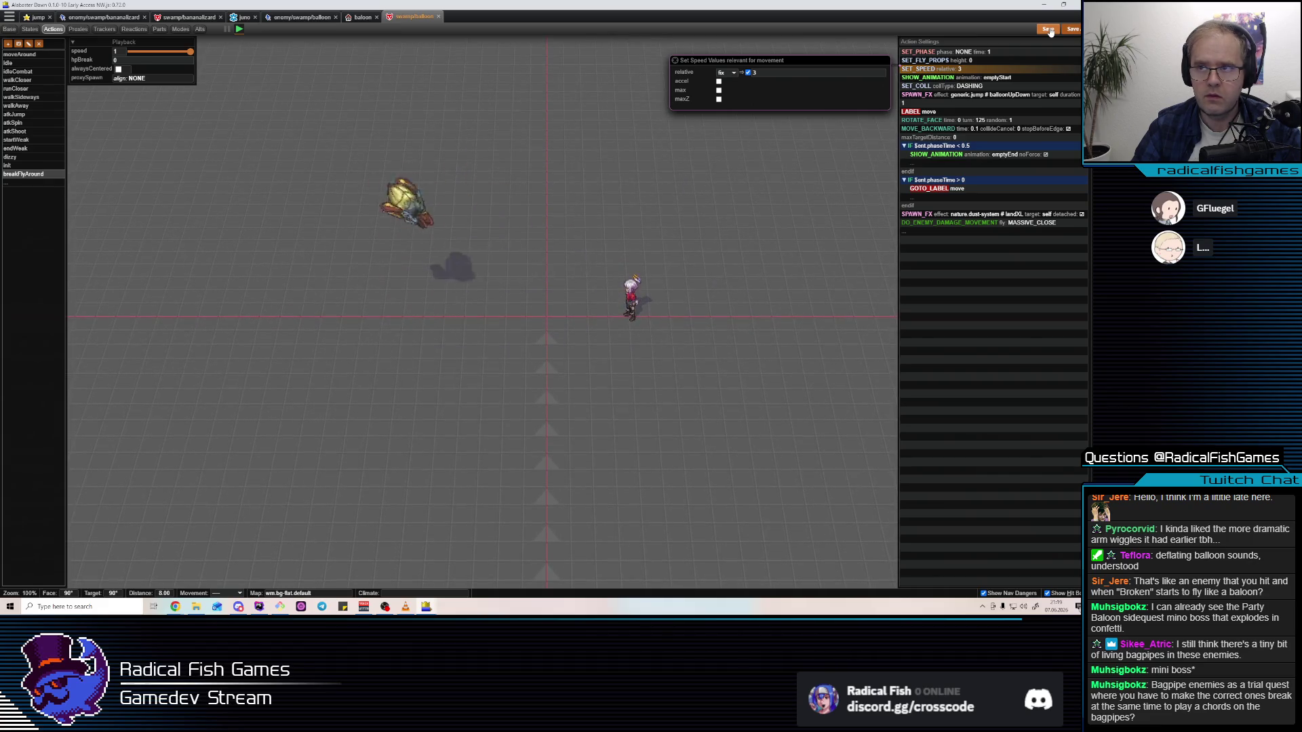
pyautogui.click(134, 29)
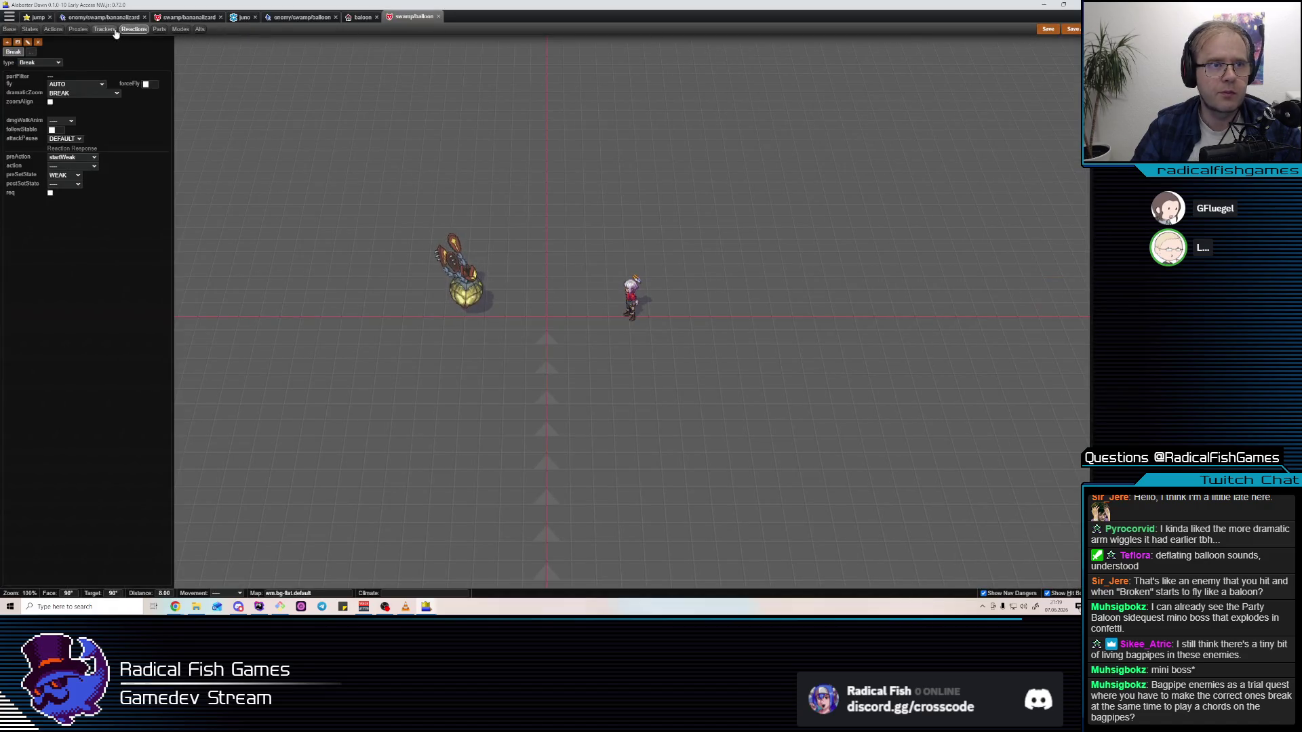
# Browse the enemy's trackers, proxies, reactions and parts tabs
pyautogui.click(104, 29)
pyautogui.click(80, 30)
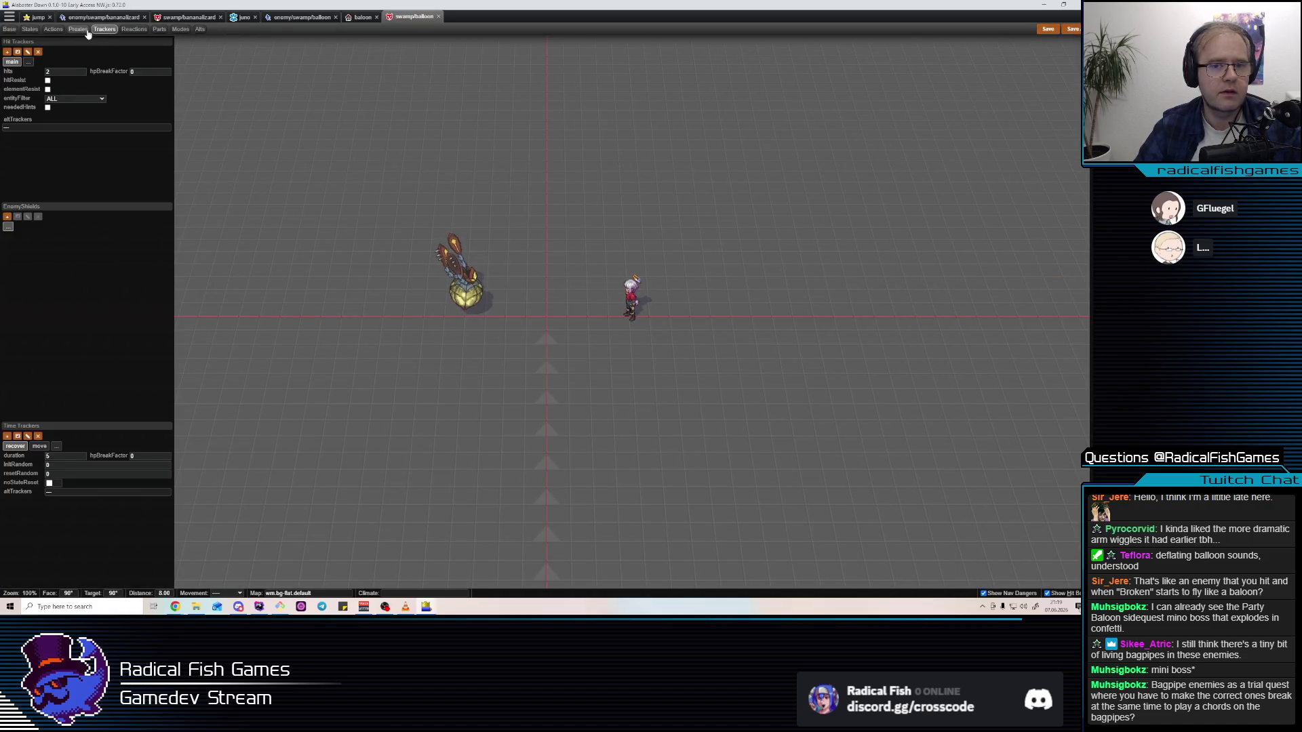
pyautogui.click(104, 29)
pyautogui.click(112, 31)
pyautogui.click(137, 32)
pyautogui.click(107, 31)
pyautogui.click(133, 30)
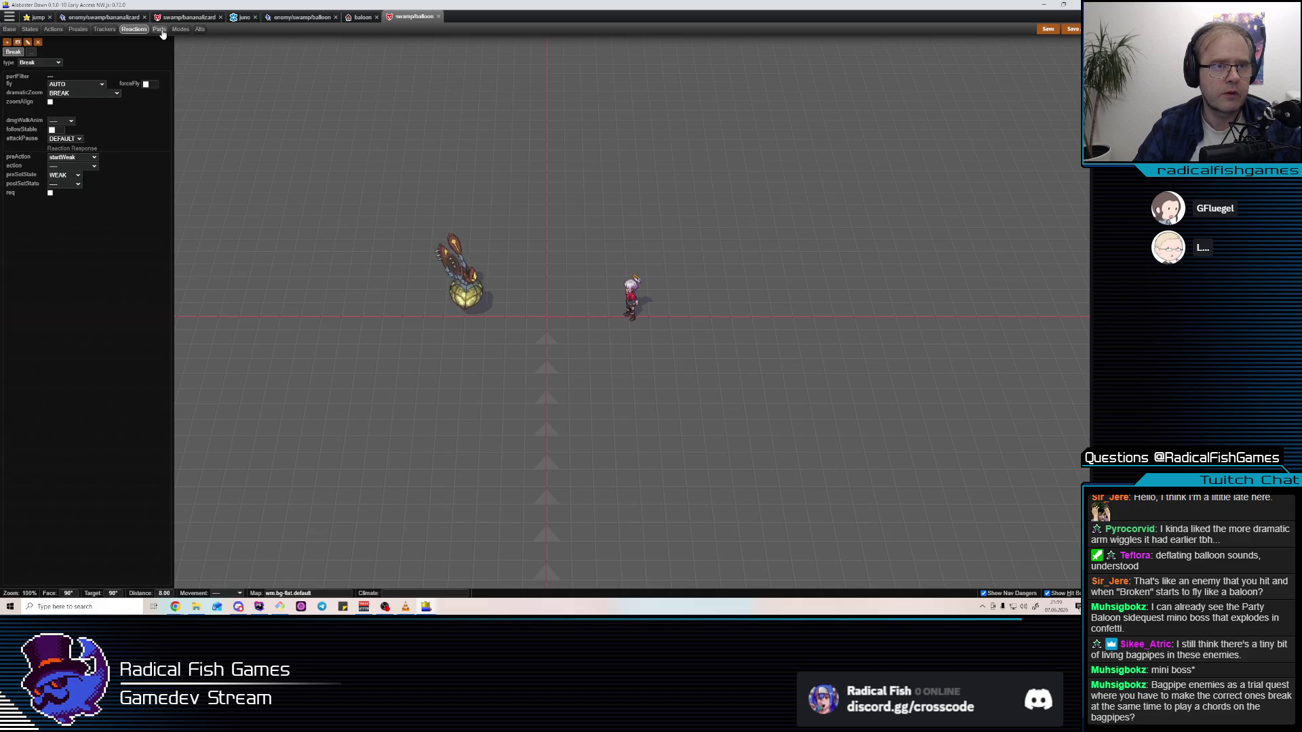
pyautogui.click(161, 31)
pyautogui.click(136, 32)
pyautogui.click(102, 31)
pyautogui.click(77, 30)
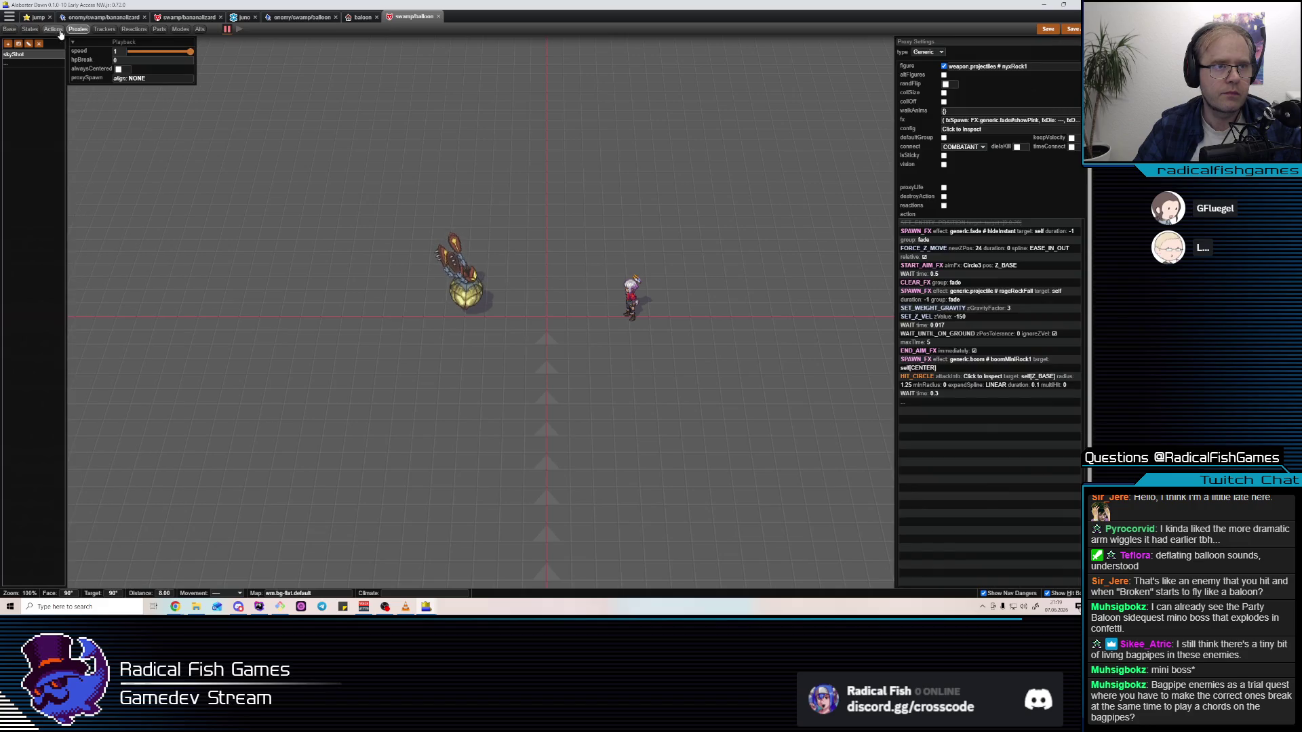
pyautogui.click(105, 30)
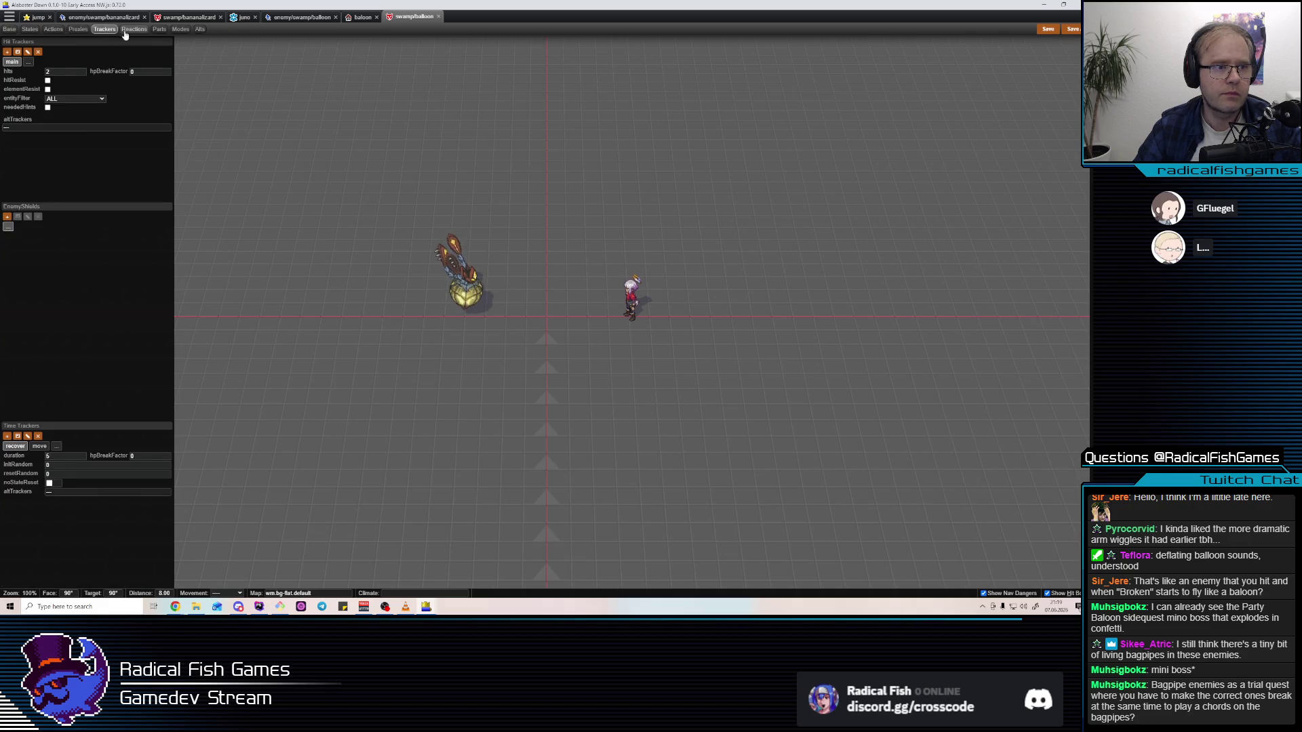
# Make the Break reaction run breakFlyAround with followStable ticked
pyautogui.click(134, 29)
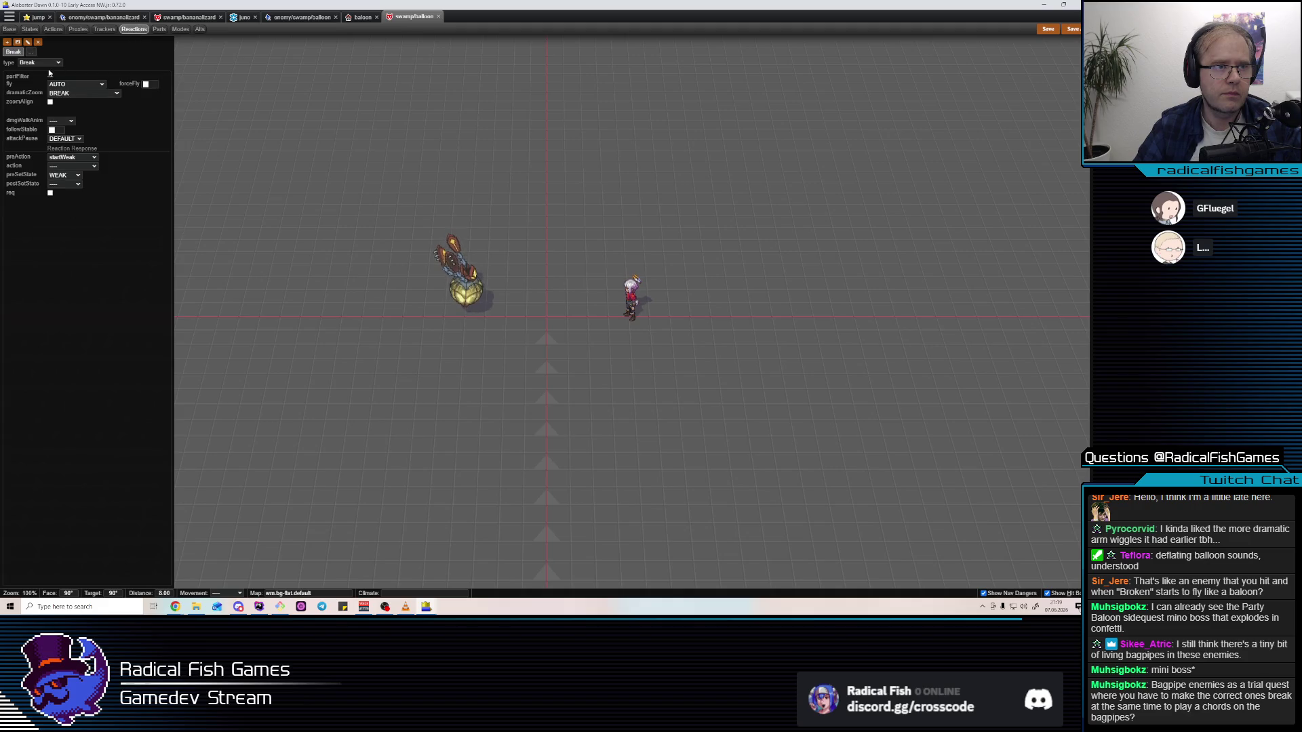
pyautogui.click(62, 167)
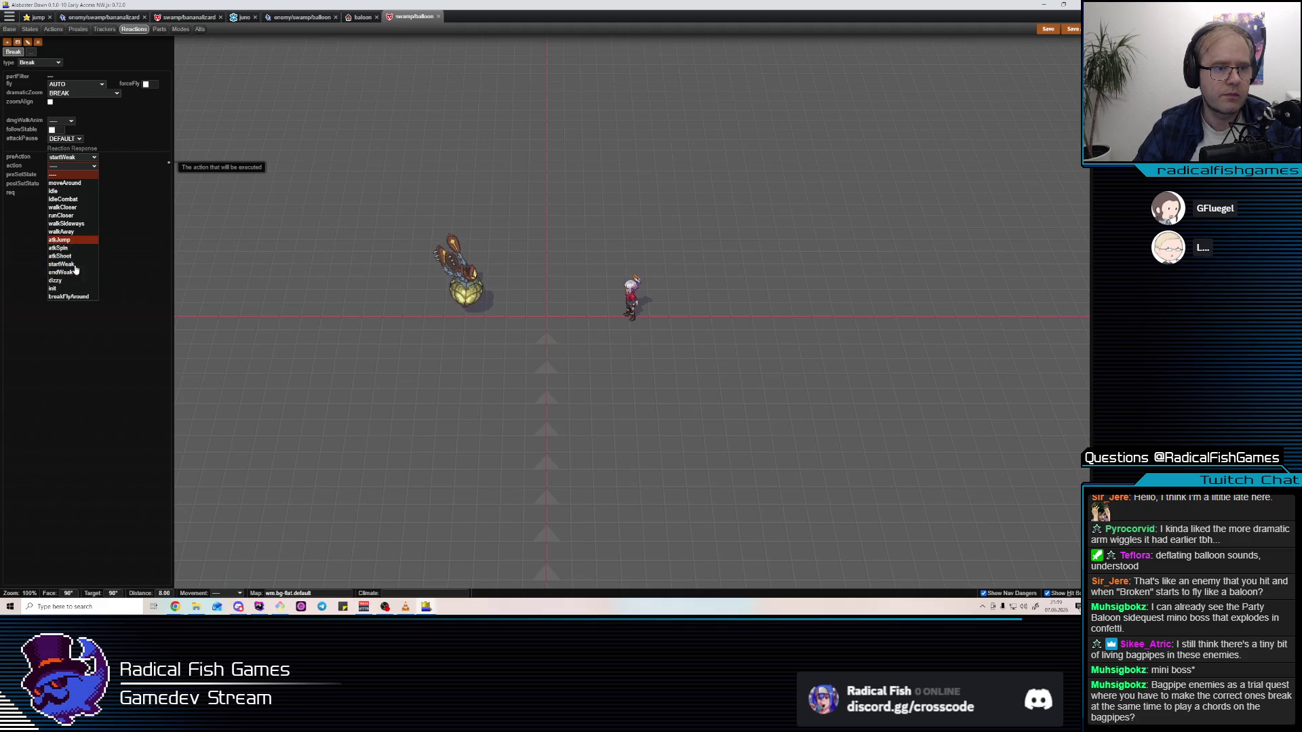
pyautogui.click(68, 297)
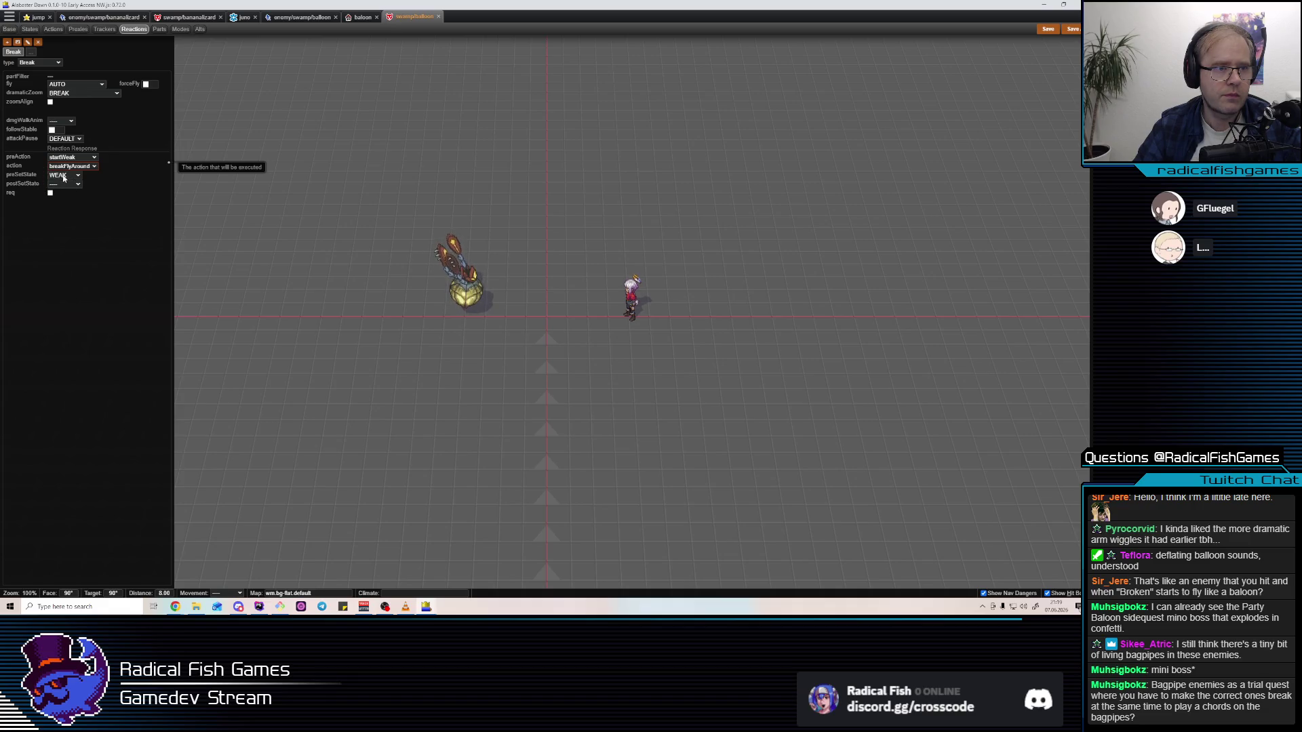
pyautogui.click(52, 130)
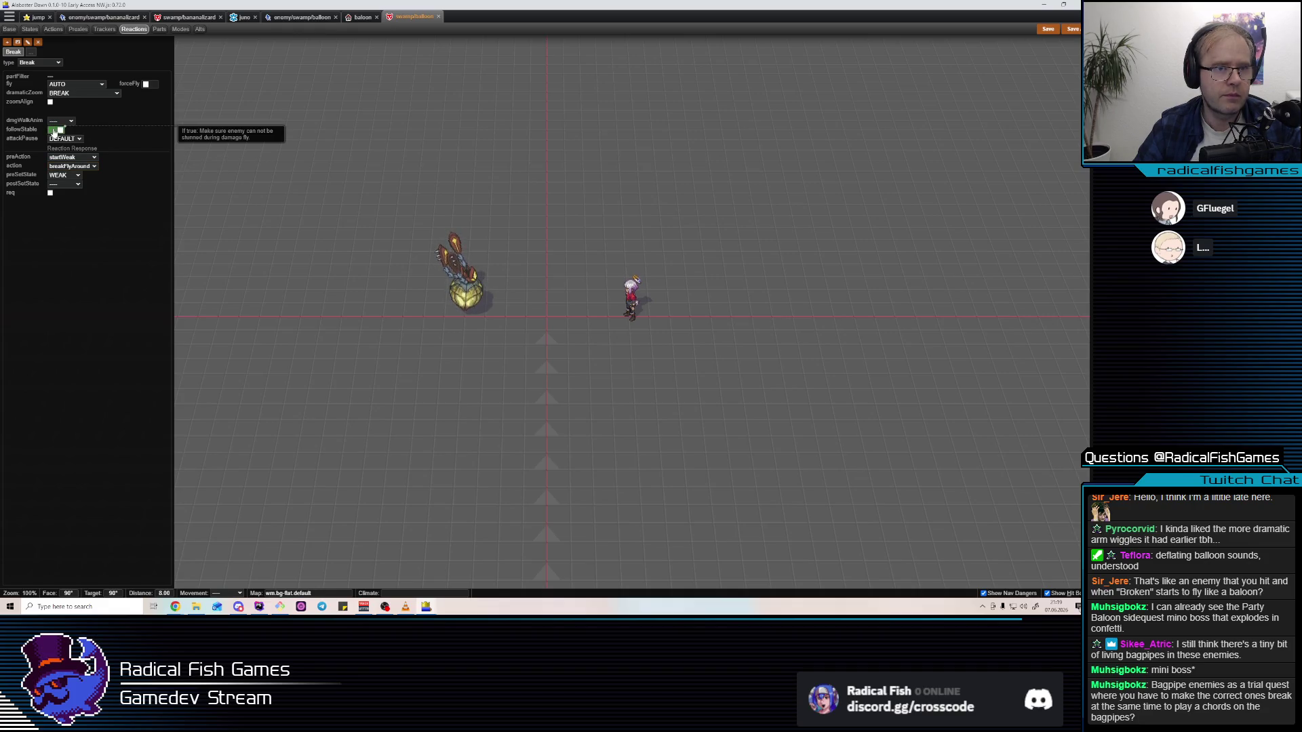
# Set the Break reaction's fly strength to HEAVY_BREAK and open the baloon map
pyautogui.click(71, 95)
pyautogui.click(71, 95)
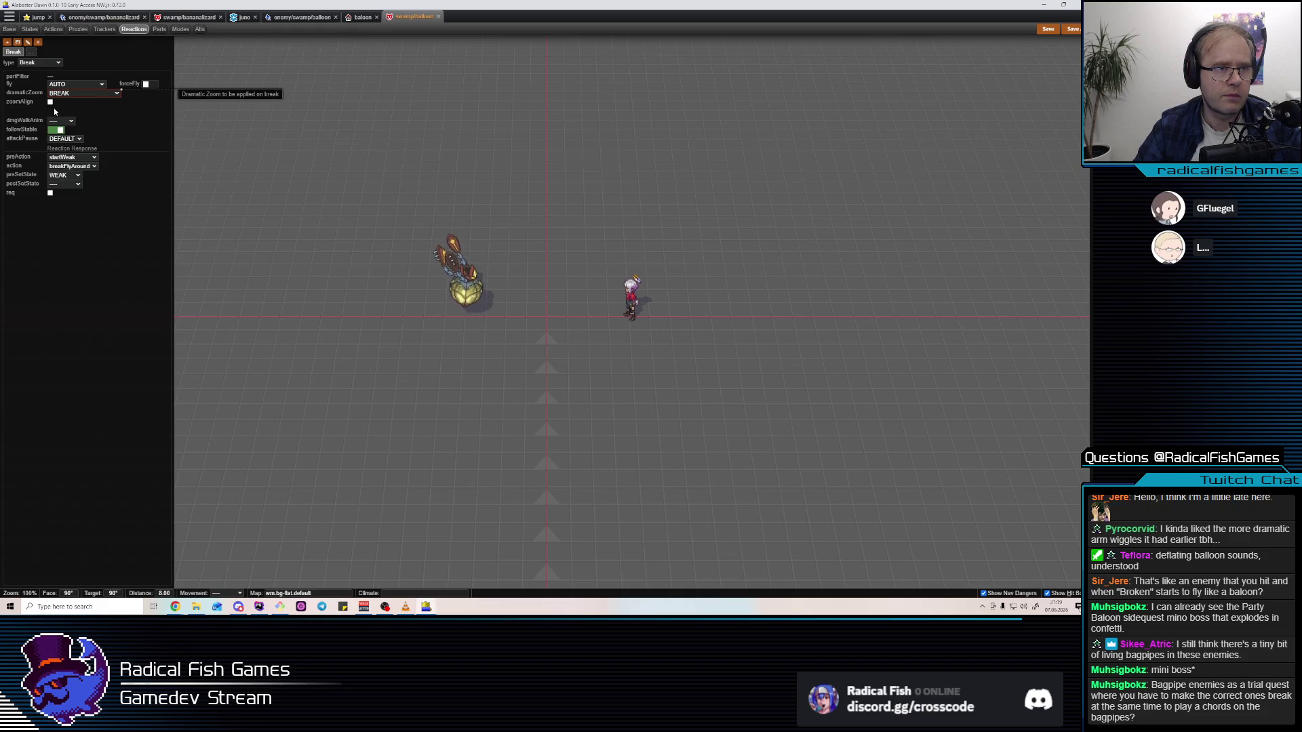
pyautogui.click(70, 84)
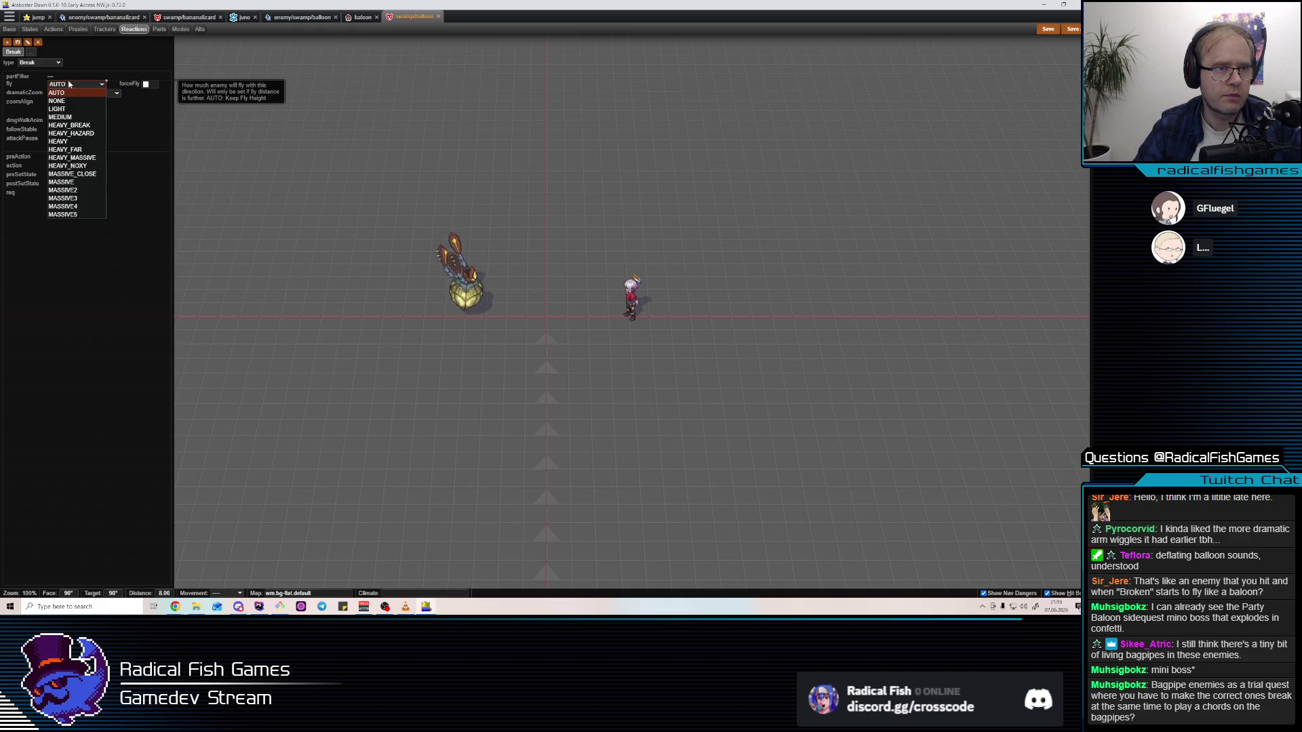
pyautogui.click(88, 126)
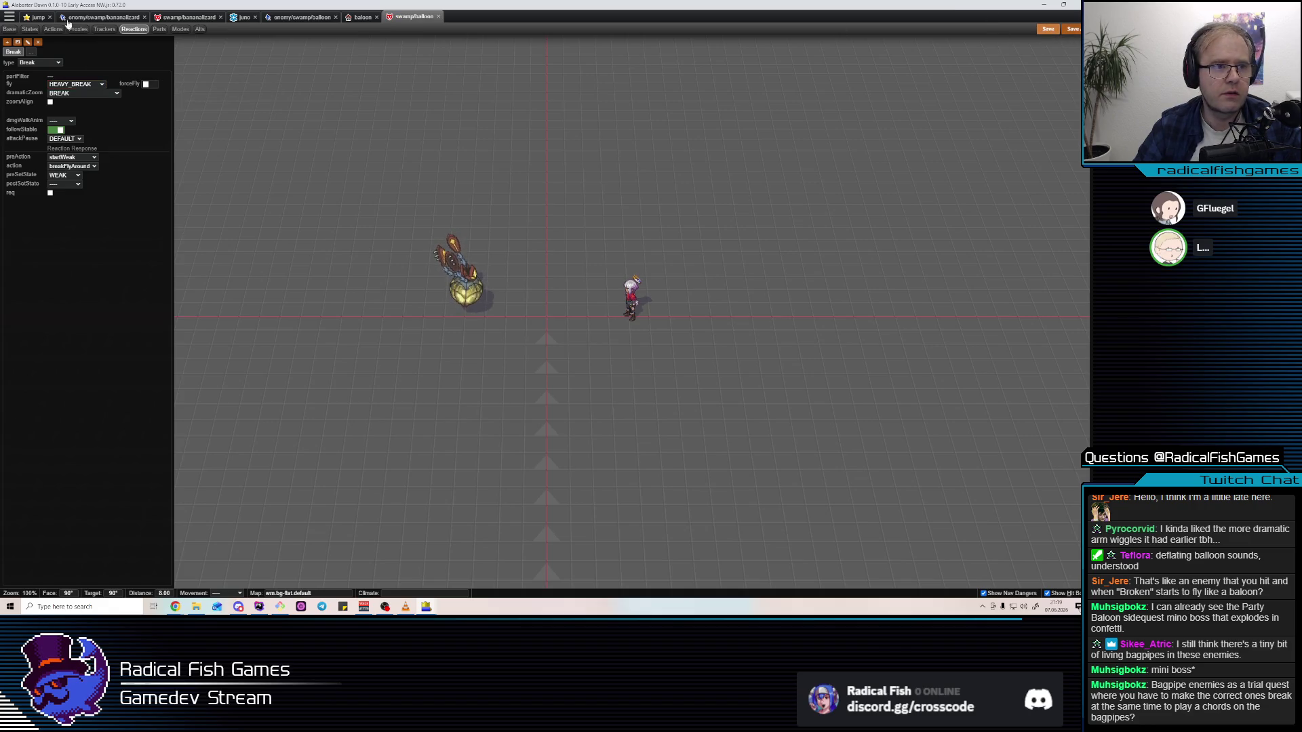
pyautogui.click(353, 18)
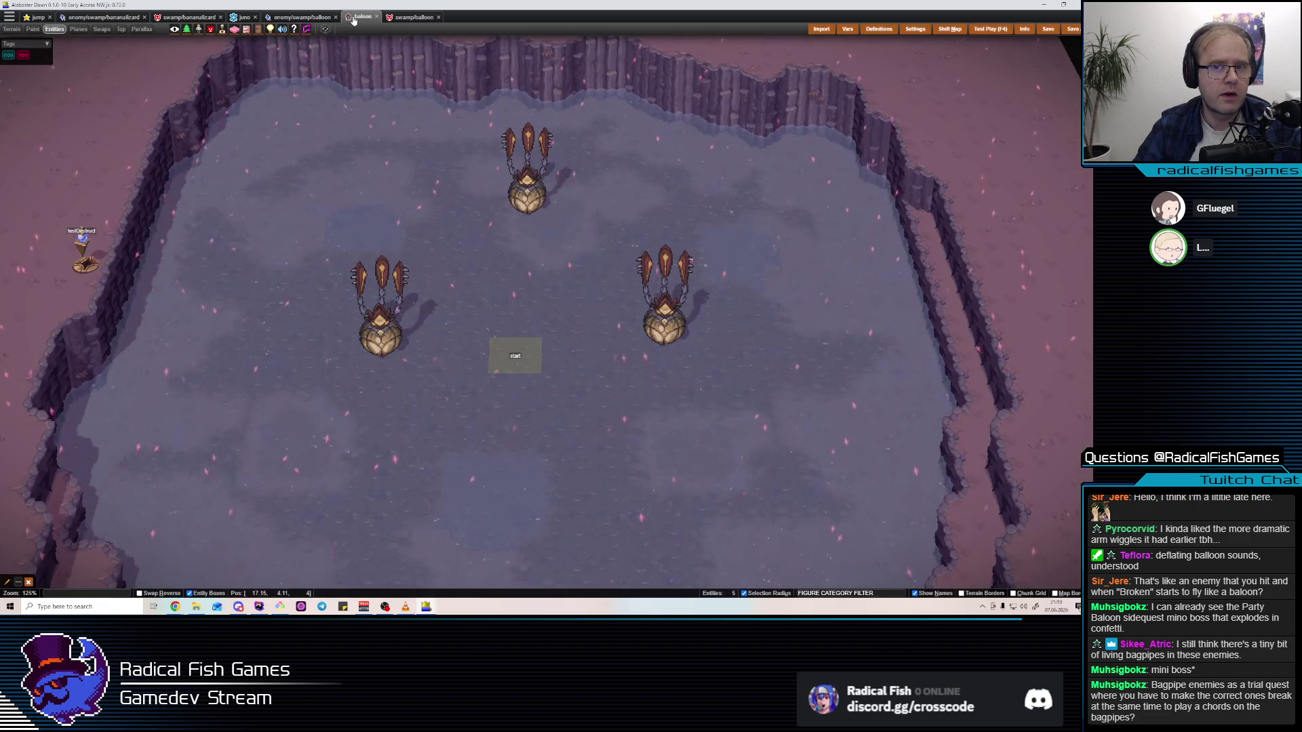
# Delete the right and left balloon enemies from the baloon map
pyautogui.click(700, 337)
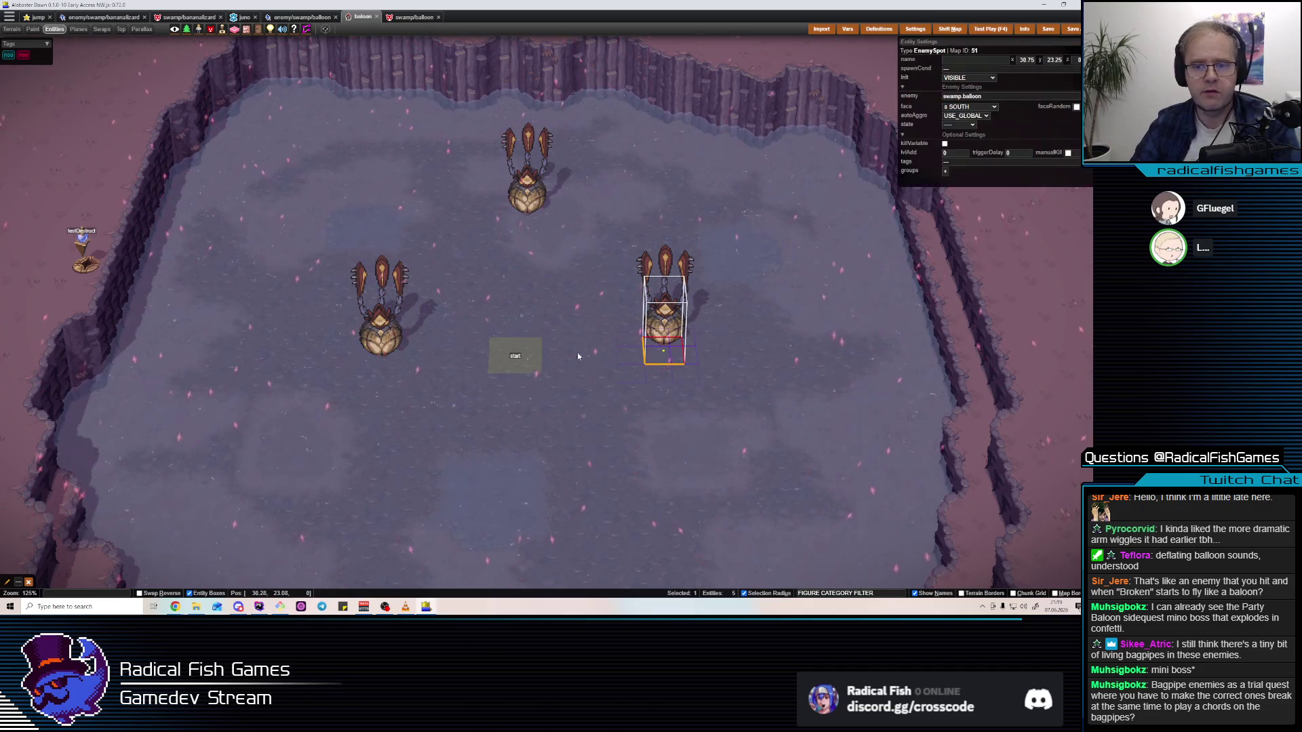
pyautogui.press('Delete')
pyautogui.click(380, 326)
pyautogui.press('Delete')
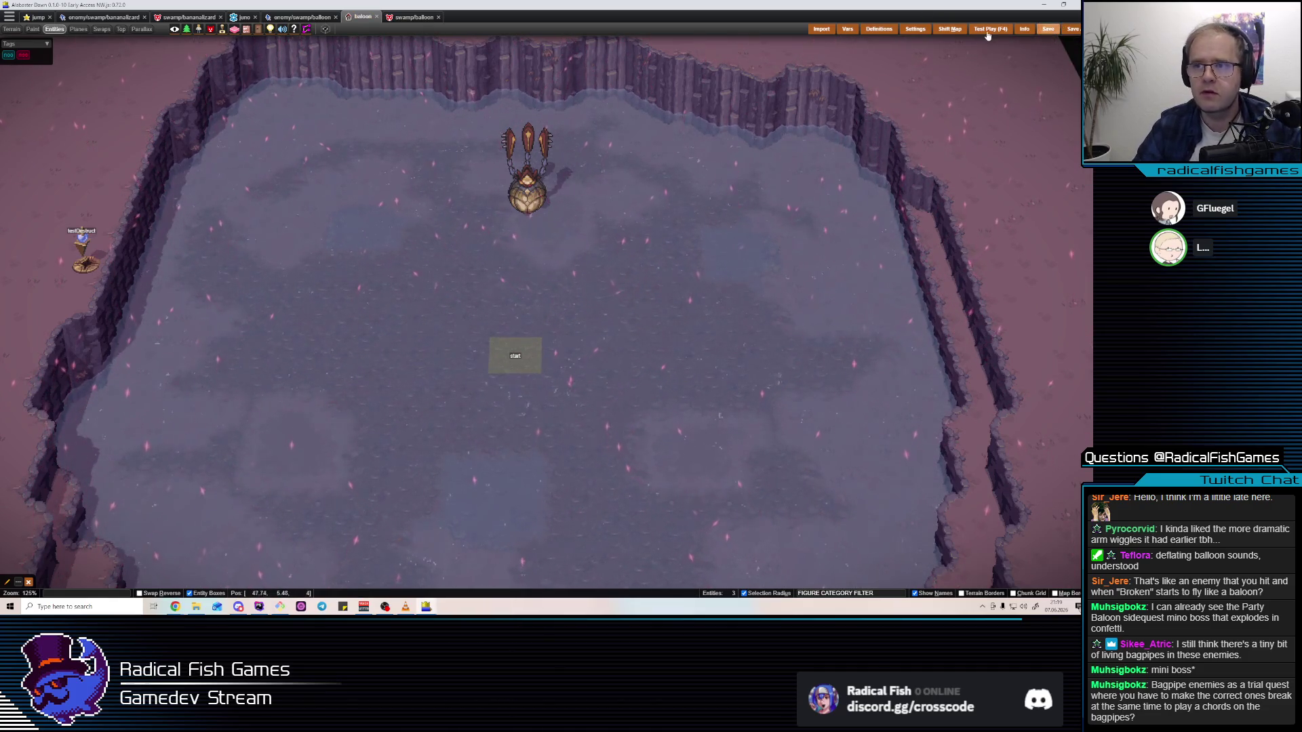
# Test-play the map and break the remaining balloon, then open the bananalizard enemy
pyautogui.click(990, 29)
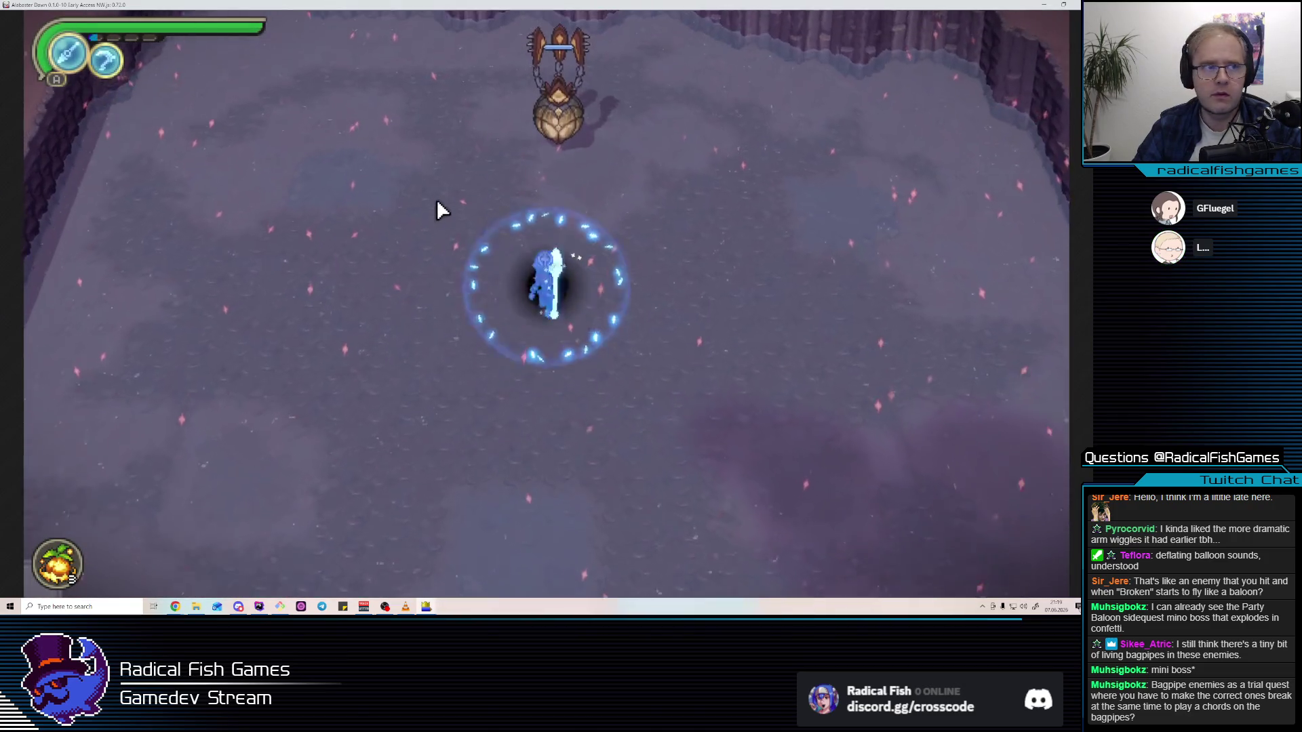
pyautogui.click(489, 250)
pyautogui.click(489, 251)
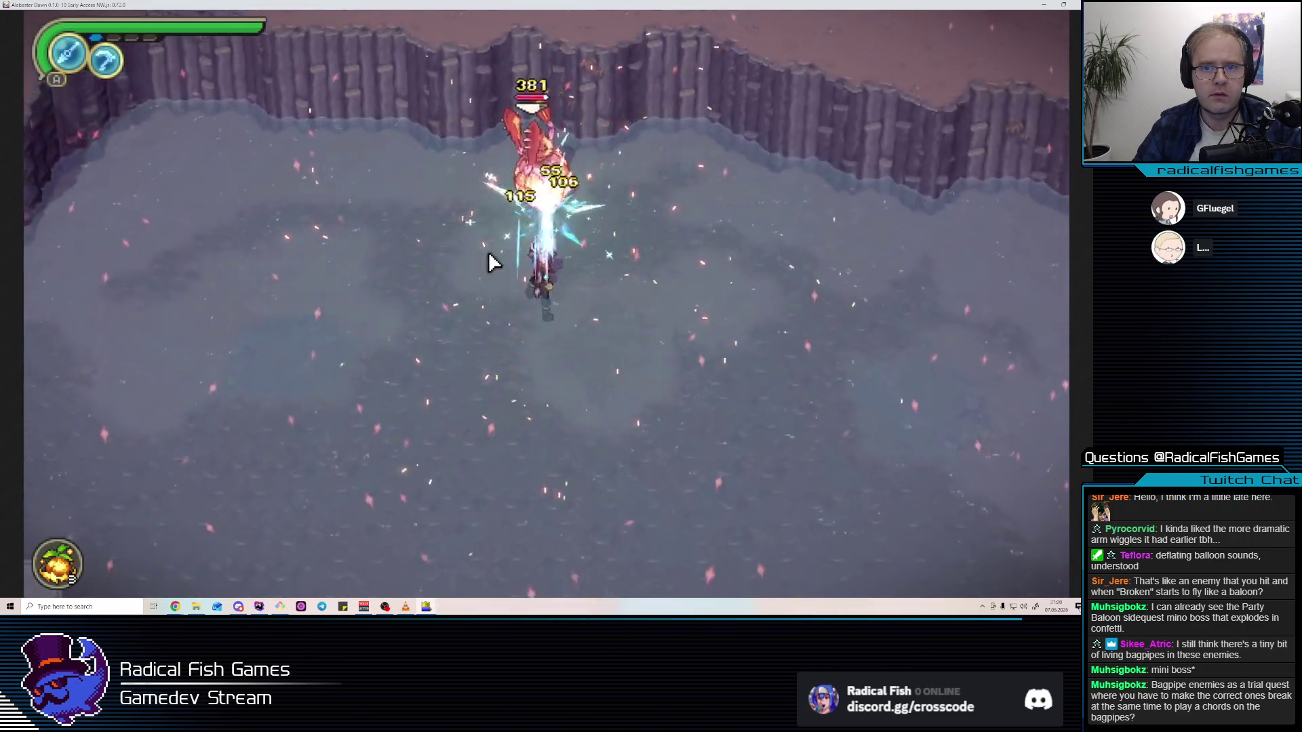
pyautogui.click(488, 253)
pyautogui.press('F4')
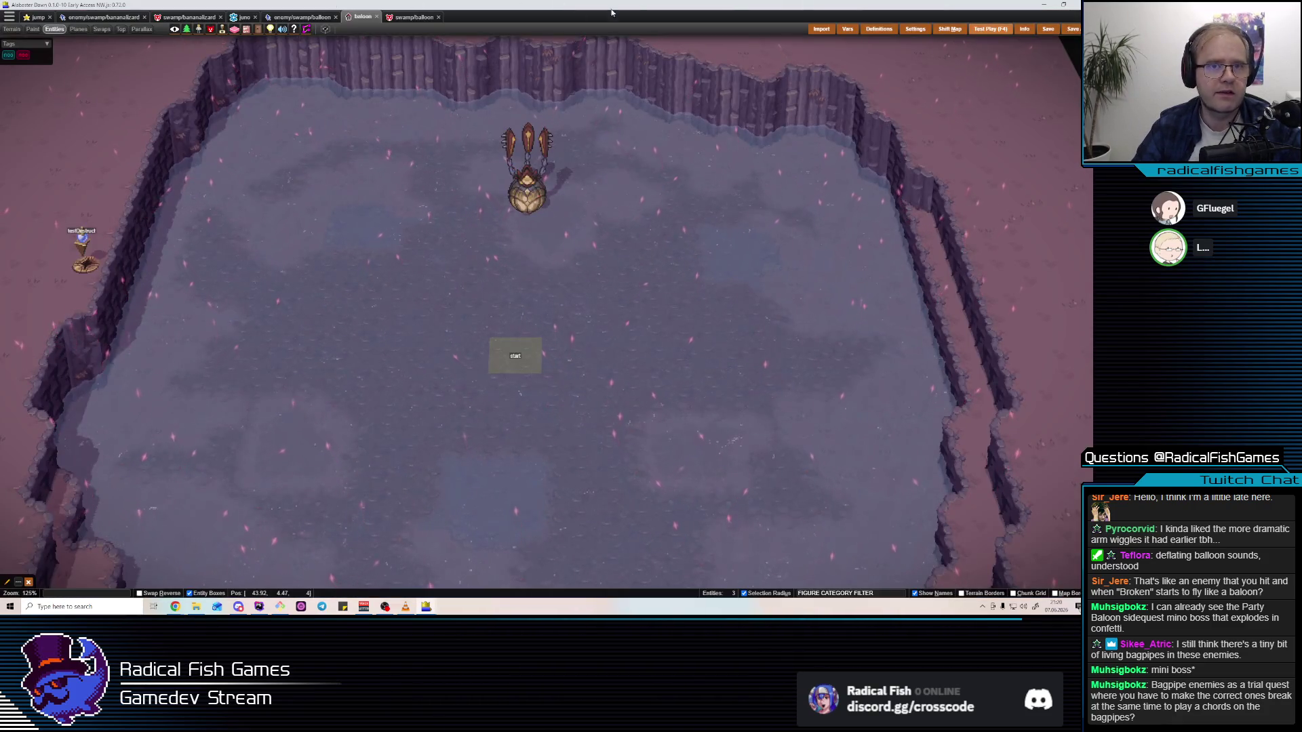
pyautogui.click(411, 17)
pyautogui.click(185, 17)
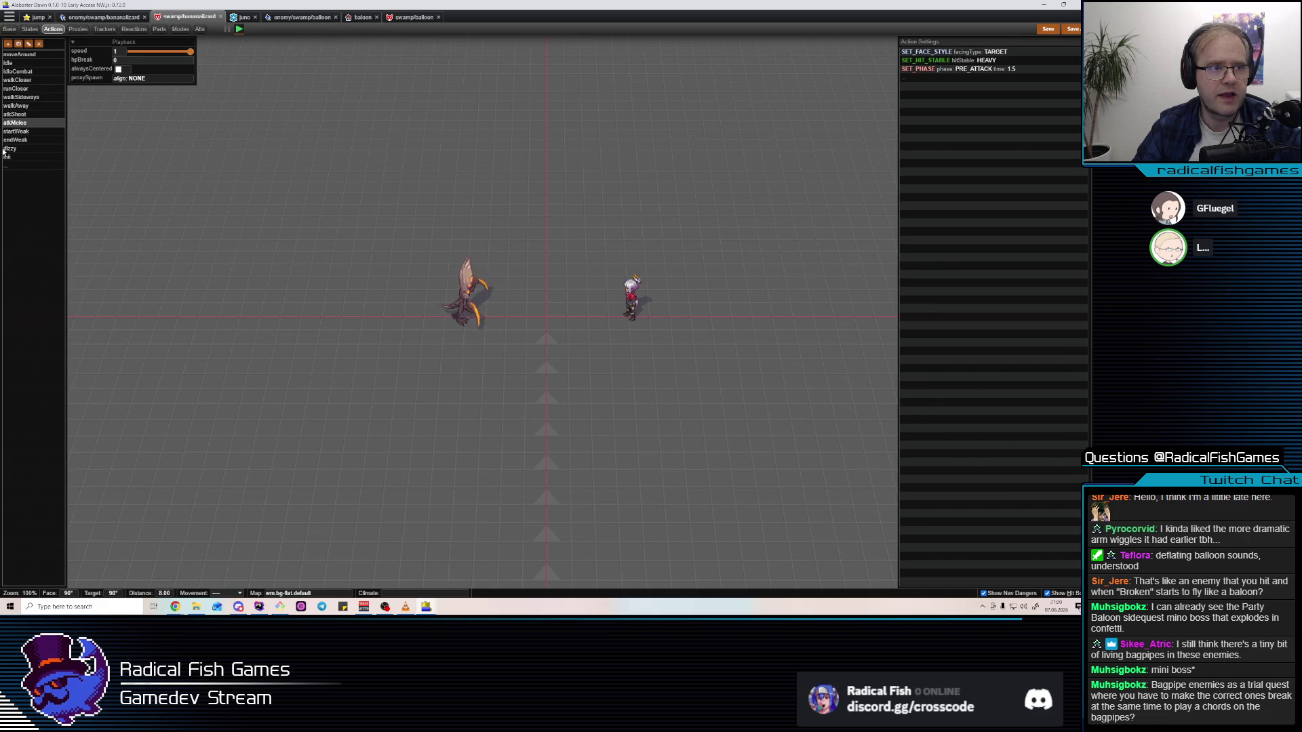
# Insert a SET_HIT_STABLE step set to MASSIVE at the start of breakFlyAround
pyautogui.click(400, 17)
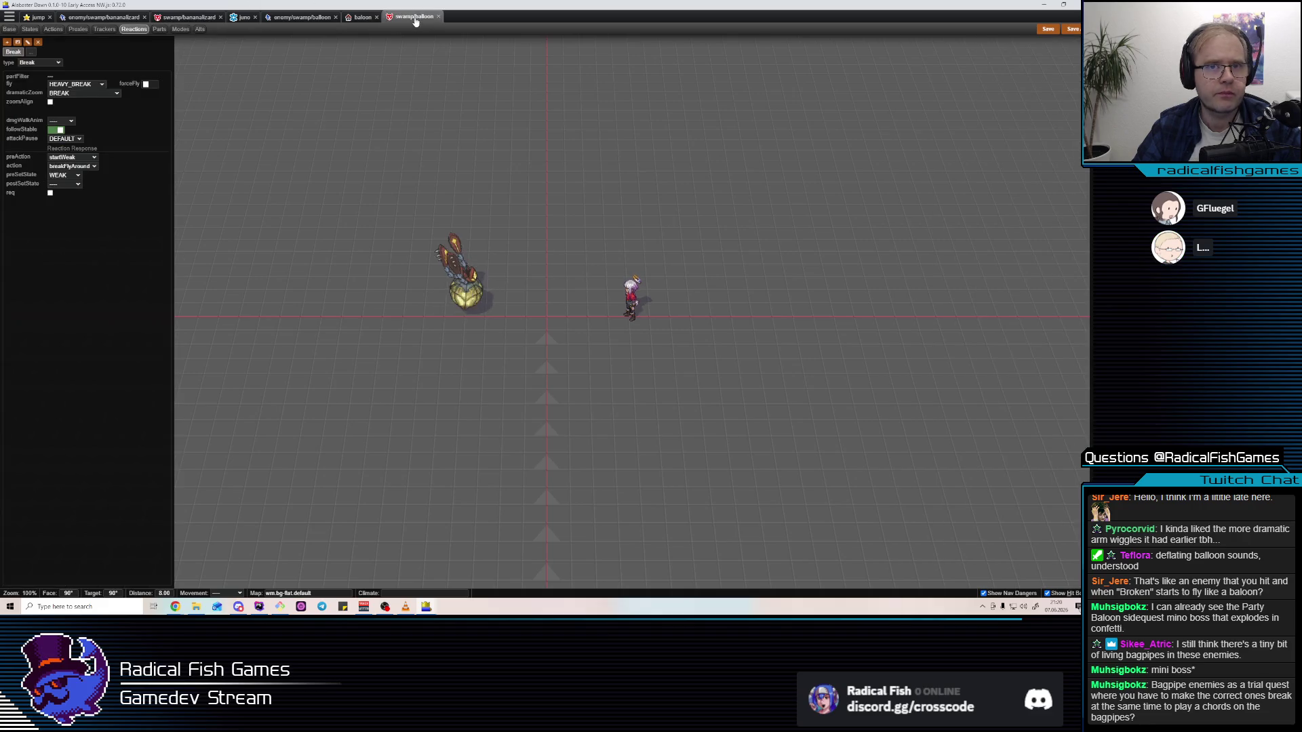
pyautogui.click(54, 30)
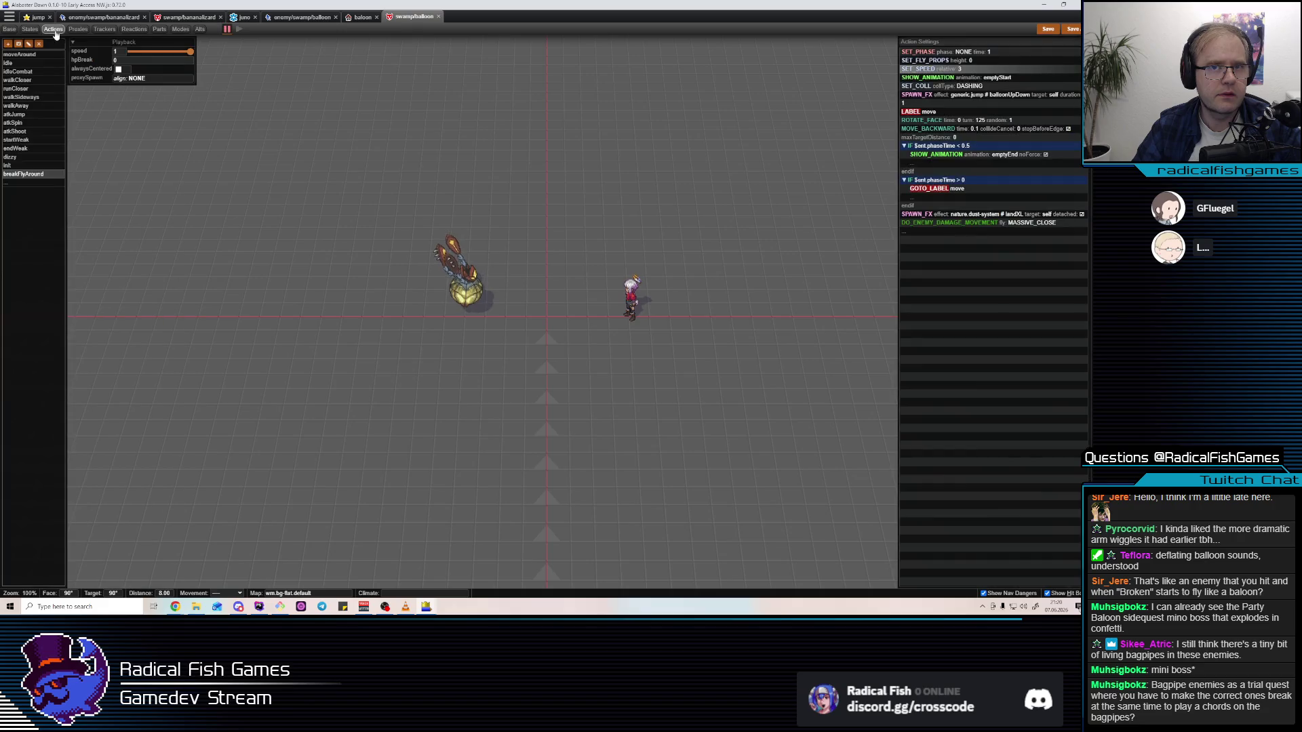
pyautogui.click(941, 52)
pyautogui.press('Insert')
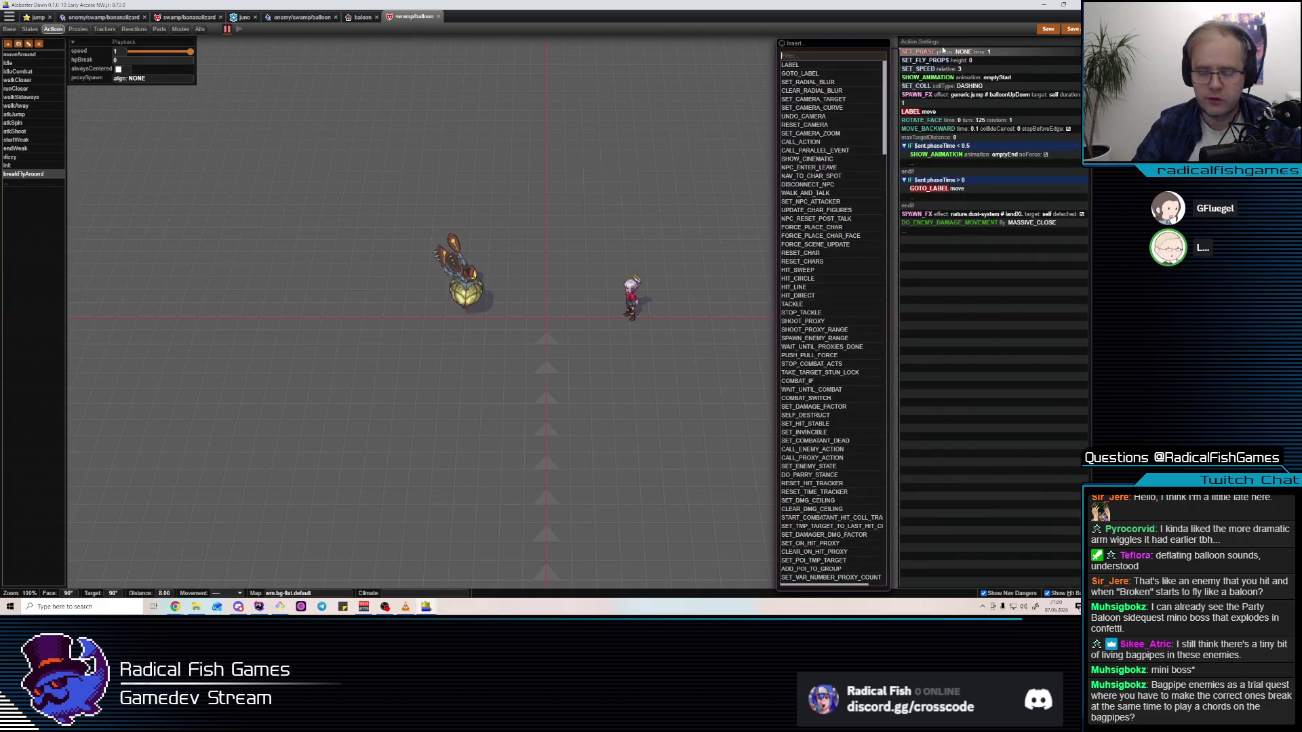
pyautogui.write('HIT')
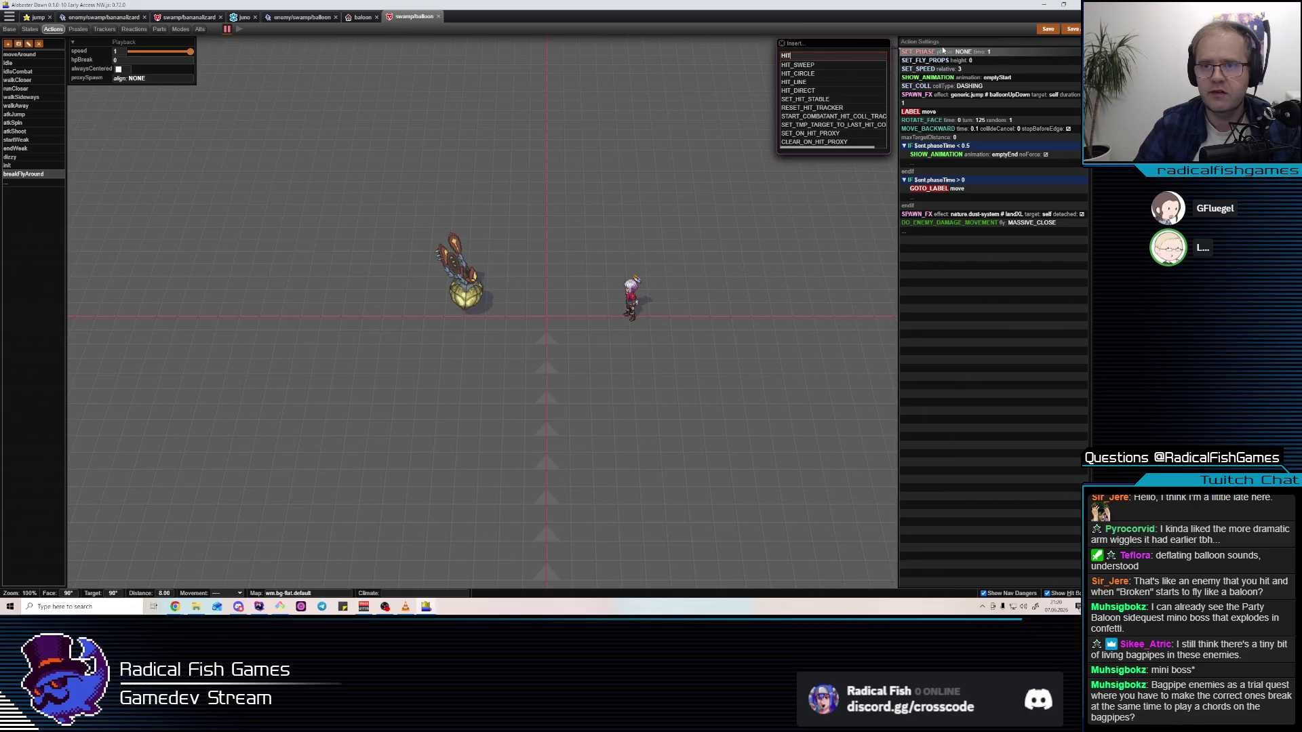
pyautogui.click(812, 99)
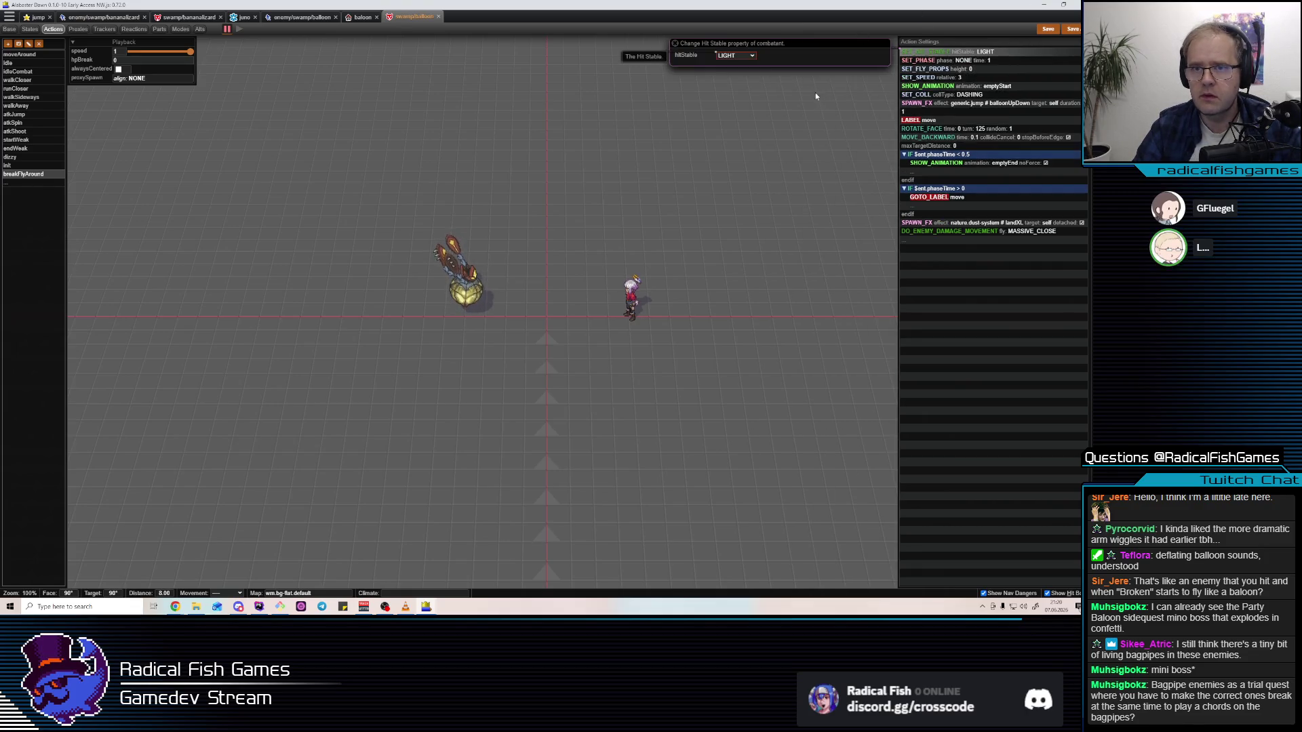
pyautogui.click(747, 61)
pyautogui.click(741, 99)
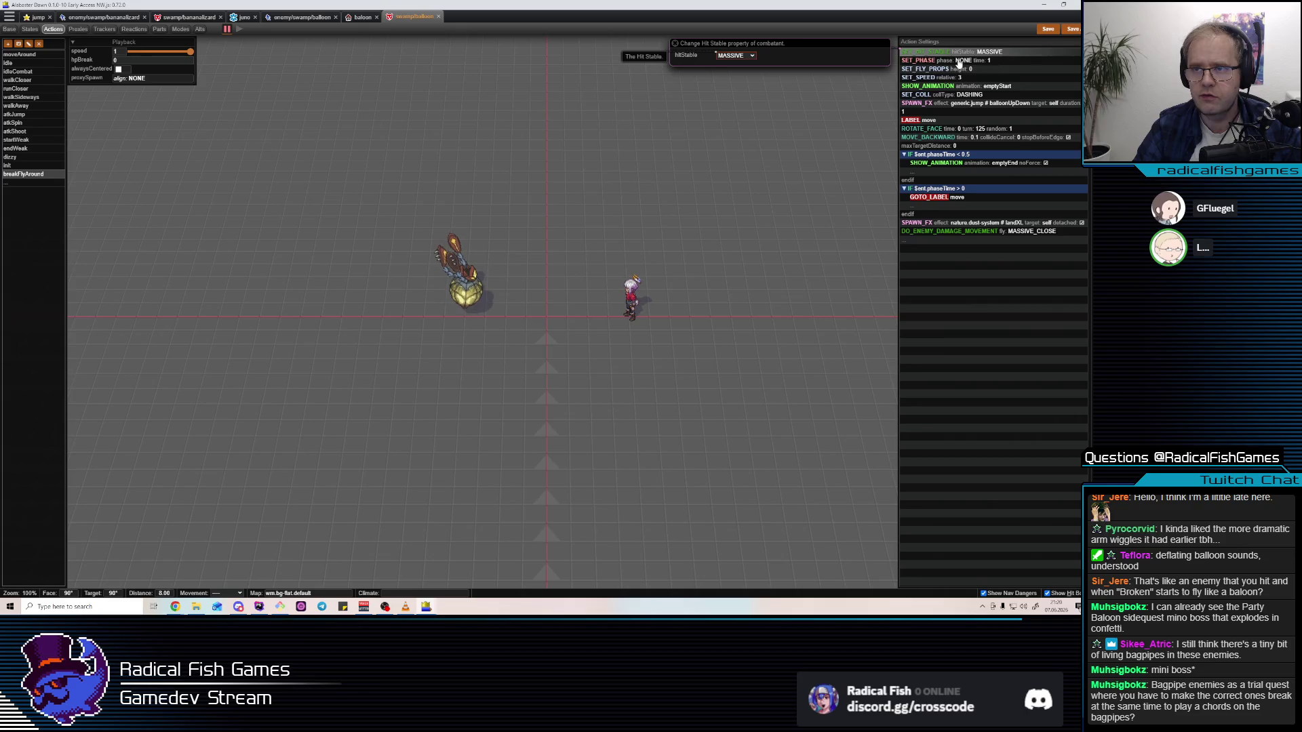
# Insert a SET_INVINCIBLE step into breakFlyAround and switch to the running game
pyautogui.click(987, 61)
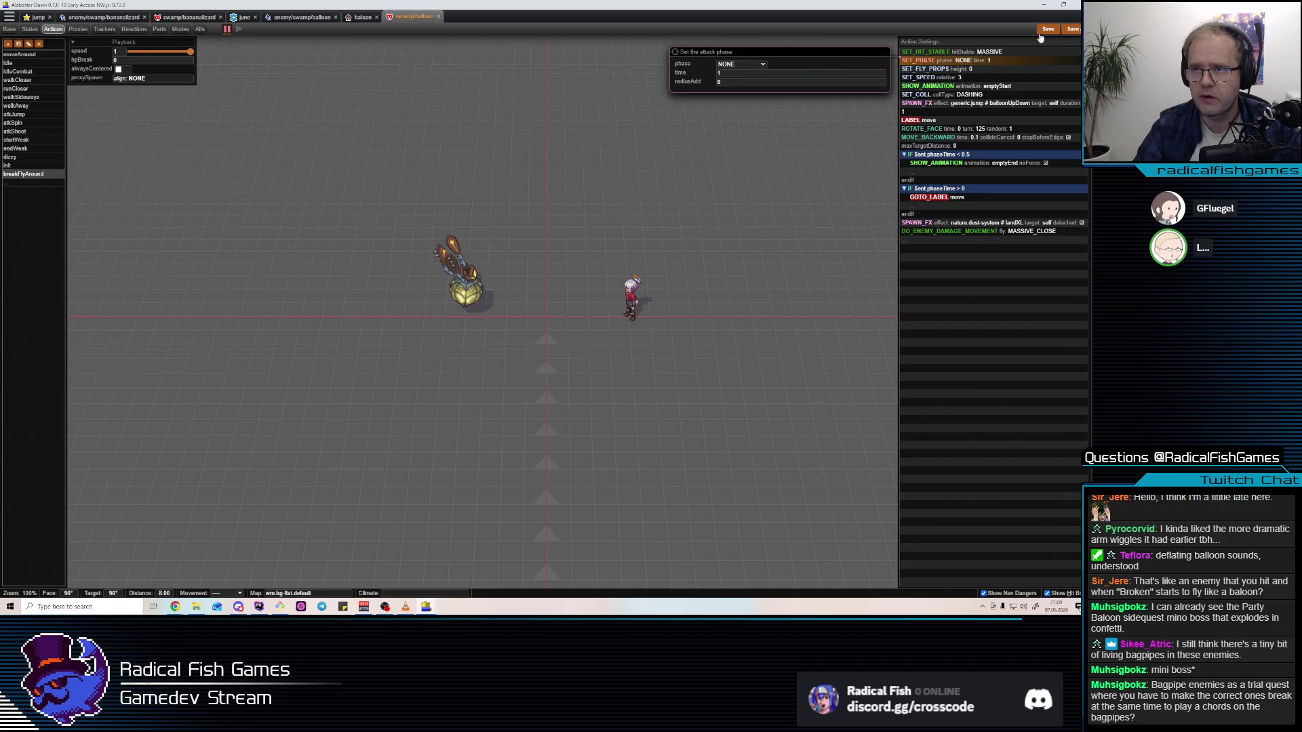
pyautogui.press('Insert')
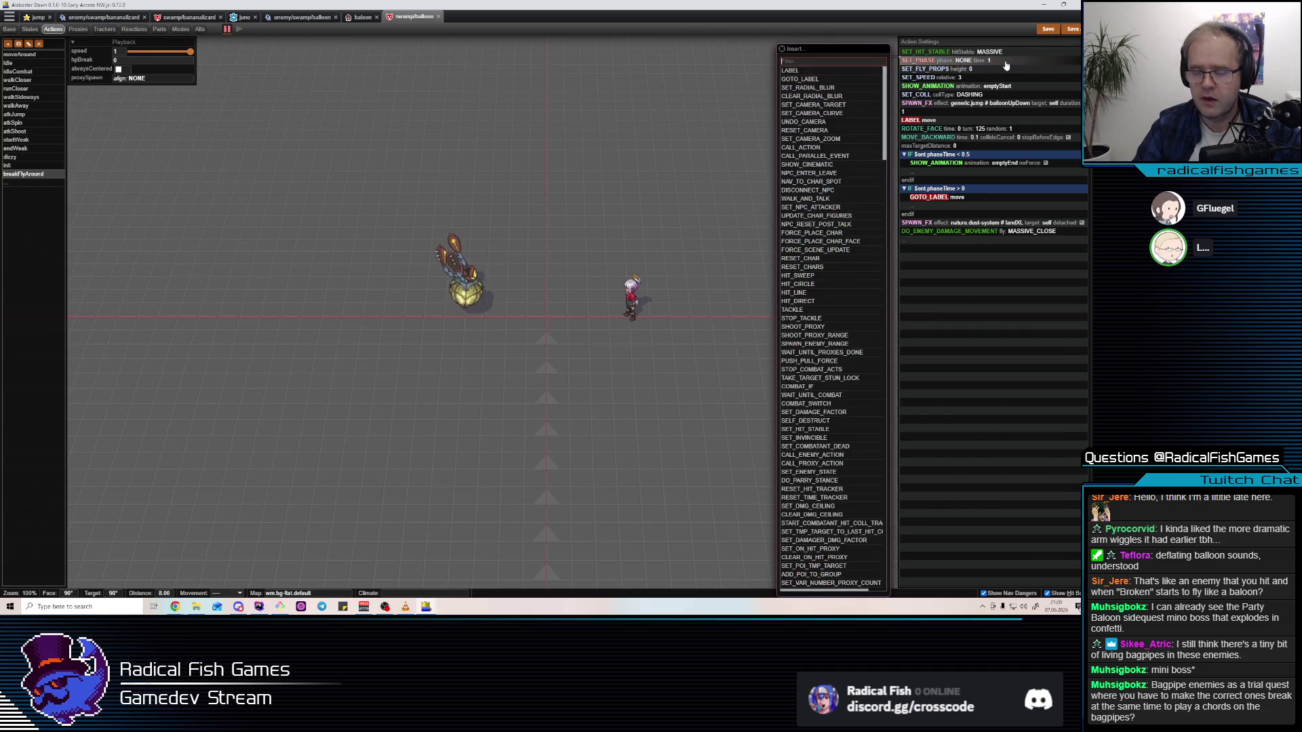
pyautogui.write('INV')
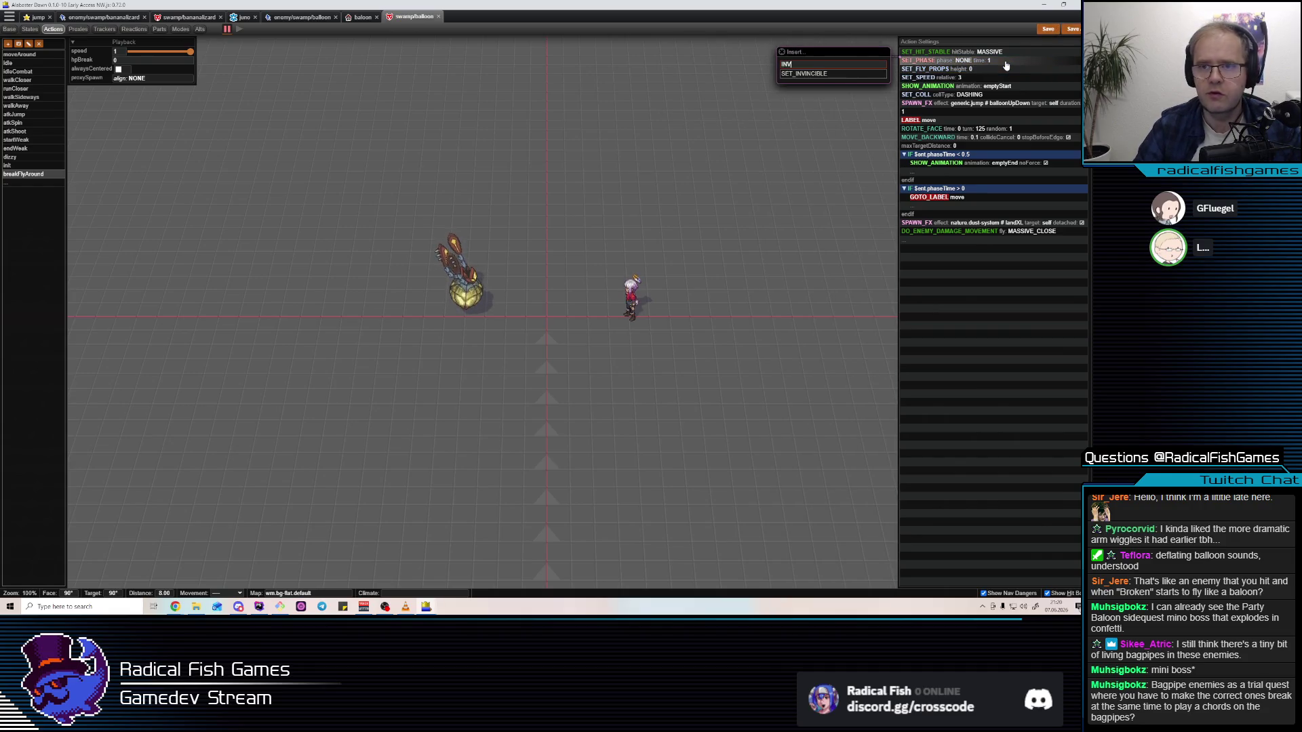
pyautogui.click(833, 75)
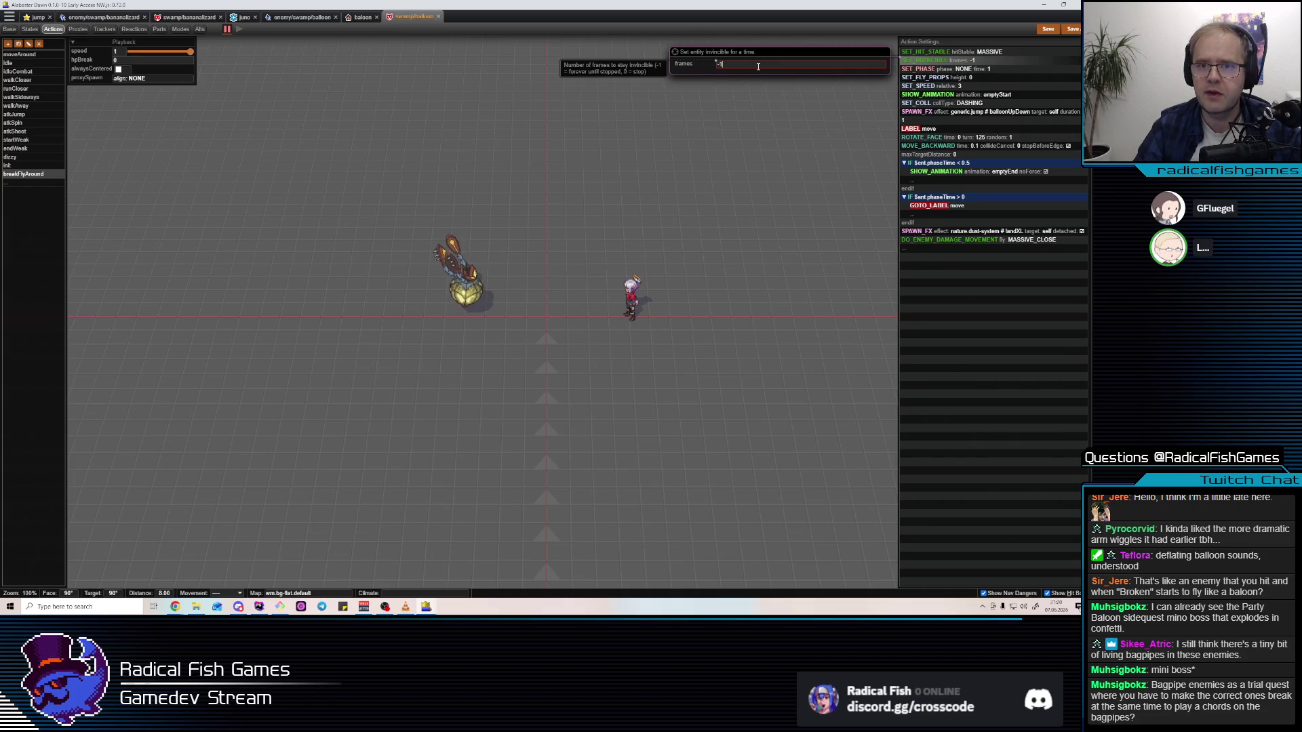
pyautogui.hotkey('alt', 'Tab')
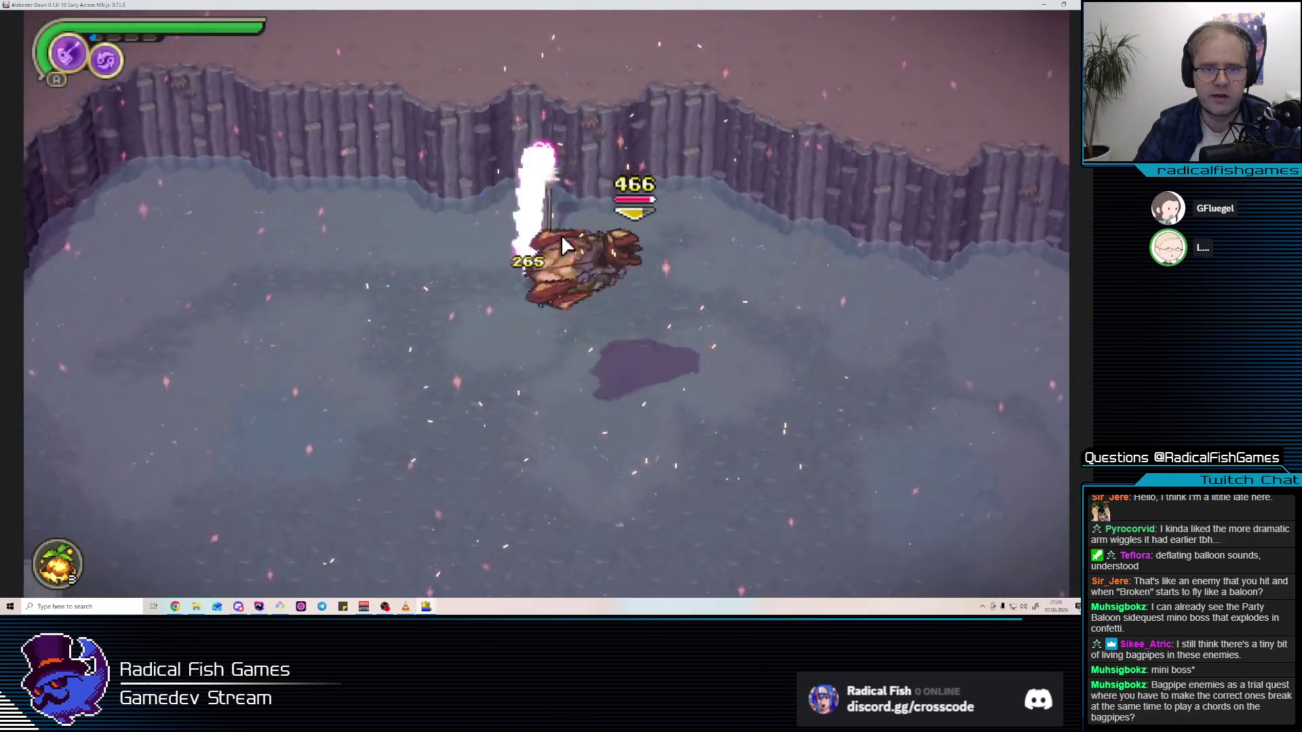
# Return from the game to the balloon enemy's trackers in the editor
pyautogui.hotkey('alt', 'Tab')
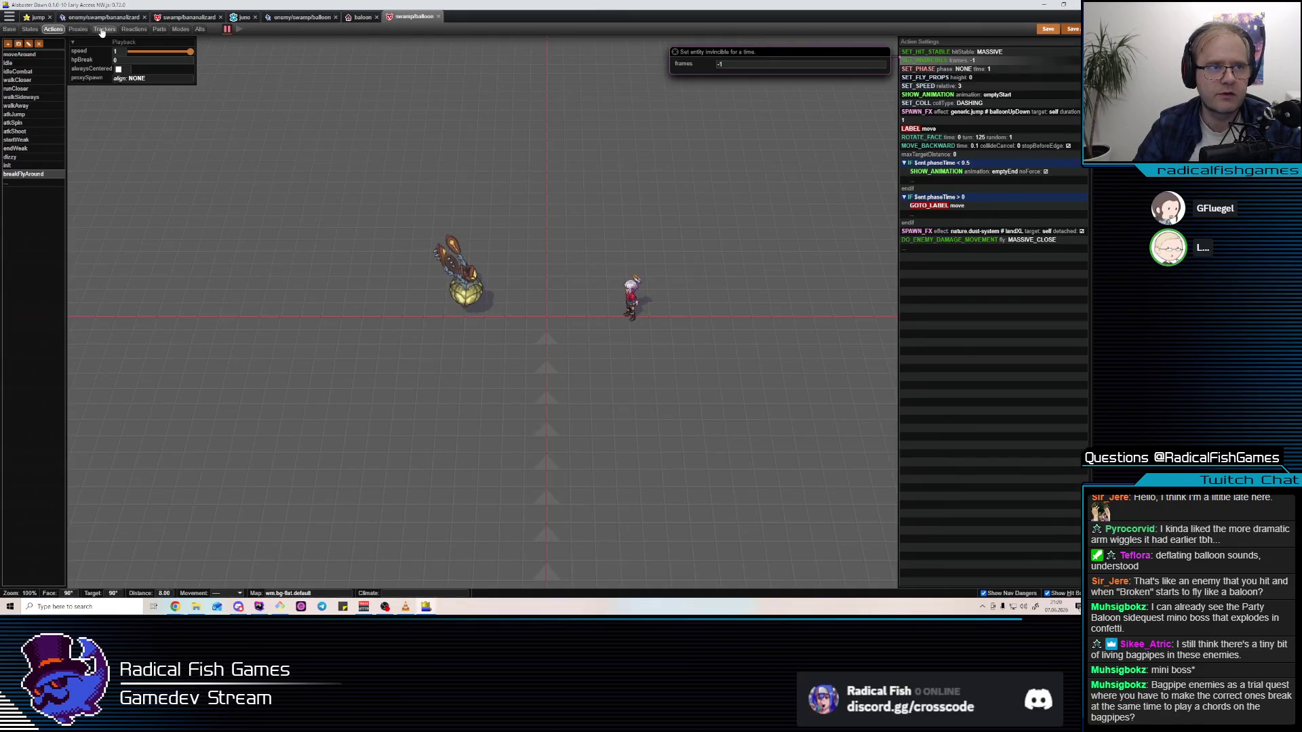
pyautogui.click(104, 29)
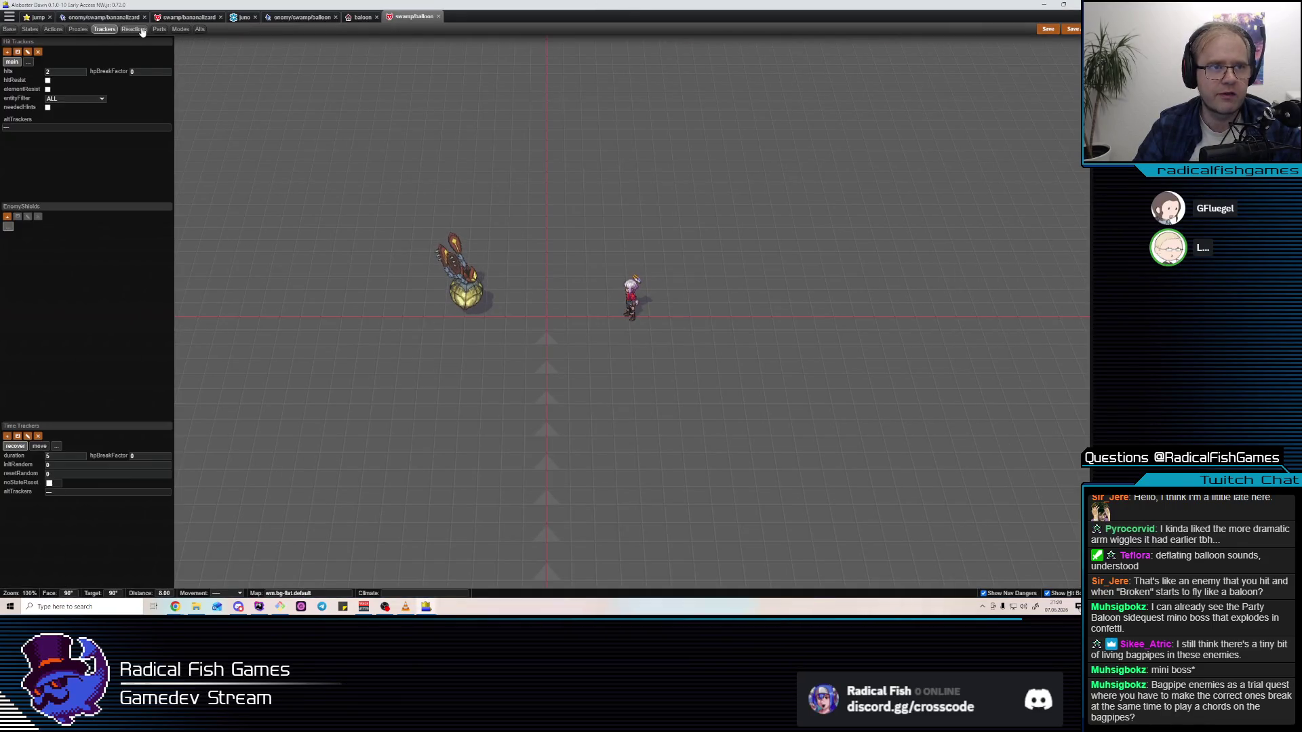
# Change the Break reaction's fly from HEAVY_BREAK to NONE and switch to the game
pyautogui.click(134, 29)
pyautogui.click(70, 86)
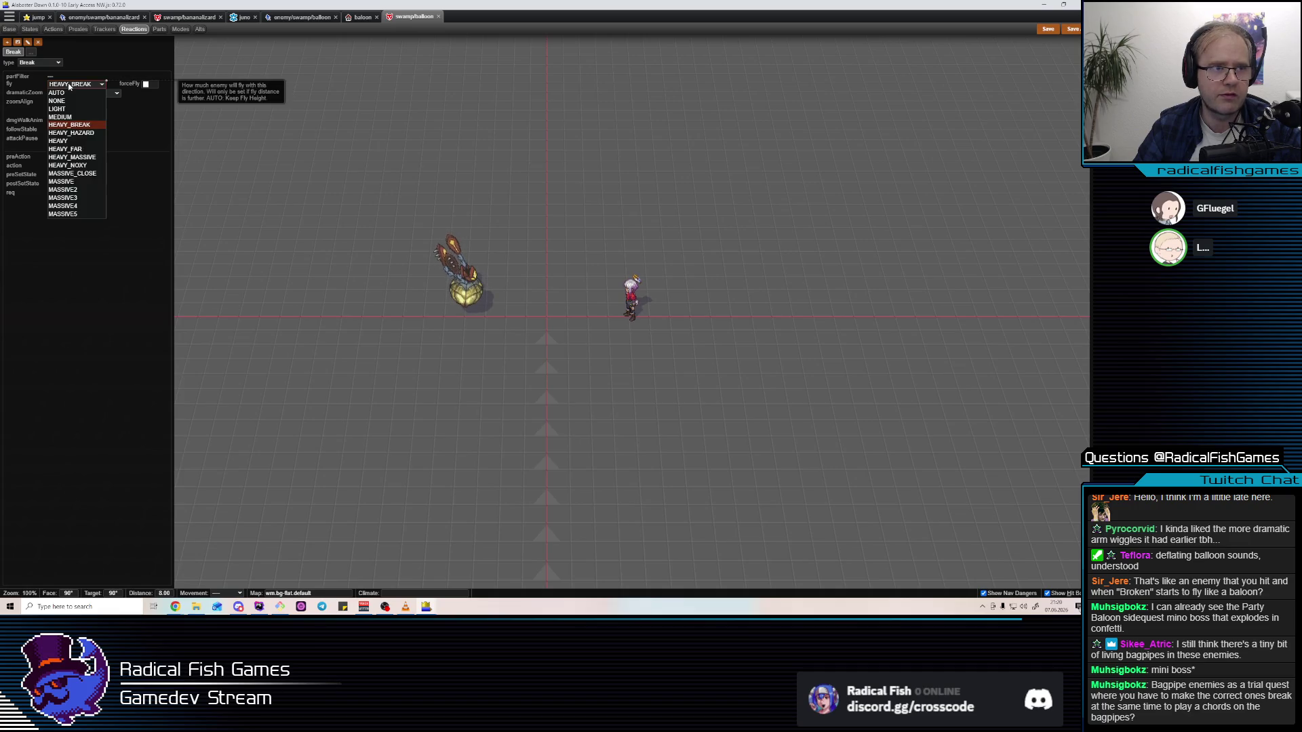
pyautogui.click(69, 86)
pyautogui.click(70, 86)
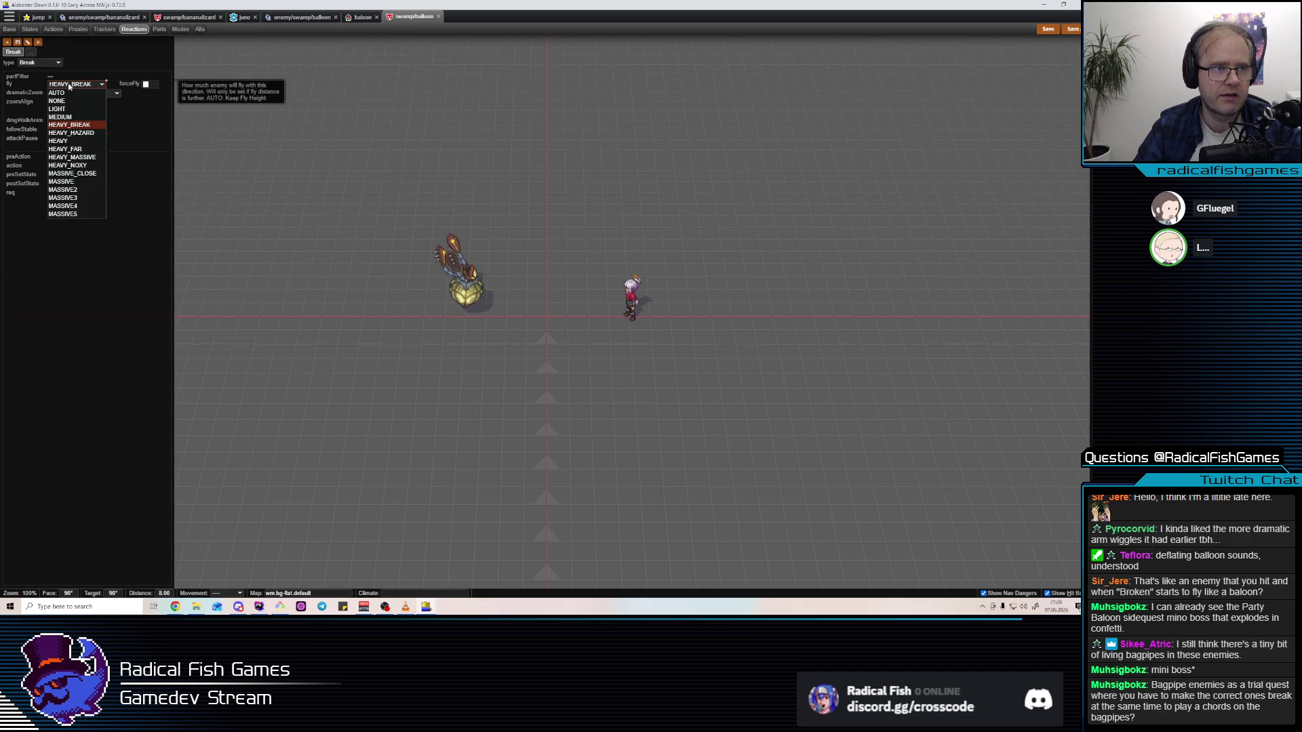
pyautogui.click(69, 102)
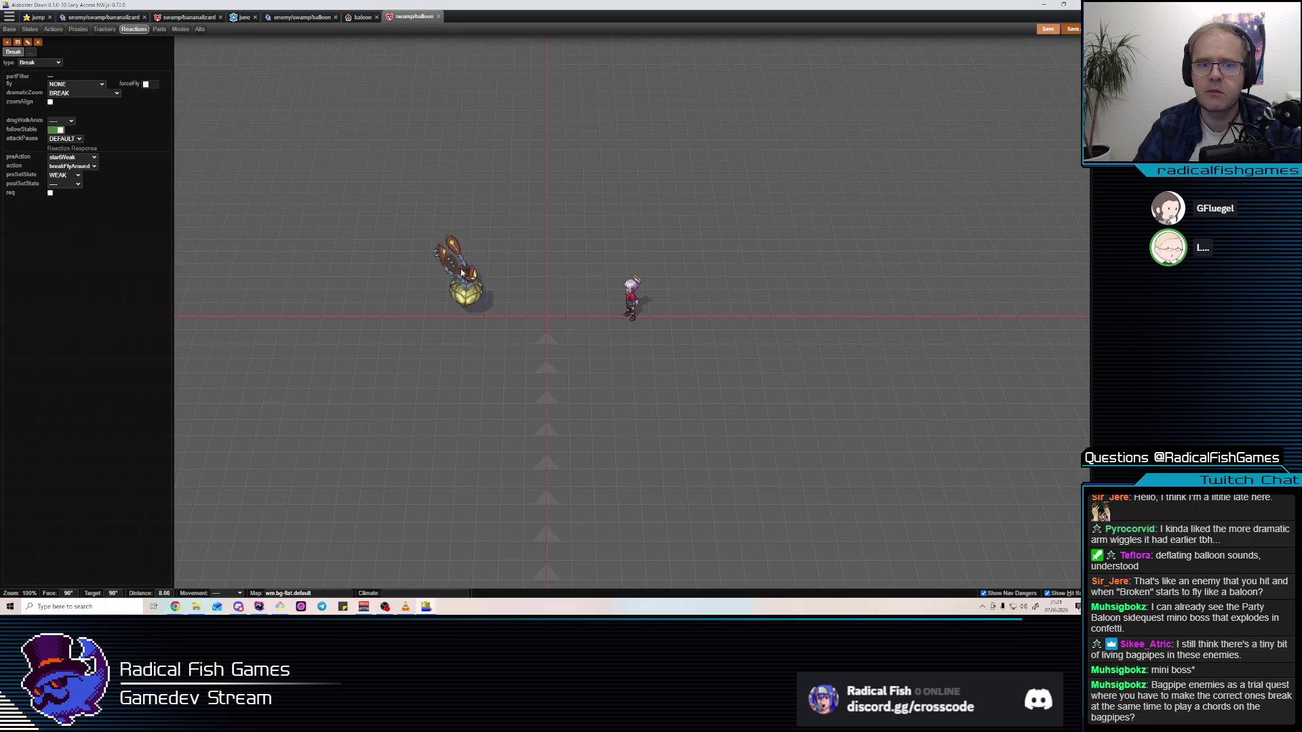
pyautogui.hotkey('alt', 'Tab')
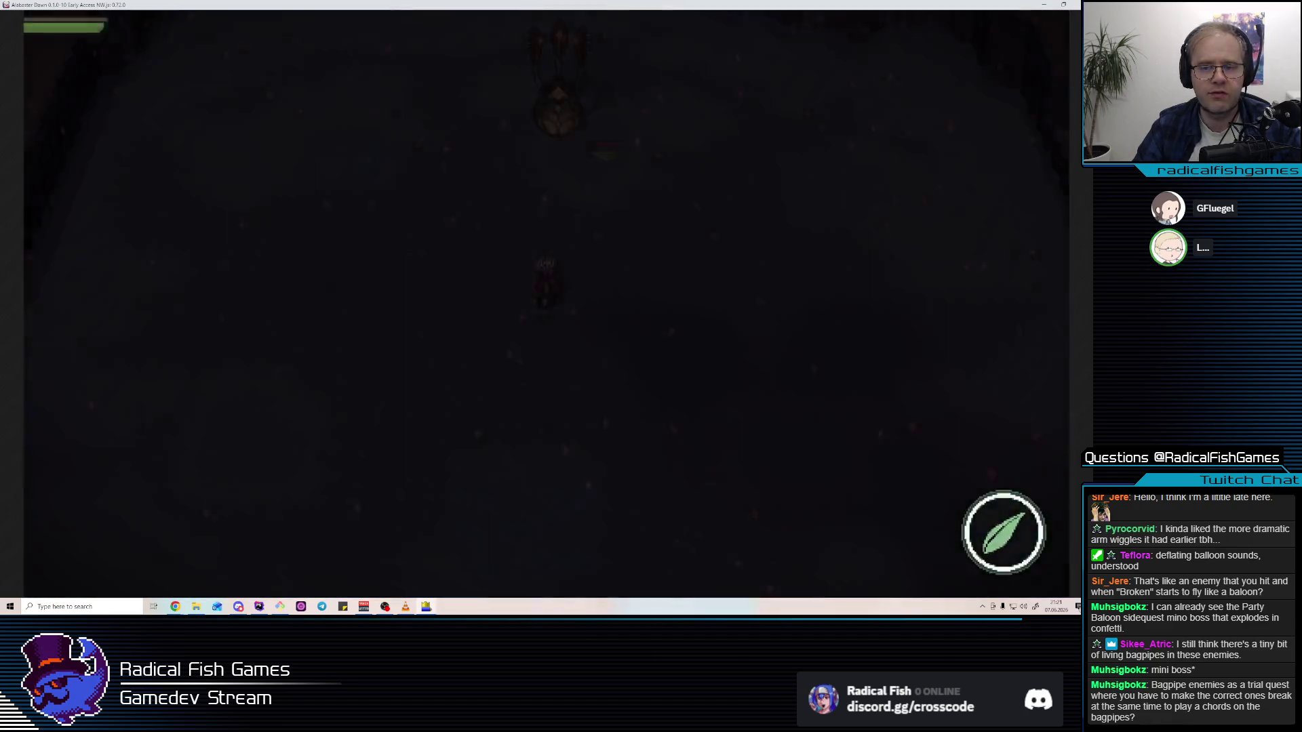
# Attack the swamp enemy repeatedly with slashes, dashes and bursts
pyautogui.click(607, 244)
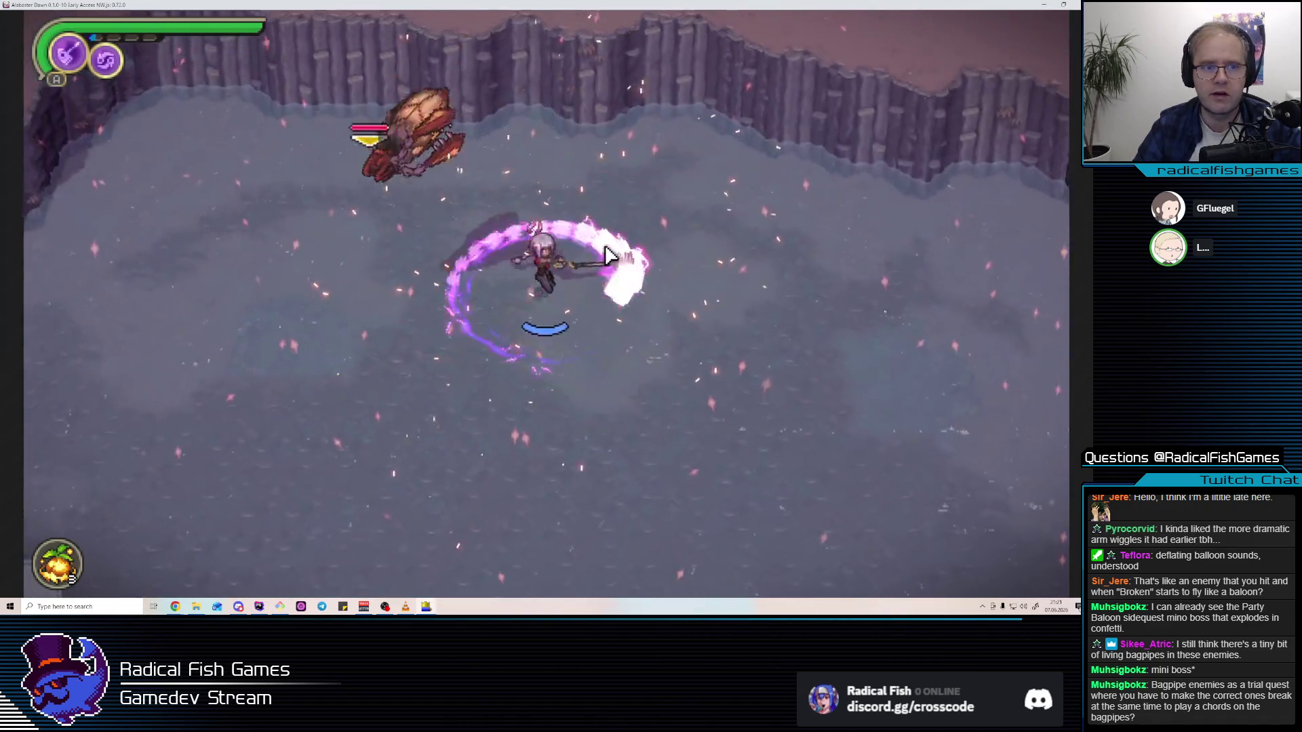
pyautogui.click(601, 239)
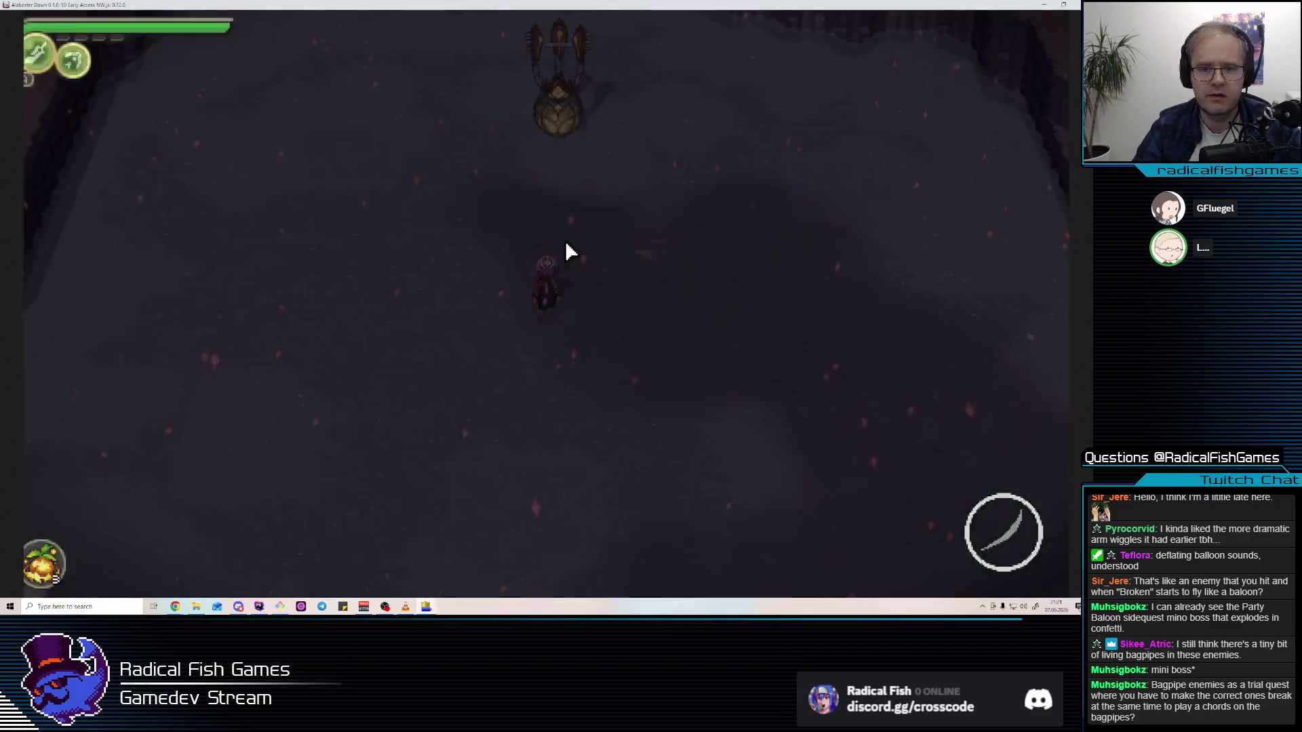
pyautogui.click(568, 245)
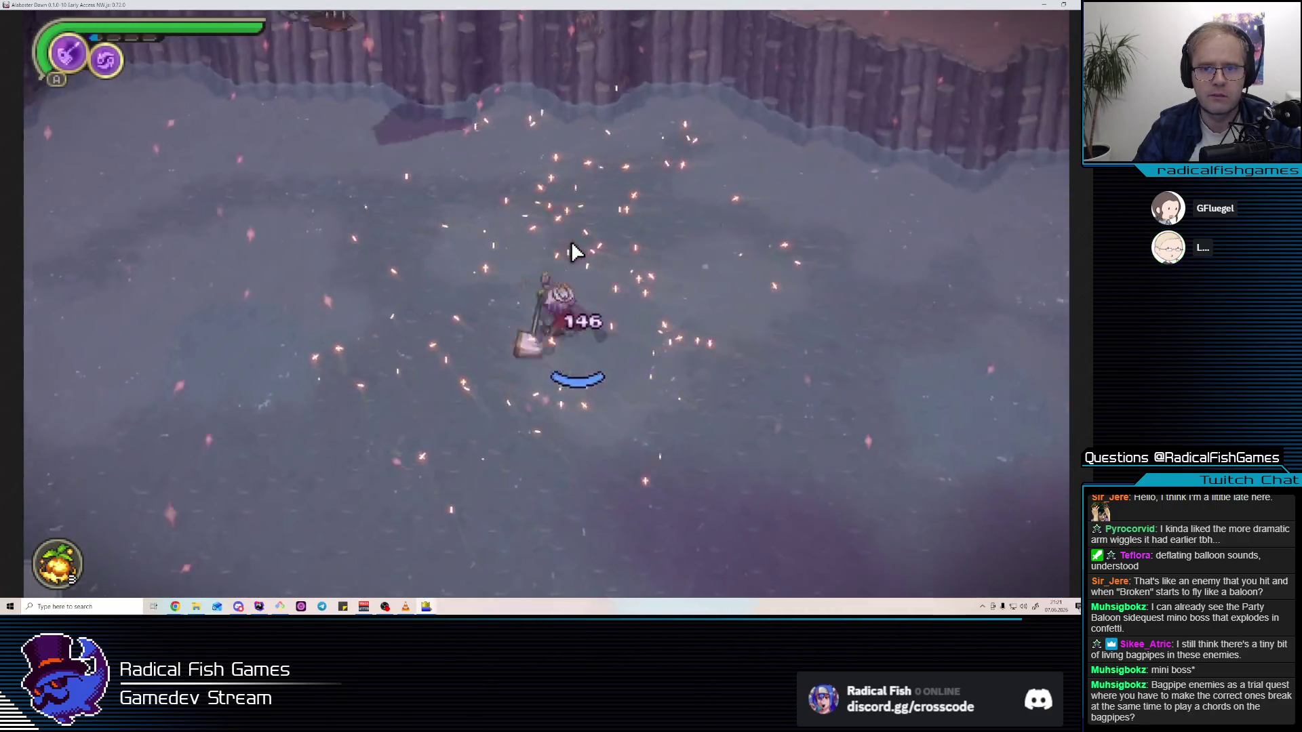
pyautogui.click(571, 245)
pyautogui.click(572, 245)
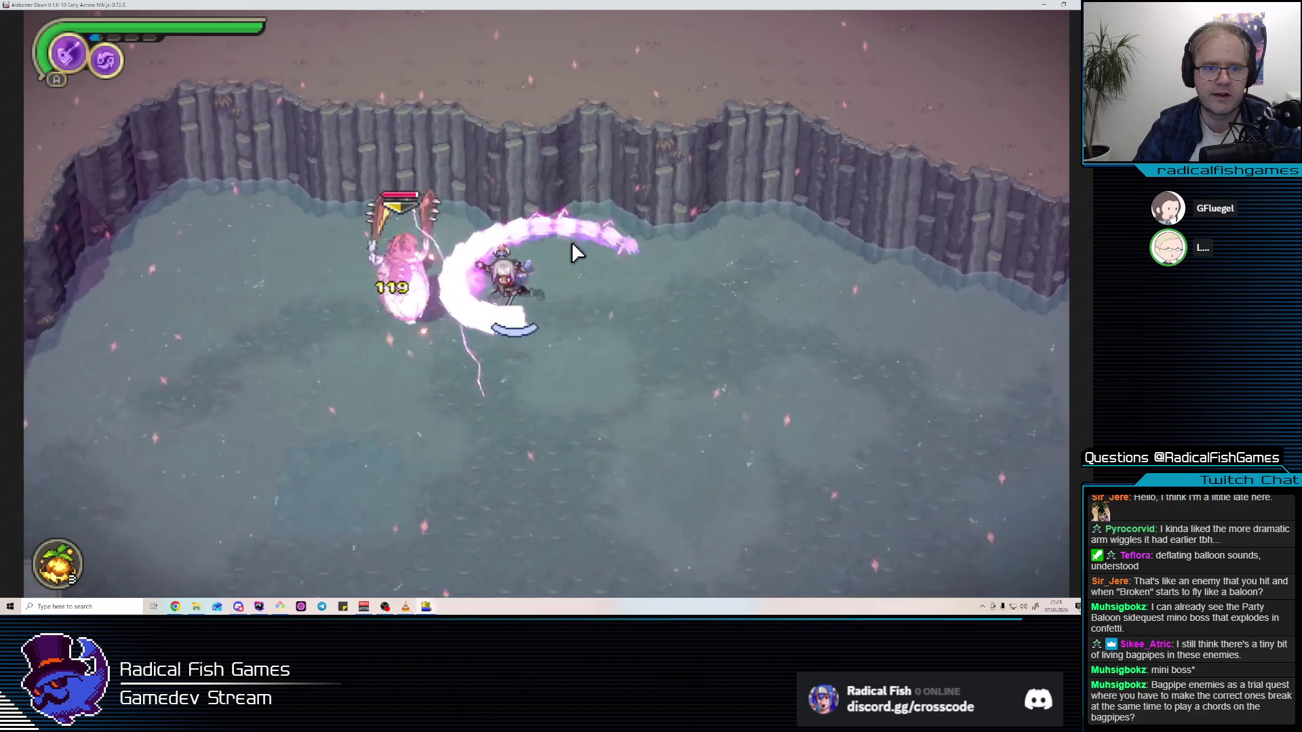
pyautogui.click(570, 243)
pyautogui.click(565, 232)
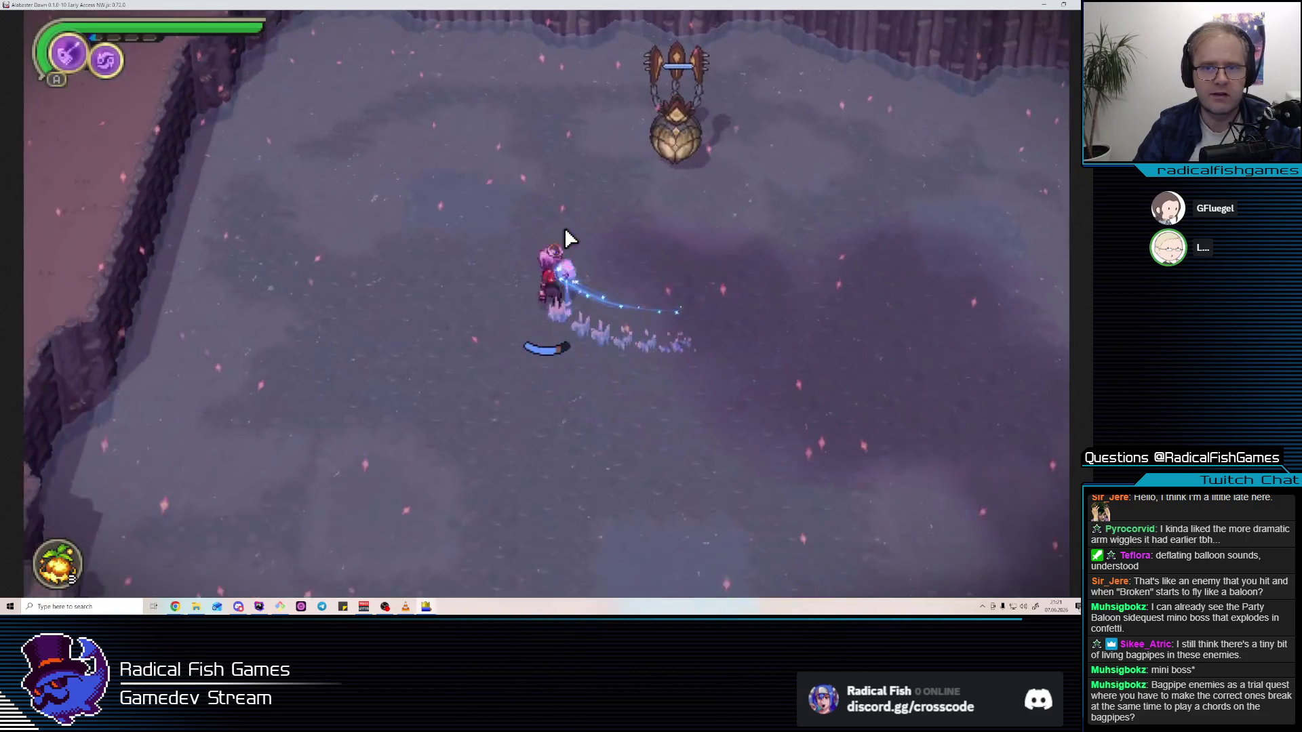
pyautogui.click(565, 231)
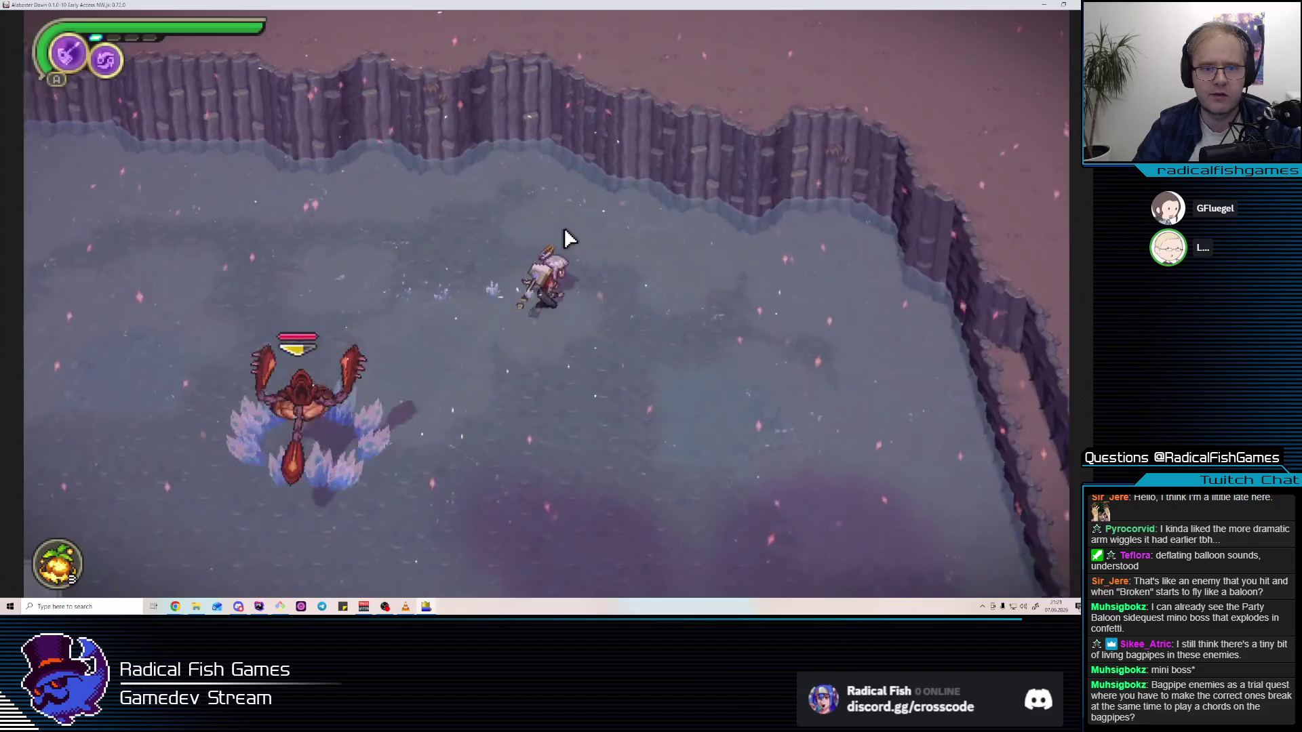
pyautogui.click(565, 230)
pyautogui.click(564, 230)
pyautogui.click(564, 221)
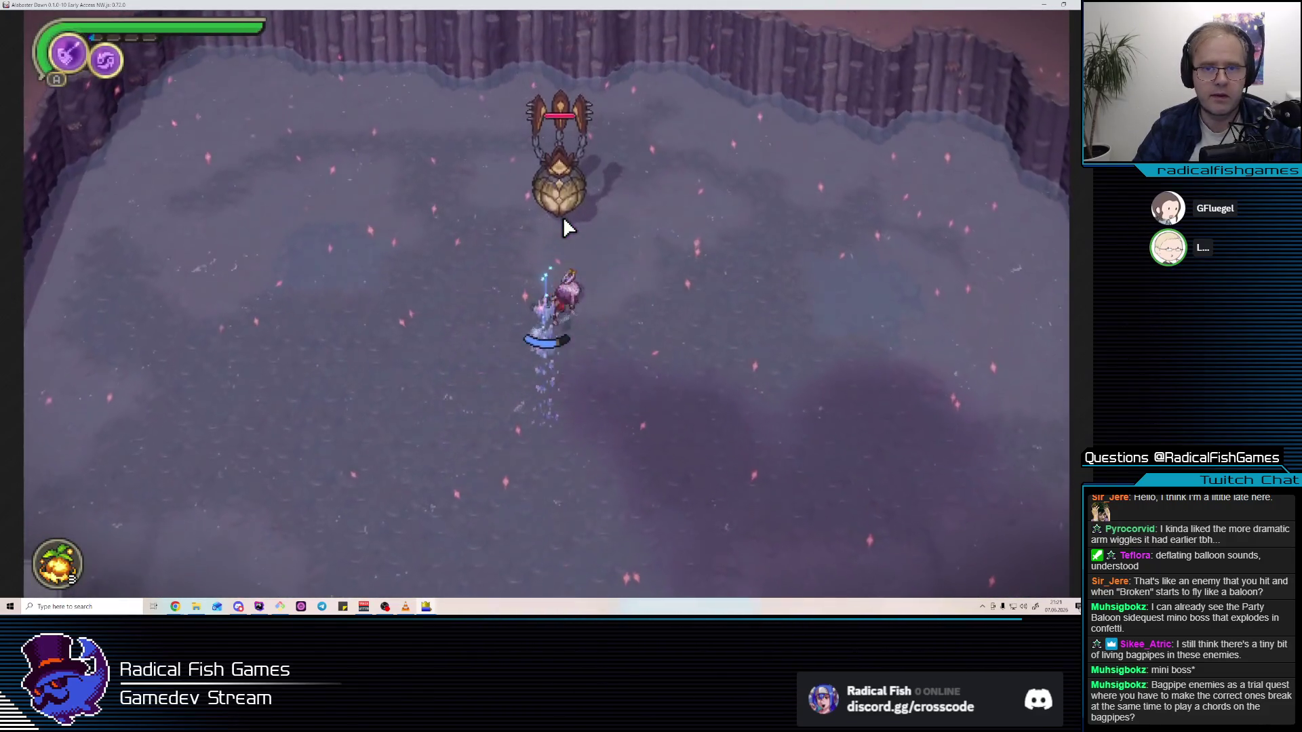
pyautogui.click(565, 228)
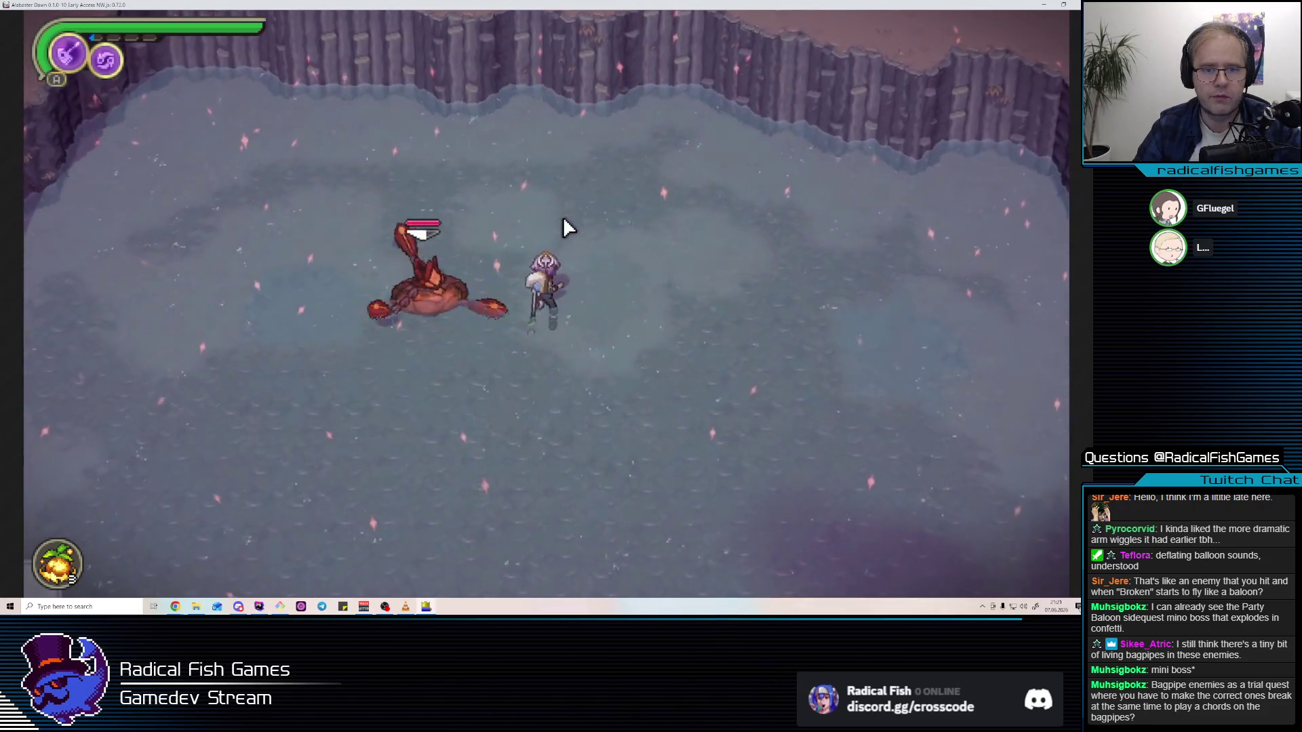
# Keep striking until it inflates into a flying balloon, then finish it off
pyautogui.click(564, 229)
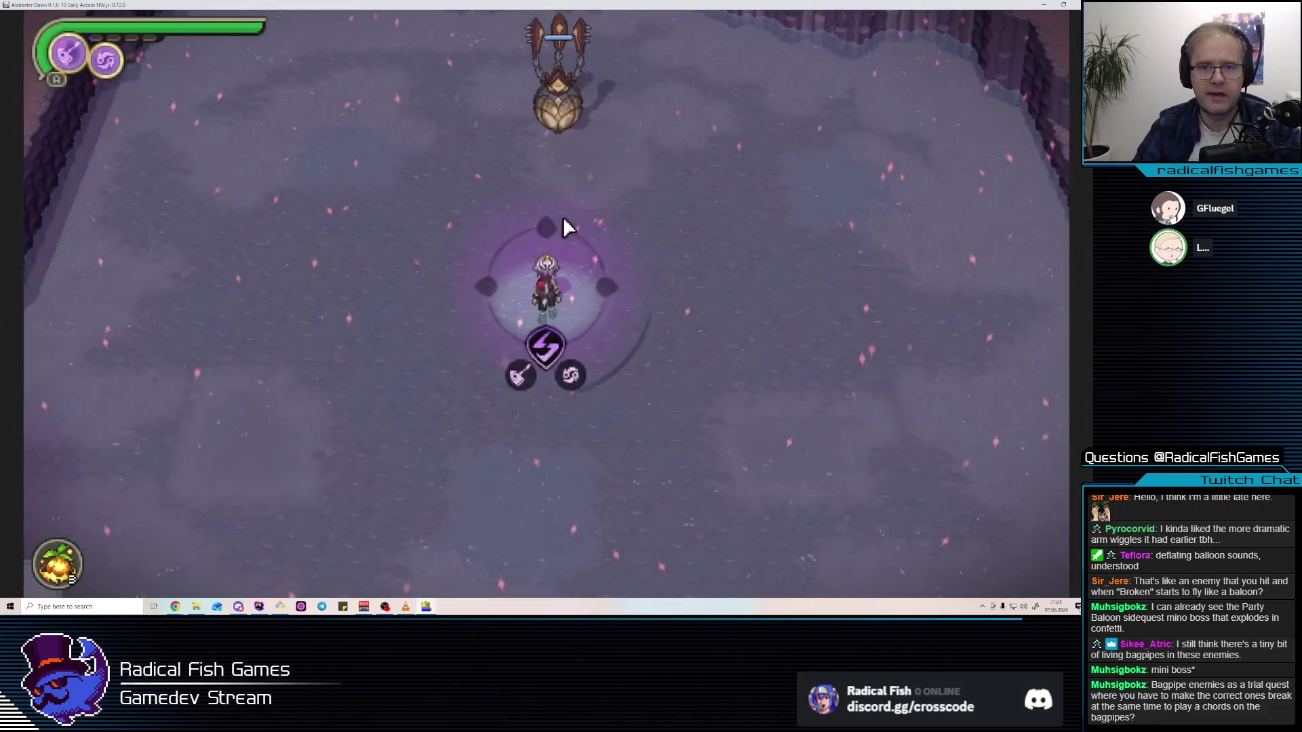
pyautogui.click(566, 226)
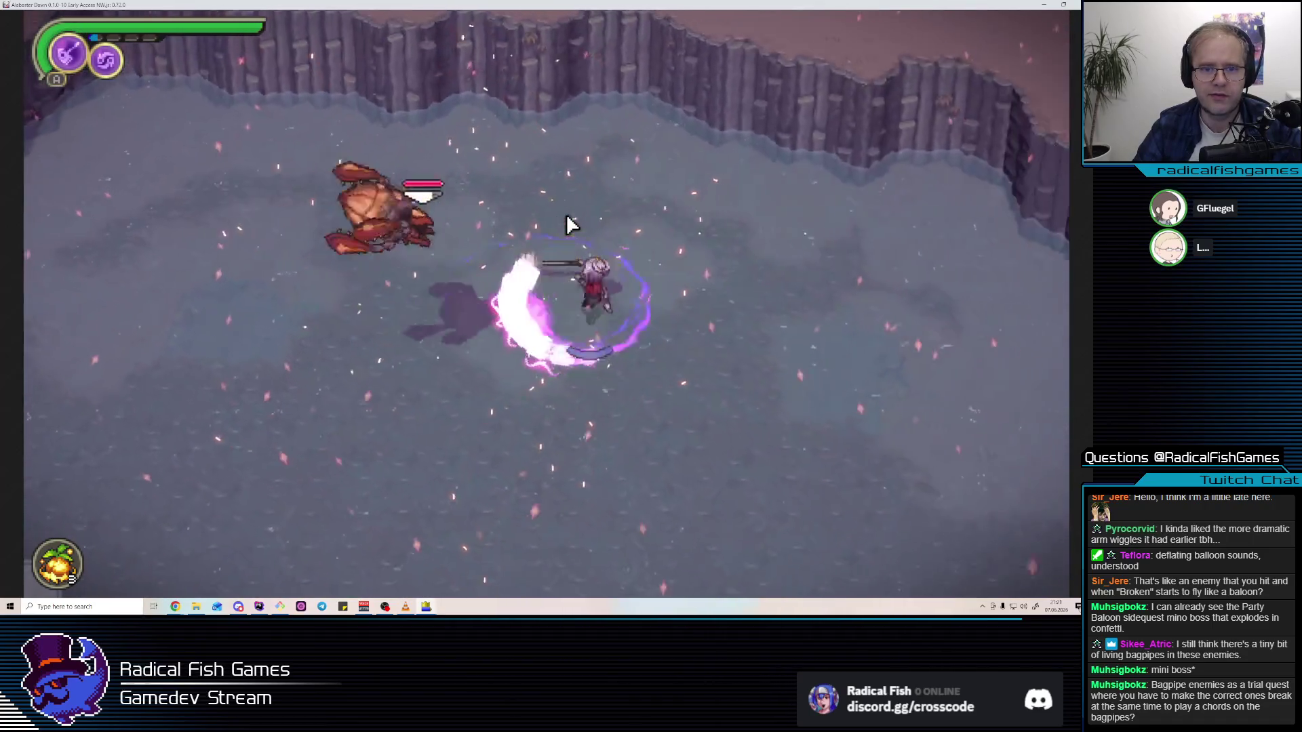
pyautogui.click(569, 221)
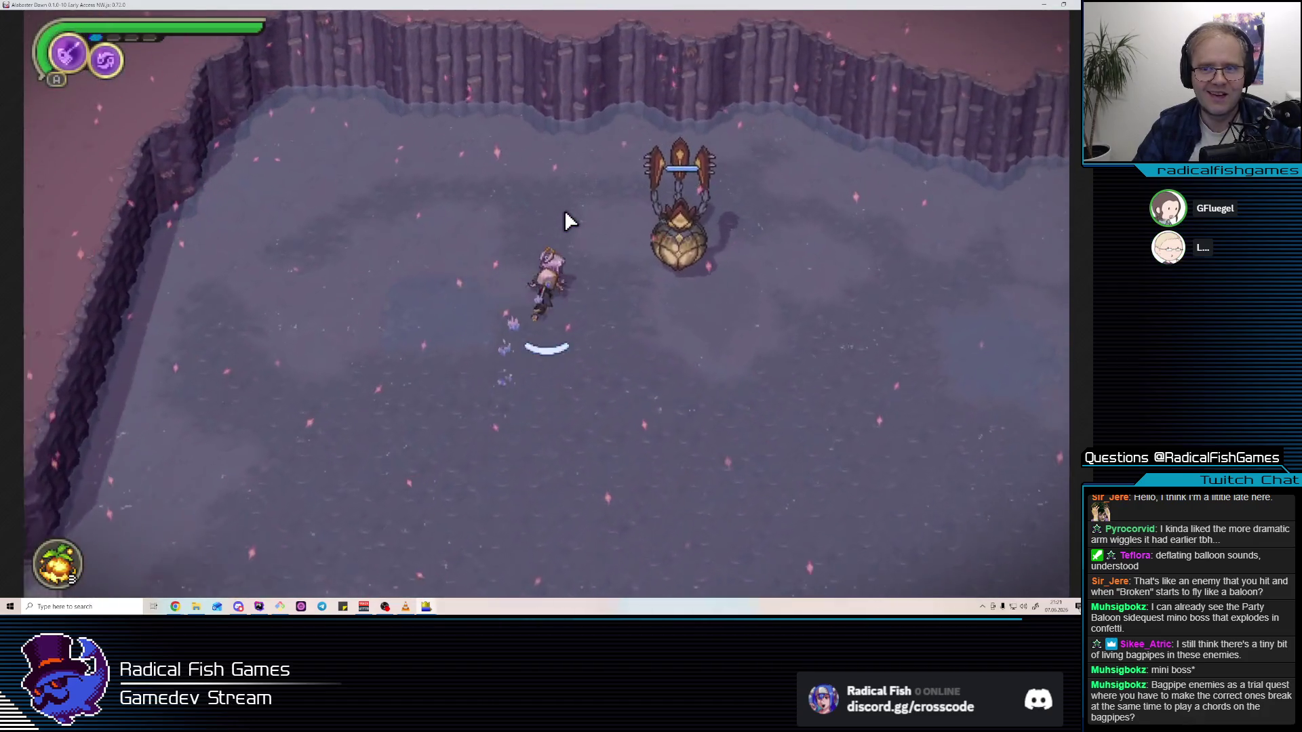
pyautogui.click(569, 222)
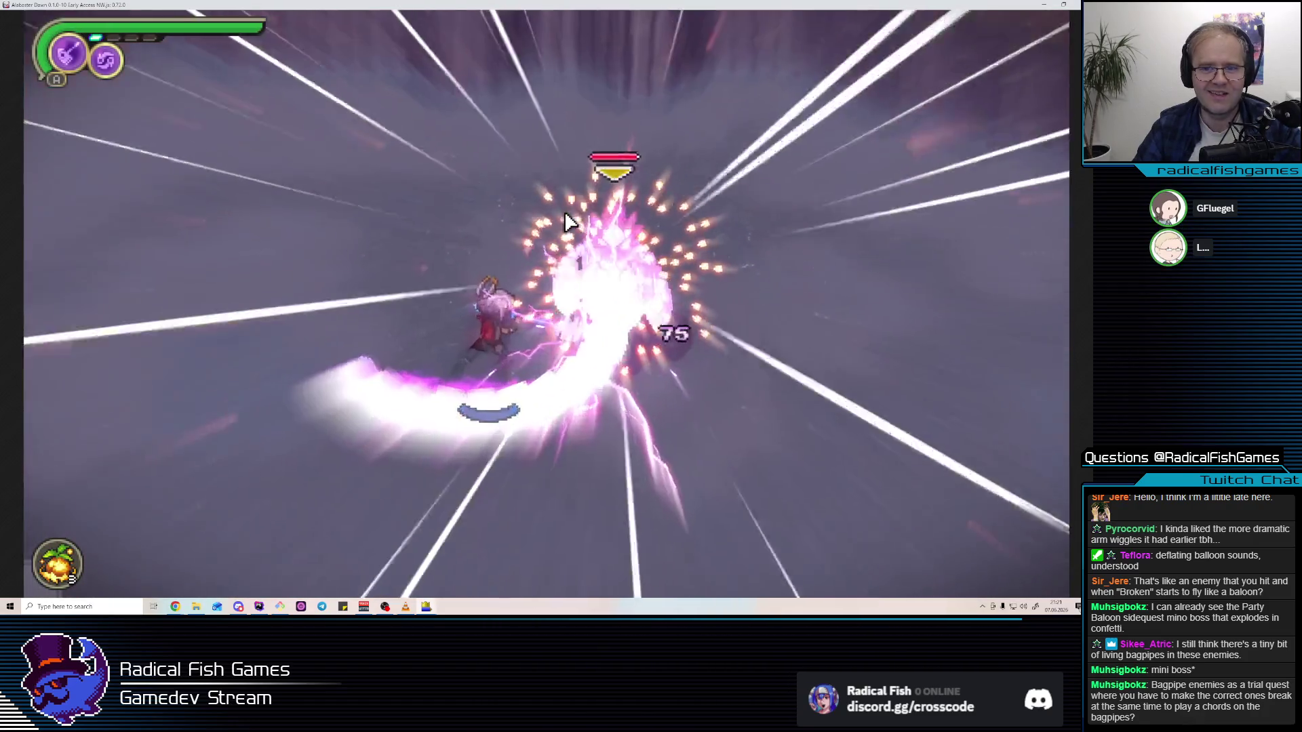
pyautogui.click(569, 224)
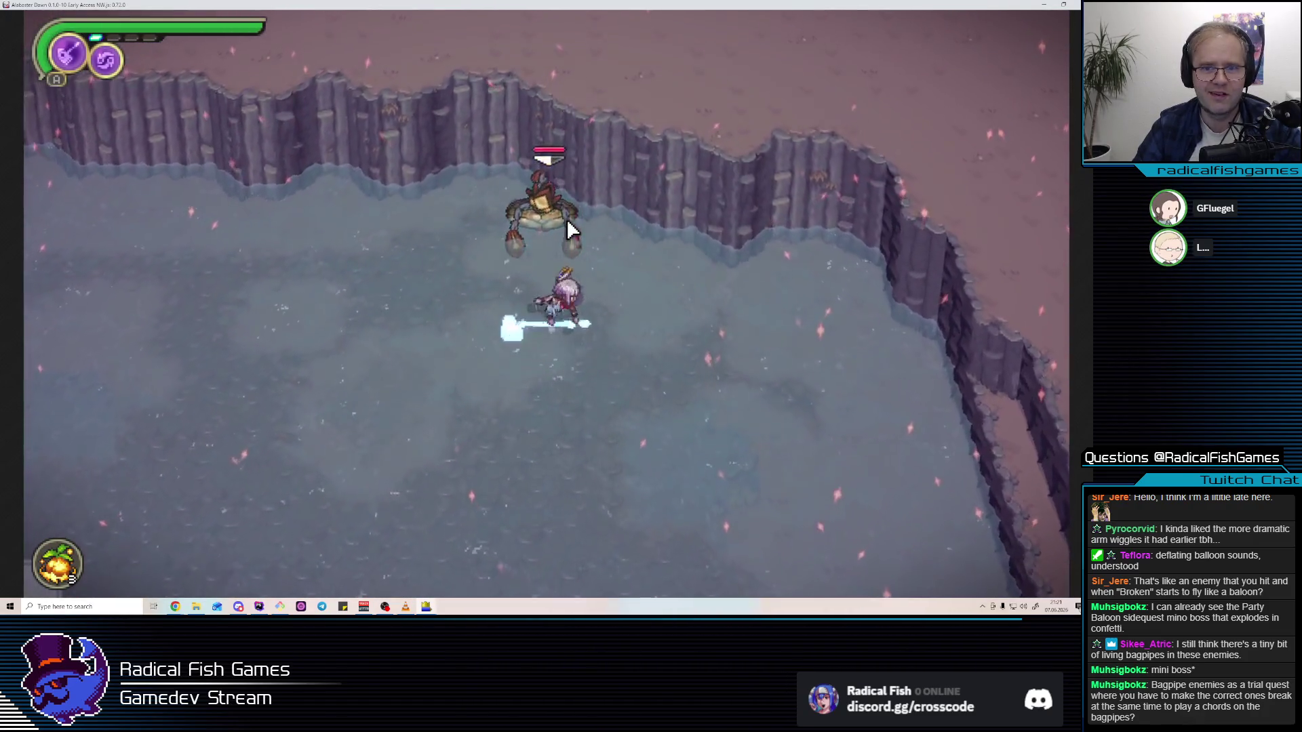
pyautogui.click(567, 218)
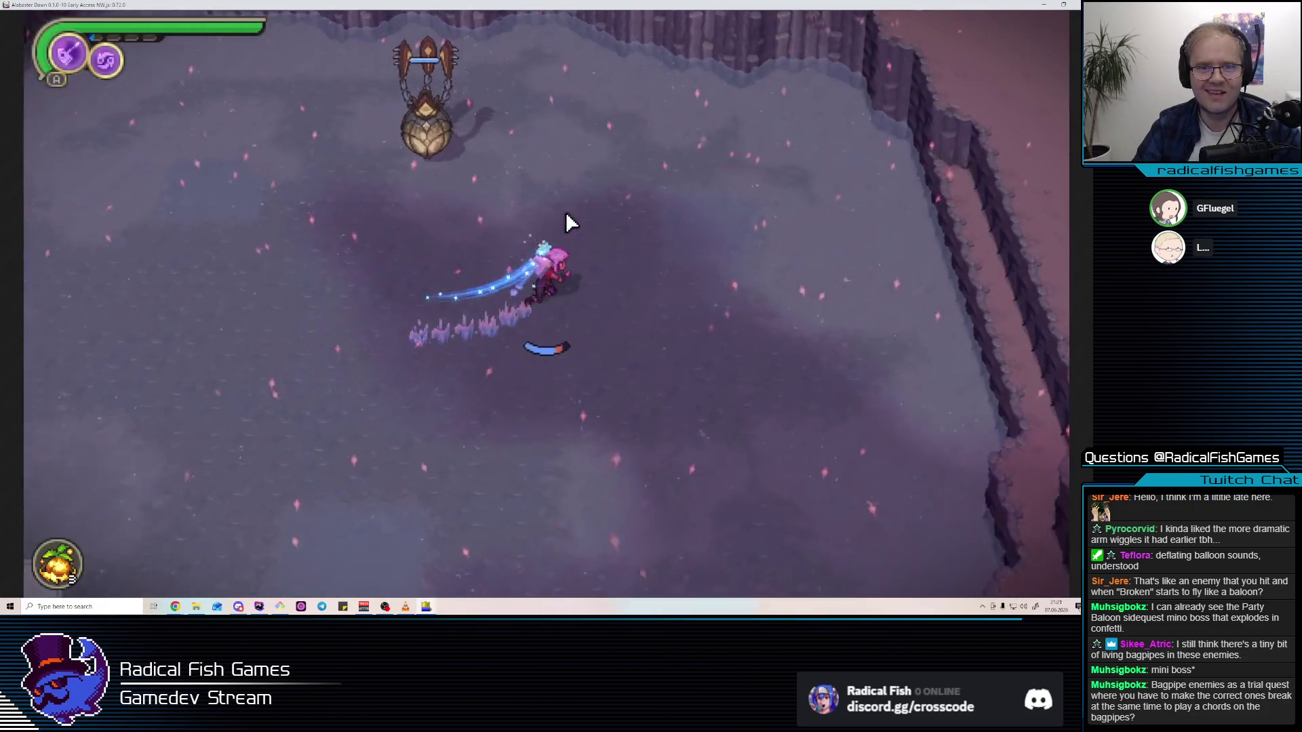
pyautogui.click(567, 216)
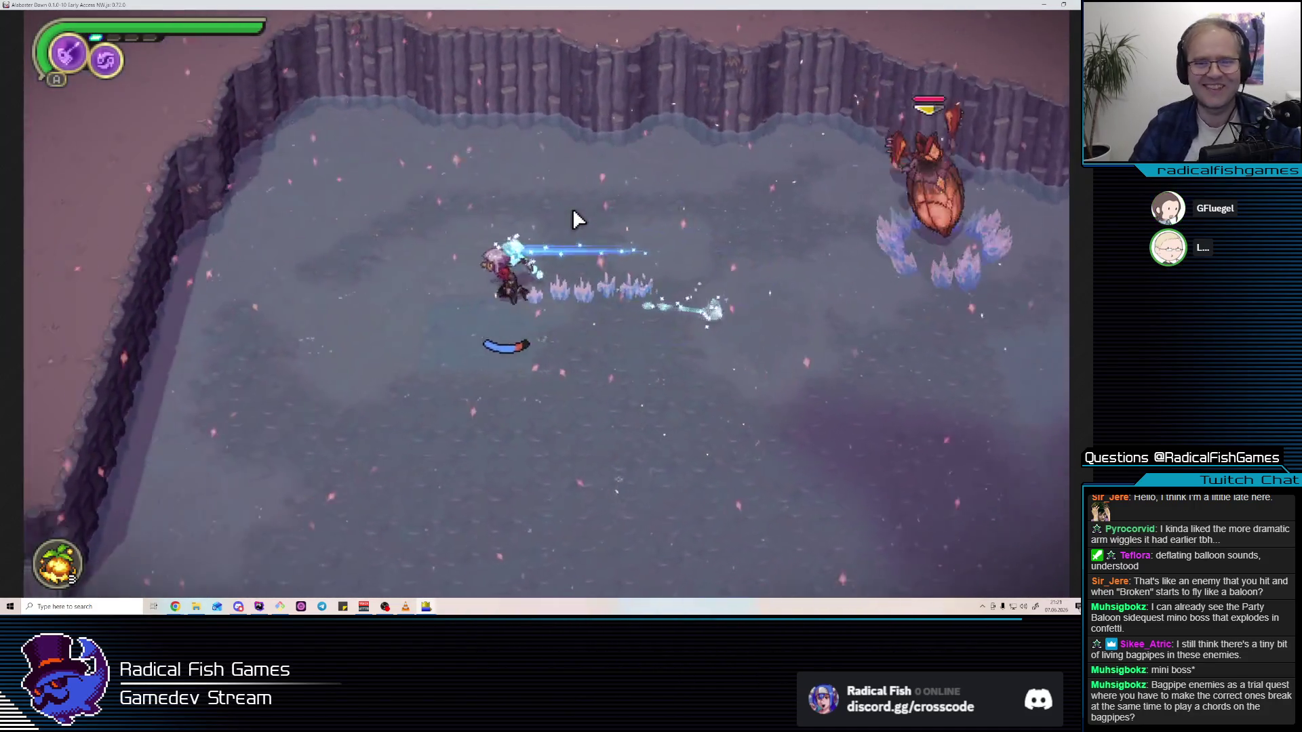
pyautogui.click(562, 227)
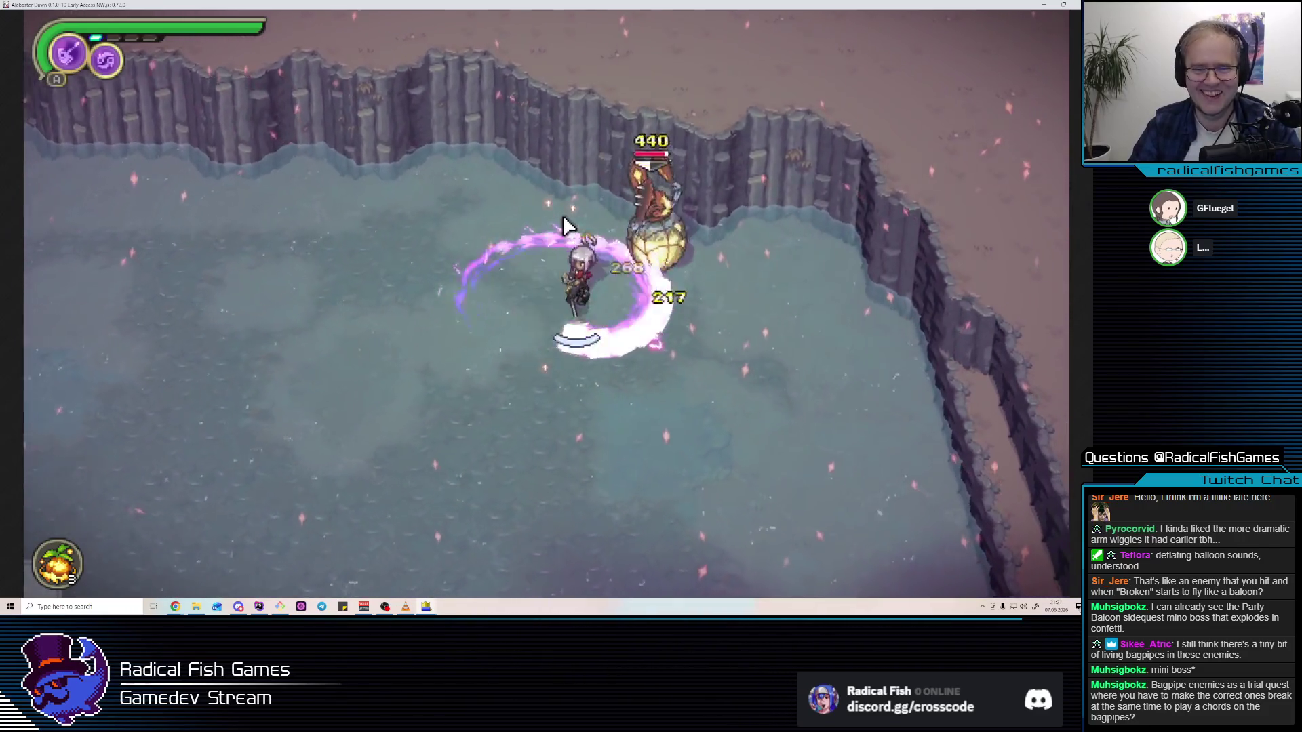
pyautogui.click(573, 216)
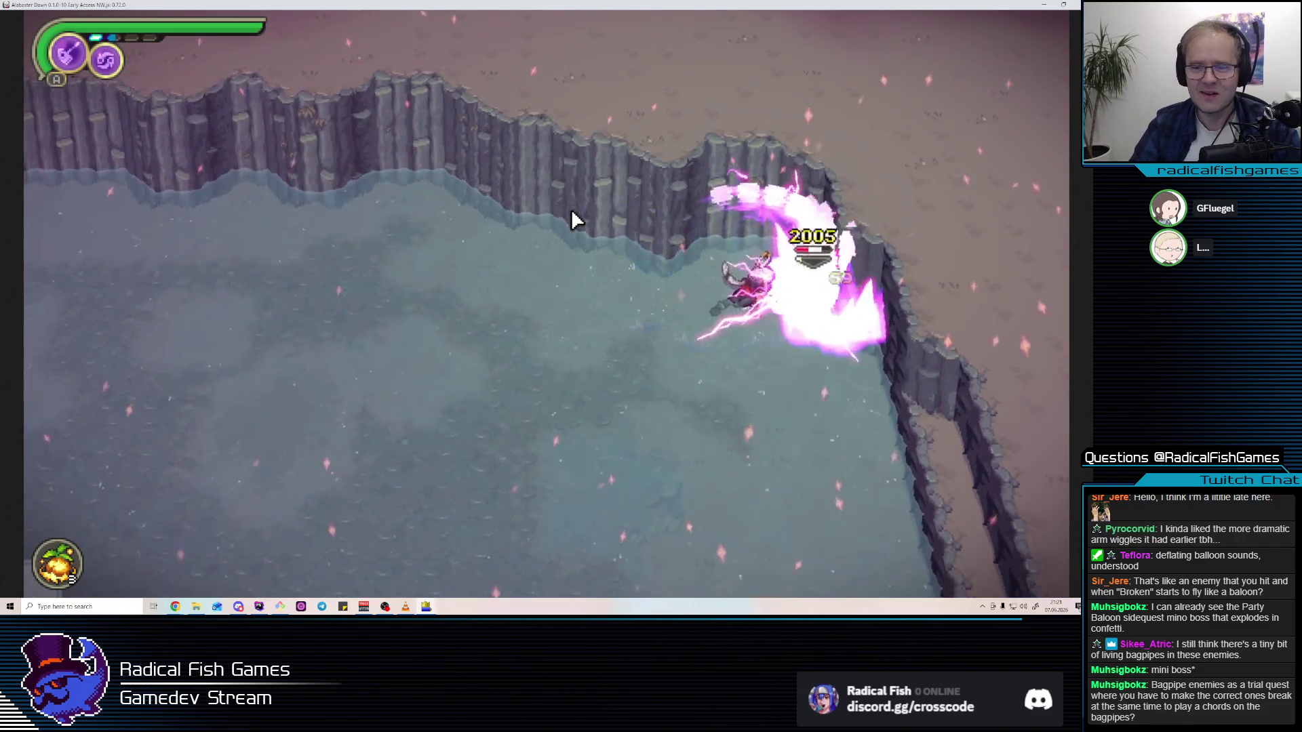
pyautogui.click(579, 214)
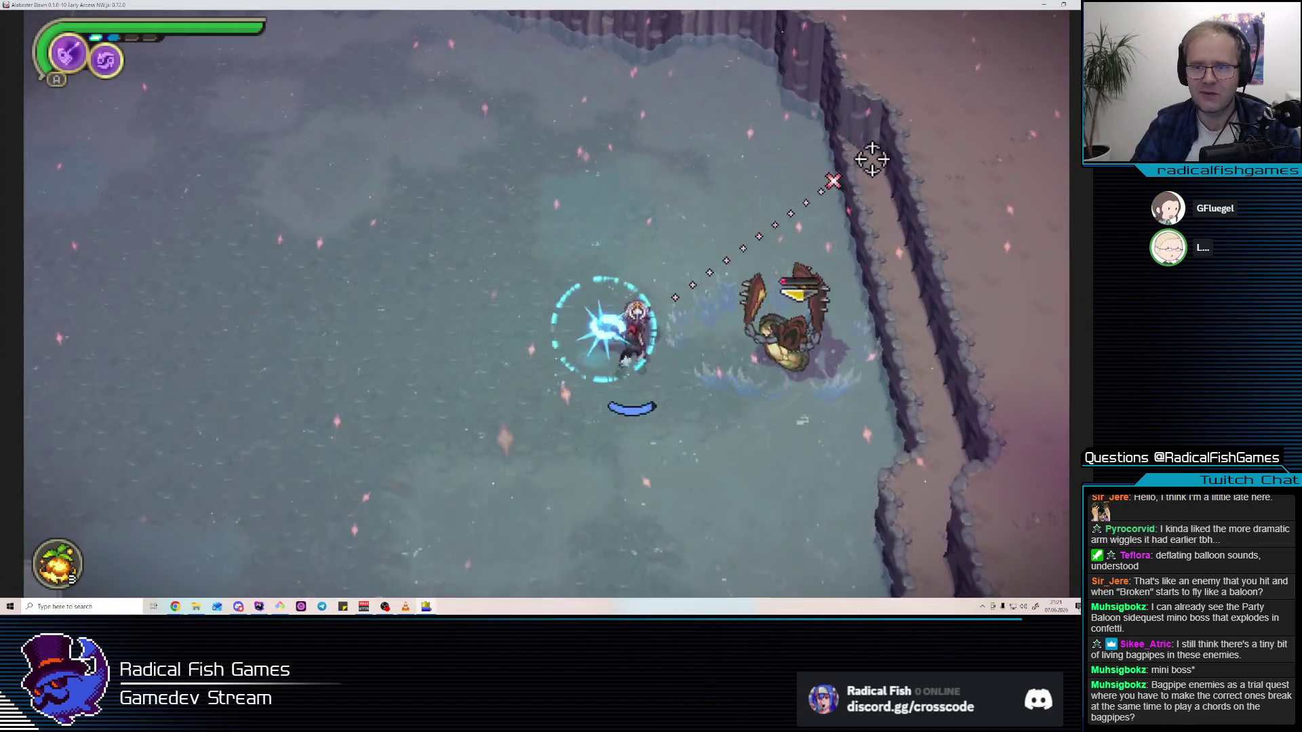
pyautogui.click(788, 292)
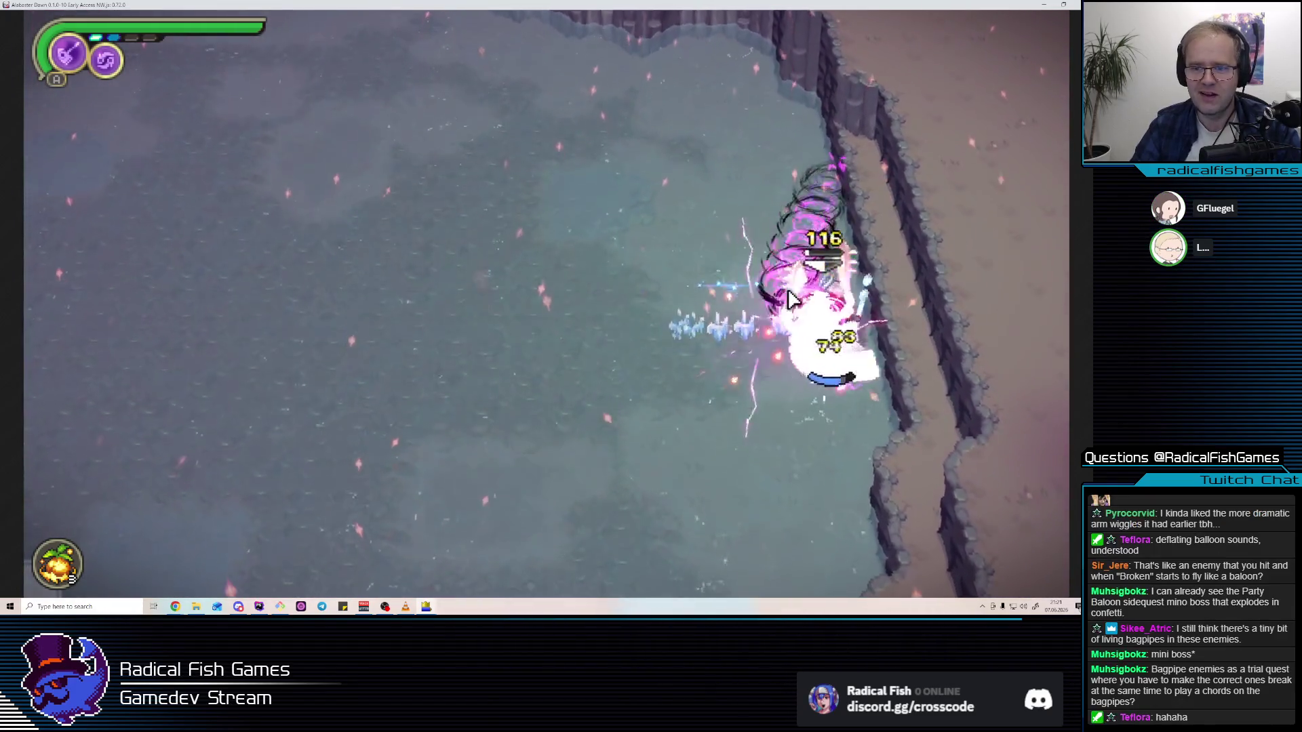
pyautogui.click(790, 290)
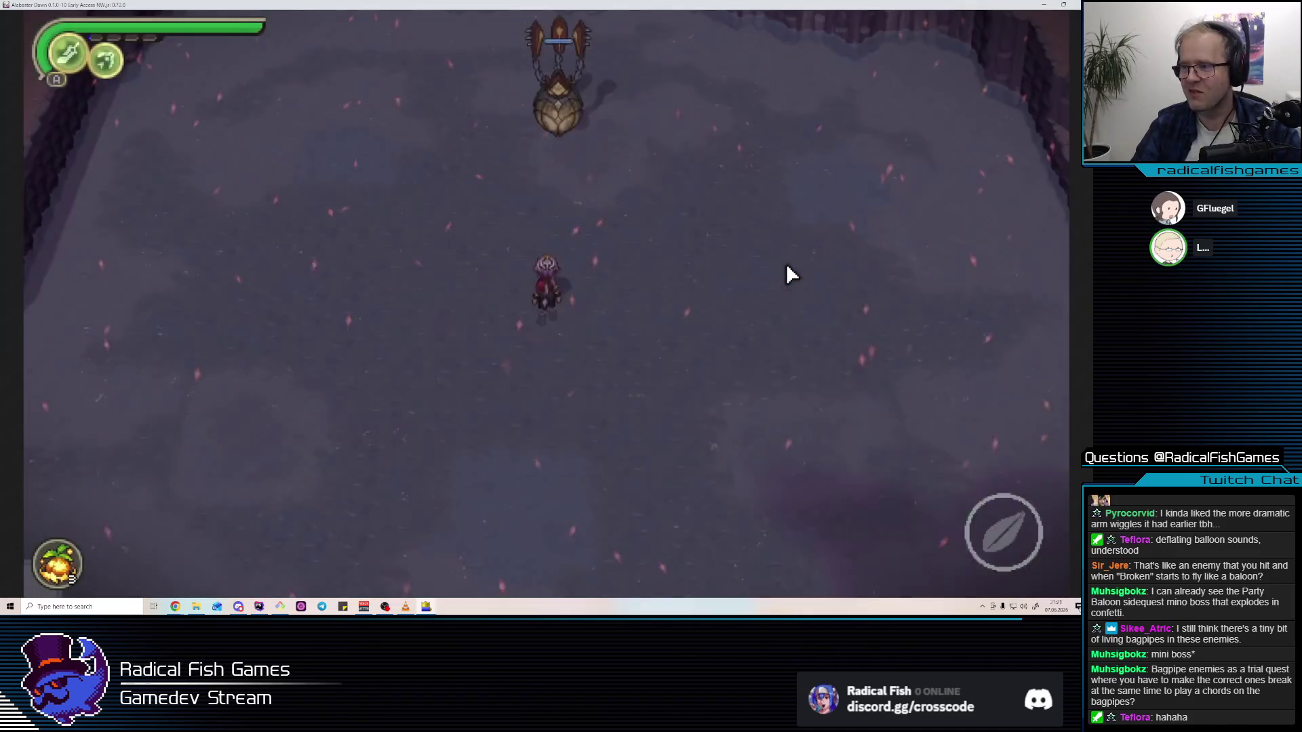
# Walk around the arena, dash-attack the balloon enemy, then return to the editor
pyautogui.press('q')
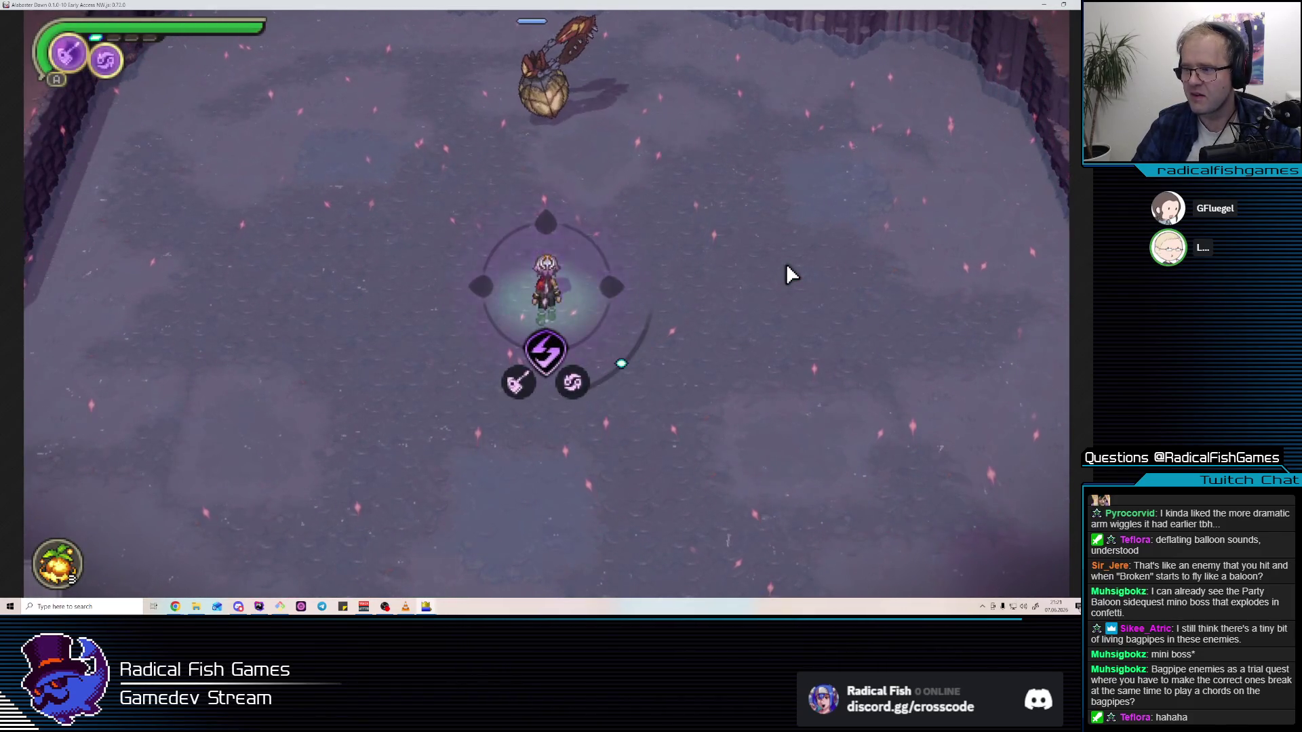
pyautogui.press('w')
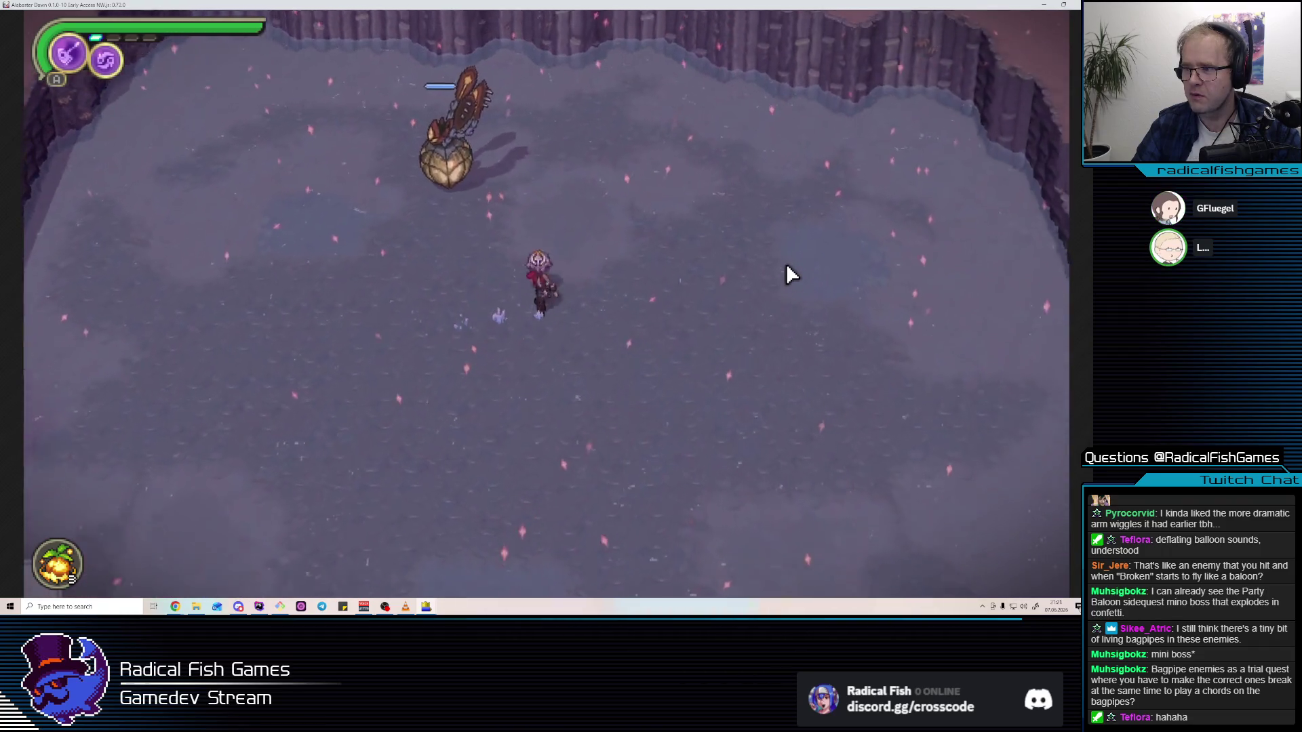
pyautogui.press('w')
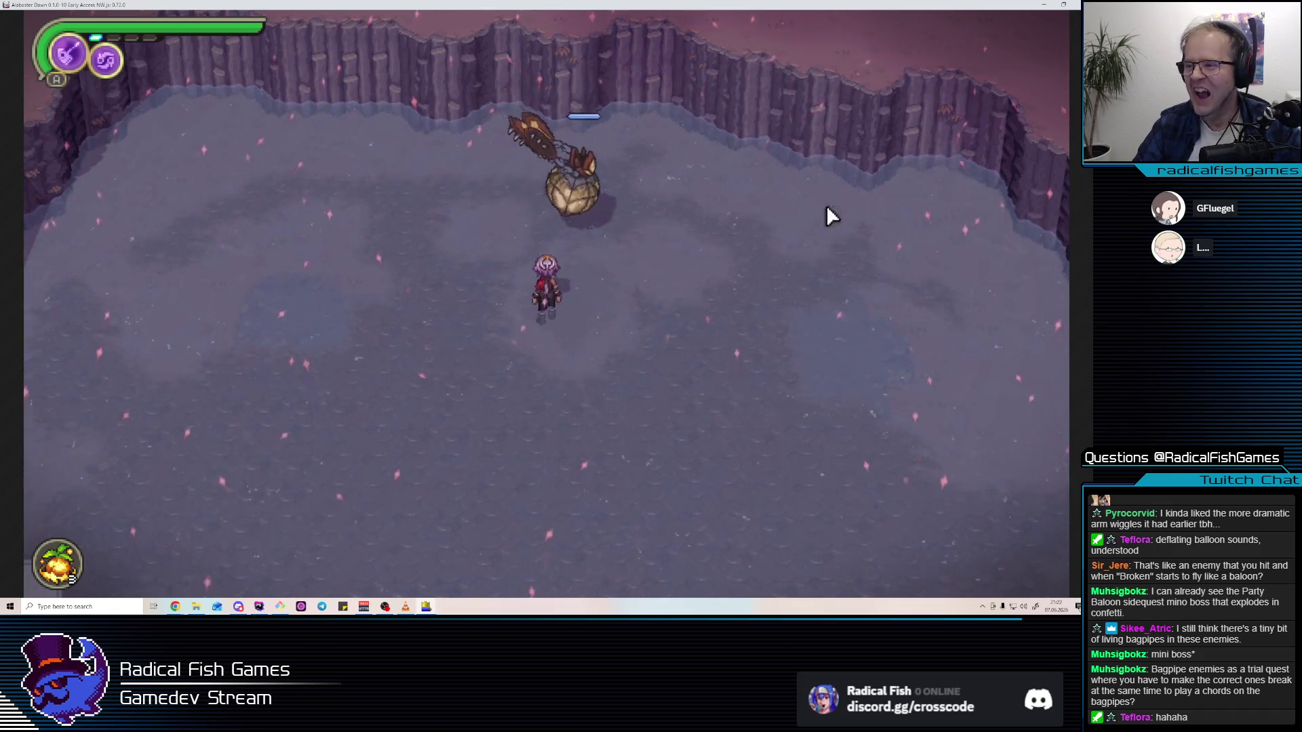
pyautogui.press('s')
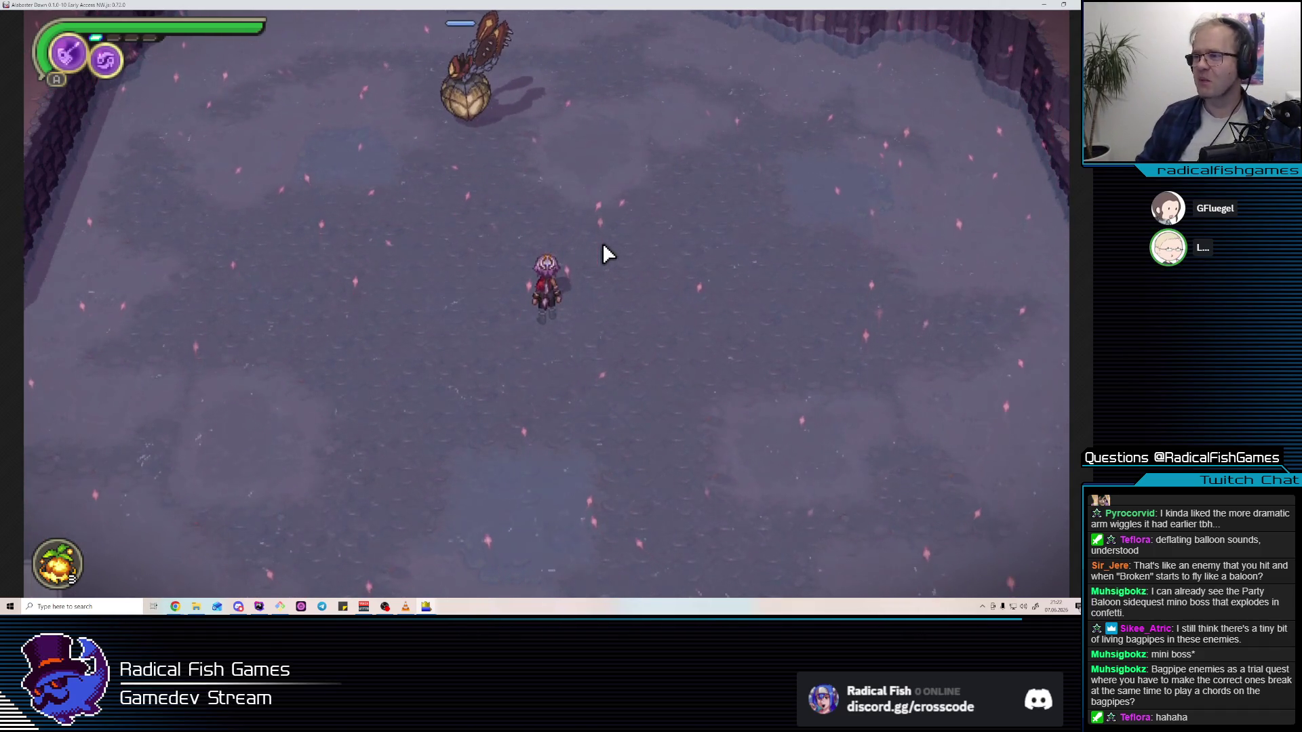
pyautogui.press('shift')
pyautogui.click(685, 138)
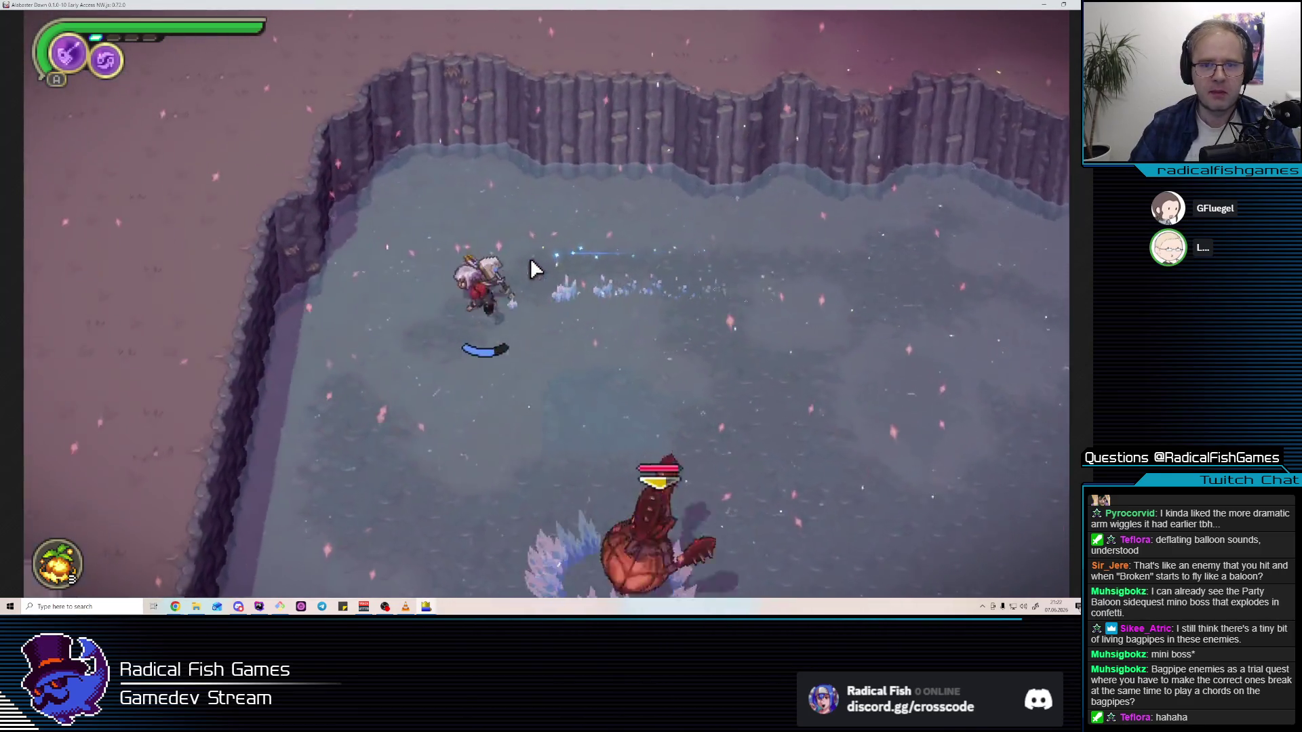
pyautogui.hotkey('alt', 'Tab')
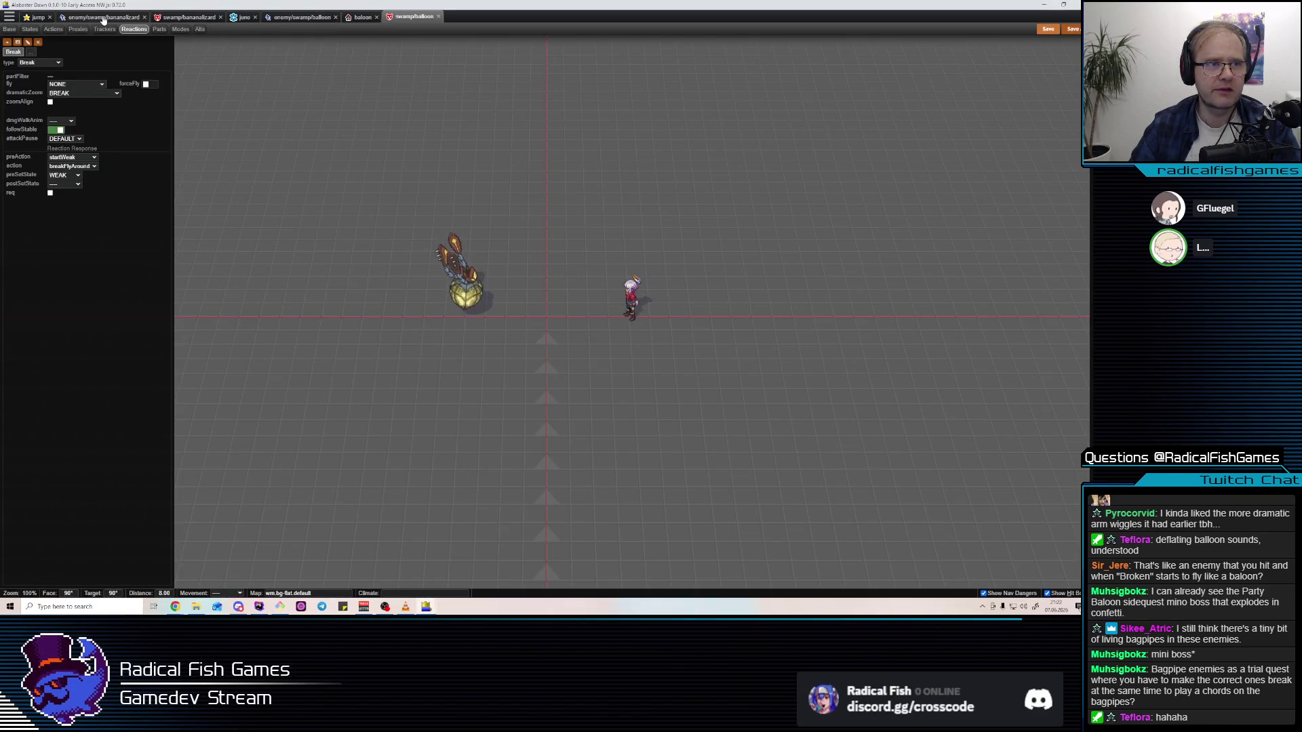
# Flip through the bananalizard, baloon and jump tabs and inspect the balloonUpDown SHIFT step
pyautogui.click(103, 19)
pyautogui.click(185, 20)
pyautogui.click(81, 18)
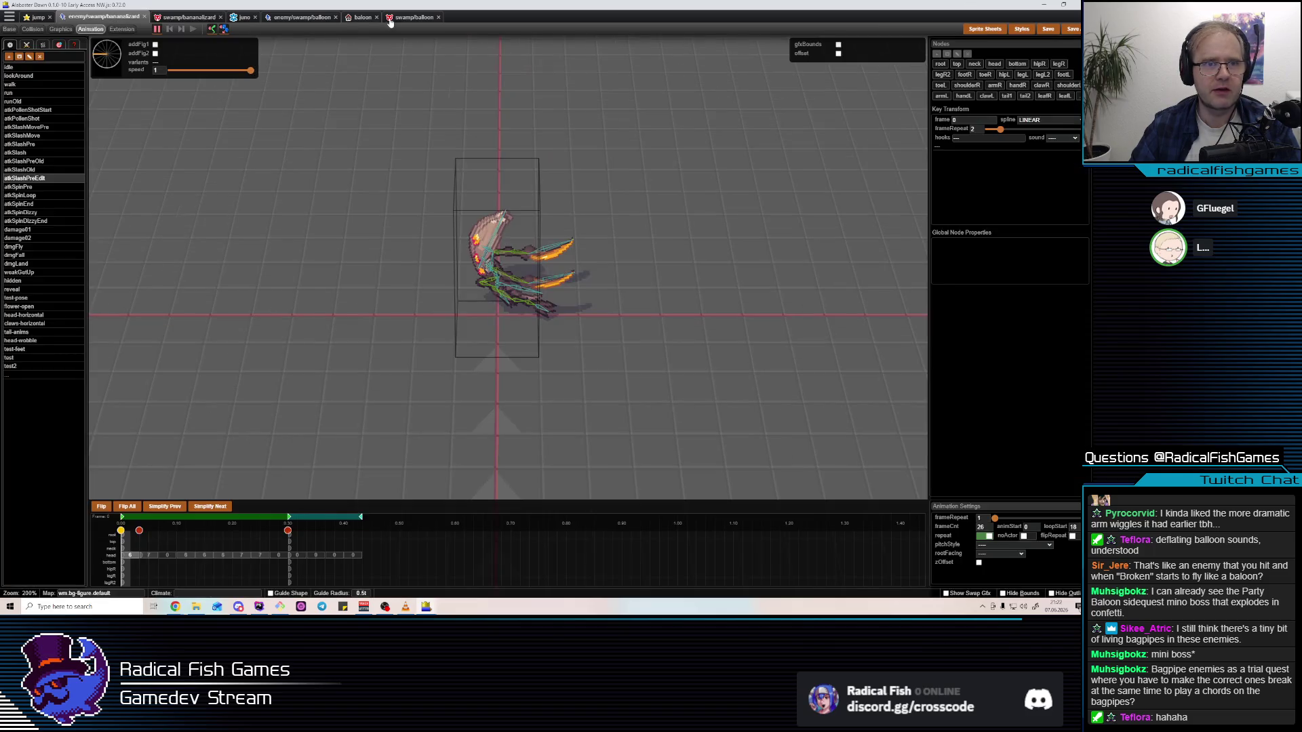
pyautogui.click(355, 19)
pyautogui.click(92, 19)
pyautogui.click(37, 18)
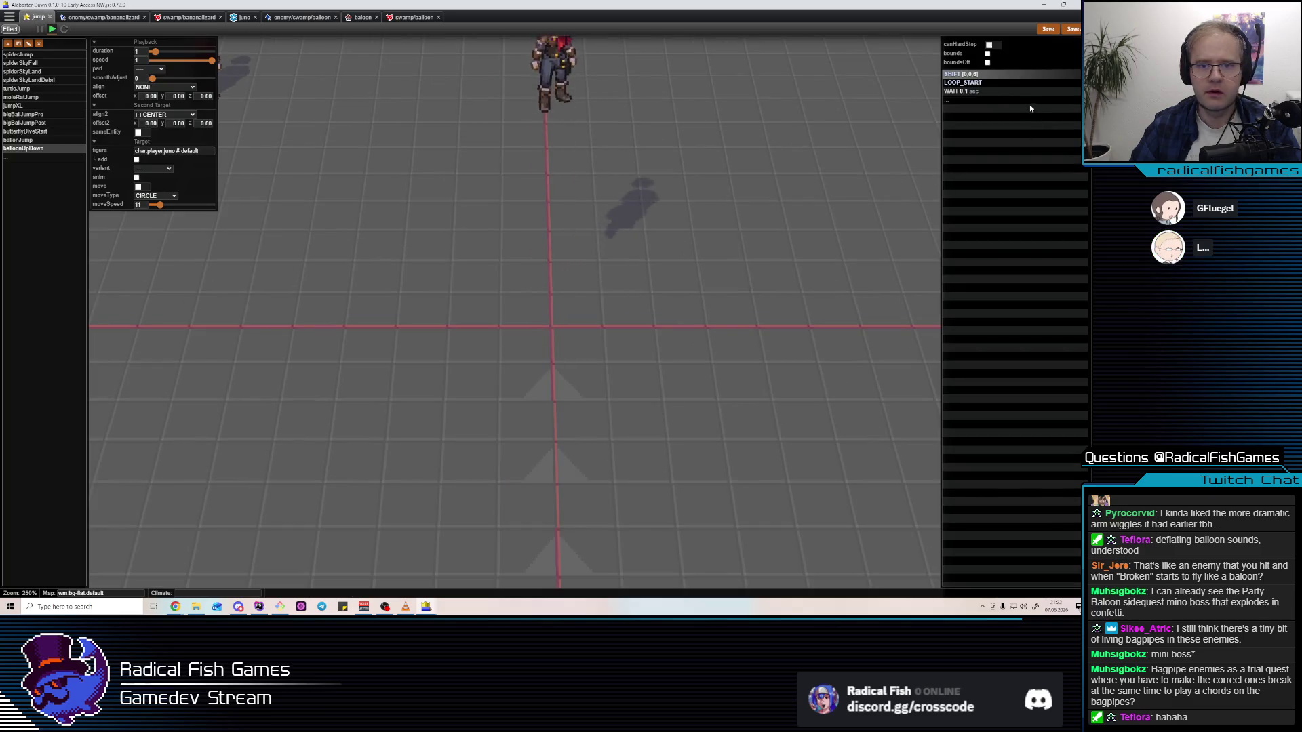
pyautogui.click(960, 73)
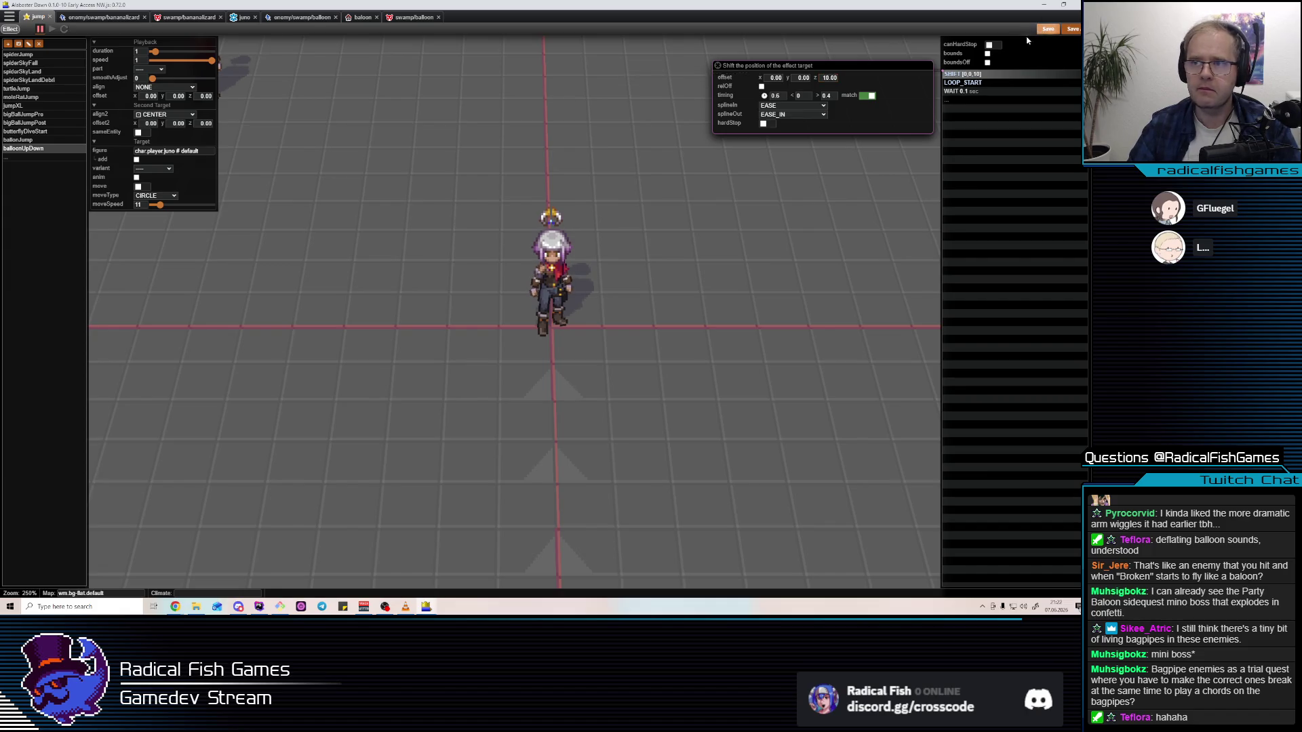
pyautogui.press('Escape')
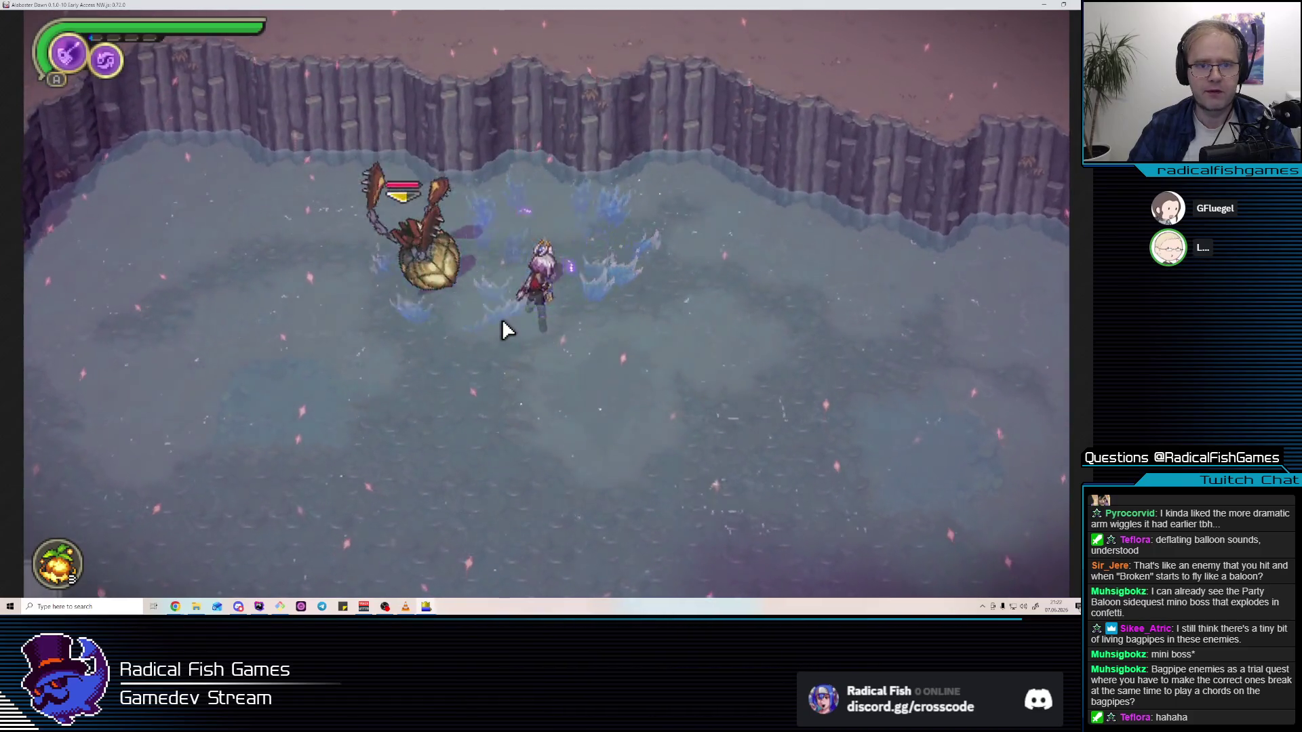
# Slash and burst the crab enemy until it inflates and flies off, keep fighting, then pause
pyautogui.click(495, 322)
pyautogui.click(490, 307)
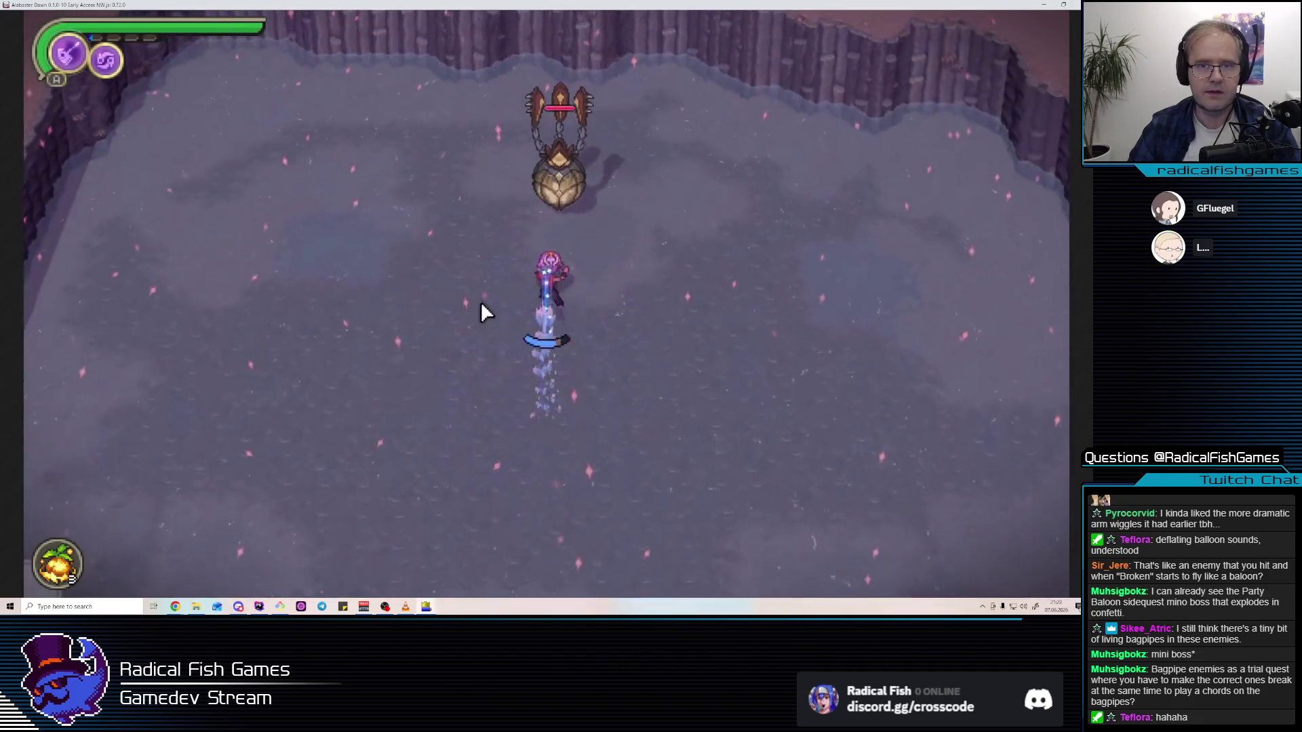
pyautogui.click(482, 313)
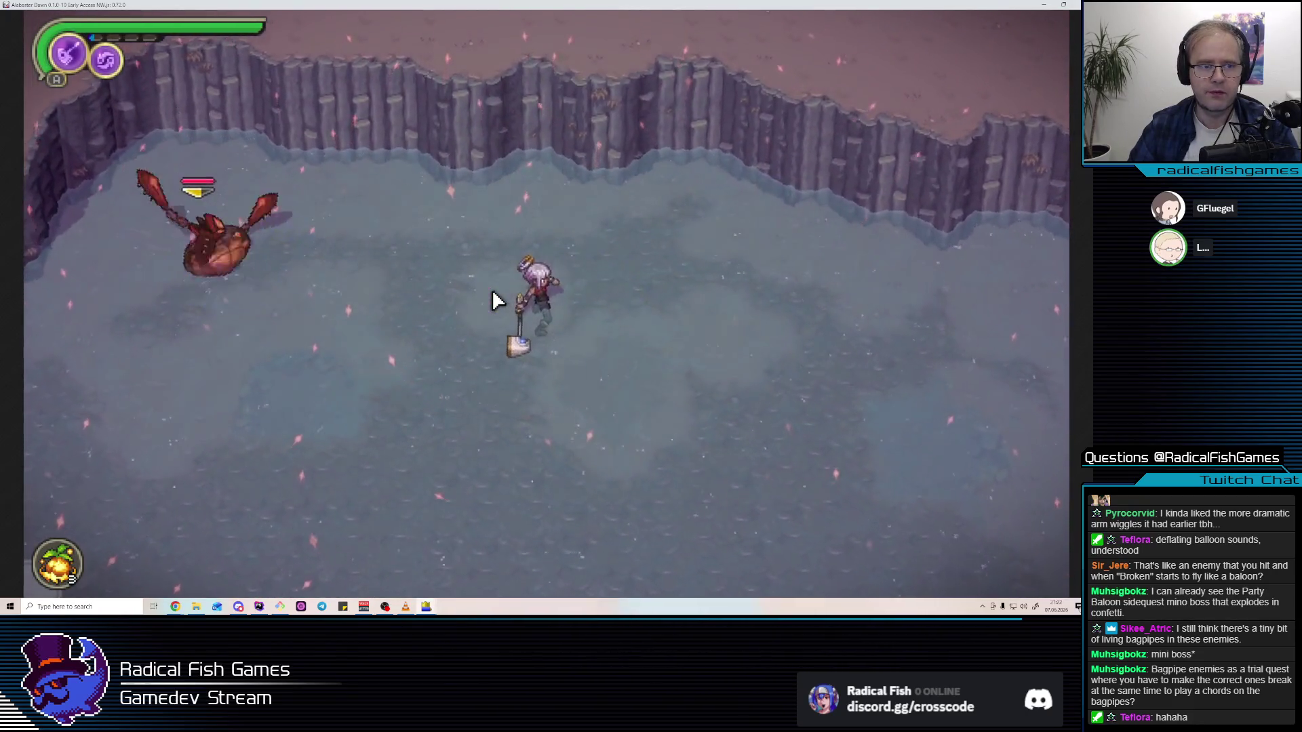
pyautogui.click(493, 293)
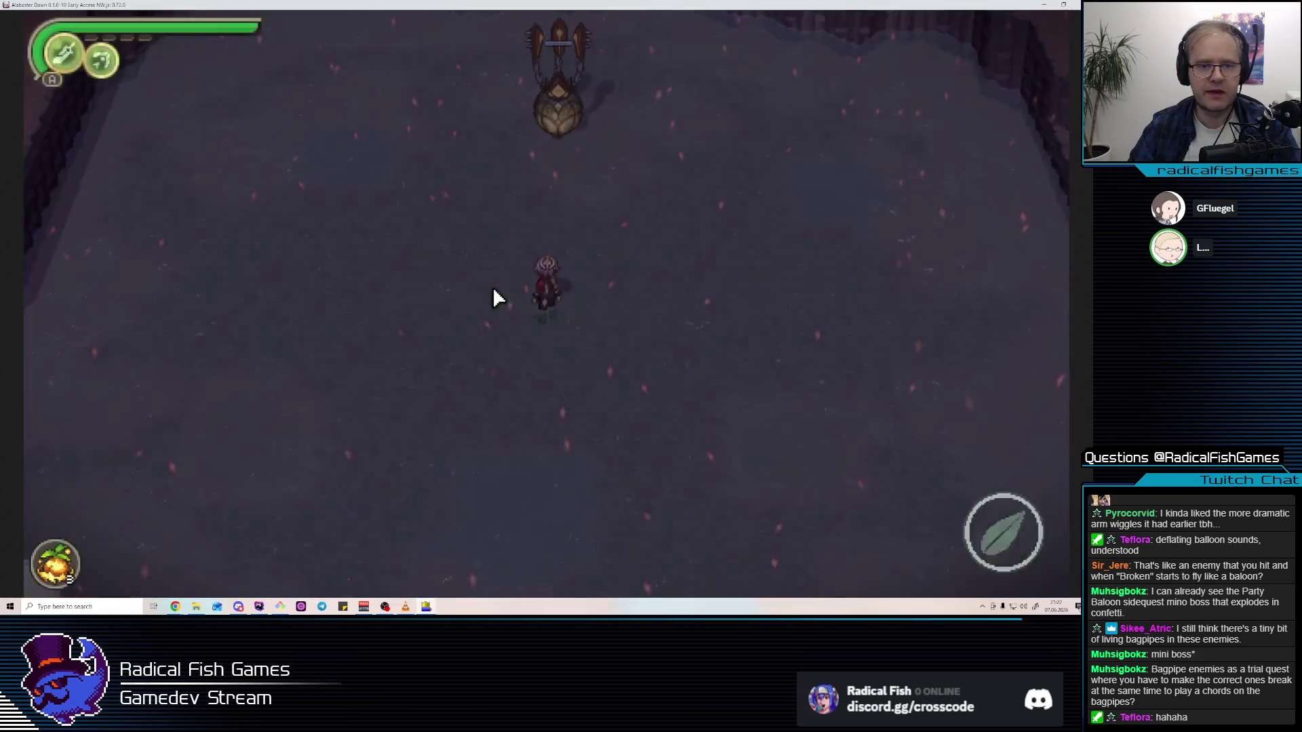
pyautogui.click(493, 289)
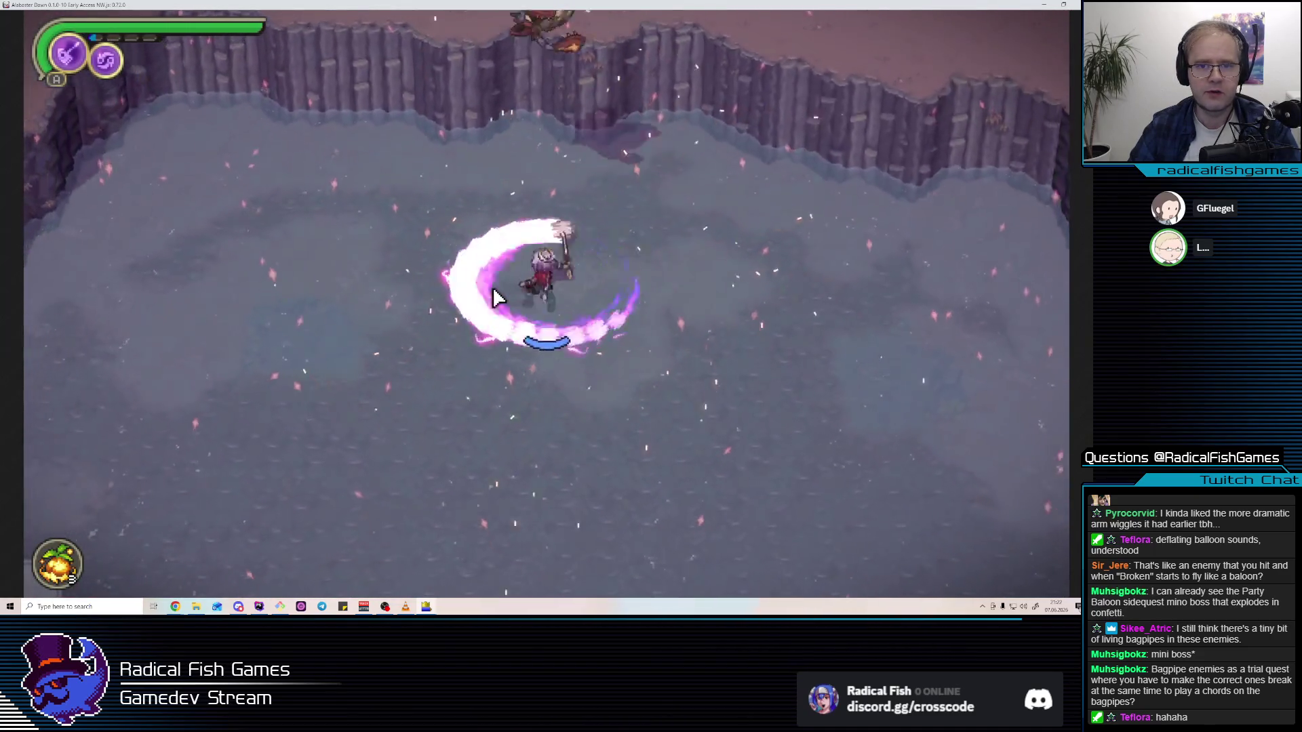
pyautogui.click(494, 289)
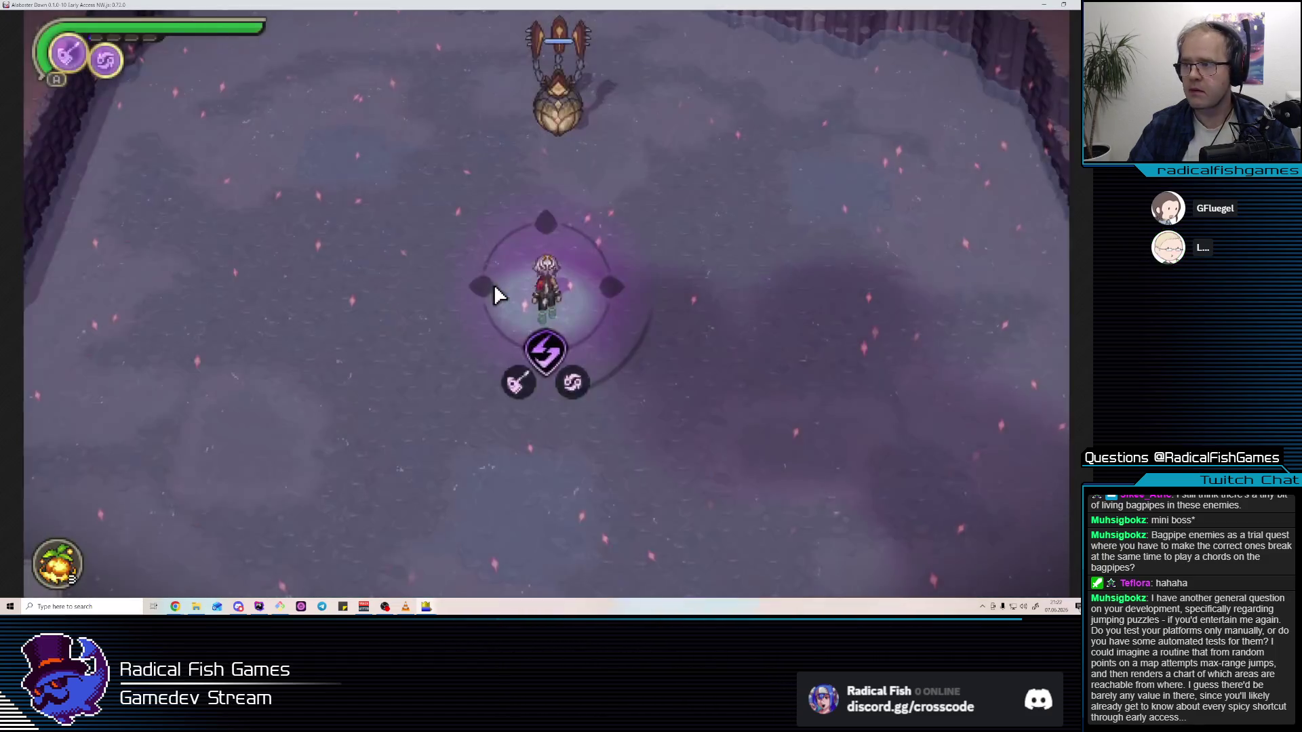
pyautogui.click(494, 285)
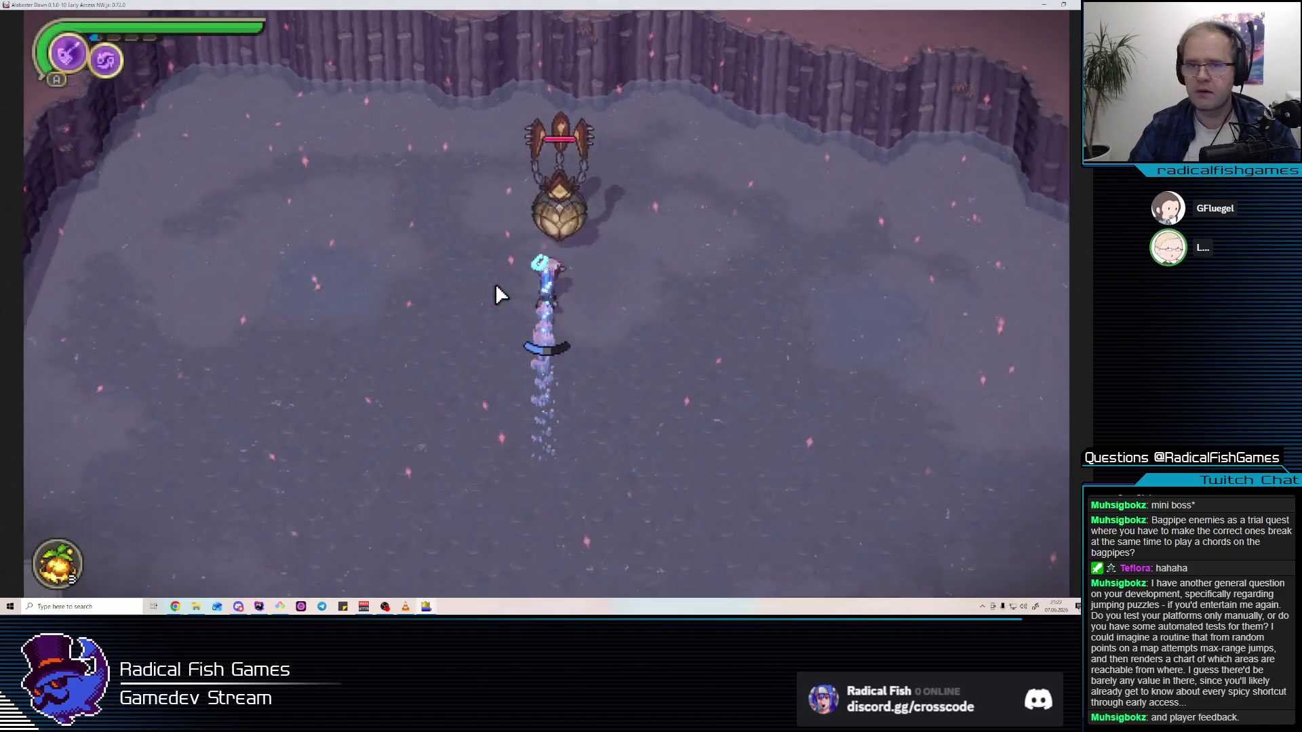
pyautogui.click(494, 285)
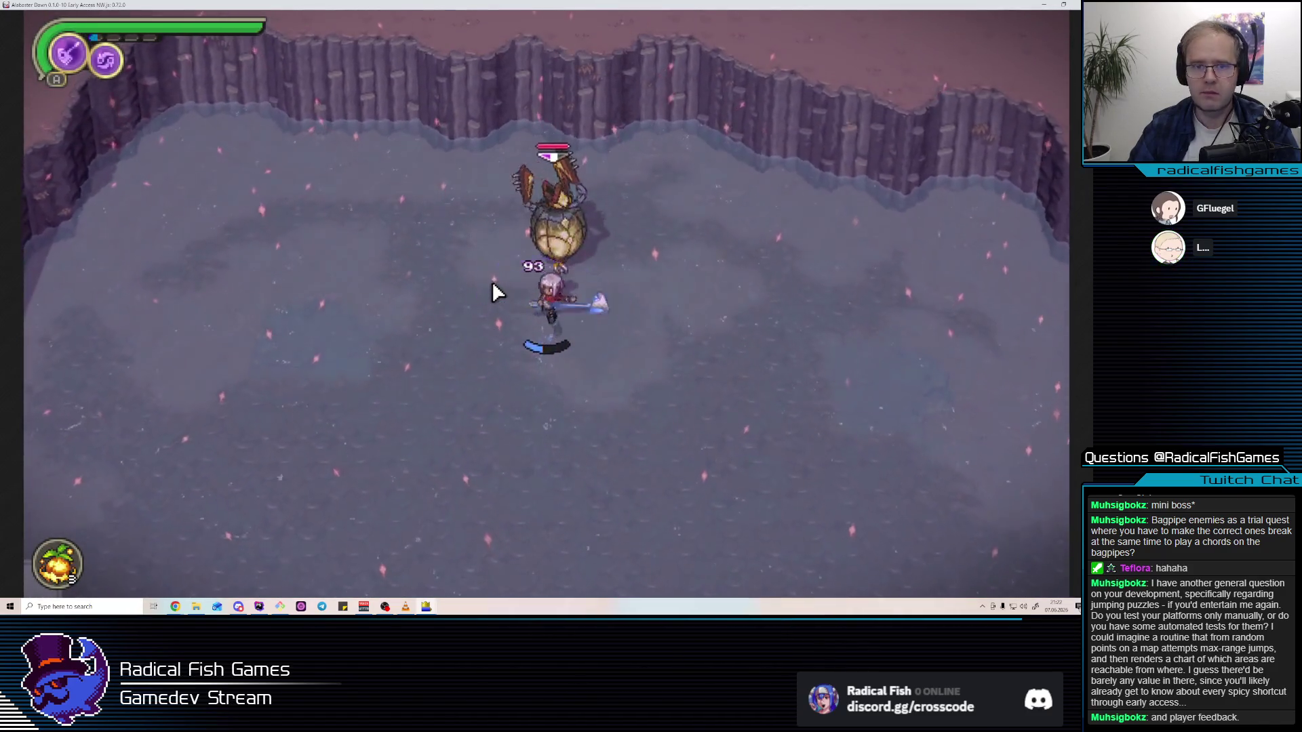
pyautogui.click(495, 278)
pyautogui.click(491, 268)
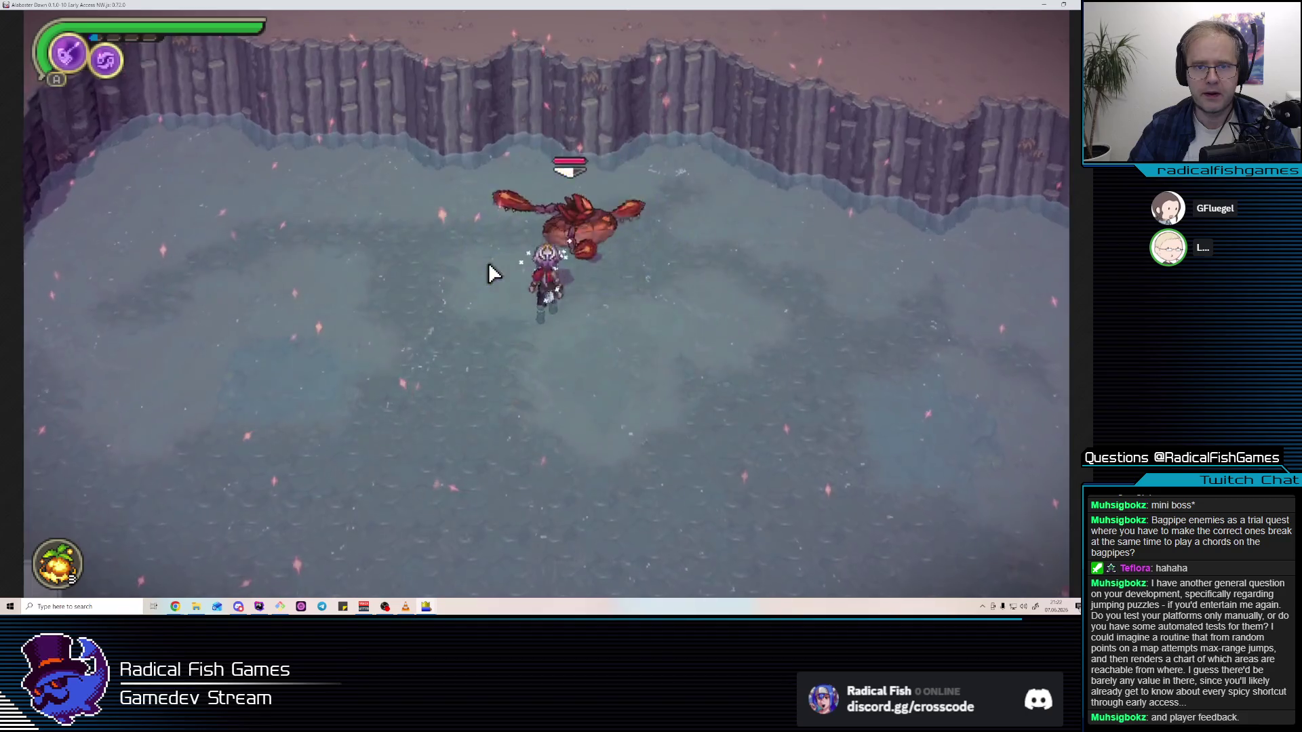
pyautogui.click(489, 263)
pyautogui.press('Escape')
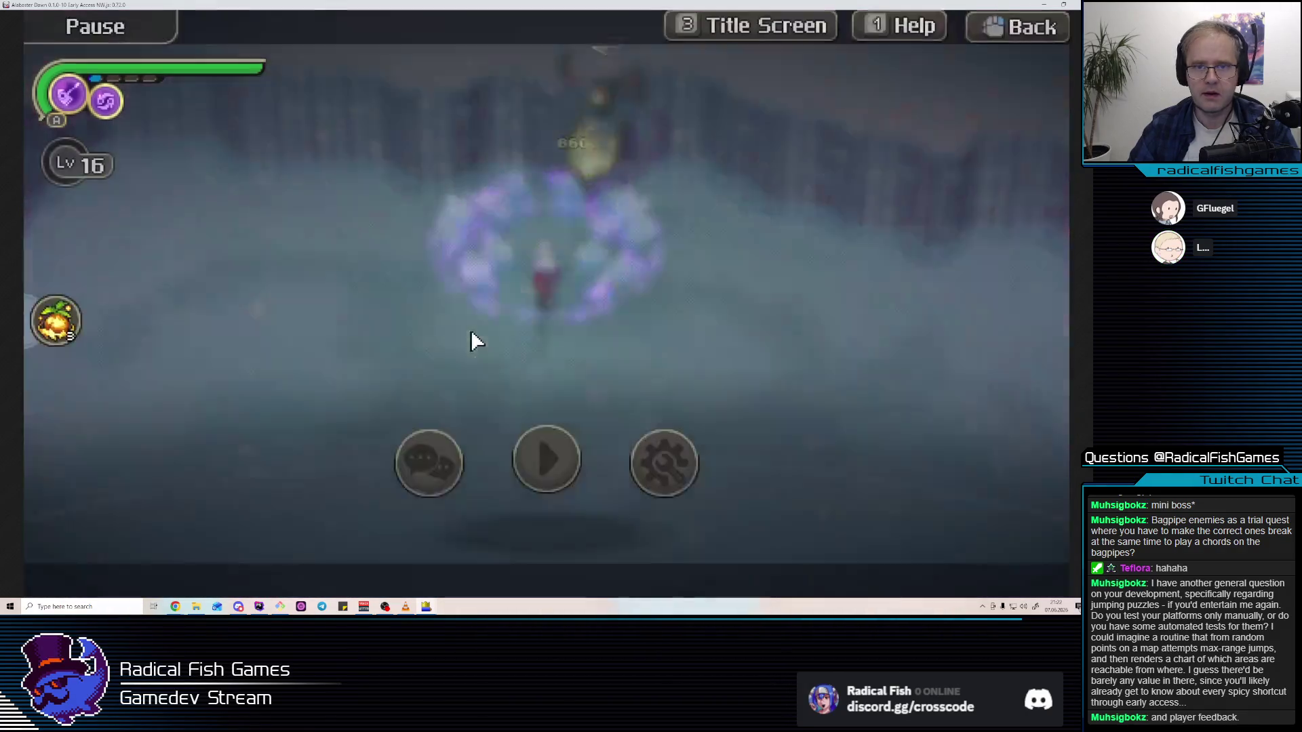
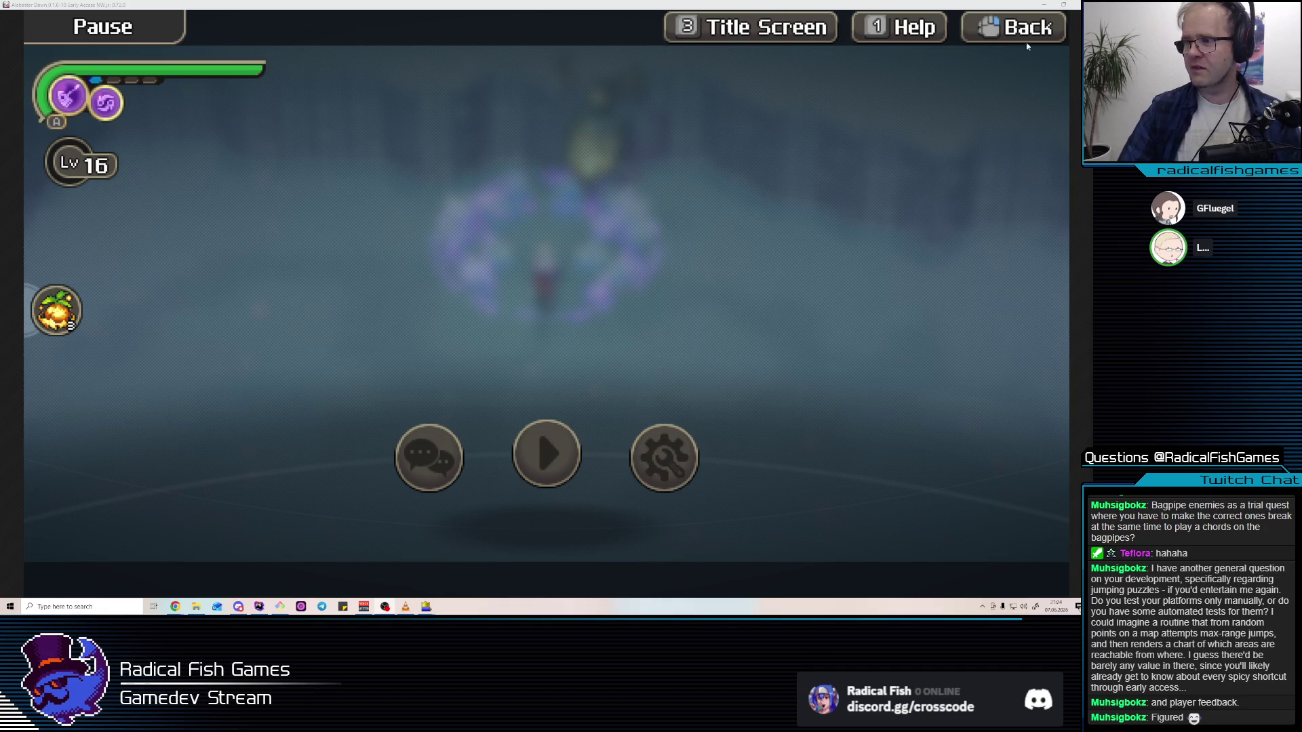
# Resume the game and slash the swamp crab until it is defeated
pyautogui.press('Escape')
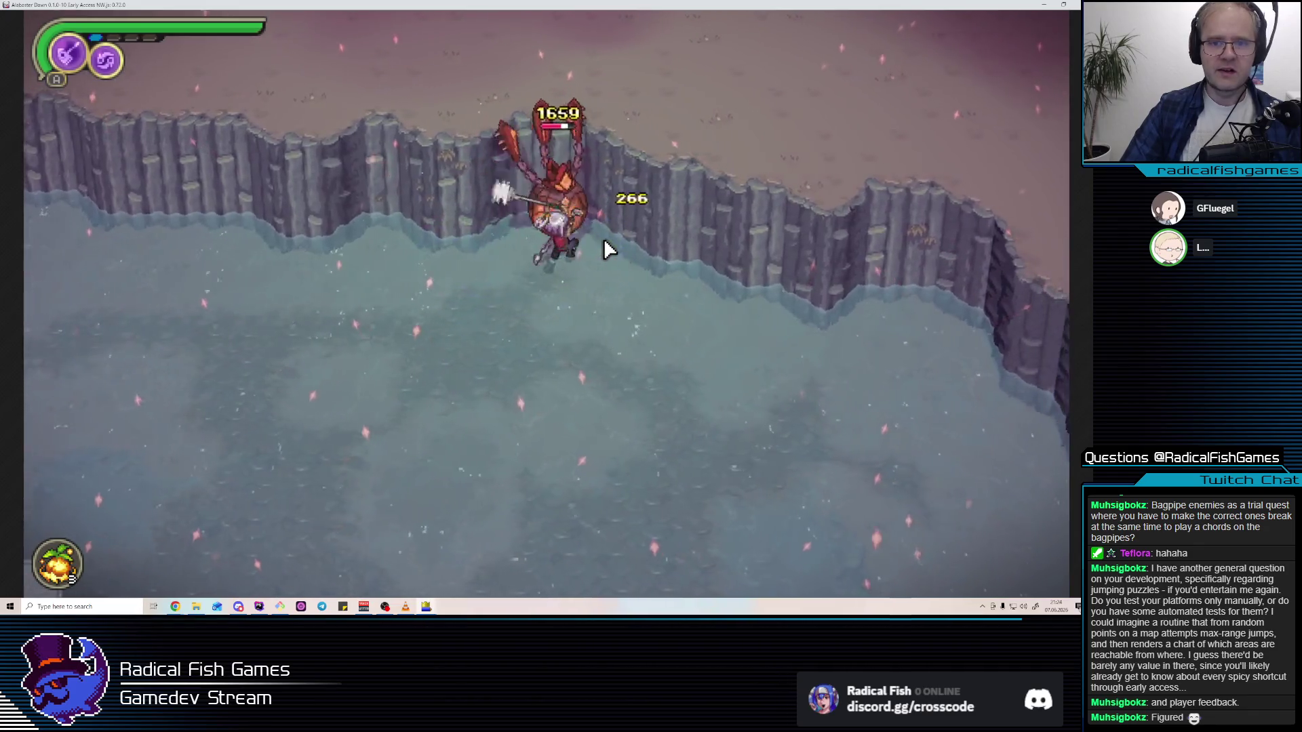
pyautogui.press('Escape')
pyautogui.press('Escape')
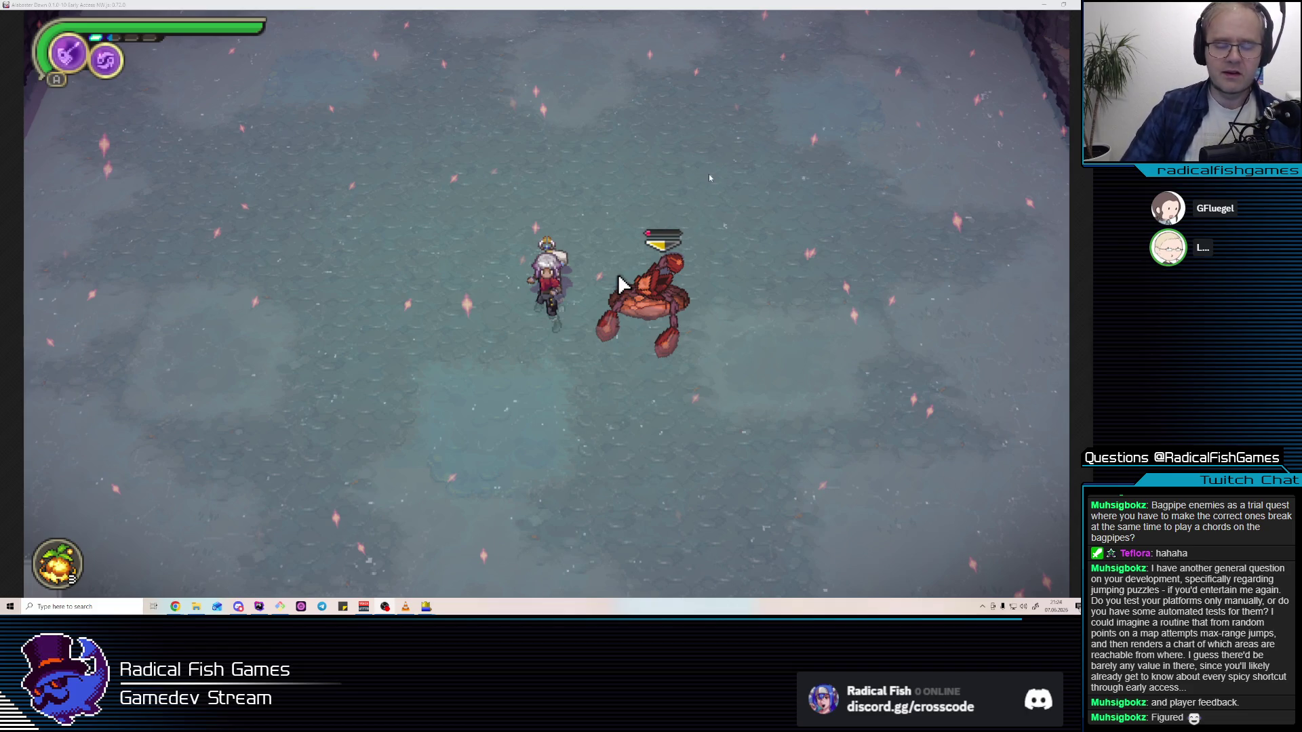
pyautogui.click(602, 298)
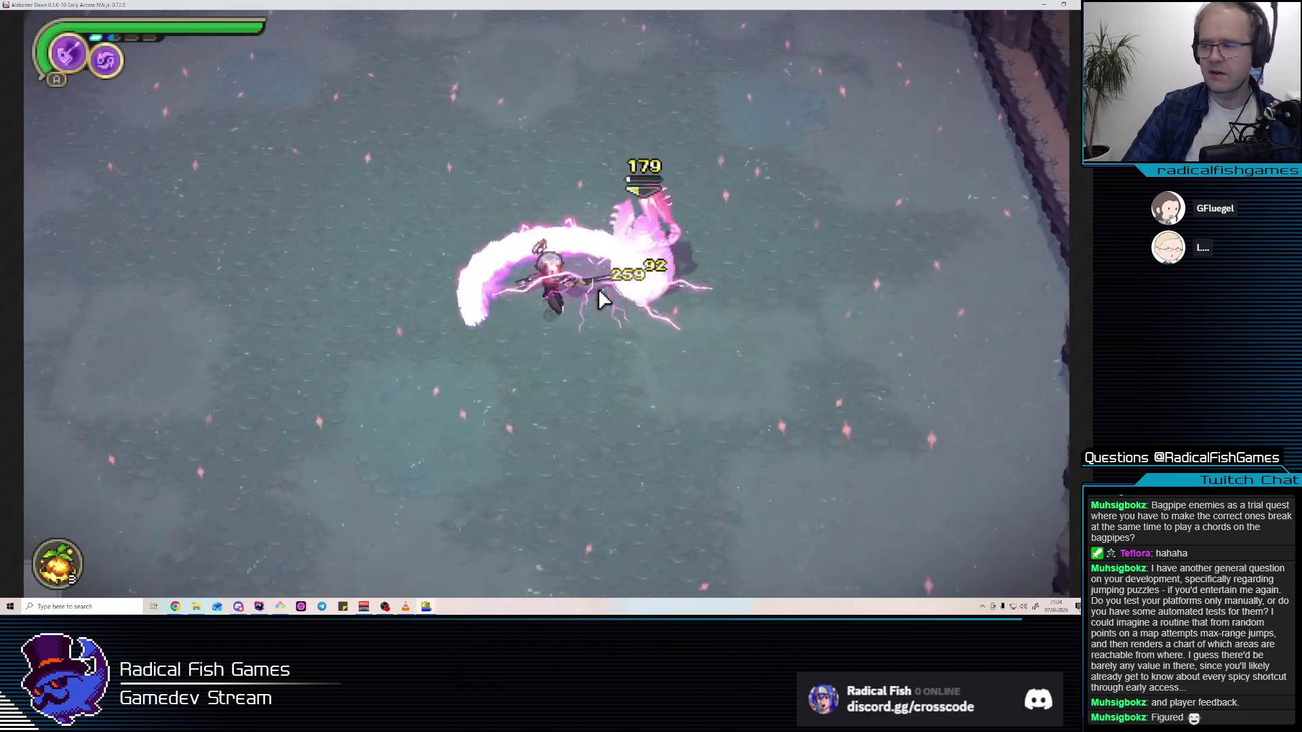
pyautogui.click(599, 293)
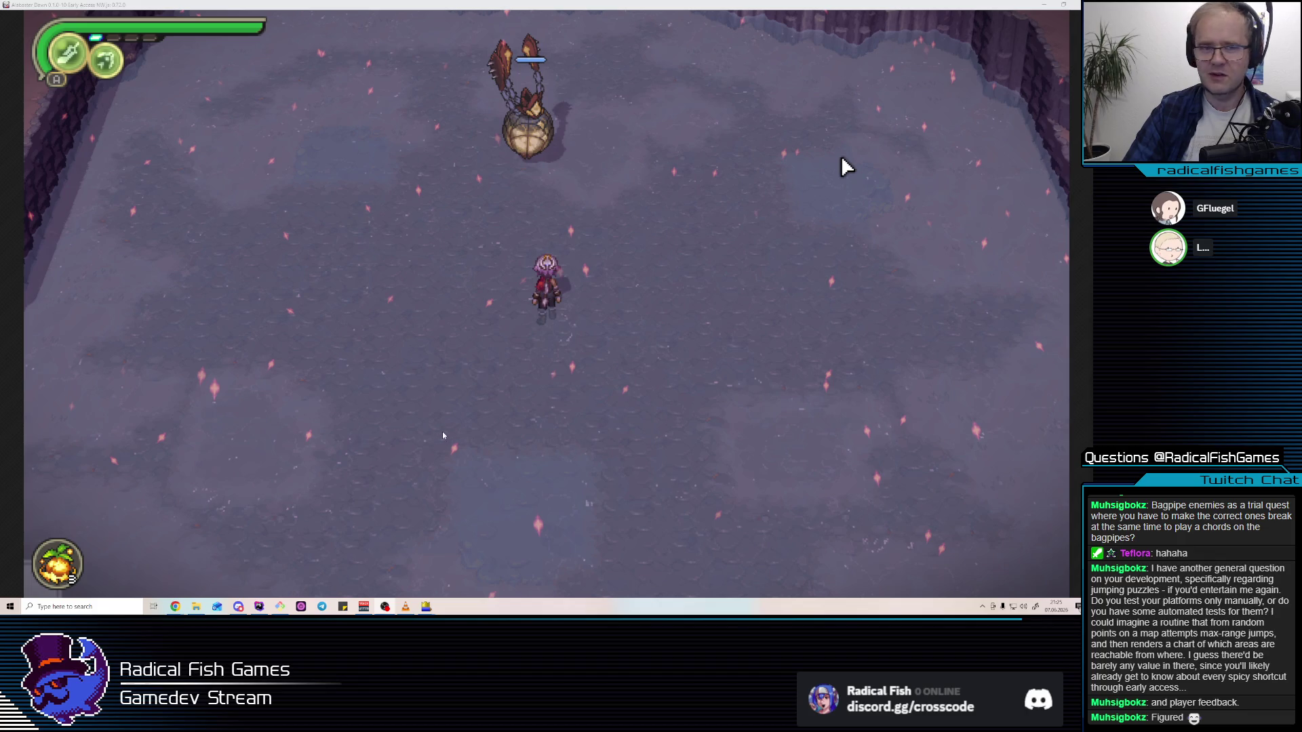
# Switch combat element and attack the balloon enemy, then return to the effect editor
pyautogui.press('q')
pyautogui.click(624, 237)
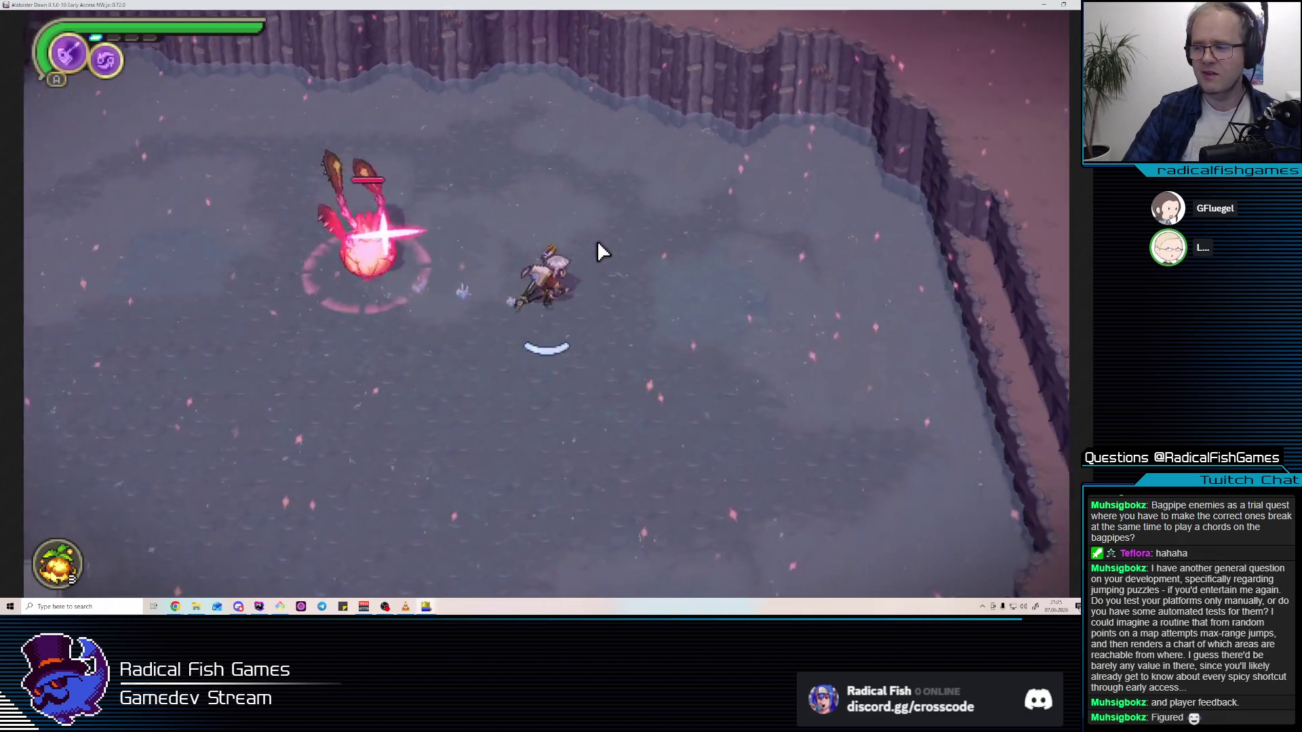
pyautogui.click(291, 267)
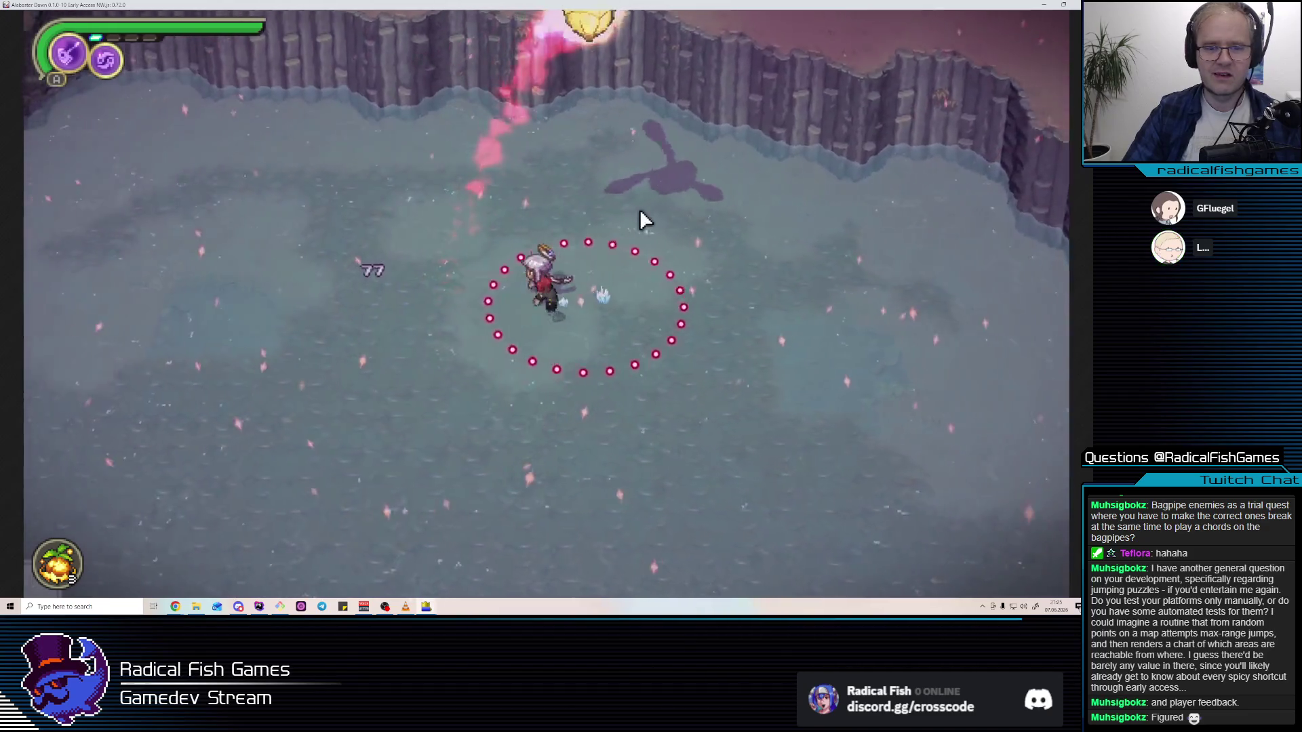
pyautogui.click(643, 217)
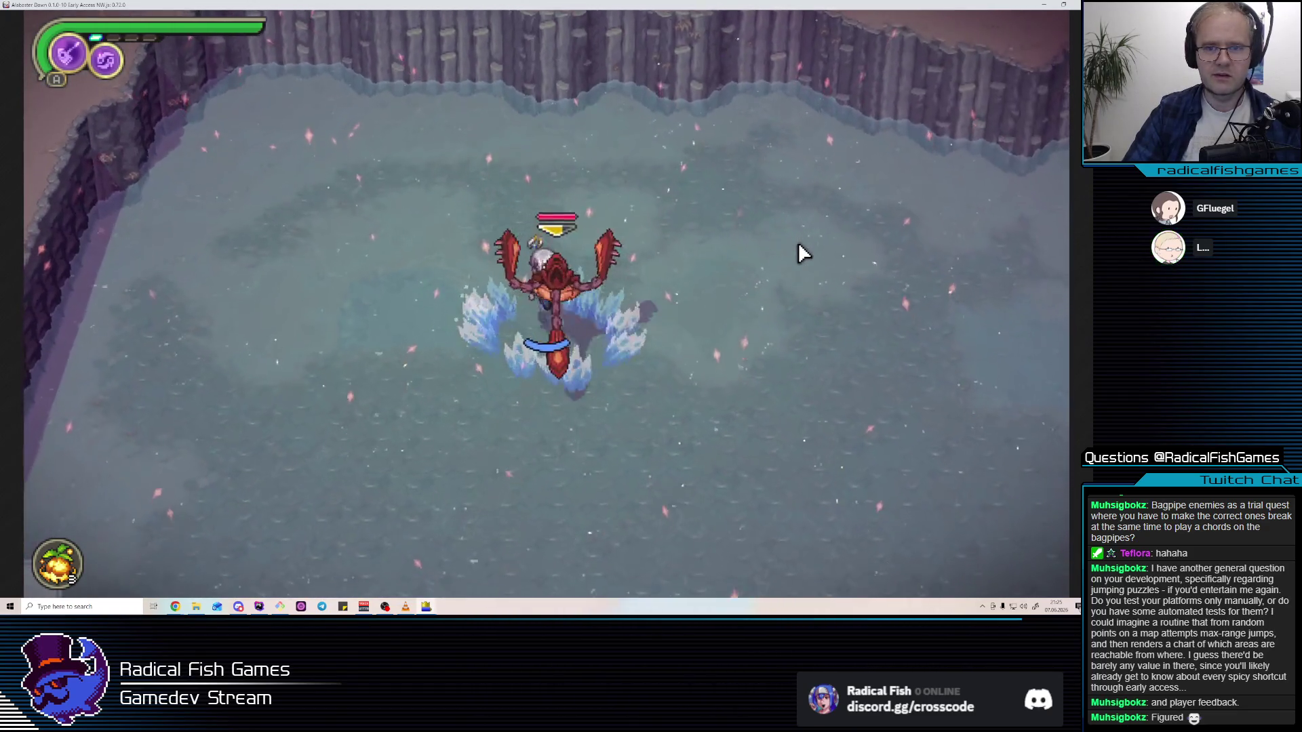
pyautogui.hotkey('alt', 'Tab')
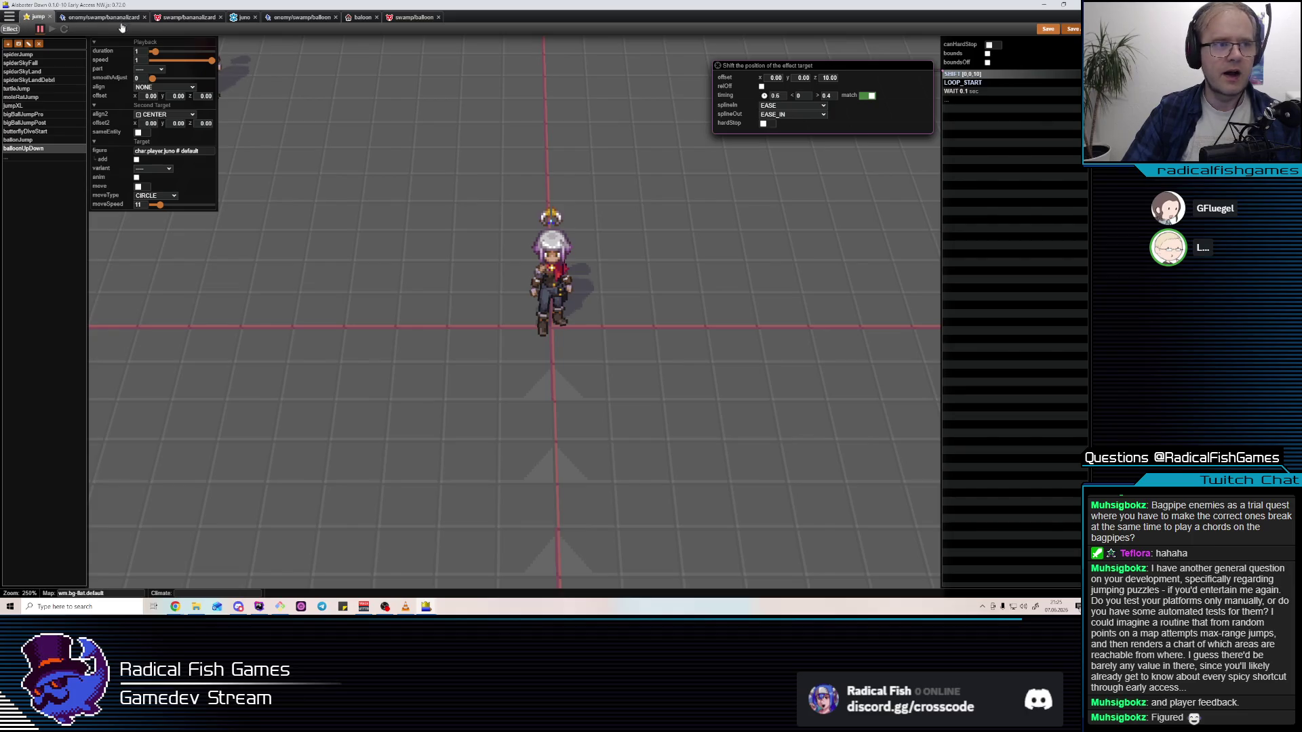
# Open the swampBalloon actions and inspect breakFlyAround's phaseTime condition
pyautogui.click(302, 16)
pyautogui.click(360, 17)
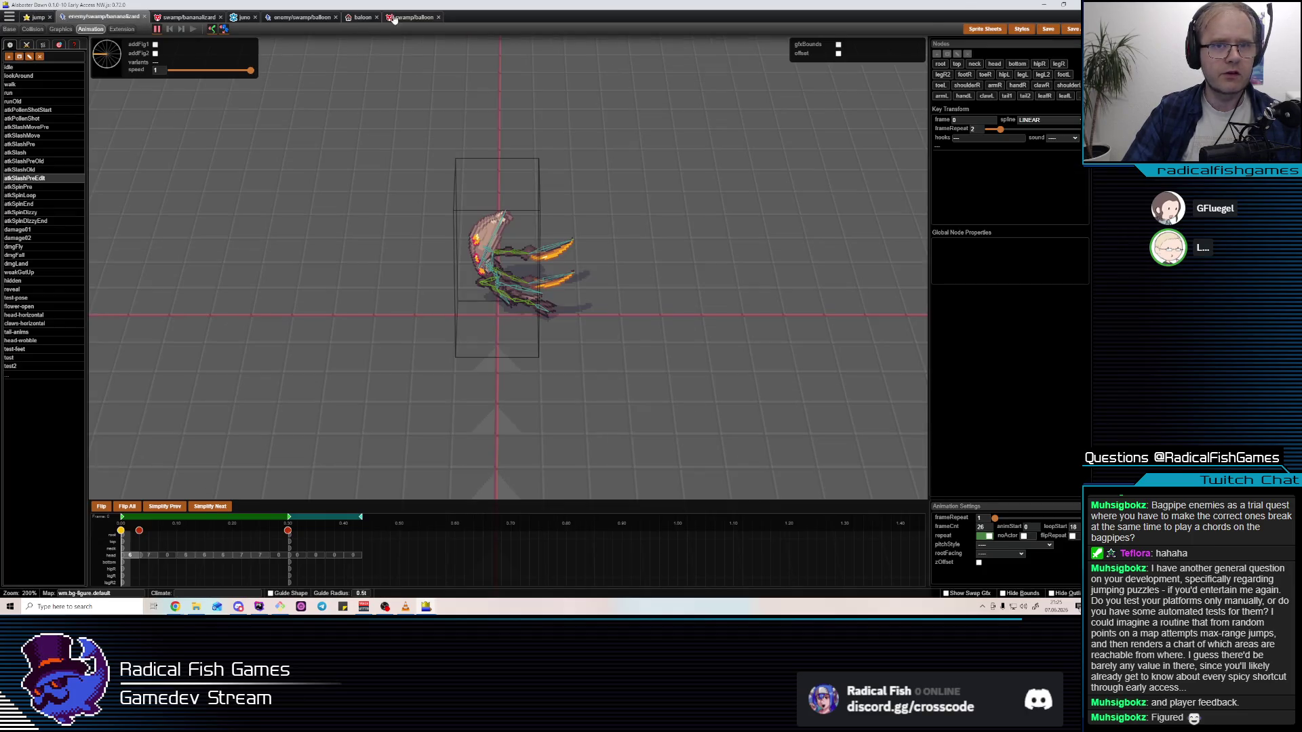
pyautogui.click(405, 17)
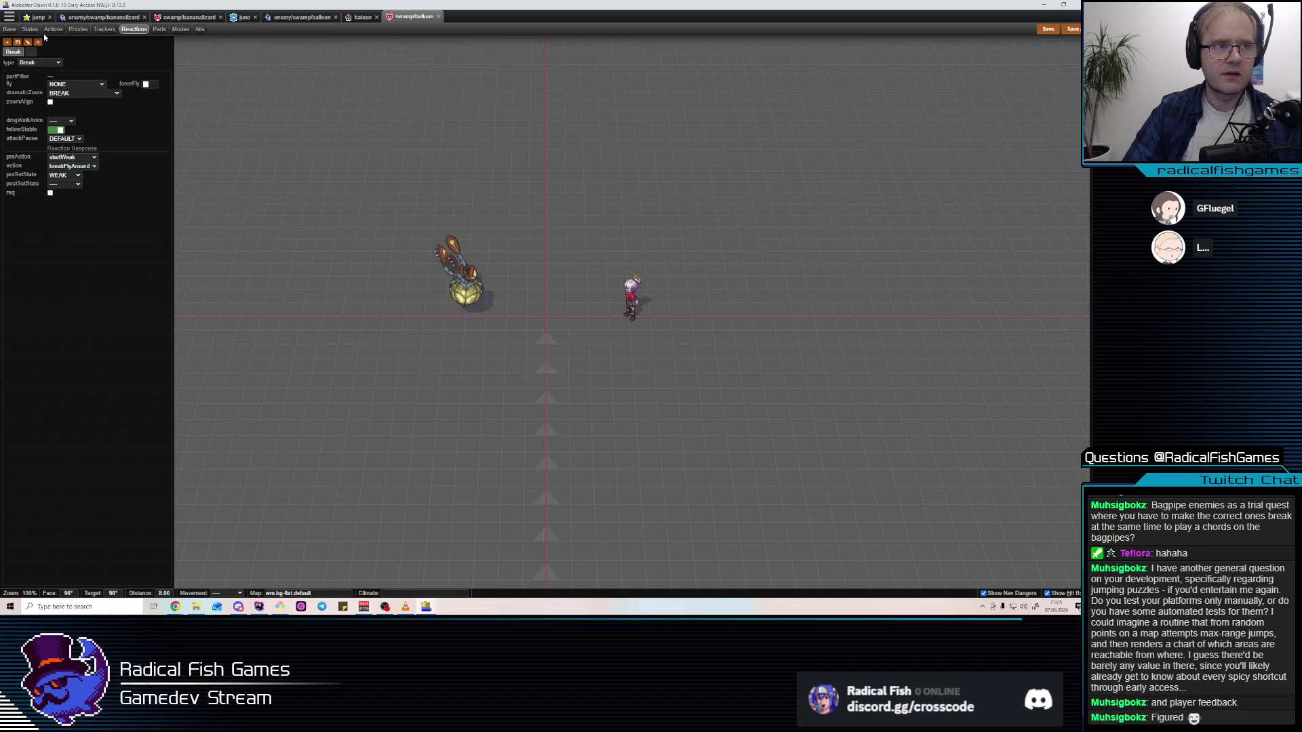
pyautogui.click(52, 30)
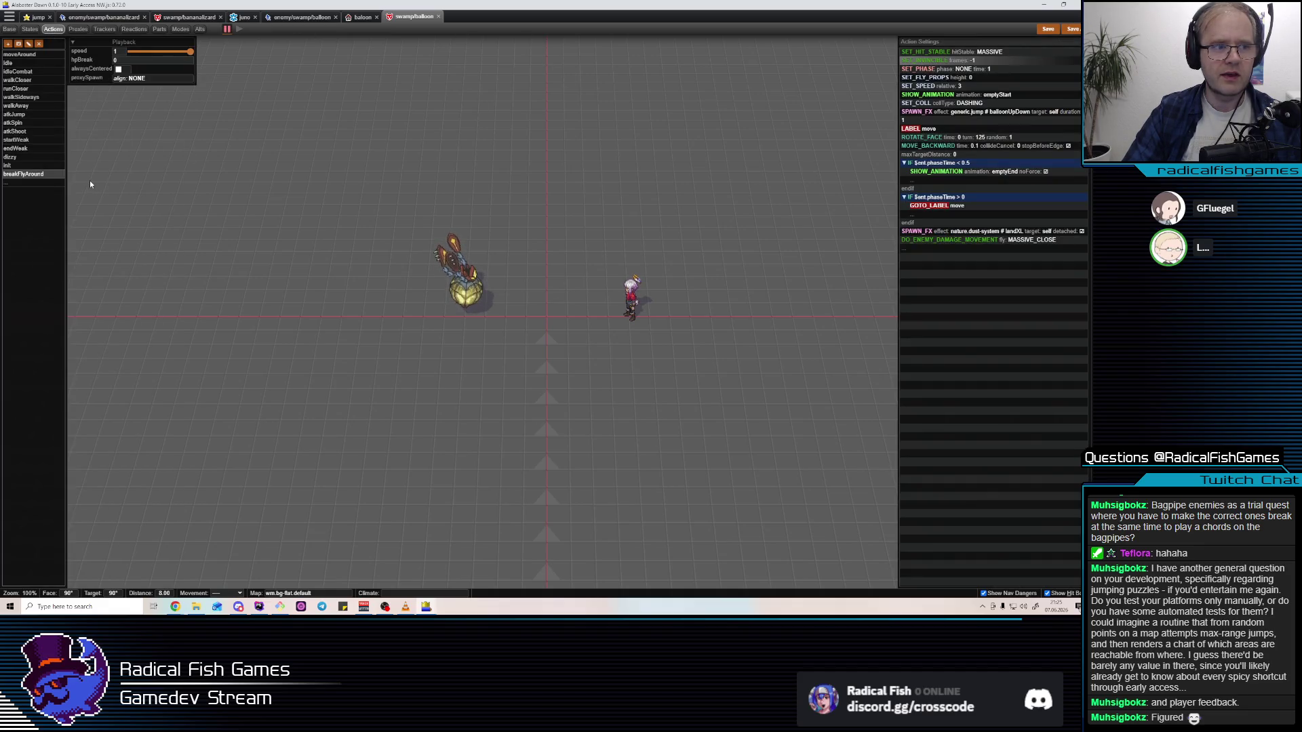
pyautogui.click(911, 165)
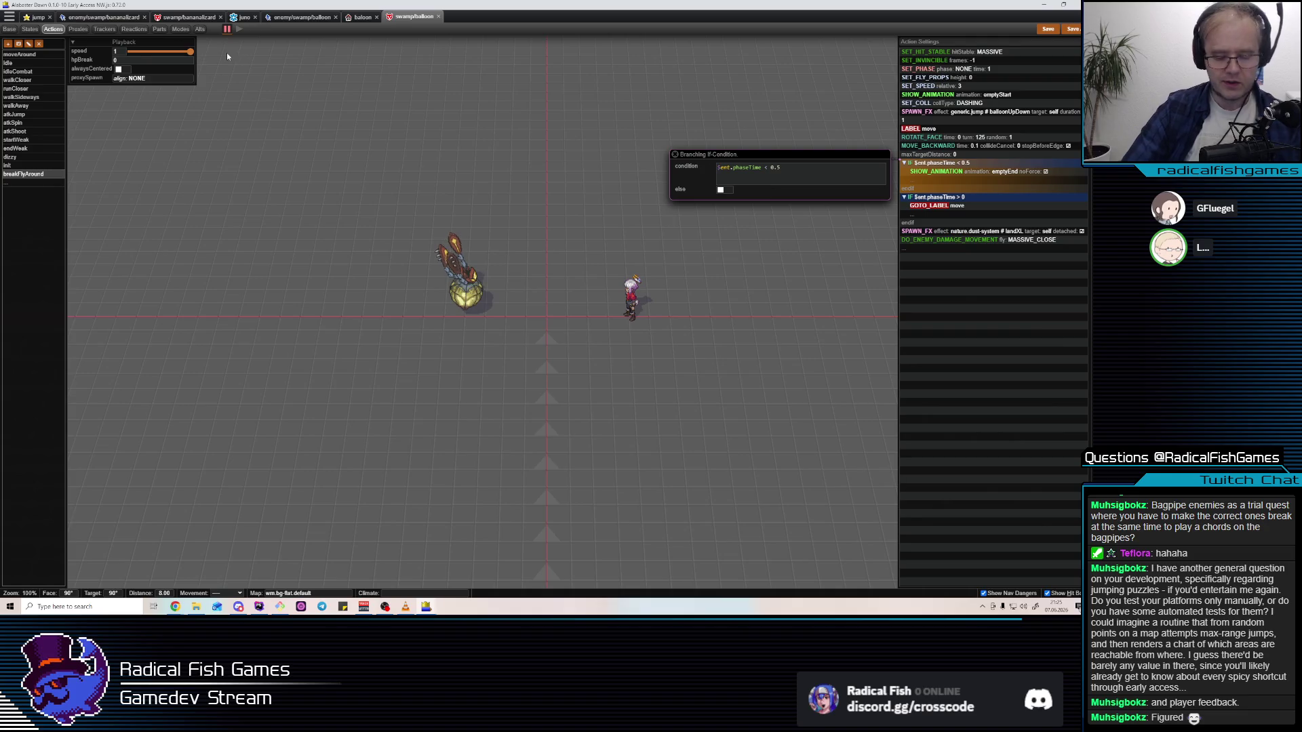
# Open effects/generic/trail.json via Search Anywhere and preview the balloonTrail effect
pyautogui.hotkey('ctrl', 'p')
pyautogui.write('trail')
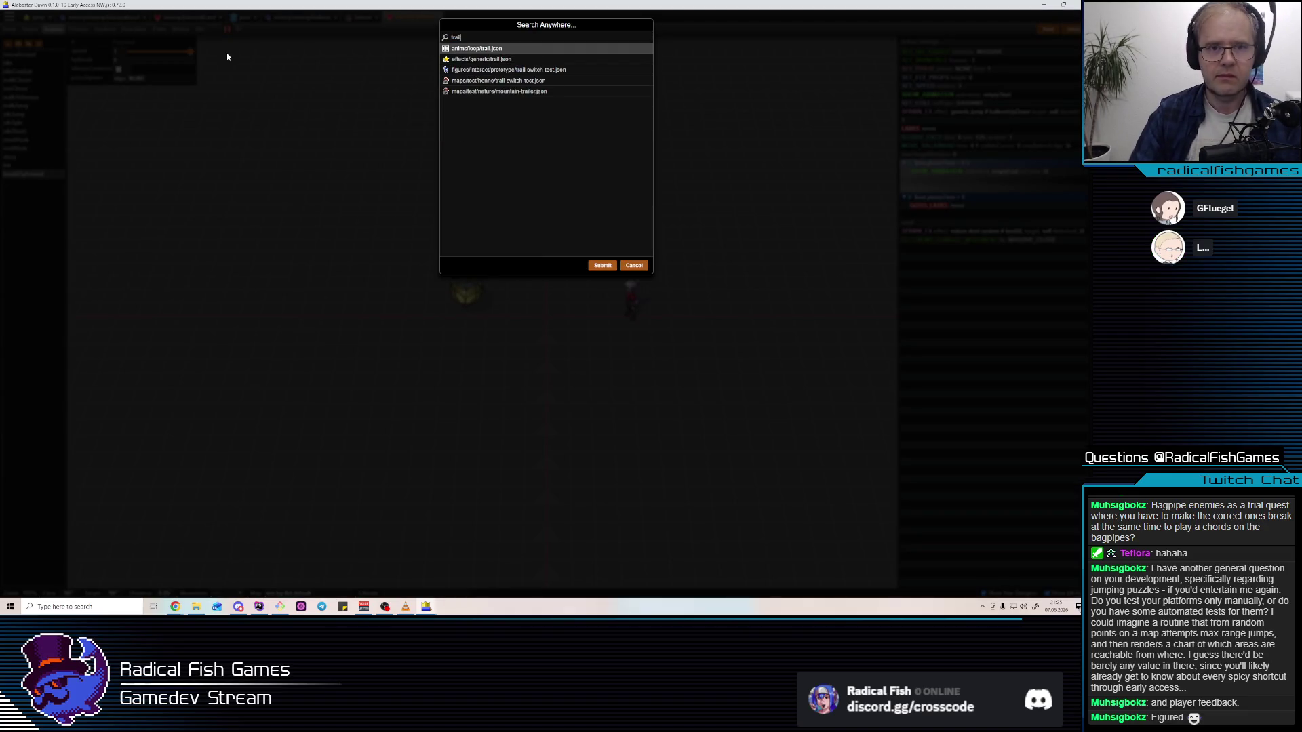
pyautogui.click(535, 60)
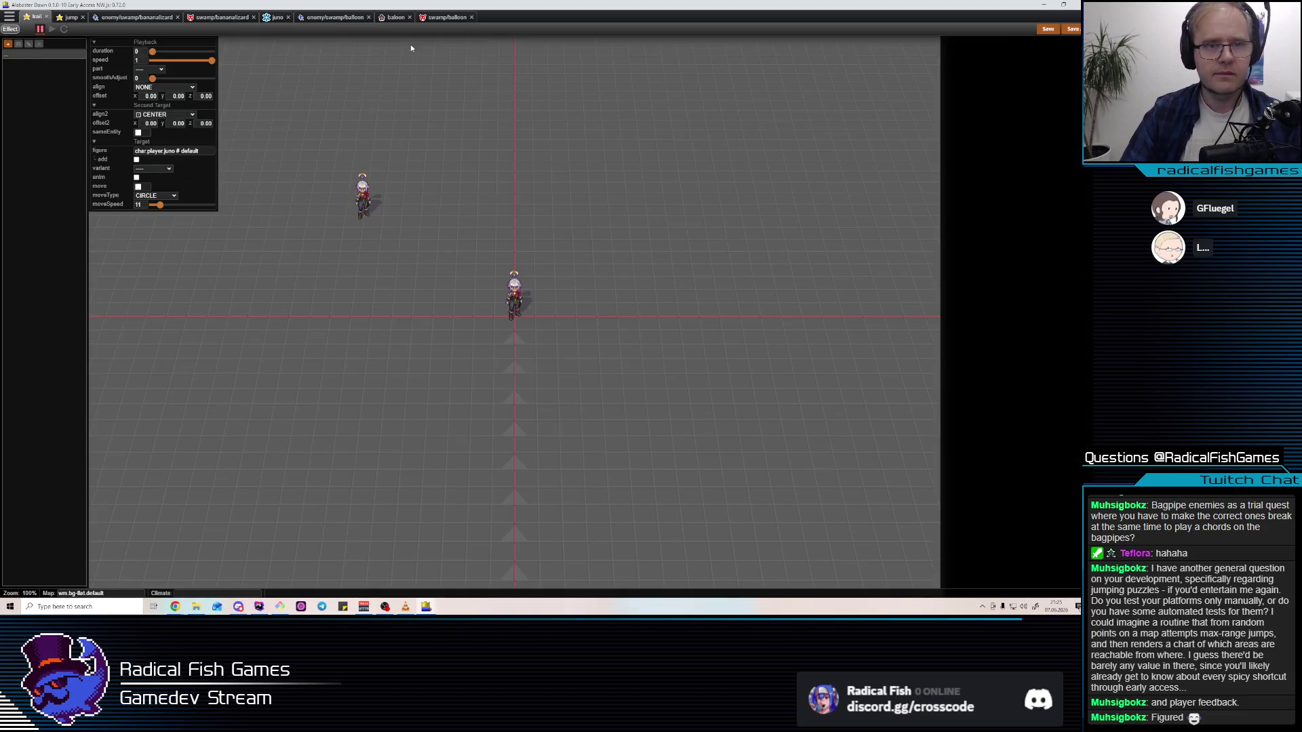
pyautogui.click(41, 482)
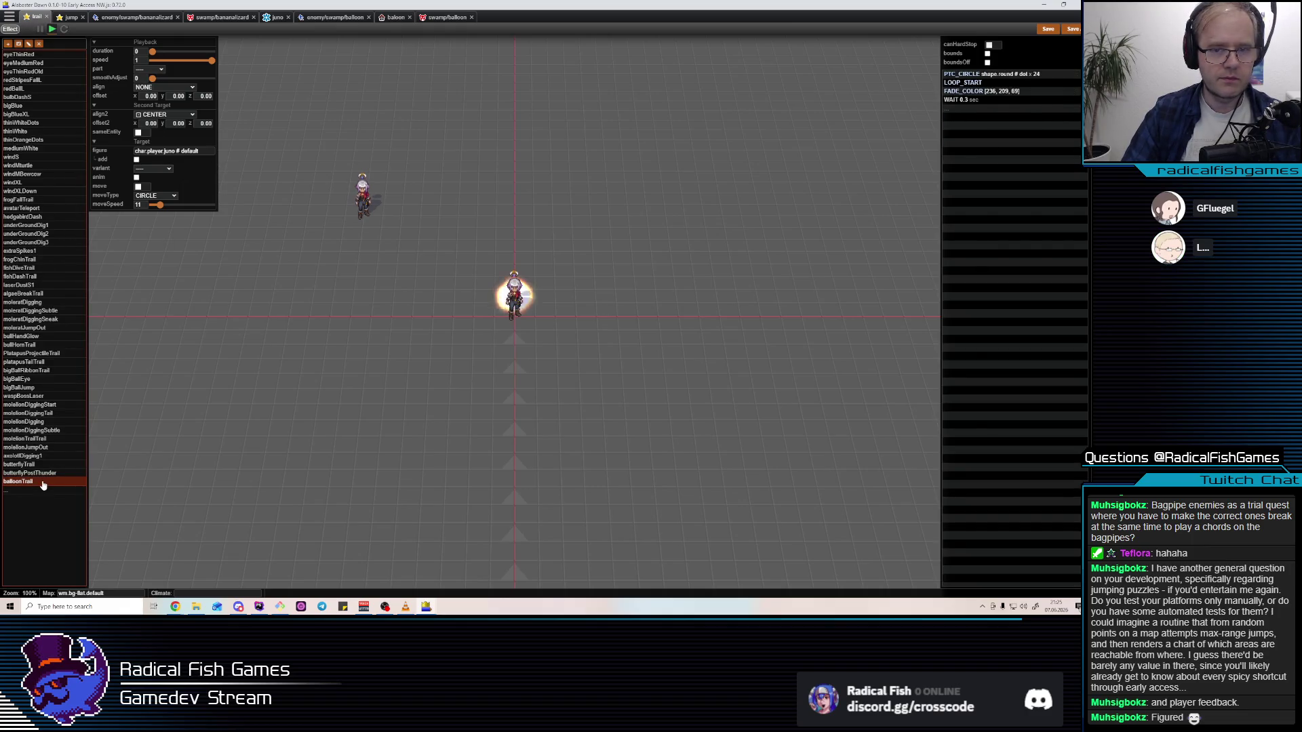
# Duplicate balloonTrail and rename the copy to balloonEmpty
pyautogui.hotkey('ctrl', 'd')
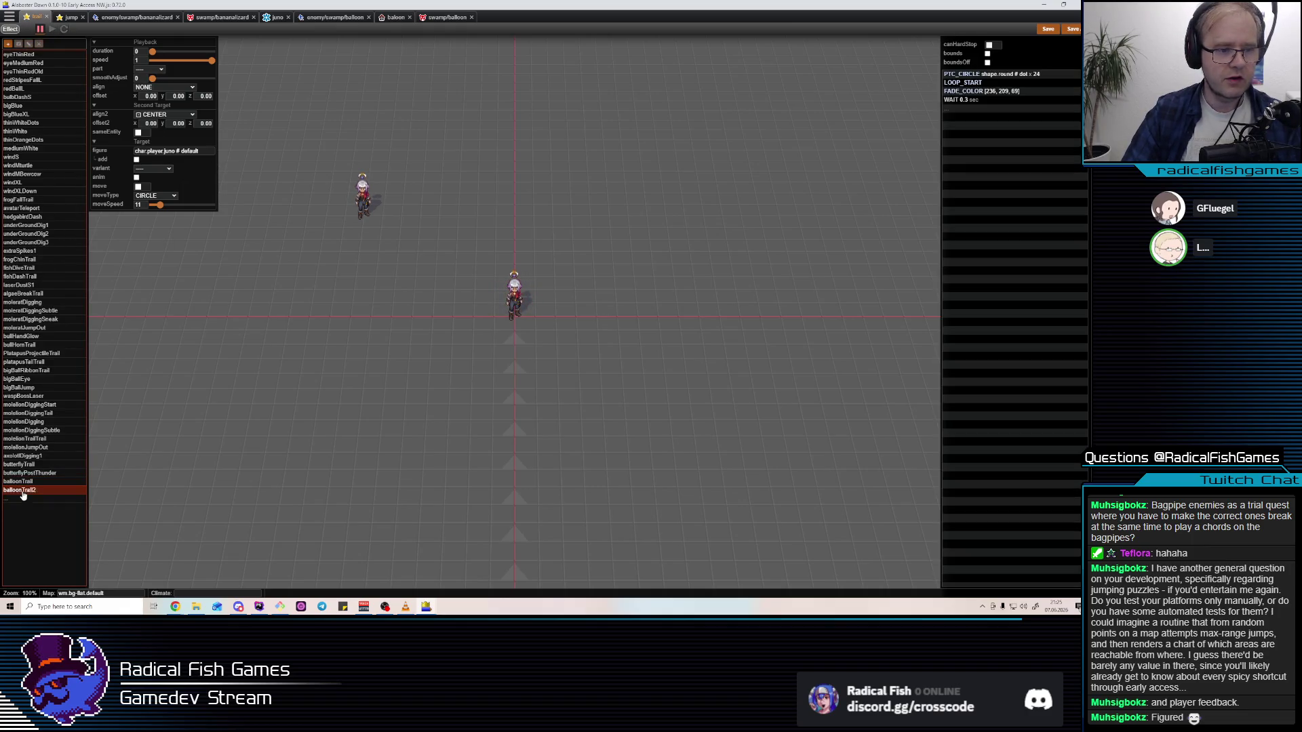
pyautogui.doubleClick(71, 485)
pyautogui.press('BackSpace')
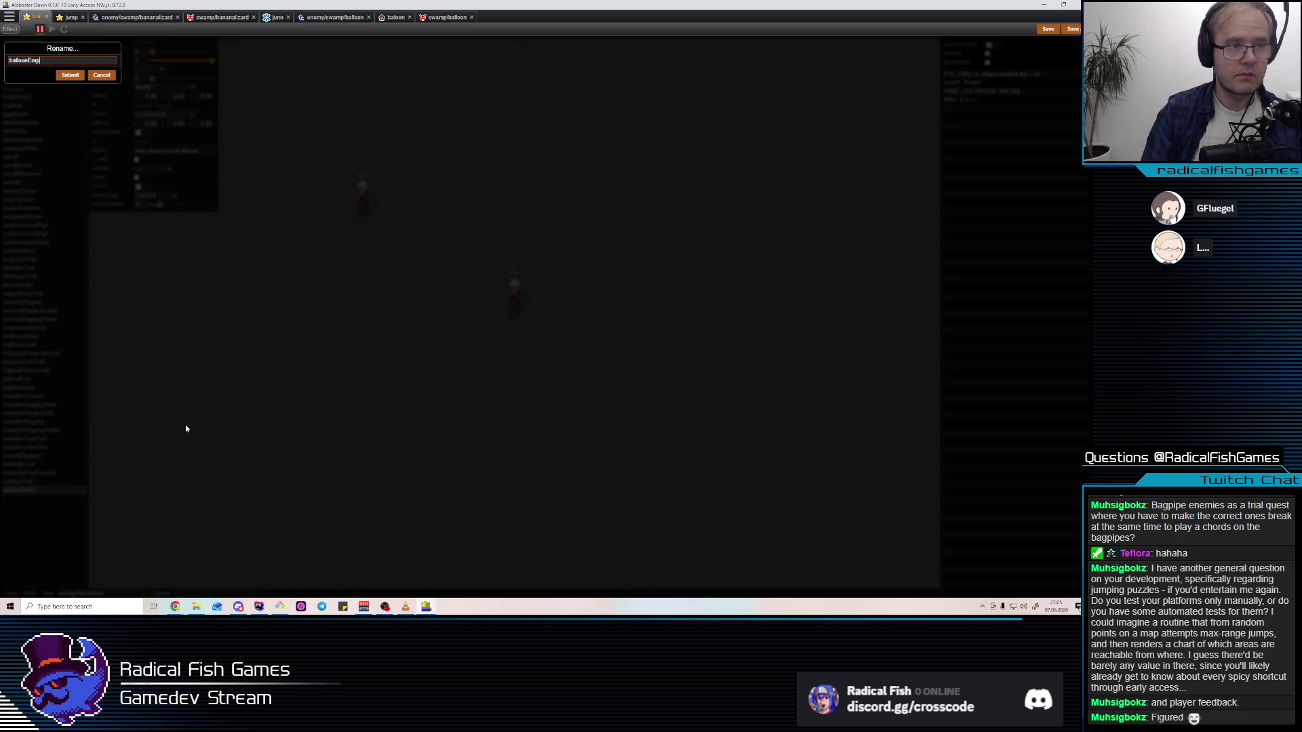
pyautogui.write('ty')
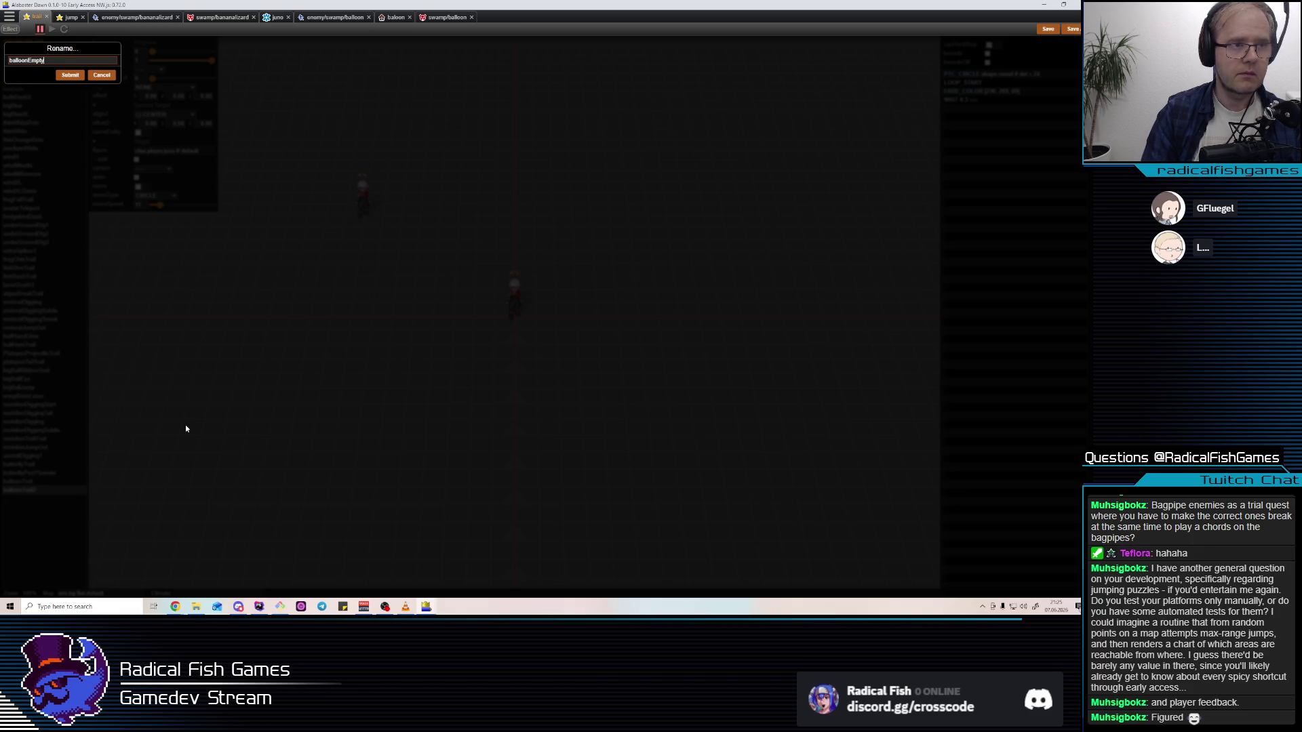
pyautogui.press('Return')
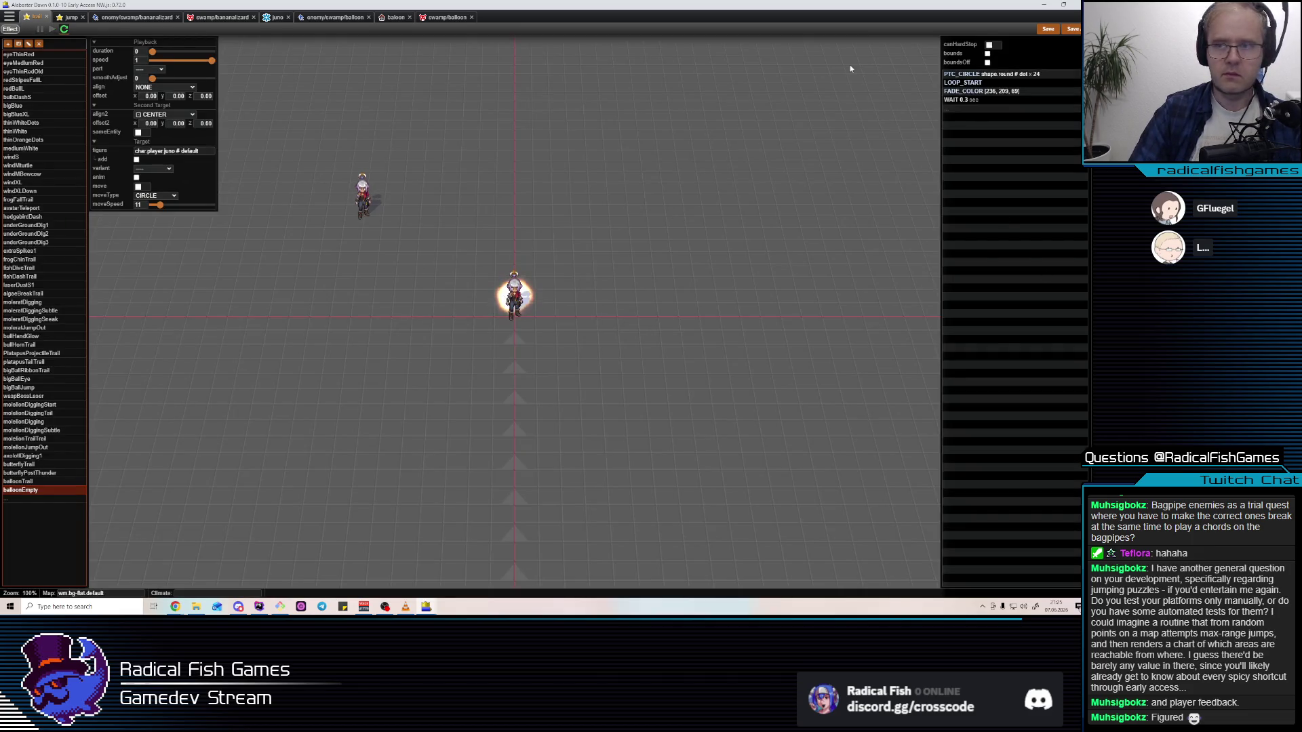
pyautogui.click(1031, 76)
# Darken the particle colour to brightness 0 and lighter 0.65, with a circling preview figure
pyautogui.click(791, 247)
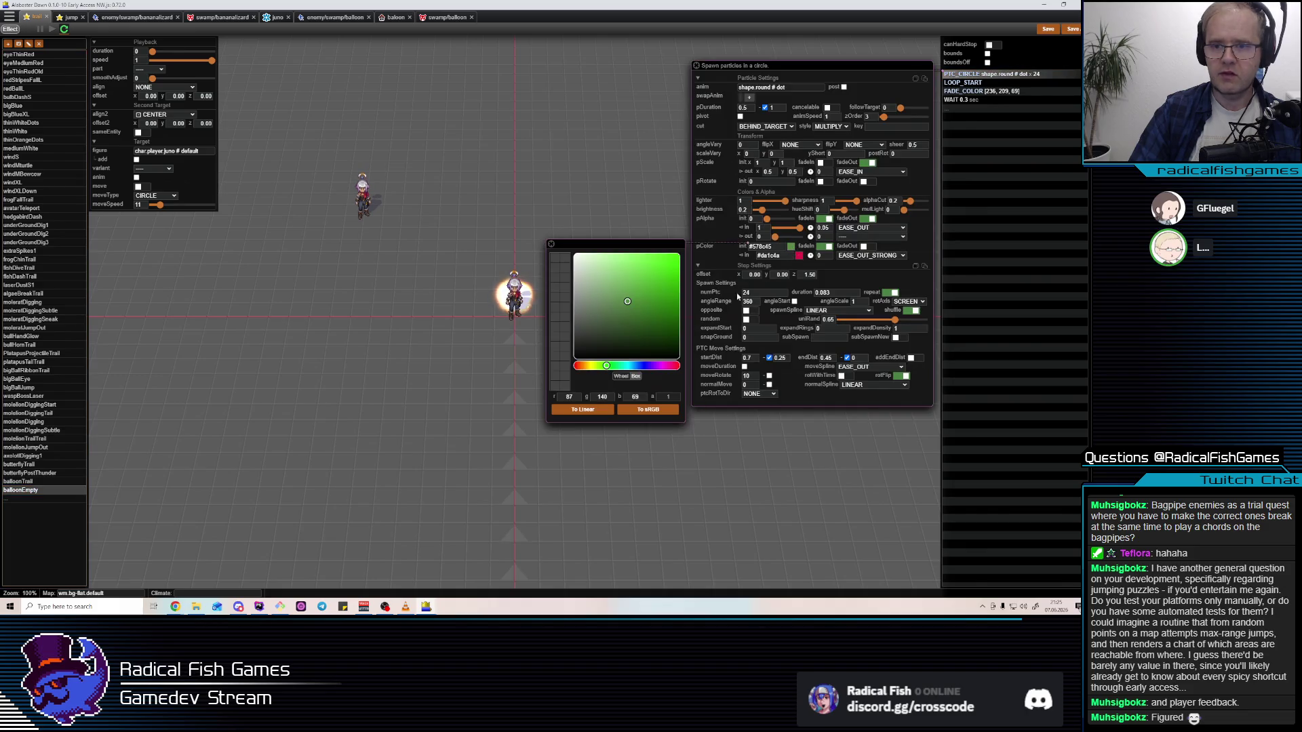
pyautogui.moveTo(764, 211); pyautogui.dragTo(697, 219)
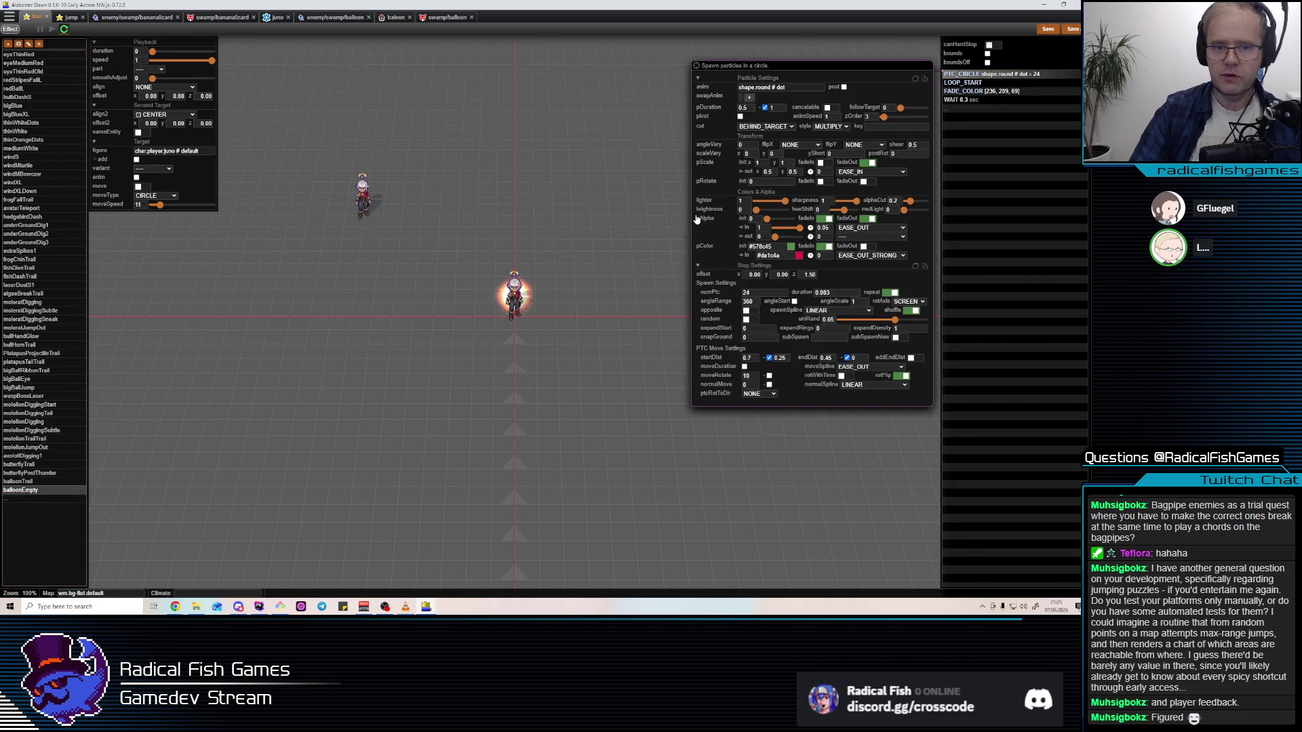
pyautogui.moveTo(791, 205); pyautogui.dragTo(777, 206)
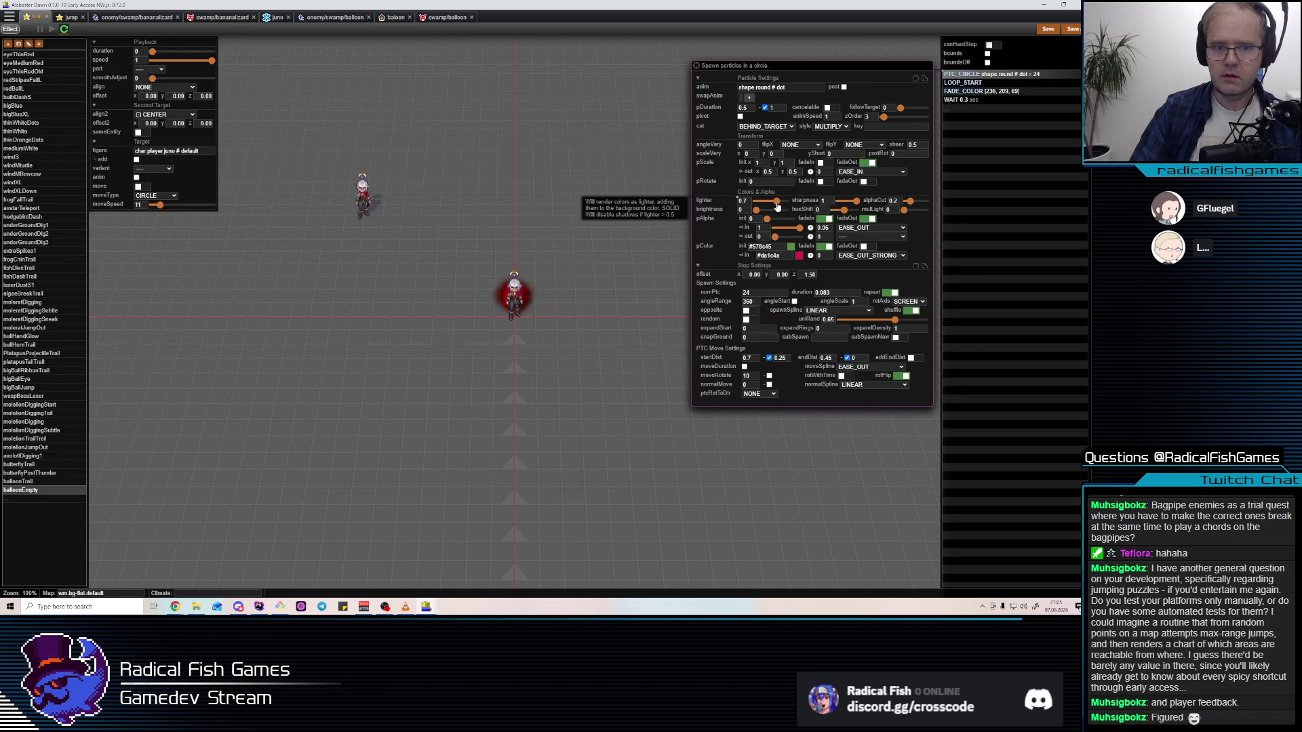
pyautogui.click(140, 187)
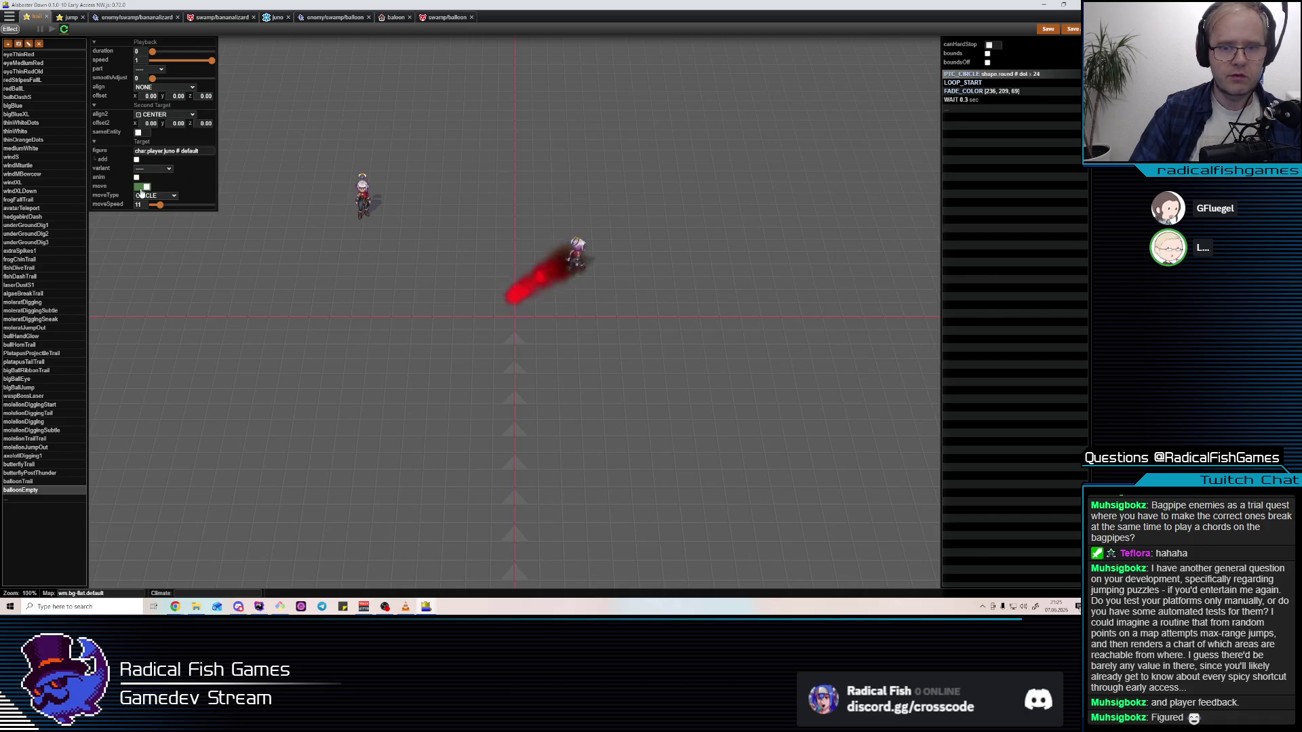
# Set the particle blend style to DEFAULT and speed the circular preview to 48.2
pyautogui.click(988, 76)
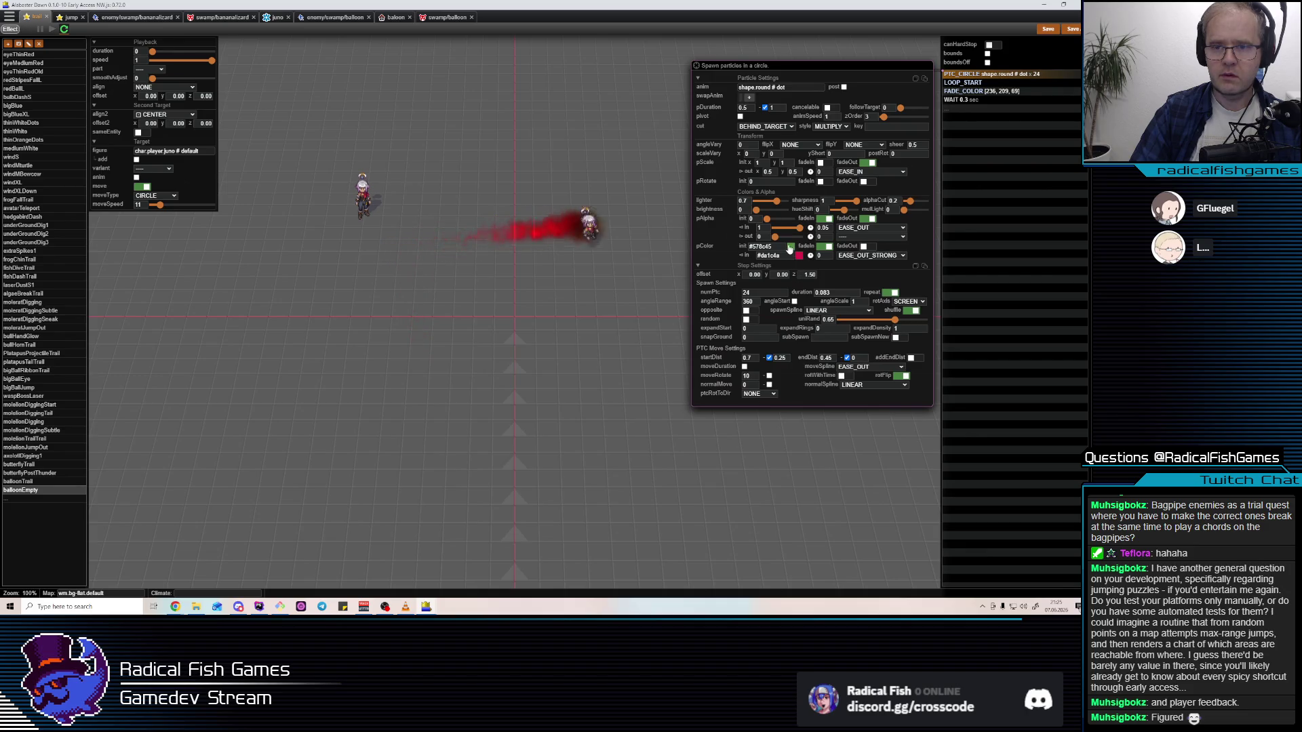
pyautogui.click(829, 127)
pyautogui.click(825, 138)
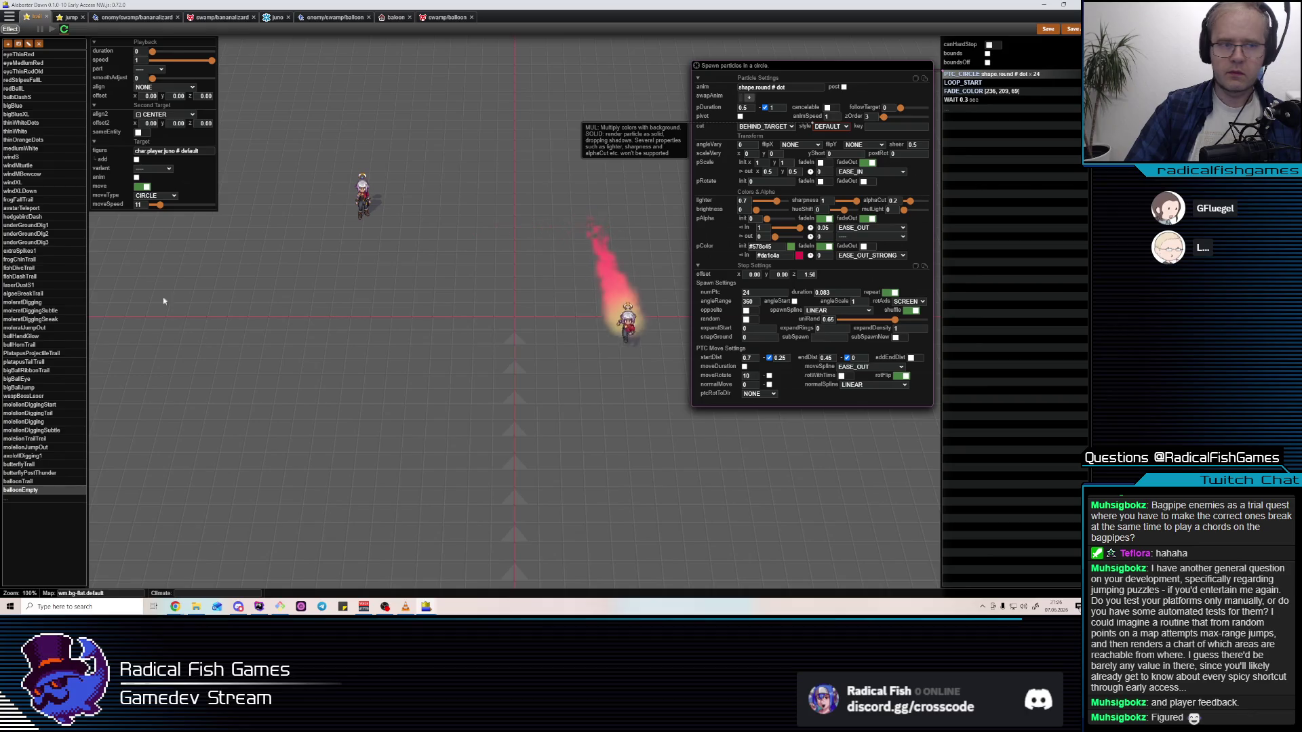
pyautogui.click(162, 211)
pyautogui.moveTo(162, 208); pyautogui.dragTo(188, 208)
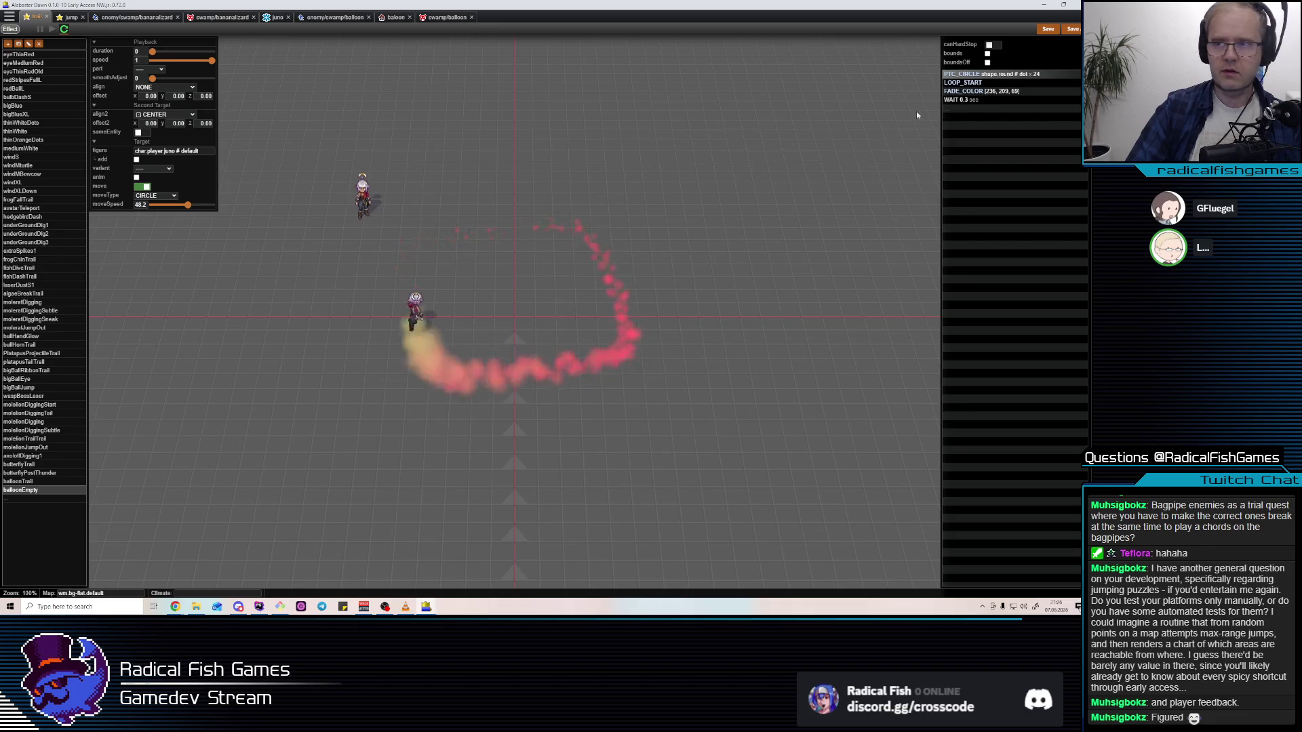
# Set PTC Move startDist to 0.5 and endDist to 0.3, and save the effect
pyautogui.click(963, 74)
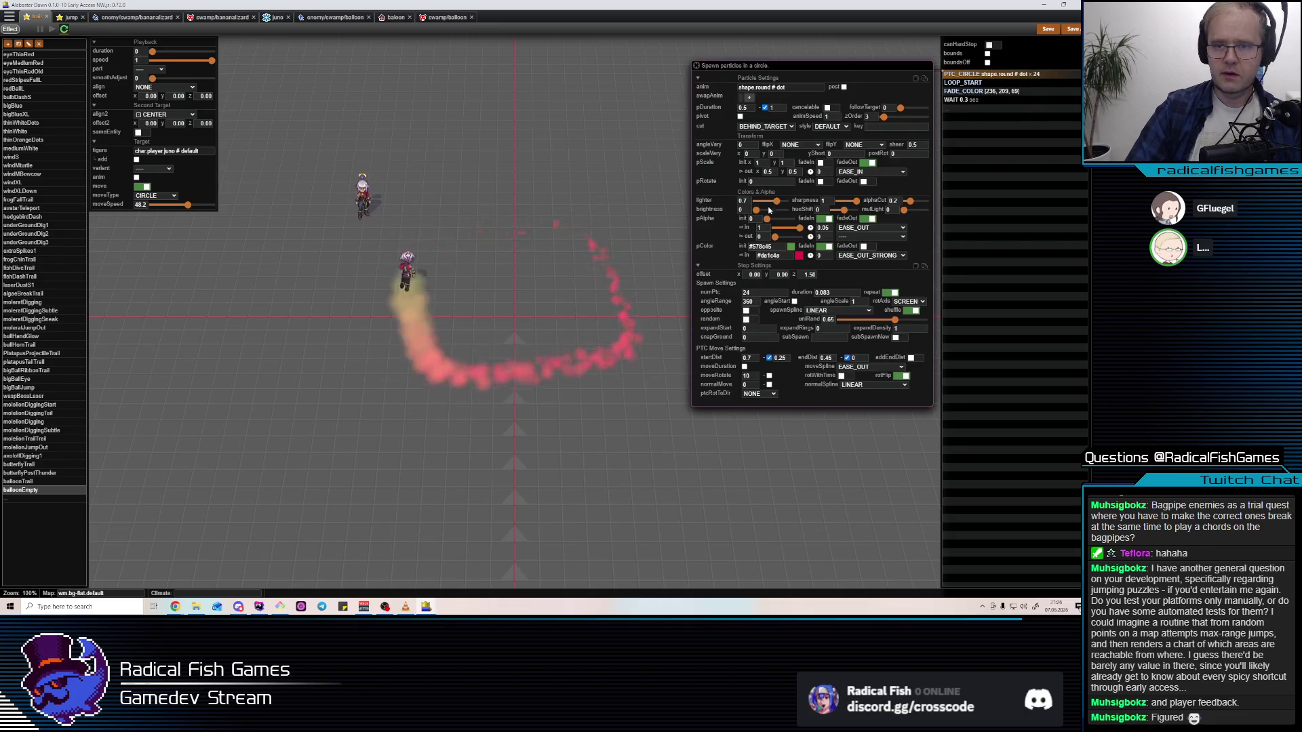
pyautogui.scroll(-2, 755, 359)
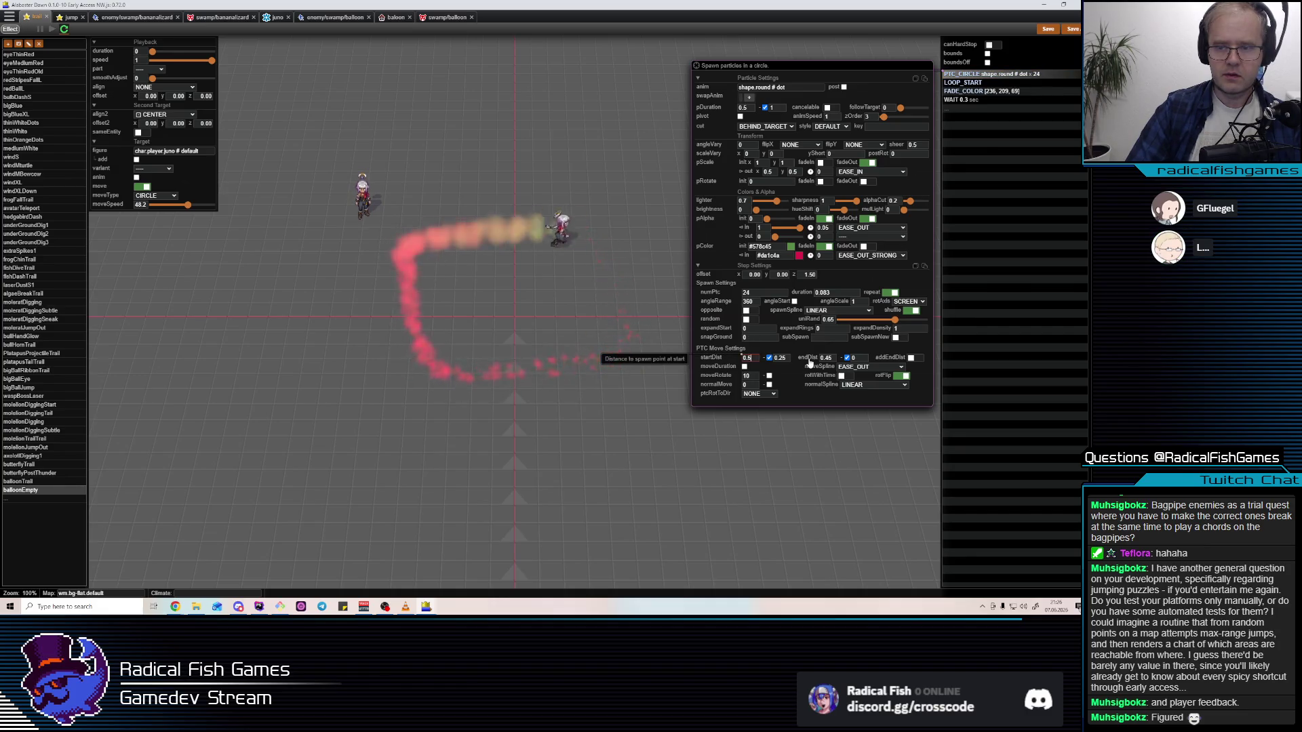
pyautogui.scroll(-1, 860, 358)
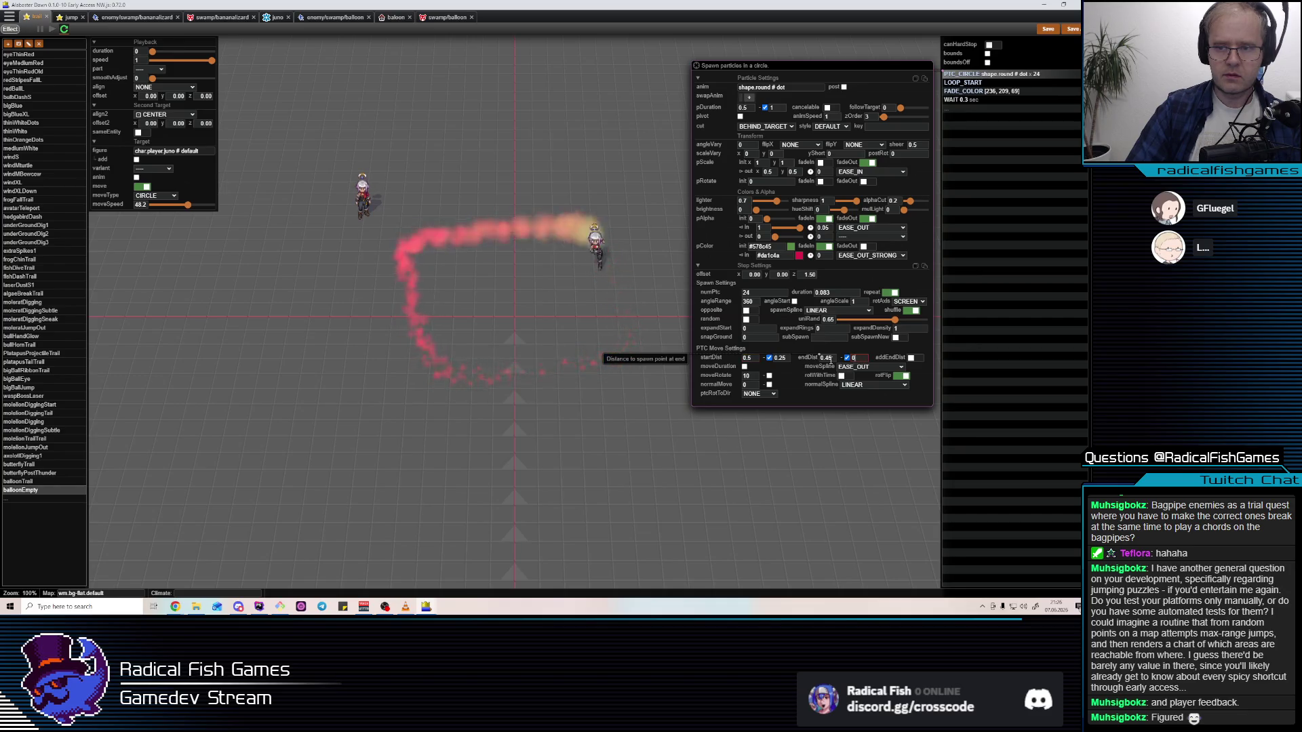
pyautogui.scroll(-3, 827, 358)
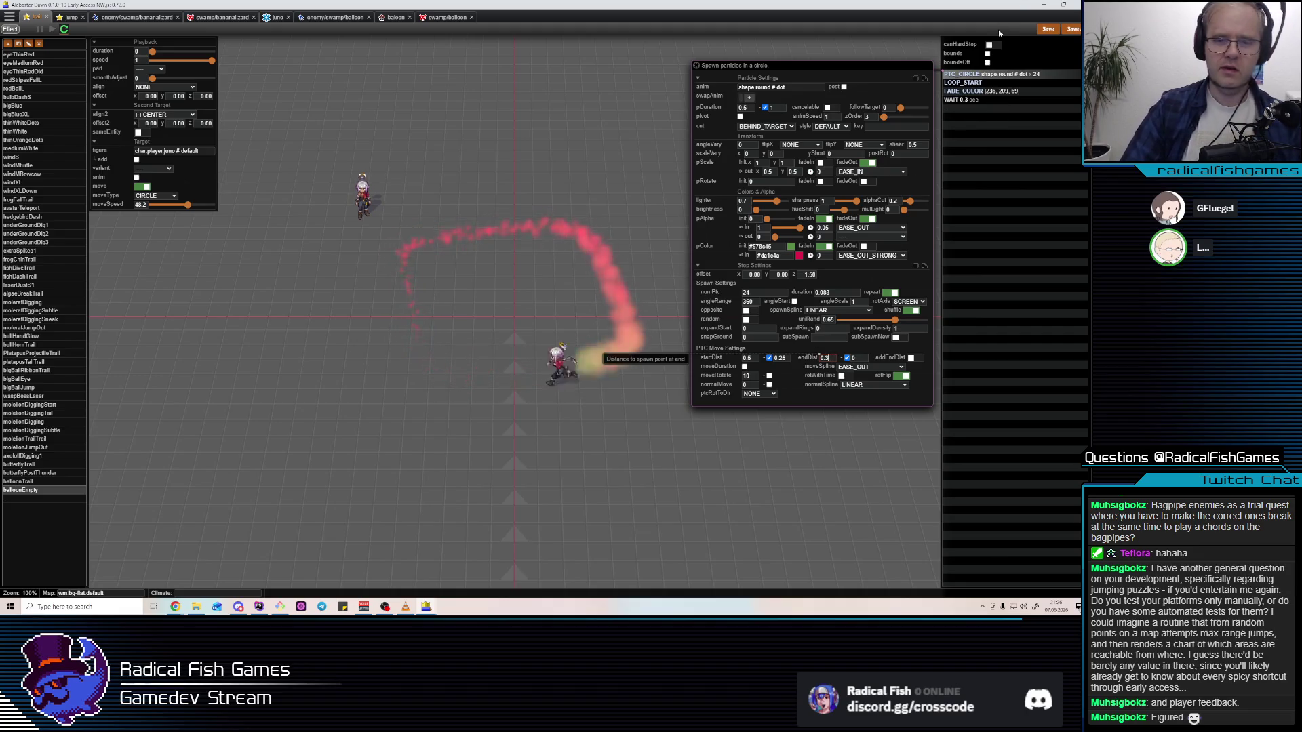
pyautogui.click(1048, 29)
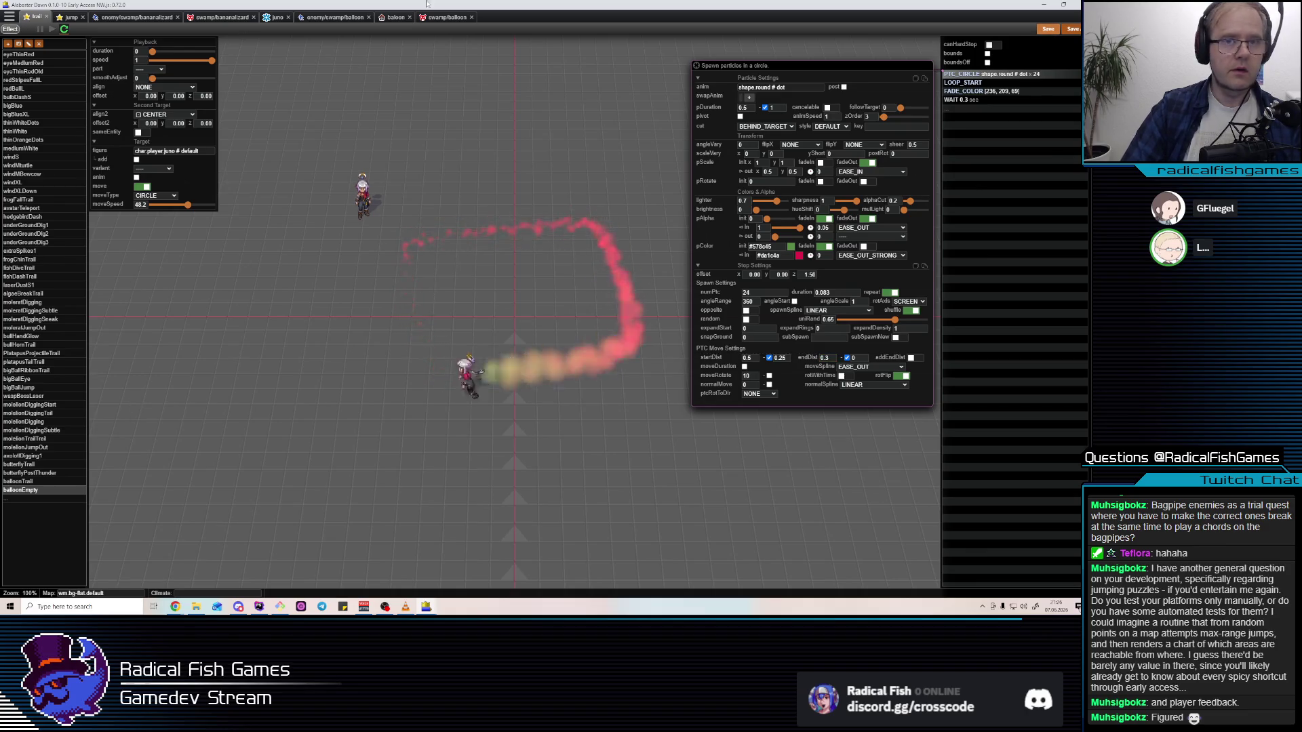
pyautogui.click(447, 19)
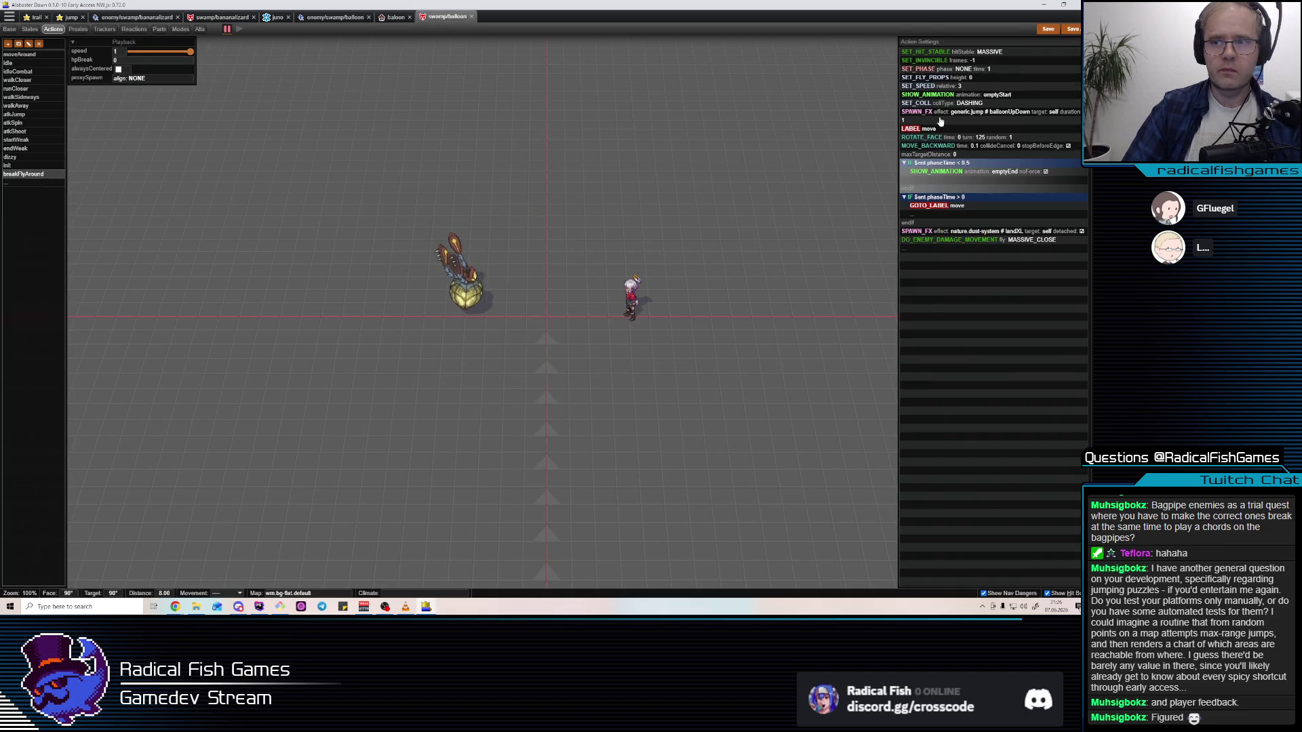
# Add a copied SPAWN_FX row spawning generic.trail # balloonEmpty, aligned to NODE_CENTER
pyautogui.moveTo(952, 133)
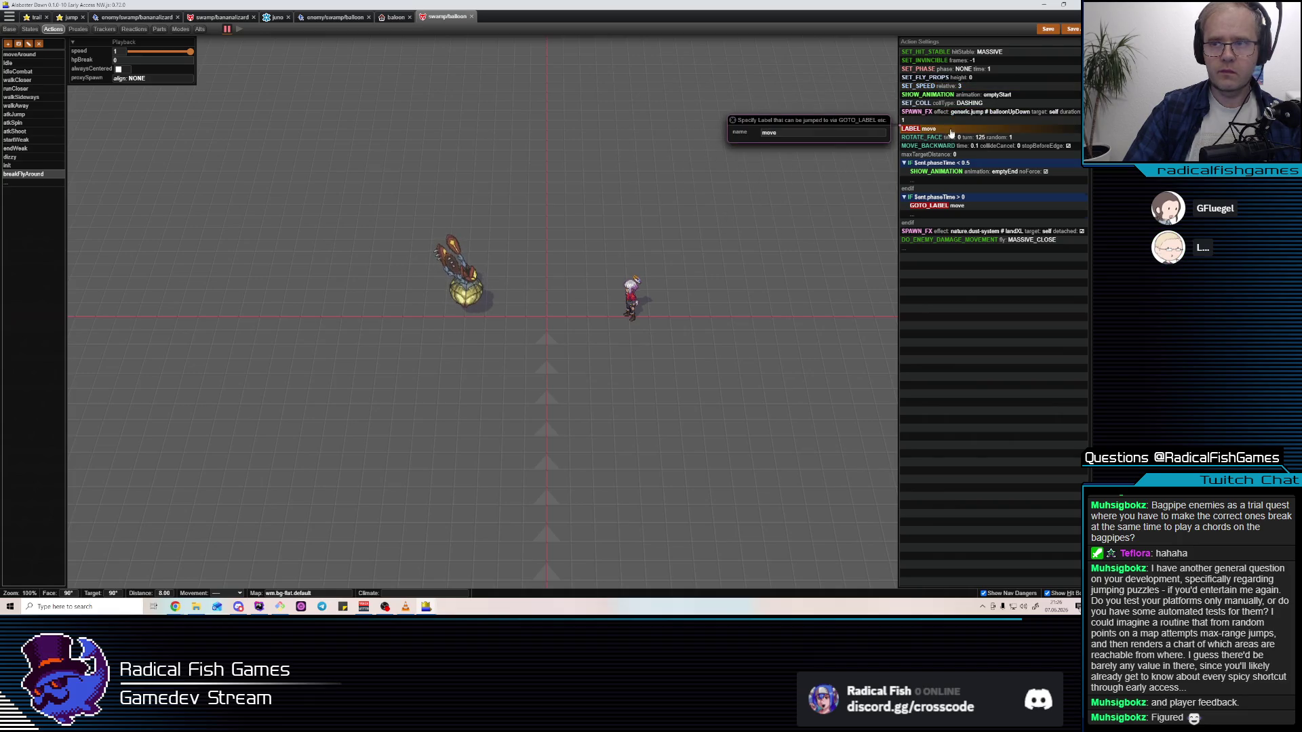
pyautogui.hotkey('ctrl', 'v')
pyautogui.click(865, 134)
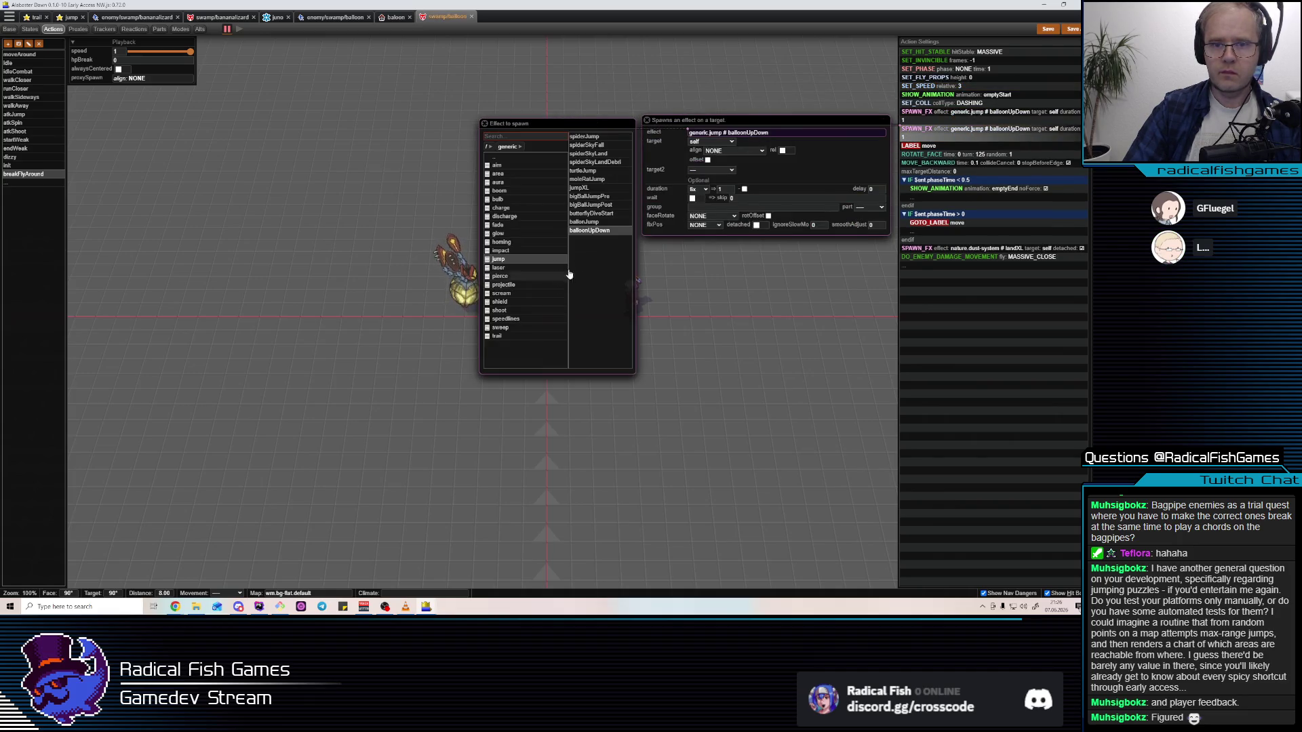
pyautogui.write('tra')
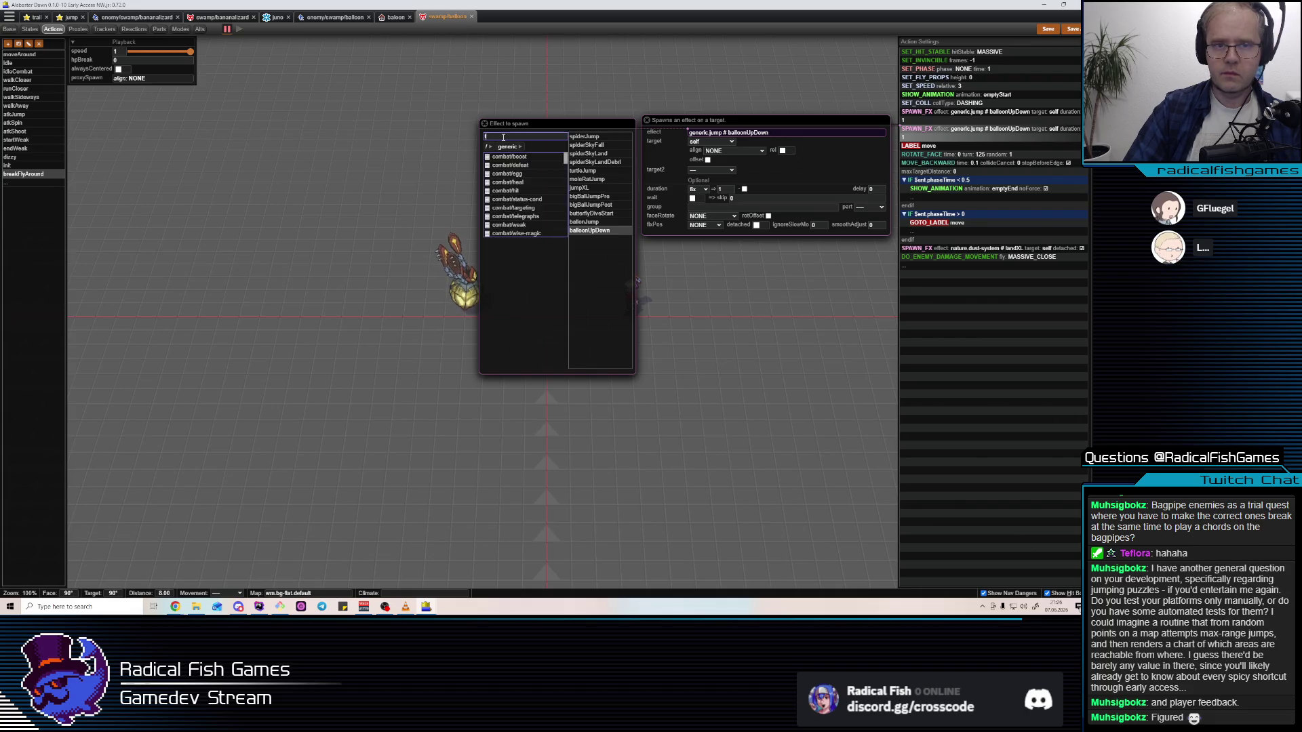
pyautogui.click(531, 160)
pyautogui.scroll(-5, 597, 326)
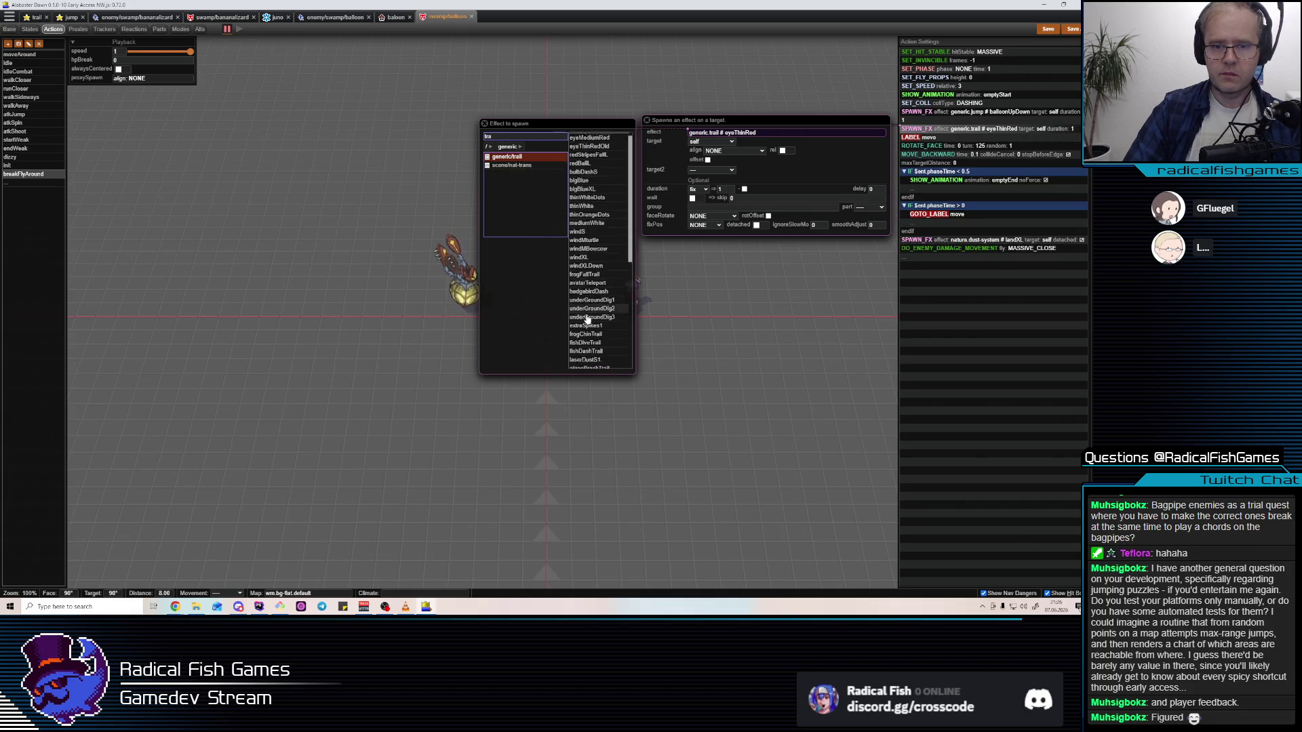
pyautogui.click(598, 366)
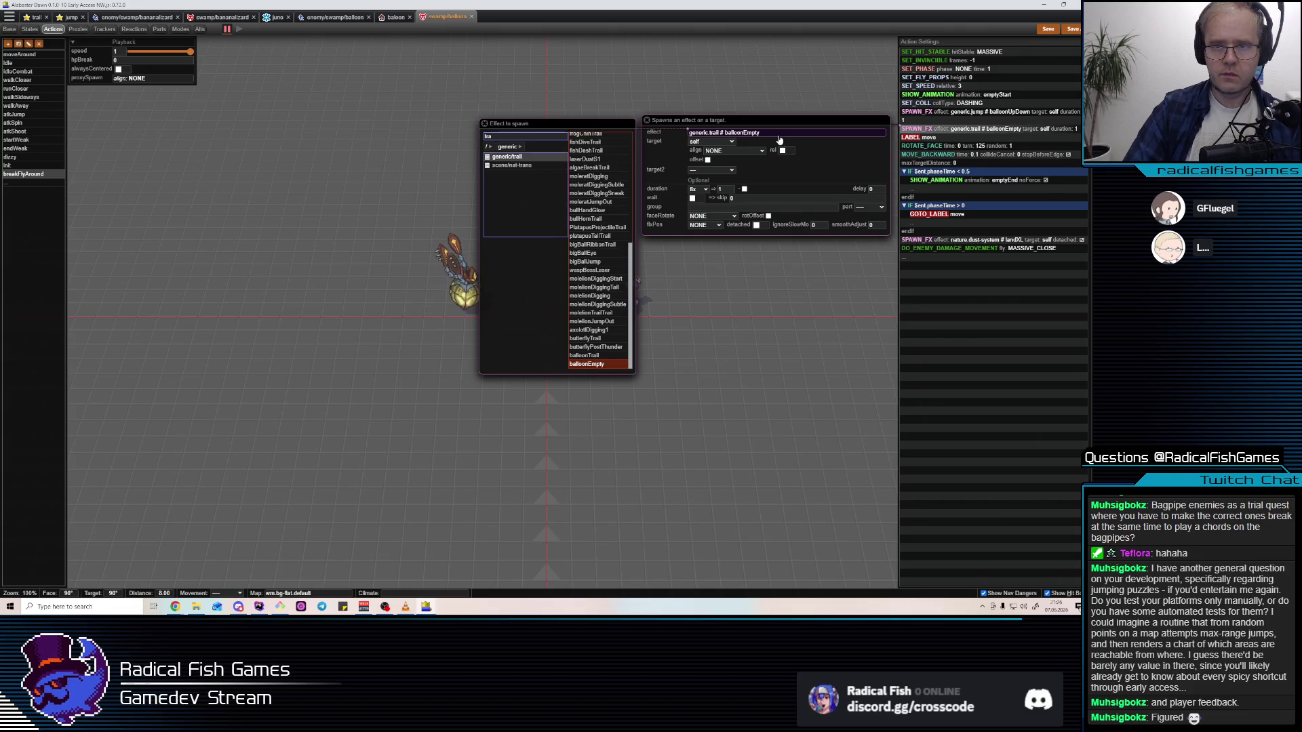
pyautogui.click(959, 130)
pyautogui.click(727, 151)
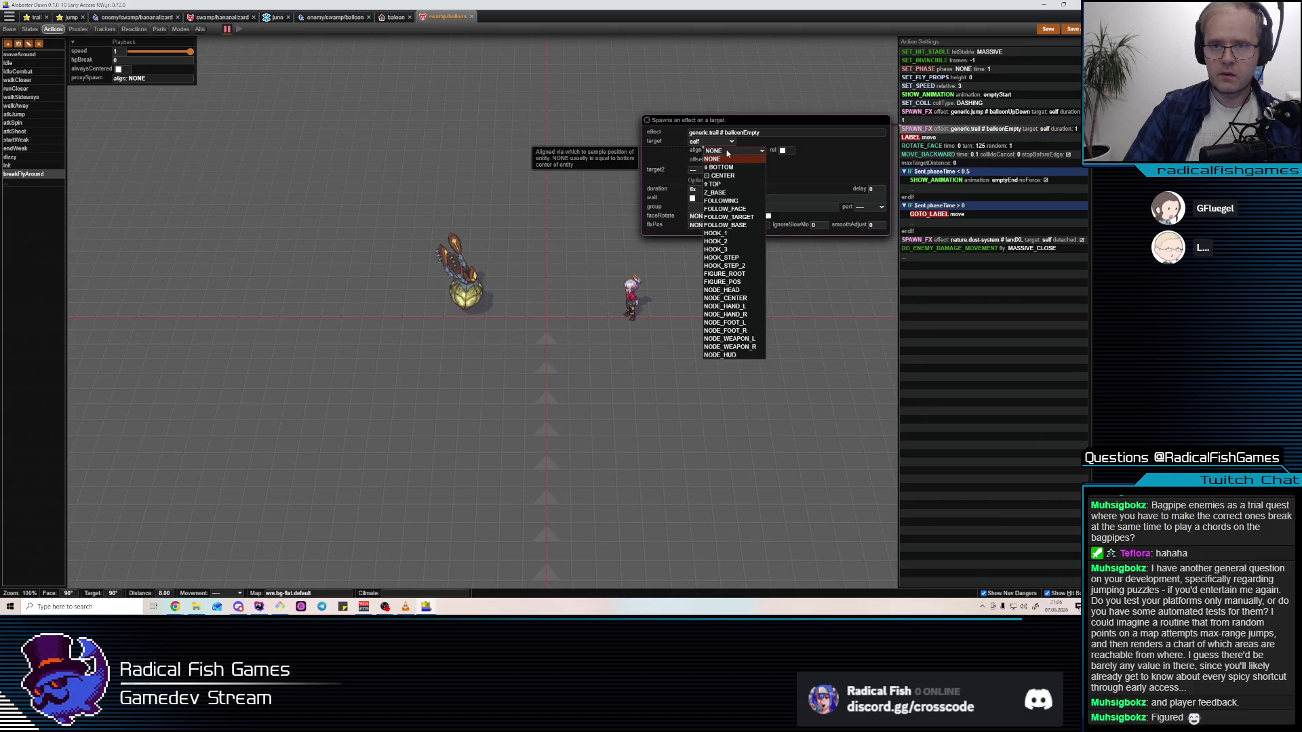
pyautogui.click(726, 298)
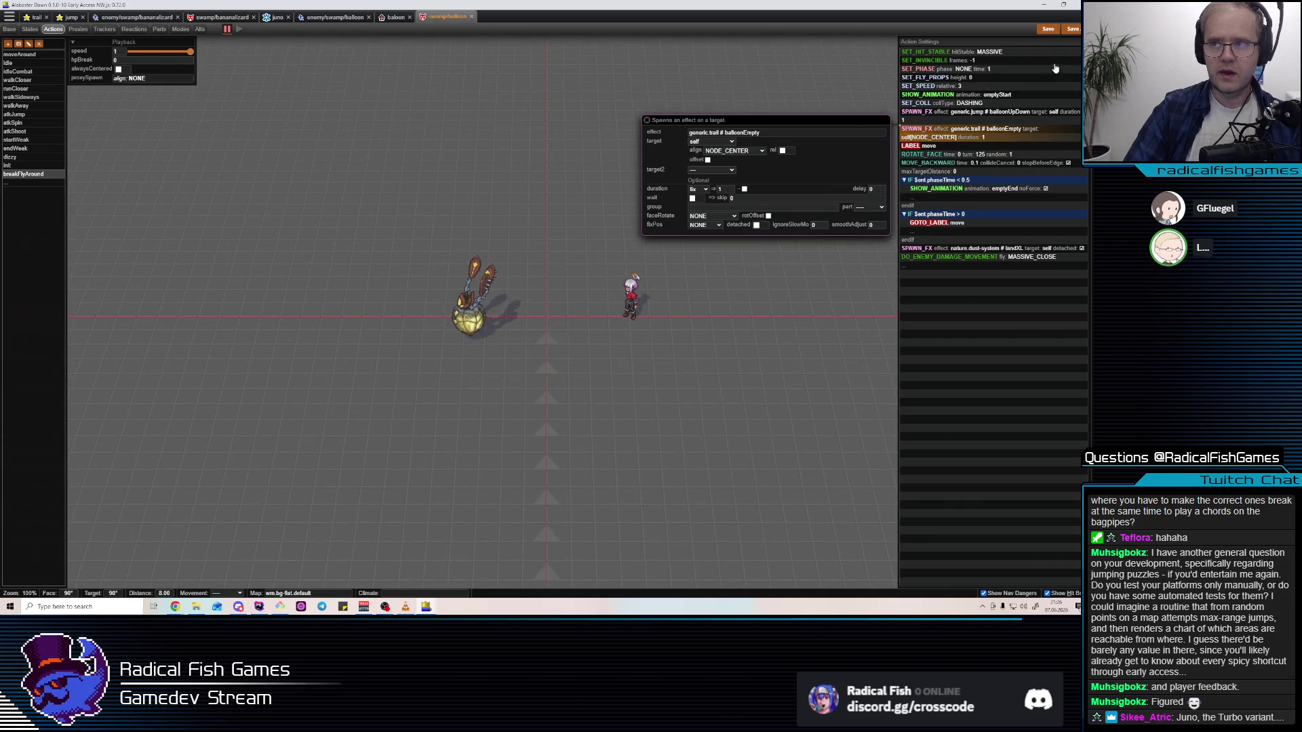
pyautogui.click(150, 18)
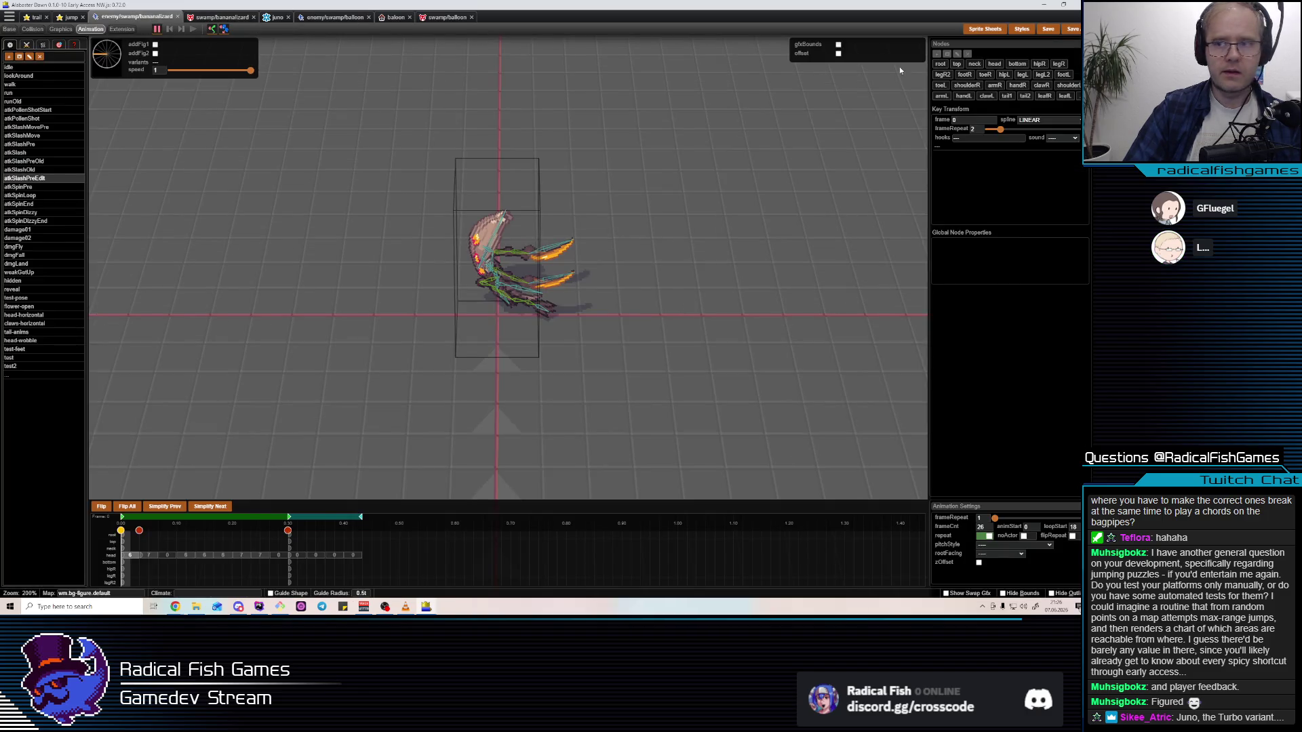
# In the balloon figure, assign the body node to the CENTER alignment slot
pyautogui.click(442, 17)
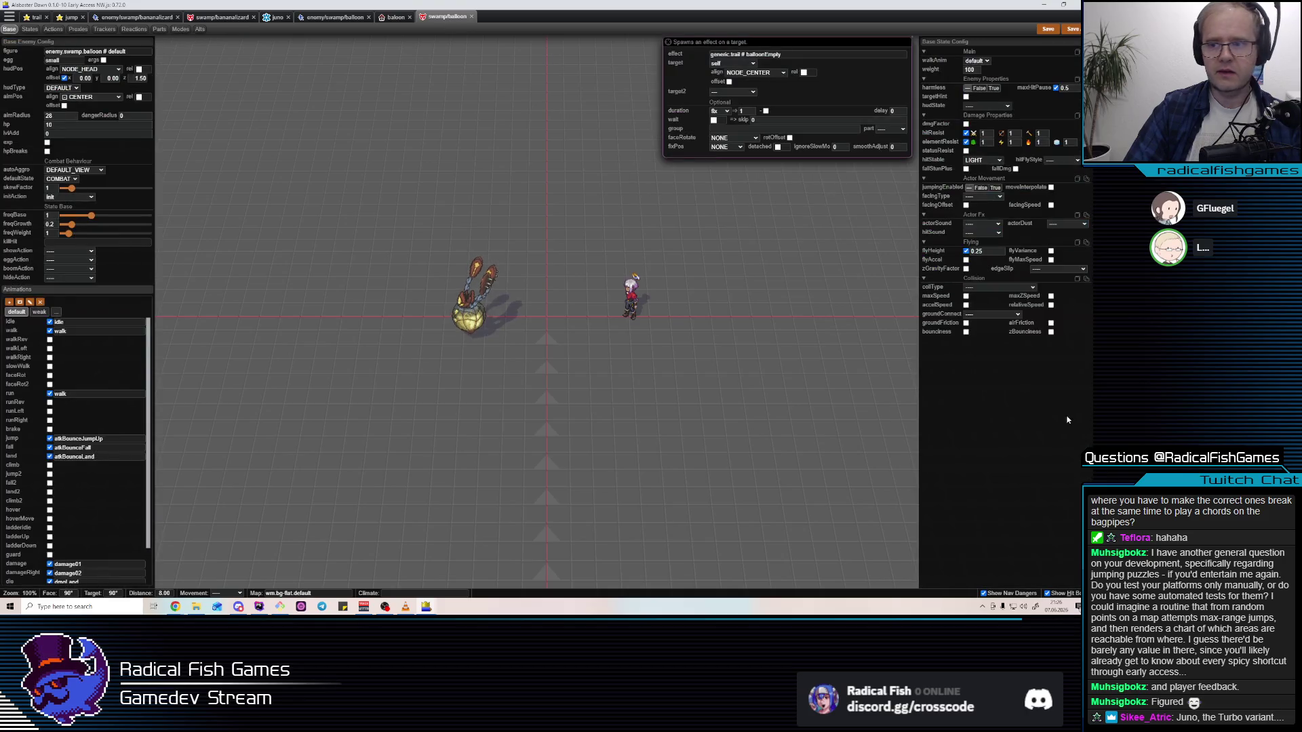
pyautogui.click(357, 17)
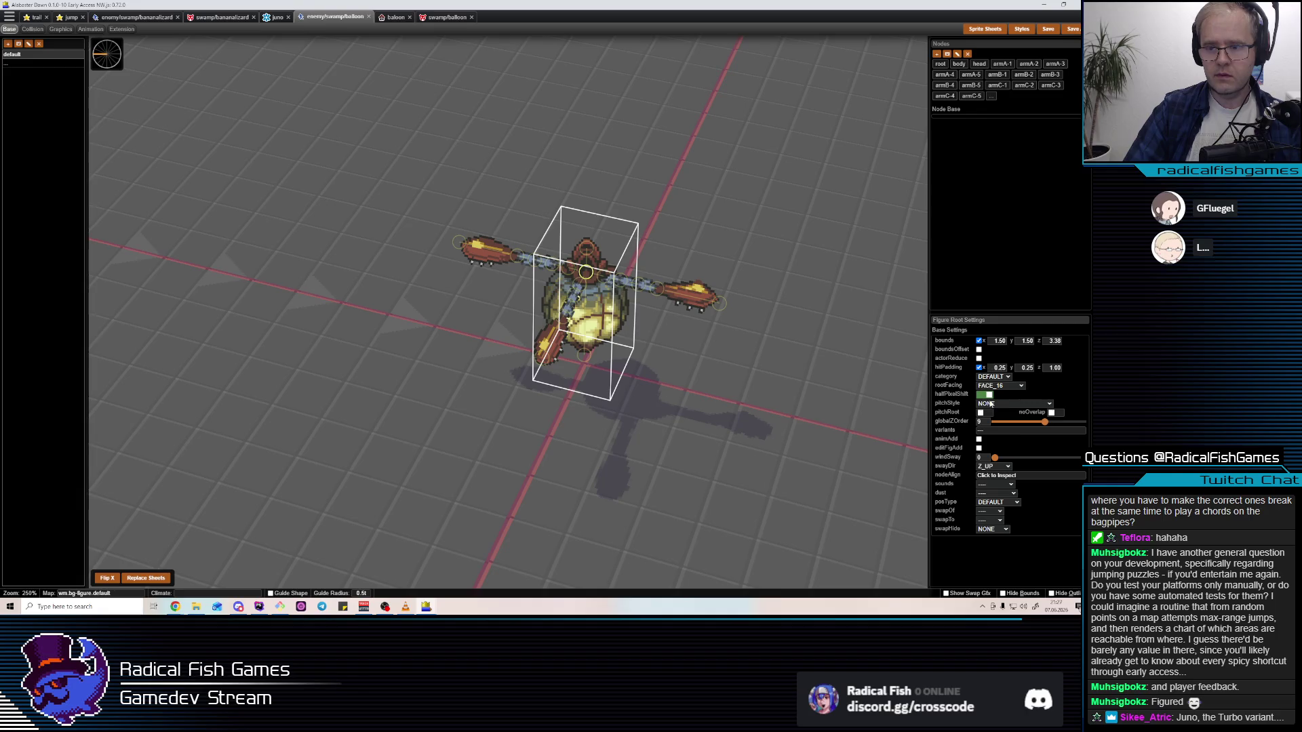
pyautogui.click(997, 476)
pyautogui.click(912, 495)
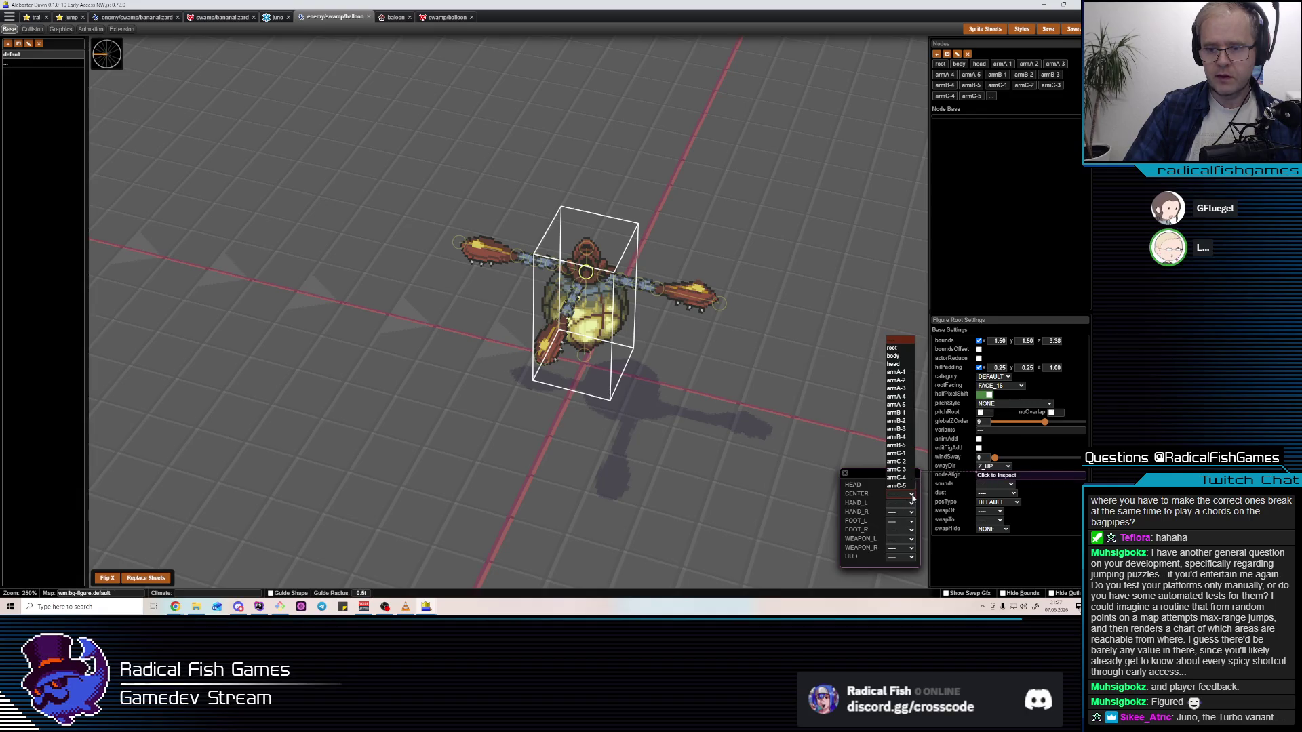
pyautogui.click(895, 358)
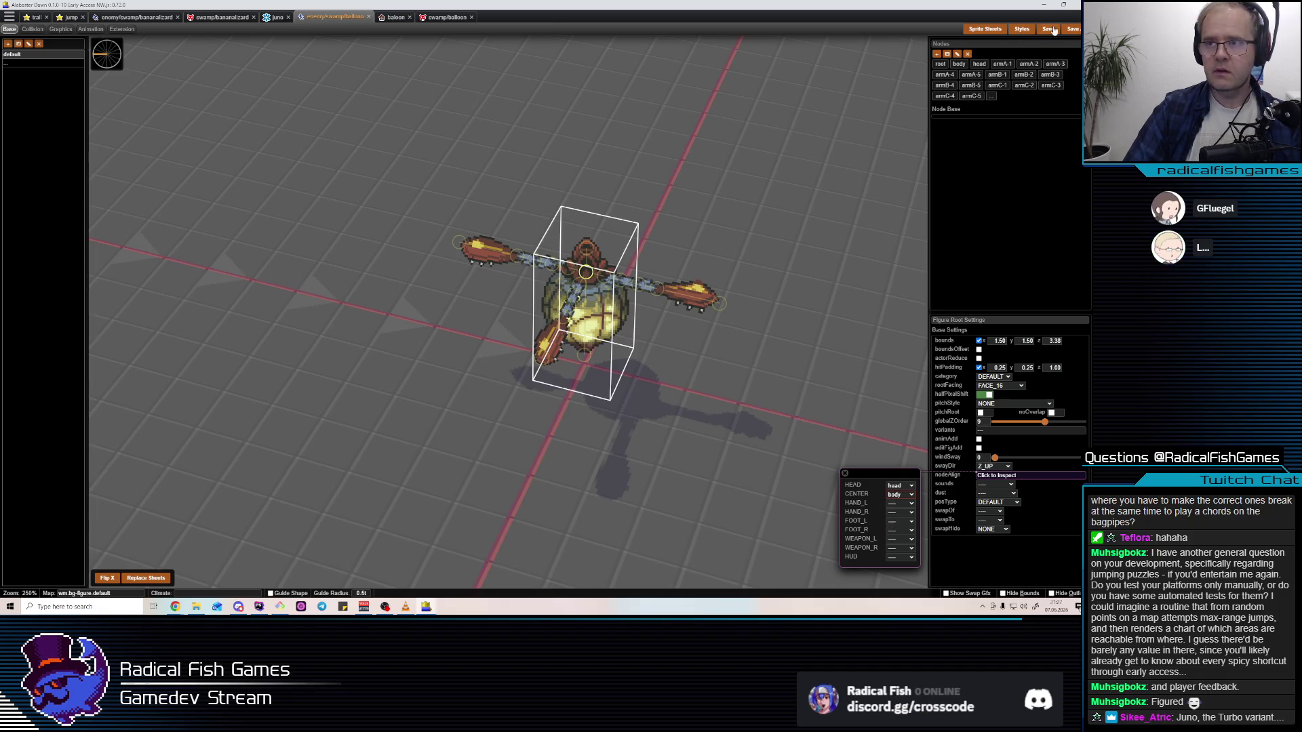
# Back in the swamp balloon config, review the trail's alignment unchanged and show the Actions list
pyautogui.click(448, 18)
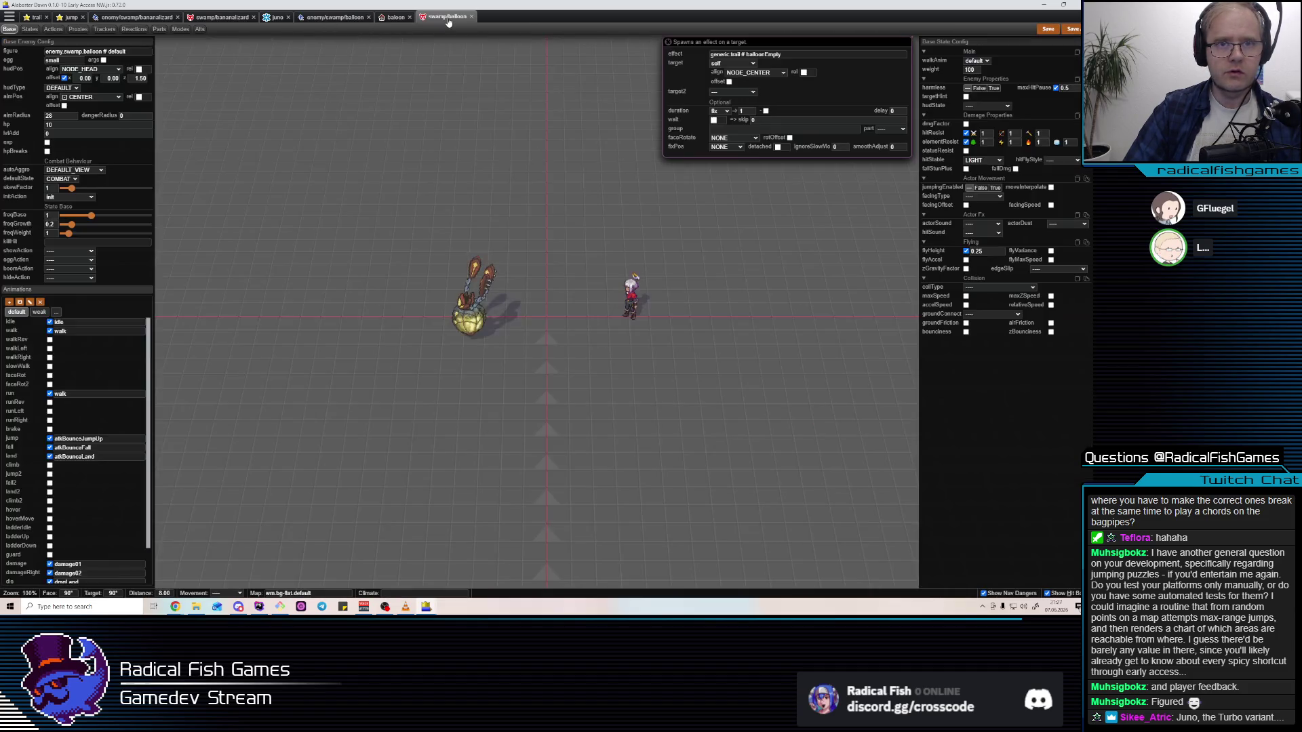
pyautogui.click(768, 73)
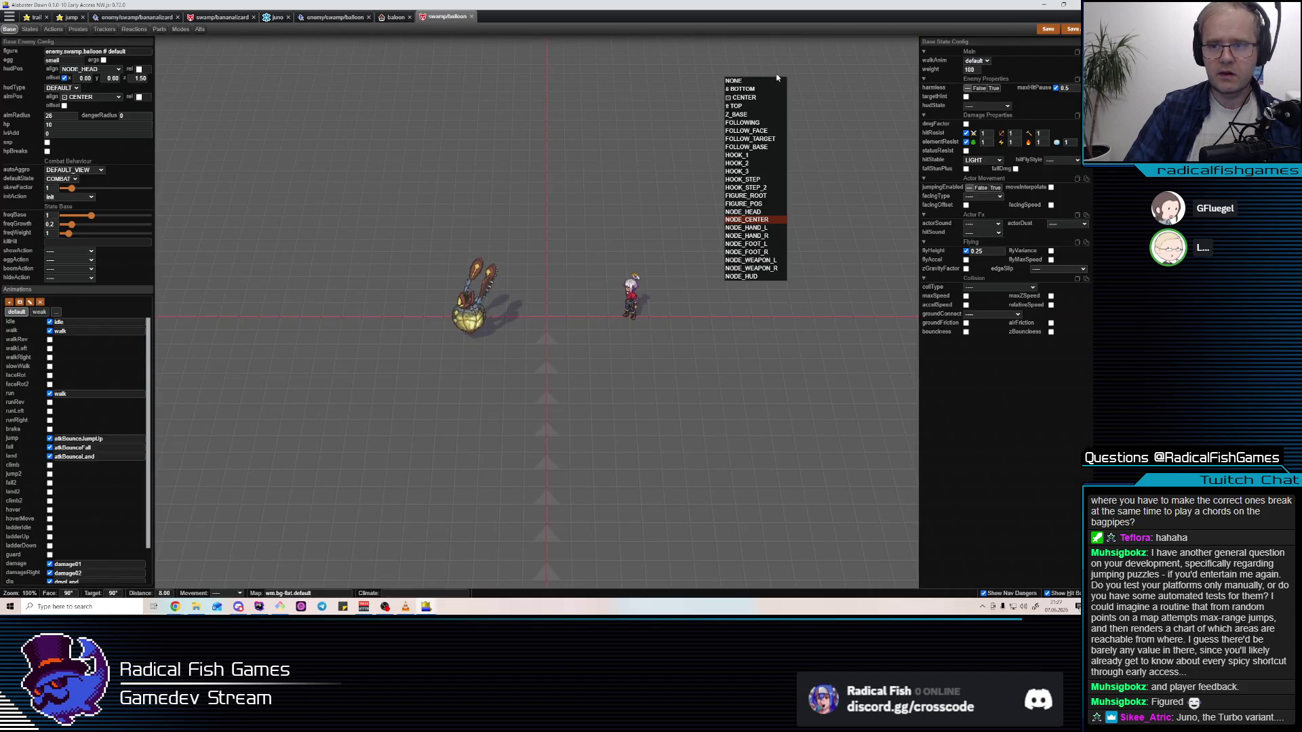
pyautogui.click(742, 180)
pyautogui.click(395, 17)
pyautogui.click(440, 17)
pyautogui.click(54, 29)
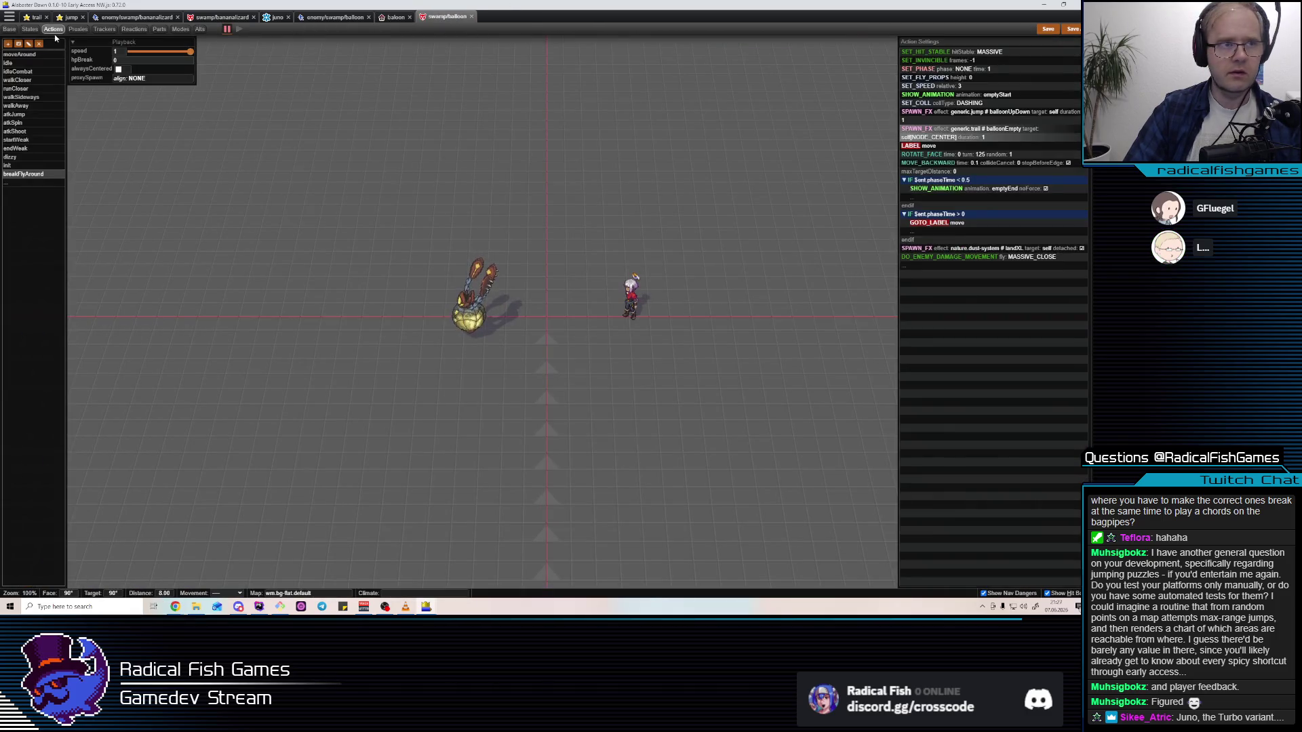
# Play breakFlyAround, toggling 0.1 and normal speed to watch the NODE_CENTER balloonEmpty trail
pyautogui.click(963, 133)
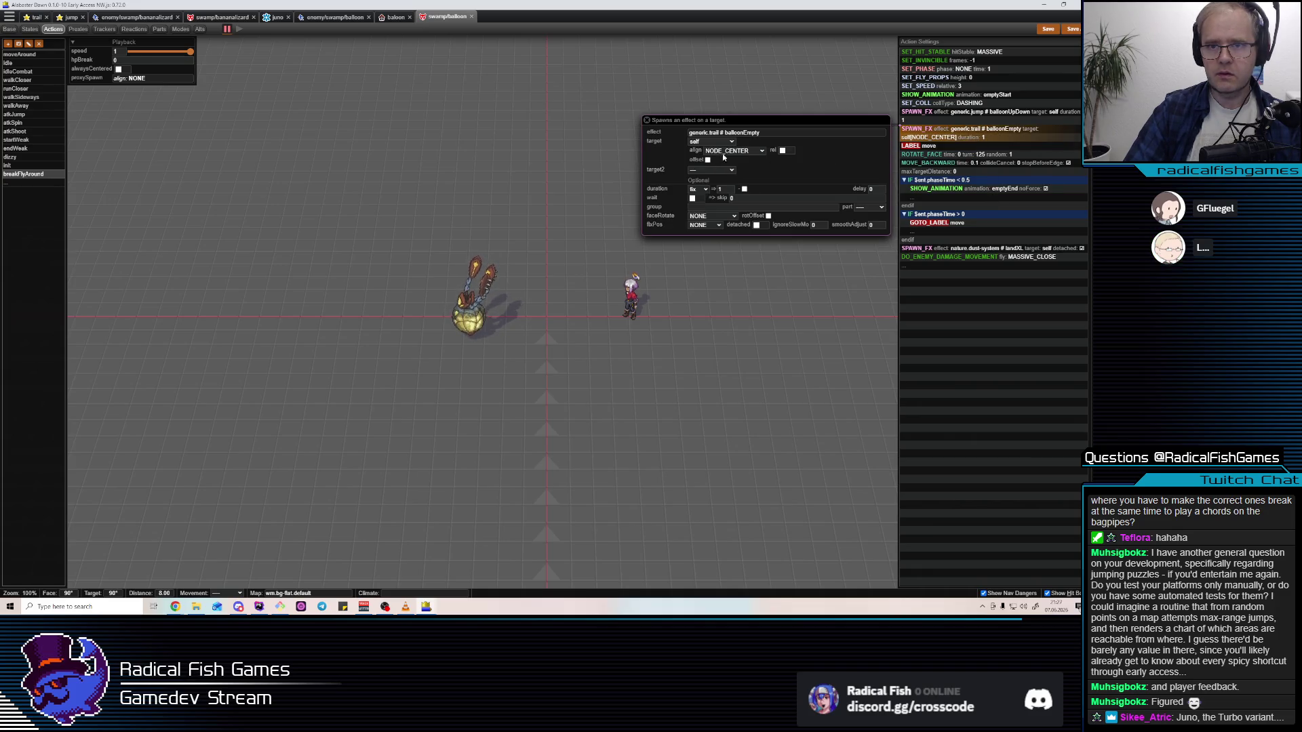
pyautogui.click(726, 152)
pyautogui.click(986, 153)
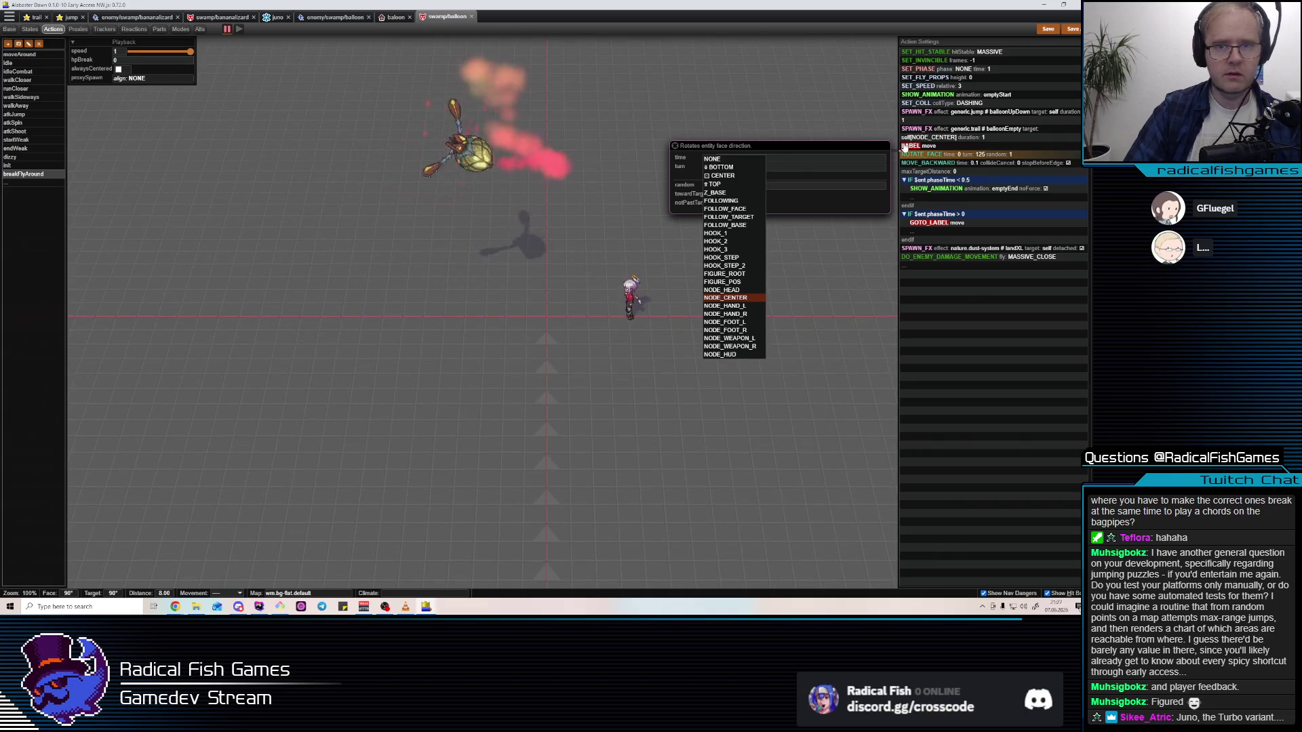
pyautogui.press('s')
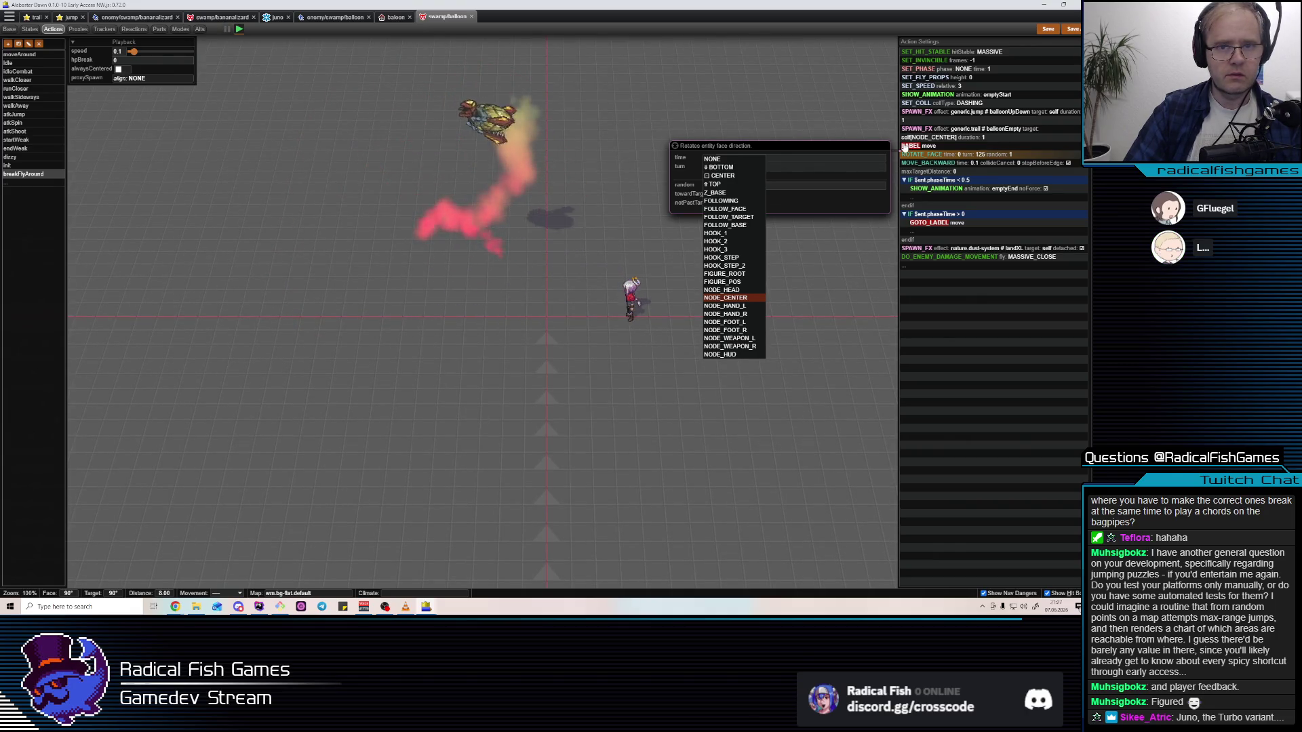
pyautogui.press('s')
pyautogui.moveTo(1043, 190)
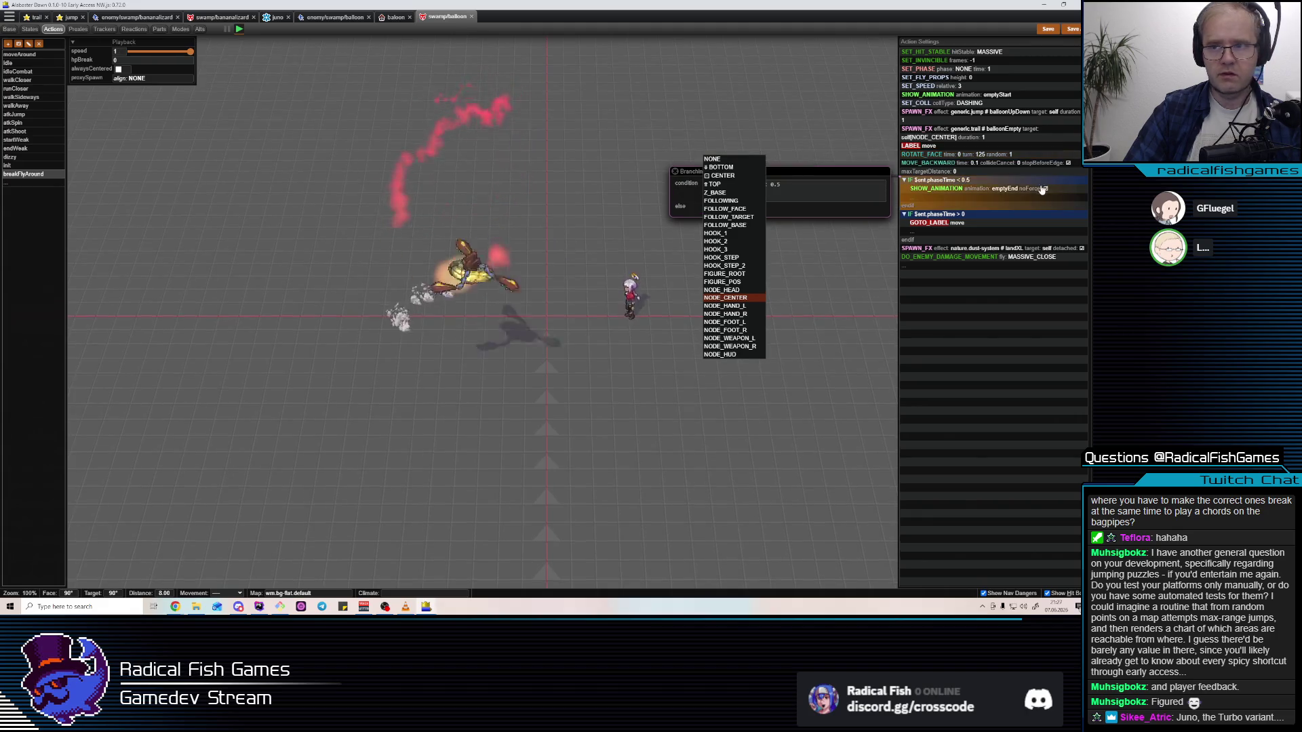
pyautogui.moveTo(980, 137)
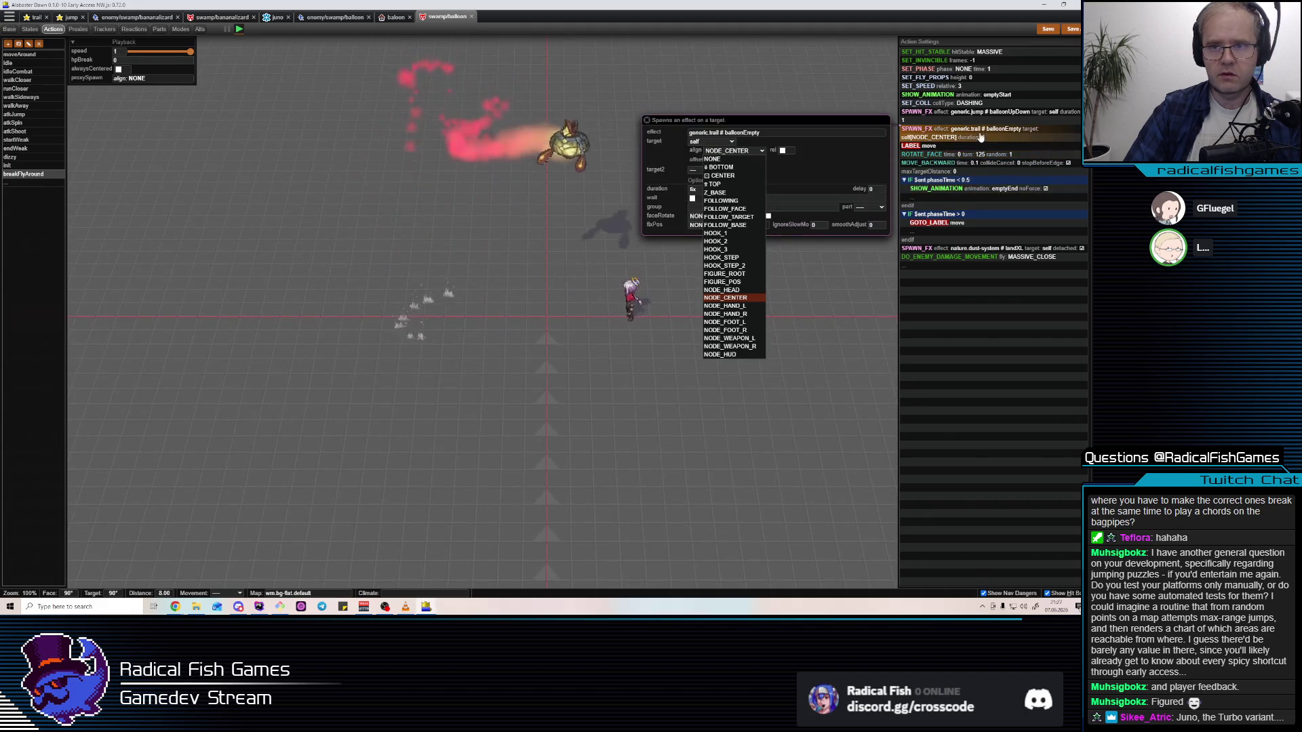
pyautogui.click(744, 152)
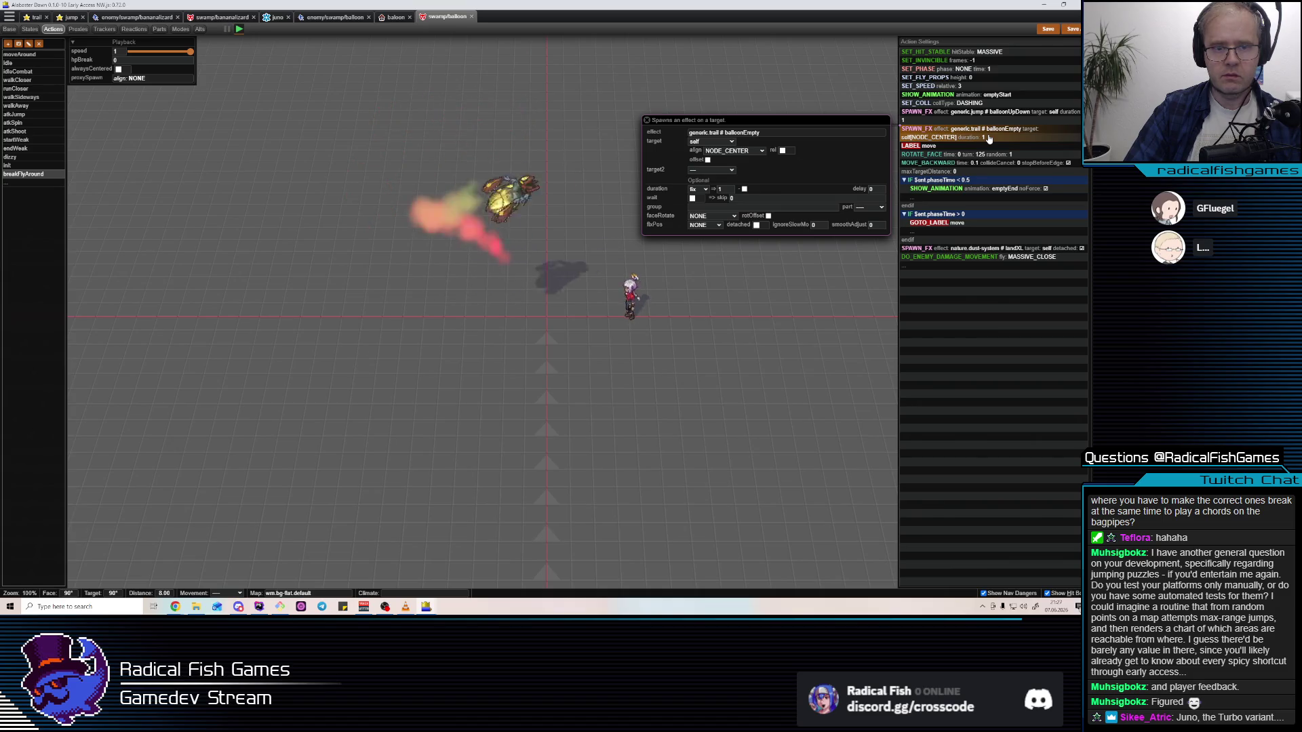
pyautogui.press('s')
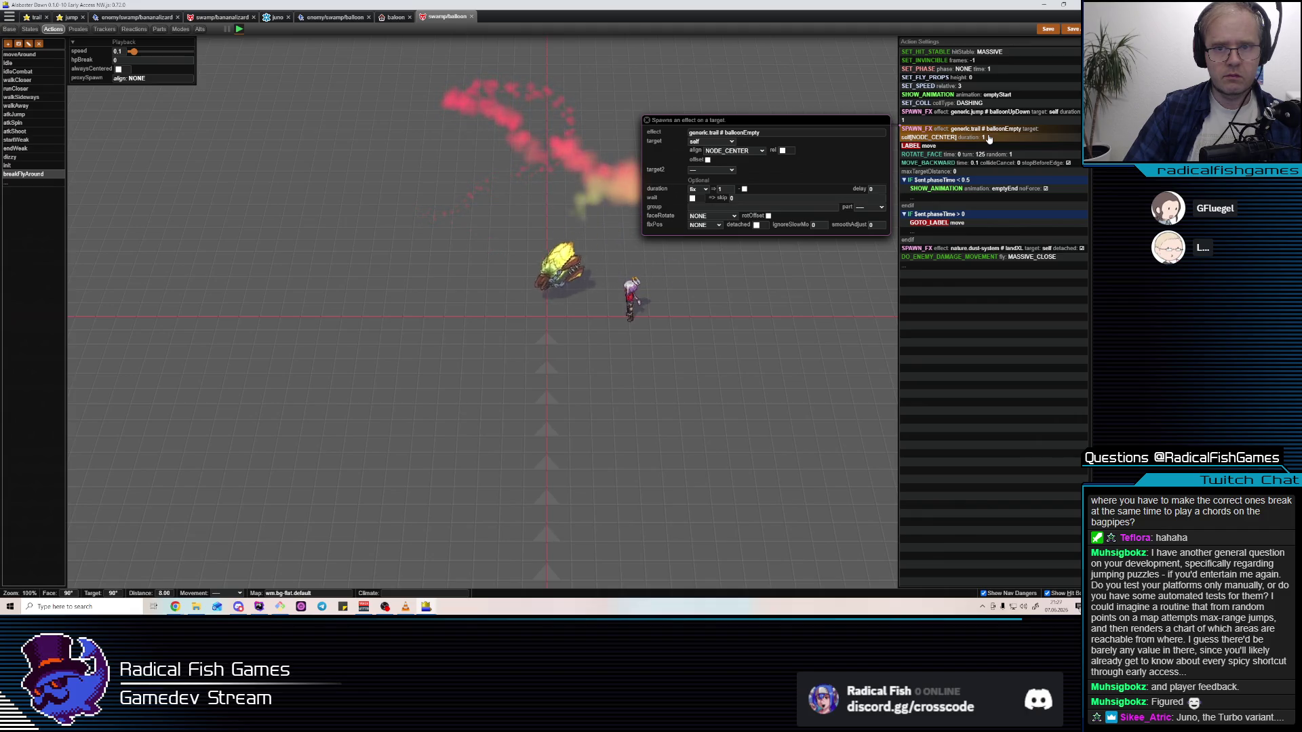
pyautogui.press('s')
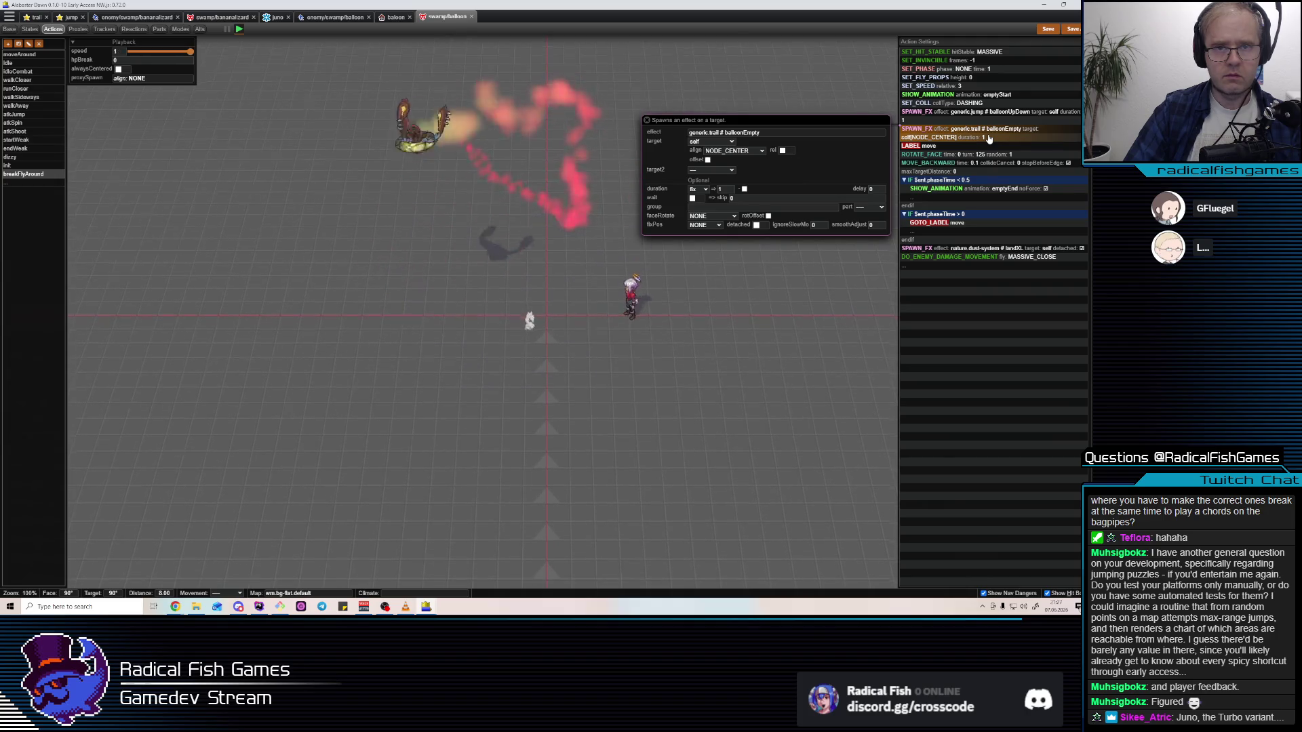
# Give the trail spawn a relative offset of 1 on z
pyautogui.press('s')
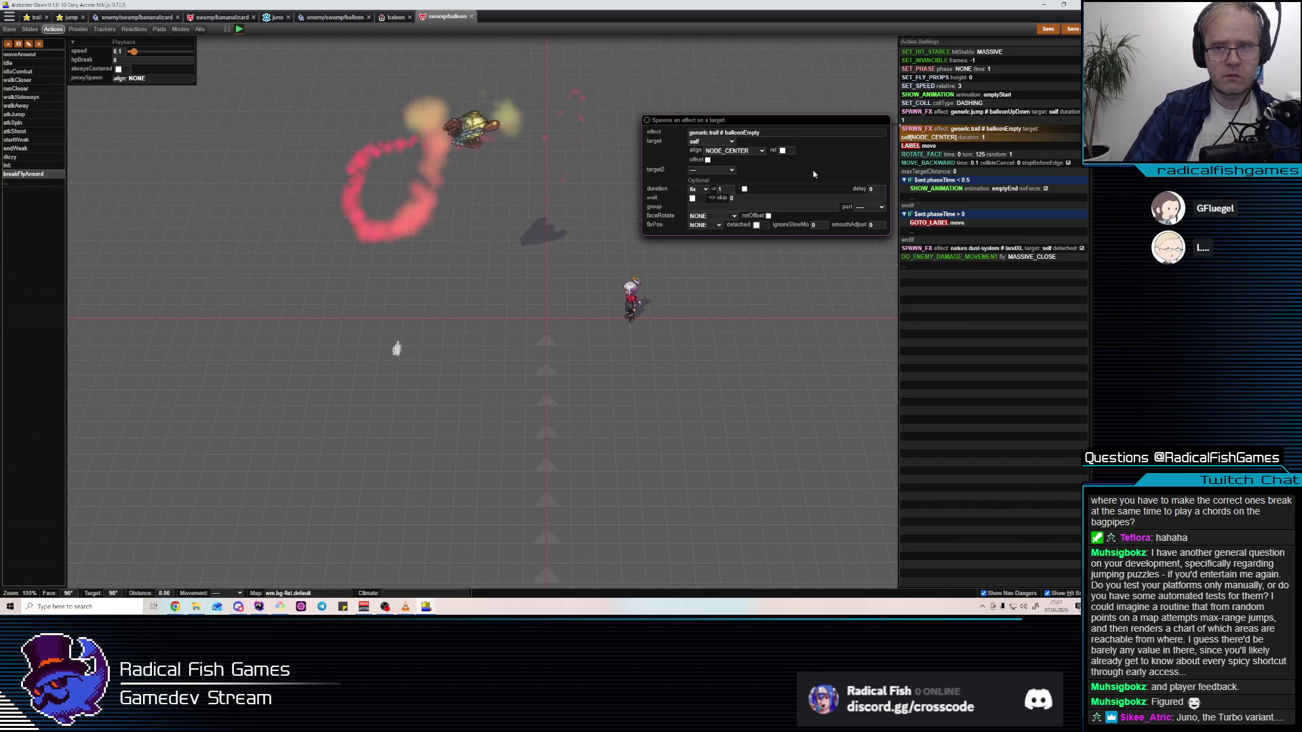
pyautogui.press('s')
pyautogui.click(707, 159)
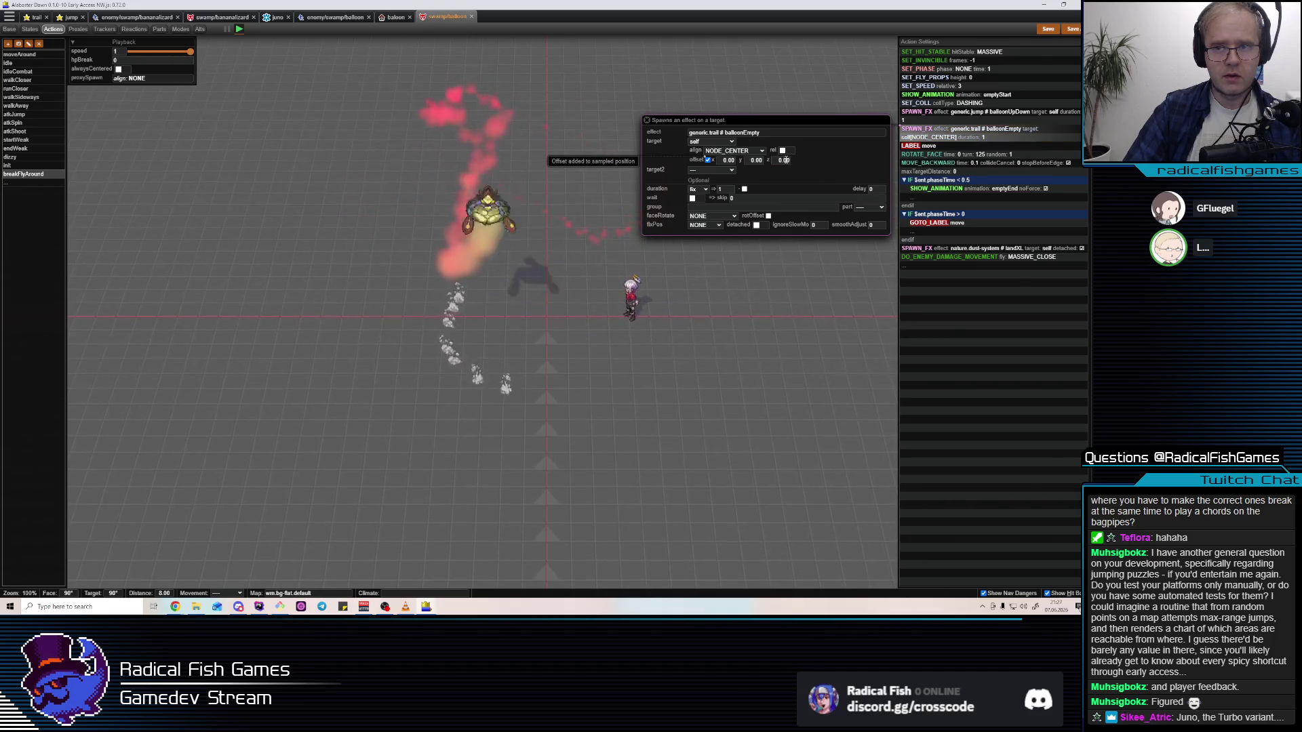
pyautogui.click(790, 151)
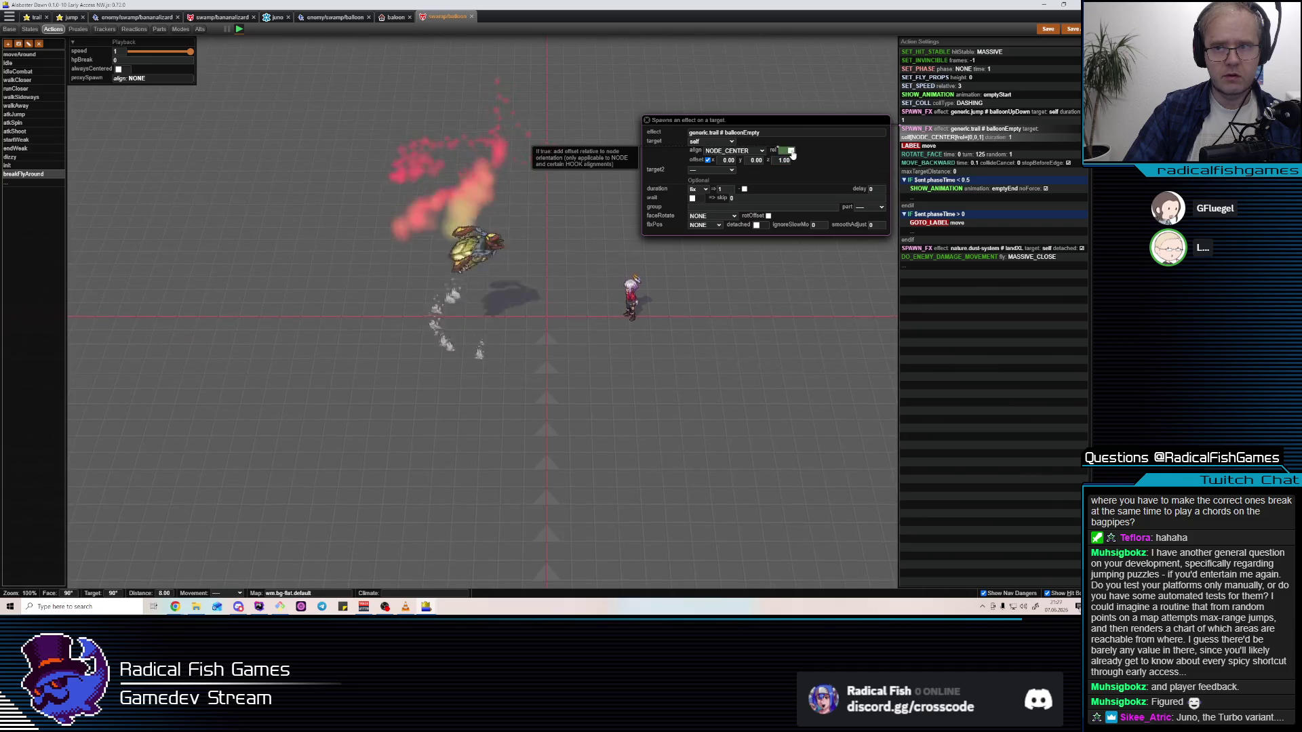
# Replay the breakFlyAround preview at tenth and full speed to check the offset trail
pyautogui.press('s')
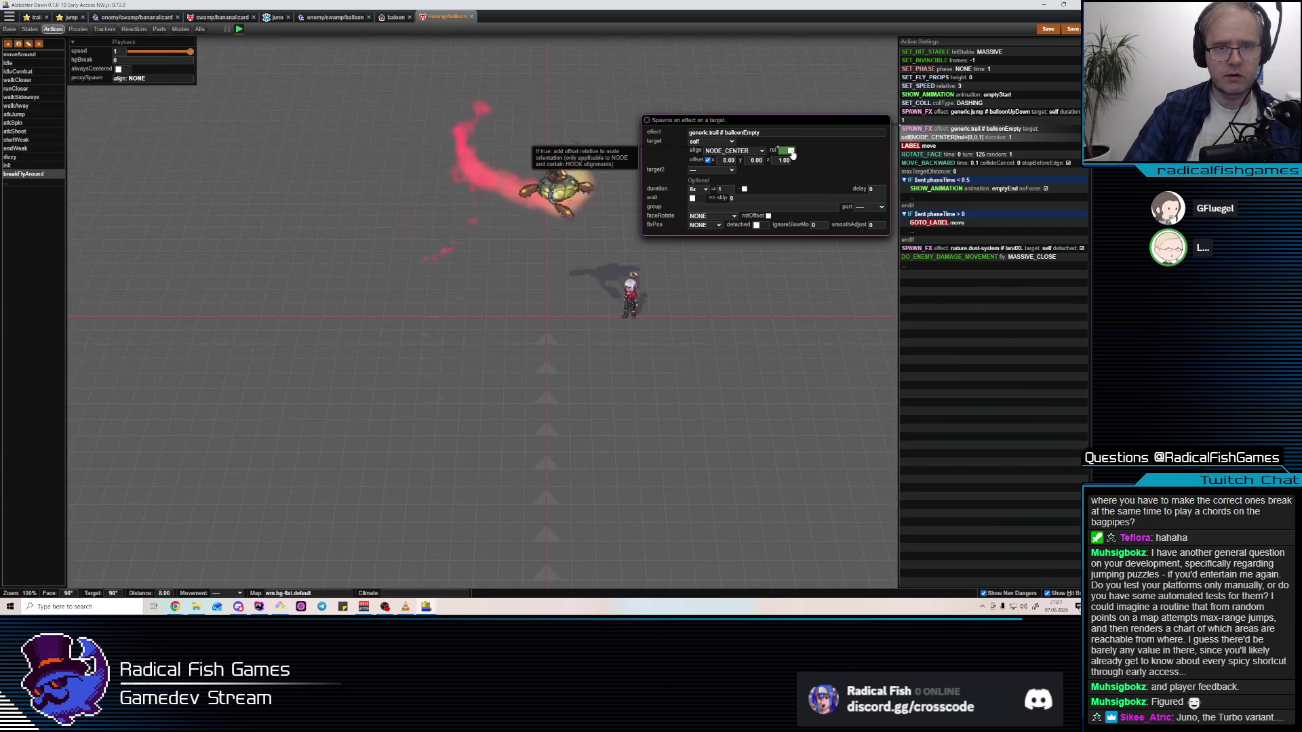
pyautogui.press('s')
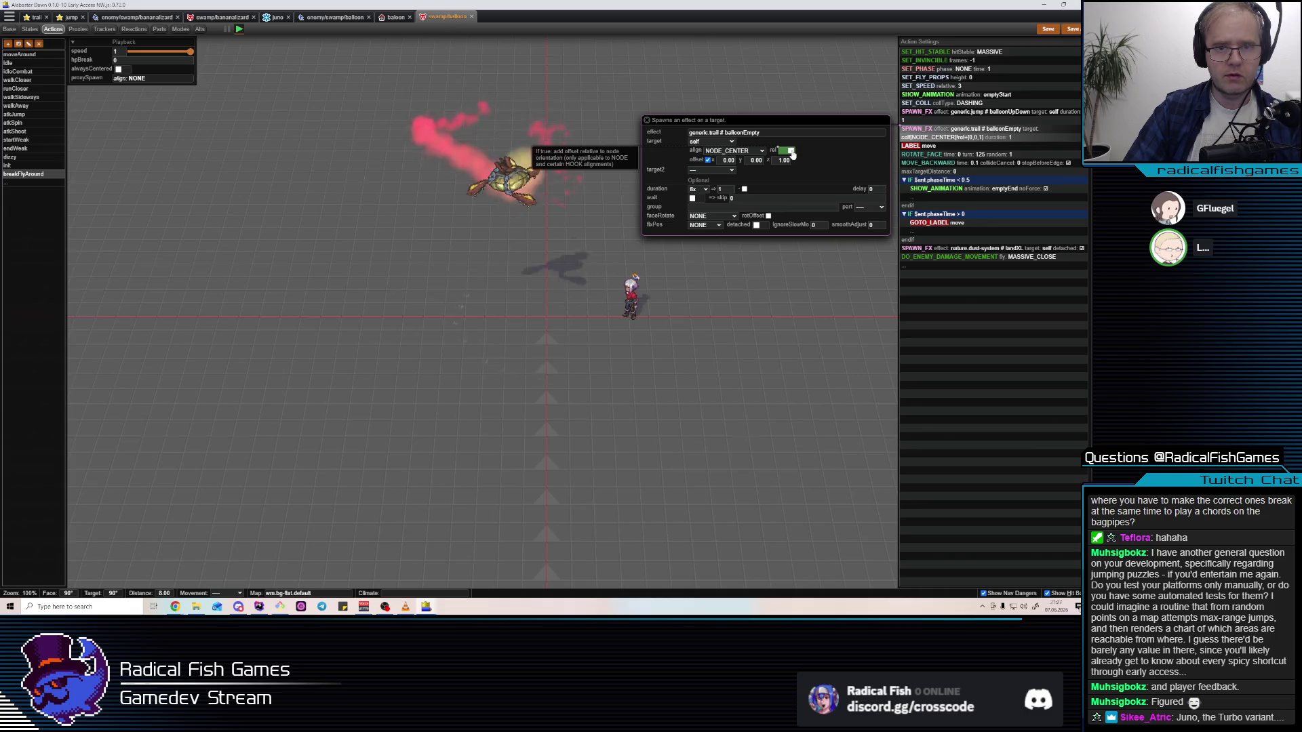
pyautogui.press('space')
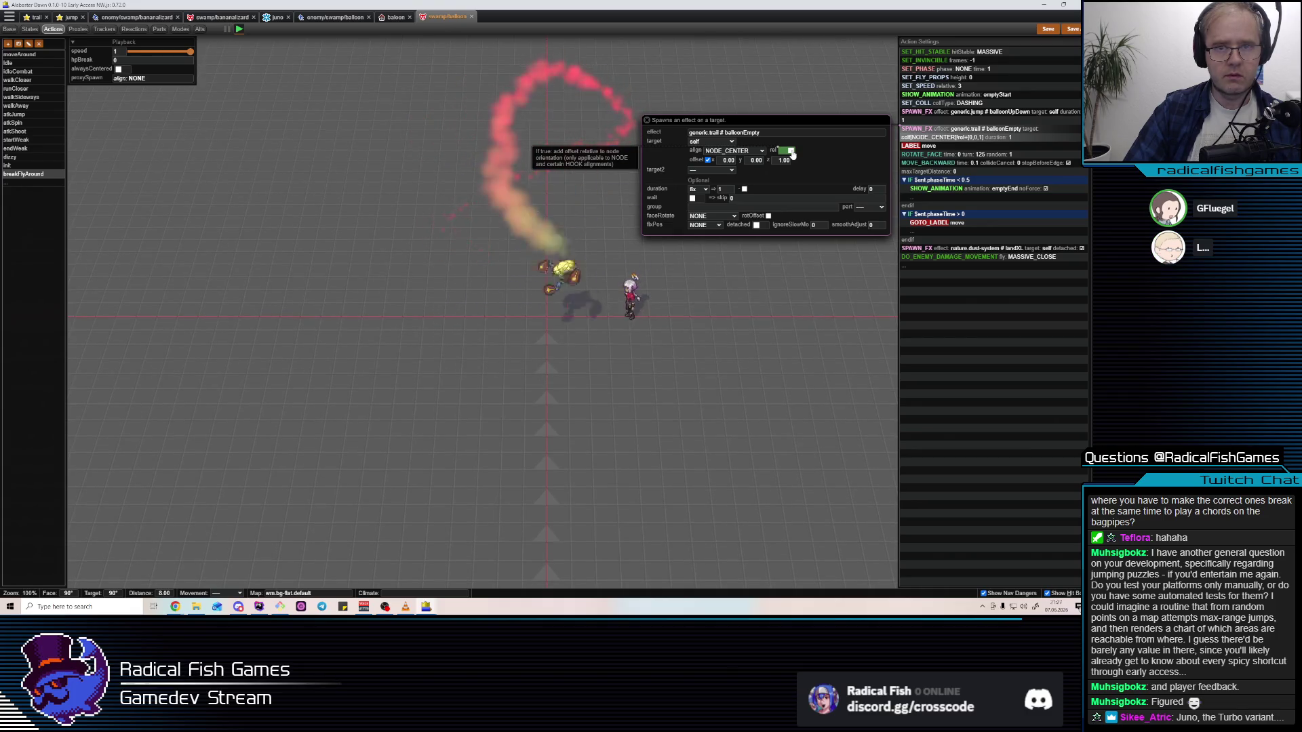
pyautogui.press('space')
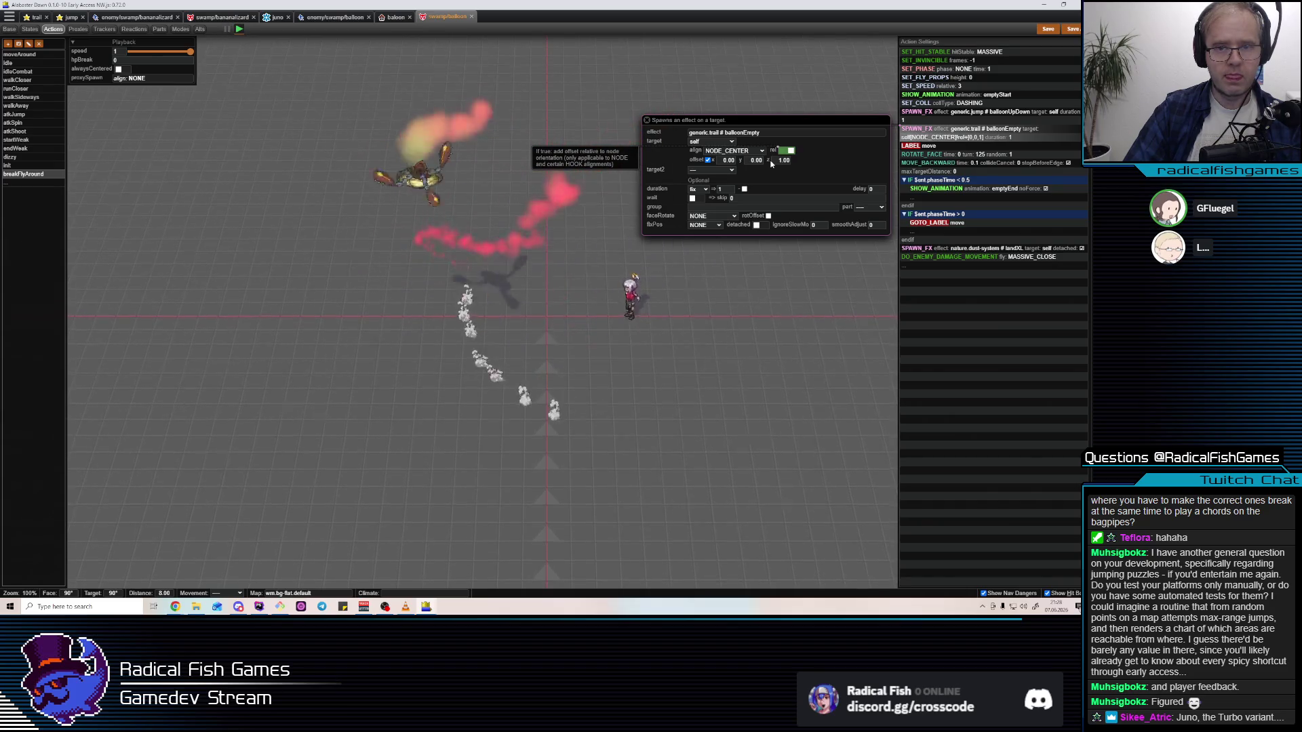
pyautogui.press('space')
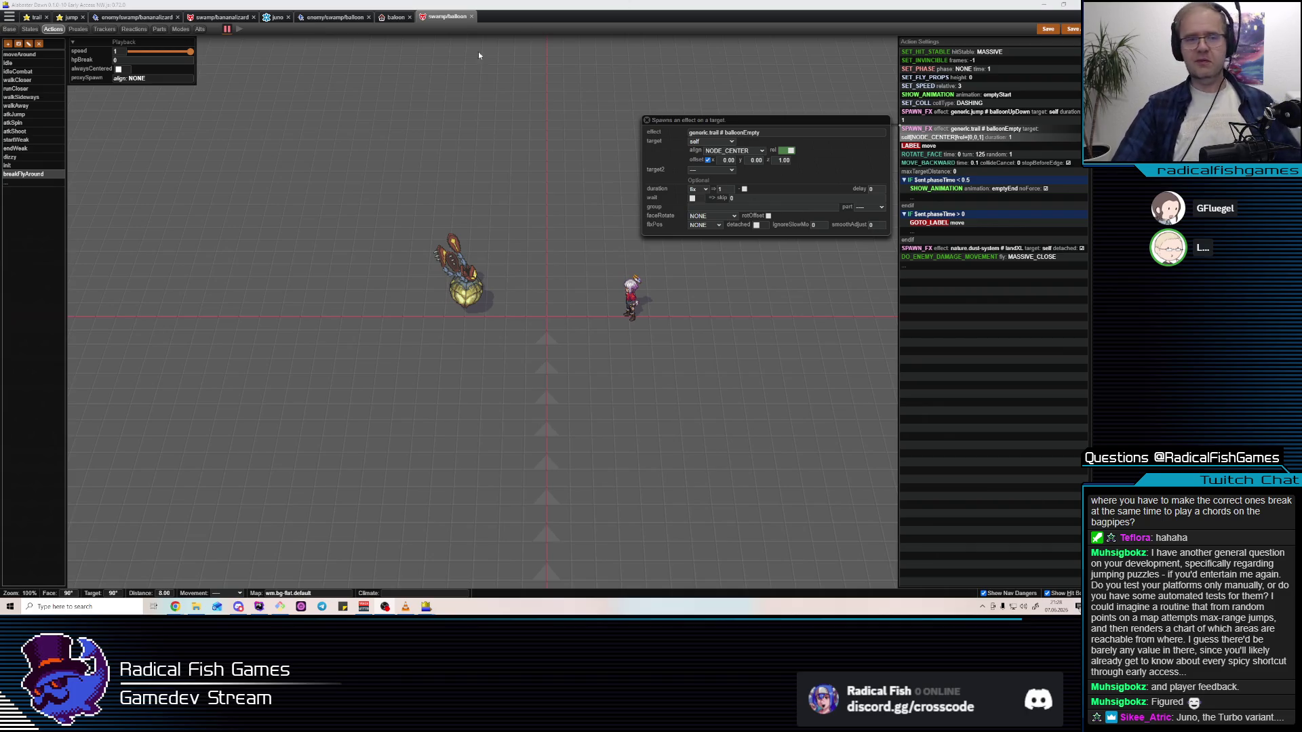
pyautogui.click(397, 17)
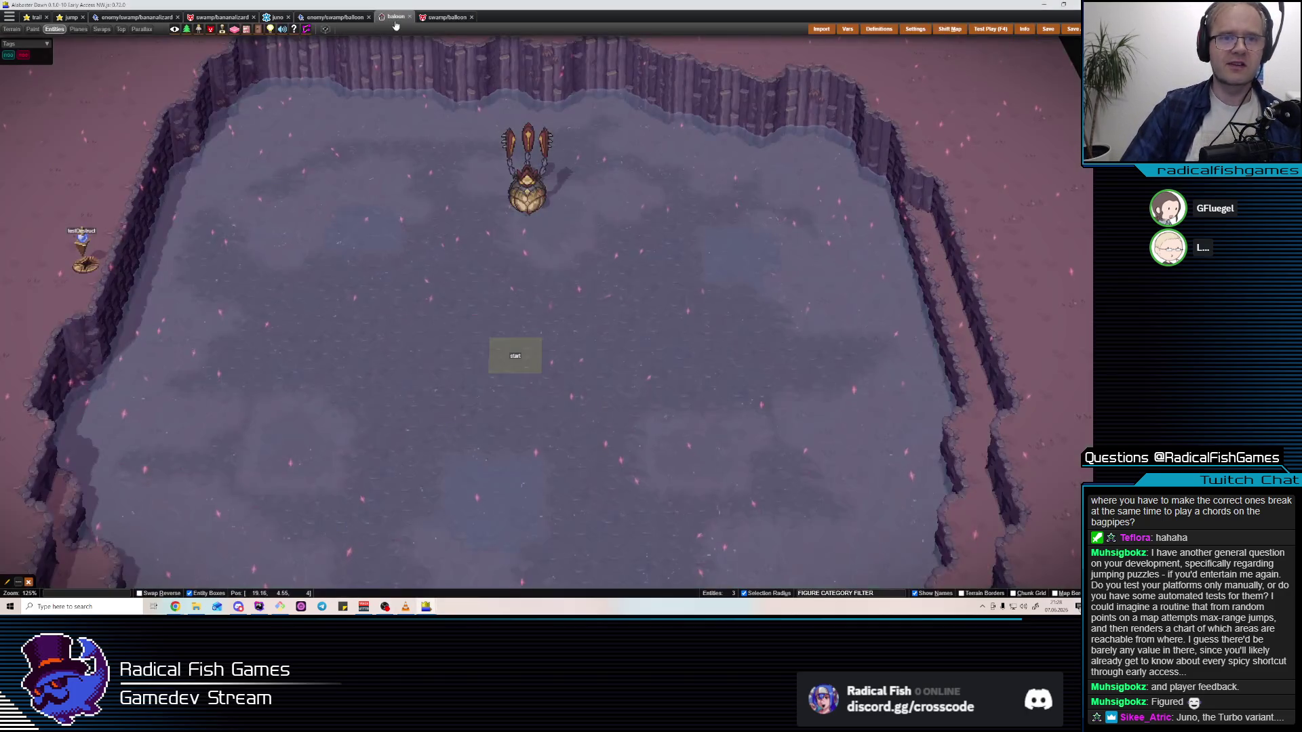
pyautogui.click(991, 29)
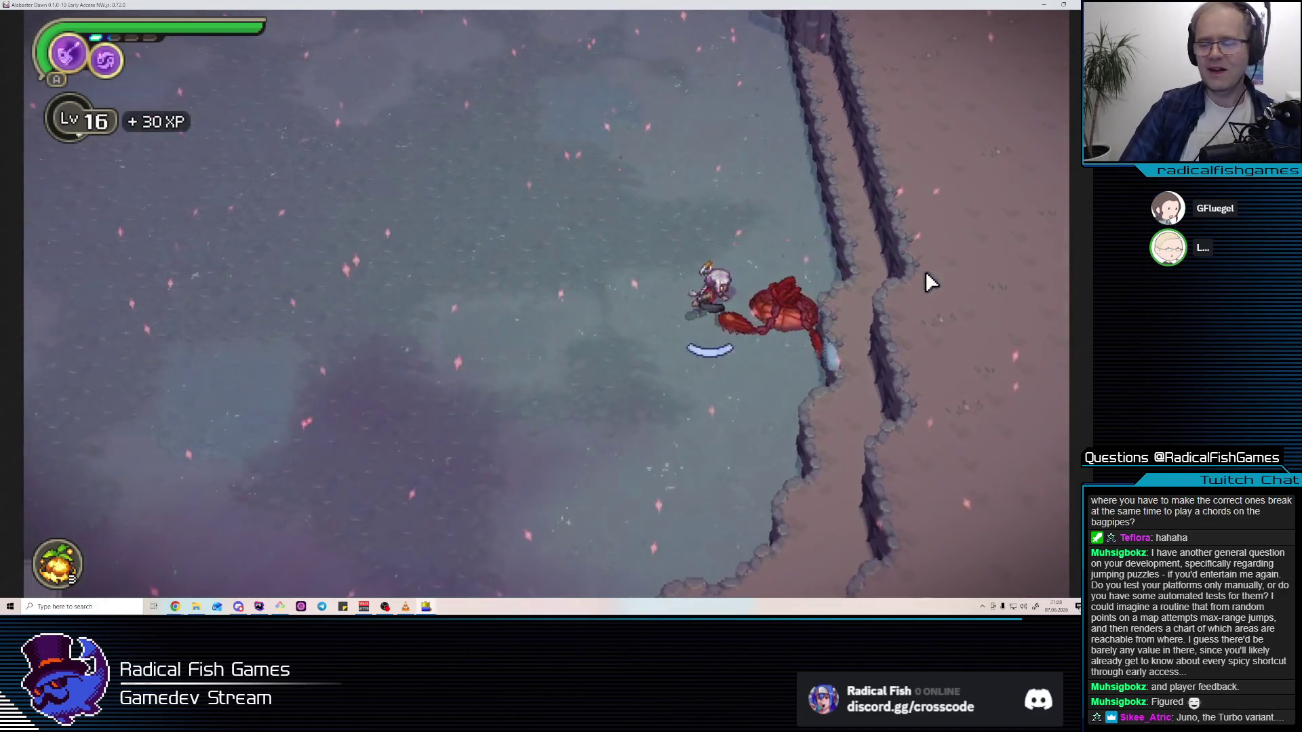
pyautogui.press('F4')
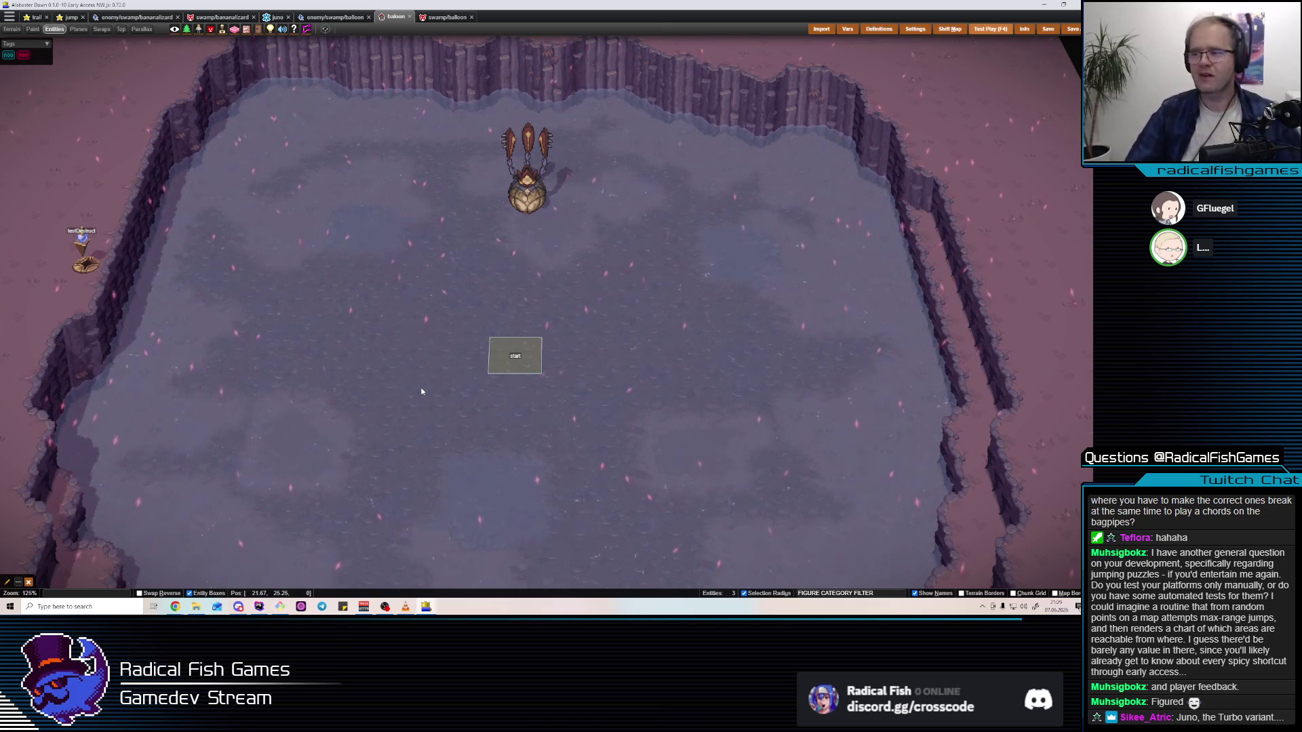
pyautogui.click(990, 30)
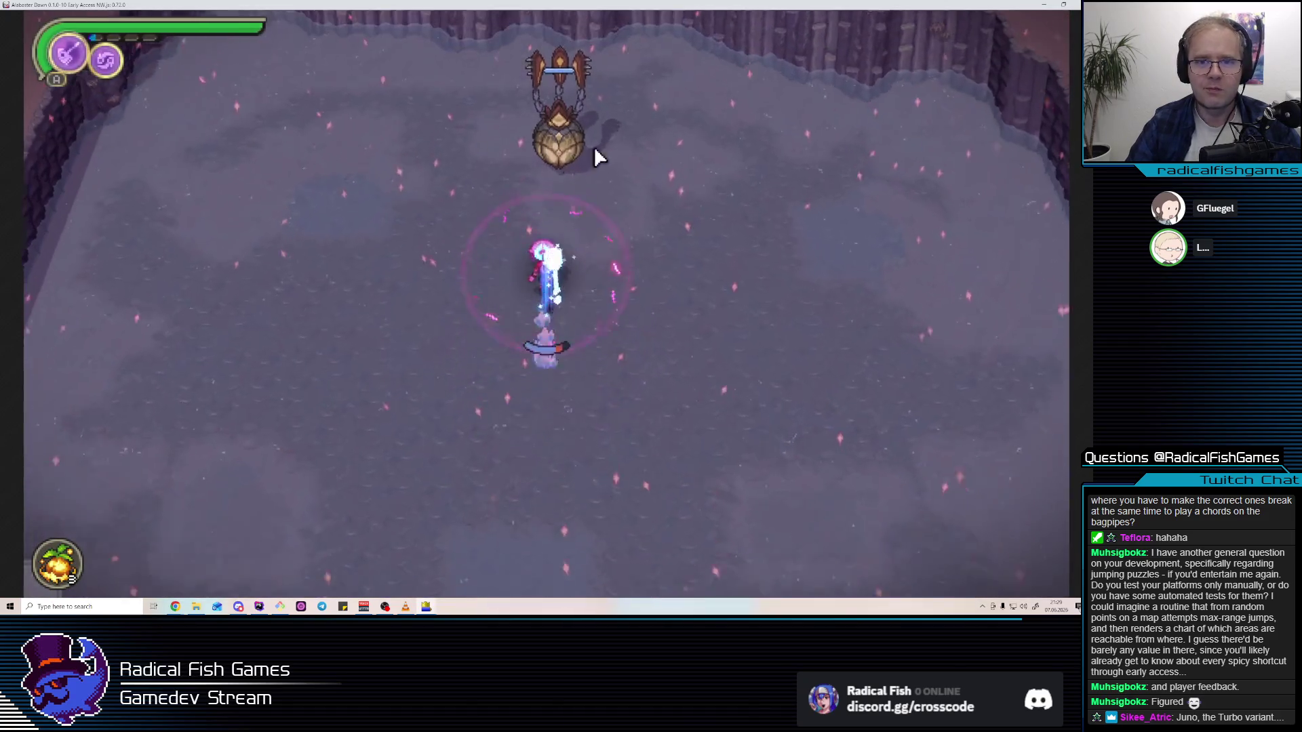
pyautogui.click(594, 153)
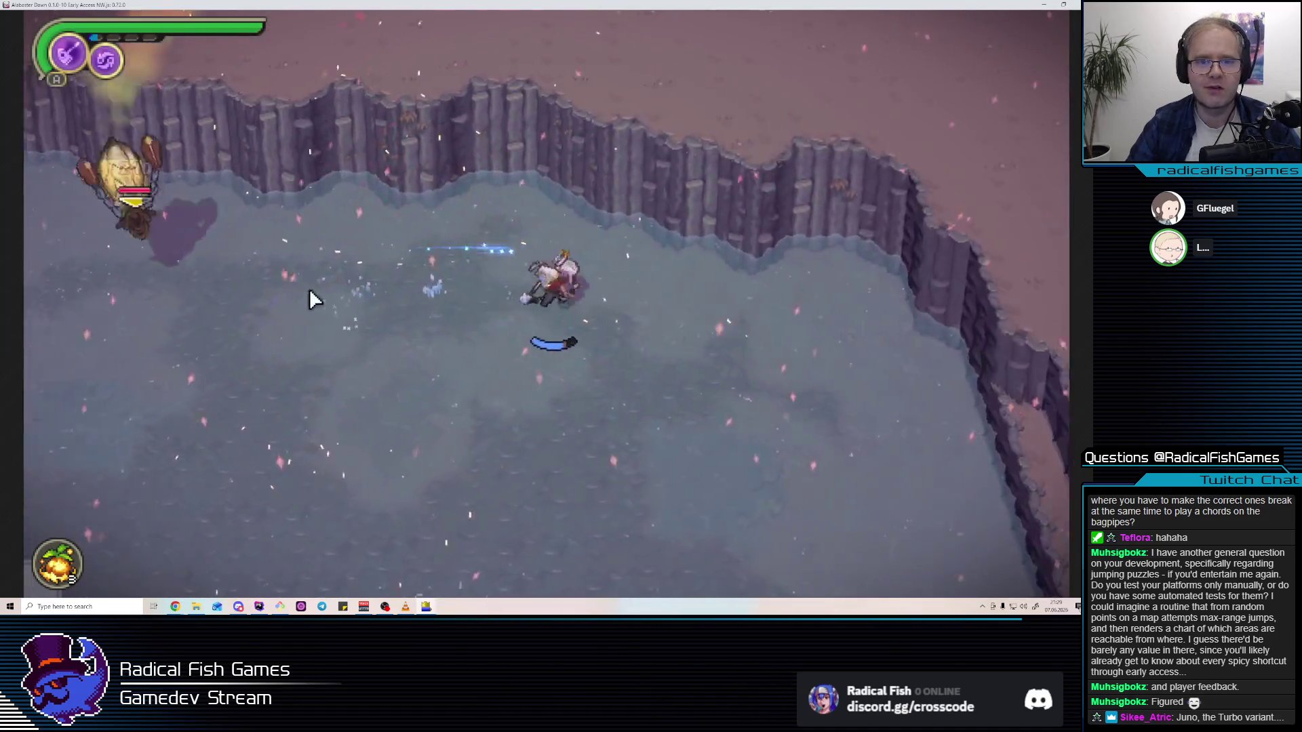
pyautogui.click(226, 250)
pyautogui.click(457, 282)
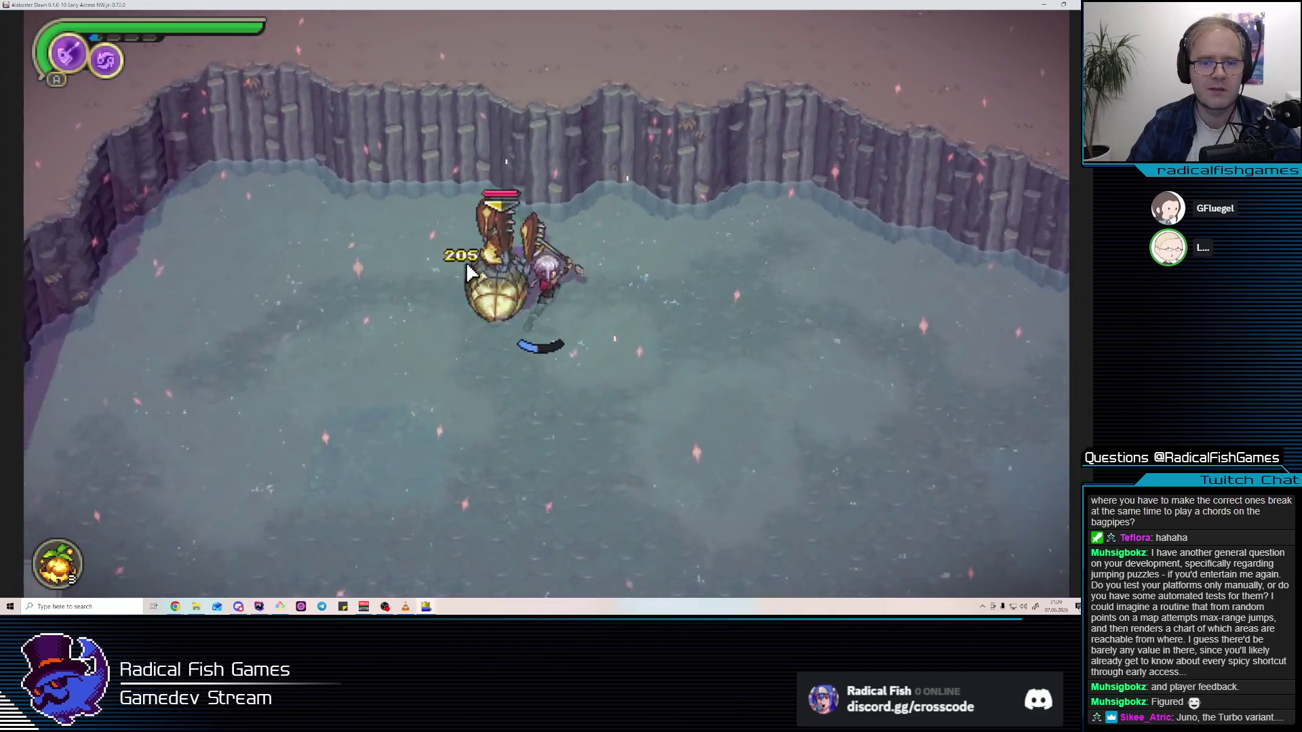
pyautogui.click(466, 274)
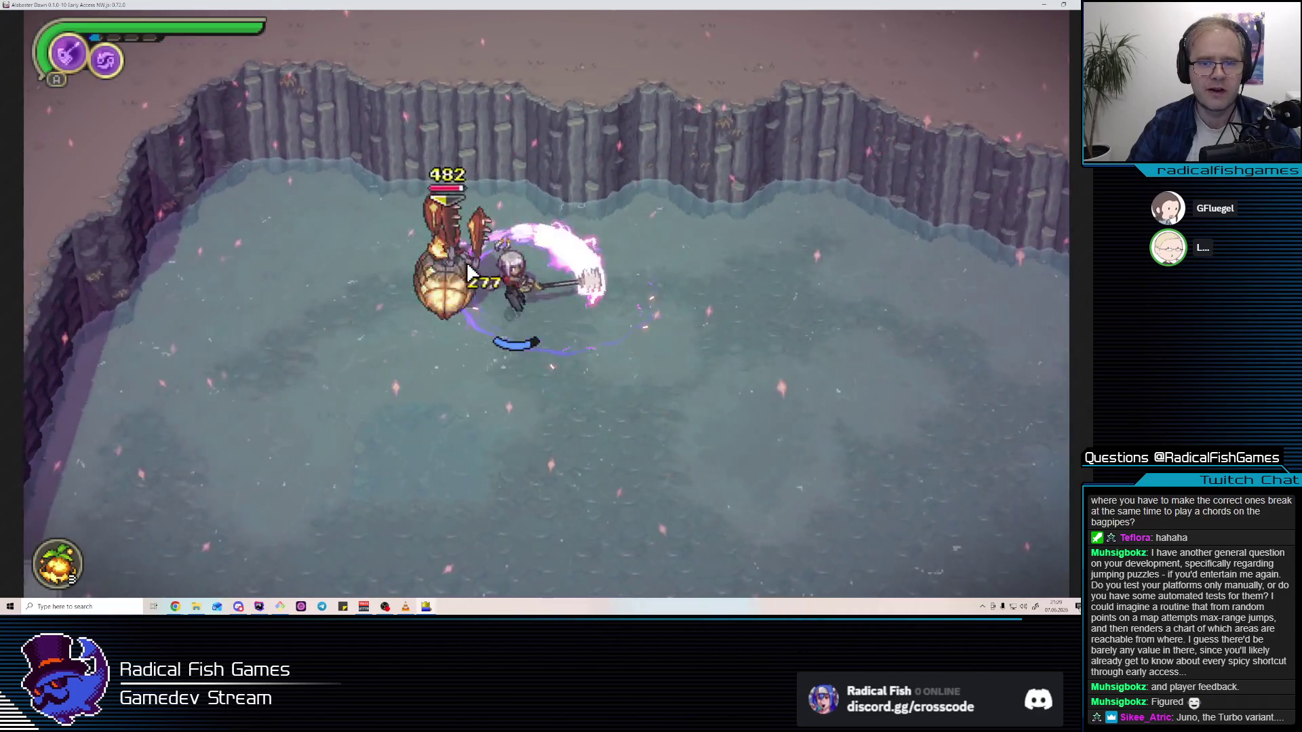
pyautogui.click(446, 275)
pyautogui.click(407, 282)
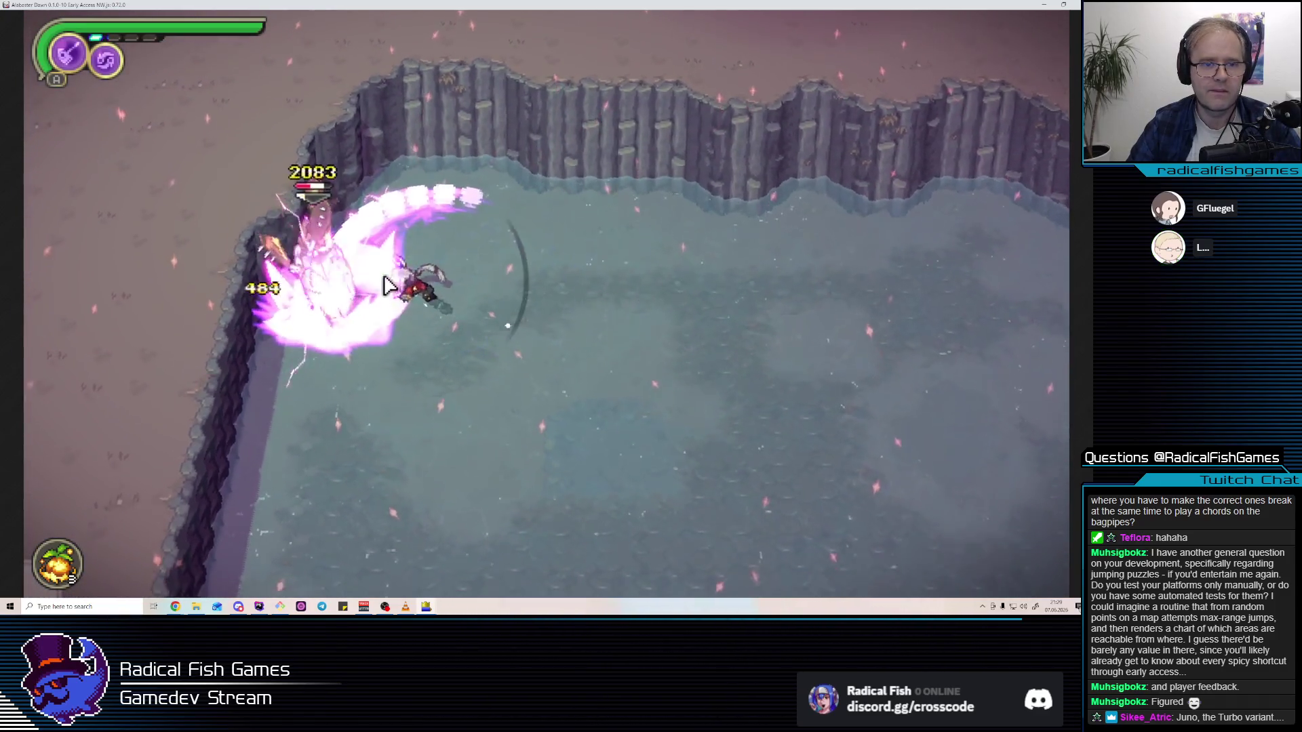
pyautogui.click(257, 258)
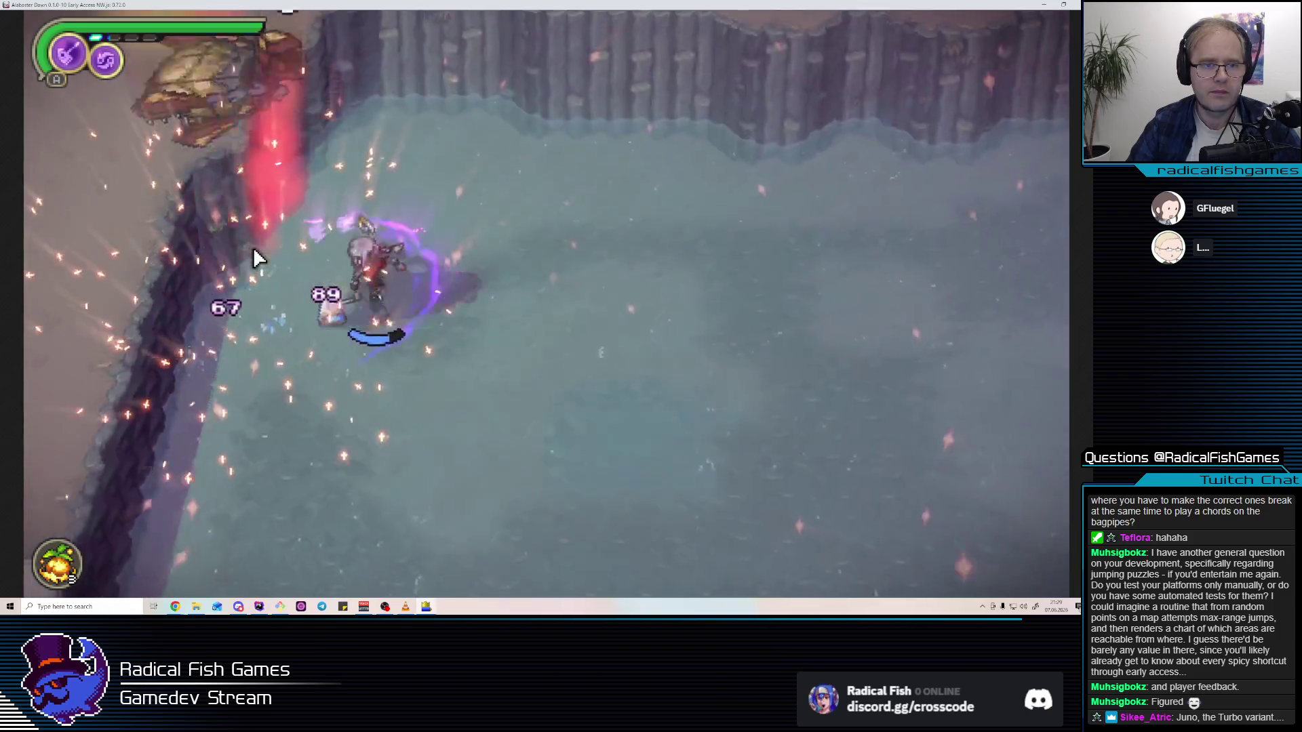
pyautogui.click(256, 257)
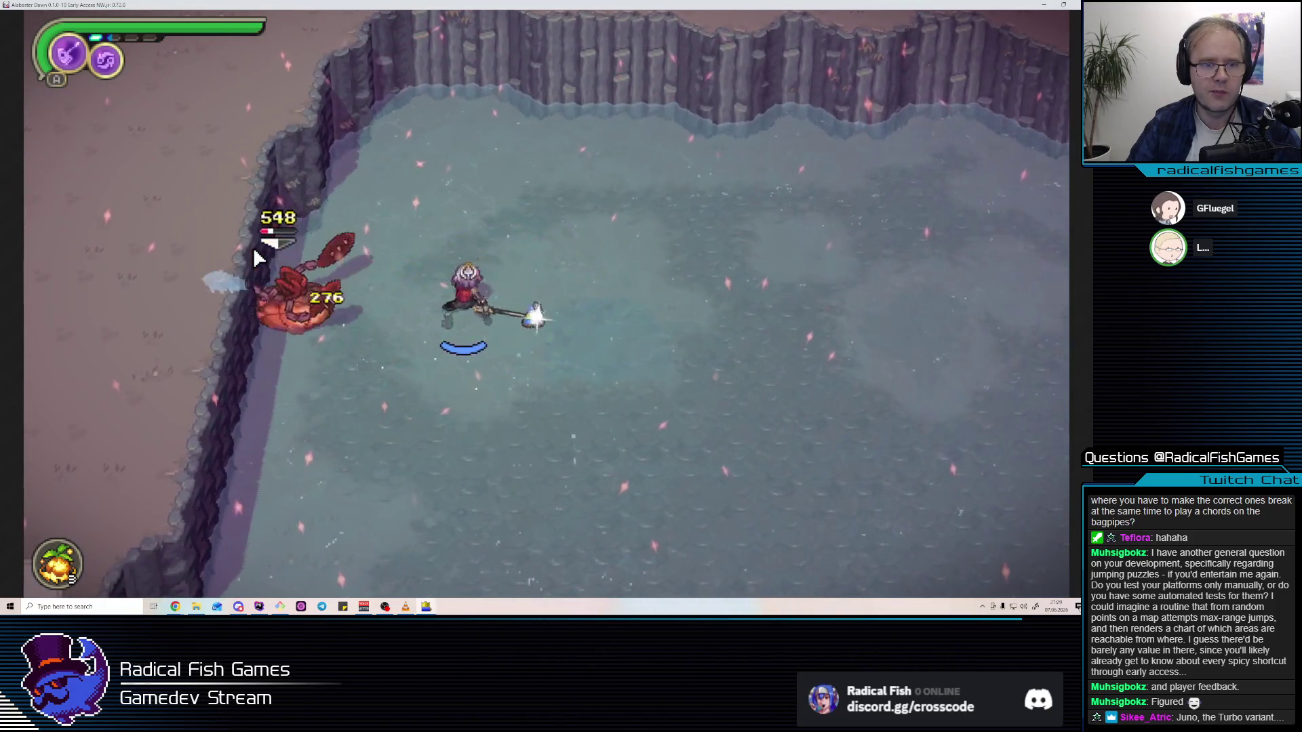
pyautogui.click(255, 258)
pyautogui.click(256, 258)
pyautogui.click(254, 247)
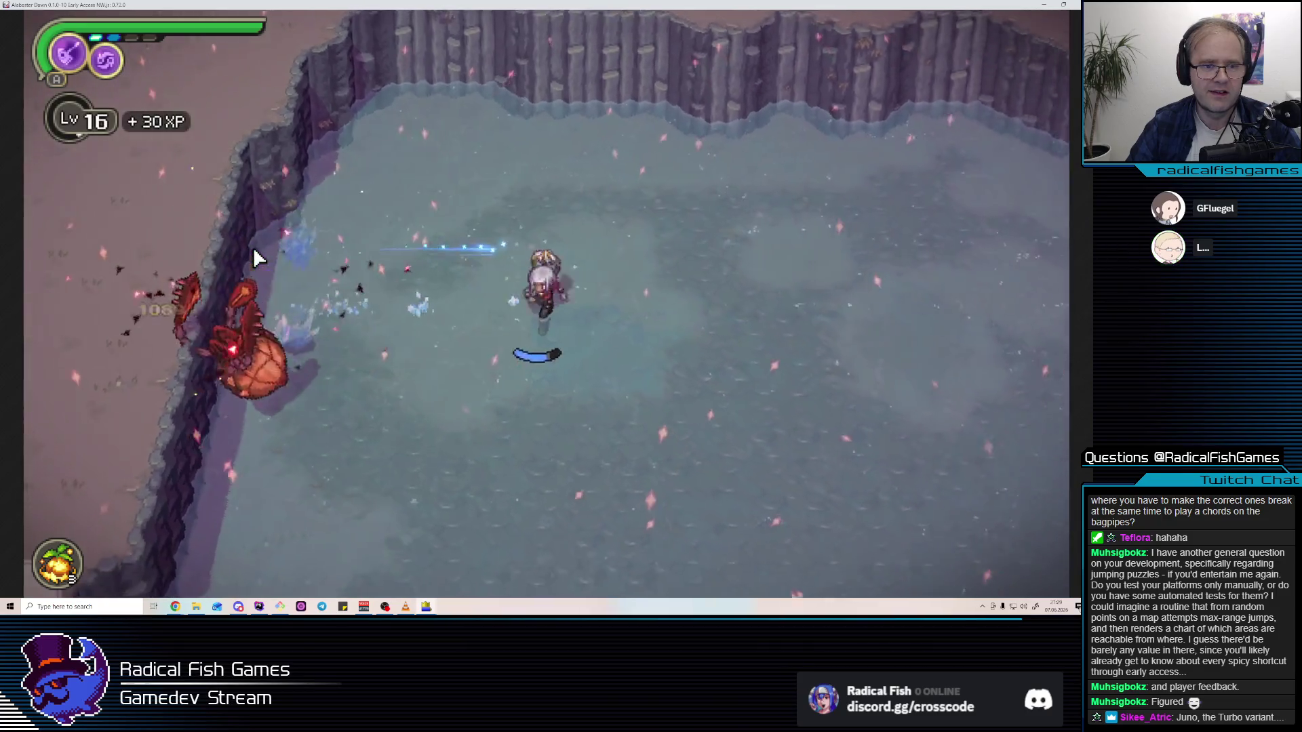
pyautogui.press('2')
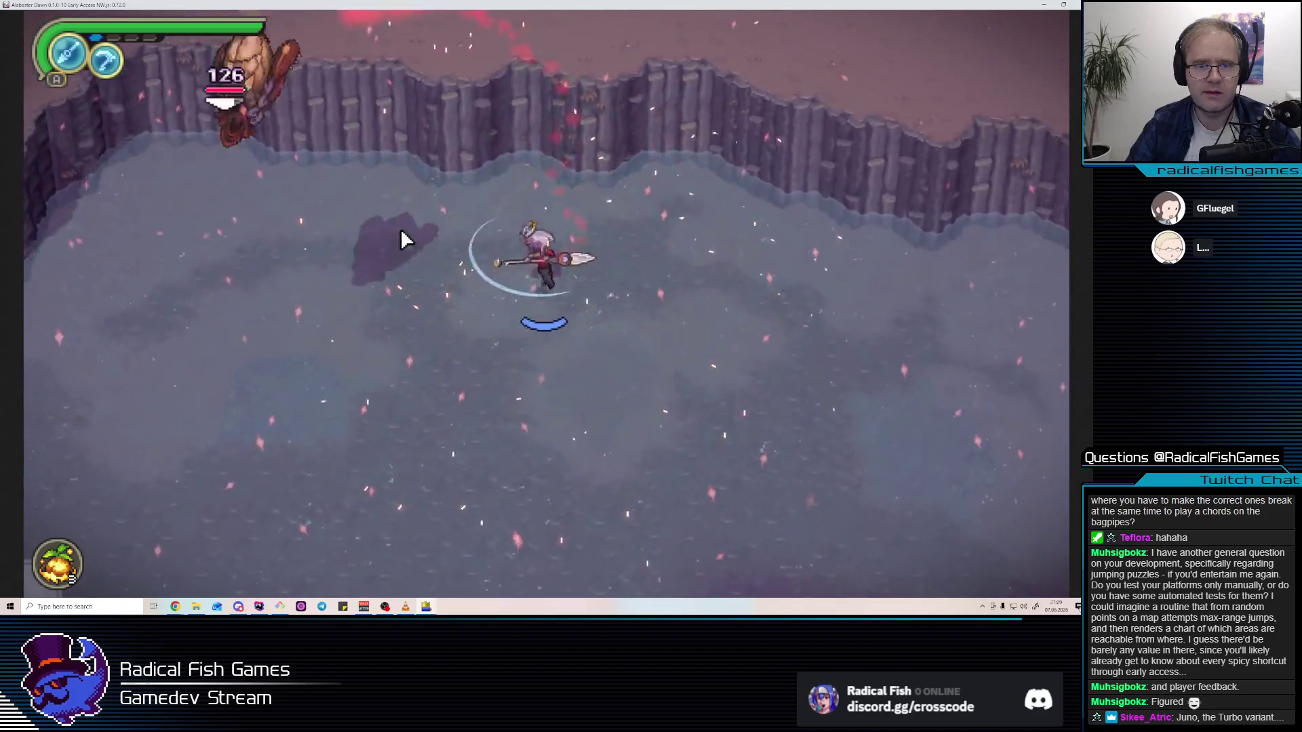
pyautogui.click(584, 422)
pyautogui.click(515, 322)
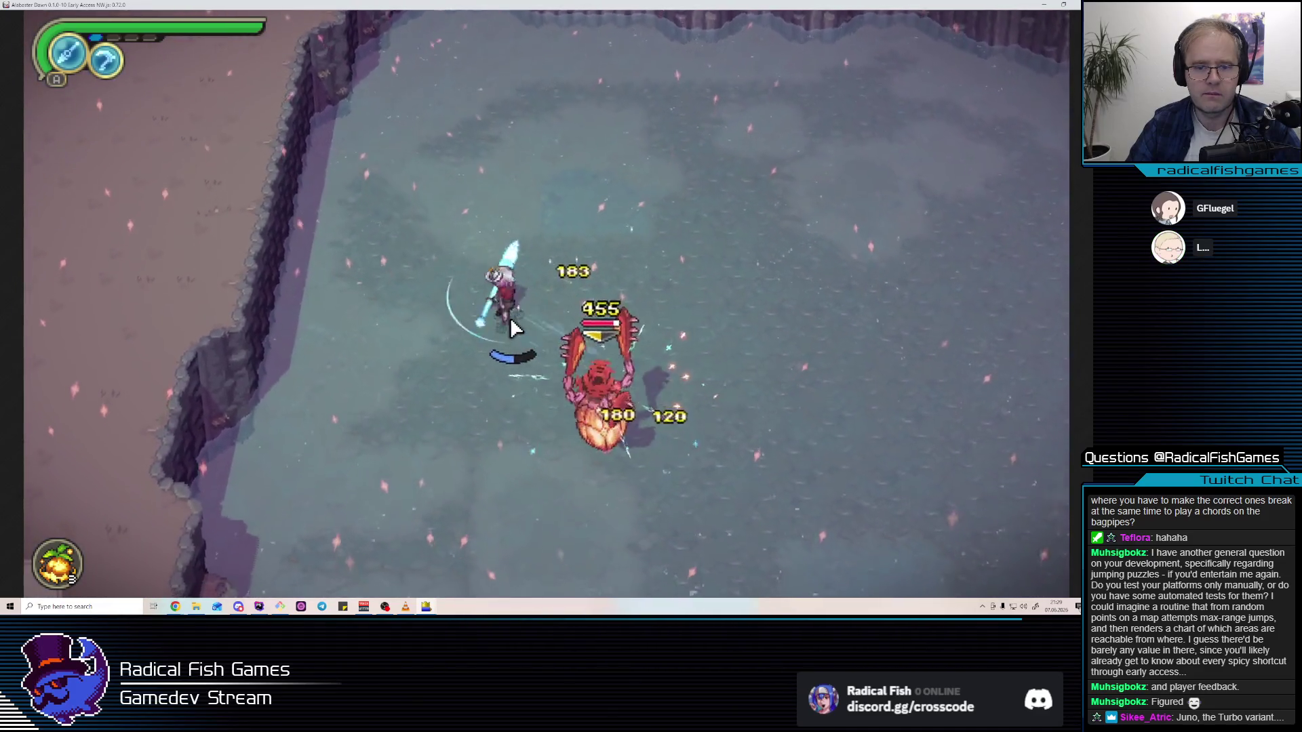
pyautogui.click(528, 302)
pyautogui.click(624, 242)
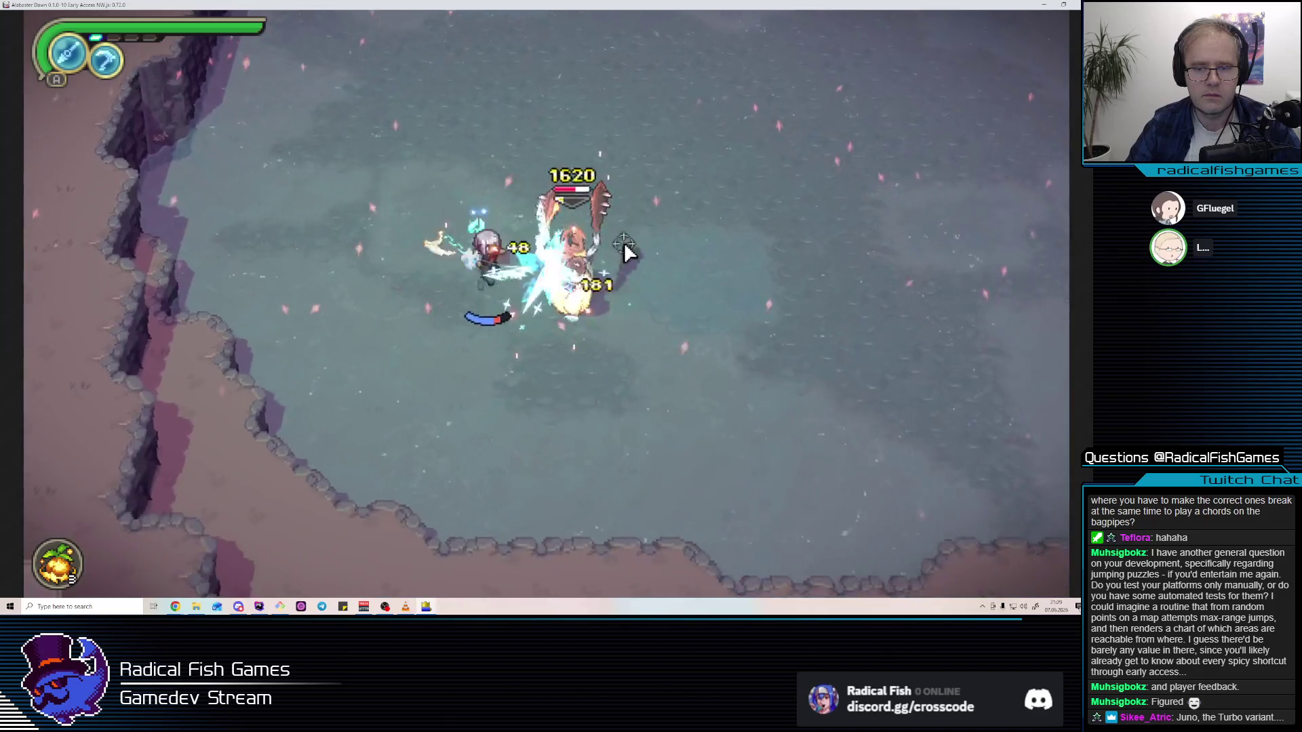
pyautogui.click(593, 232)
pyautogui.click(552, 238)
pyautogui.click(551, 238)
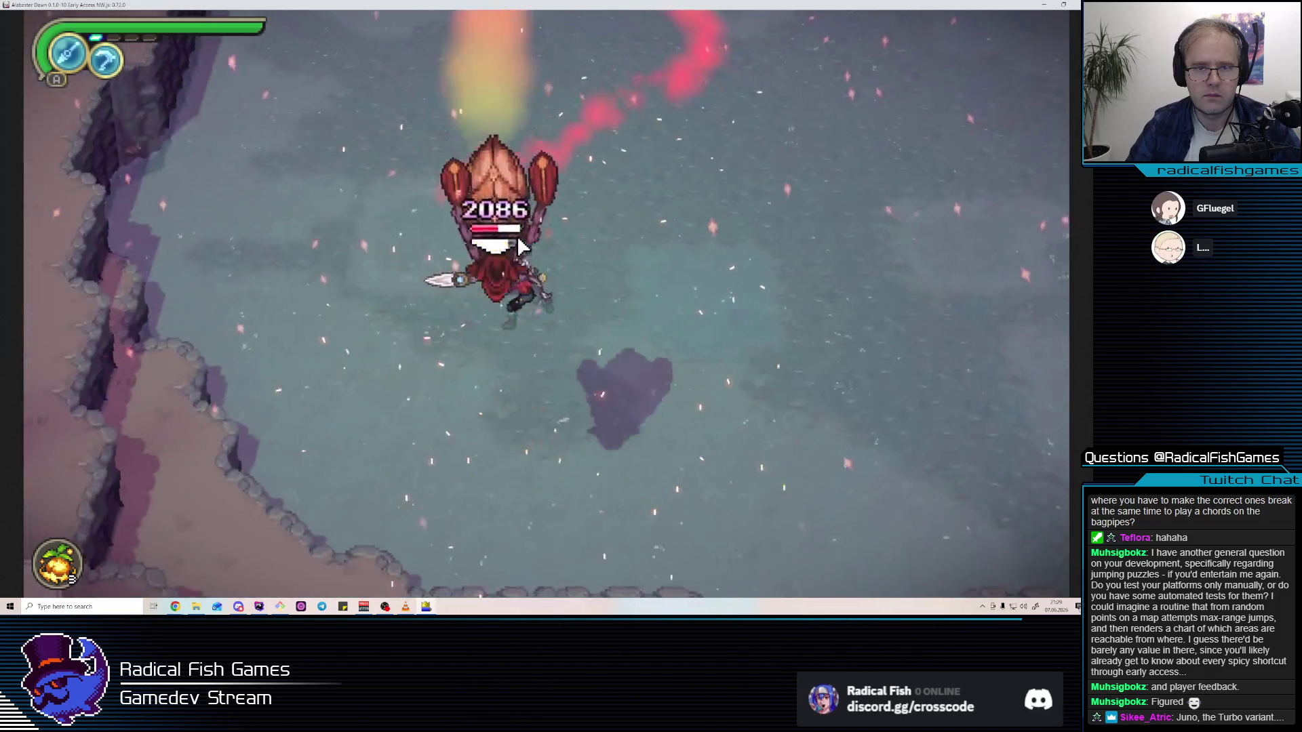
pyautogui.click(995, 407)
pyautogui.click(641, 354)
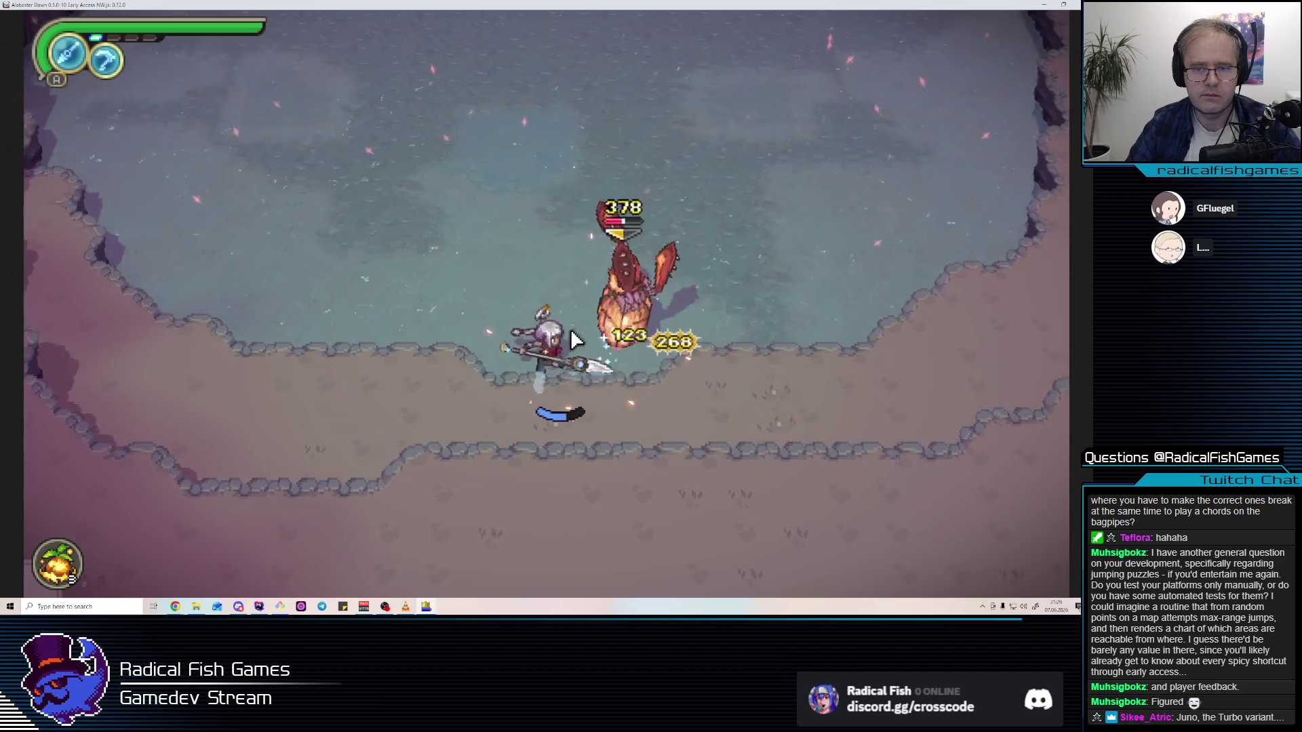
pyautogui.click(630, 319)
pyautogui.click(617, 285)
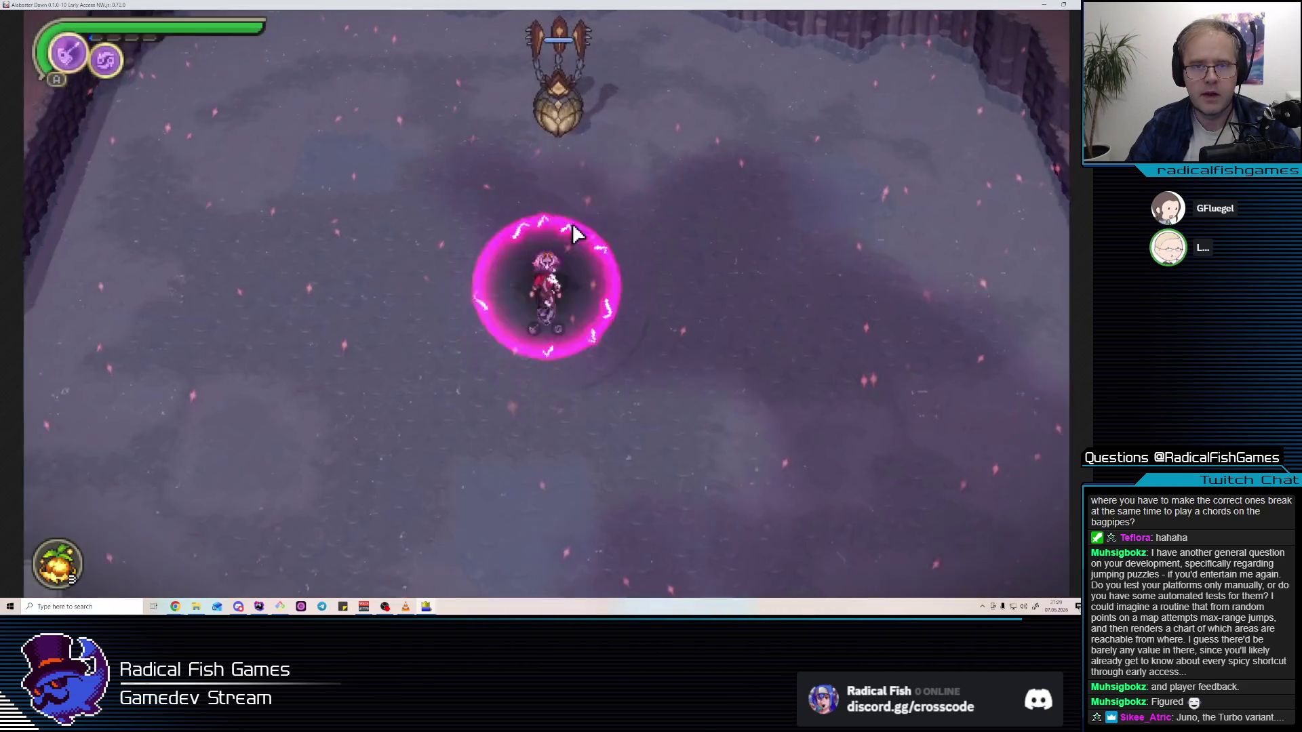
pyautogui.click(515, 264)
pyautogui.click(509, 268)
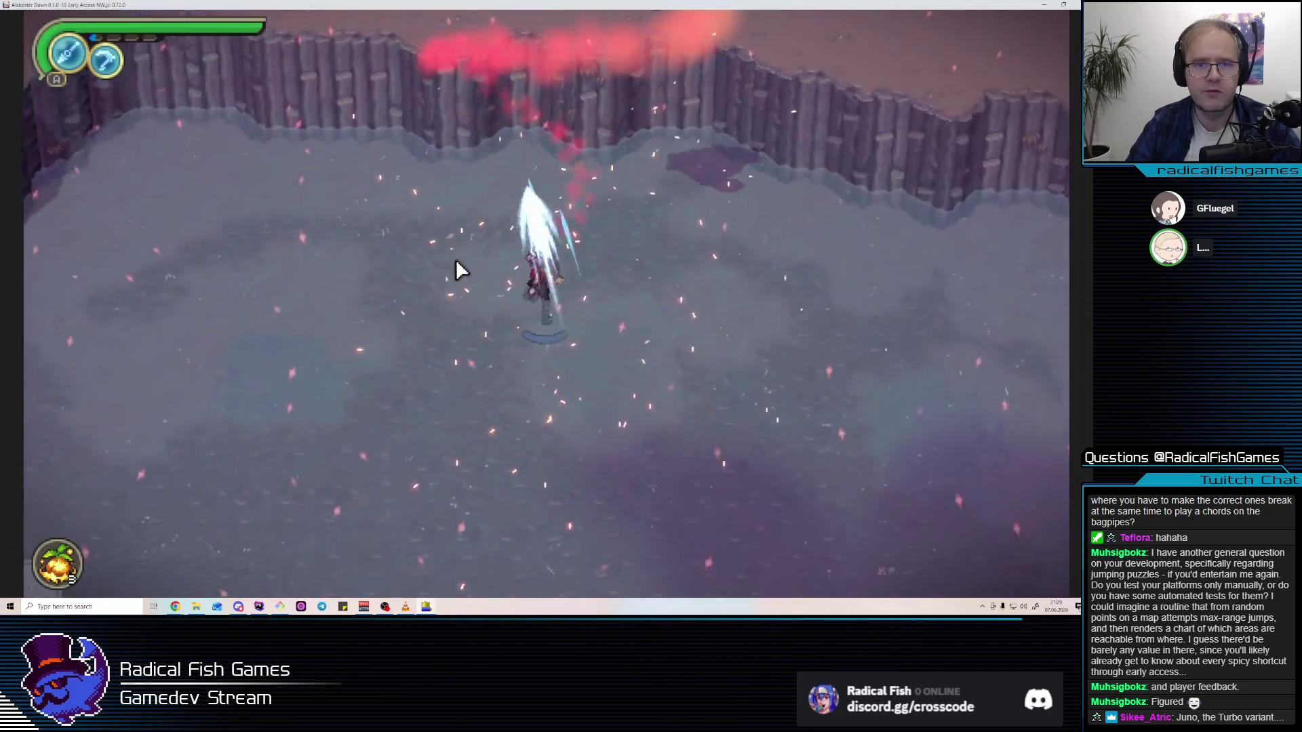
pyautogui.click(576, 271)
pyautogui.click(553, 306)
pyautogui.click(554, 302)
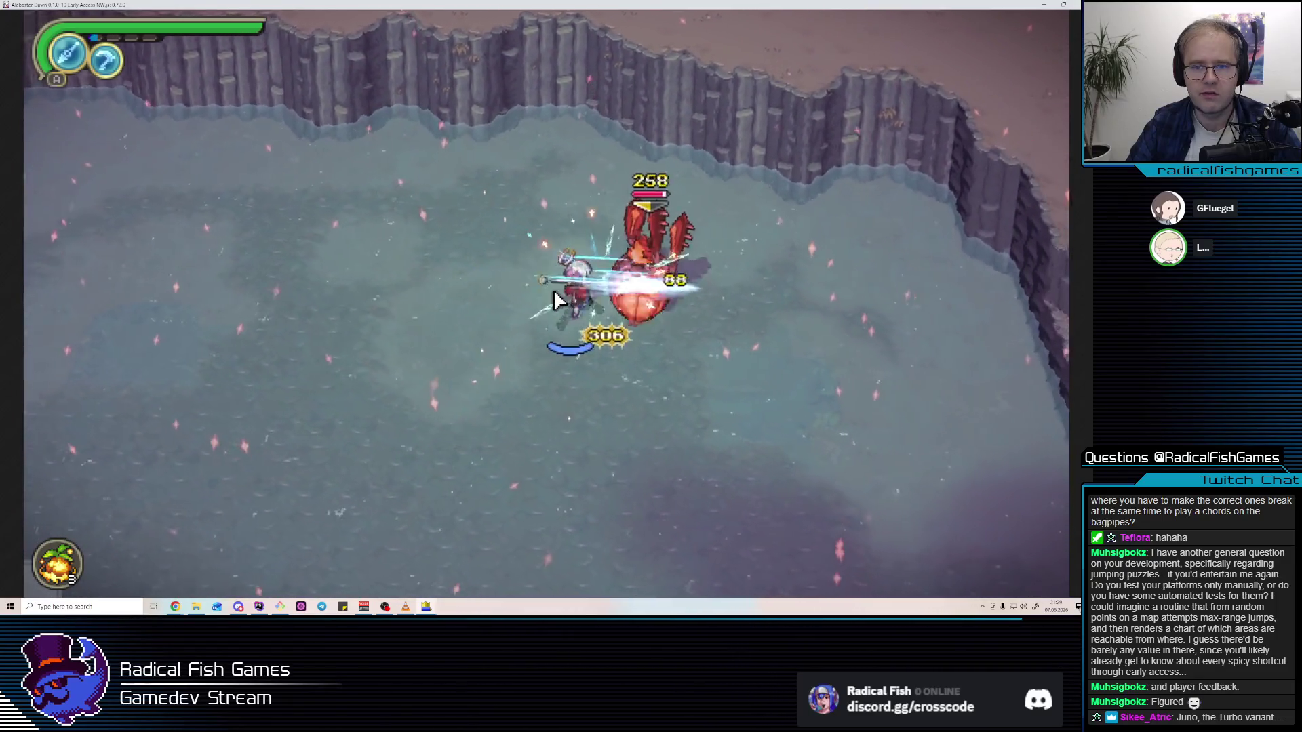
pyautogui.click(557, 298)
pyautogui.click(558, 299)
pyautogui.click(570, 303)
pyautogui.press('Escape')
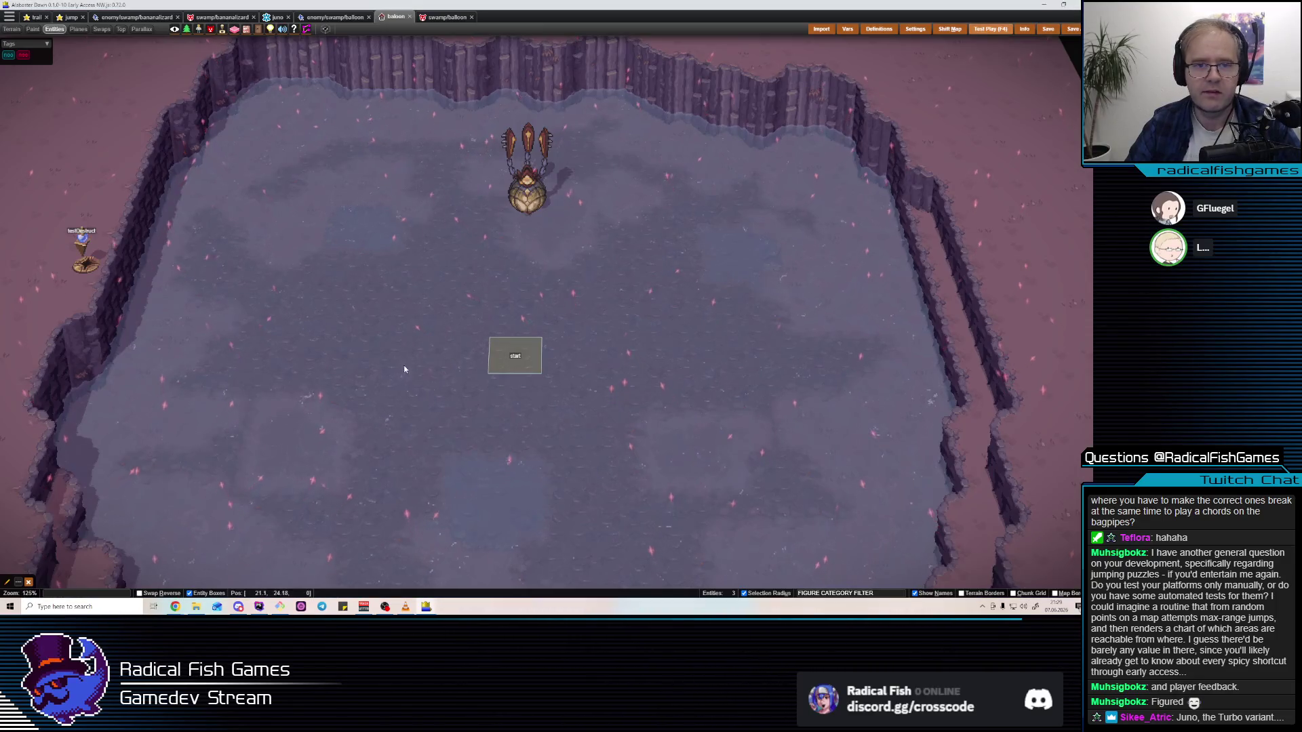
# Reopen the balloon figure editor and check the CENTER node mapping without changing it
pyautogui.click(325, 17)
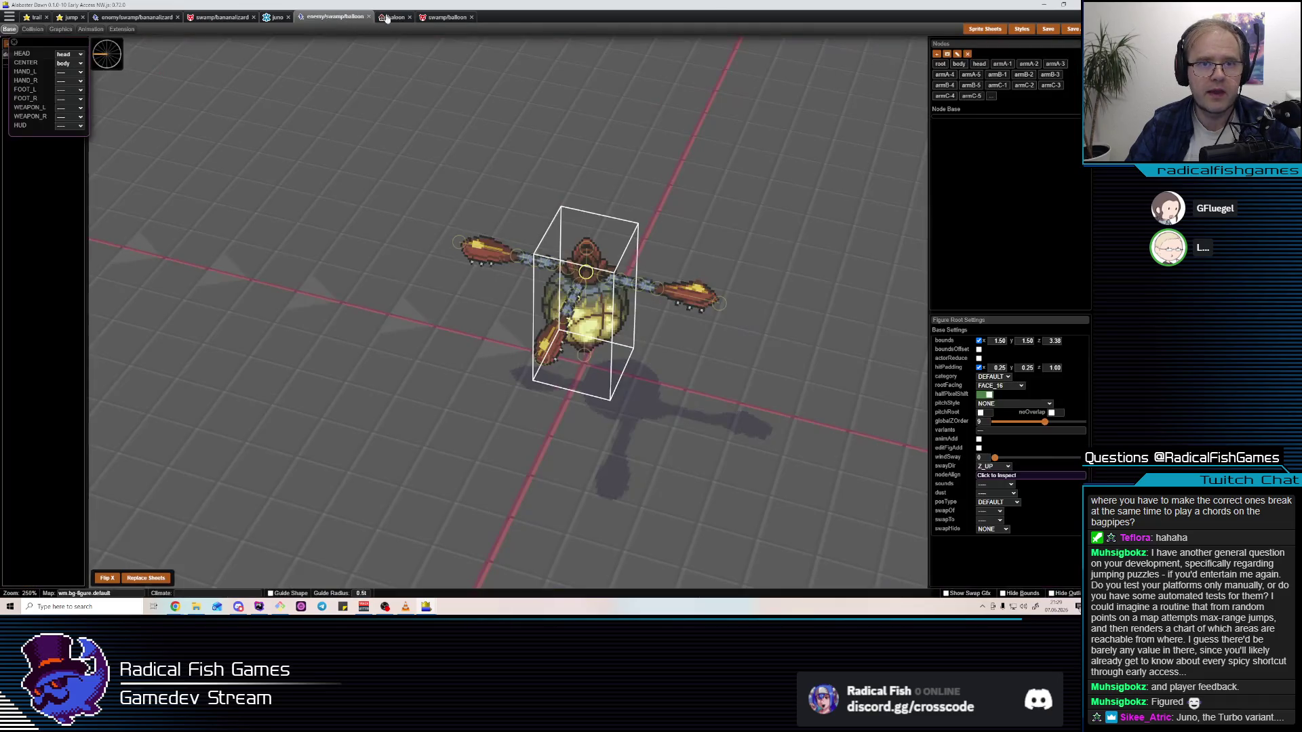
pyautogui.click(391, 19)
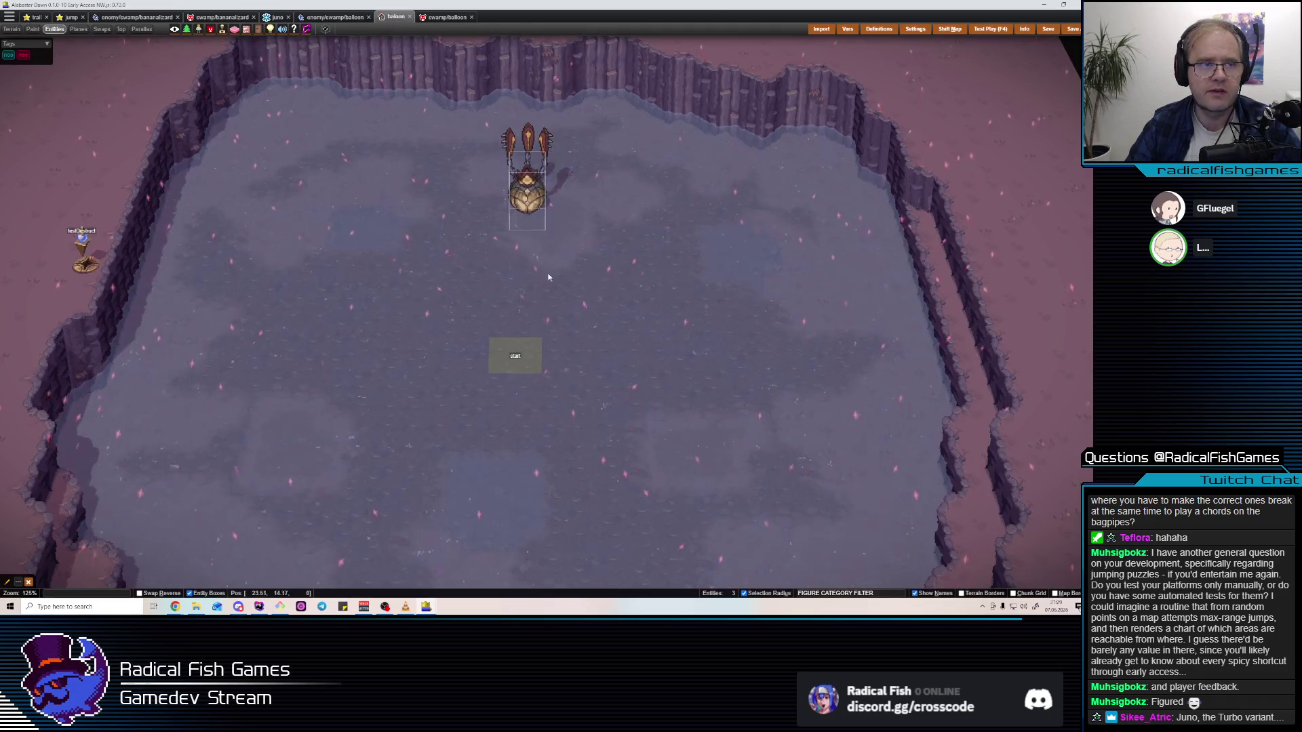
pyautogui.click(351, 17)
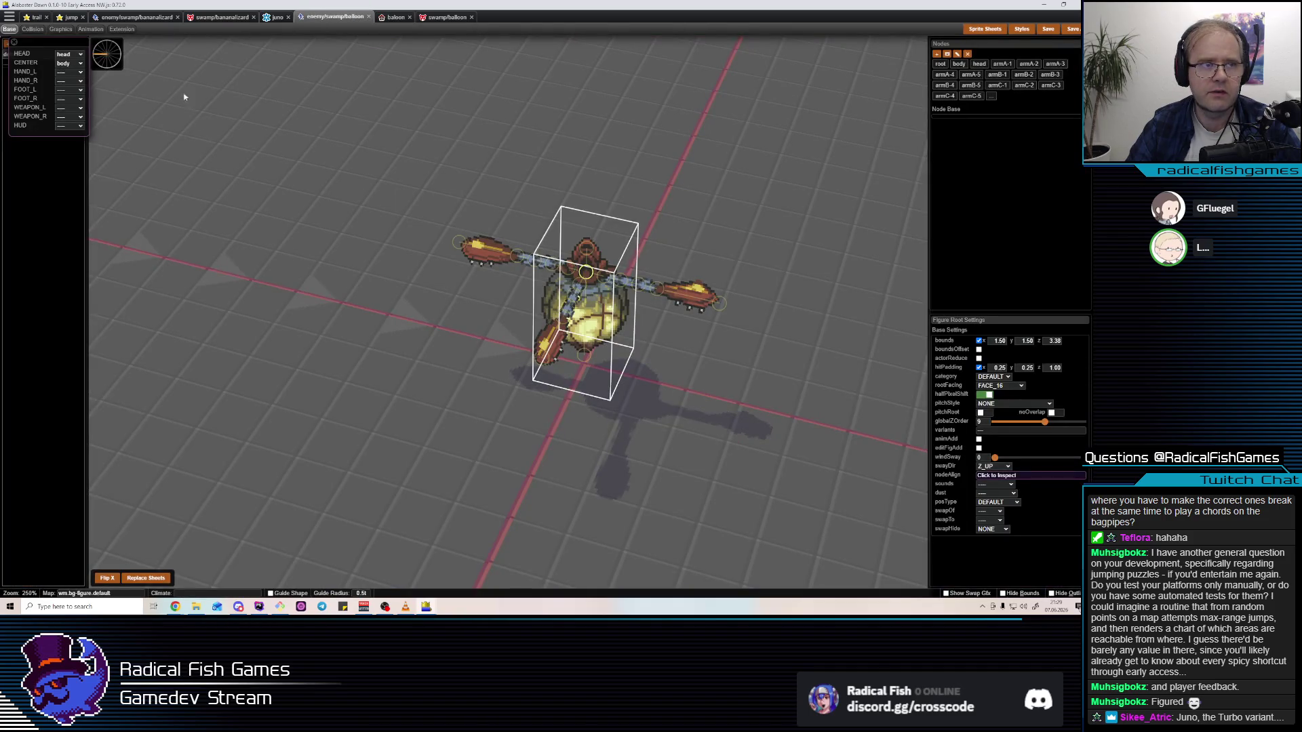
pyautogui.click(74, 63)
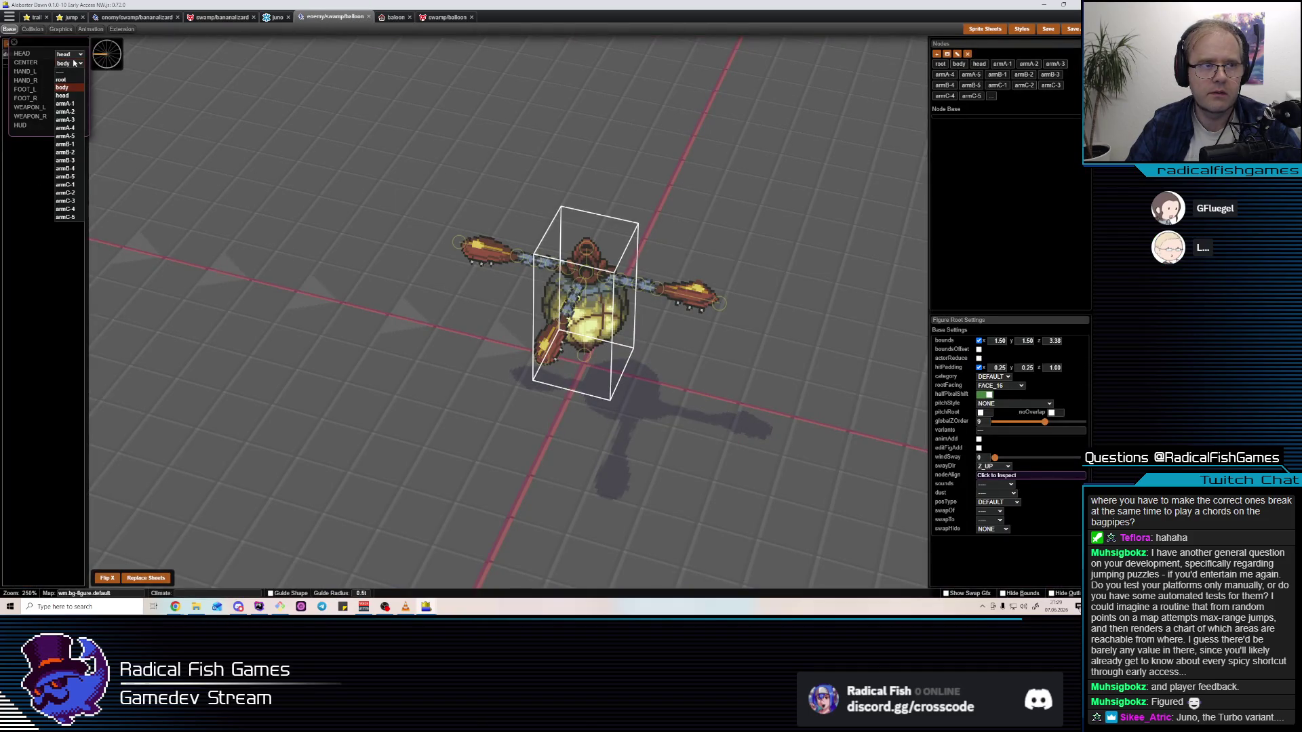
pyautogui.click(143, 93)
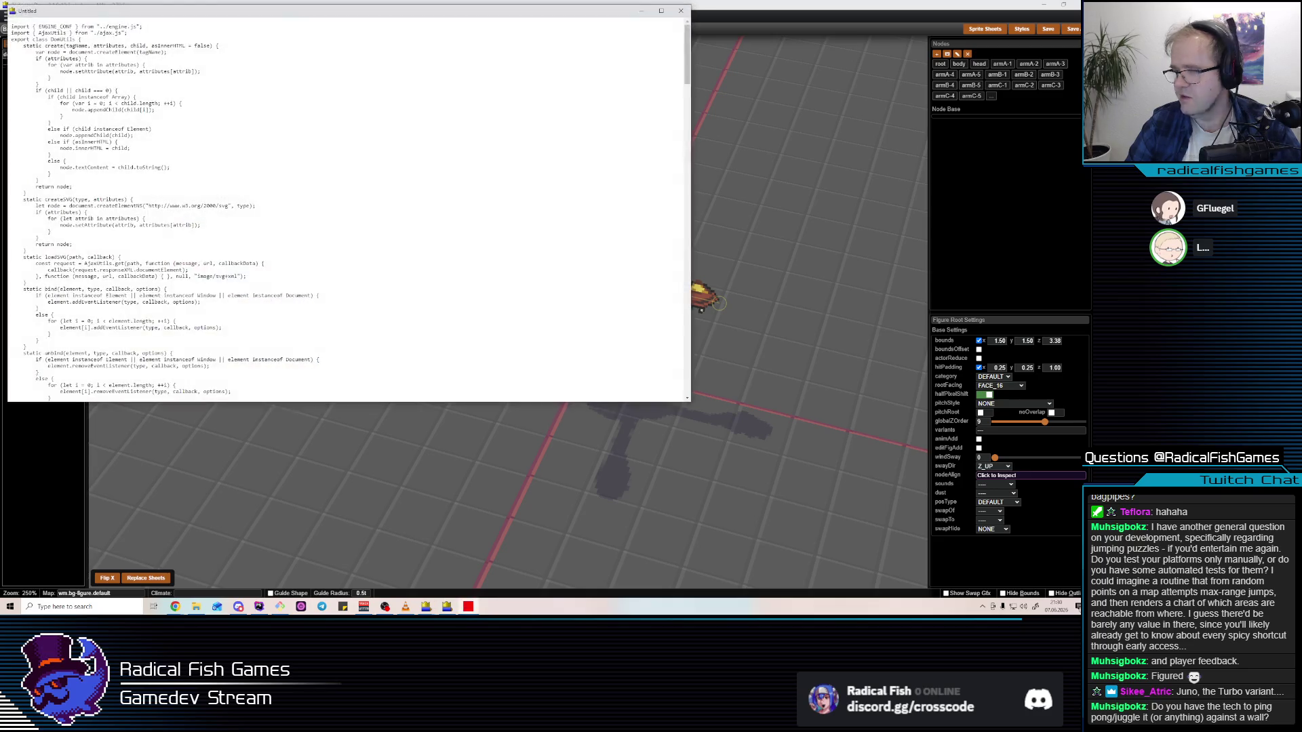
# Close the Untitled code window, return to the balloon figure, and open Search Anywhere
pyautogui.click(681, 11)
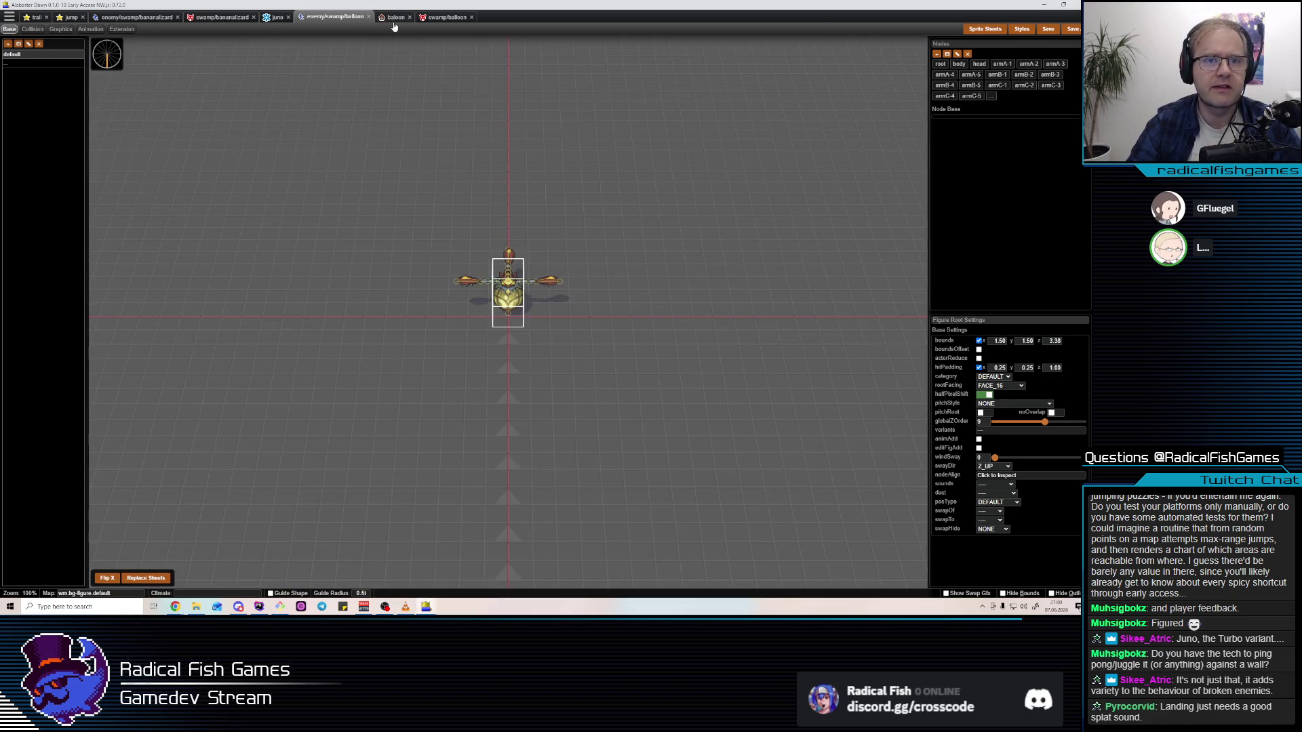
pyautogui.click(394, 22)
pyautogui.click(306, 19)
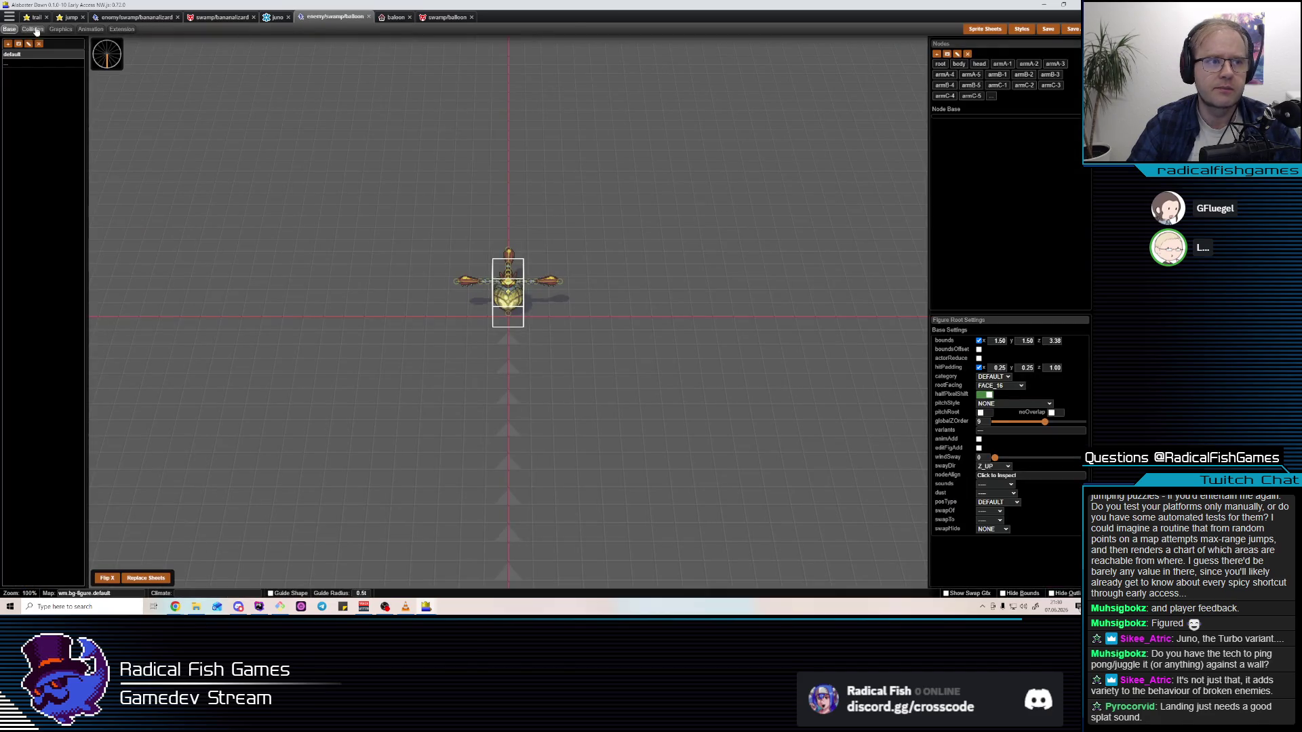
pyautogui.hotkey('ctrl', 'p')
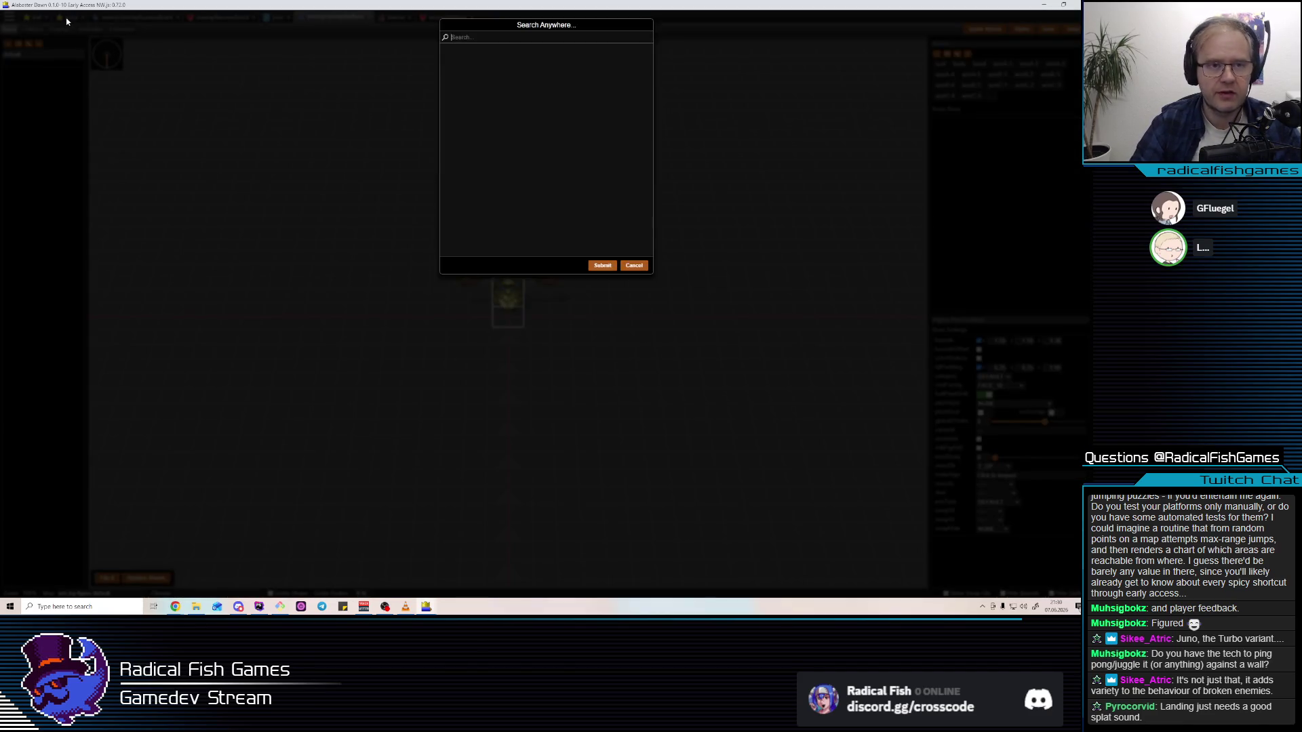
# Open effects/nature/dust-system.json and preview the landXL and landXXL dust effects
pyautogui.write('dust-')
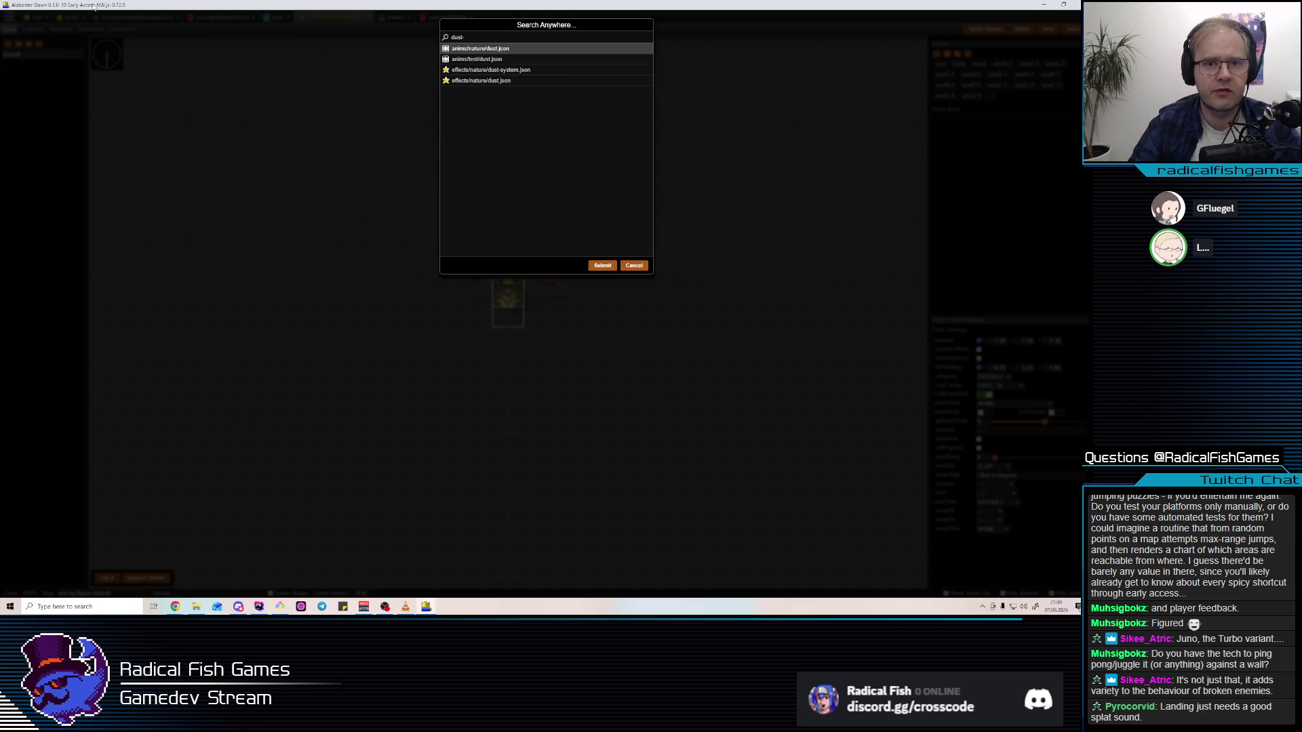
pyautogui.click(578, 71)
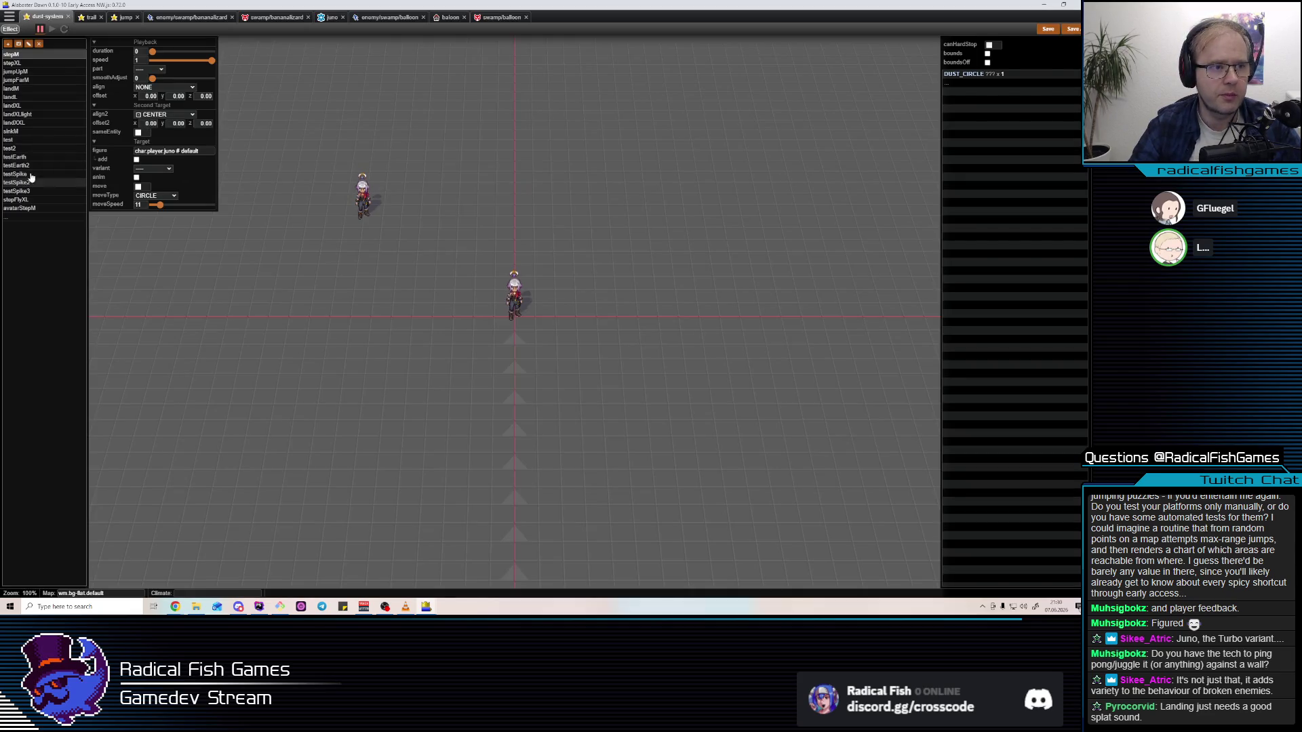
pyautogui.click(32, 107)
pyautogui.click(21, 123)
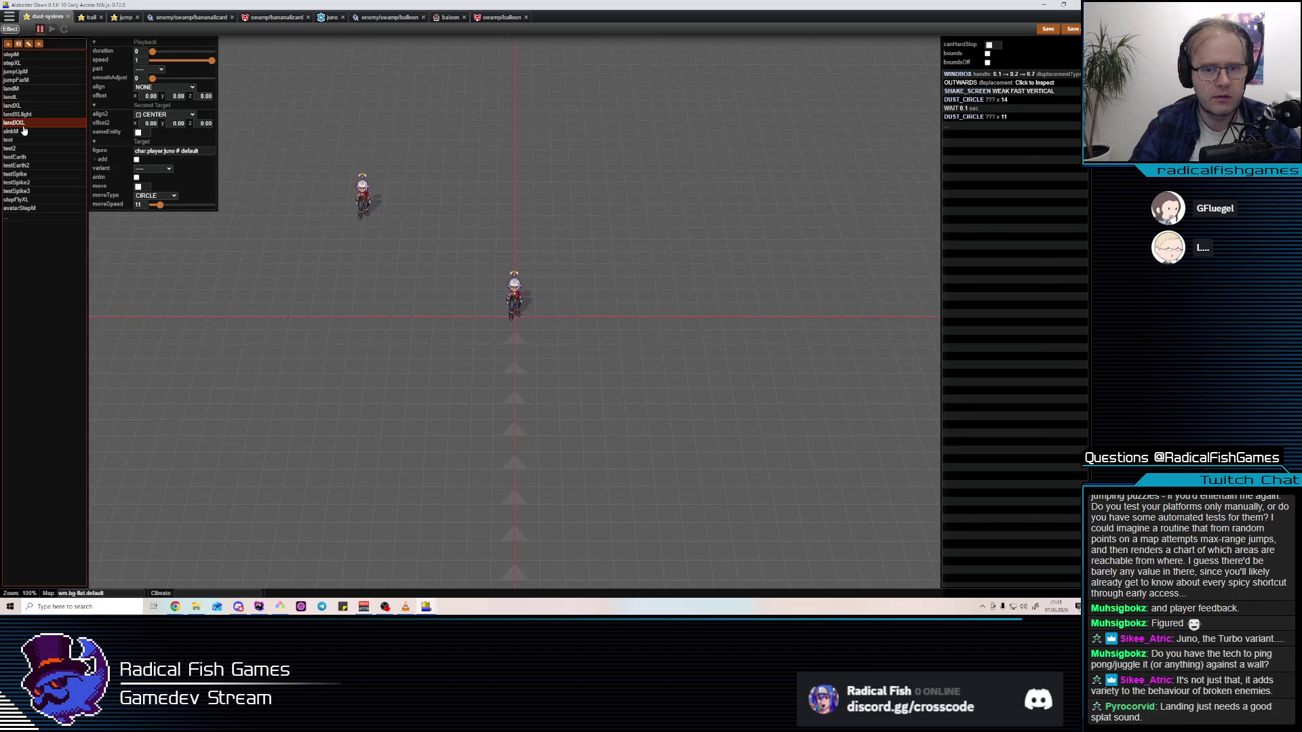
pyautogui.click(28, 108)
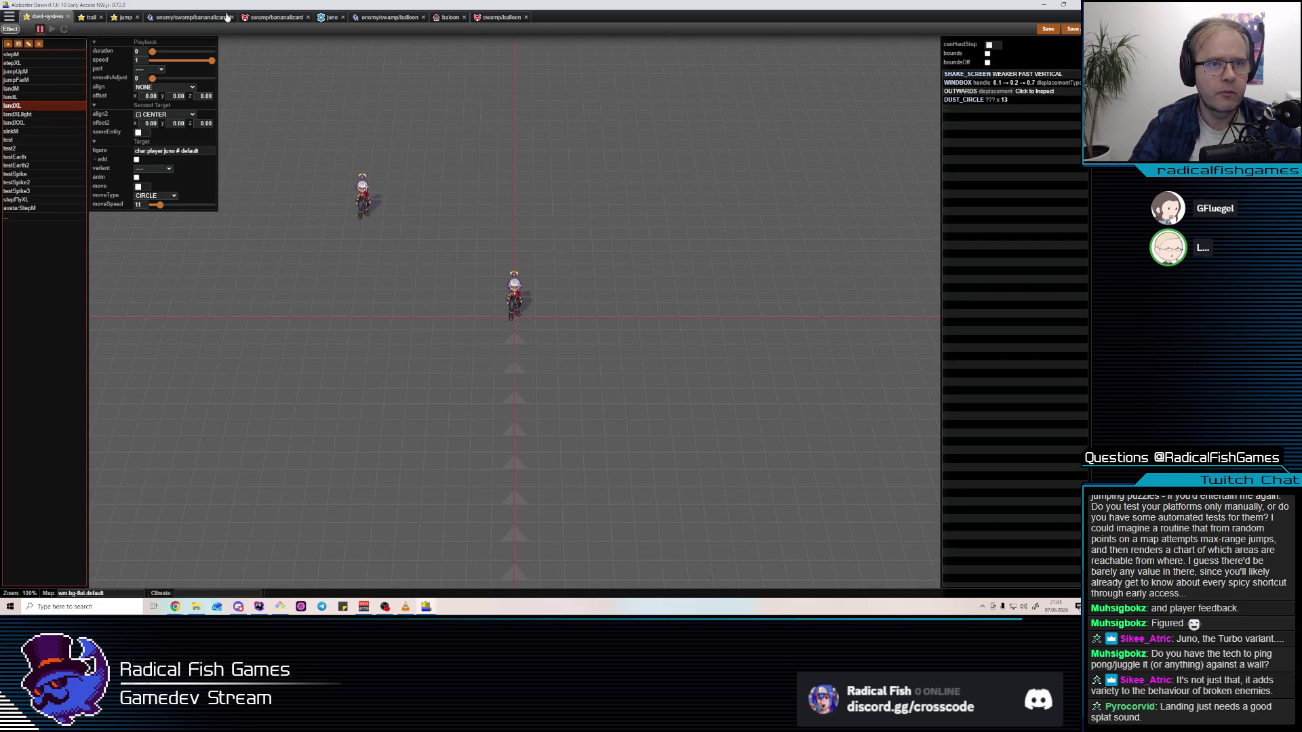
pyautogui.click(500, 16)
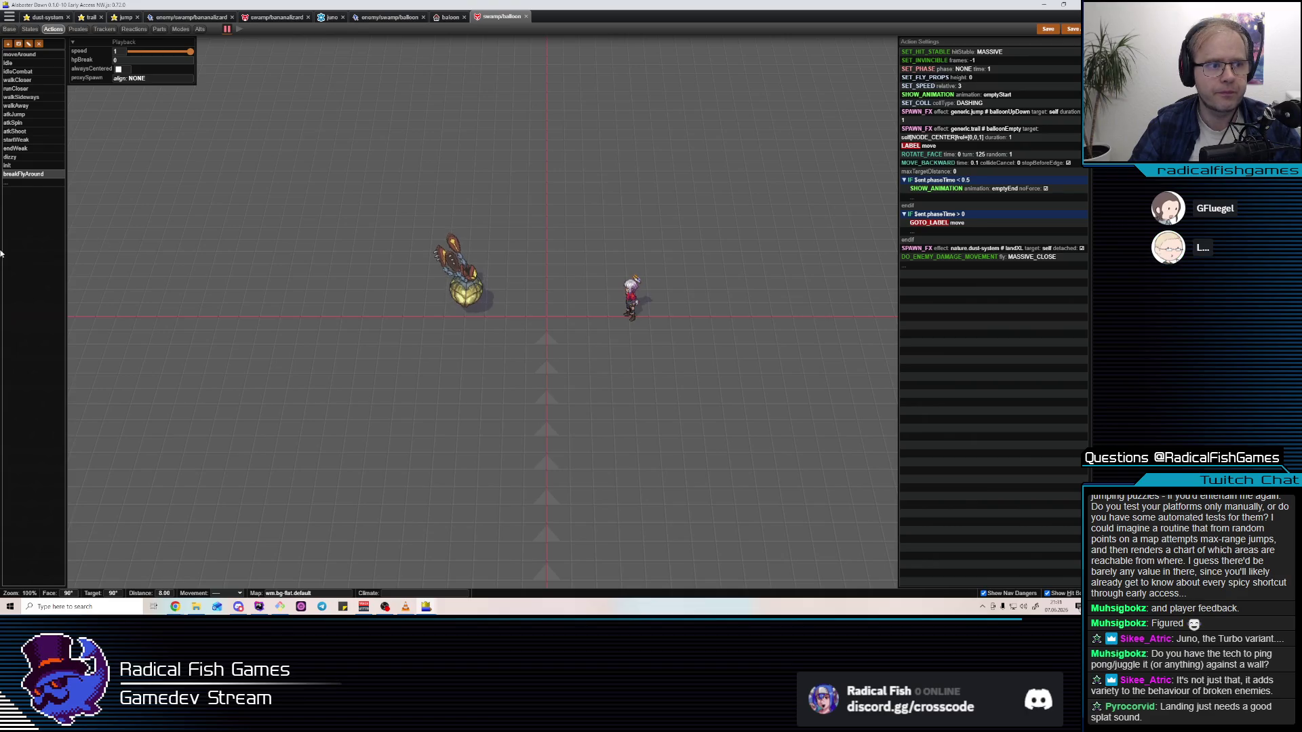
# Review the breakFlyAround action's steps and briefly search the files for a dust/impact effect
pyautogui.click(45, 176)
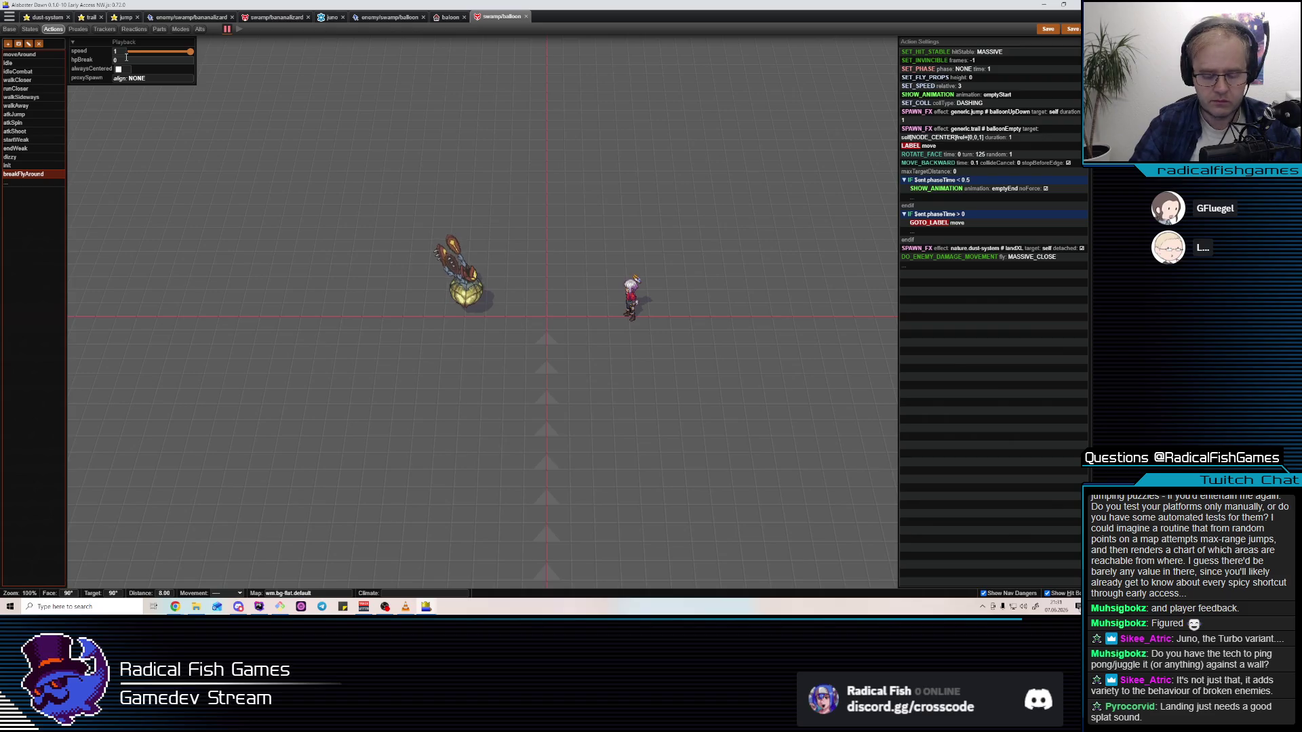
pyautogui.hotkey('ctrl', 'p')
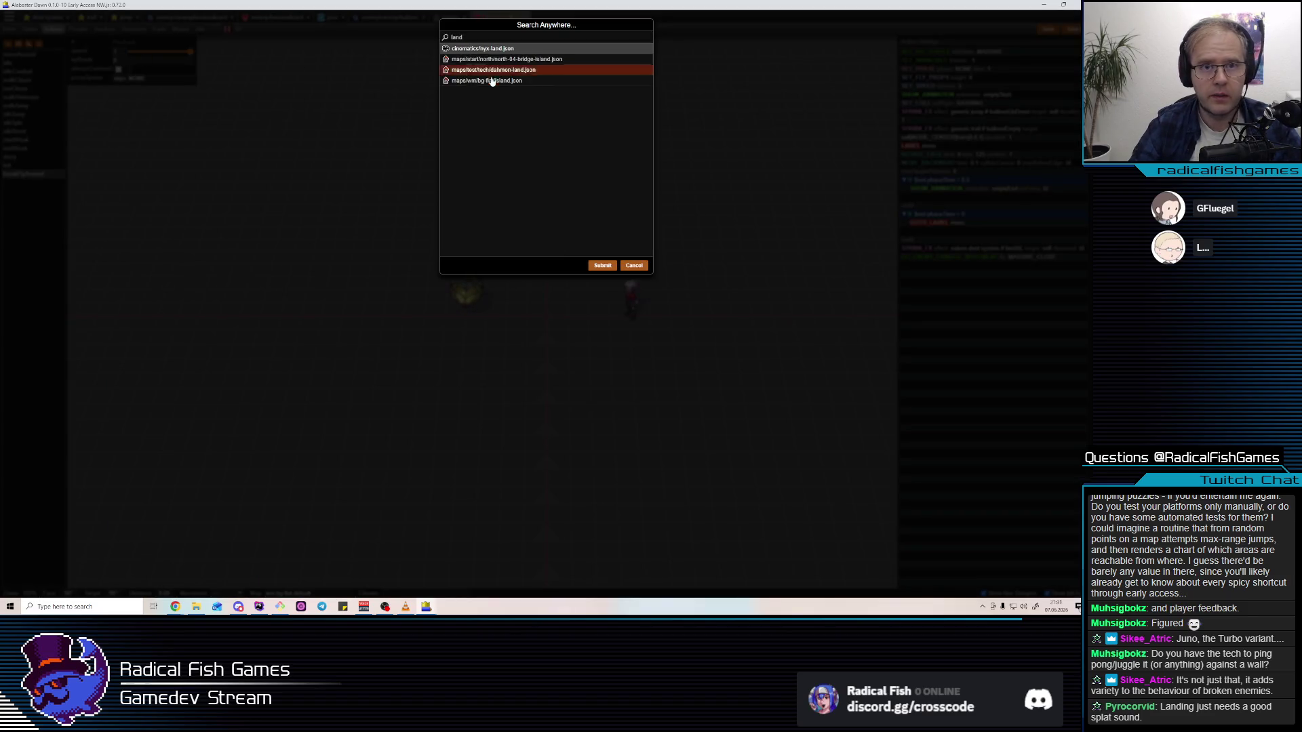
pyautogui.hotkey('ctrl', 'a')
pyautogui.write('dus')
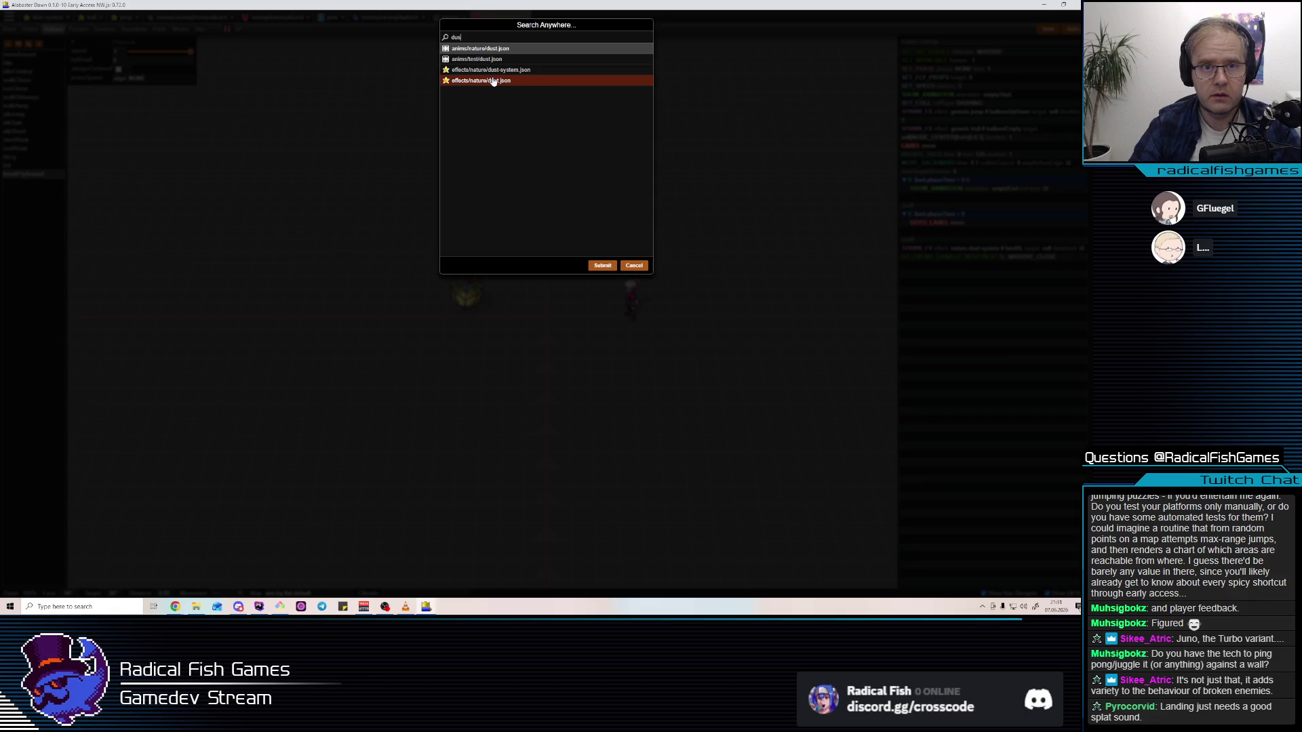
pyautogui.write('impac')
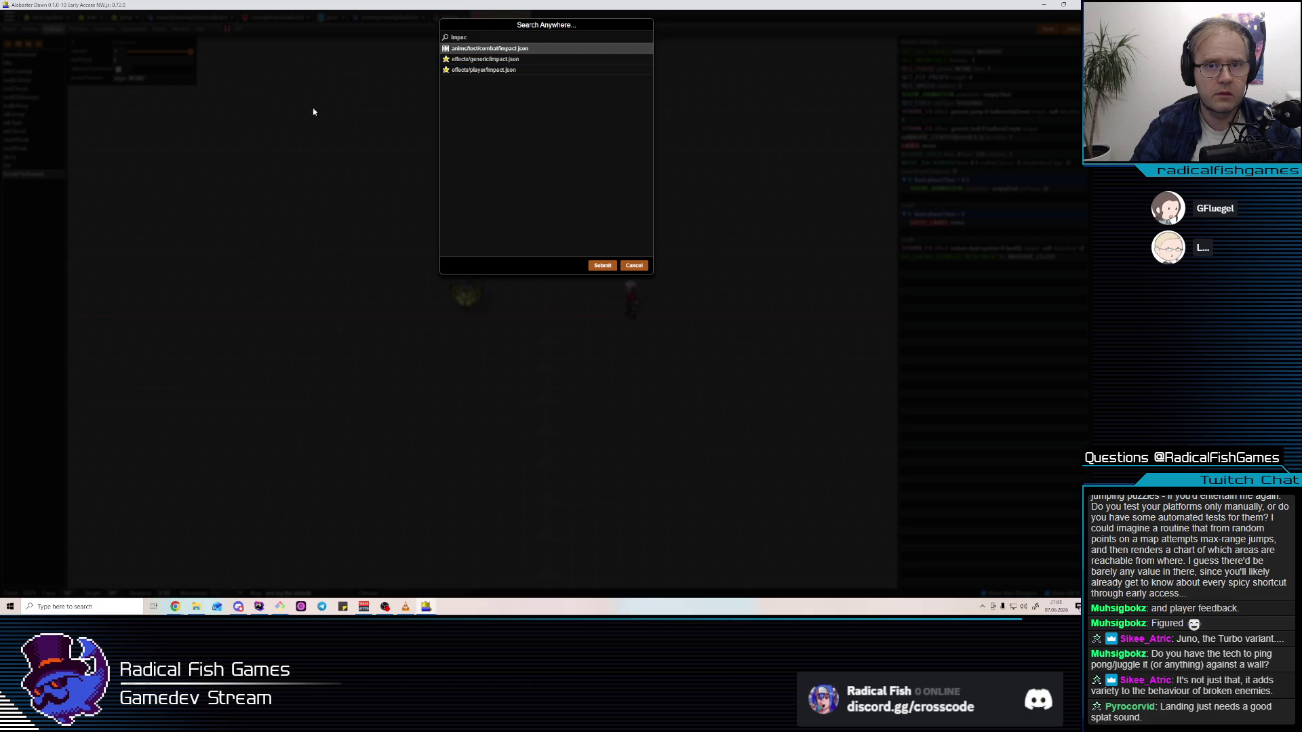
pyautogui.click(631, 264)
# Inspect the balloonUpDown effect's steps in the jump effects file
pyautogui.click(124, 17)
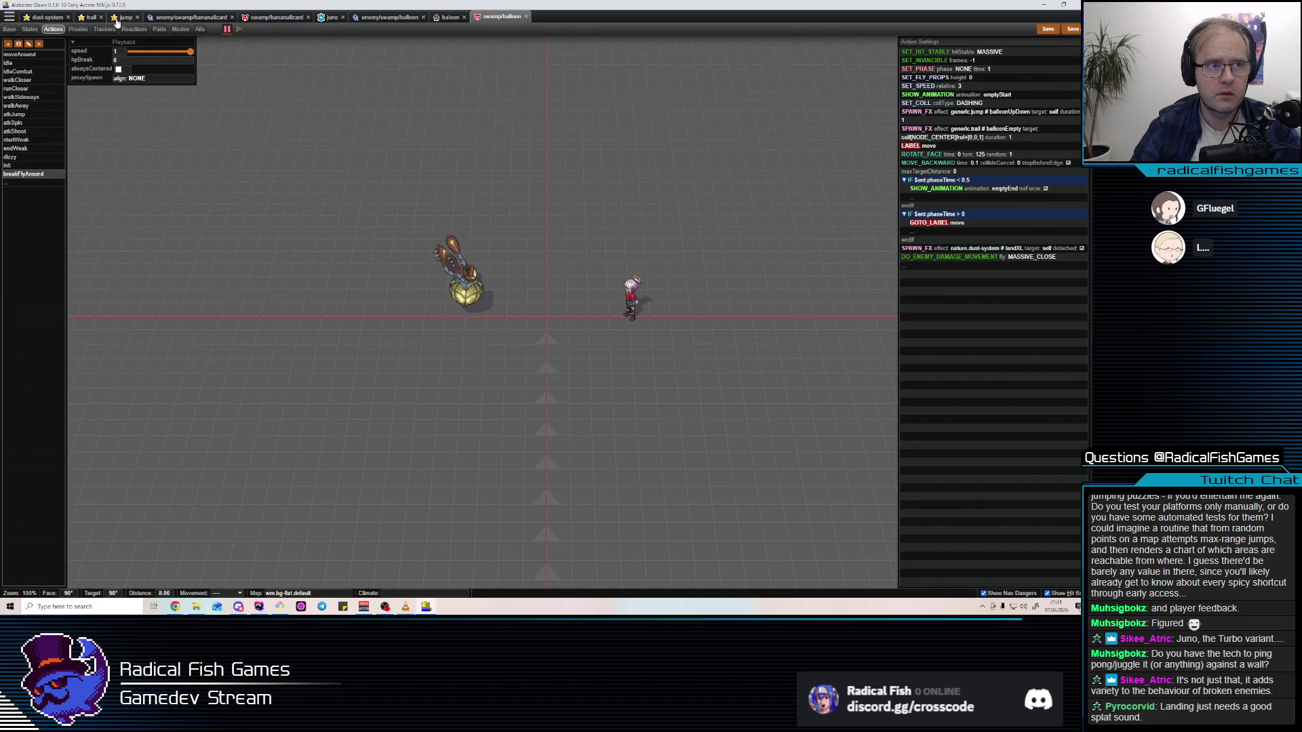
pyautogui.click(36, 149)
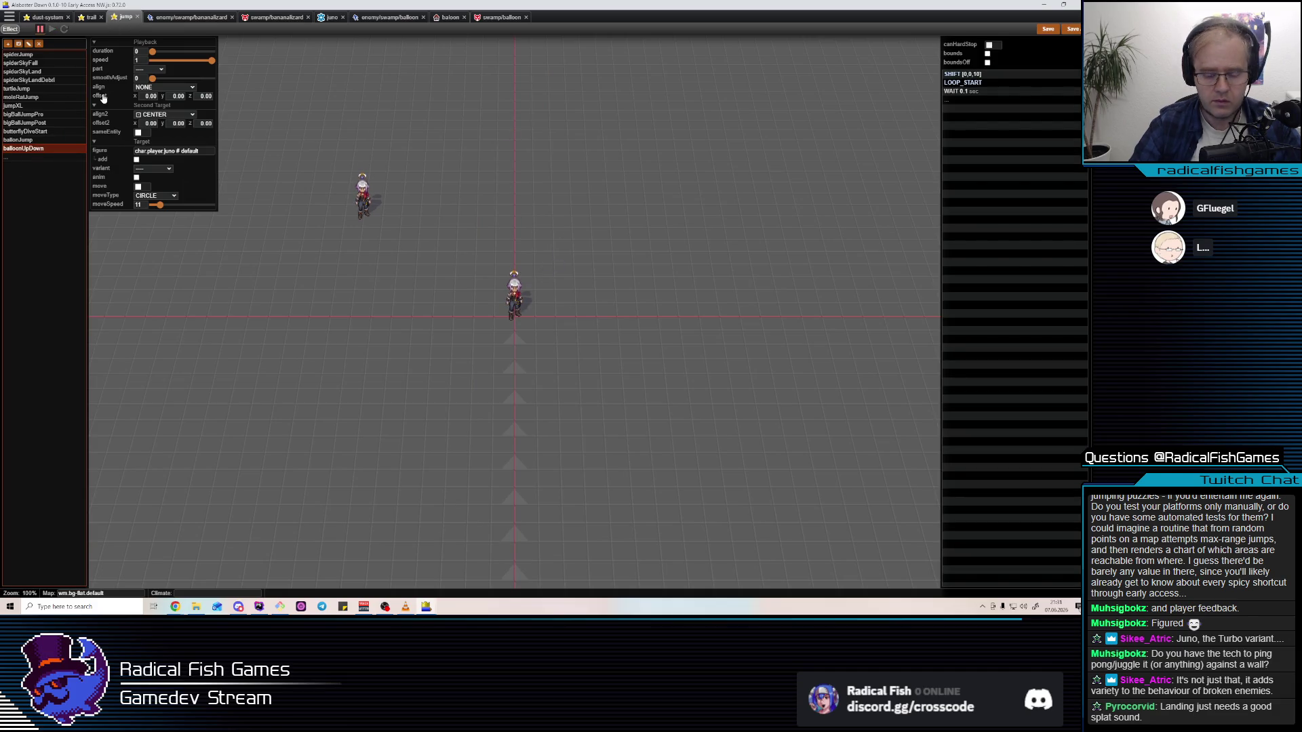
pyautogui.hotkey('ctrl', 'p')
# Add a new balloonEmptyLand entry in effects/generic/impact.json, then go back to the dust-system effects
pyautogui.click(510, 61)
pyautogui.doubleClick(509, 61)
pyautogui.click(40, 415)
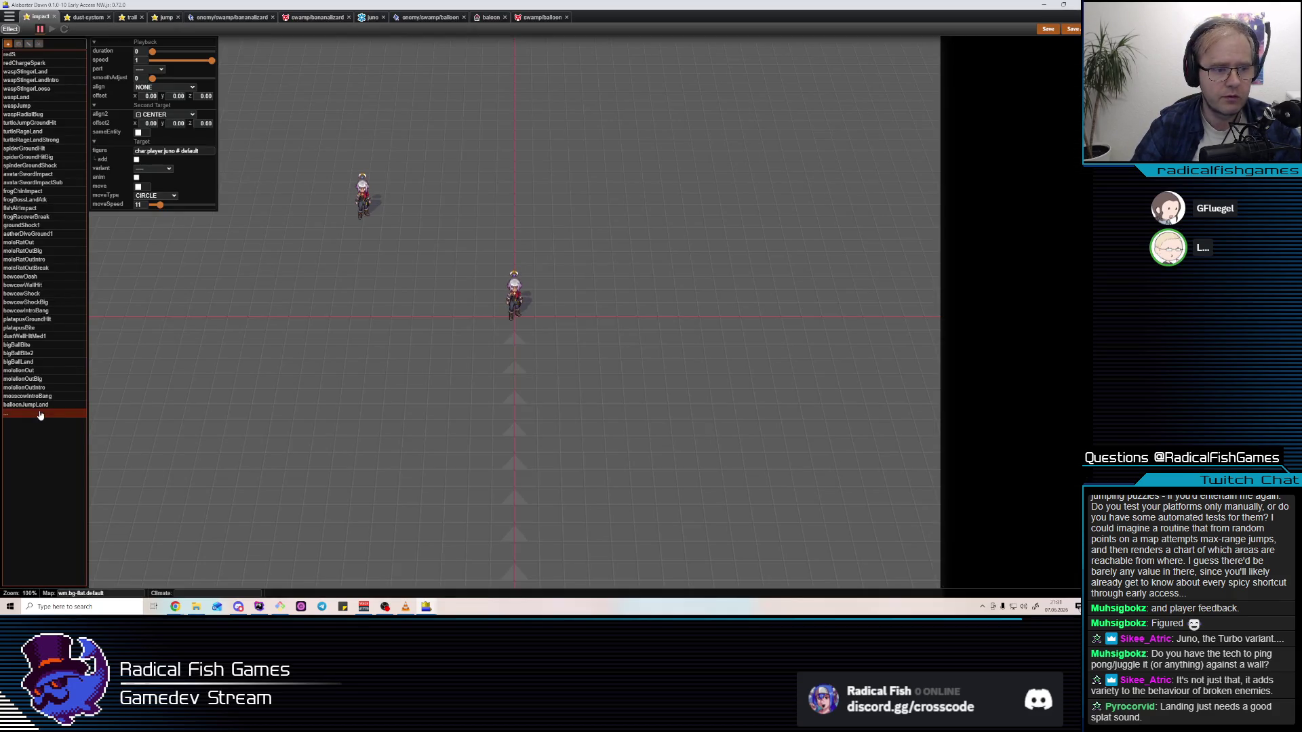
pyautogui.write('baloon')
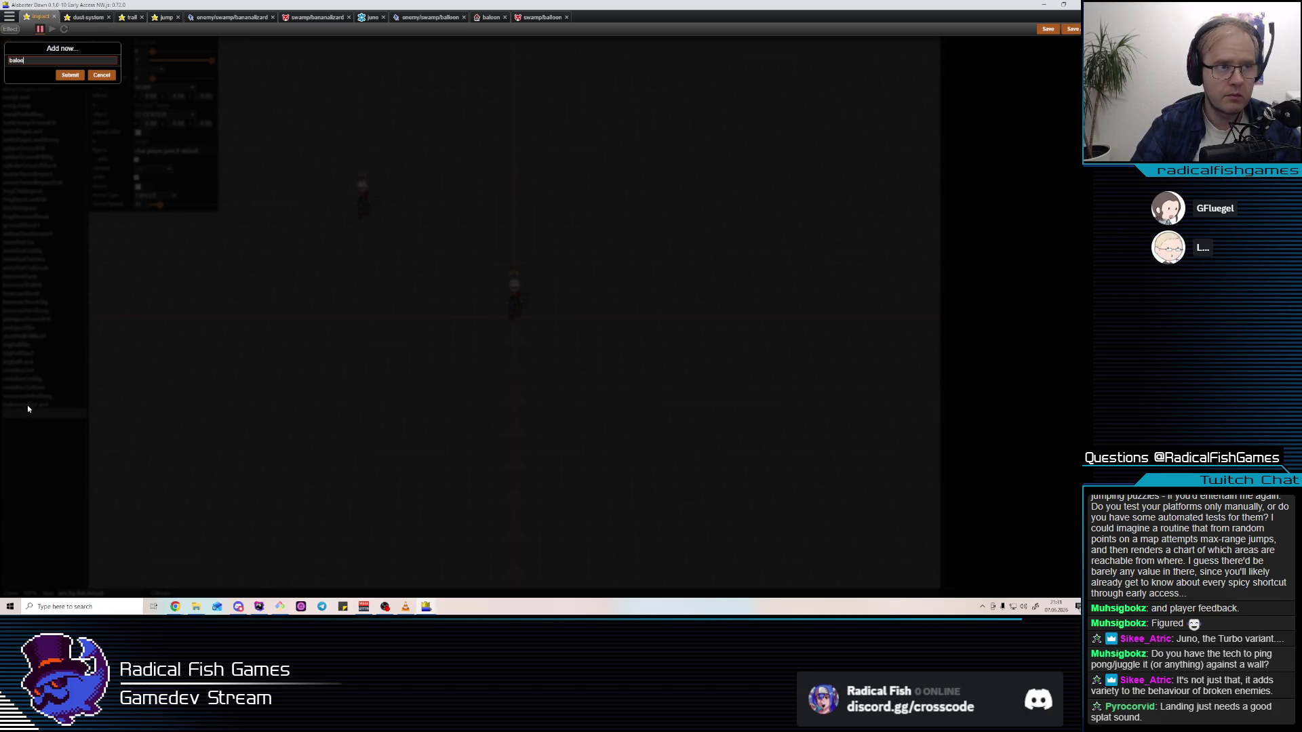
pyautogui.write('onEmptyLand')
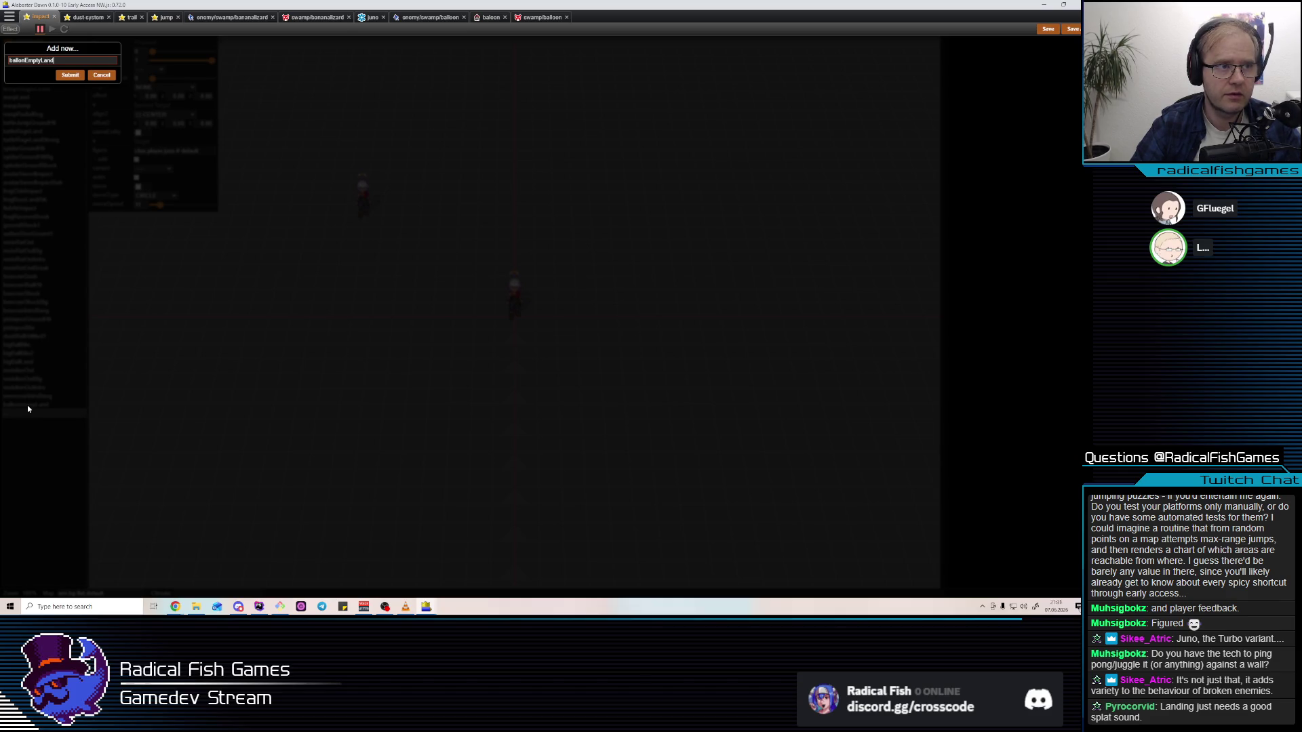
pyautogui.write('o')
pyautogui.press('Return')
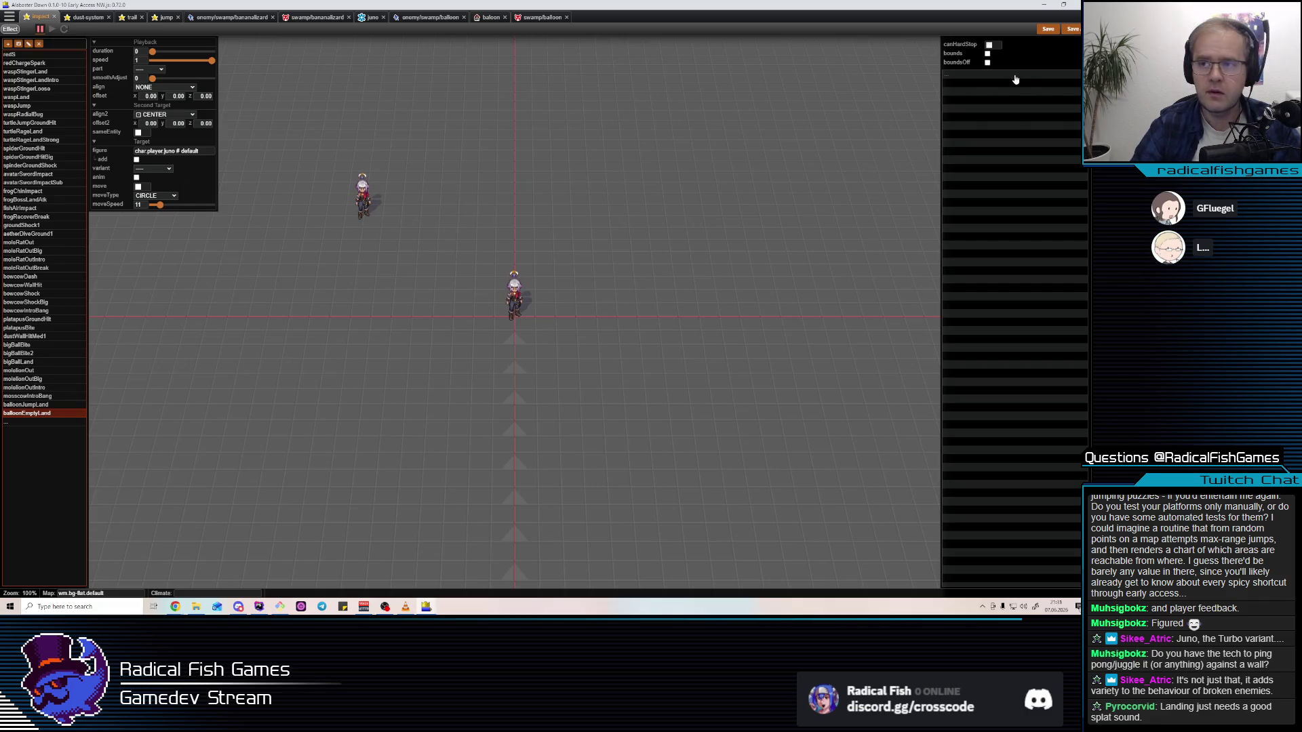
pyautogui.click(1016, 76)
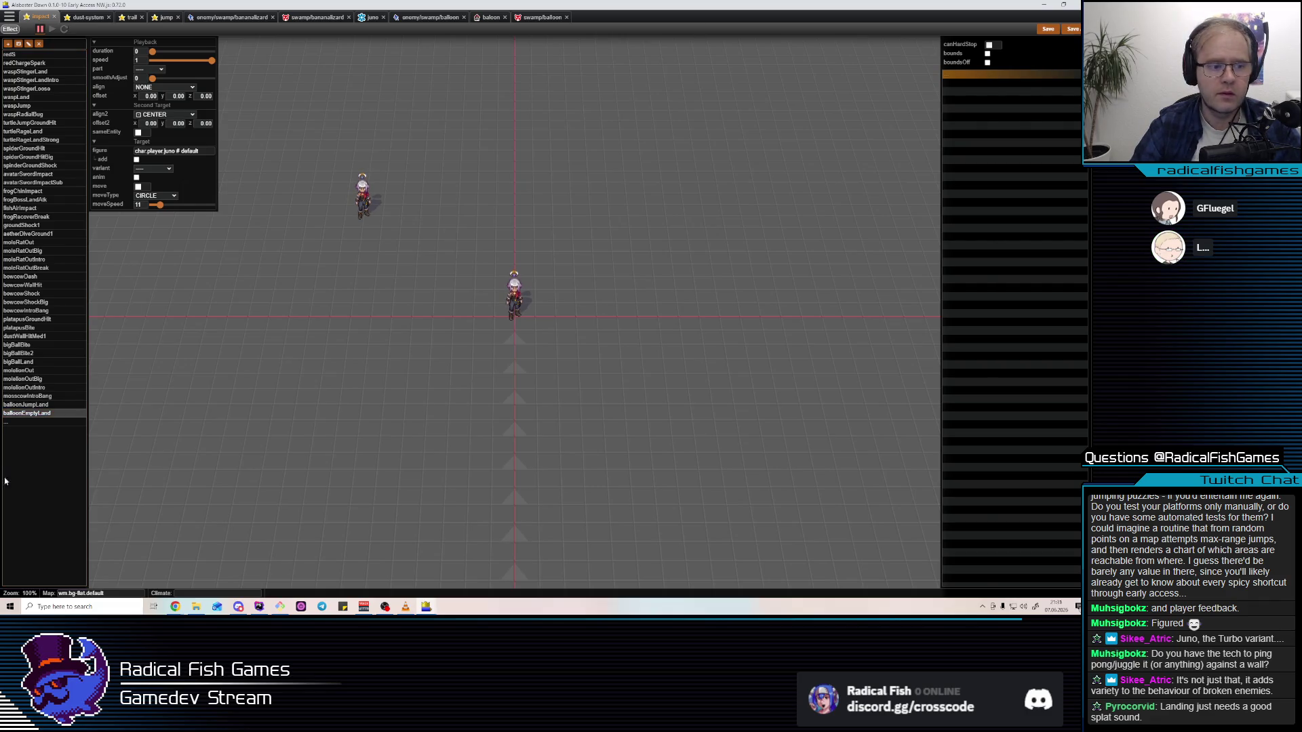
pyautogui.click(86, 17)
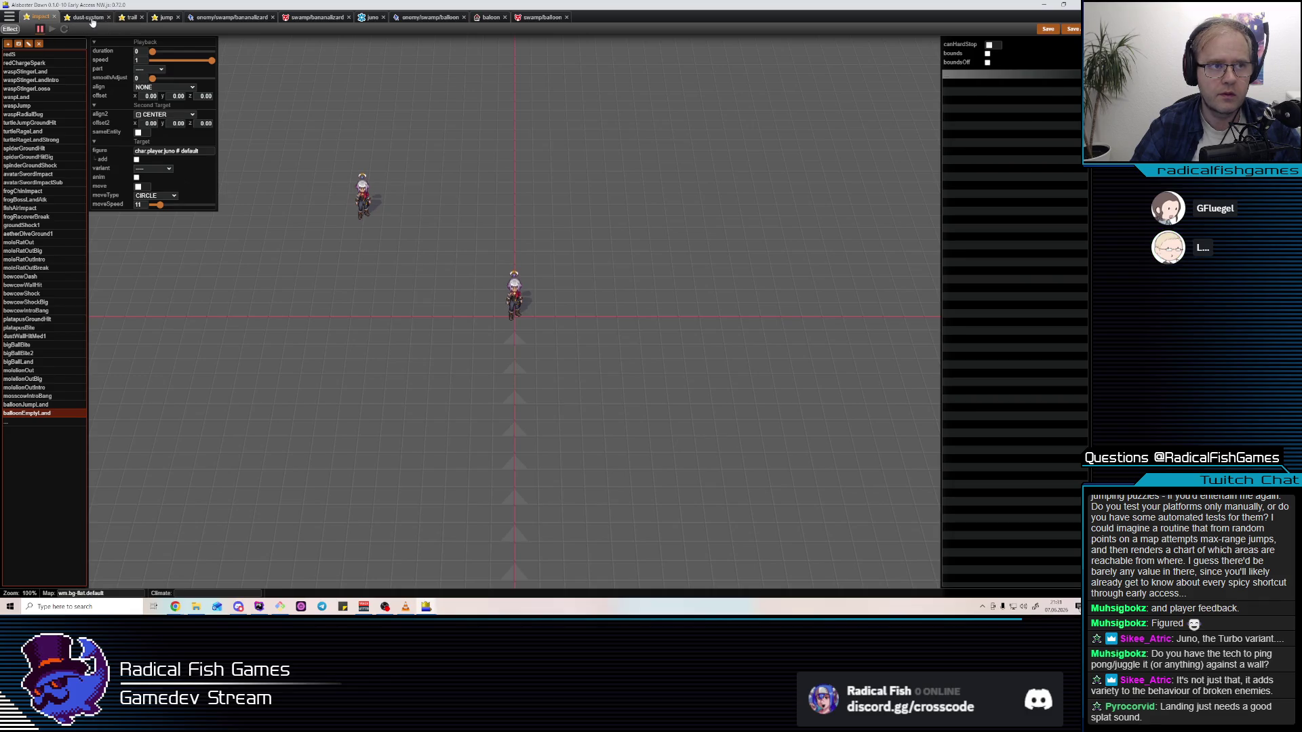